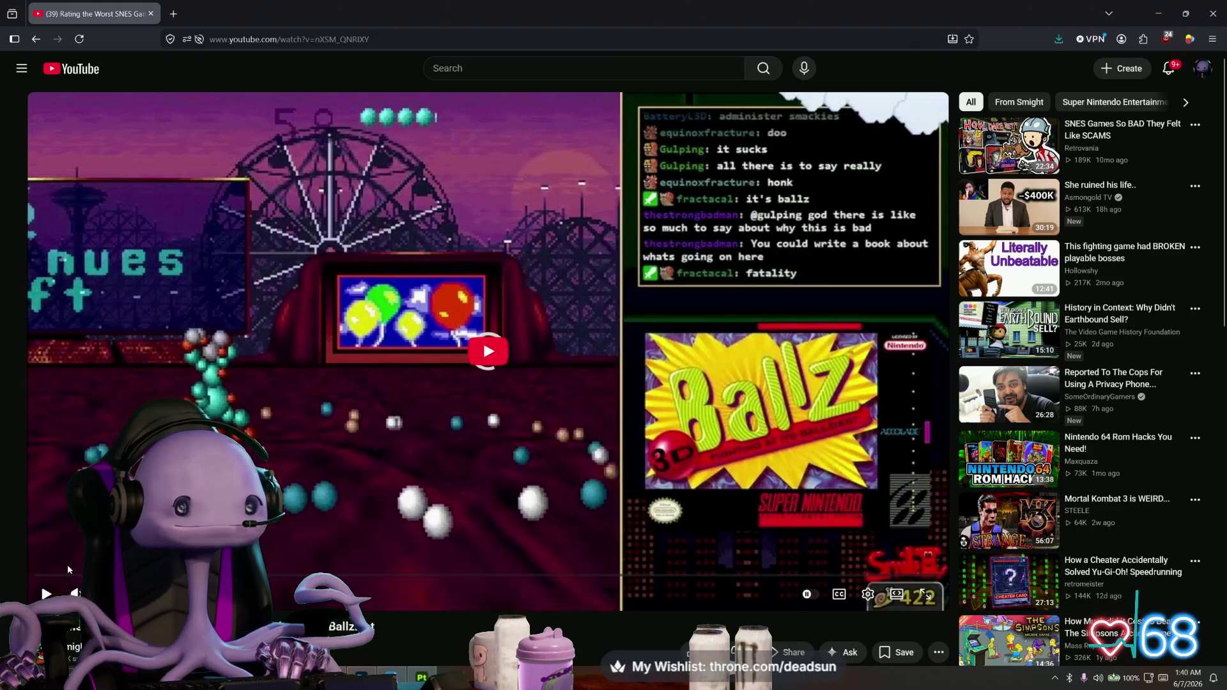
Seek the Ballz 3D review video ahead to a later scene, then return to the search results
left_click(67, 575)
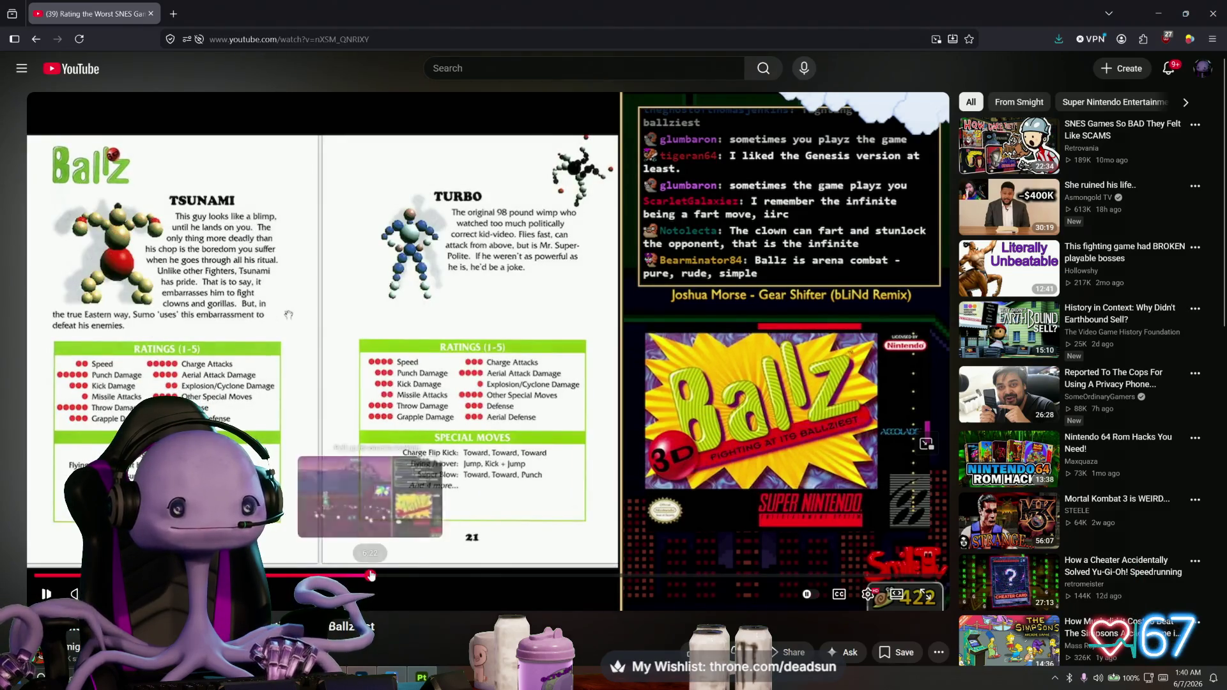
left_click_drag(371, 575, 345, 577)
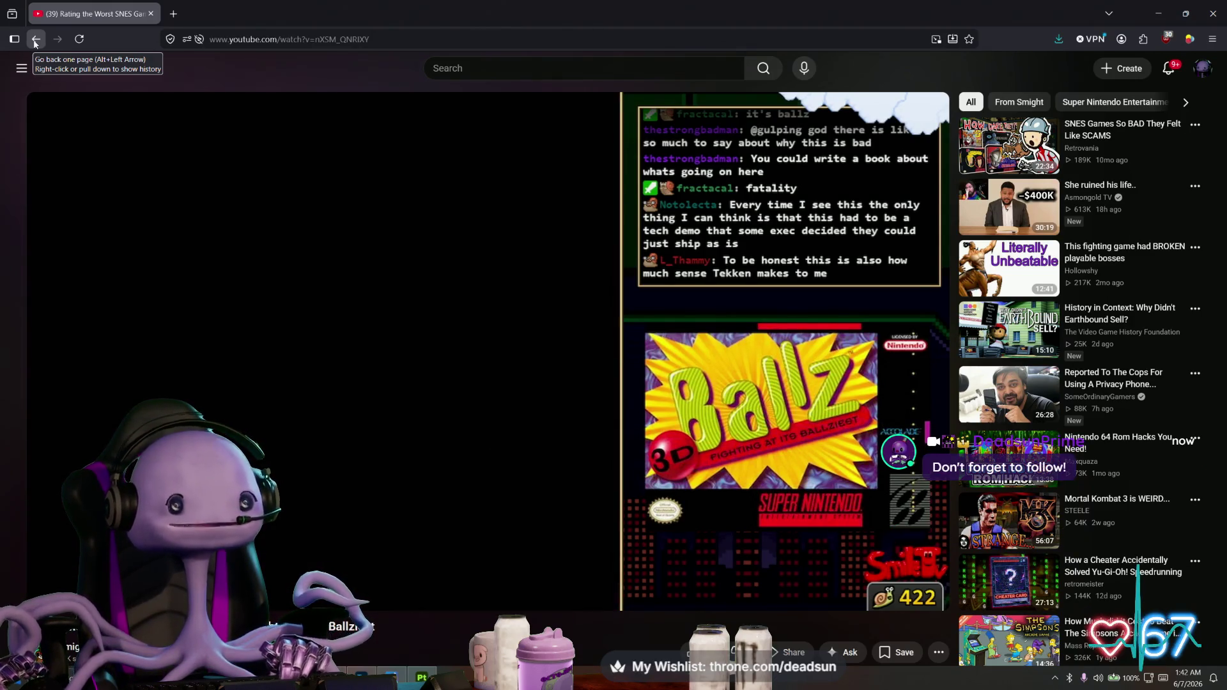
left_click(36, 38)
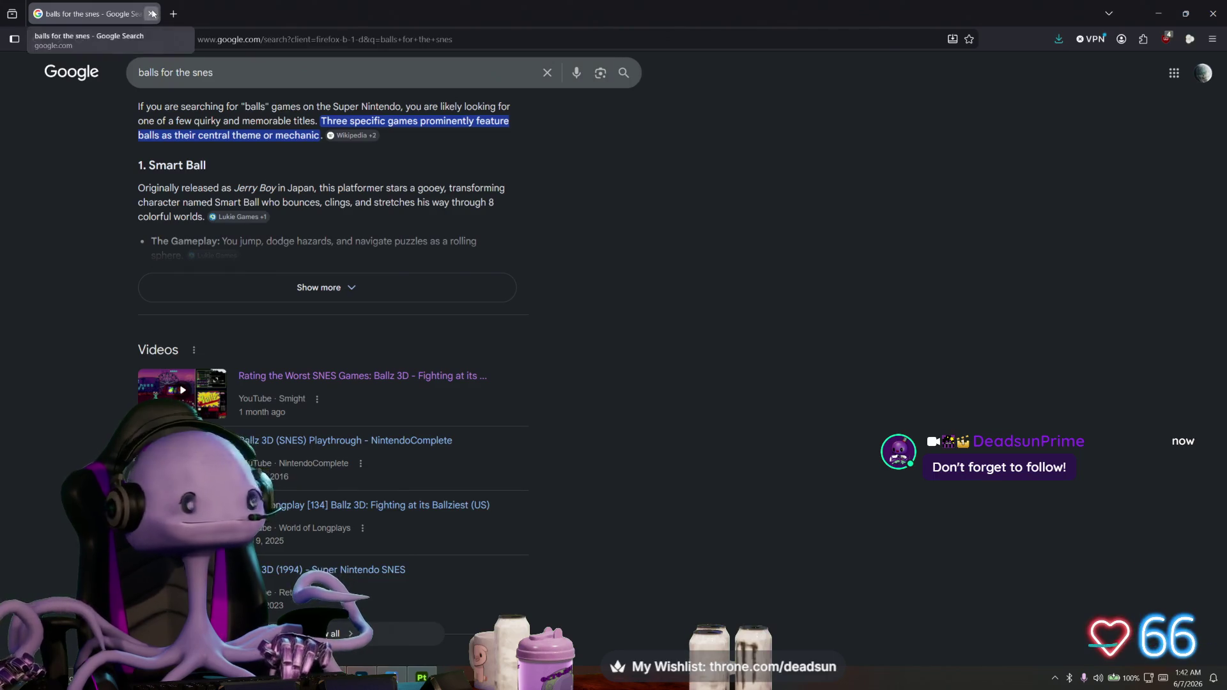
Close the browser and turn the outhouse model to show more of its front
left_click(152, 14)
mouse_move(576, 384)
left_mouse_down("alt")
mouse_move(683, 419)
mouse_move(825, 418)
mouse_move(575, 408)
mouse_move(362, 378)
mouse_move(387, 428)
mouse_move(639, 482)
mouse_move(849, 438)
mouse_move(492, 431)
left_mouse_up("alt")
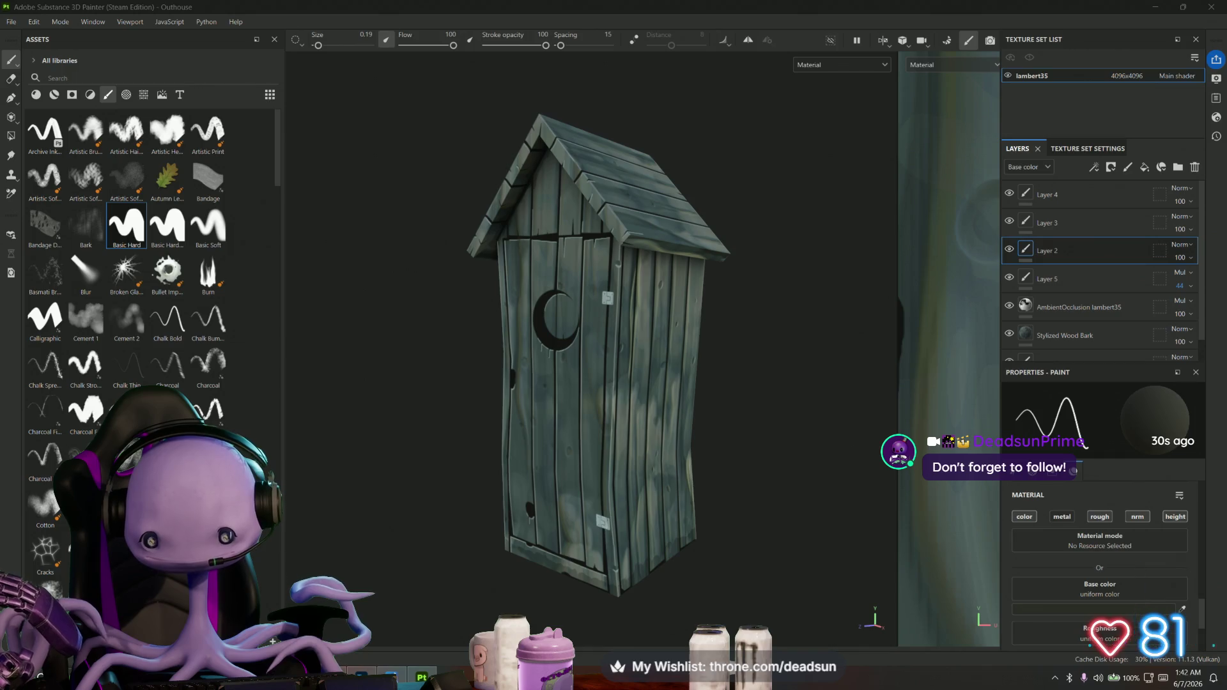
Bring the Steam store forward and watch the Eternity Egg trailer full screen
key("alt+Tab")
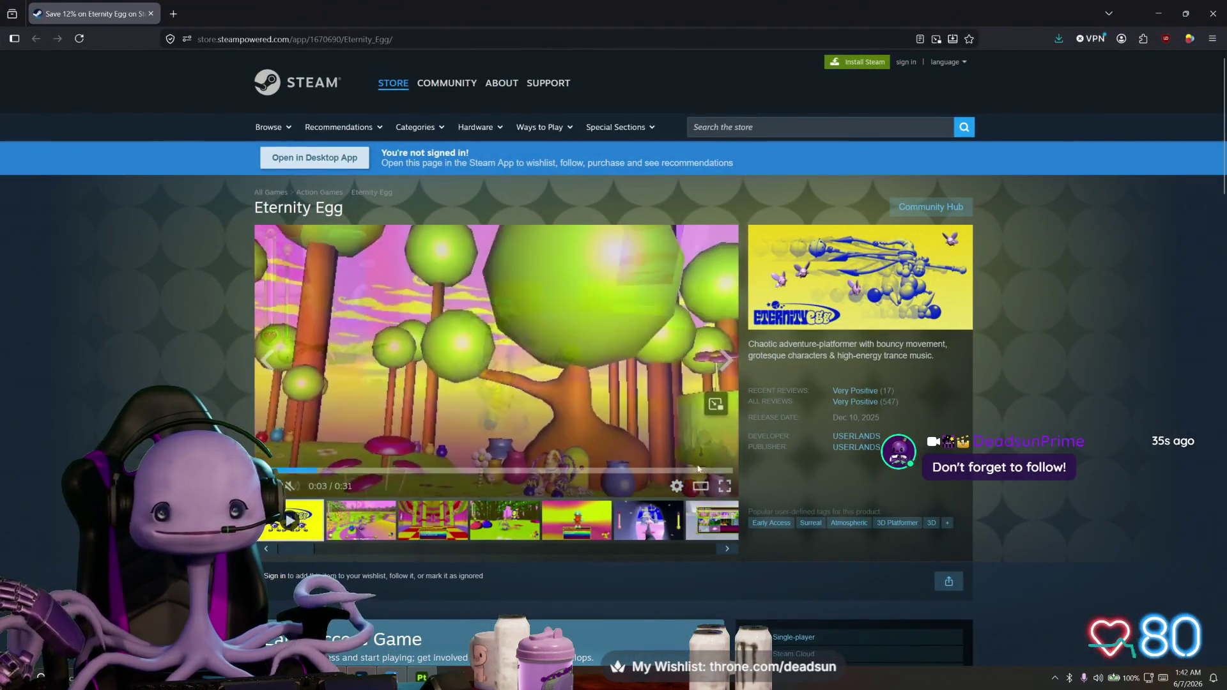
left_click(725, 487)
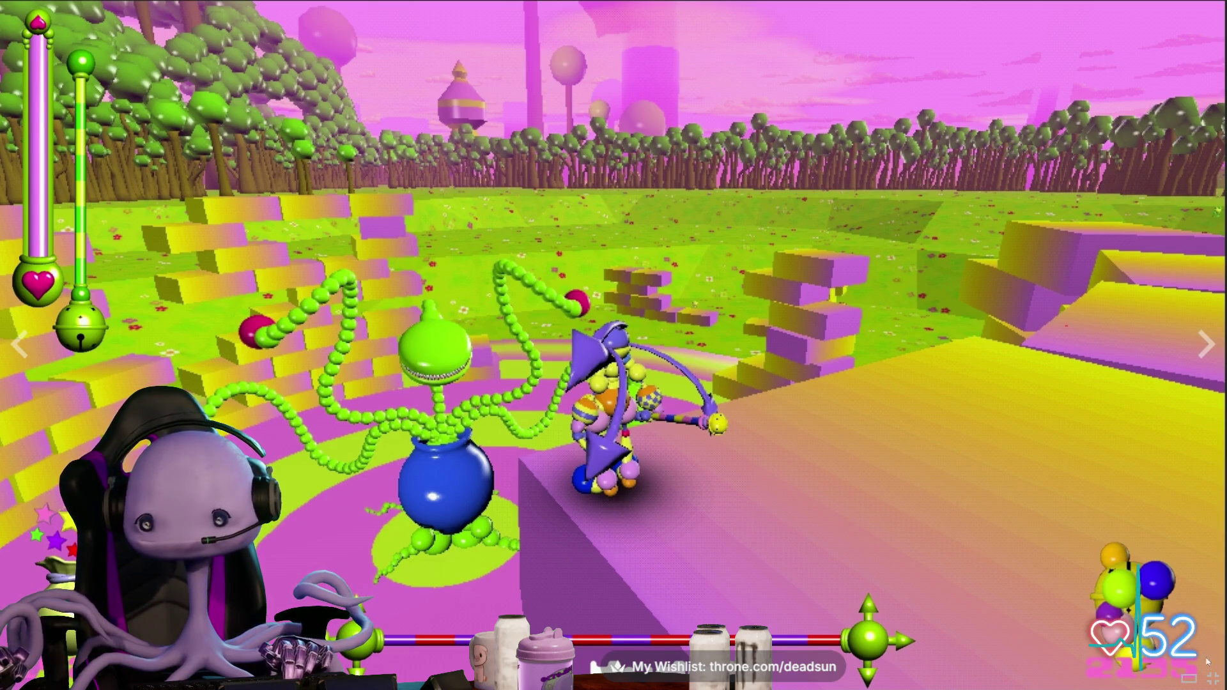
Browse the Eternity Egg screenshot gallery to the level-select image, leave fullscreen and close the browser
left_click(1203, 343)
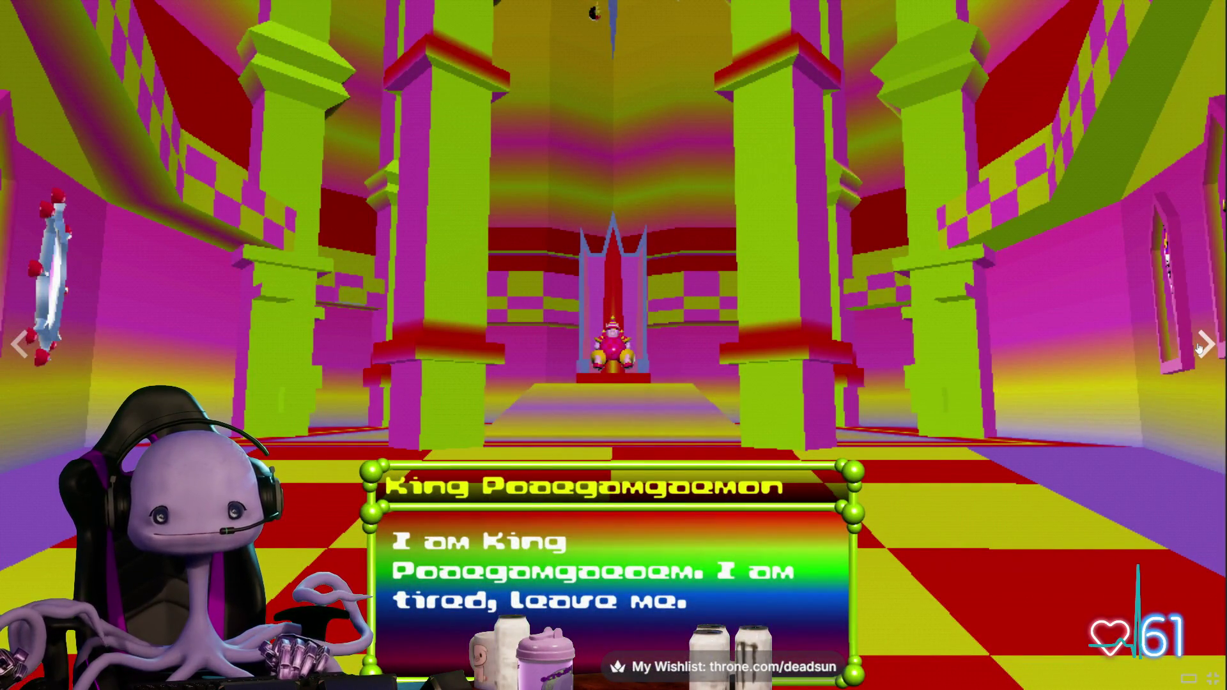
left_click(1200, 345)
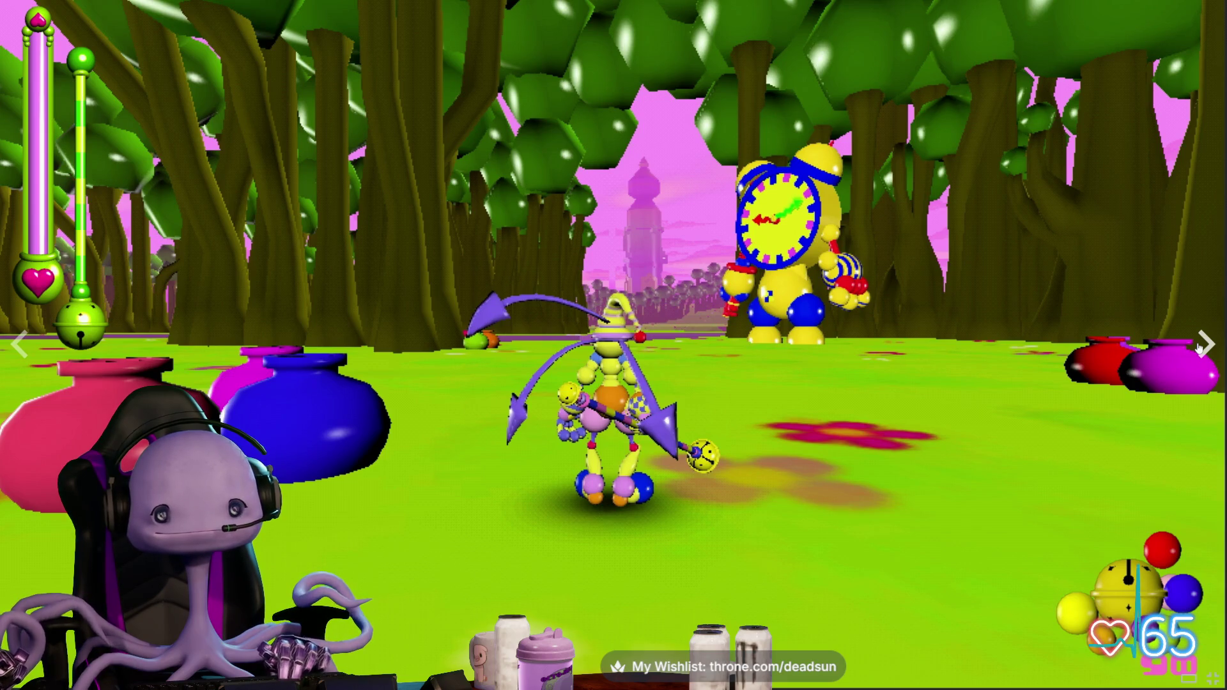
left_click(1200, 347)
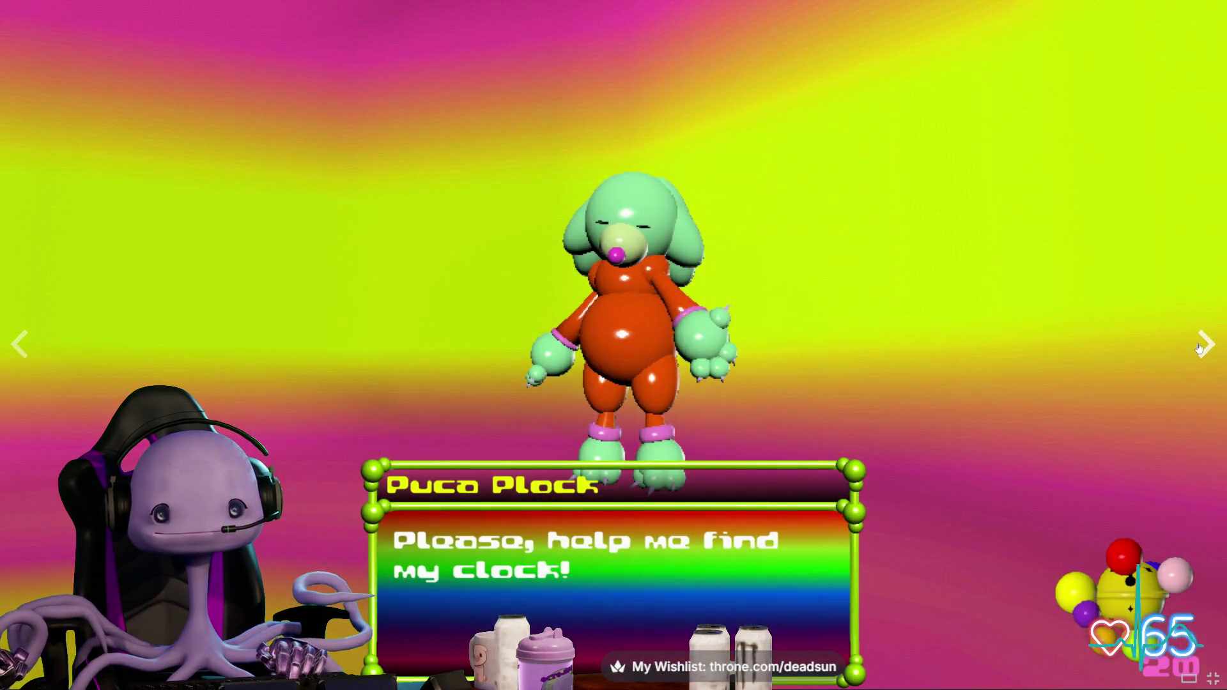
left_click(1200, 348)
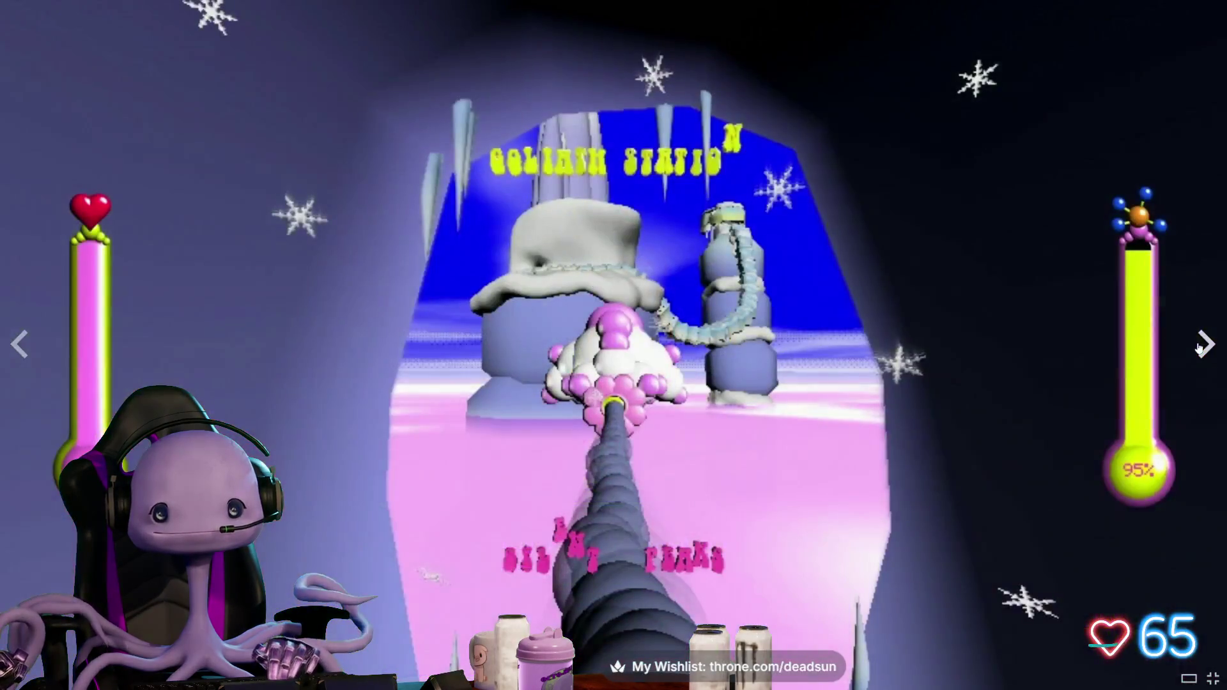
left_click(1201, 348)
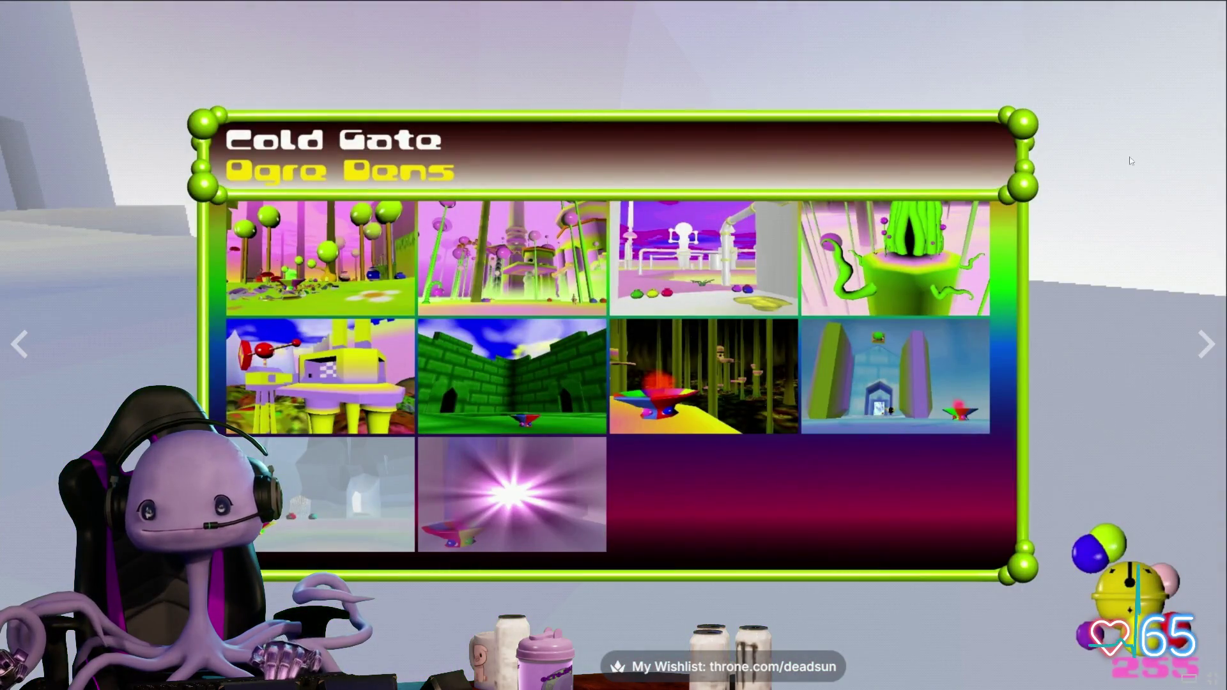
left_click(1159, 489)
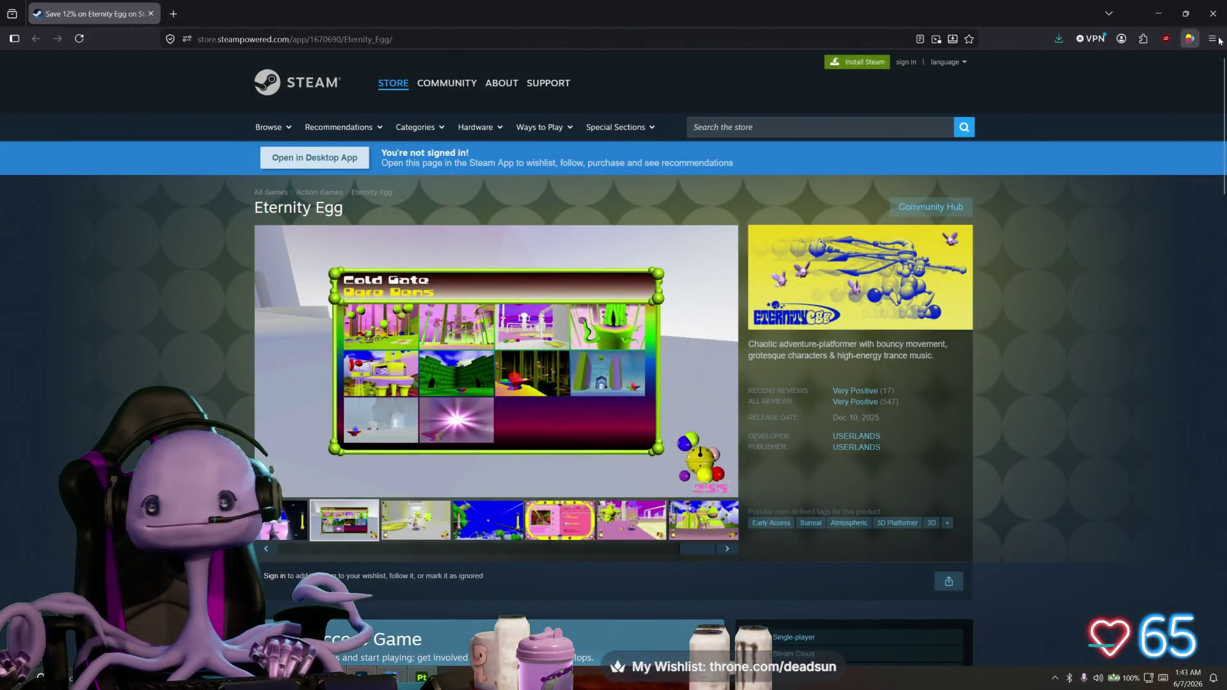
scroll(1066, 256, "down", 2)
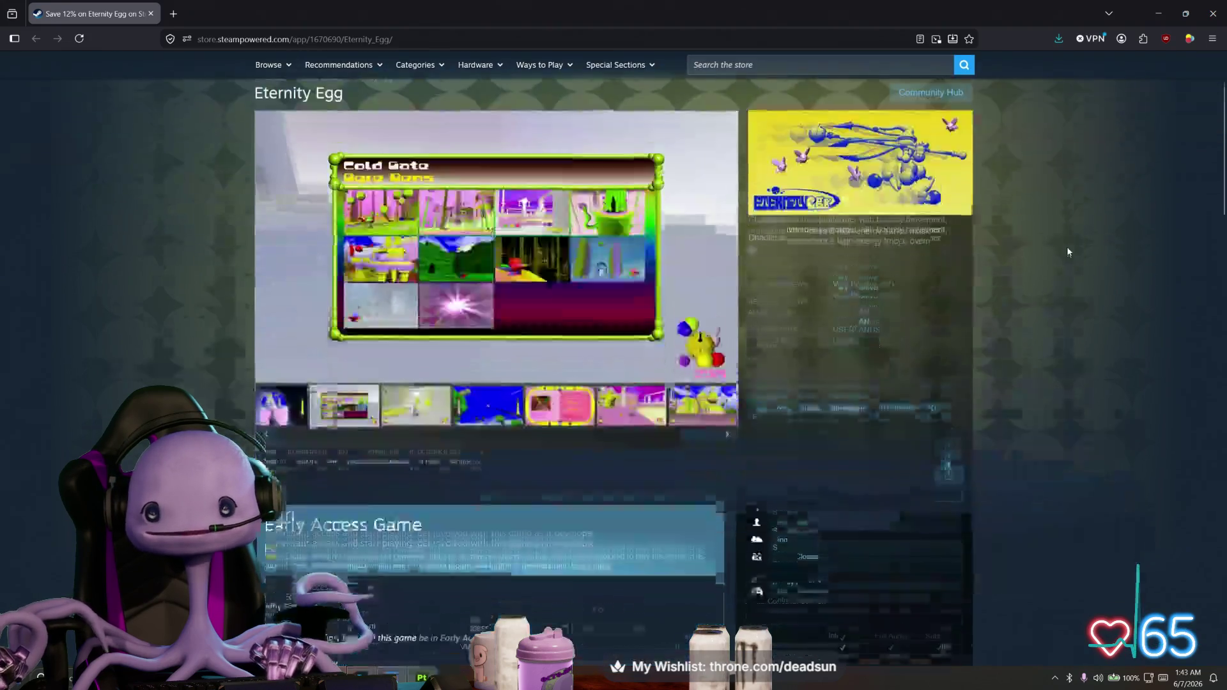
scroll(1068, 248, "down", 1)
scroll(1082, 233, "down", 1)
scroll(1083, 231, "up", 4)
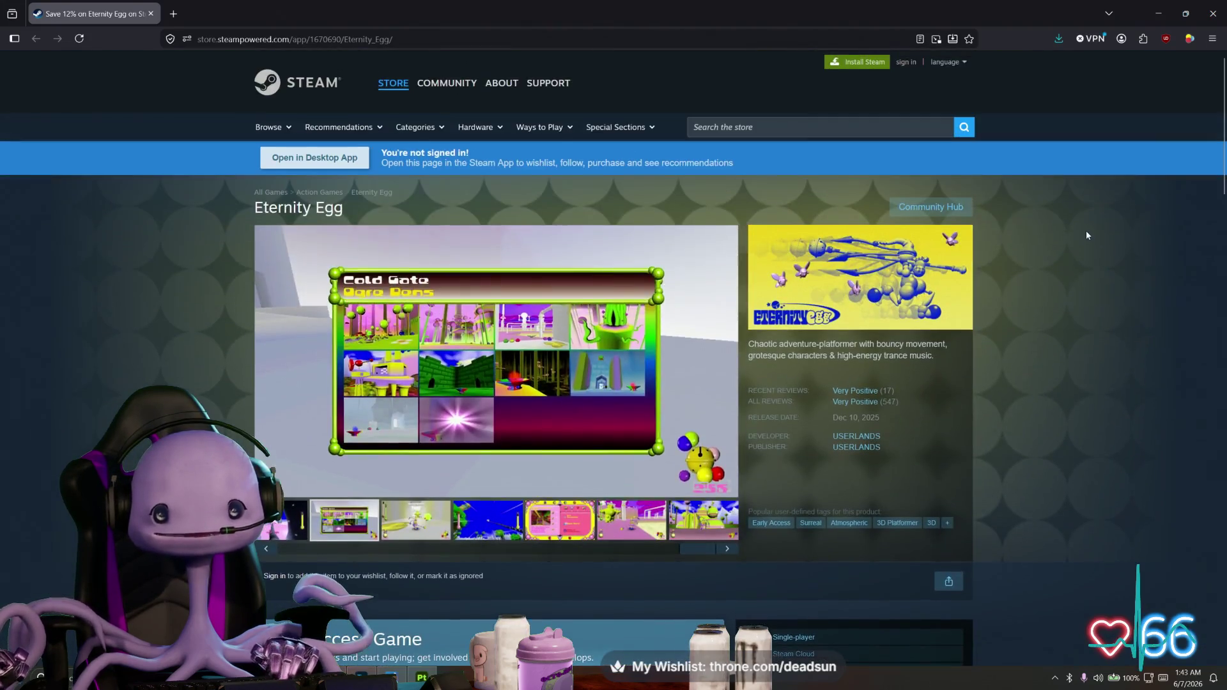
left_click(1211, 14)
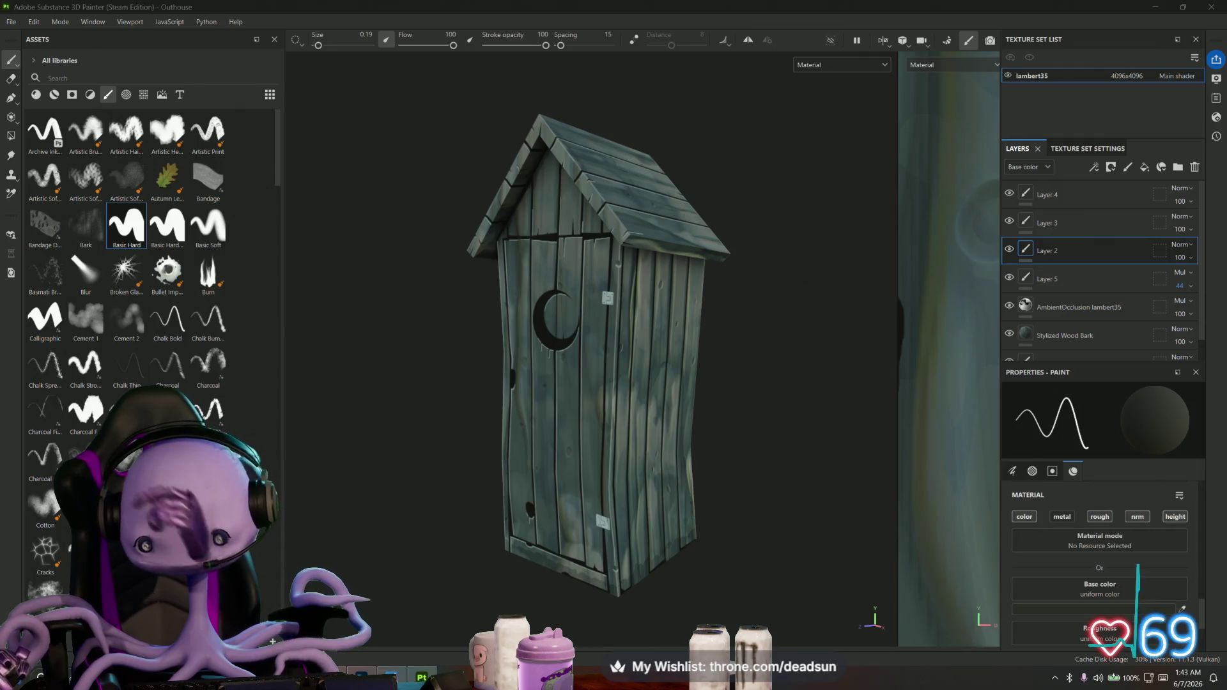
Glance at the enlarged Discord window, then bring up Painter's File menu
key("alt+Tab")
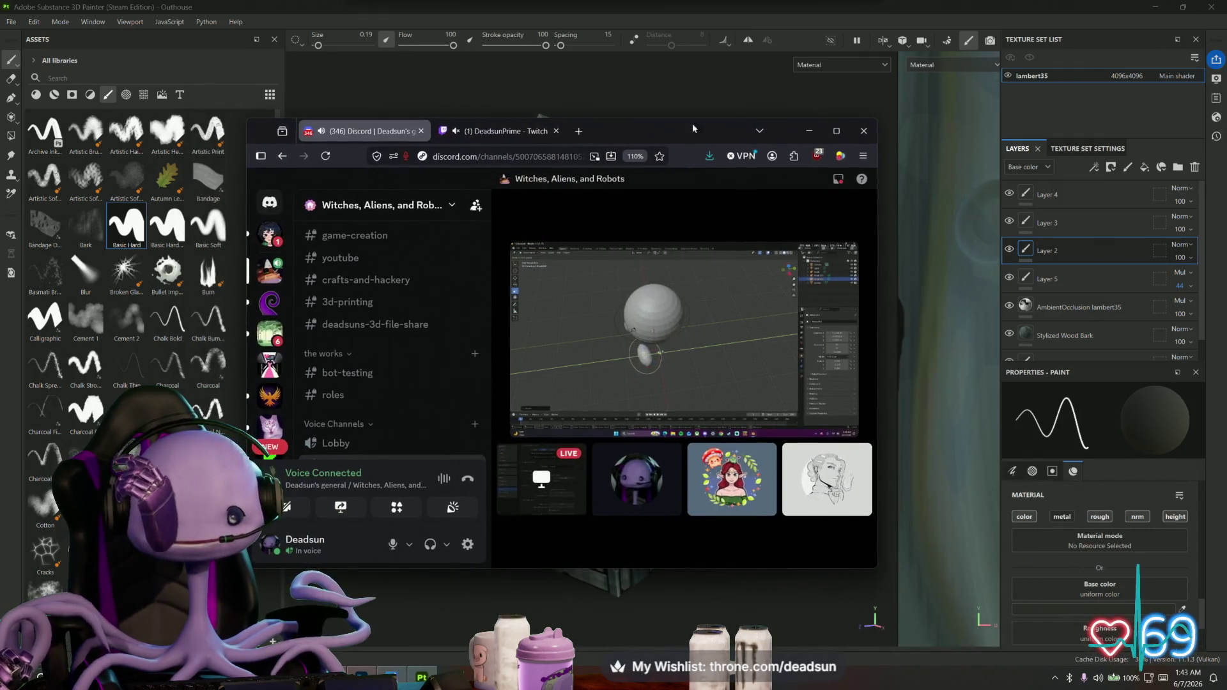
left_click(835, 130)
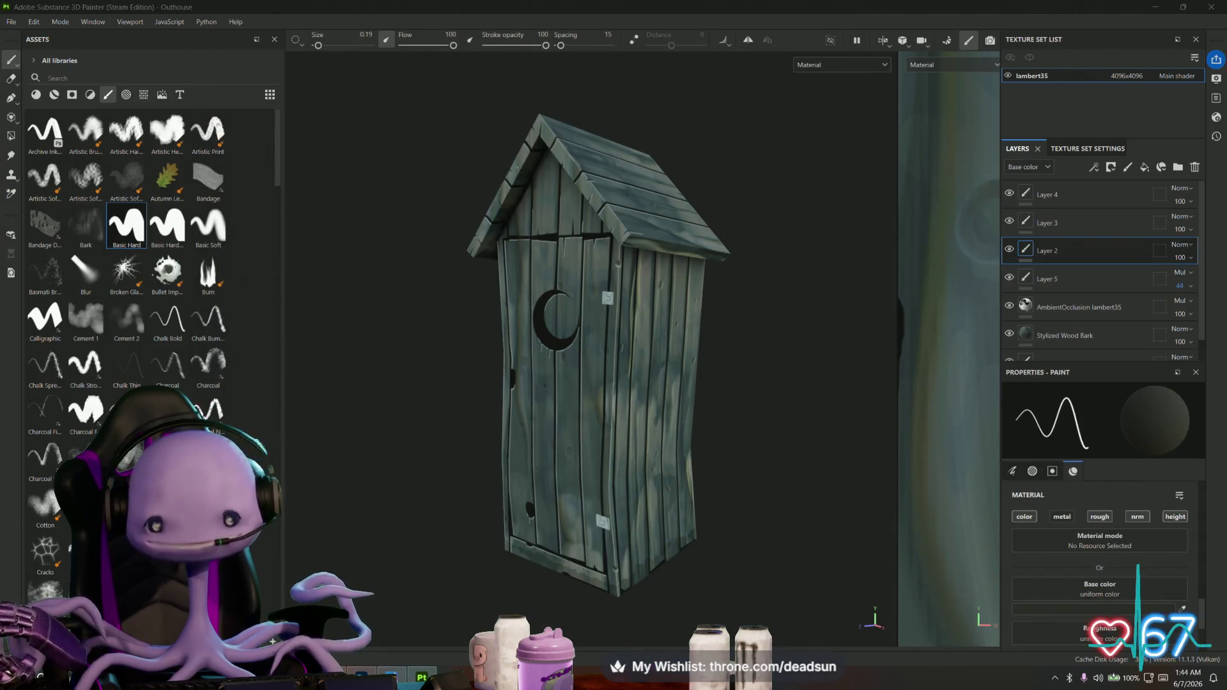
left_click(8, 22)
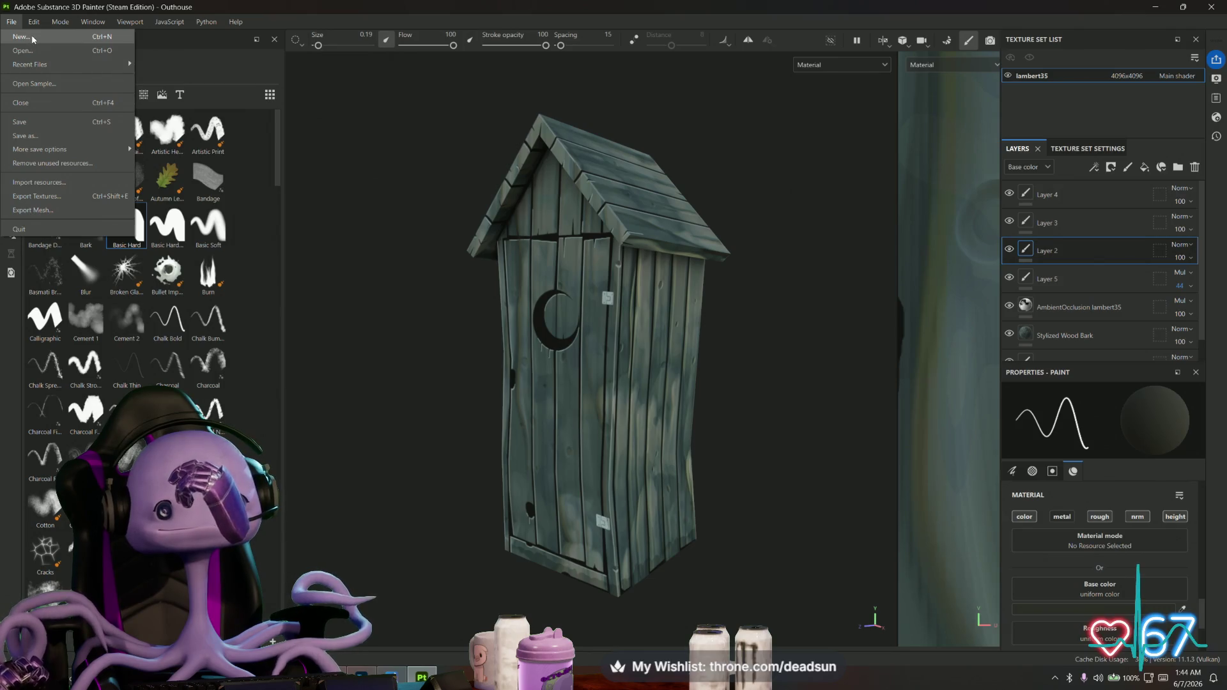
Create a new project from Barn.fbx, discarding the outhouse project's unsaved changes
left_click(32, 38)
left_click(737, 200)
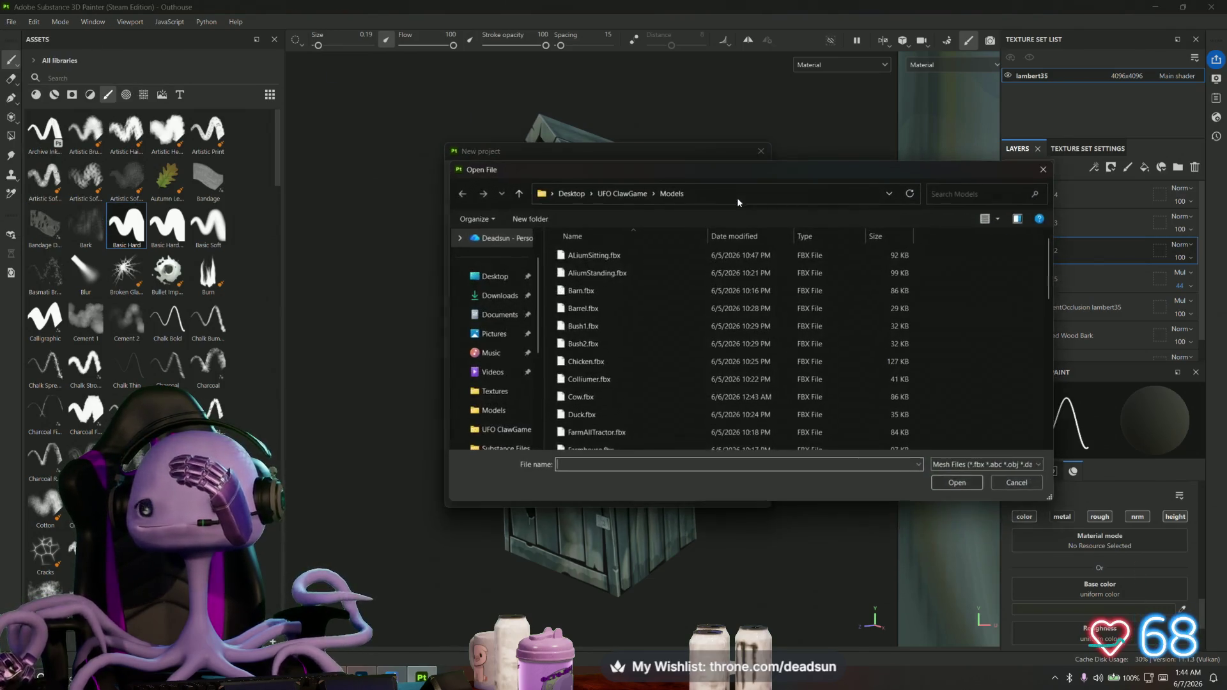
left_click(633, 291)
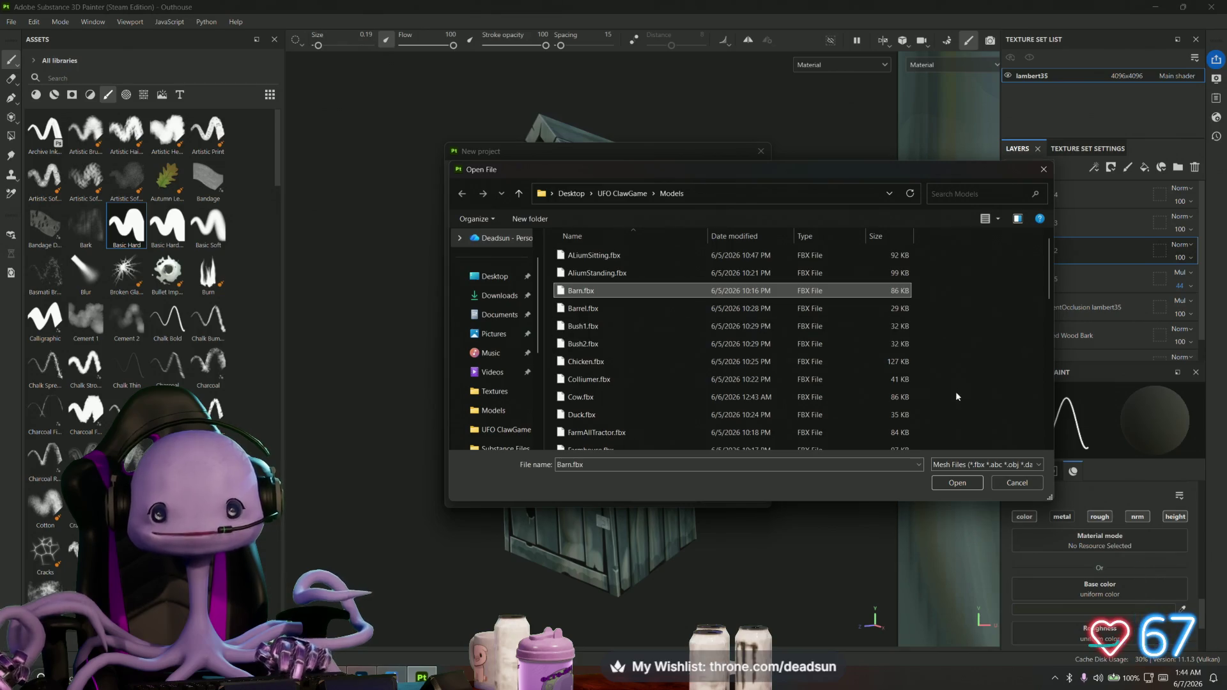
left_click(957, 483)
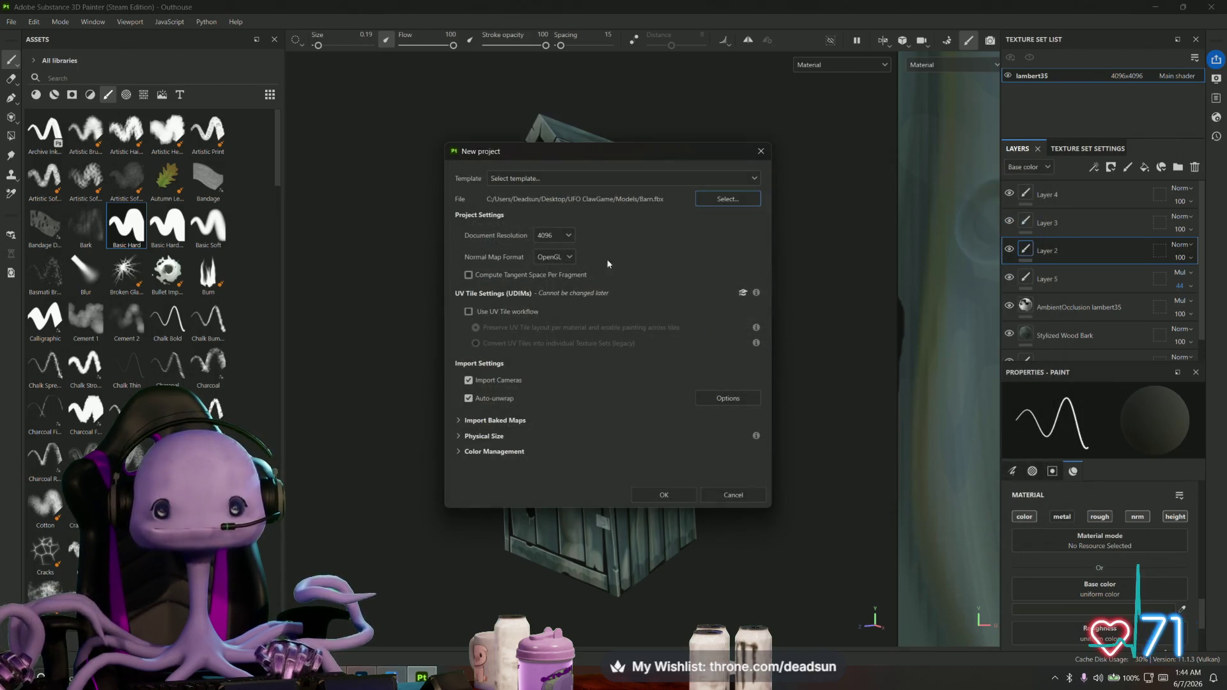
left_click(660, 493)
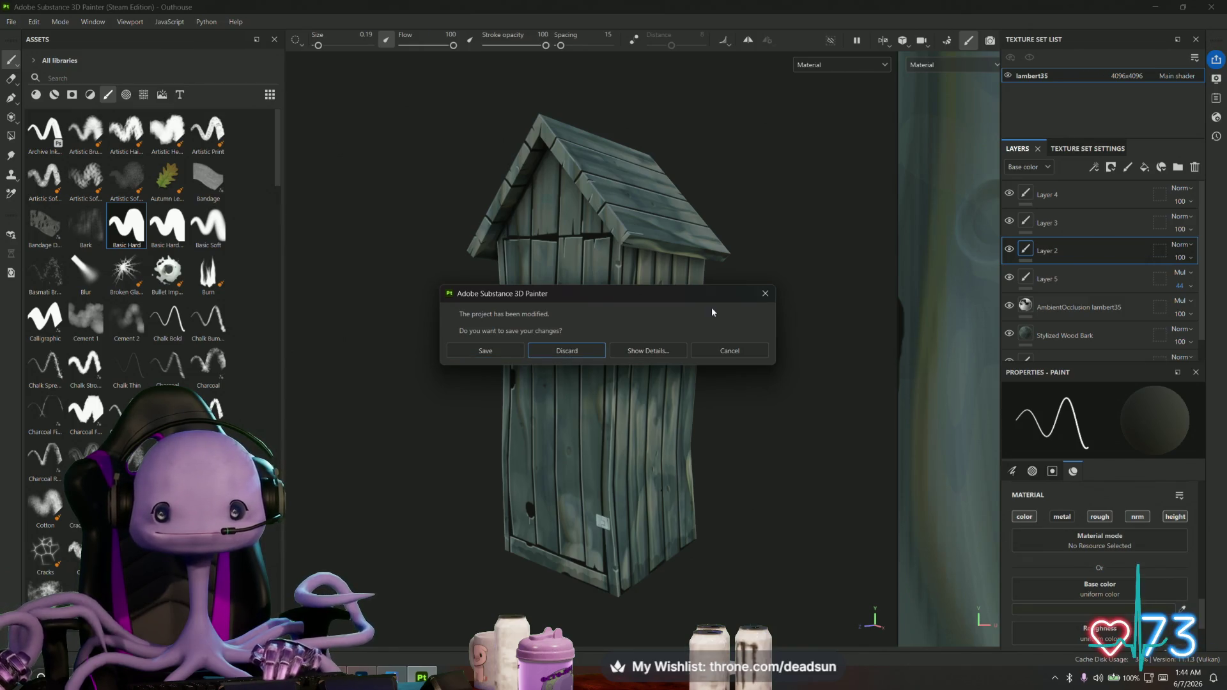
left_click(558, 352)
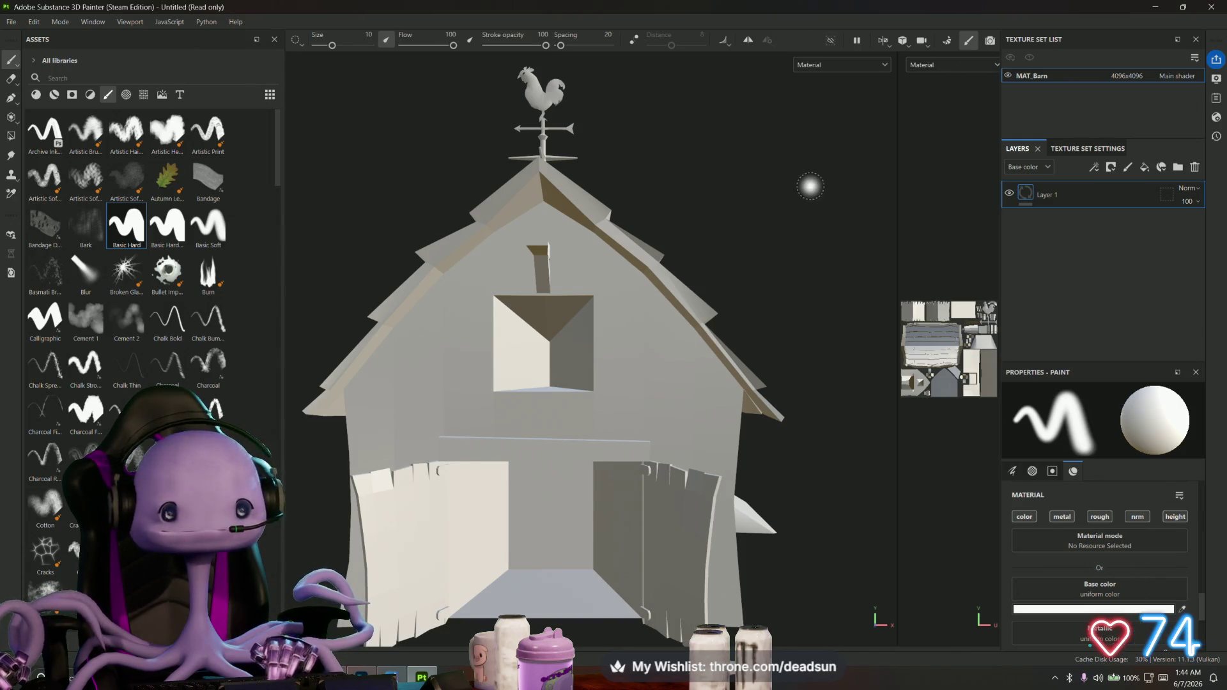
Bake the barn's mesh maps, inspect the roof, and return to painting mode
left_click(950, 40)
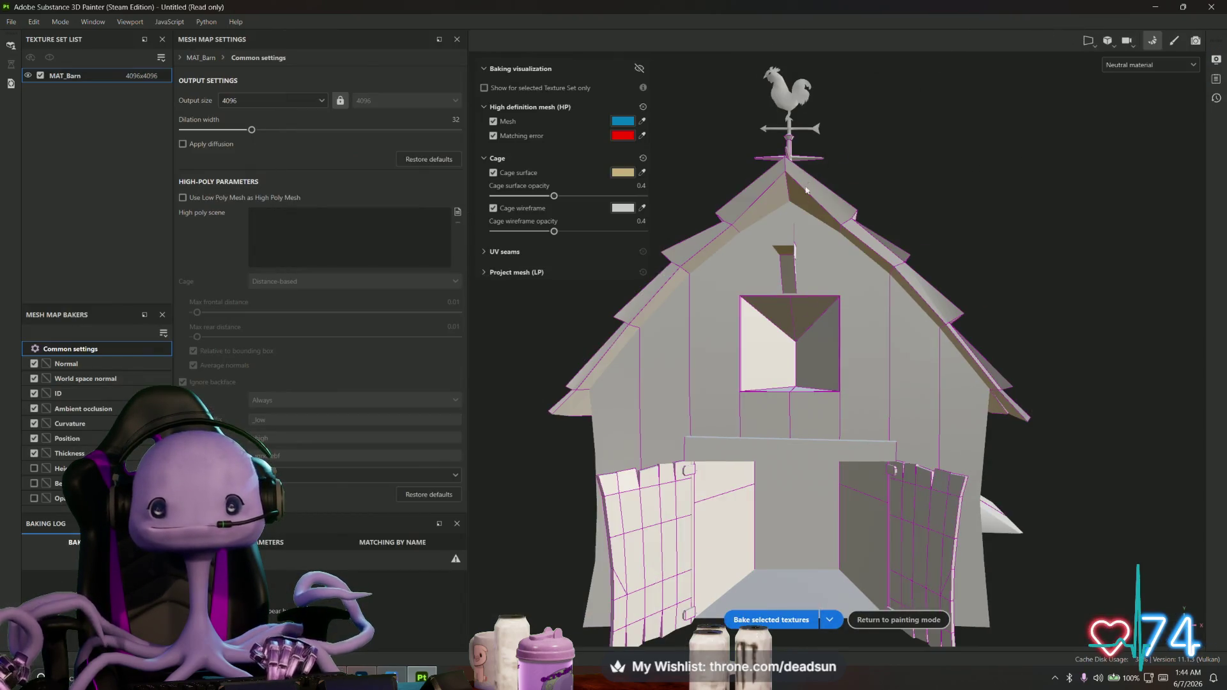
left_click(771, 620)
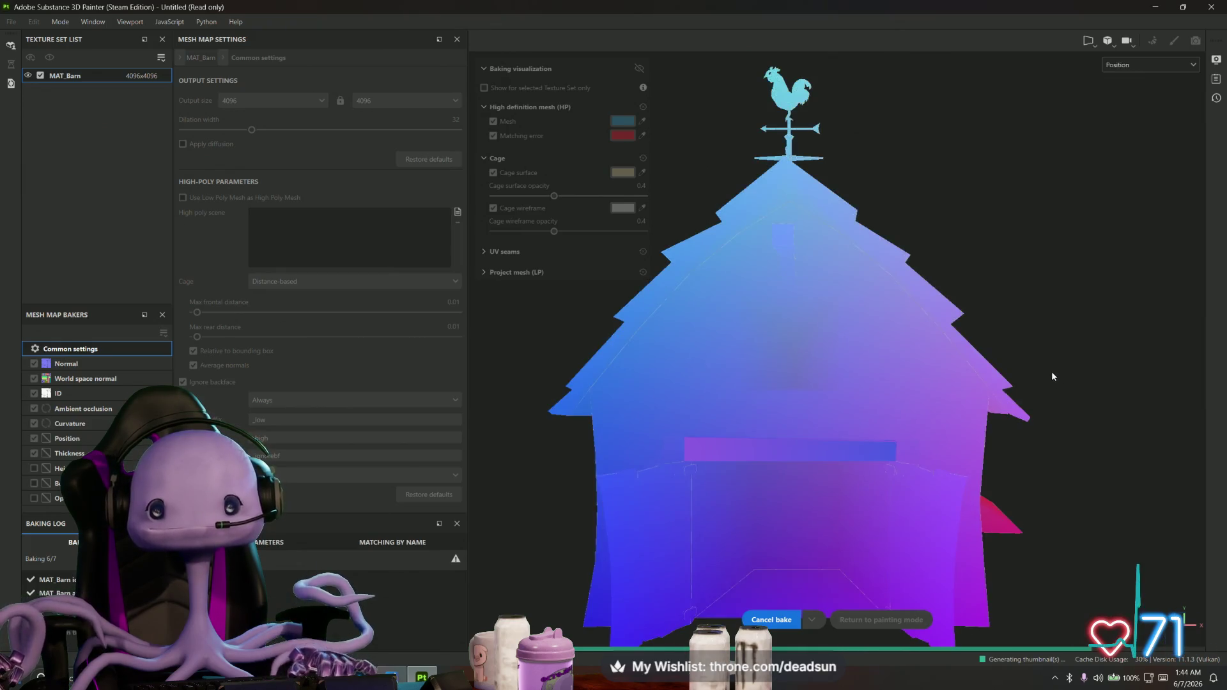
mouse_move(1076, 247)
left_mouse_down("alt")
mouse_move(680, 252)
mouse_move(839, 376)
left_mouse_up("alt")
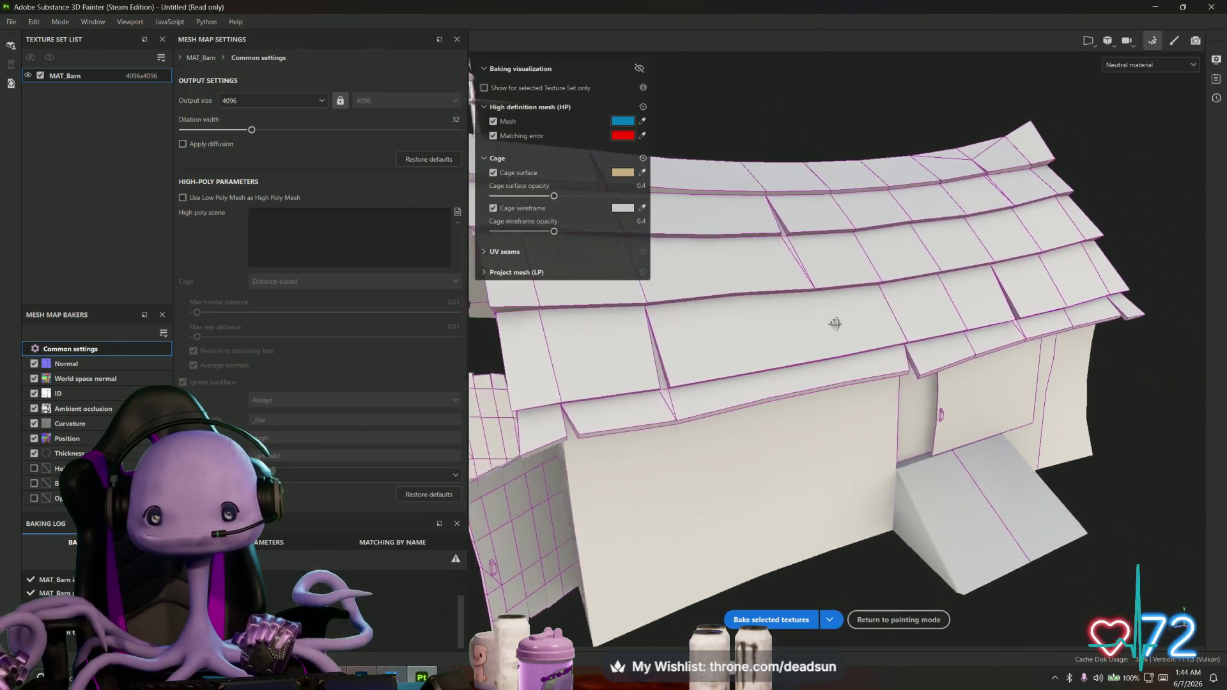
mouse_move(971, 401)
left_mouse_down("alt")
mouse_move(929, 357)
mouse_move(1078, 126)
left_mouse_up("alt")
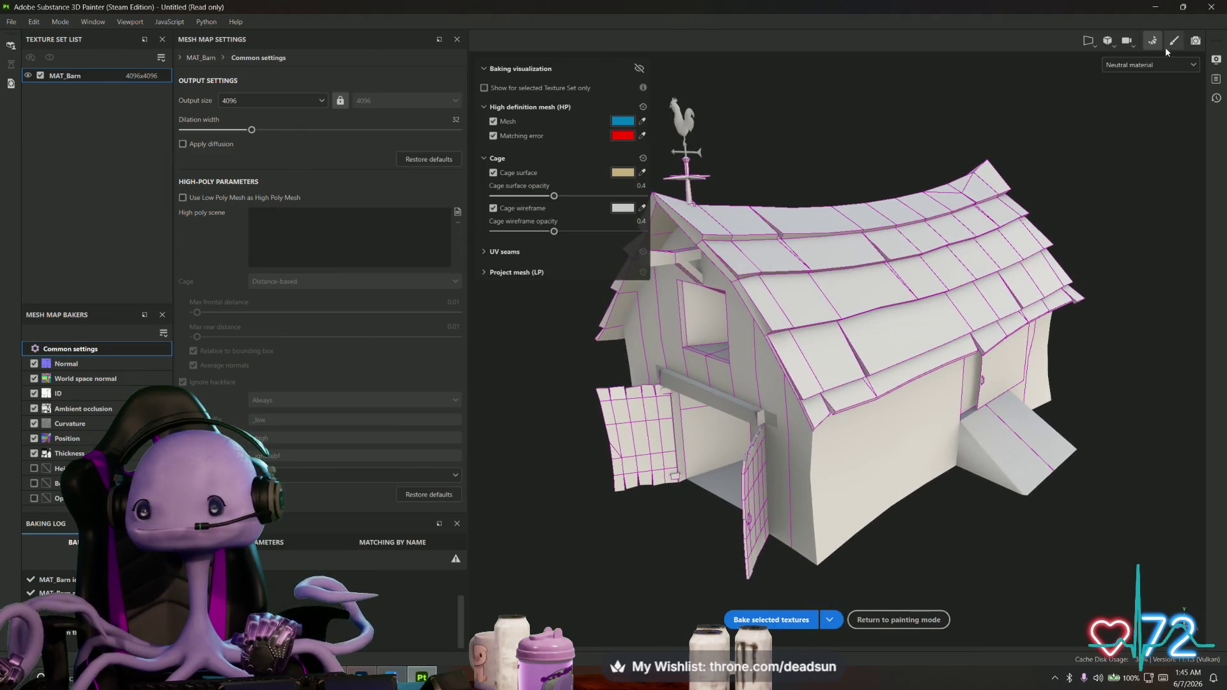
left_click(1173, 41)
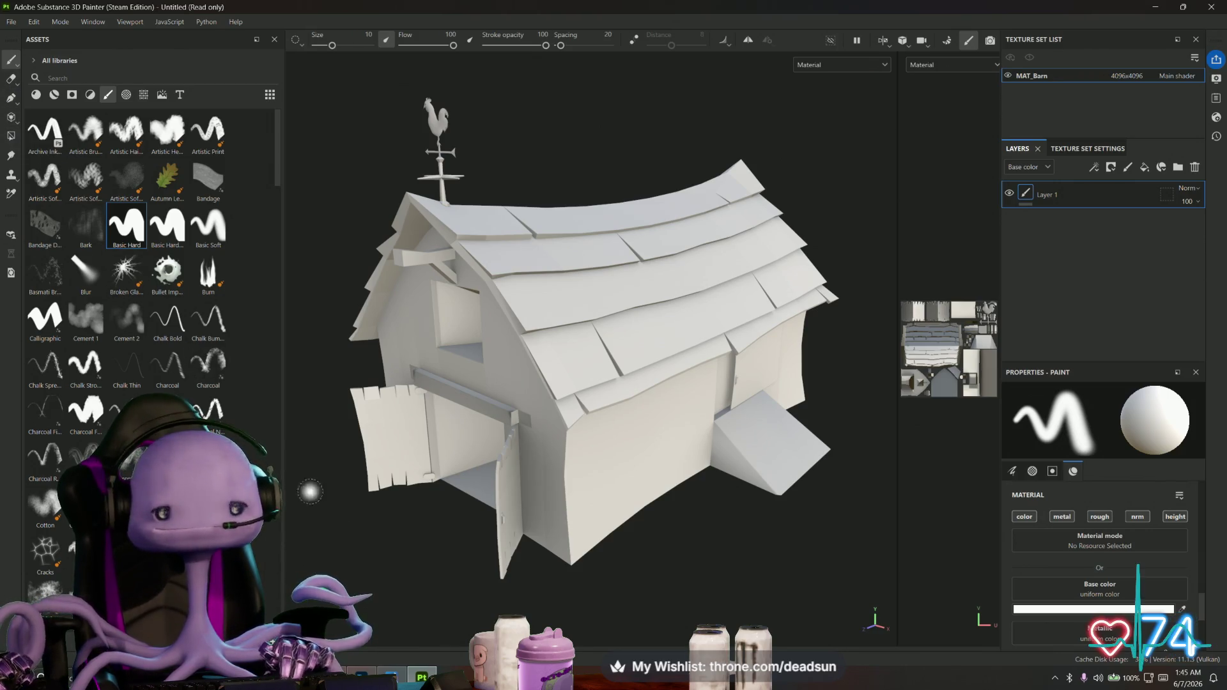
Add an Ambient Occlusion fill layer applied to the barn's base color, then switch to Maya
left_click_drag(384, 561, 384, 521, "alt")
left_click(125, 95)
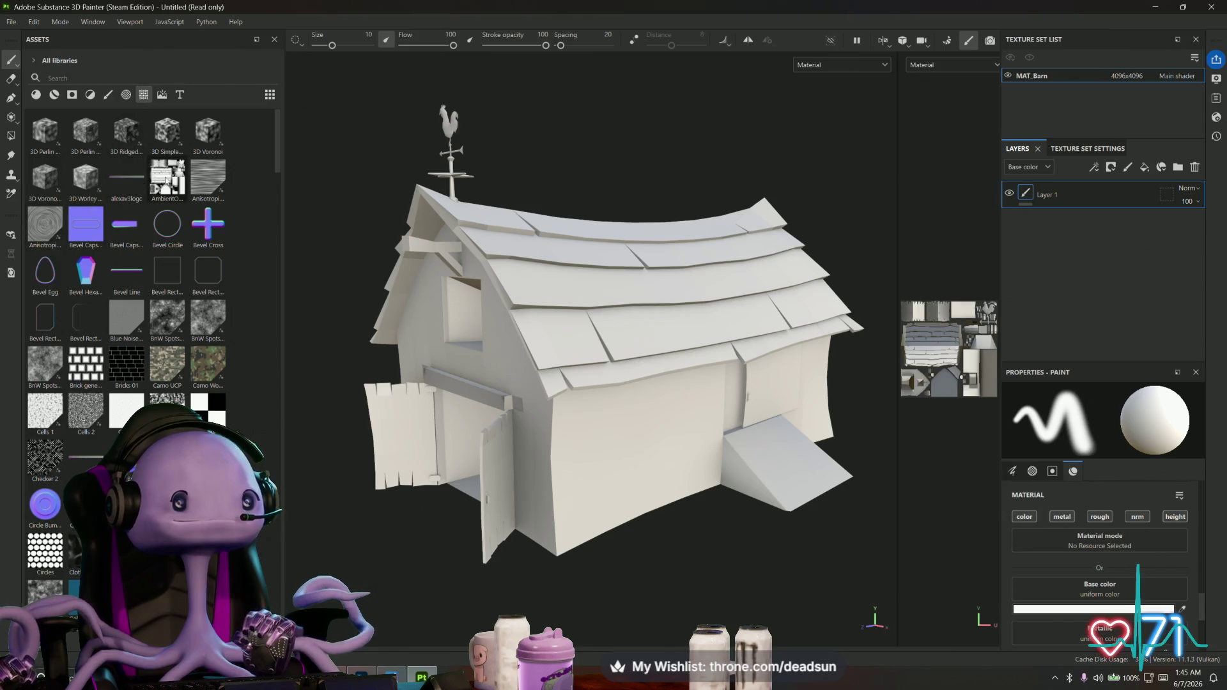
left_click_drag(167, 177, 1016, 230)
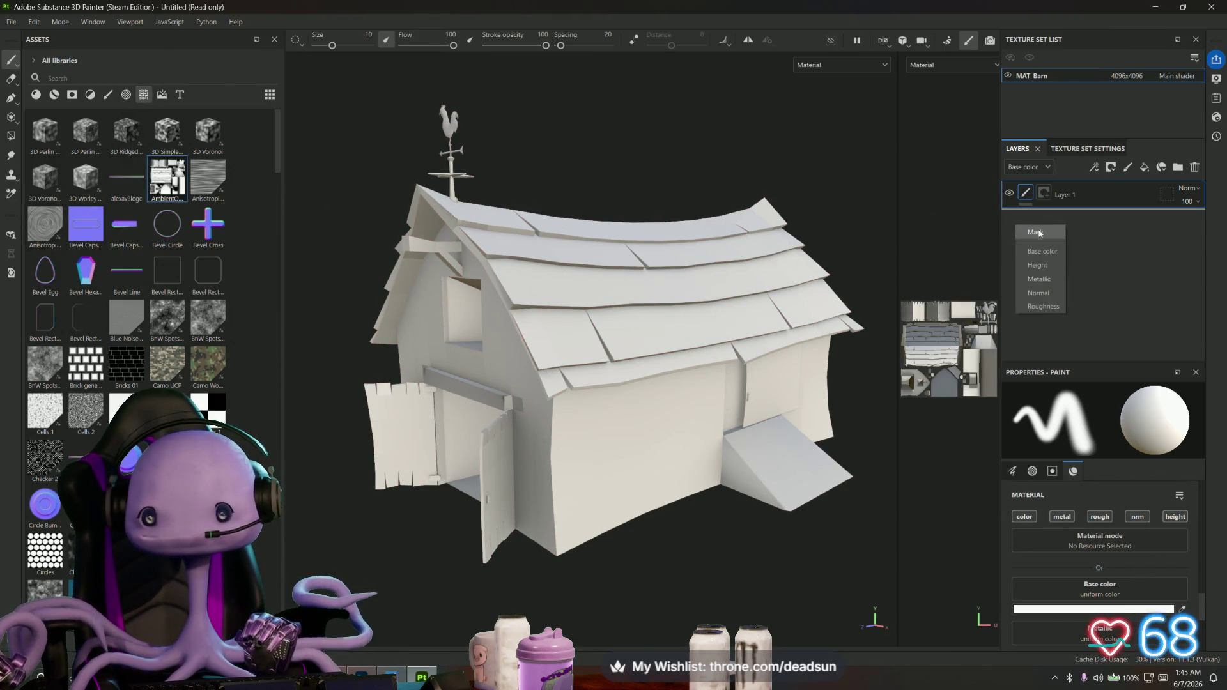
left_click(1042, 252)
mouse_move(702, 540)
left_mouse_down("alt")
mouse_move(724, 604)
mouse_move(824, 581)
mouse_move(775, 488)
mouse_move(712, 540)
mouse_move(675, 624)
mouse_move(748, 537)
mouse_move(575, 529)
left_mouse_up("alt")
scroll(575, 528, "up", 2)
scroll(443, 541, "up", 2)
mouse_move(443, 540)
left_mouse_down("alt")
mouse_move(575, 582)
mouse_move(717, 584)
mouse_move(546, 546)
mouse_move(460, 547)
mouse_move(493, 575)
mouse_move(521, 568)
left_mouse_up("alt")
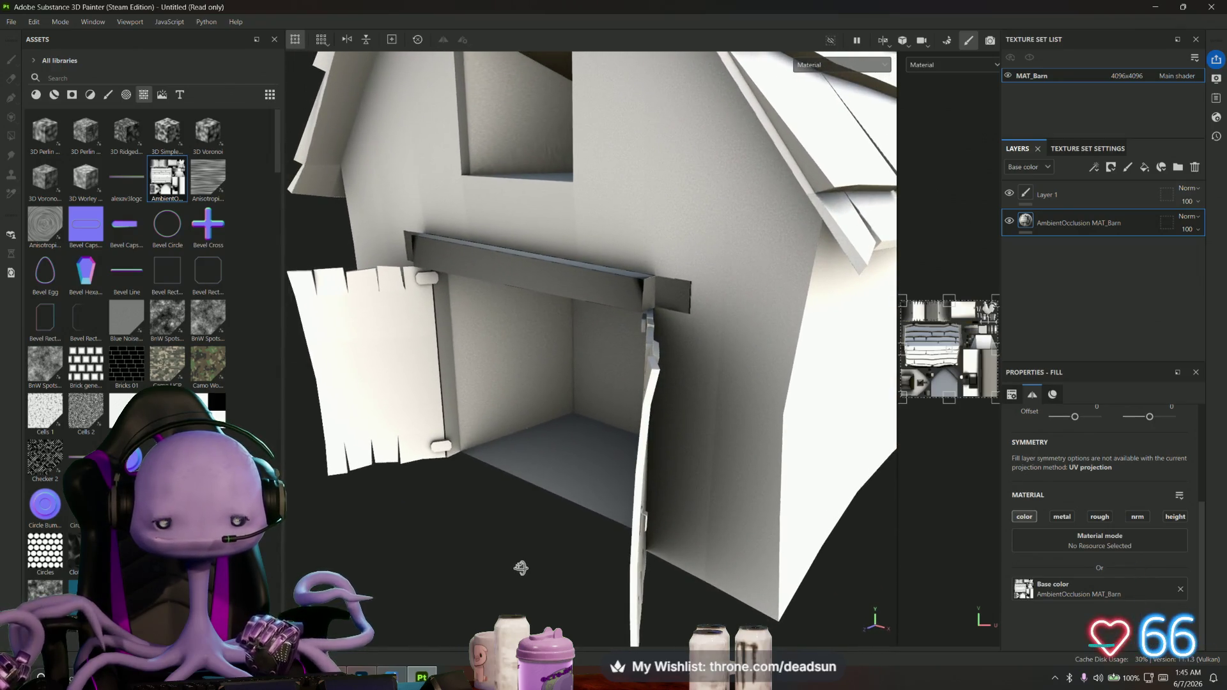
key("alt+Tab")
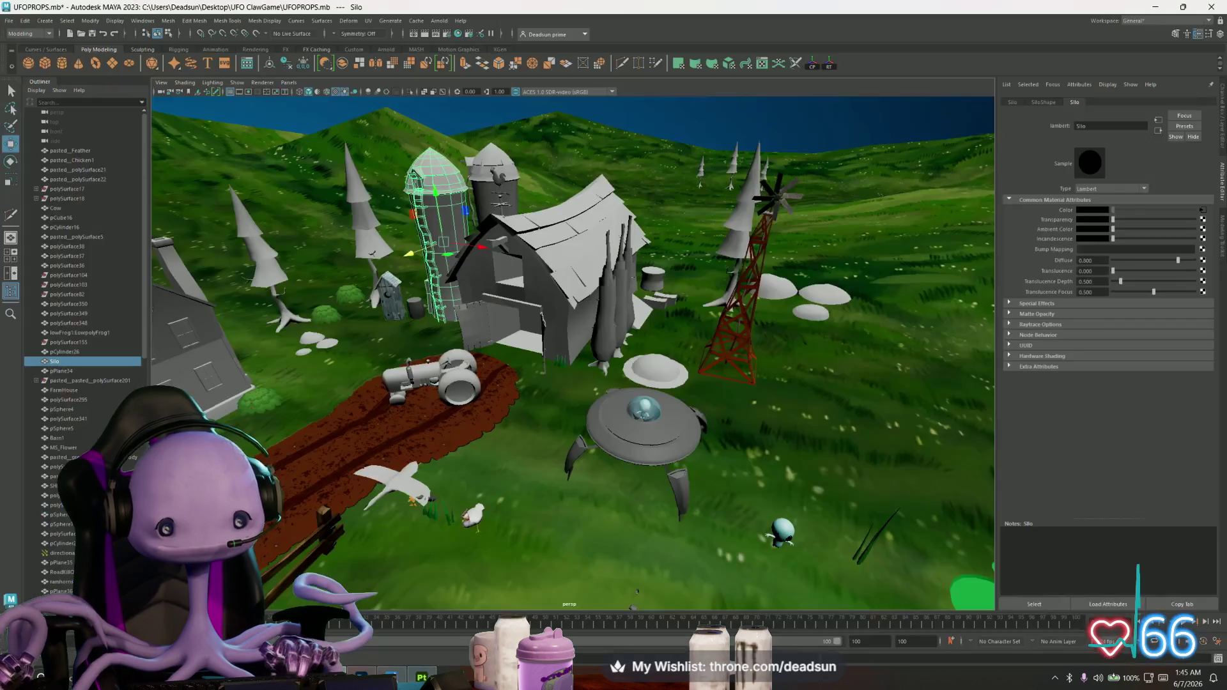
Select the board above the barn door and open the barn's UV layout in the UV Editor
left_click(526, 303)
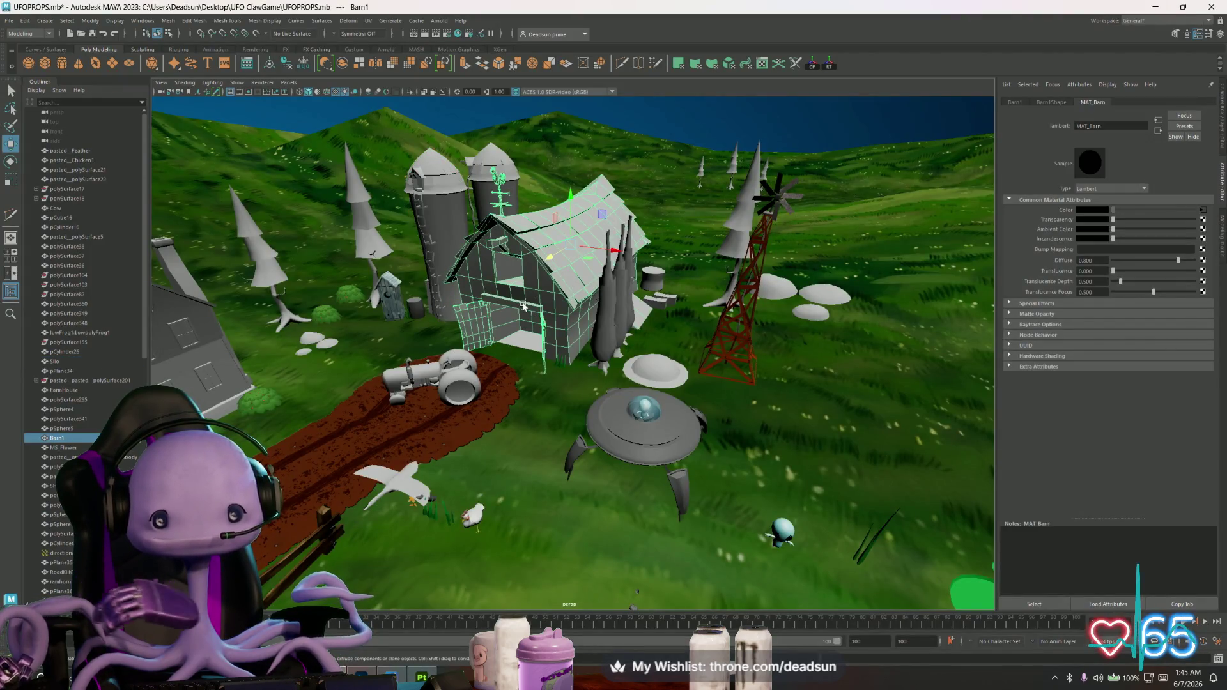
right_click_drag(526, 309, 527, 314)
left_click(527, 310)
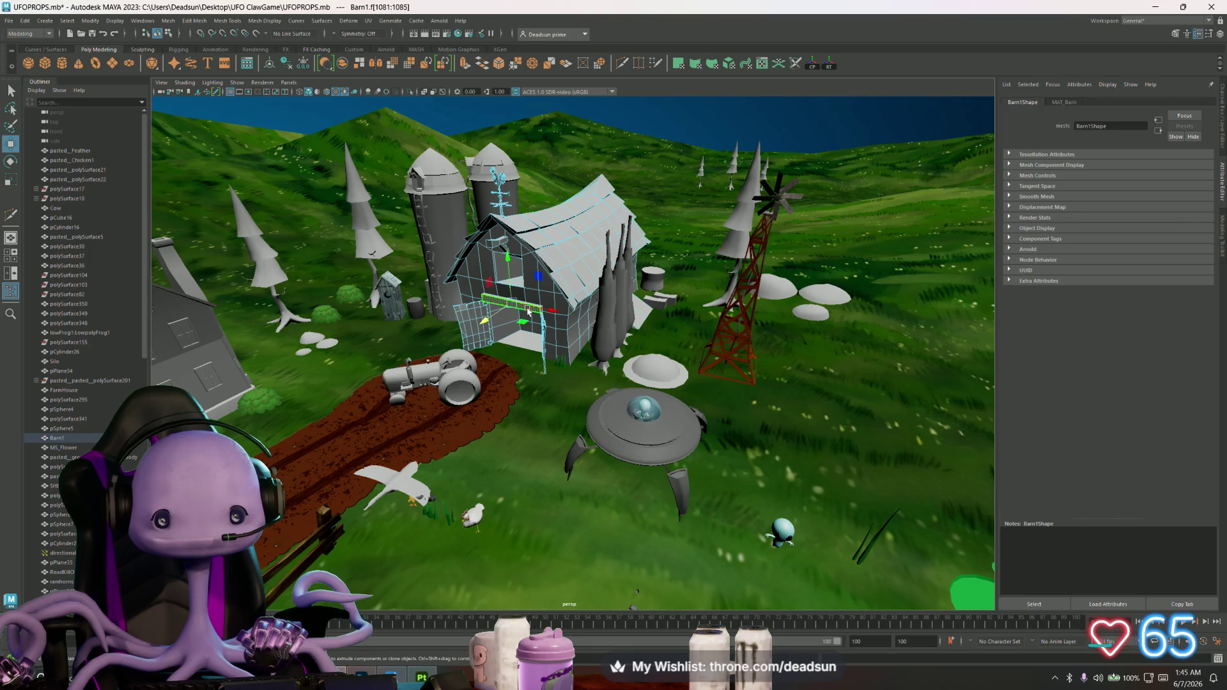
left_click(373, 21)
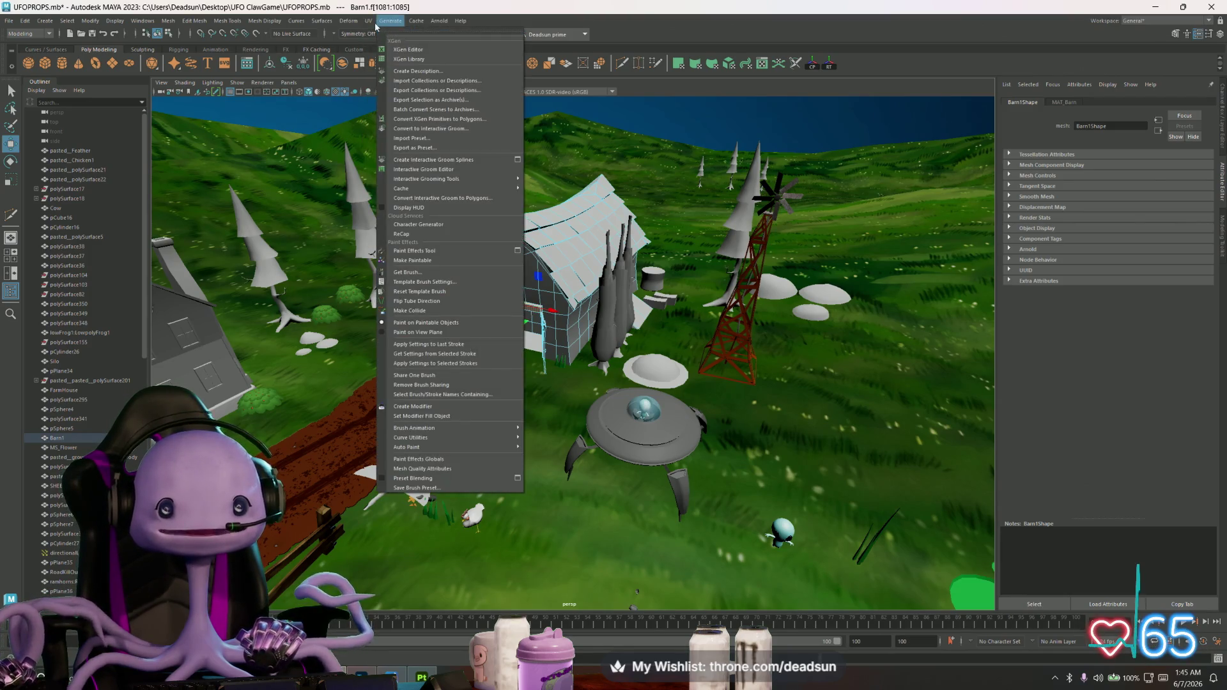
left_click(388, 39)
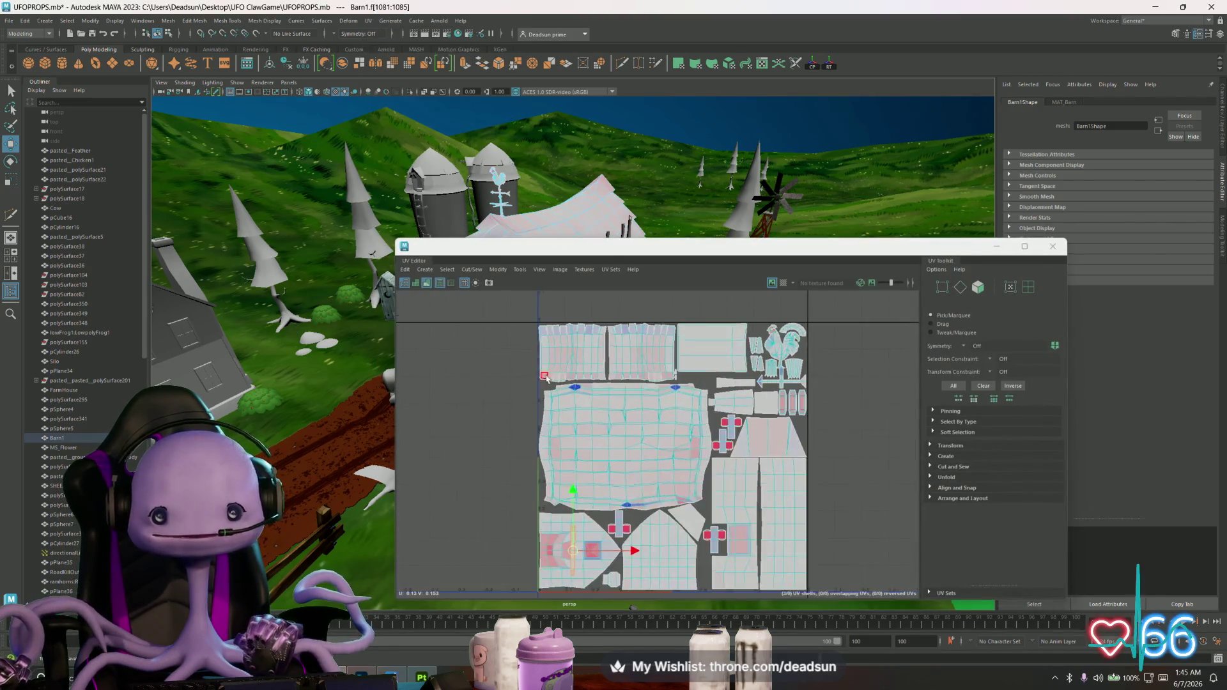
scroll(538, 468, "up", 3)
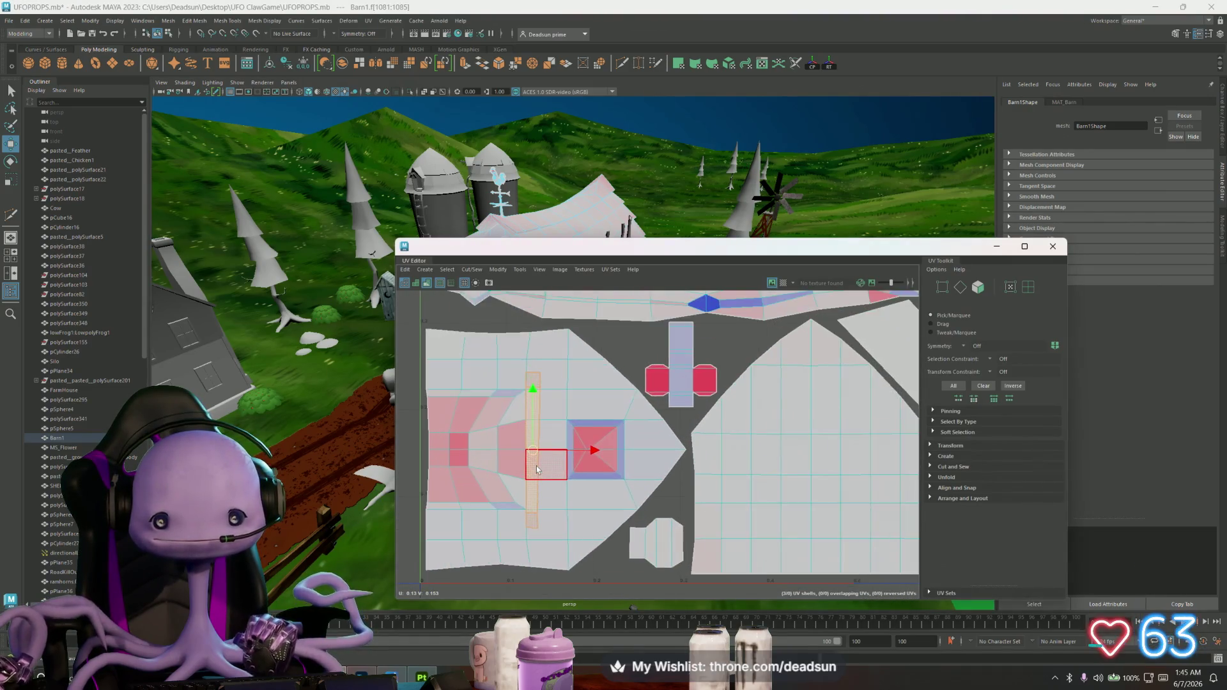
scroll(538, 470, "up", 2)
scroll(544, 486, "up", 1)
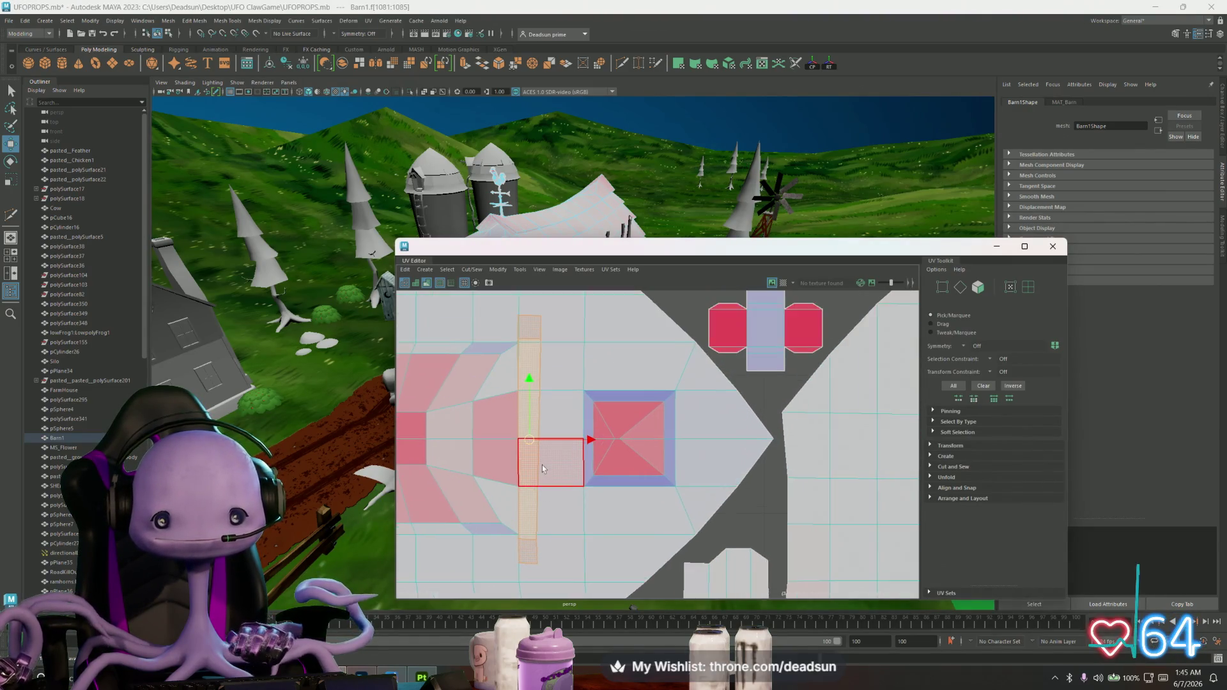
scroll(541, 465, "up", 1)
Nudge the vertical strip, move the small shell, enlarge the tan shell and shift its neighbour left and down
left_click(540, 466)
left_click_drag(527, 436, 536, 442)
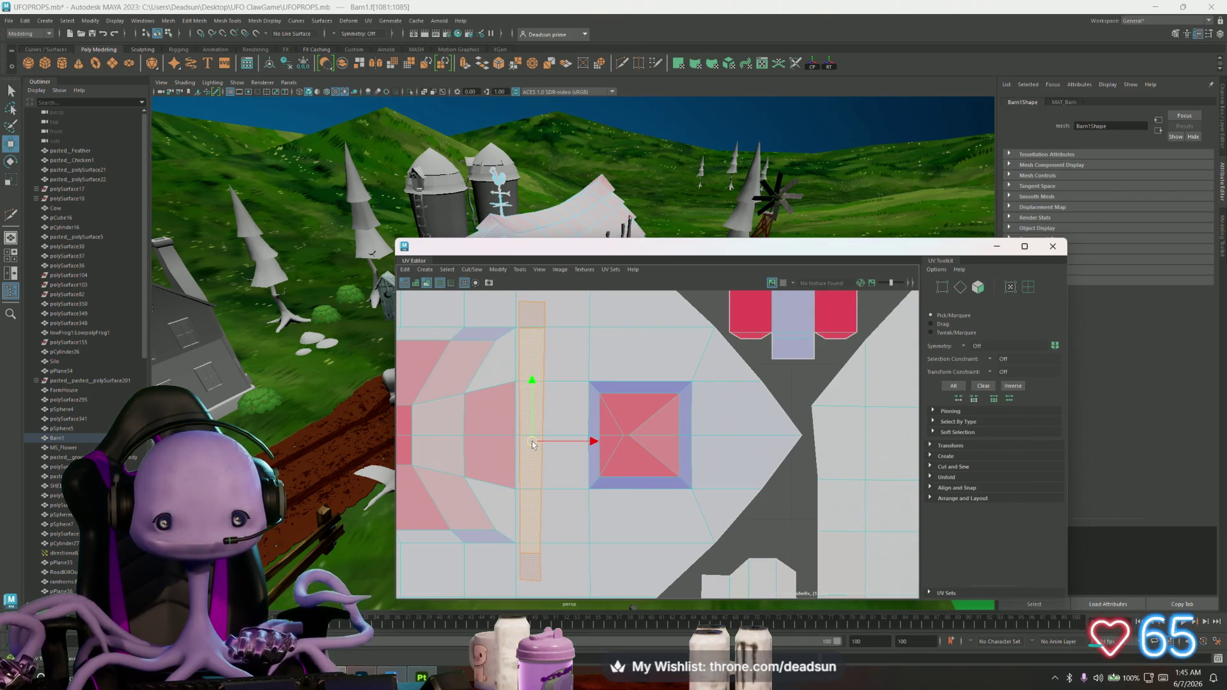
scroll(586, 452, "down", 3)
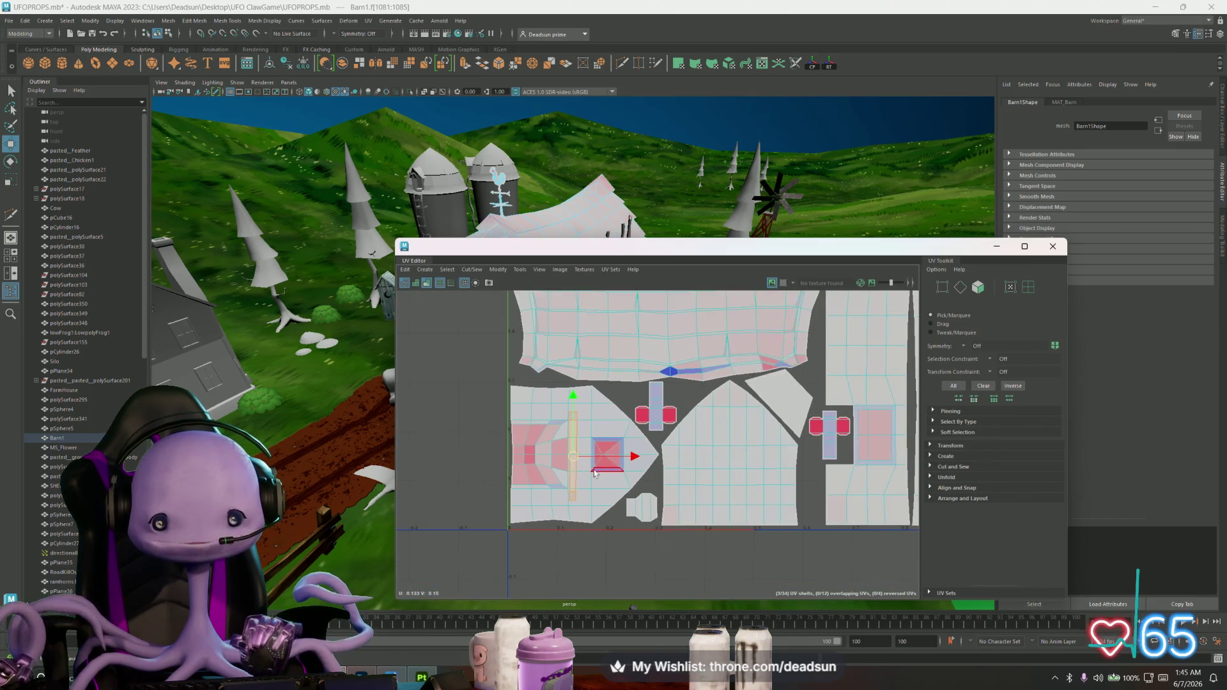
scroll(576, 461, "down", 1)
scroll(536, 489, "down", 1)
scroll(496, 528, "down", 1)
scroll(498, 527, "down", 1)
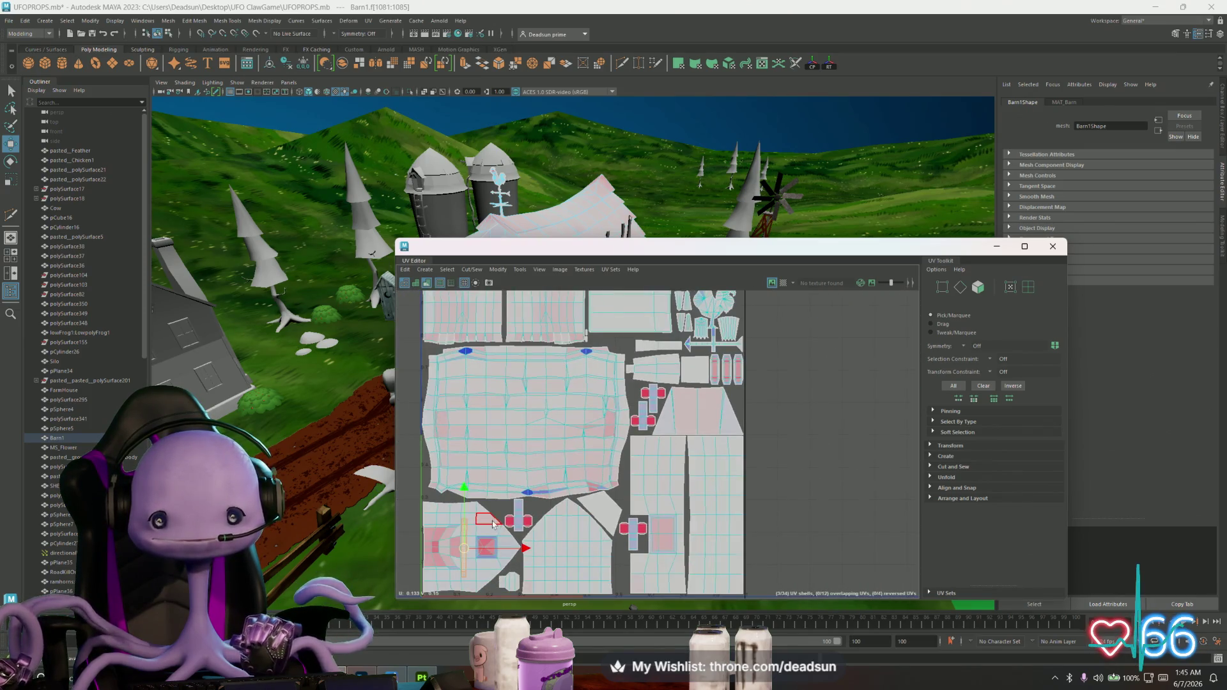
scroll(506, 524, "down", 1)
scroll(514, 521, "down", 1)
scroll(513, 520, "up", 2)
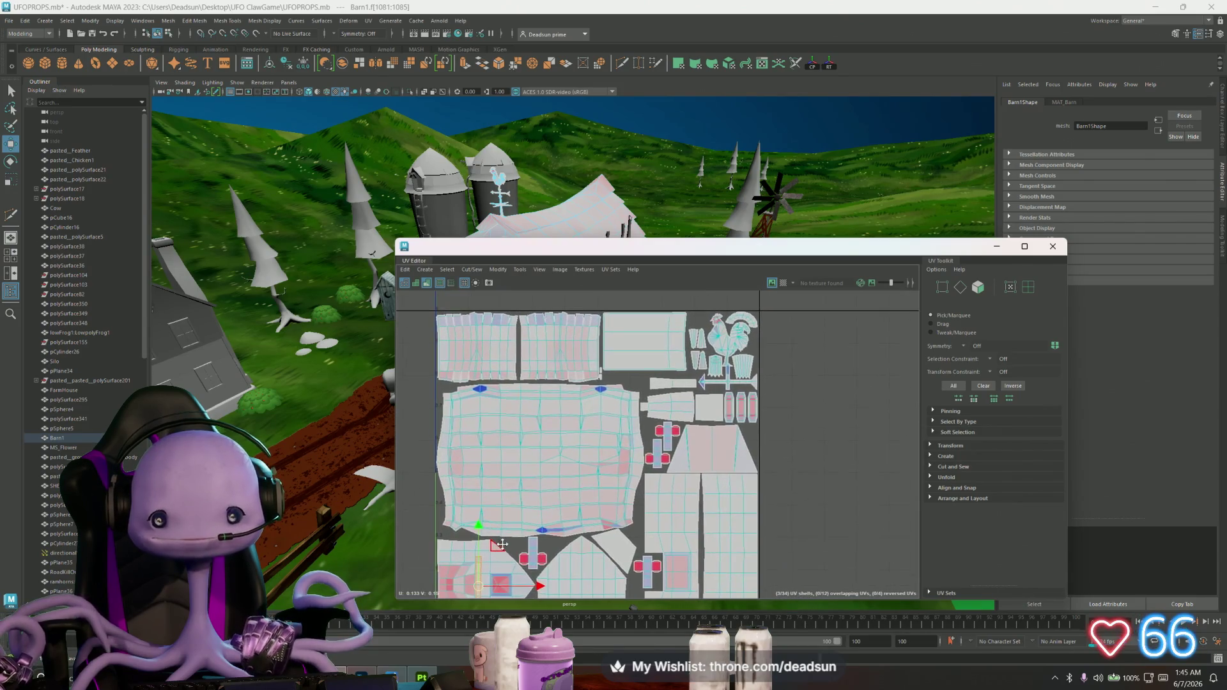
scroll(504, 556, "down", 2)
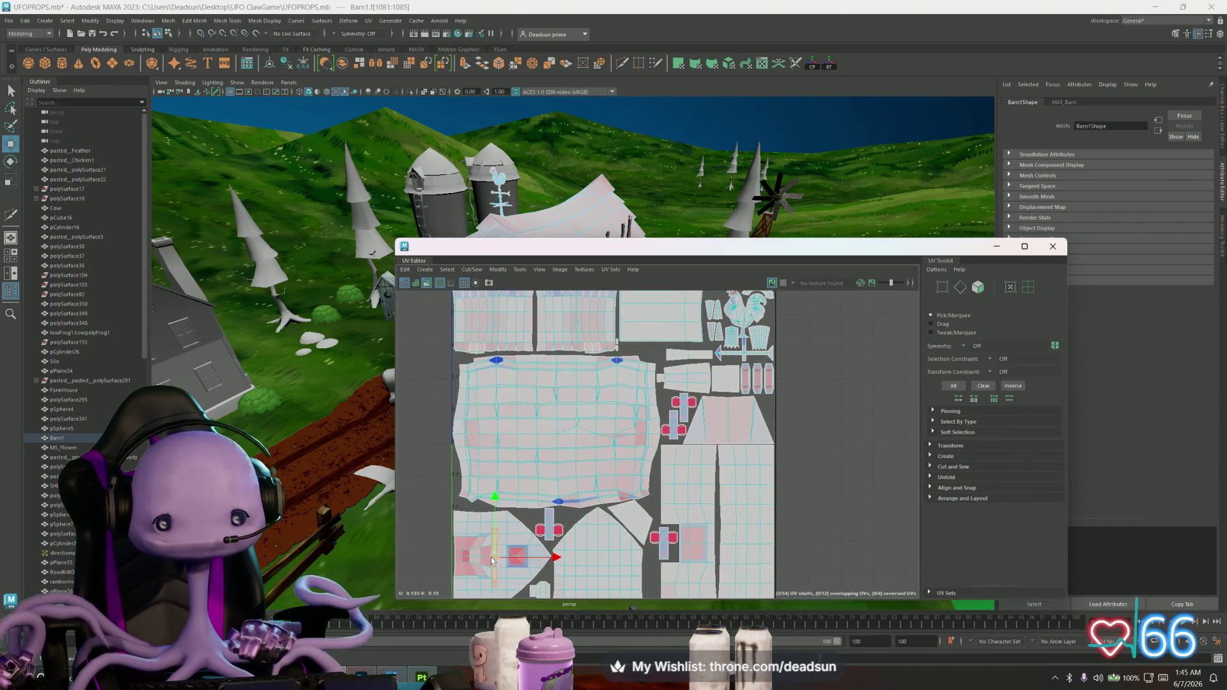
mouse_move(682, 356)
left_mouse_down()
mouse_move(705, 378)
mouse_move(711, 357)
left_mouse_up()
scroll(711, 345, "up", 2)
scroll(711, 341, "up", 1)
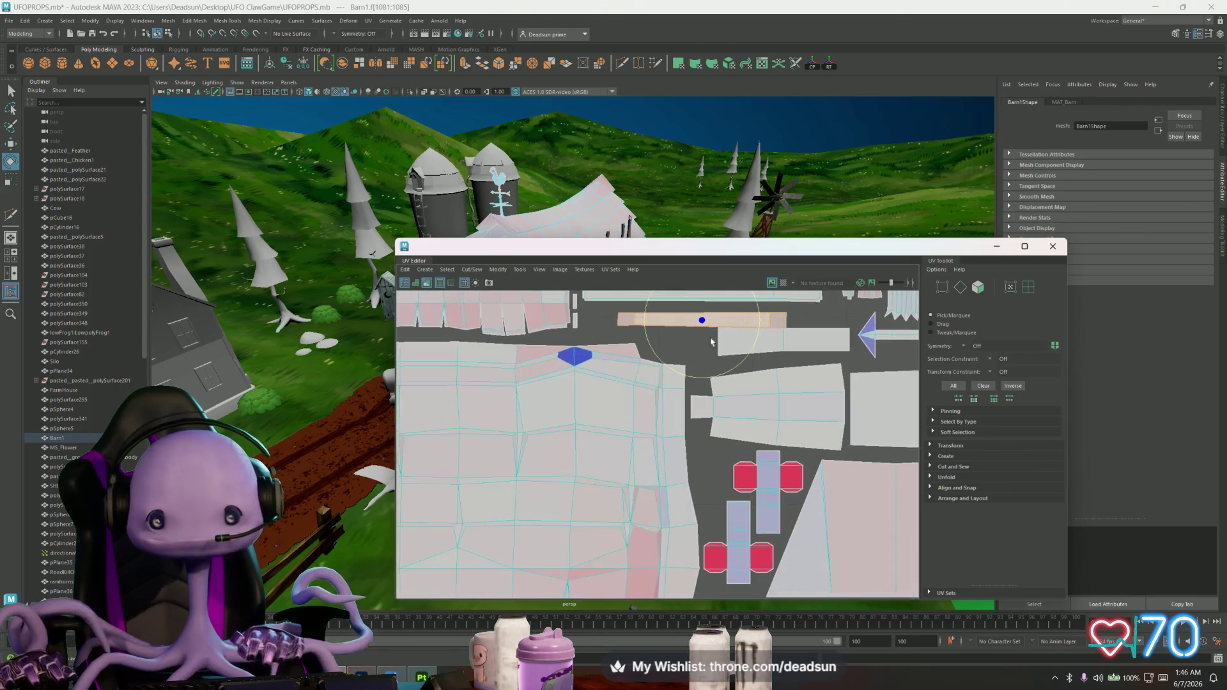
scroll(712, 341, "up", 1)
middle_click_drag(711, 342, 614, 448, "alt")
key("w")
key("r")
mouse_move(606, 449)
left_mouse_down()
mouse_move(625, 448)
mouse_move(577, 434)
left_mouse_up()
key("w")
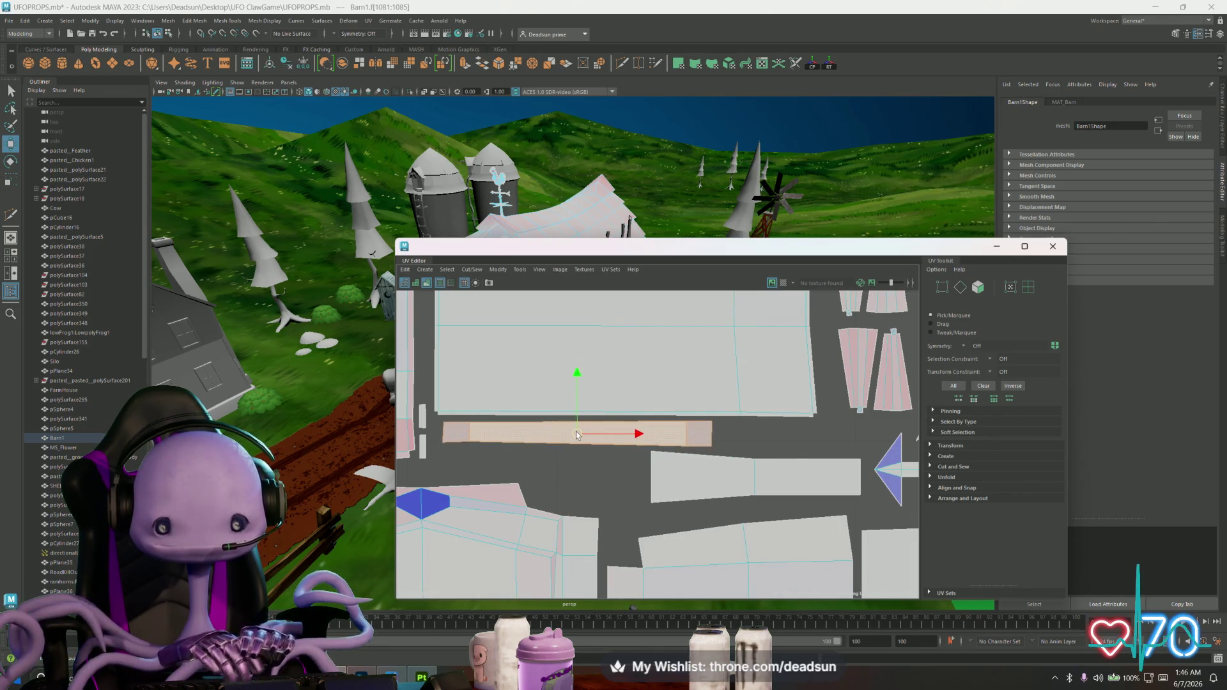
left_click(713, 483)
mouse_move(756, 474)
left_mouse_down()
mouse_move(731, 492)
mouse_move(749, 493)
left_mouse_up()
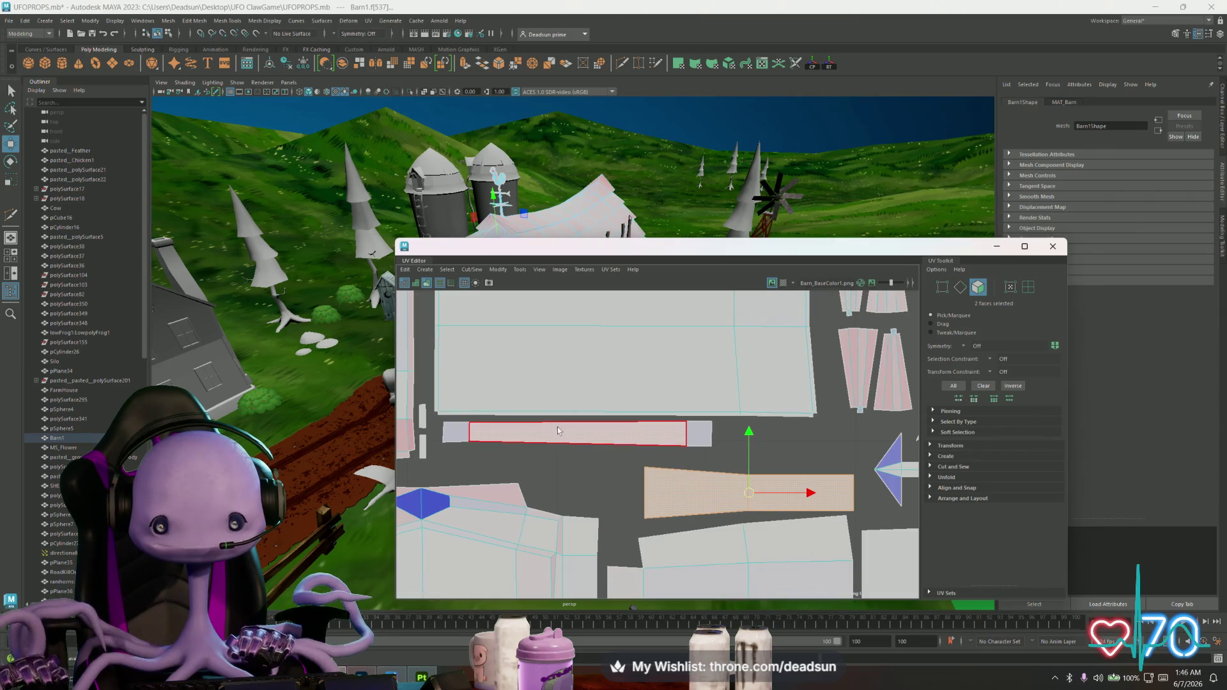
Frame the thin strip face in 3D, reselect it as a face and move its UV shell slightly down, then switch to Discord
left_click(529, 431)
left_click_drag(471, 246, 730, 232)
key("f")
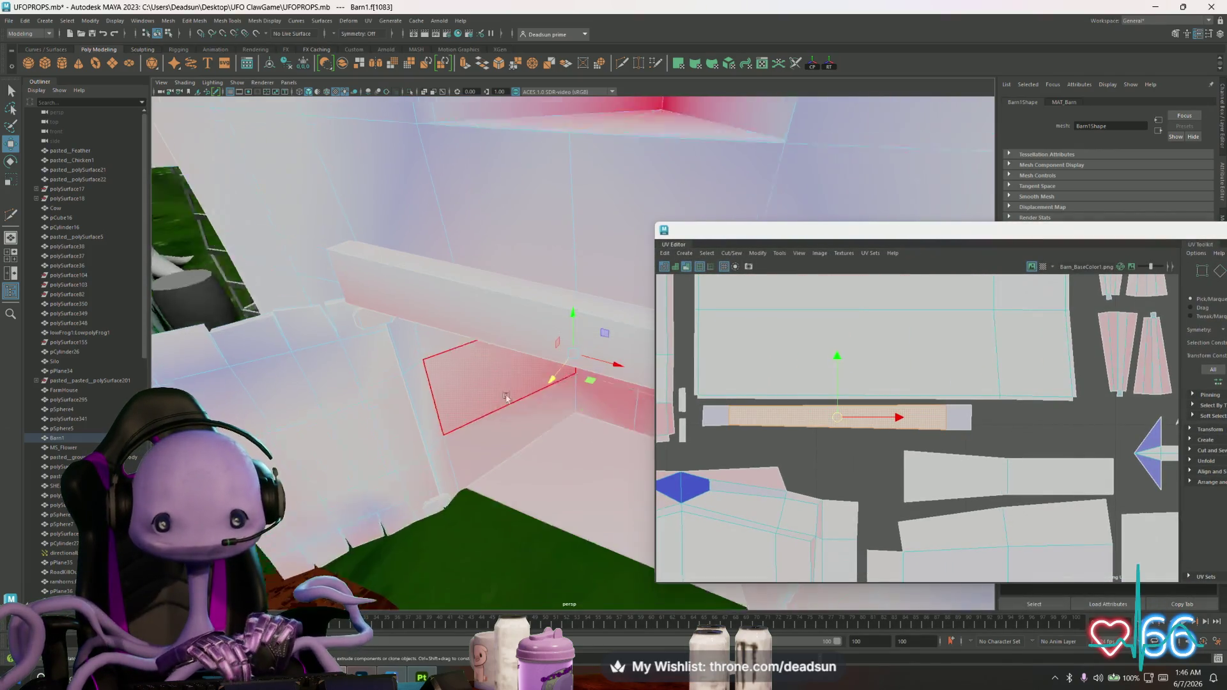
left_click_drag(506, 397, 562, 383, "alt")
left_click(784, 413)
left_click(782, 412)
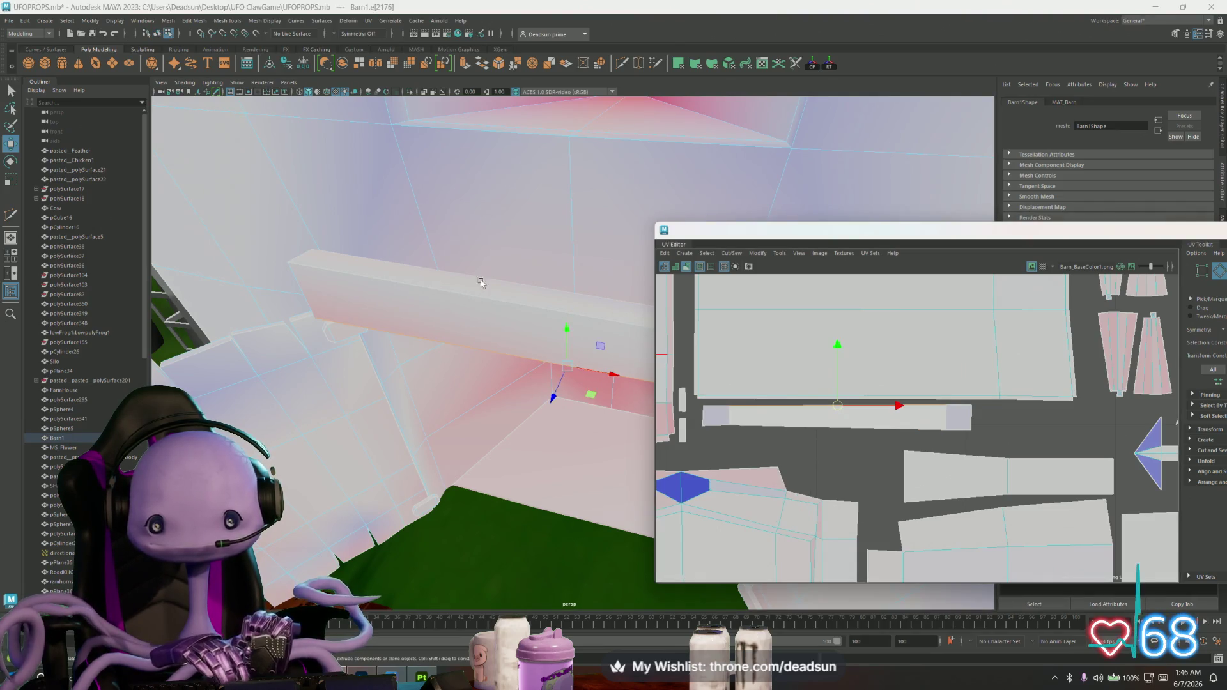
key("ctrl+s")
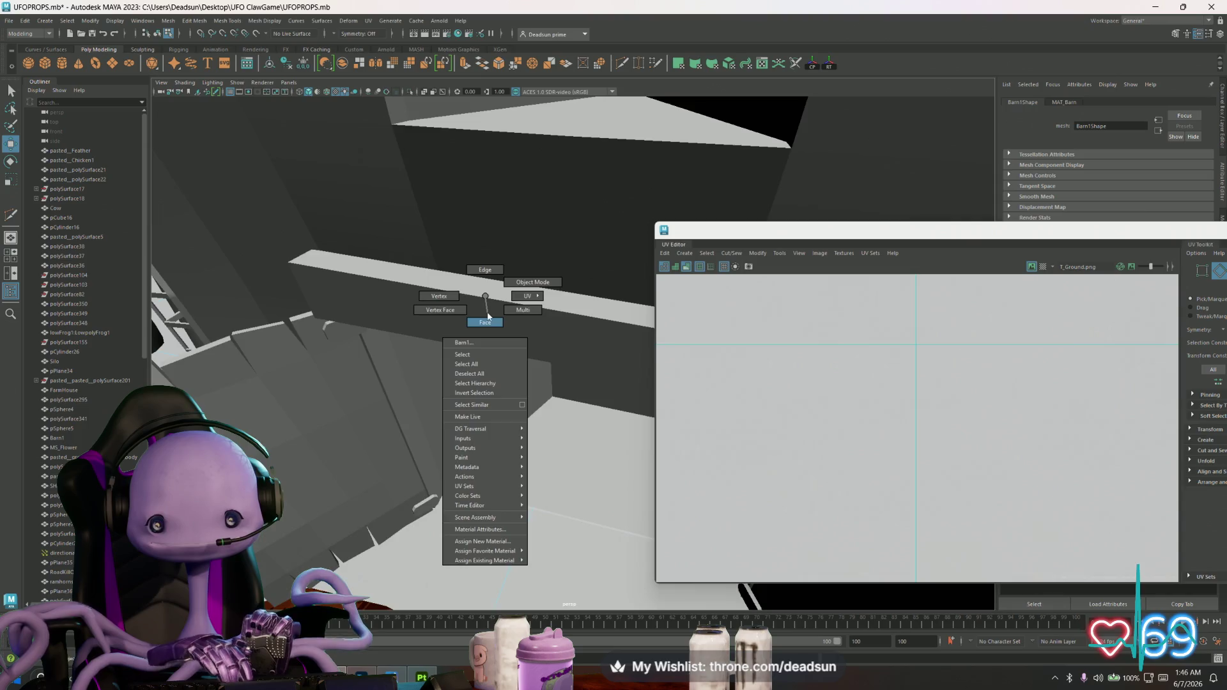
right_click_drag(484, 297, 484, 331)
left_click(484, 331)
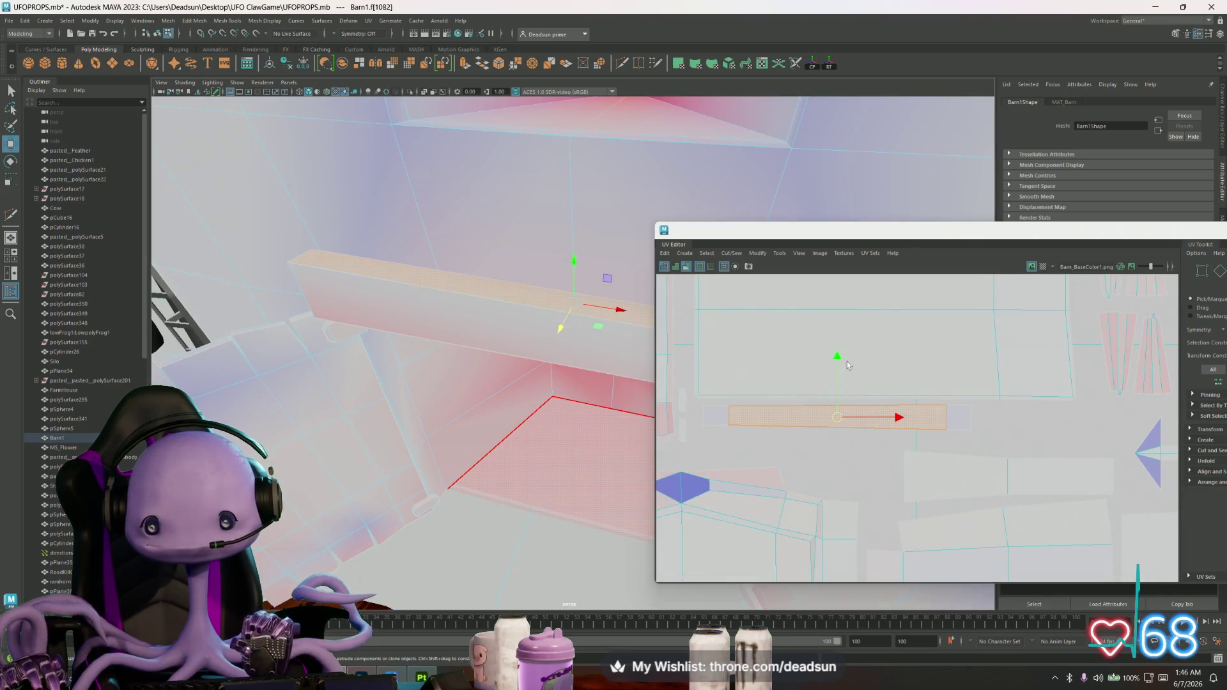
left_click_drag(838, 360, 837, 372)
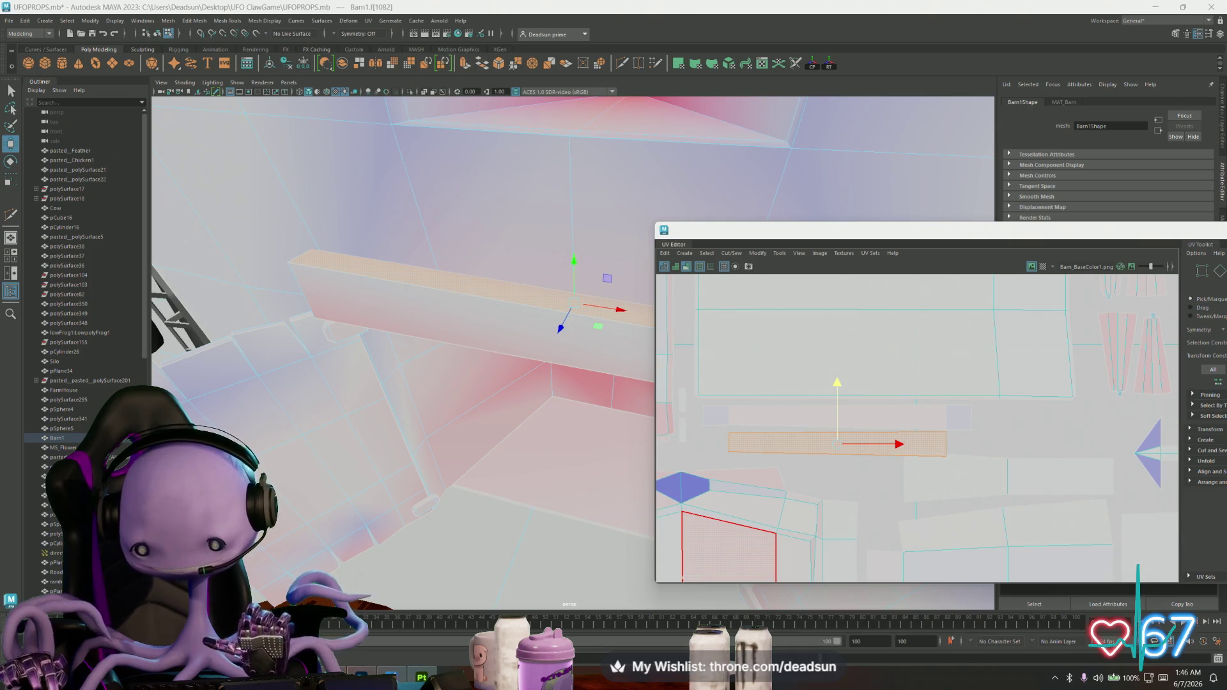
key("alt+Tab")
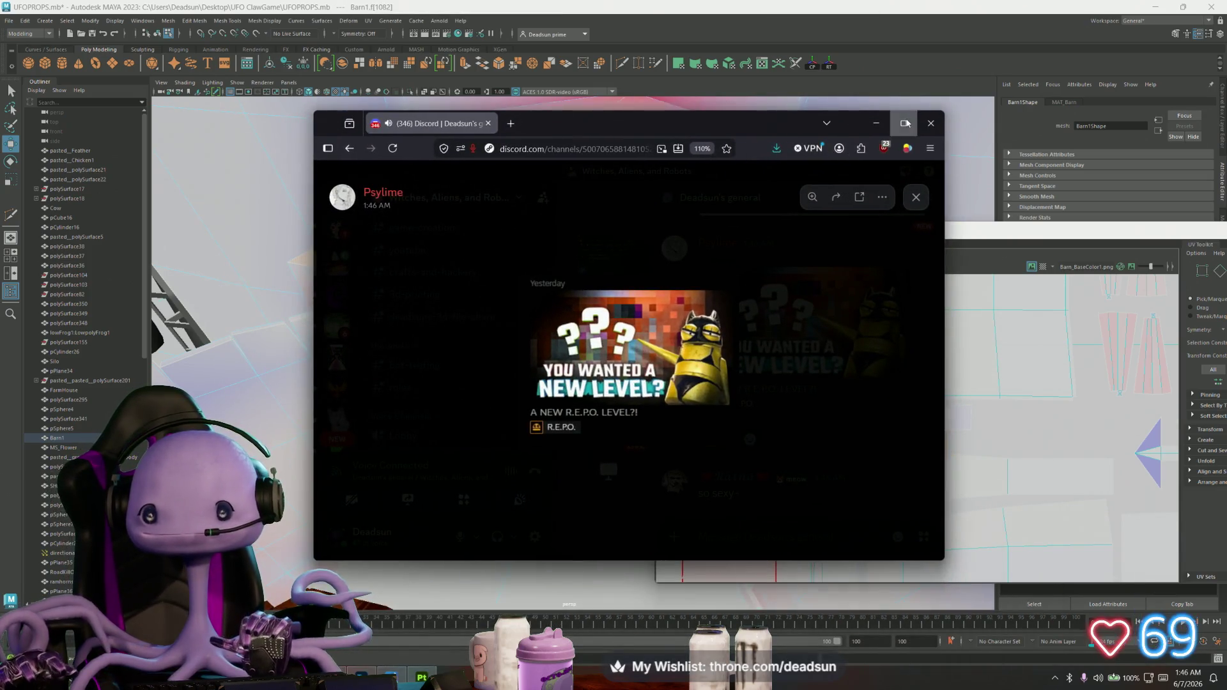
View the R.E.P.O. level image in a maximized Discord window, then minimize it back to Maya
left_click(905, 123)
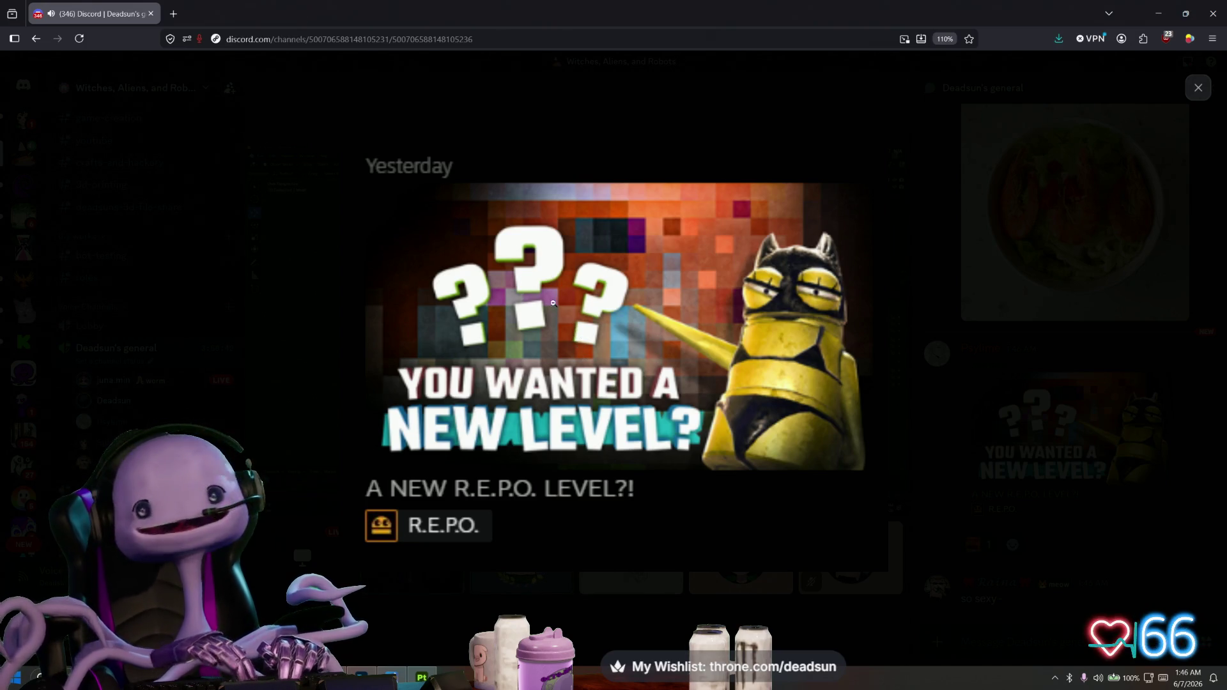
key("super+Down")
key("super+Down")
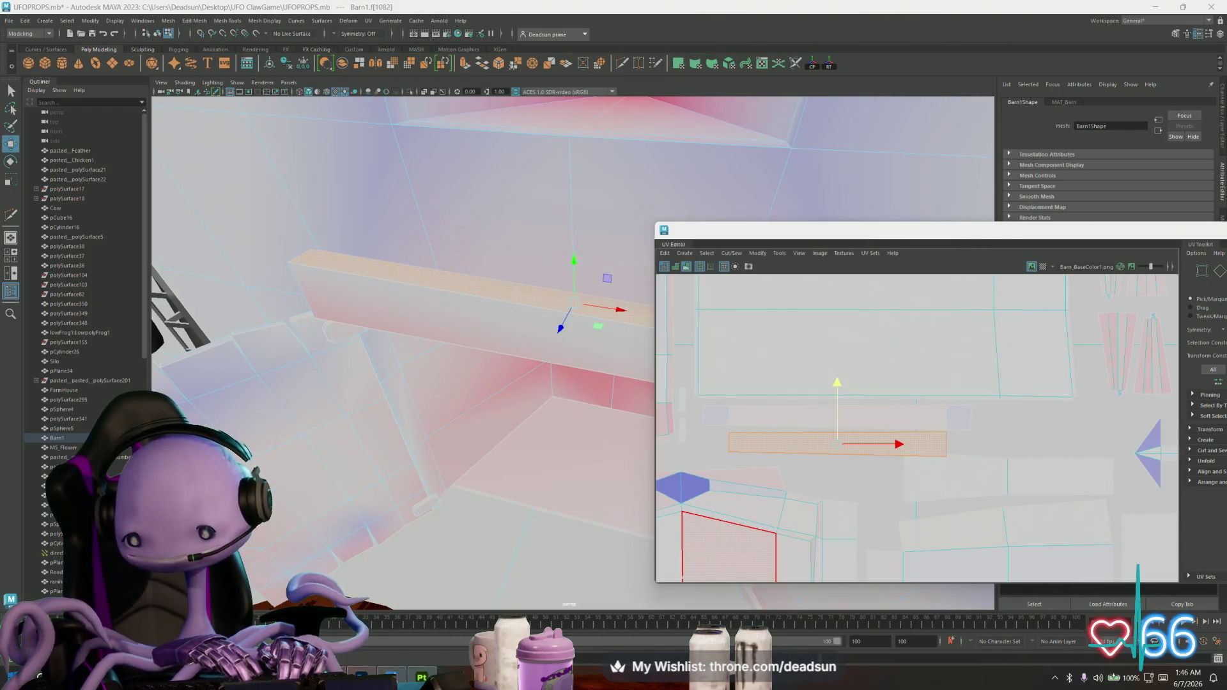
Move the large upper and orange UV shells to new spots and shift the next highlighted shell left
left_click(867, 390)
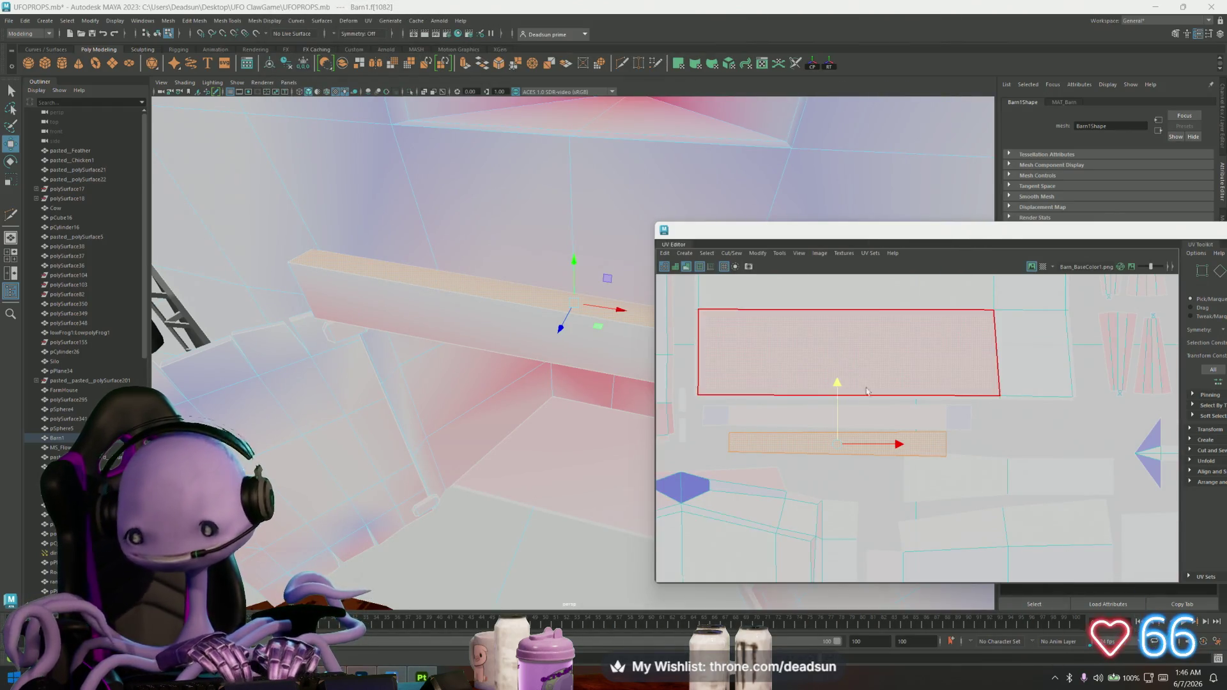
left_click(800, 253)
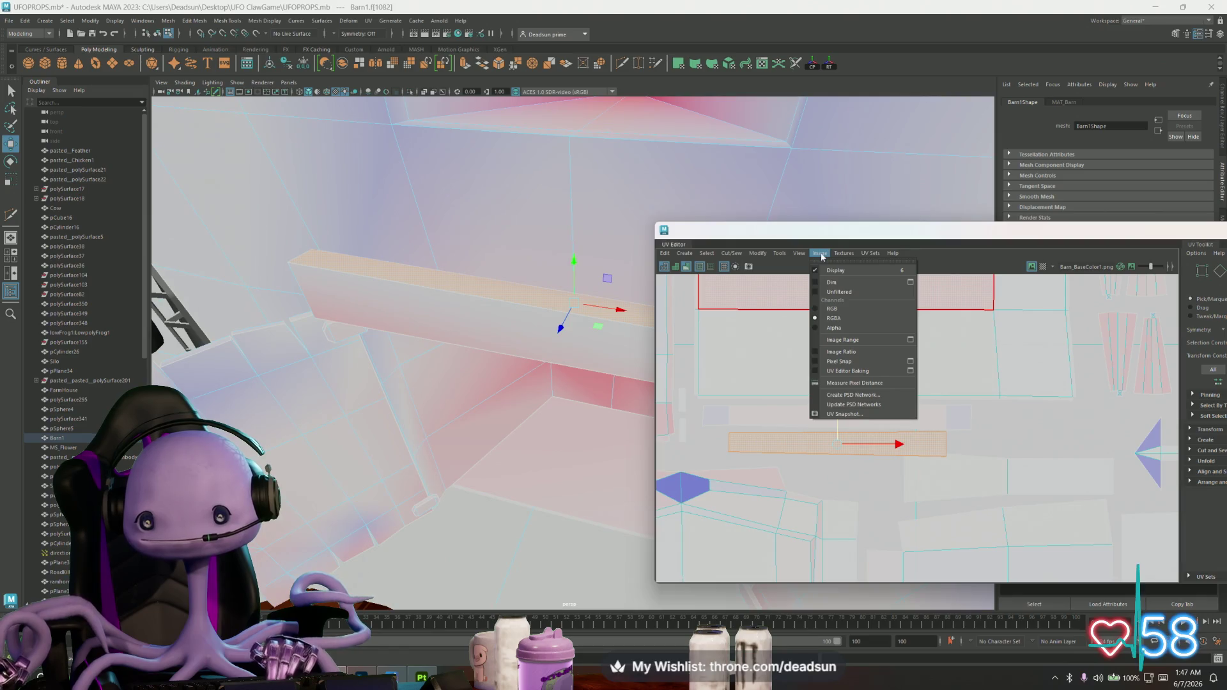
left_click_drag(837, 444, 1068, 416)
mouse_move(1065, 415)
middle_mouse_down("alt")
mouse_move(754, 414)
mouse_move(805, 439)
mouse_move(866, 436)
middle_mouse_up("alt")
key("e")
key("w")
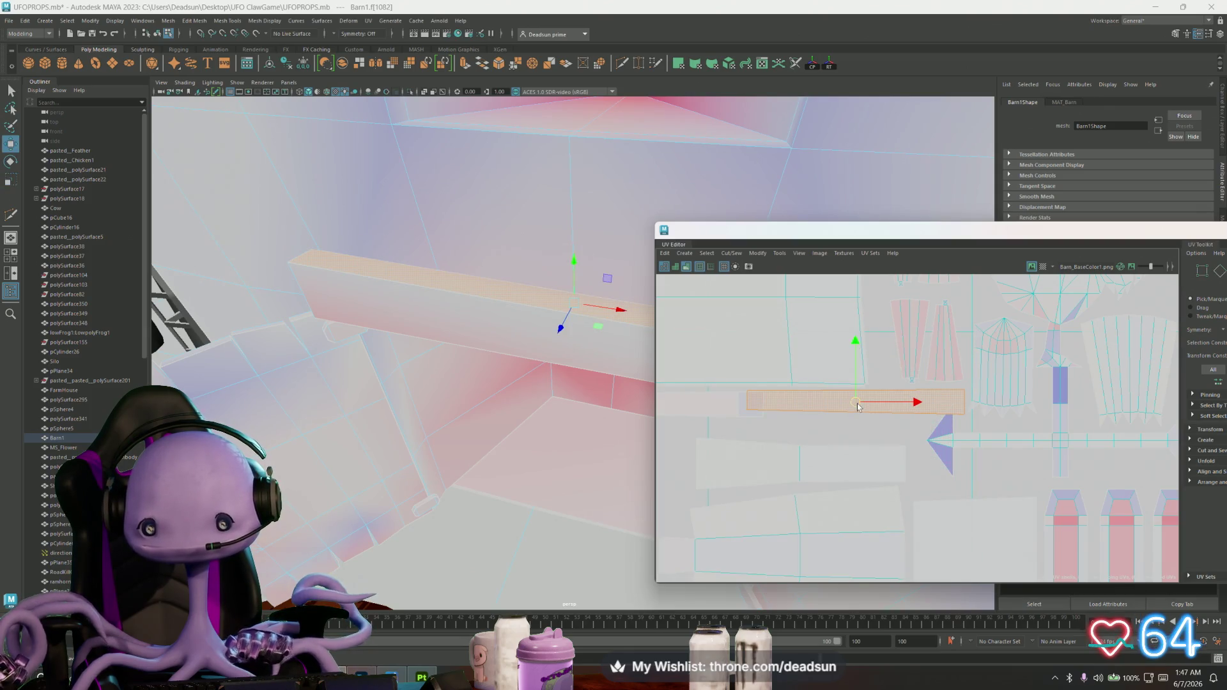
left_click_drag(858, 404, 861, 403)
left_click_drag(859, 403, 783, 427)
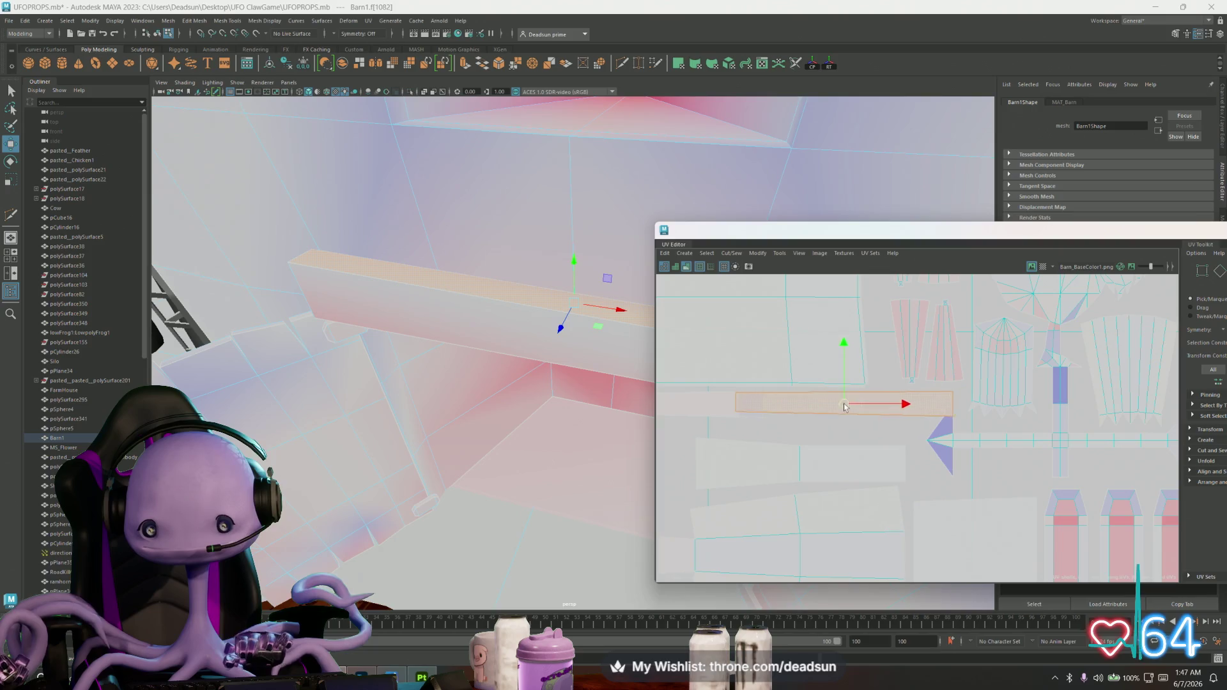
middle_click_drag(783, 427, 948, 406, "alt")
left_click(947, 407)
left_click_drag(921, 401, 765, 412)
scroll(722, 417, "up", 2)
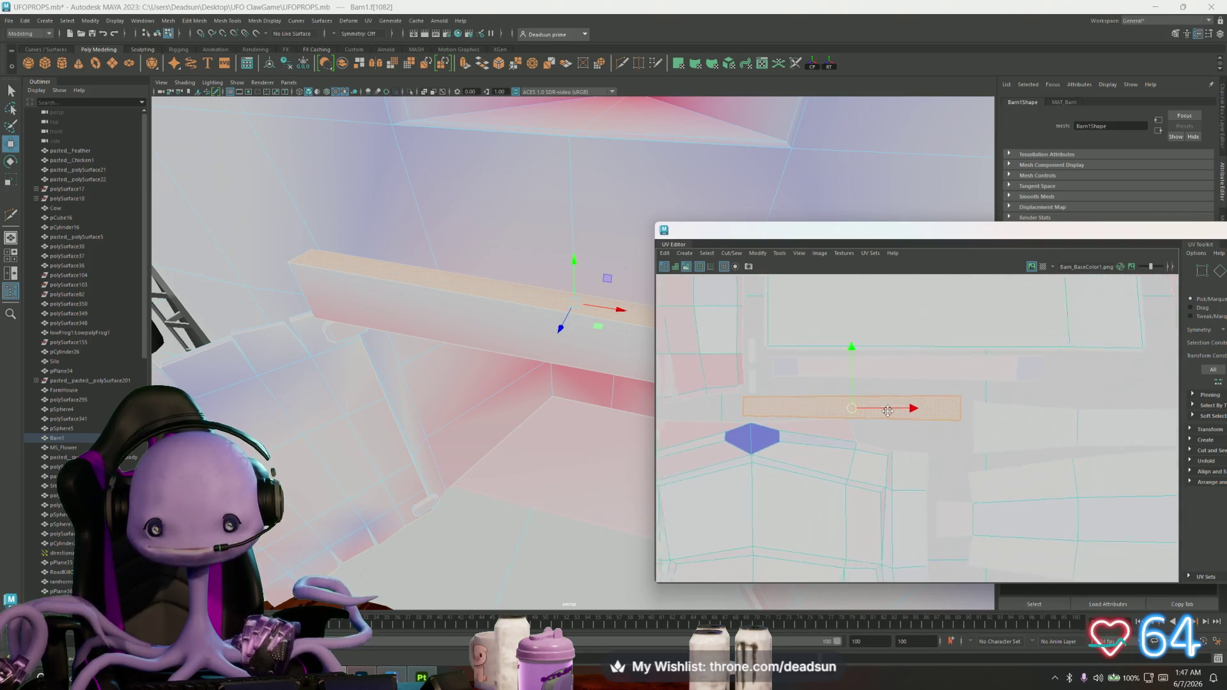
scroll(876, 425, "up", 2)
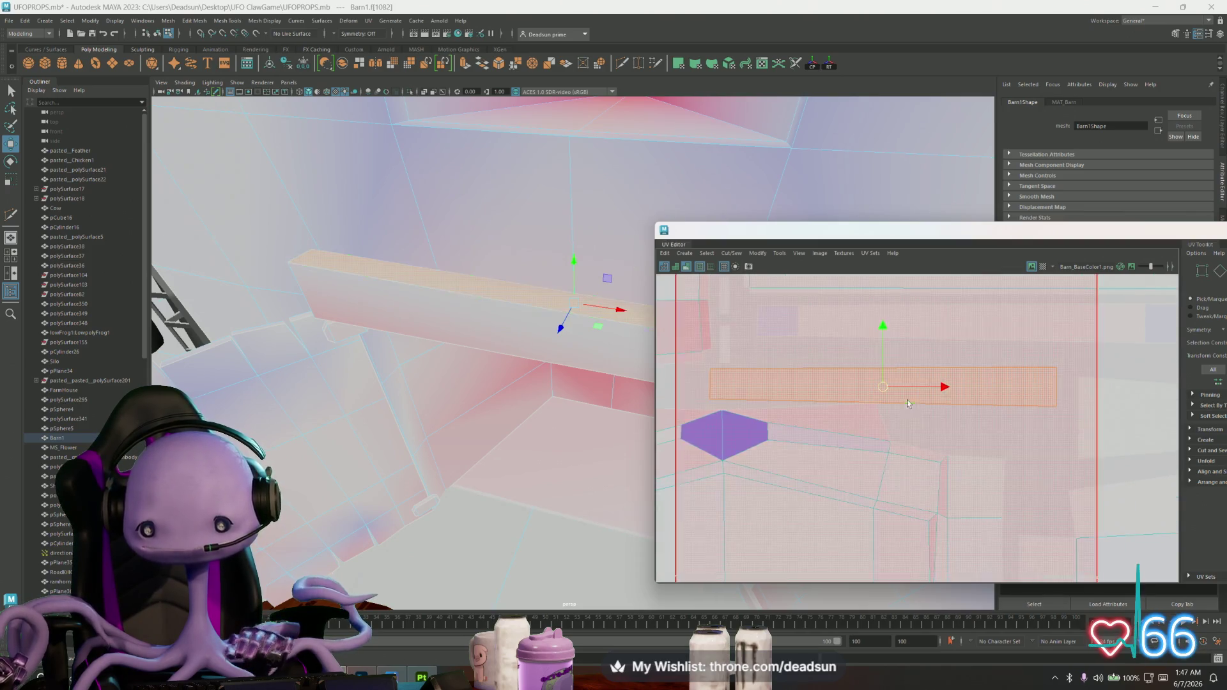
Move the orange shell well to the left and tilt the long shell slightly counter-clockwise to level it
mouse_move(882, 391)
left_mouse_down()
mouse_move(844, 388)
mouse_move(924, 388)
mouse_move(738, 390)
left_mouse_up()
key("r")
key("w")
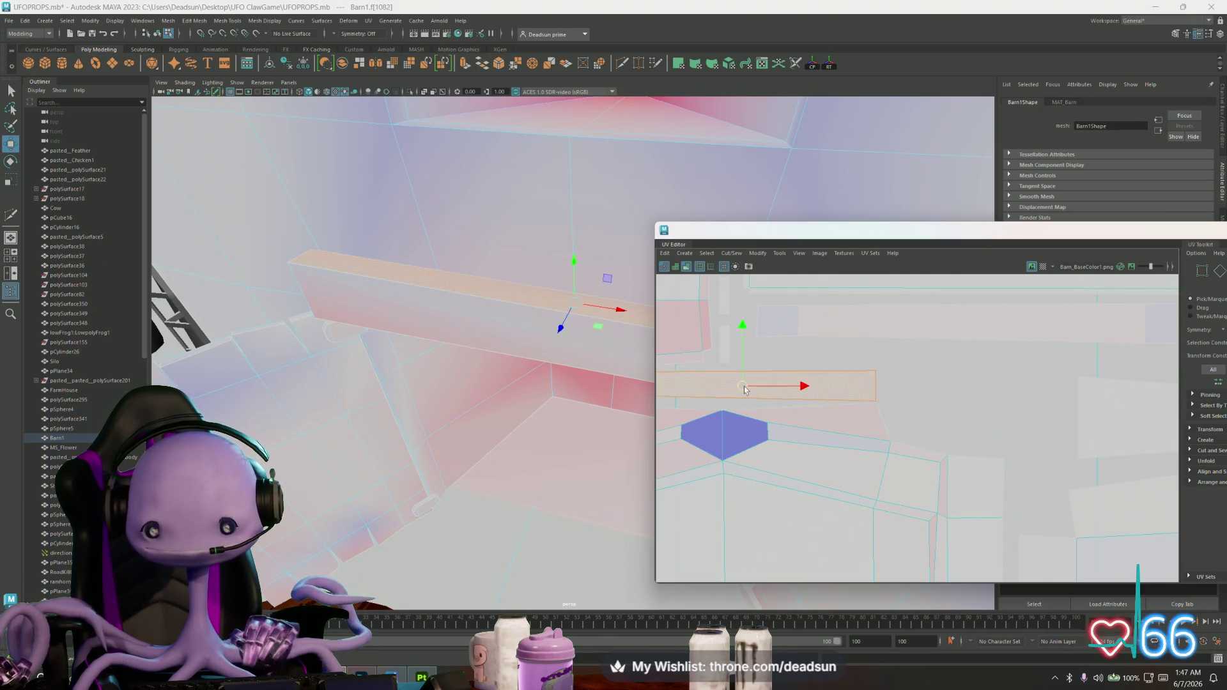
middle_click_drag(752, 387, 883, 400, "alt")
key("e")
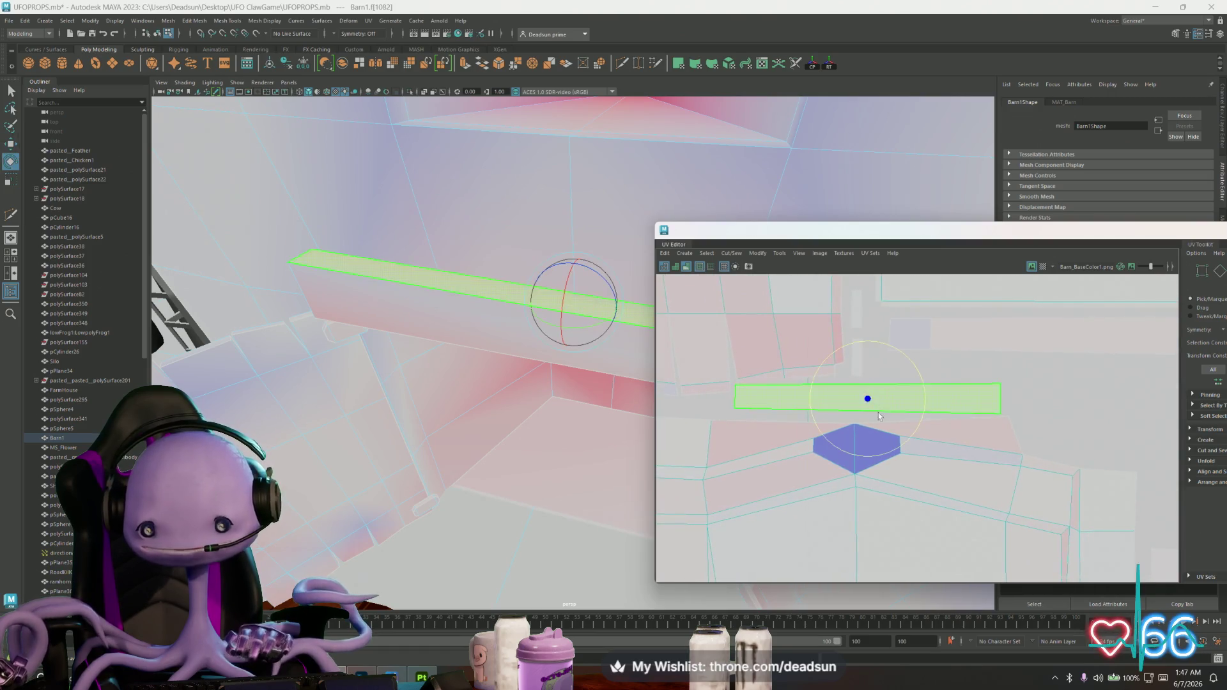
left_click_drag(905, 437, 909, 436)
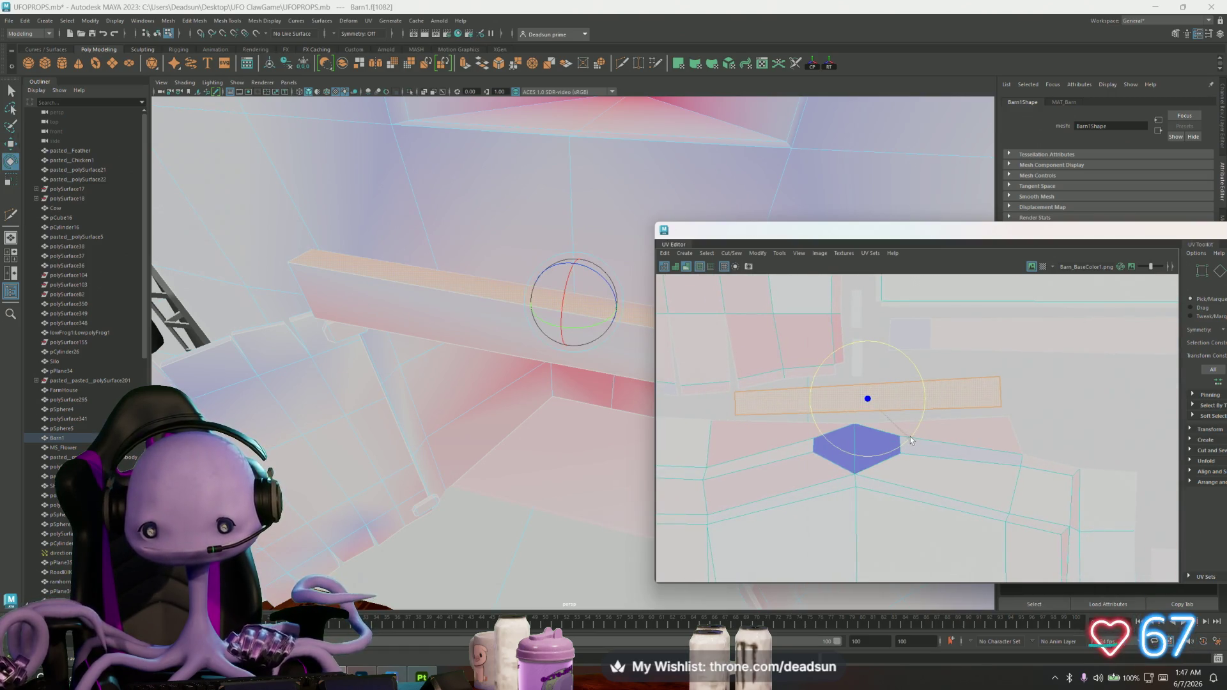
key("w")
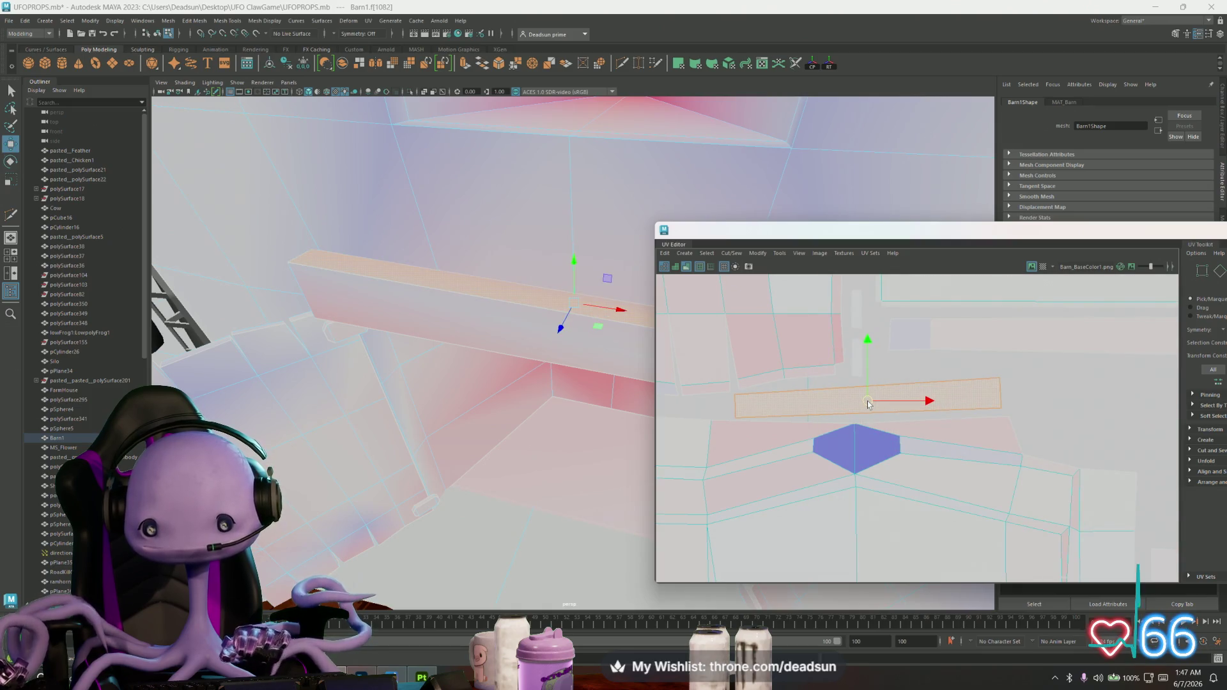
mouse_move(1030, 359)
middle_mouse_down("alt")
mouse_move(867, 388)
mouse_move(794, 416)
middle_mouse_up("alt")
Move the long UV shell right and down into place, then select the ground plane
left_click(870, 382)
scroll(757, 425, "down", 2)
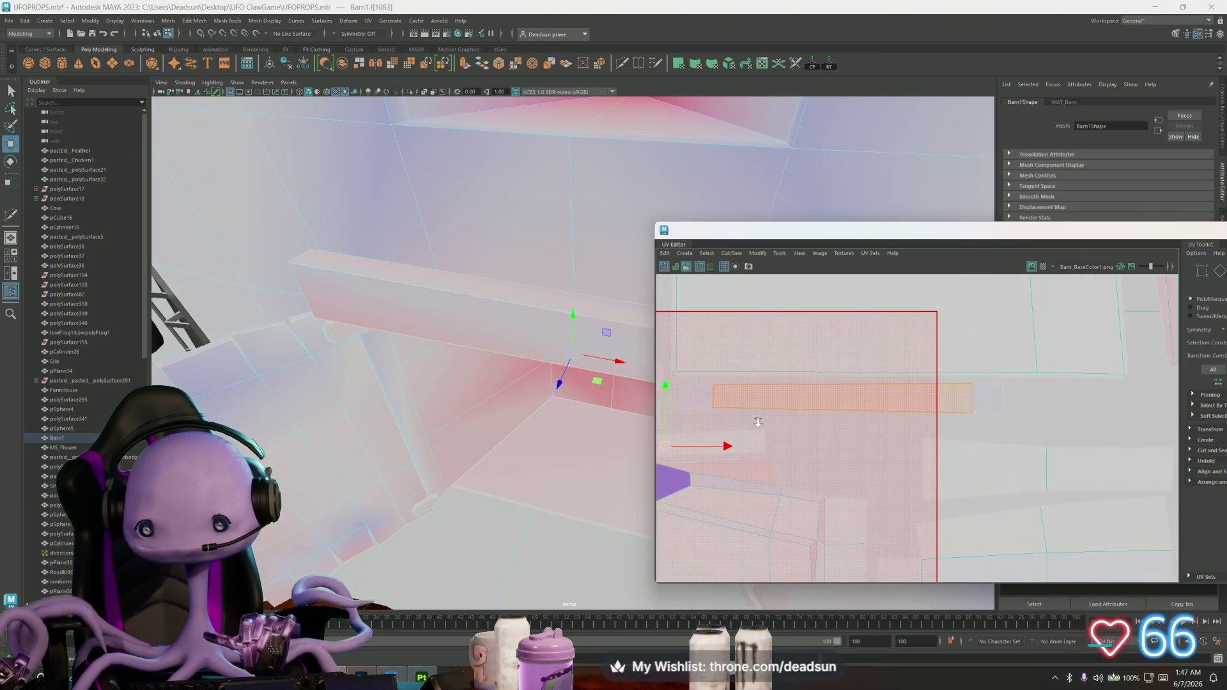
mouse_move(835, 398)
left_mouse_down()
mouse_move(923, 423)
mouse_move(1046, 418)
left_mouse_up()
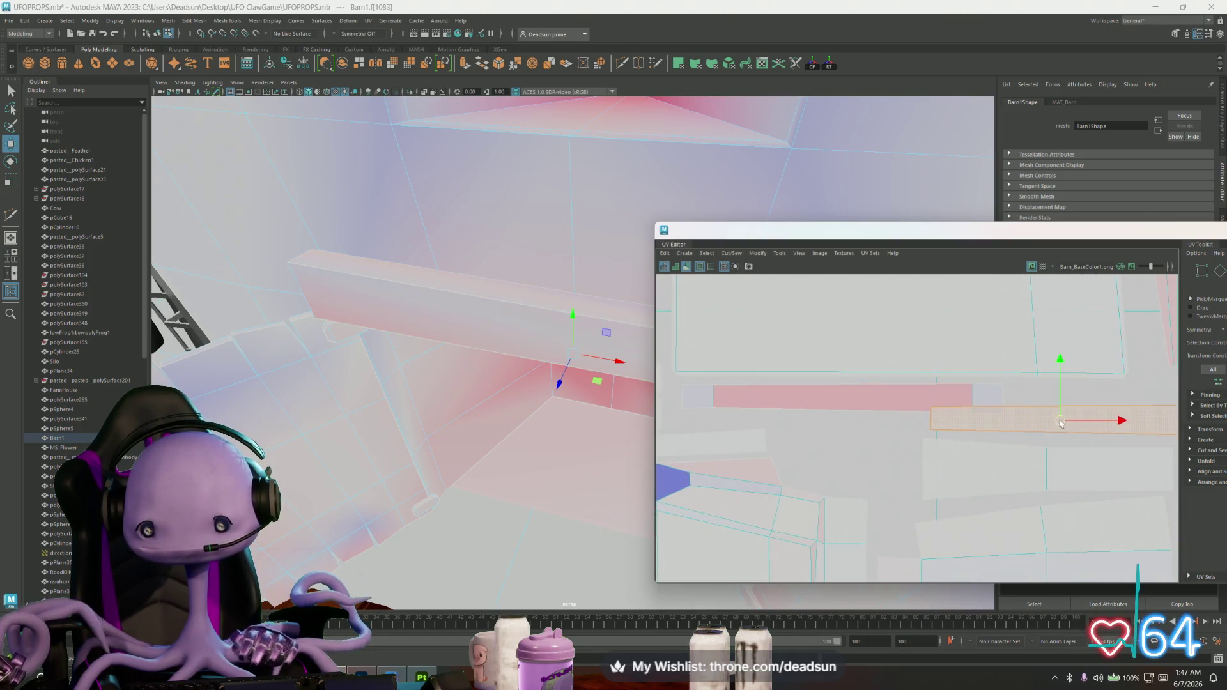
mouse_move(1046, 419)
middle_mouse_down("alt")
mouse_move(833, 414)
mouse_move(1040, 389)
mouse_move(996, 393)
middle_mouse_up("alt")
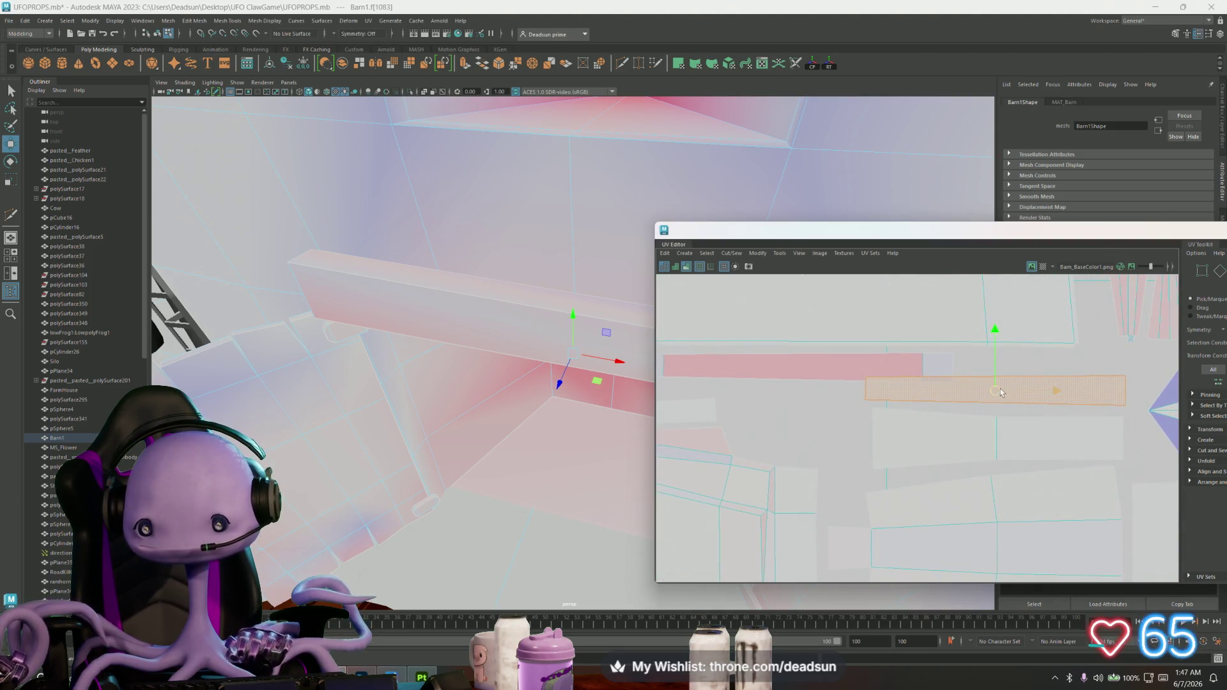
key("r")
key("w")
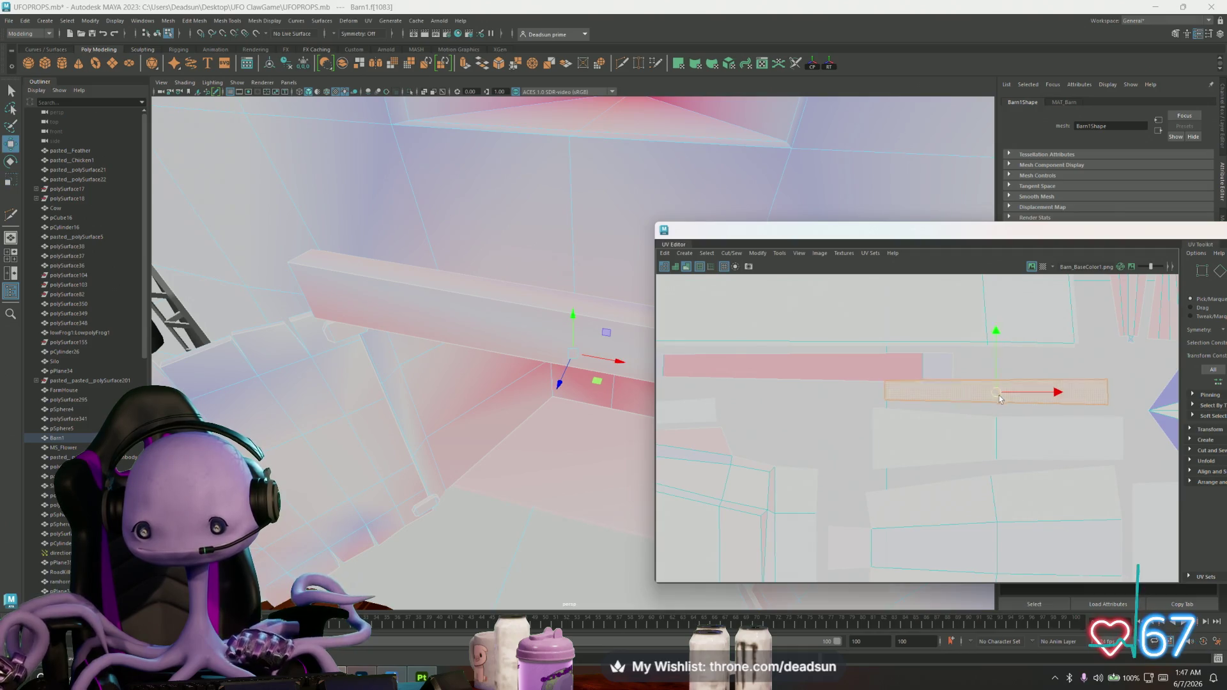
left_click_drag(989, 397, 999, 436)
left_click(995, 437)
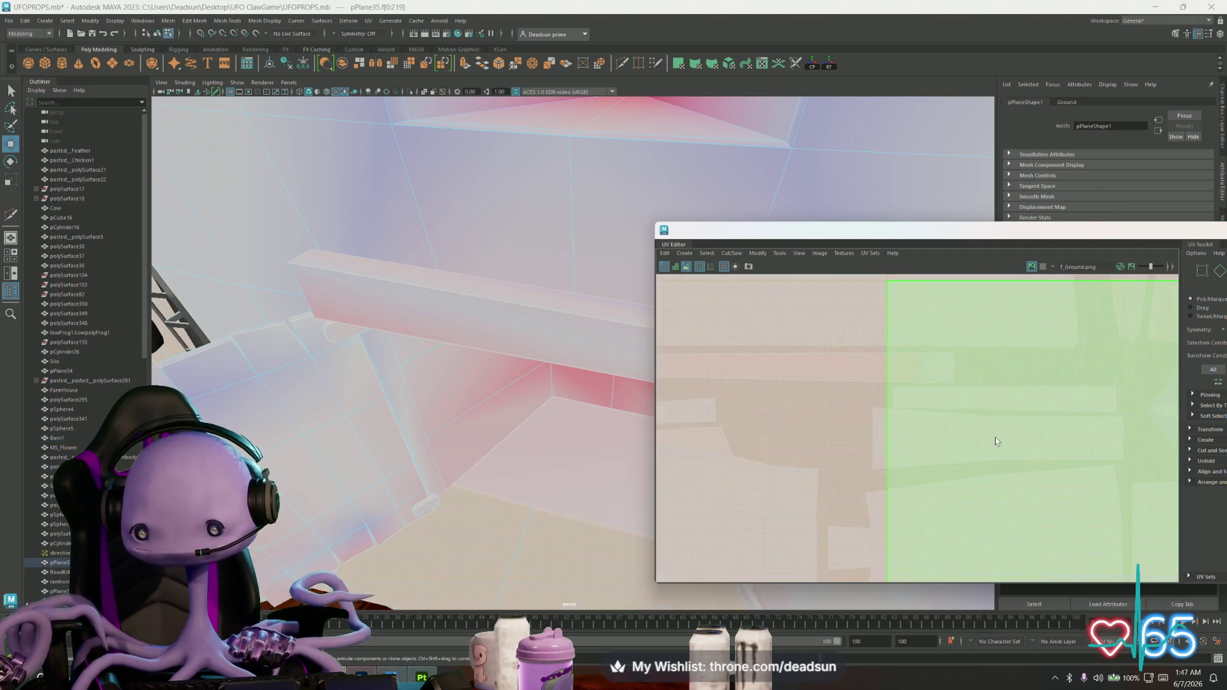
Frame the ground plane's UVs, then reselect the barn with textured viewport display (6)
left_click(896, 451)
scroll(968, 455, "down", 5)
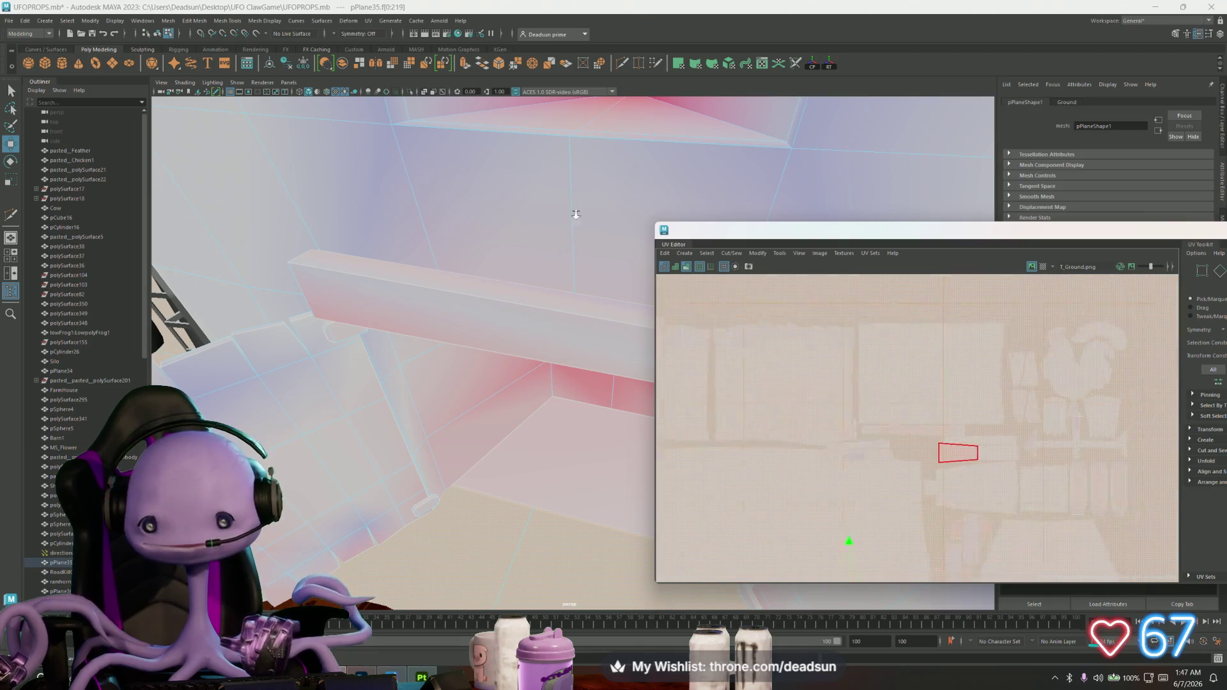
scroll(946, 409, "down", 2)
scroll(785, 347, "down", 2)
key("f")
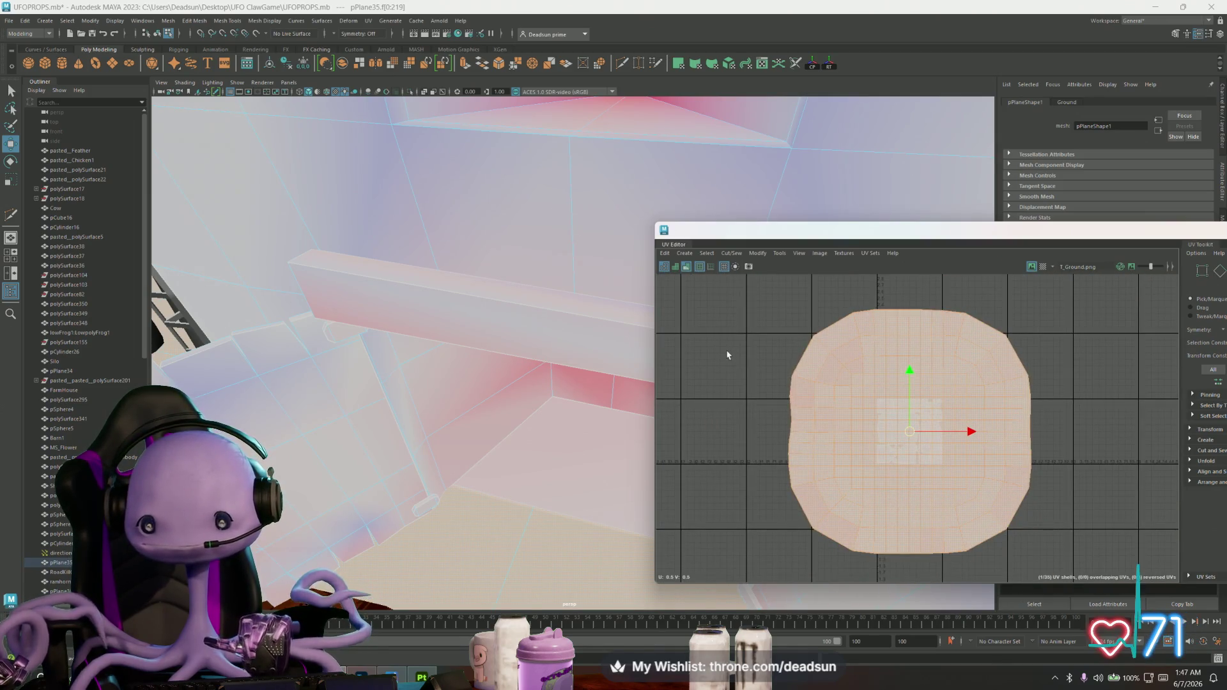
scroll(272, 284, "down", 10)
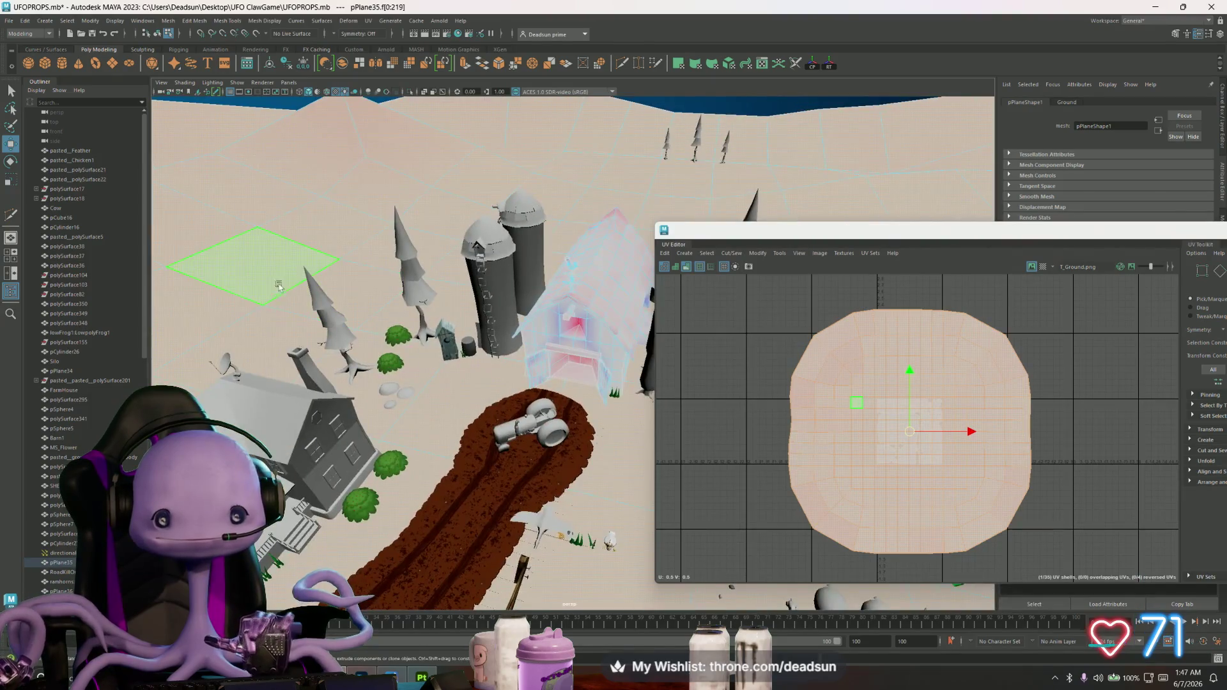
left_click(575, 307)
key("6")
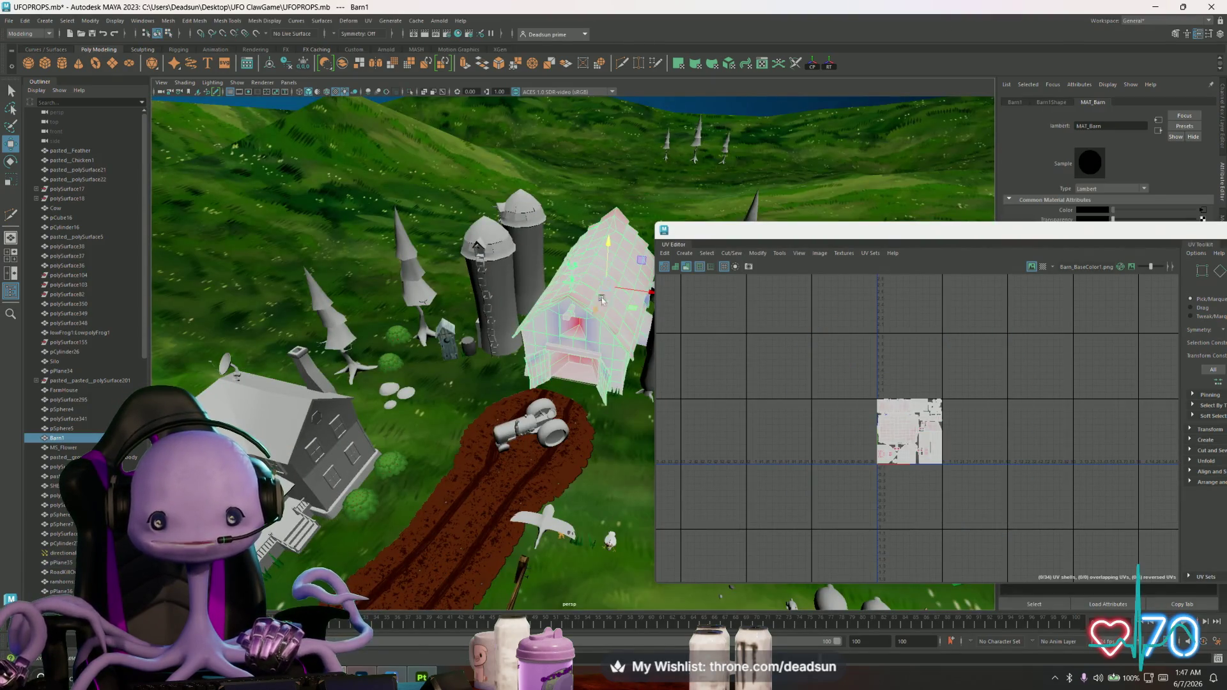
scroll(882, 428, "up", 2)
scroll(868, 408, "up", 3)
scroll(853, 383, "up", 3)
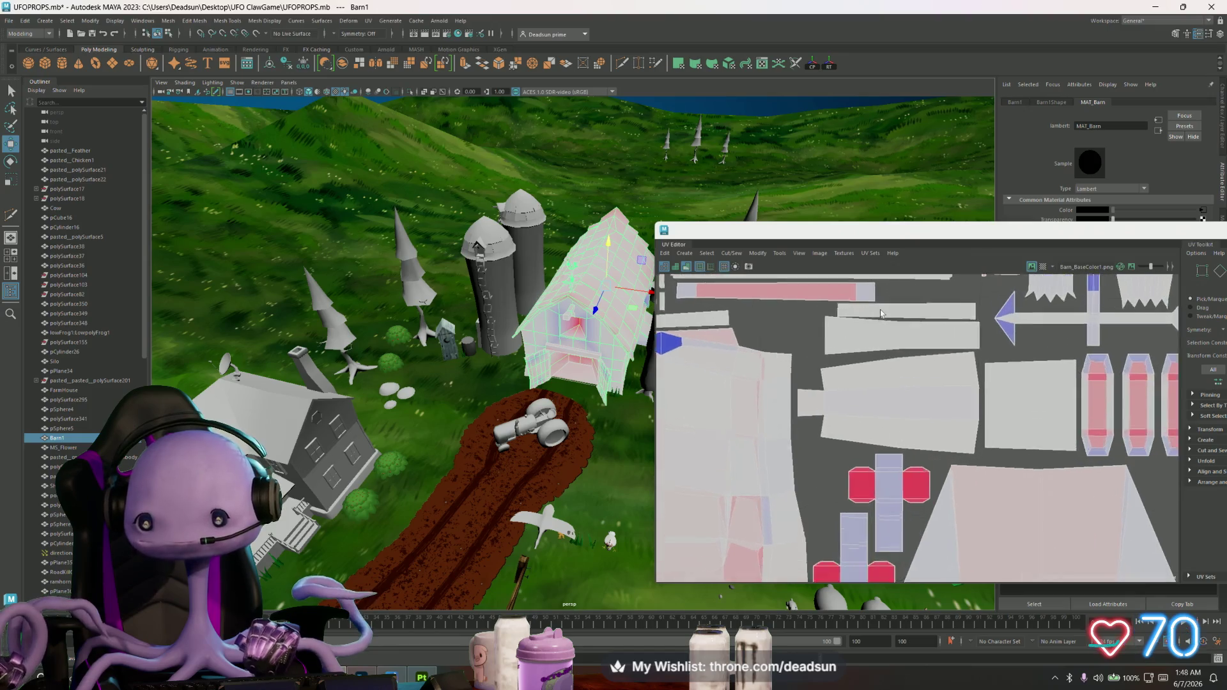
scroll(832, 352, "up", 3)
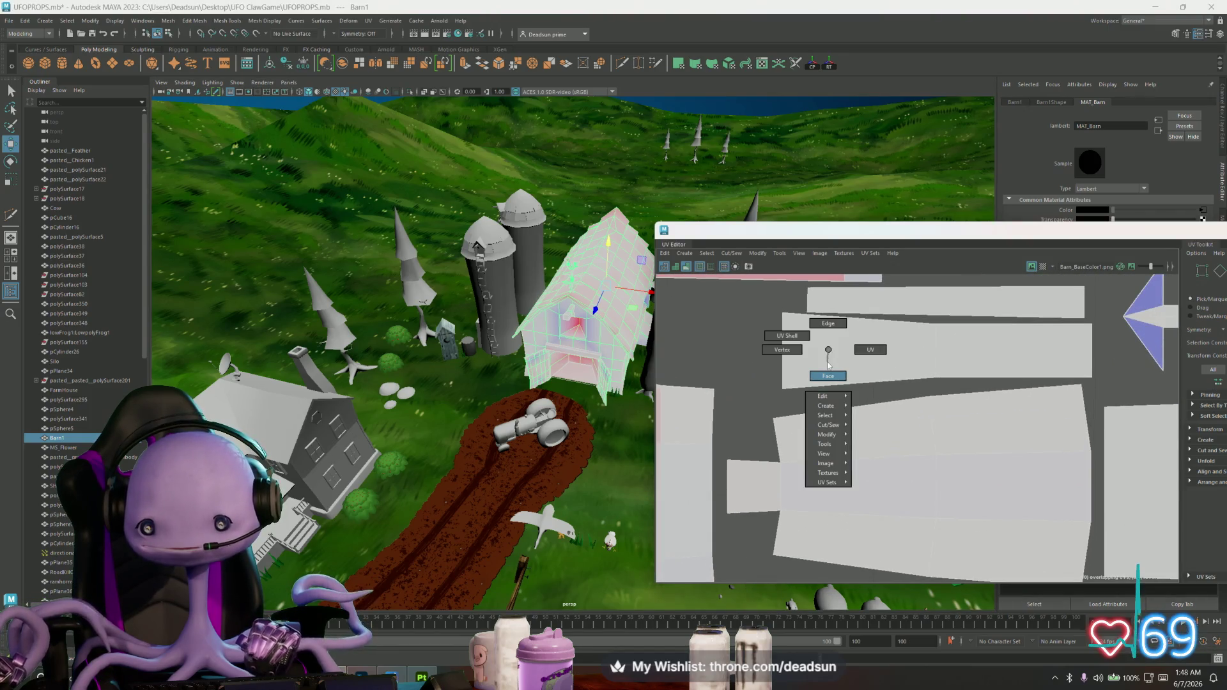
In shell mode, nudge the cross-shaped shells down beside the large barn wall shell
right_click_drag(831, 351, 831, 363)
left_click(831, 365)
left_click(929, 350)
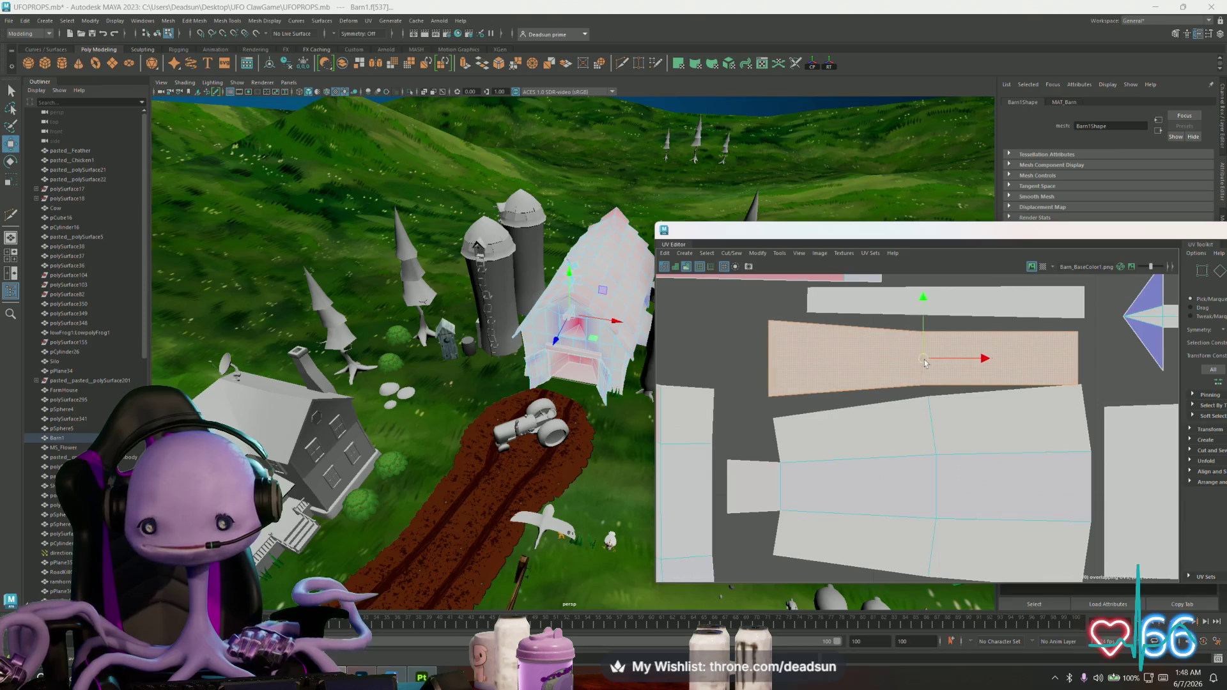
scroll(868, 463, "down", 1)
scroll(868, 464, "down", 2)
scroll(834, 465, "down", 2)
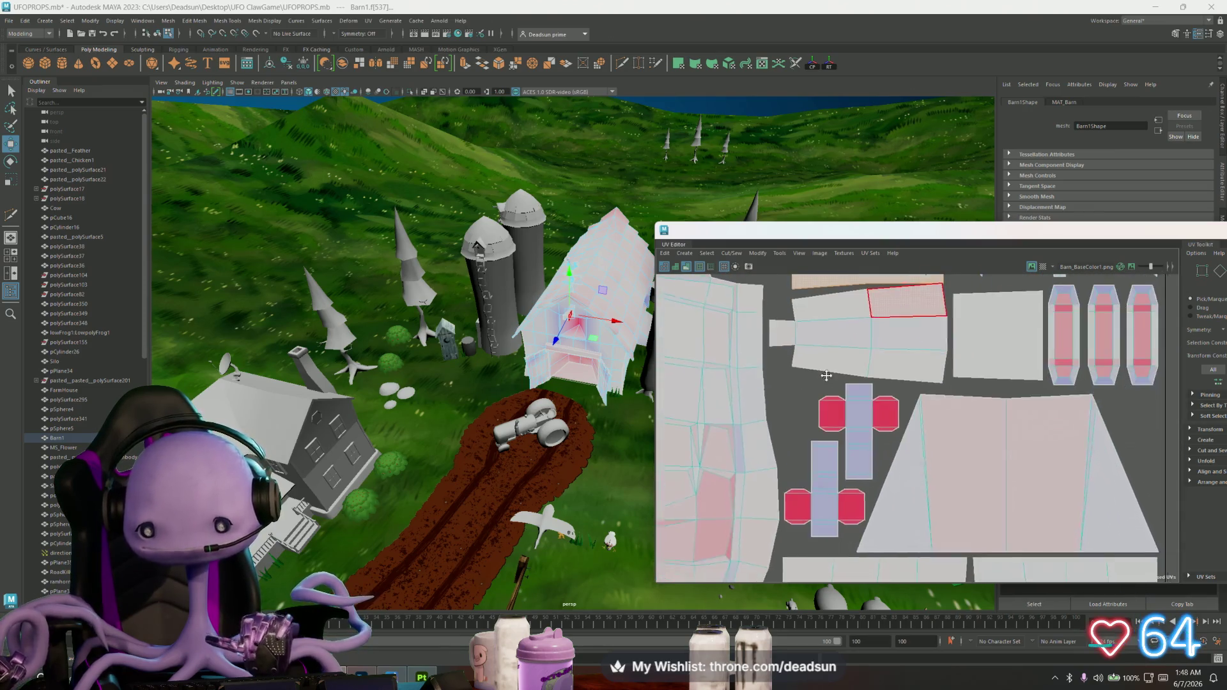
left_click_drag(821, 466, 822, 503)
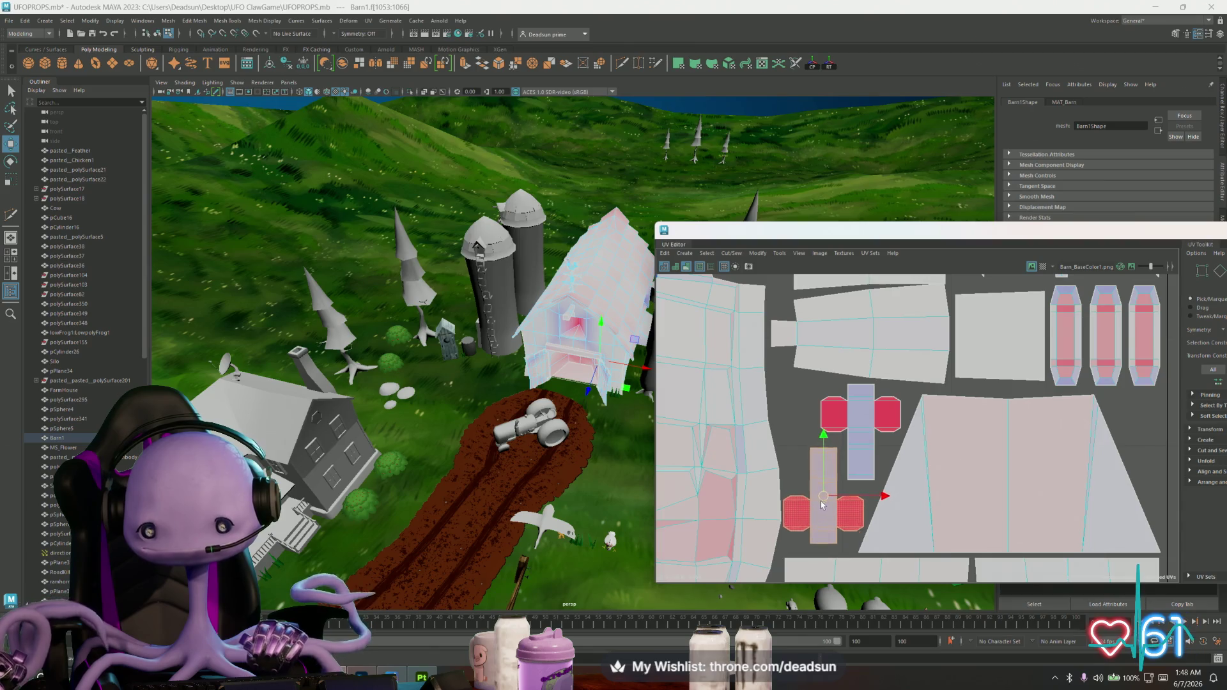
left_click(859, 443)
left_click_drag(859, 438, 851, 450)
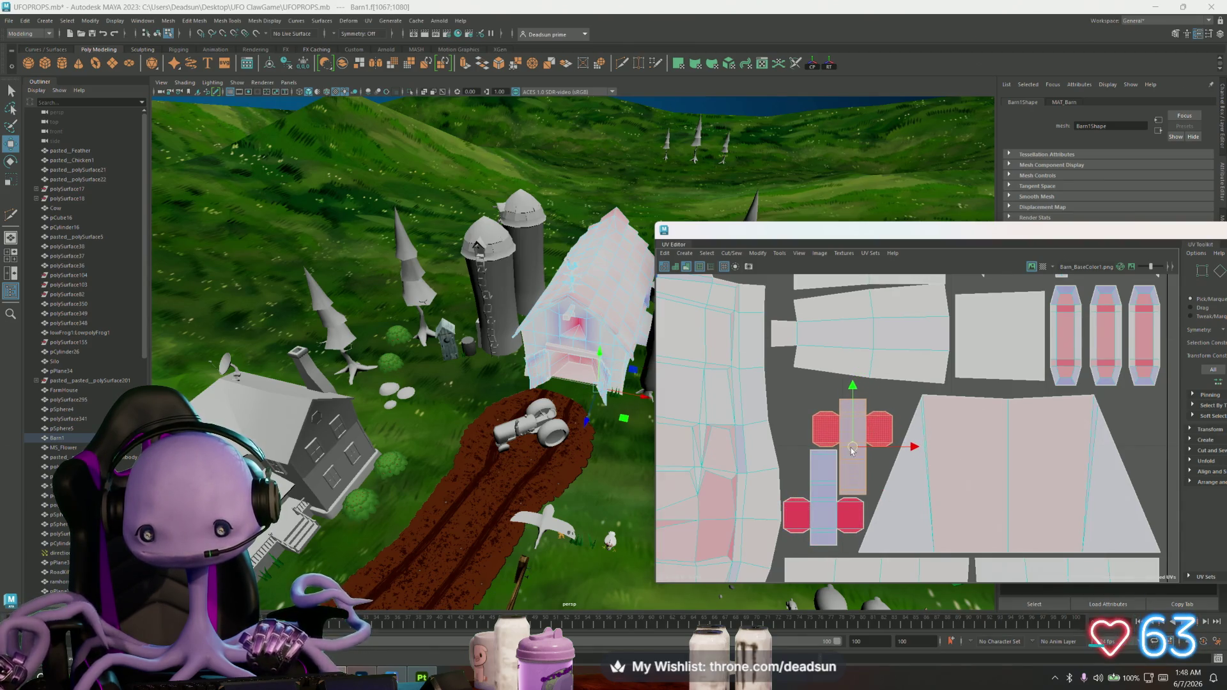
left_click(874, 362)
scroll(827, 438, "up", 3)
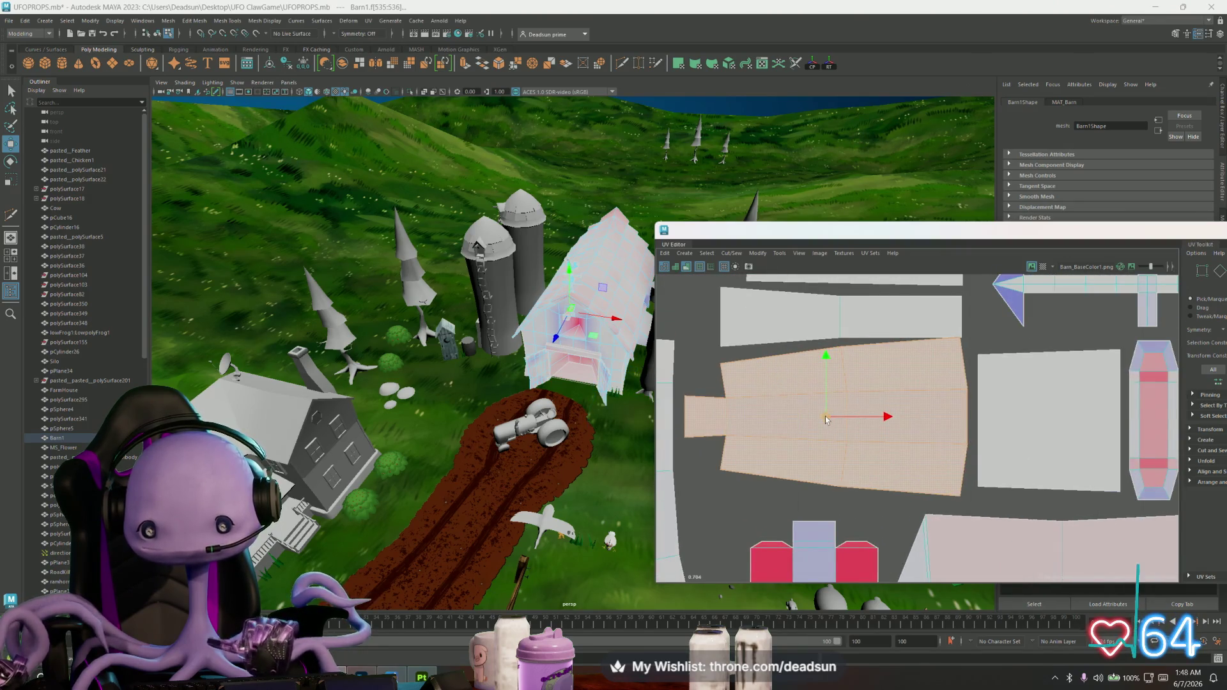
left_click_drag(823, 430, 828, 432)
Move and slightly rotate the top strip shell down-left, then shift a thin strip shell lower
left_click(838, 317)
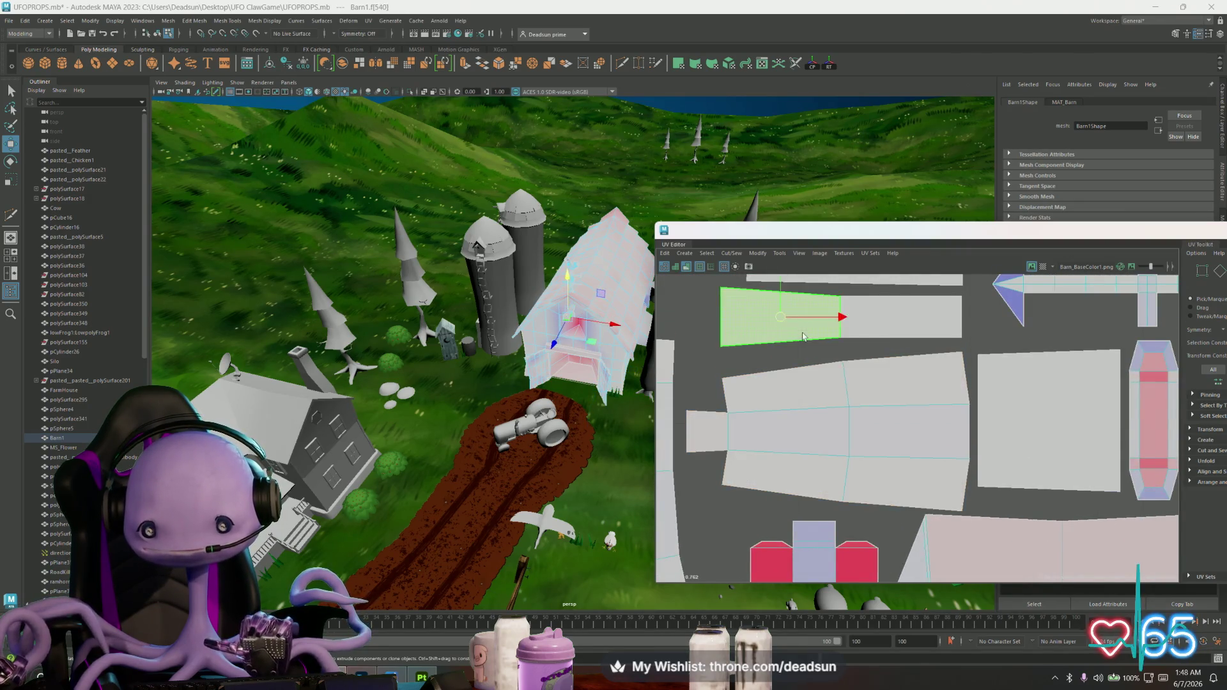
left_click_drag(838, 317, 829, 330)
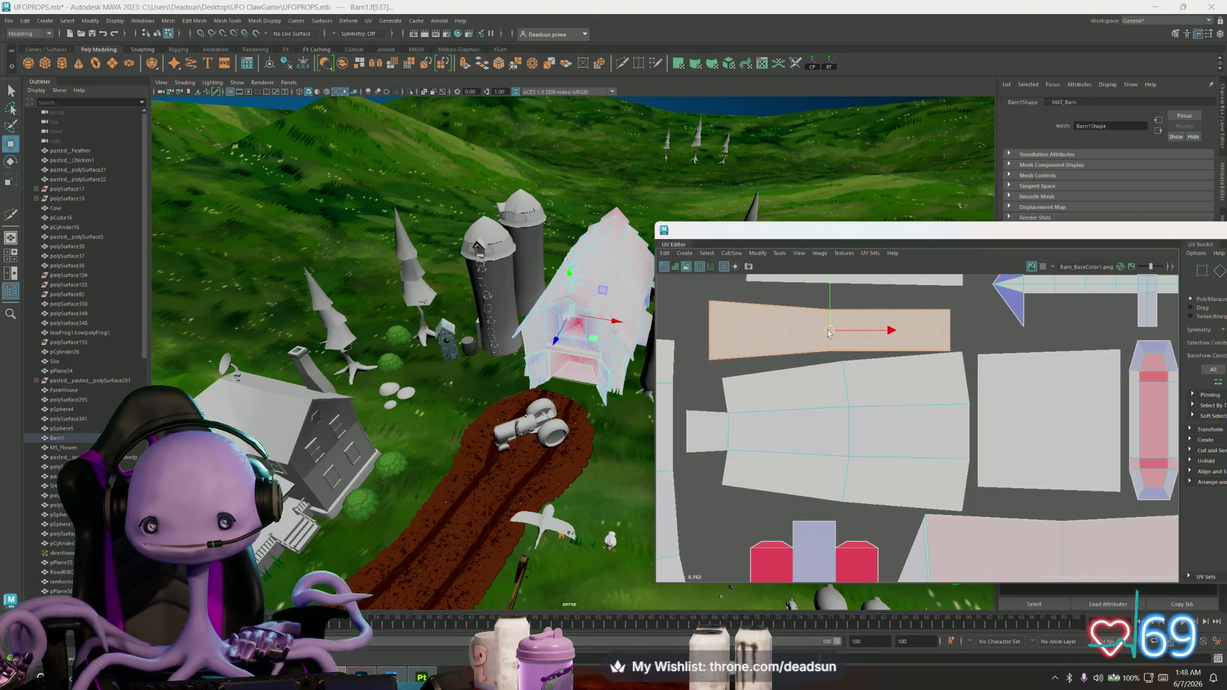
key("e")
left_click_drag(805, 387, 804, 382)
key("w")
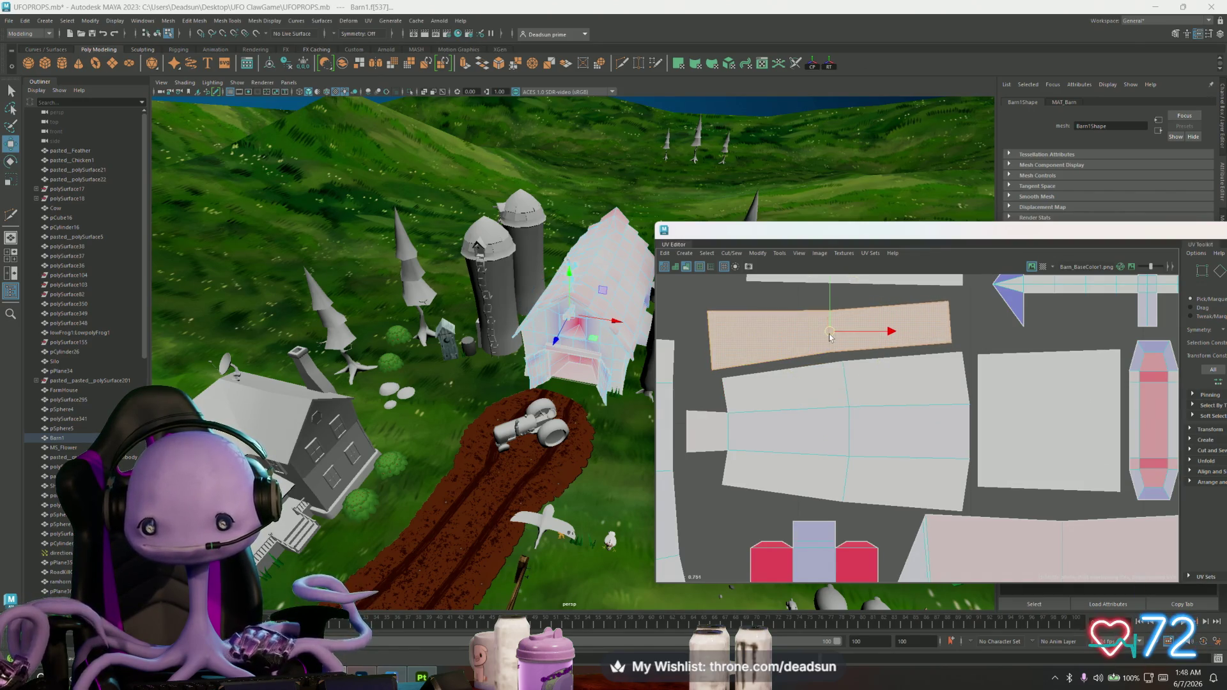
left_click_drag(829, 336, 831, 338)
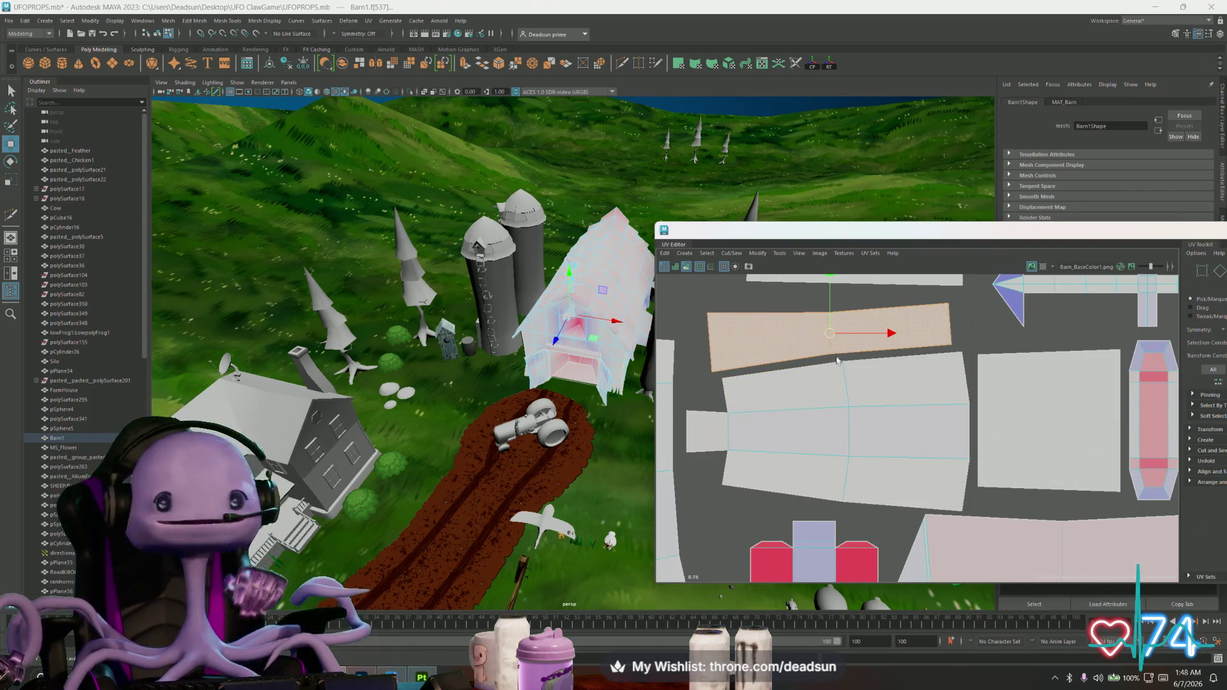
middle_click_drag(838, 331, 808, 422, "alt")
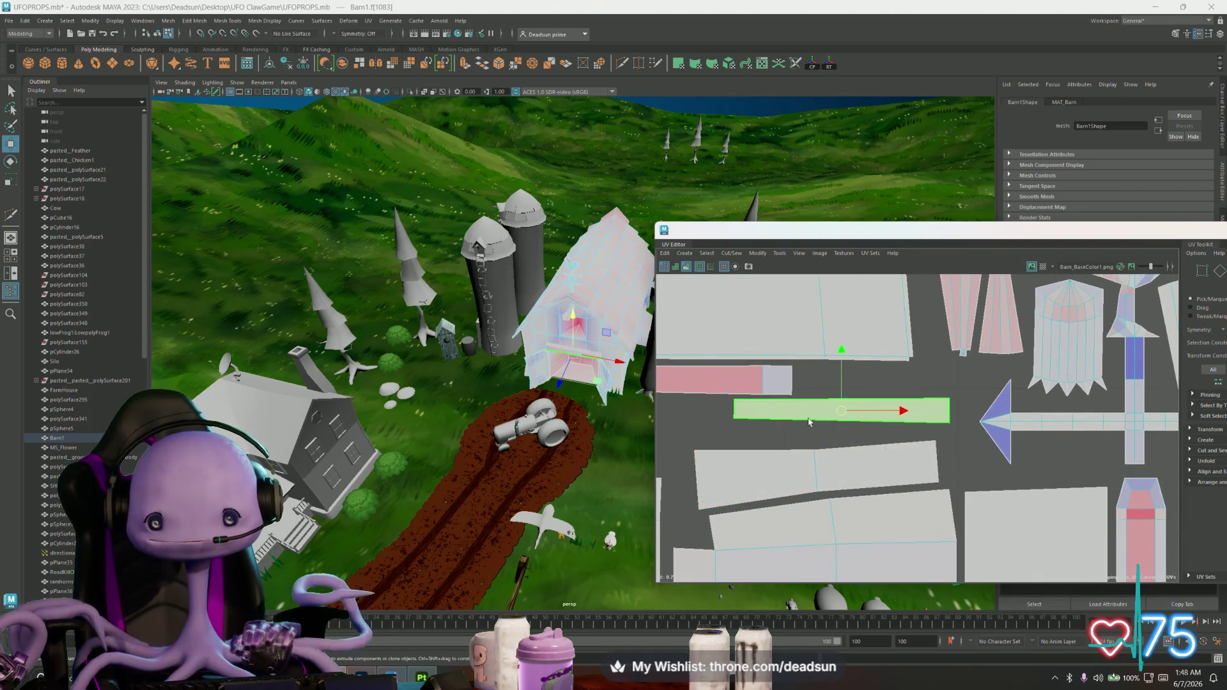
mouse_move(808, 422)
left_mouse_down()
mouse_move(796, 439)
mouse_move(811, 484)
left_mouse_up()
key("e")
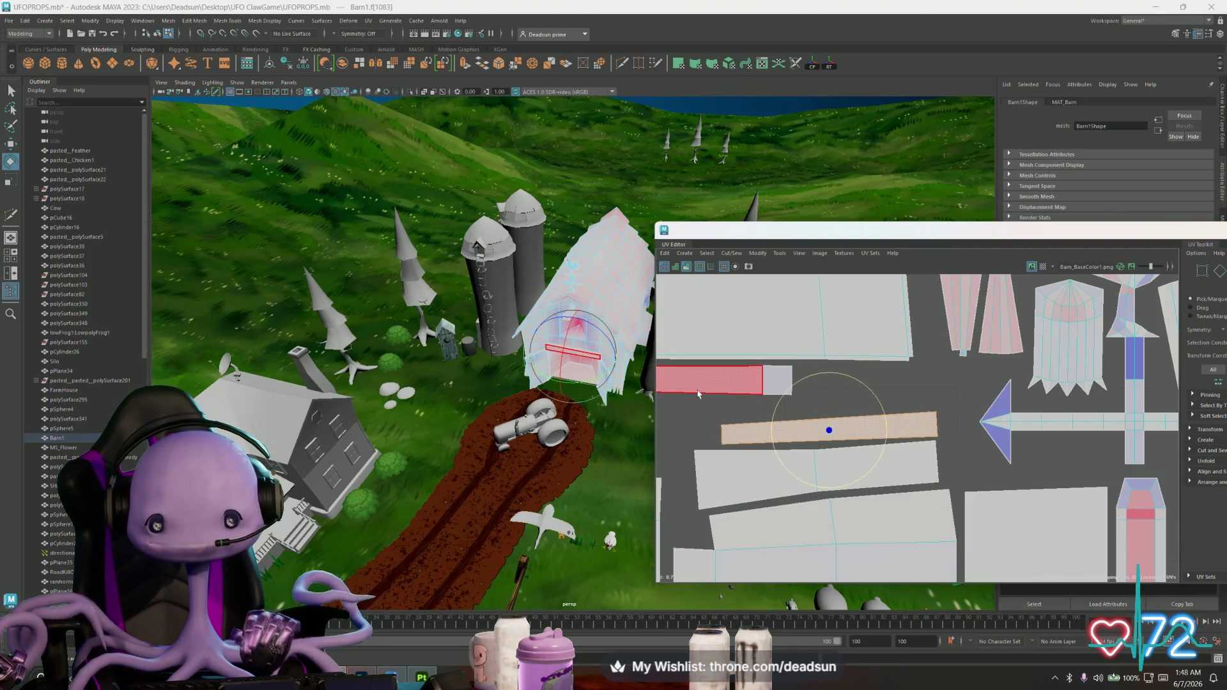
Frame the pink strip shell, undo a vertical stretch, then lengthen it by moving its end face right
left_click(696, 386)
key("f")
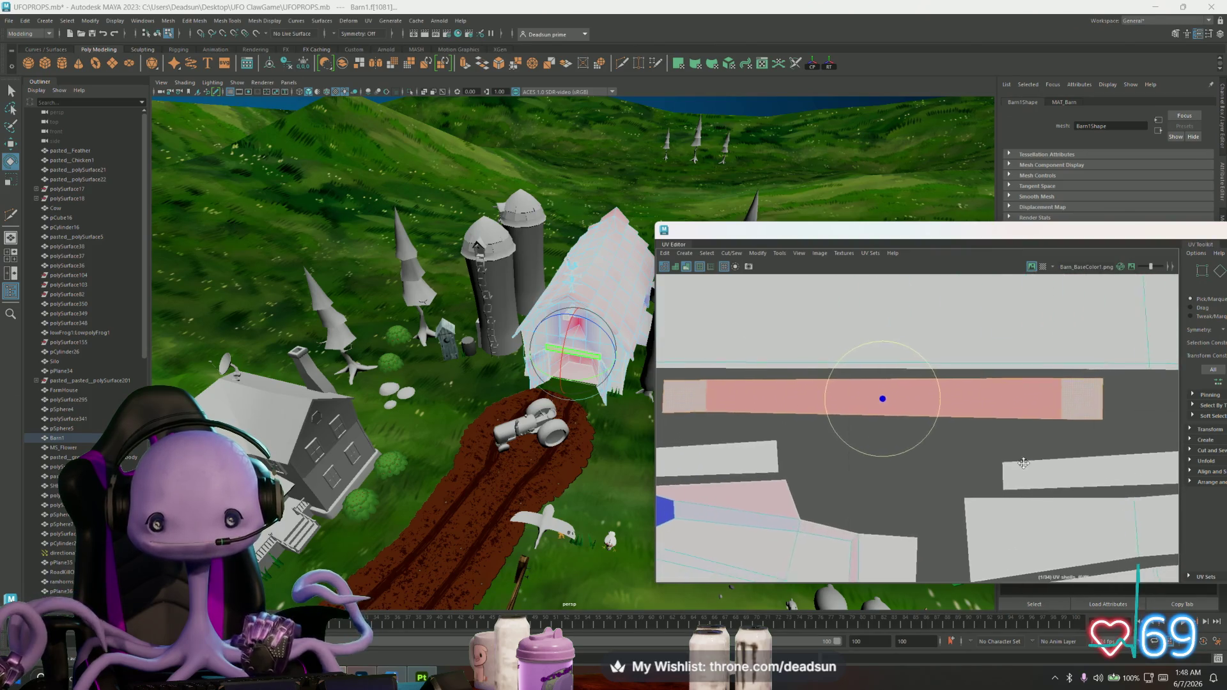
left_click(801, 377)
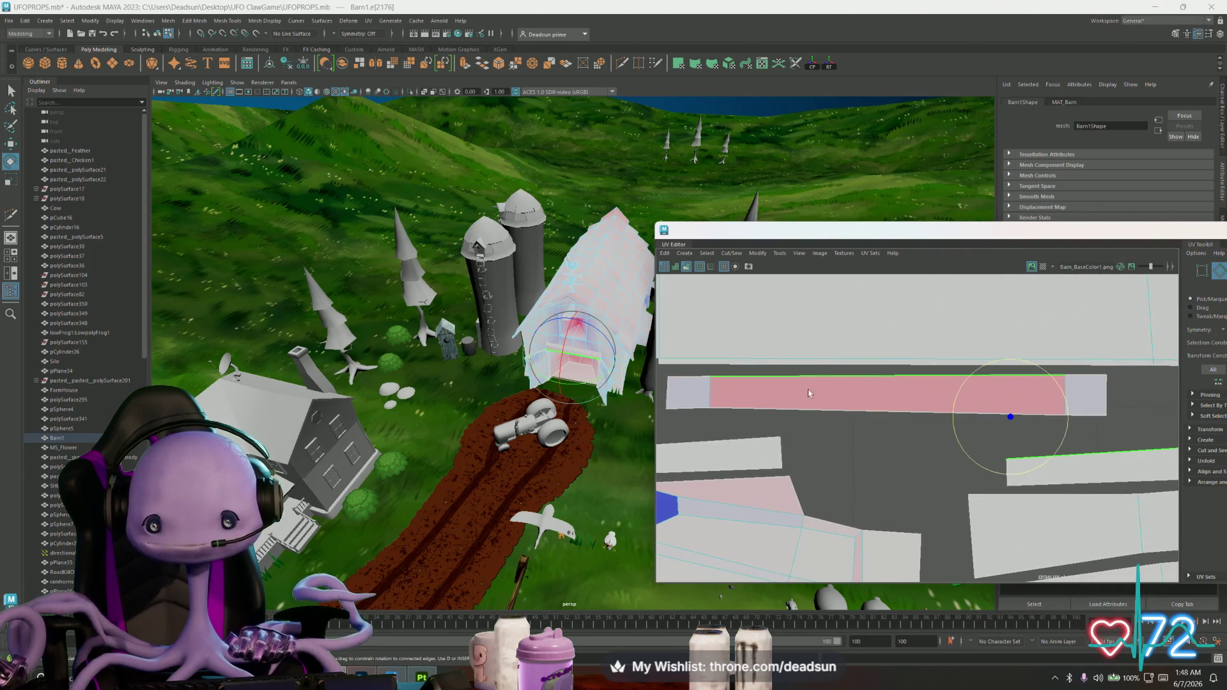
left_click(882, 397)
key("w")
left_click_drag(879, 340, 897, 293)
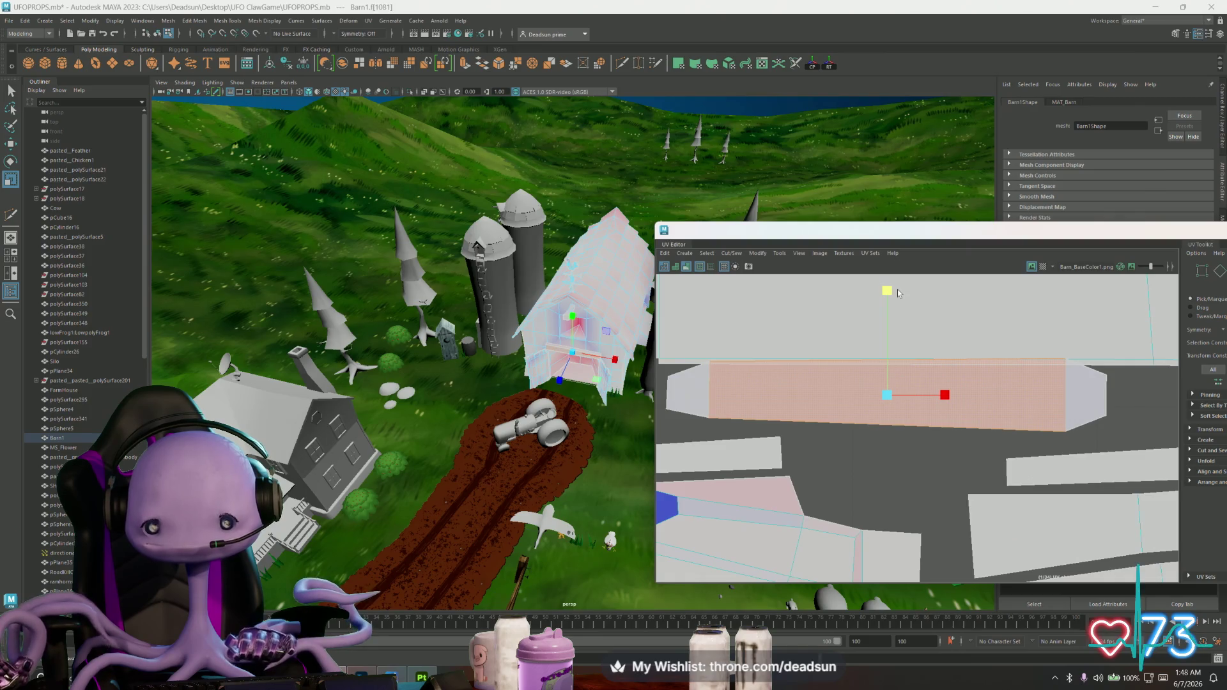
key("ctrl+z")
middle_click_drag(1009, 417, 1005, 444, "alt")
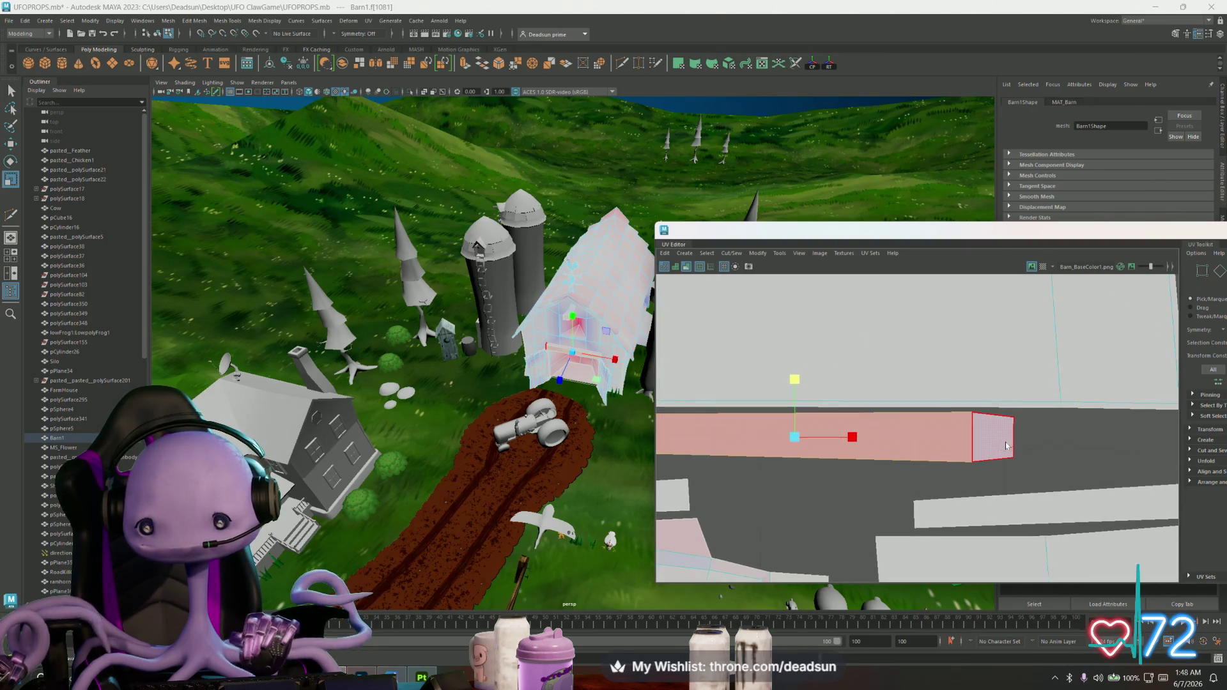
scroll(1006, 445, "down", 3)
left_click(918, 449)
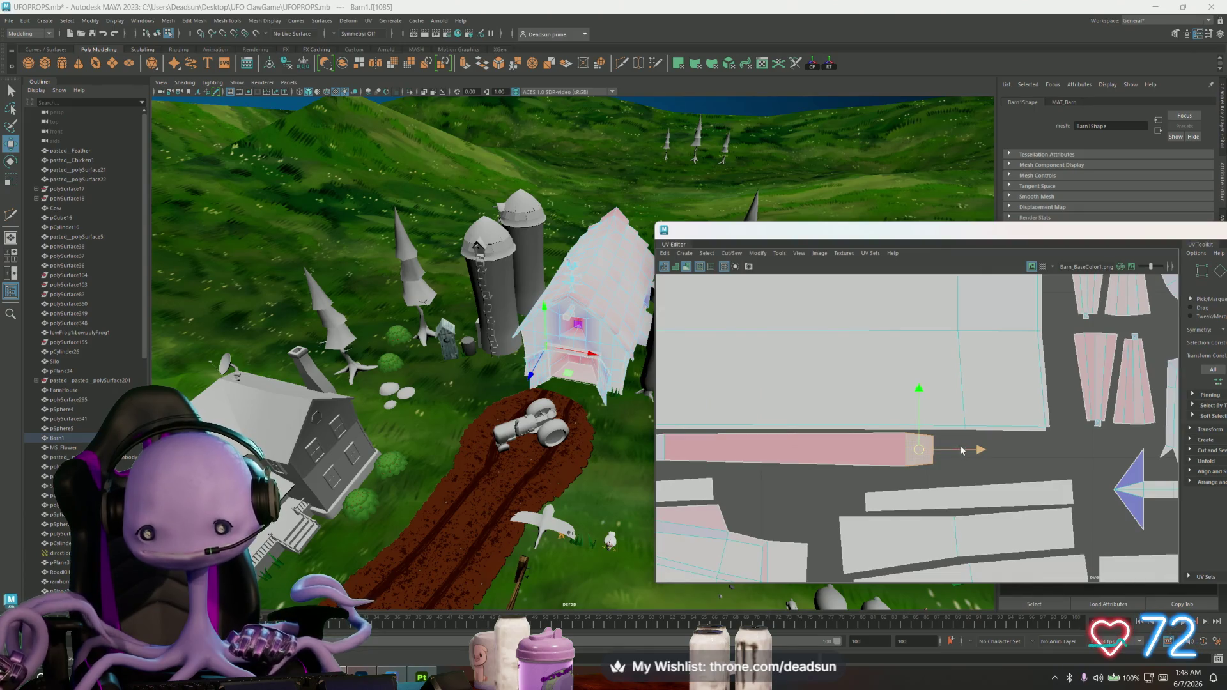
left_click_drag(963, 450, 1096, 449)
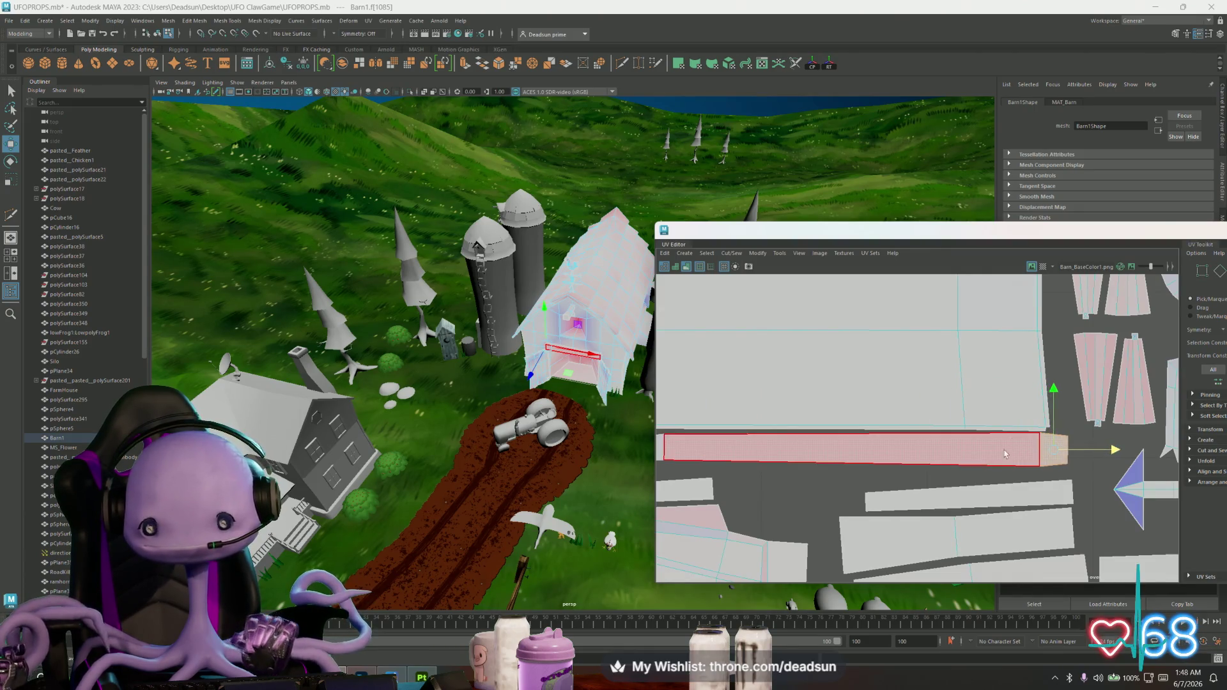
Select the strip's corner UVs in point mode and pull them down to stretch the strip
middle_click_drag(690, 465, 810, 437, "alt")
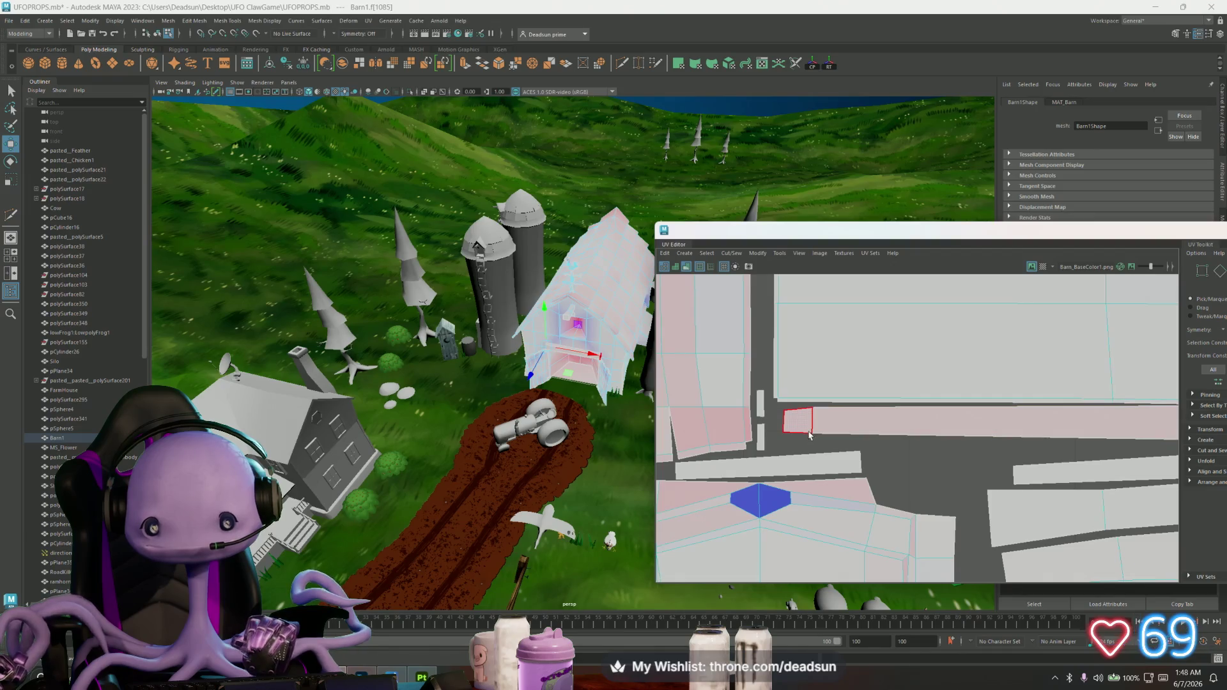
right_click_drag(795, 382, 796, 499)
left_click(827, 407)
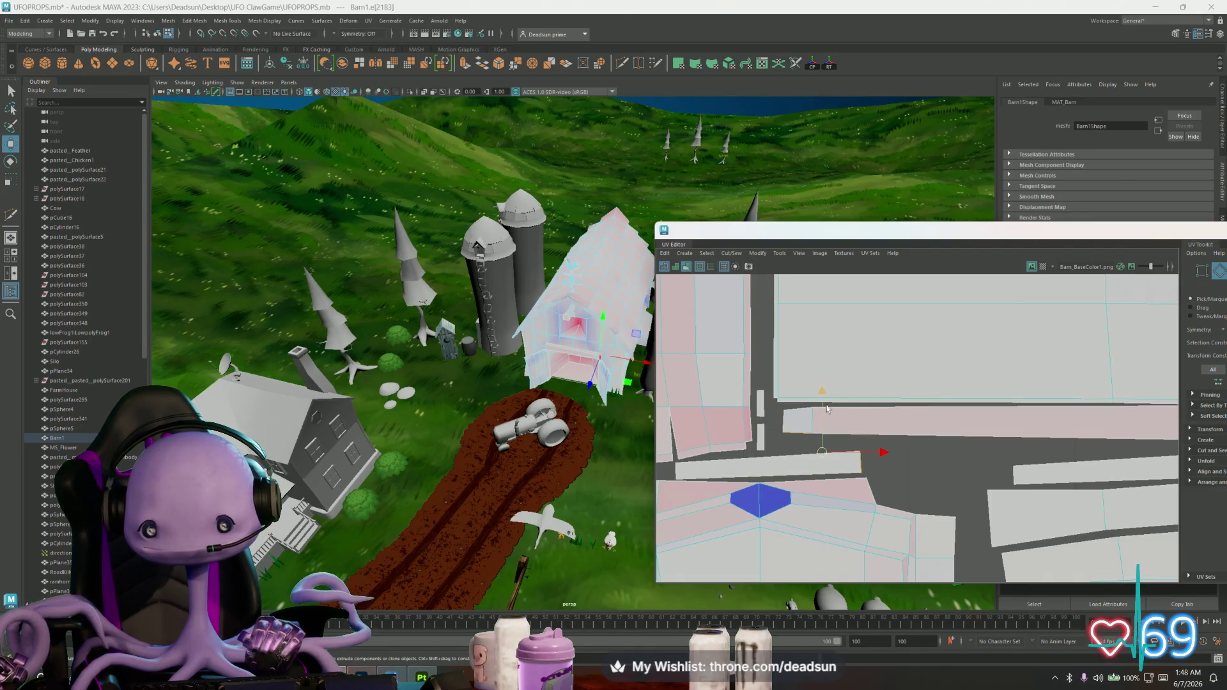
key("F9")
left_click(796, 438)
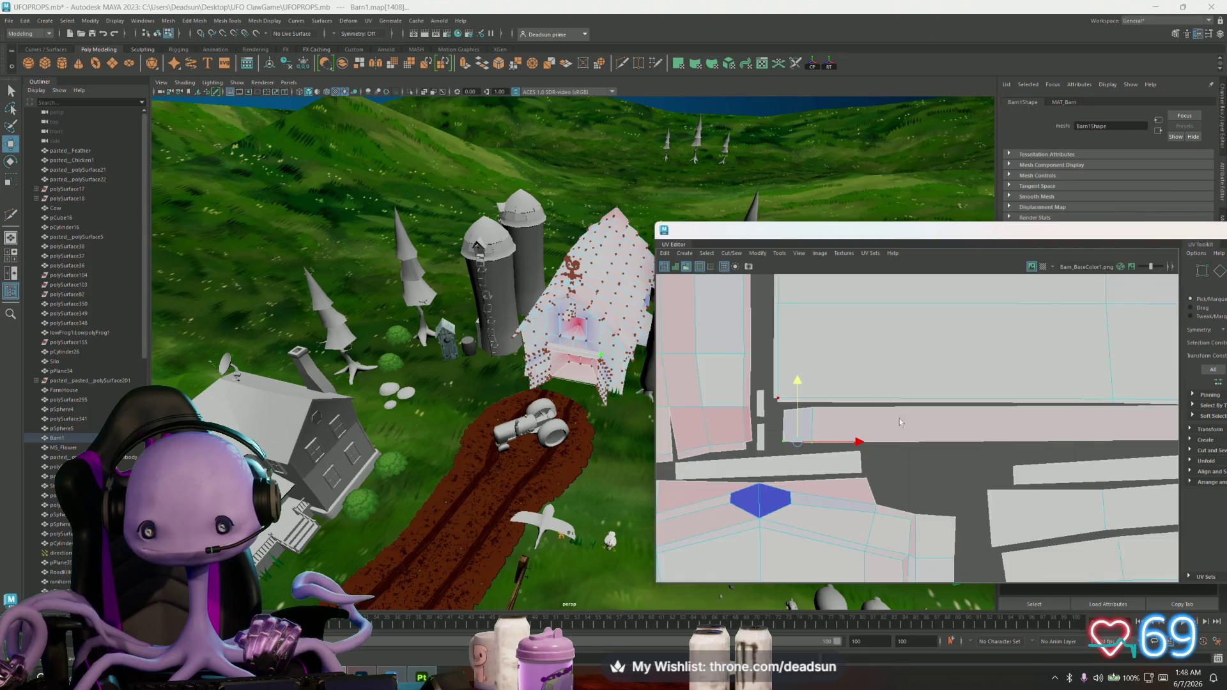
scroll(827, 437, "down", 3)
left_click_drag(866, 373, 872, 357)
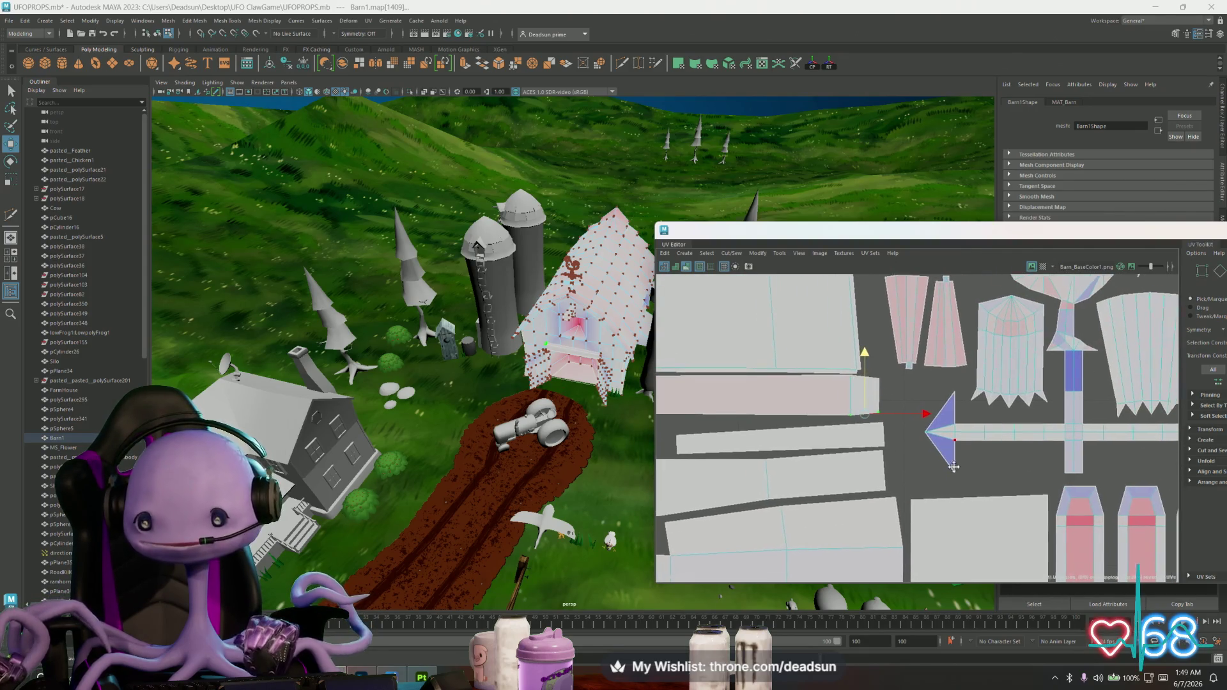
scroll(873, 393, "down", 3)
scroll(857, 430, "up", 1)
scroll(857, 429, "up", 2)
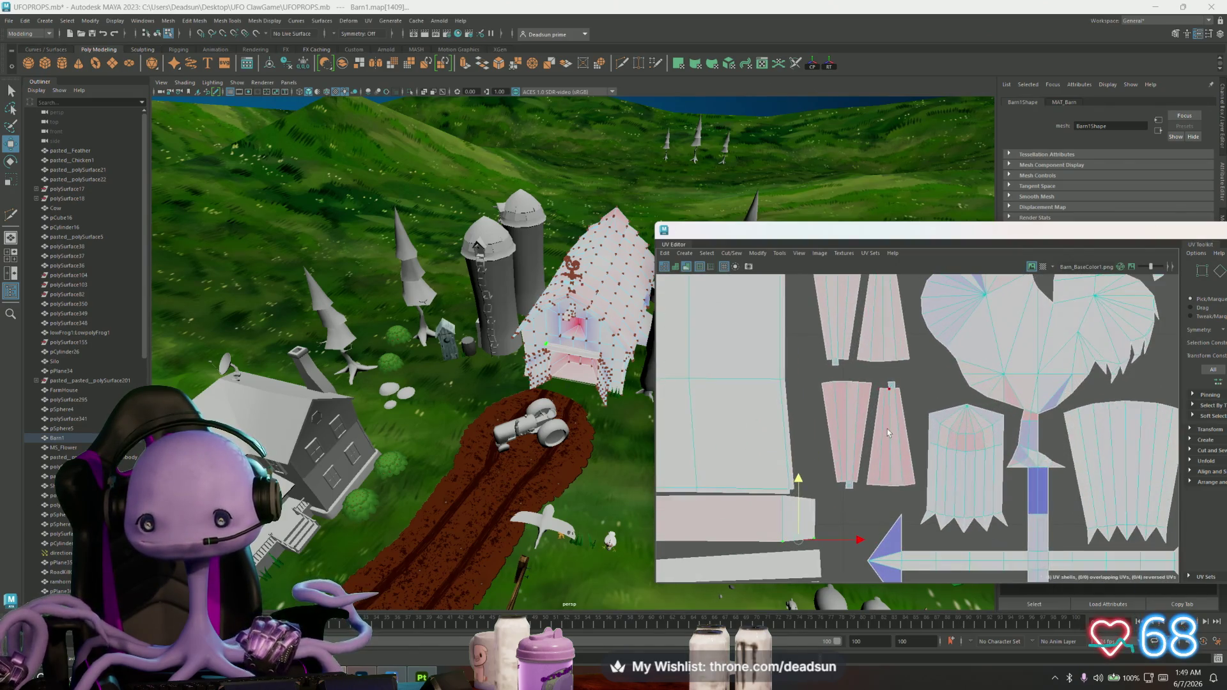
Select the two tapered shells, move them upward and scale them larger
left_click(849, 420)
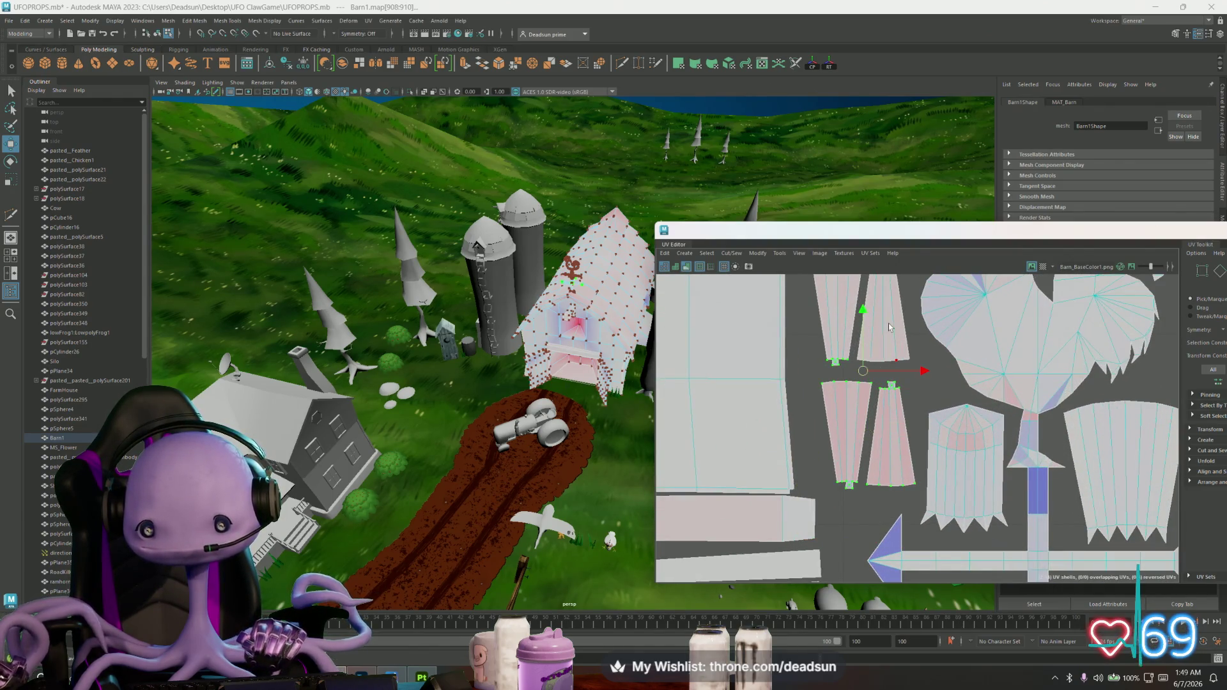
left_click(847, 436)
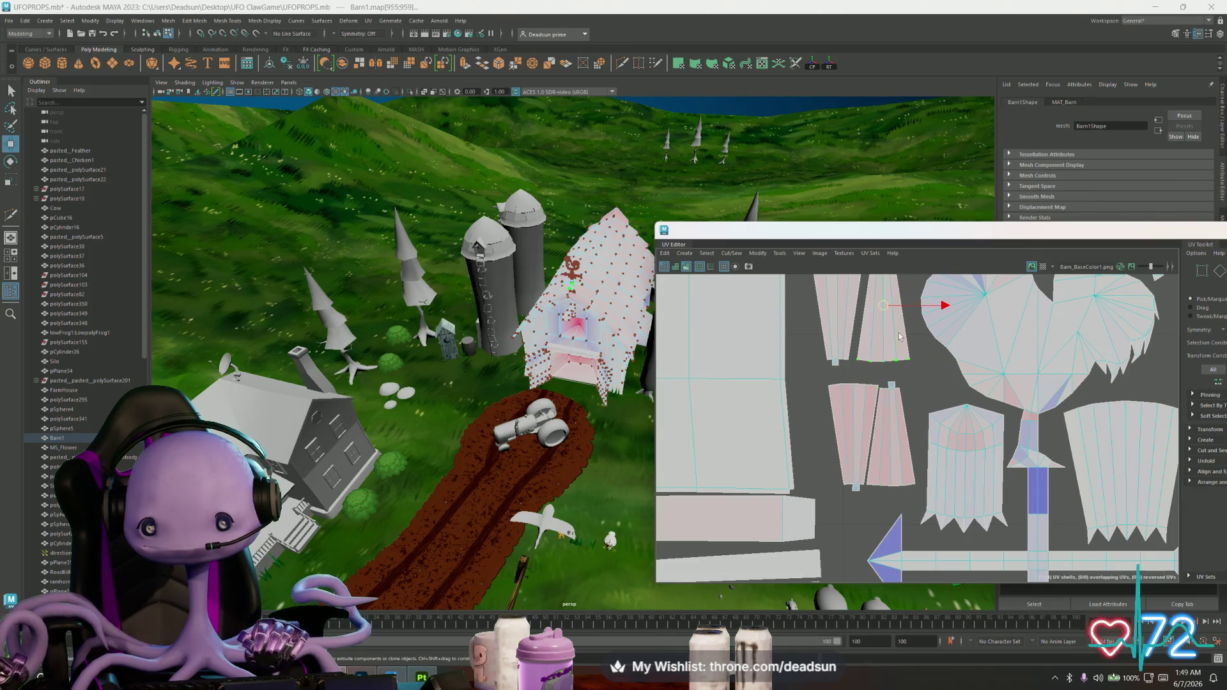
left_click(839, 315)
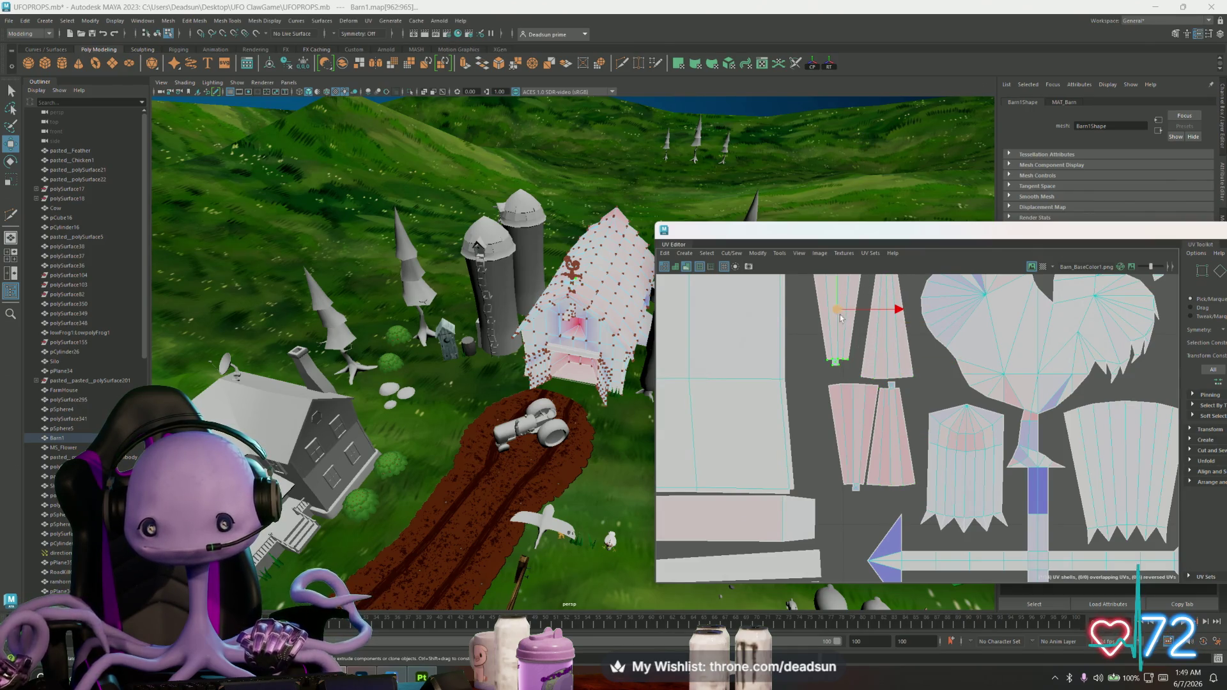
scroll(826, 362, "down", 3)
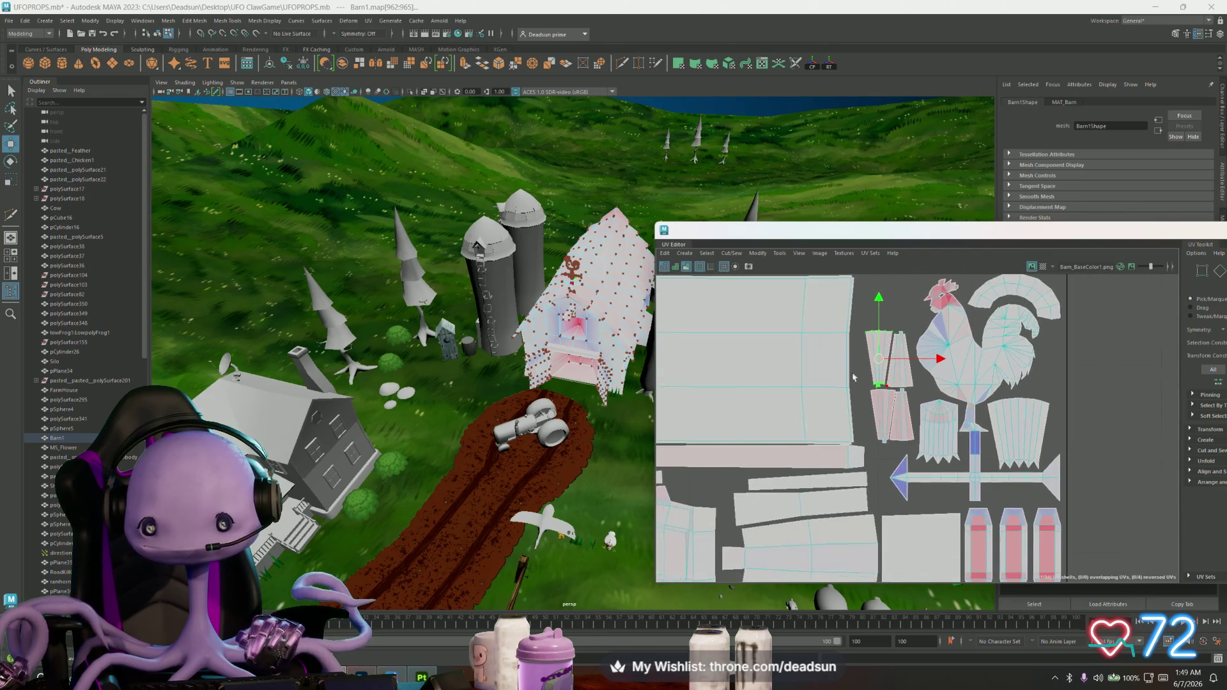
key("ctrl+F12")
left_click_drag(863, 438, 863, 417)
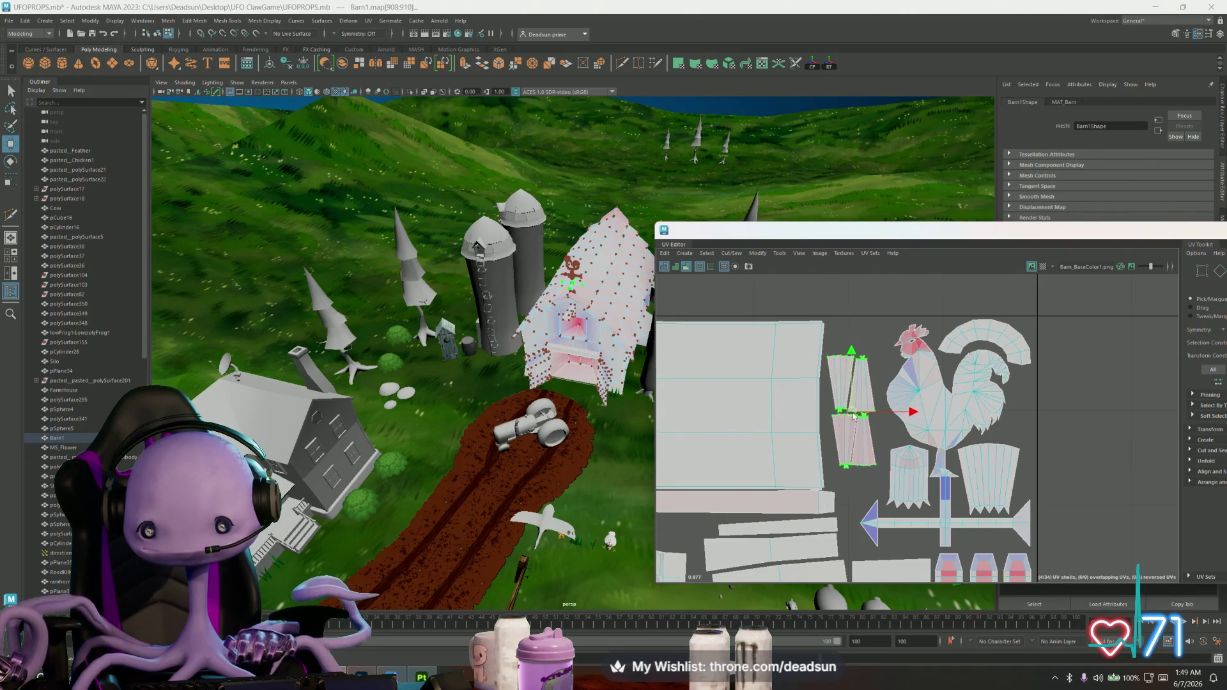
key("e")
key("r")
left_click_drag(852, 414, 863, 416)
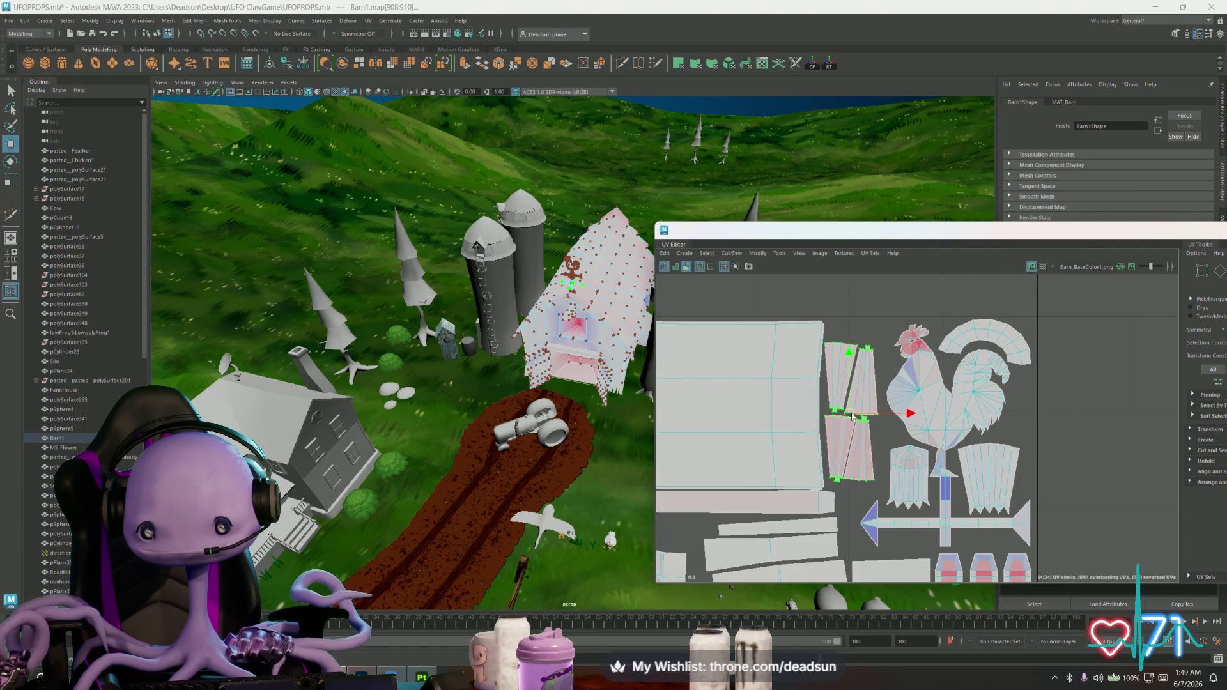
middle_click_drag(914, 469, 786, 441, "alt")
scroll(855, 454, "down", 5)
scroll(854, 453, "up", 3)
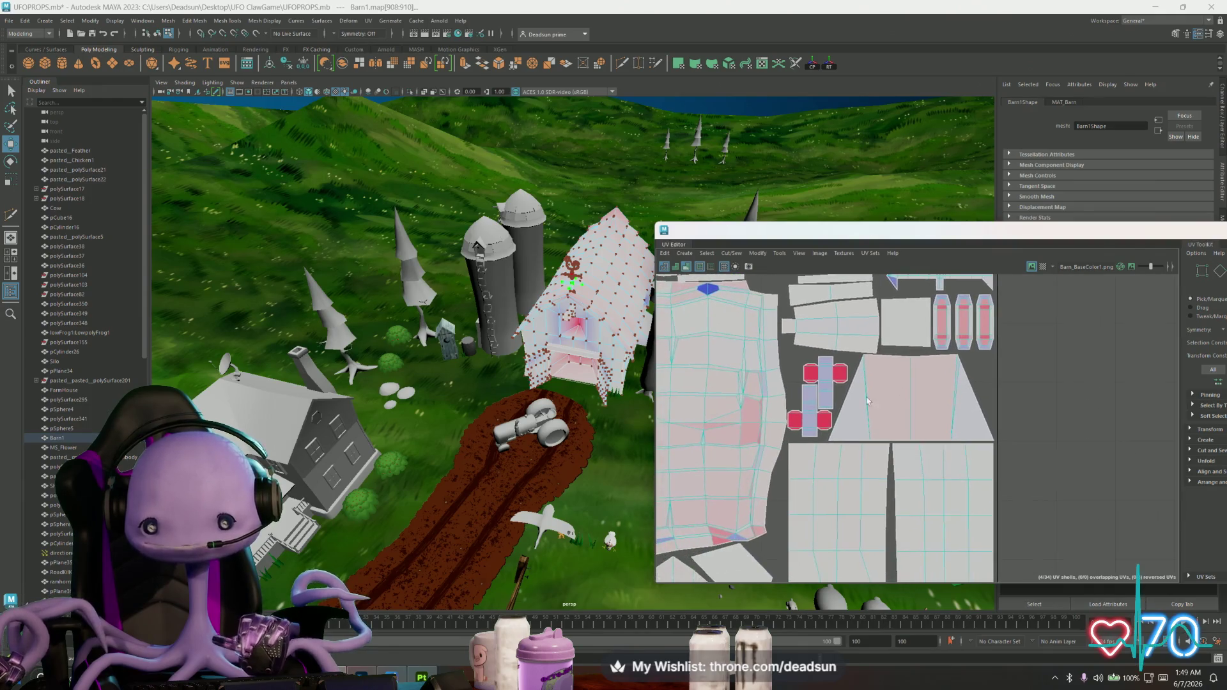
scroll(785, 441, "up", 3)
scroll(779, 422, "up", 2)
scroll(771, 399, "up", 2)
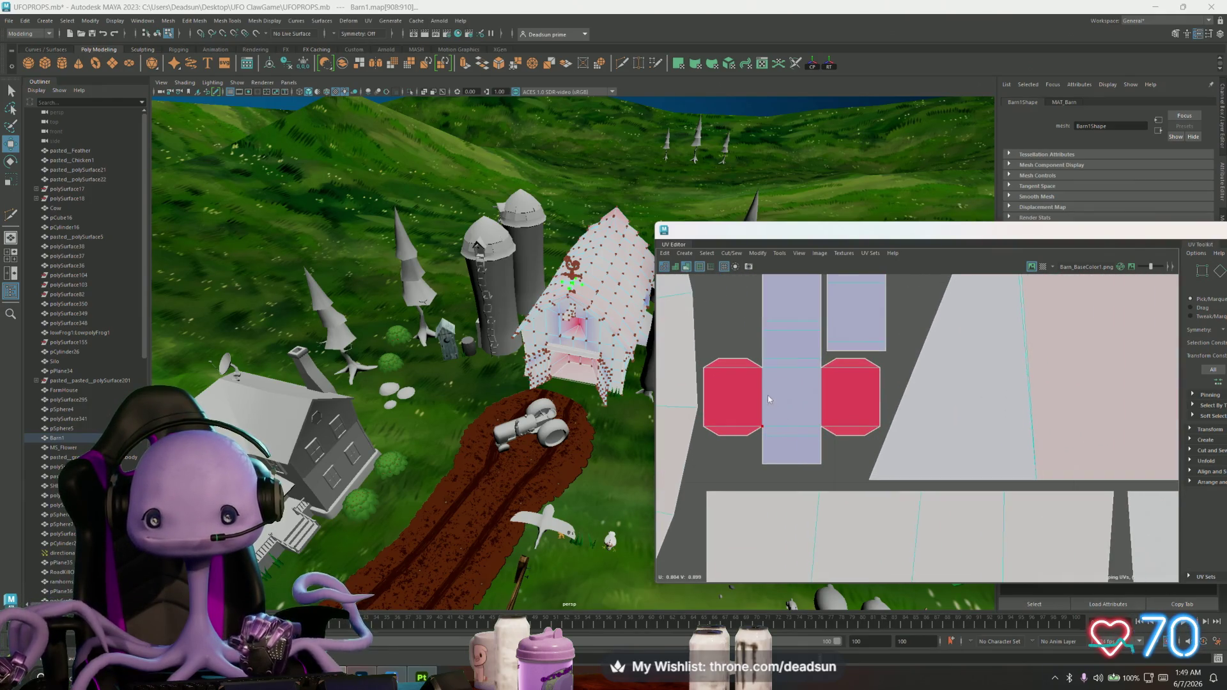
Clear the UV selection via Select > Clear and switch to vertex selection (F9)
left_click(763, 398)
mouse_move(828, 422)
middle_mouse_down("alt")
mouse_move(849, 498)
mouse_move(833, 569)
middle_mouse_up("alt")
left_click(824, 443)
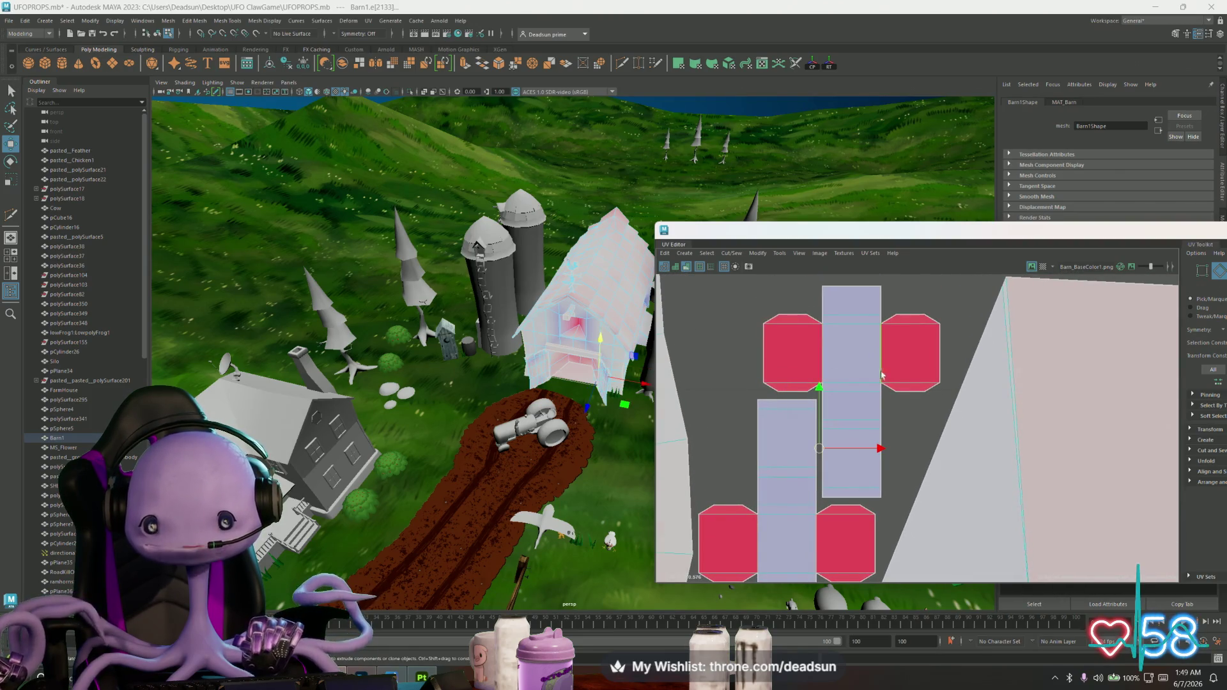
left_click(707, 252)
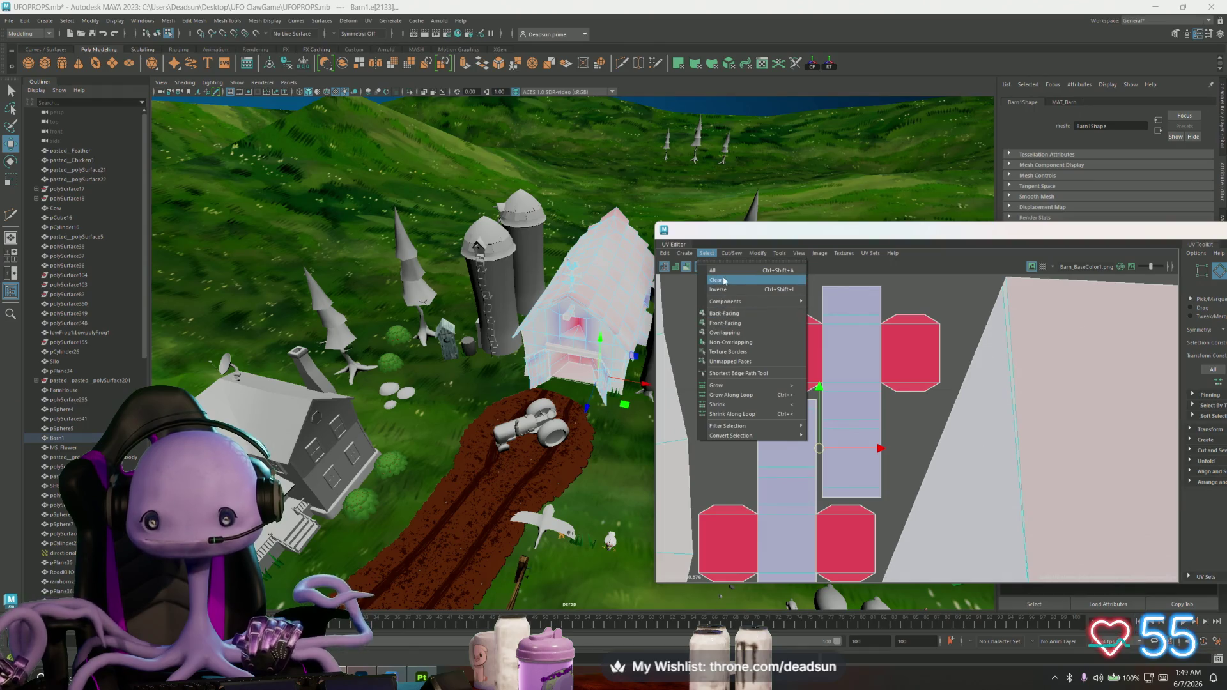
left_click(719, 280)
scroll(807, 438, "down", 1)
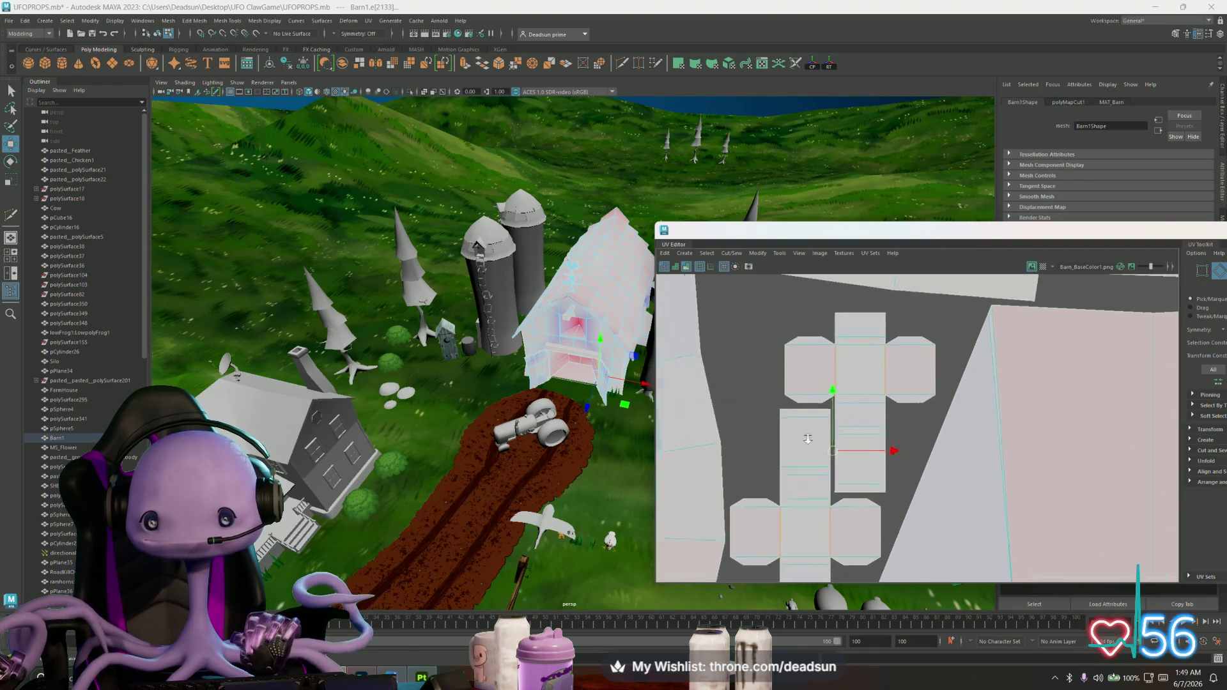
scroll(807, 439, "down", 1)
scroll(824, 422, "down", 1)
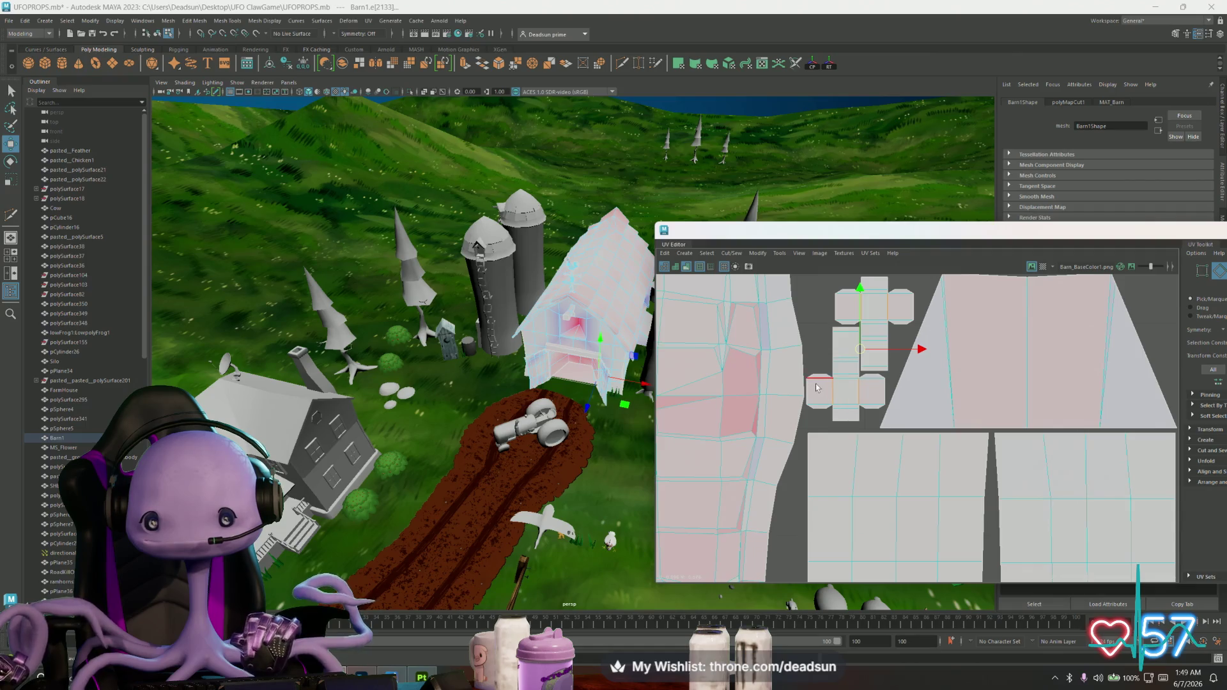
key("F9")
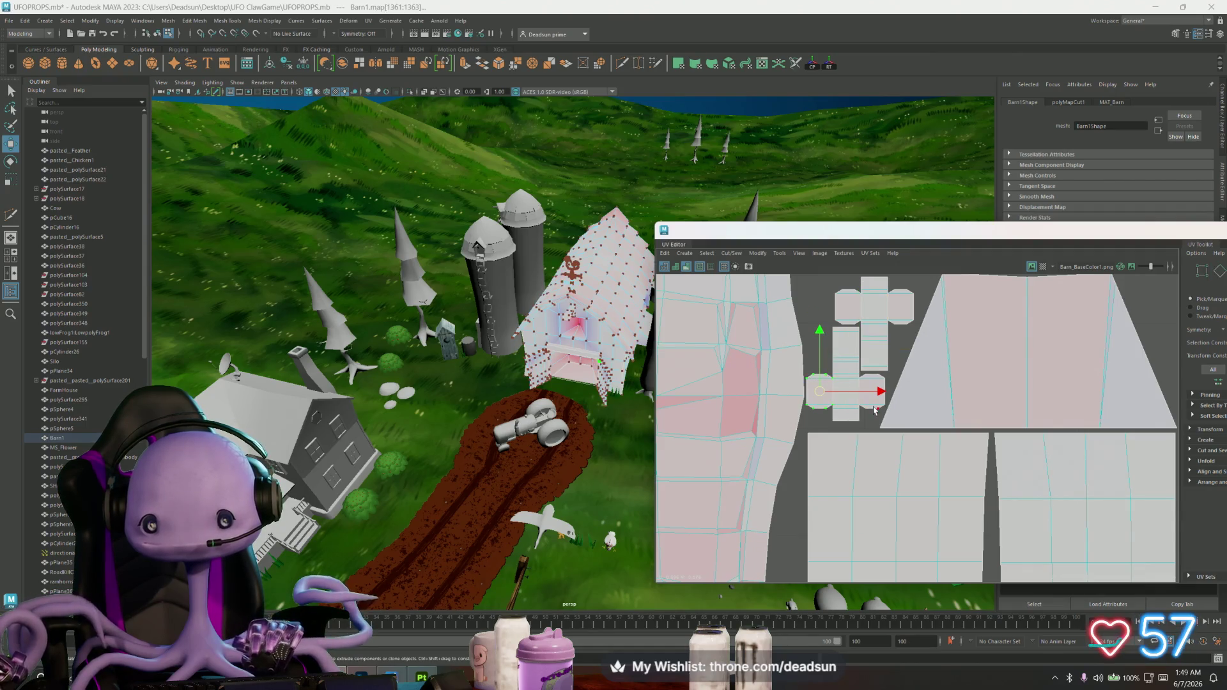
scroll(550, 402, "up", 5)
scroll(565, 401, "up", 2)
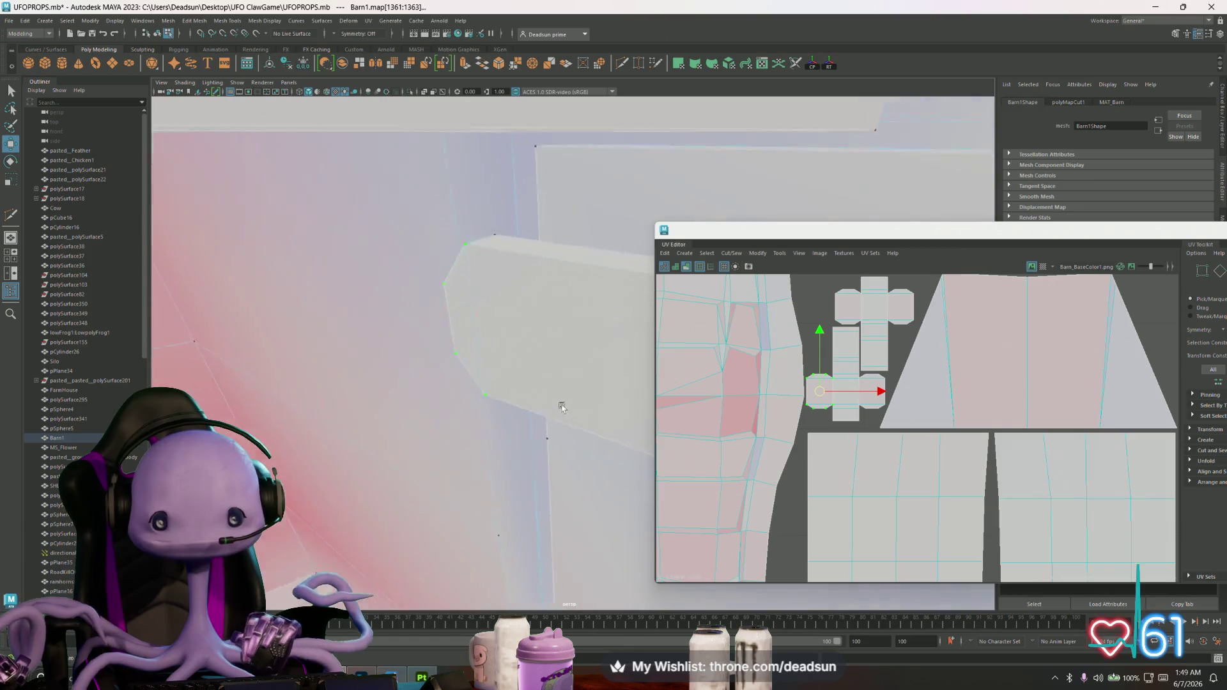
scroll(573, 401, "up", 2)
Scale each column shell narrower and move the two side by side up-left
left_click_drag(571, 401, 652, 422, "alt")
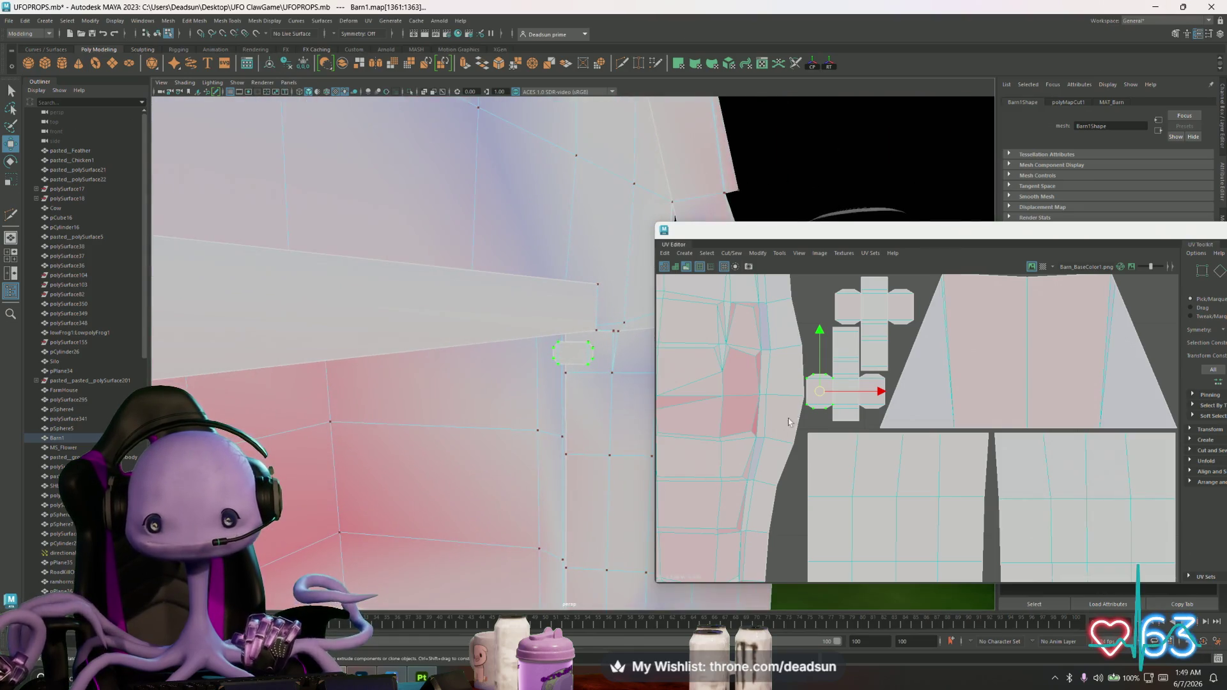
scroll(783, 464, "down", 1)
middle_click_drag(782, 465, 754, 485, "alt")
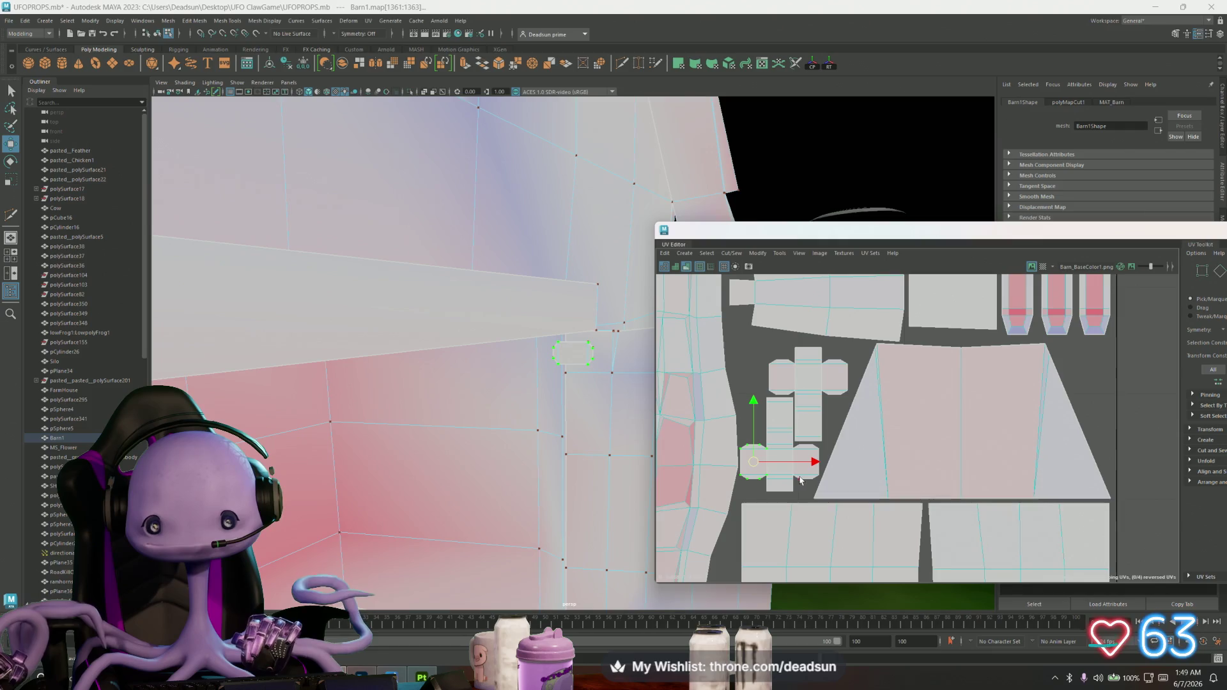
left_click(805, 424)
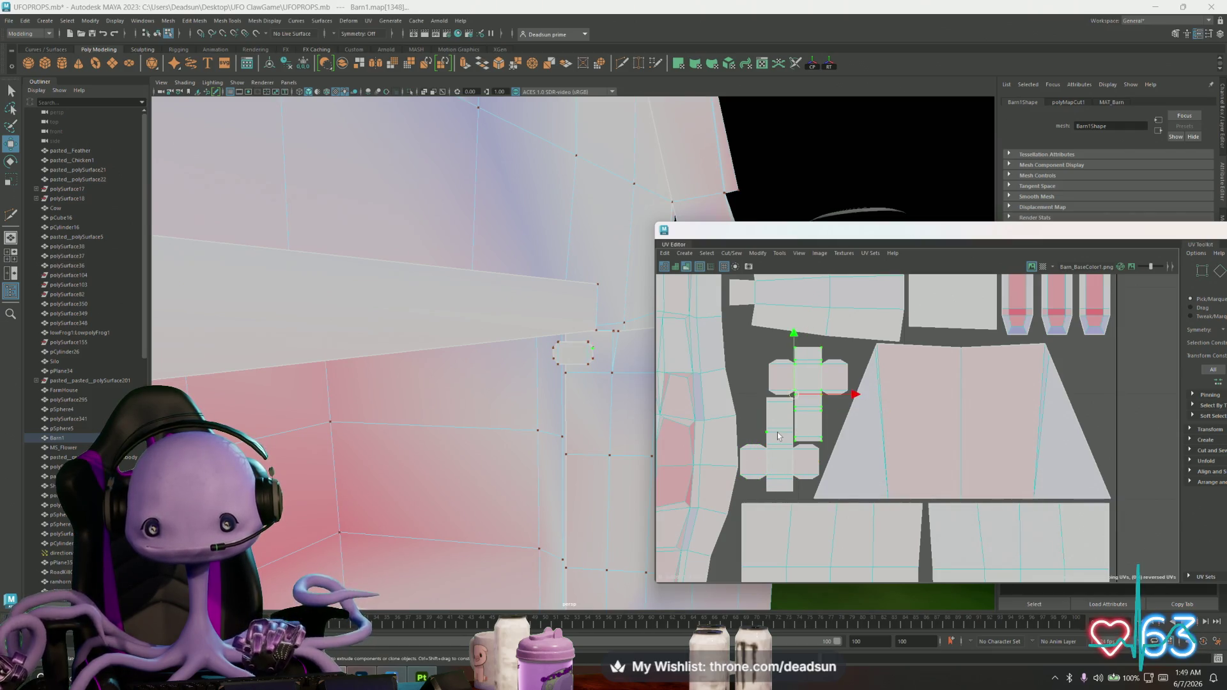
key("r")
left_click_drag(854, 420, 826, 422)
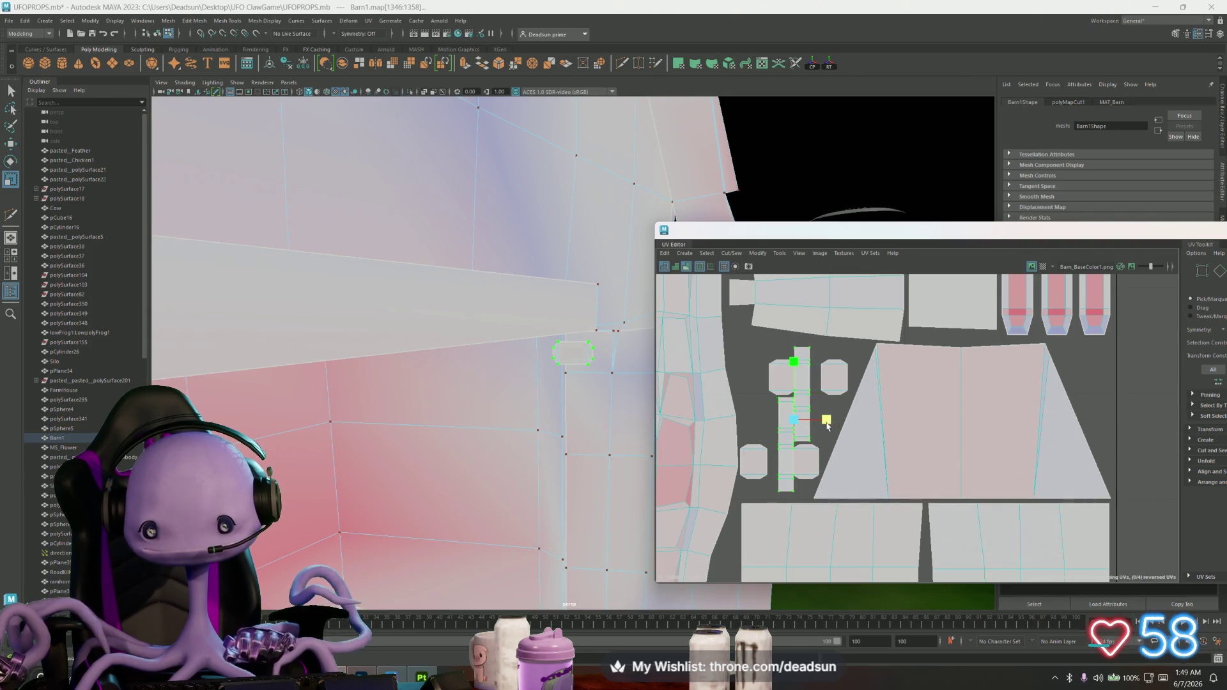
key("w")
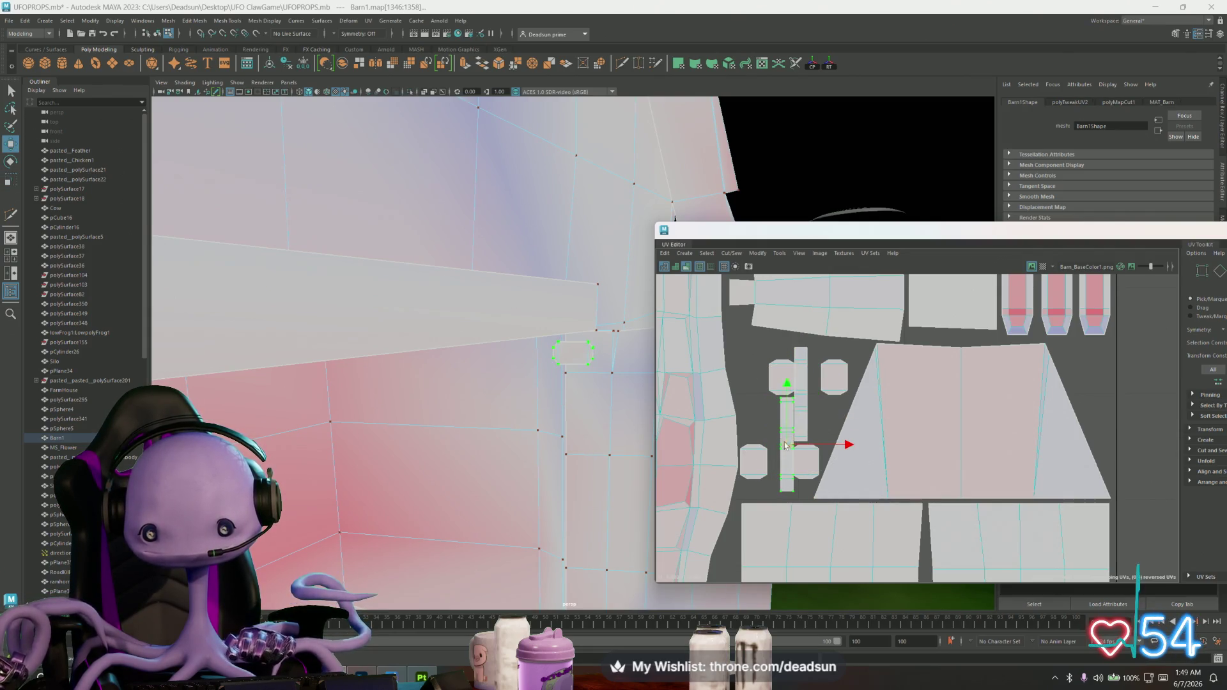
left_click_drag(786, 444, 745, 384)
left_click(799, 415)
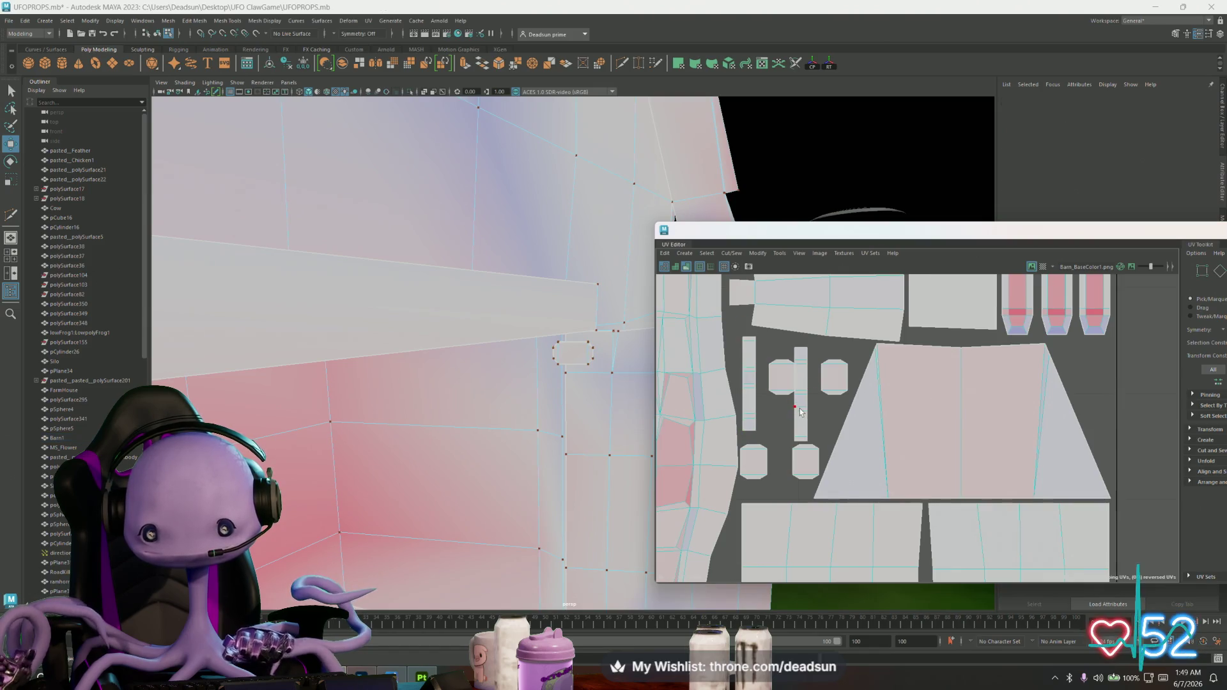
mouse_move(798, 396)
left_mouse_down()
mouse_move(763, 386)
mouse_move(794, 363)
left_mouse_up()
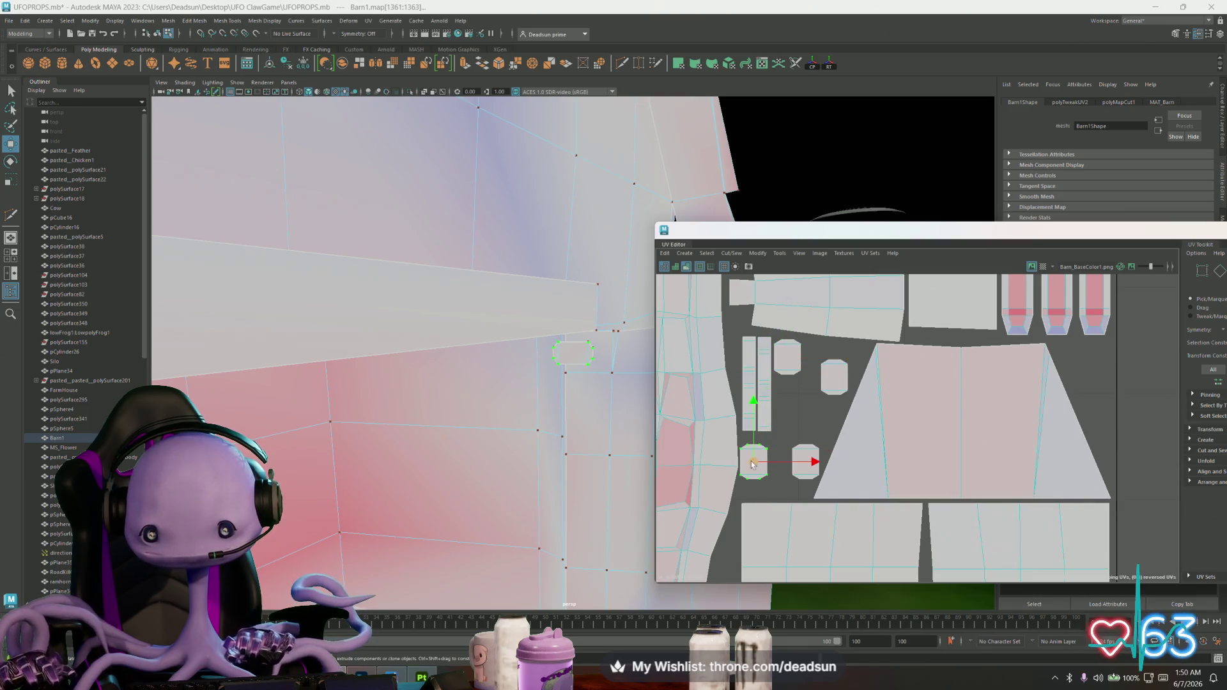
Drag the two hexagon shells up to stack beside the column shells
left_click_drag(754, 465, 785, 400)
mouse_move(806, 472)
left_mouse_down()
mouse_move(789, 433)
mouse_move(817, 363)
left_mouse_up()
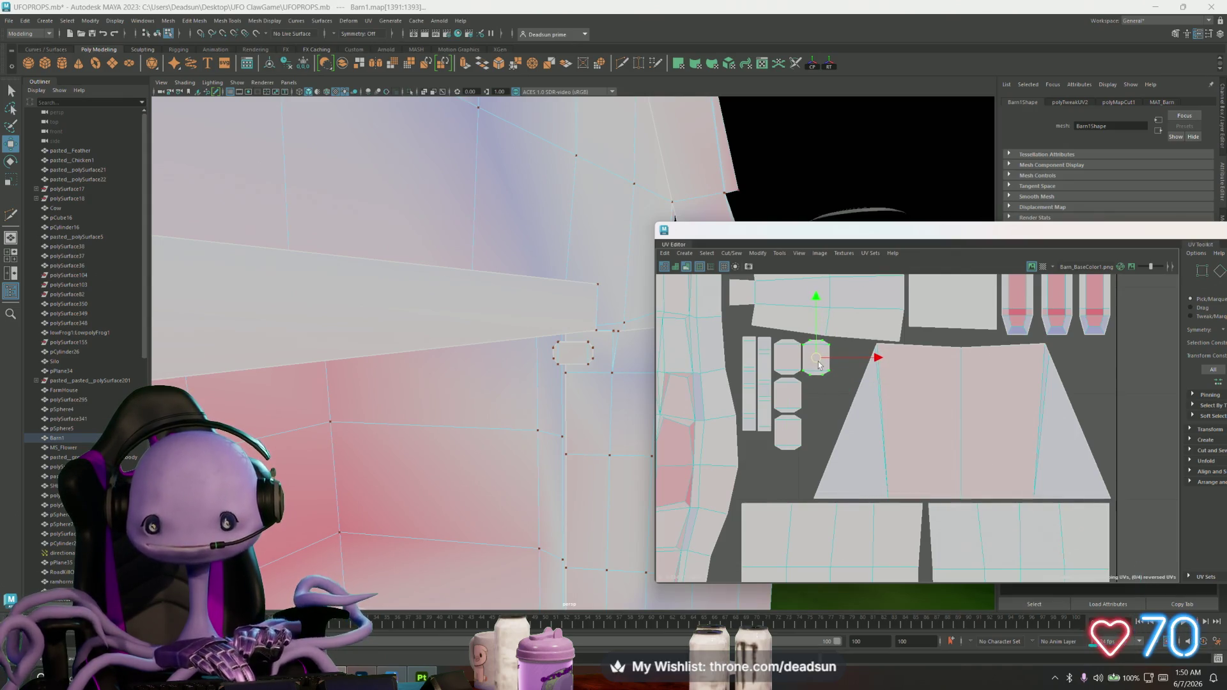
scroll(817, 361, "down", 5)
scroll(882, 458, "up", 5)
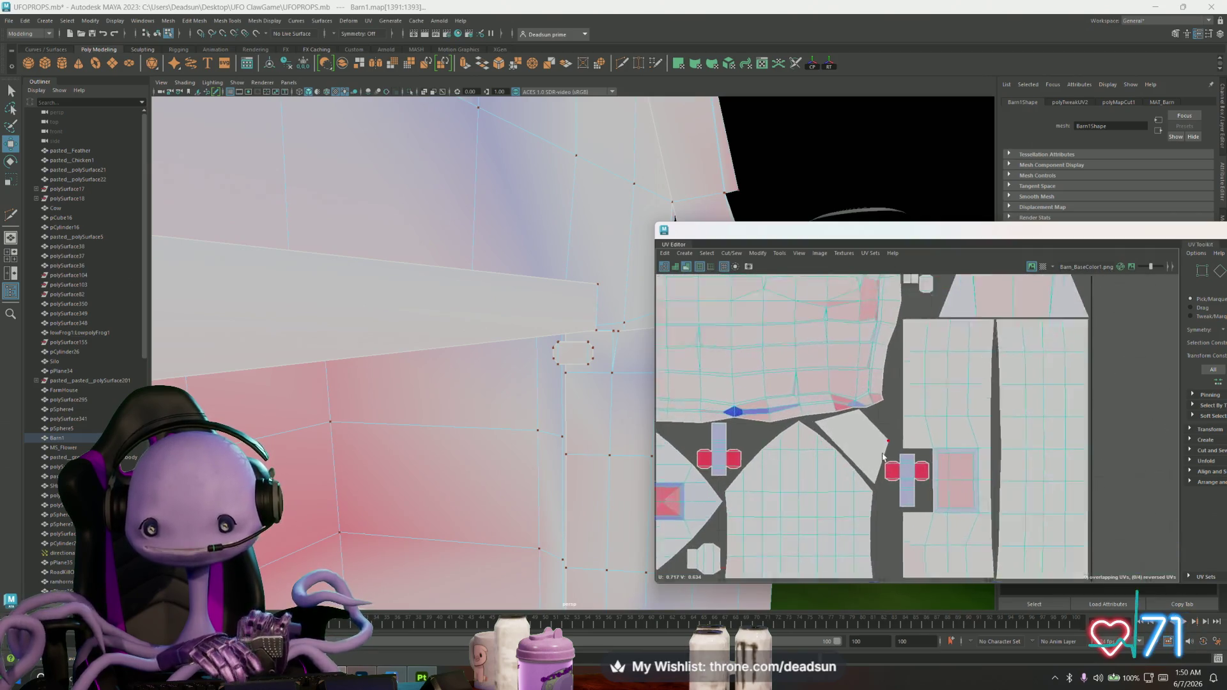
scroll(883, 458, "up", 3)
Select the whole cross-shaped shell and cut its UVs with Cut/Sew > Cut
right_click_drag(911, 491, 913, 498)
left_click(914, 497)
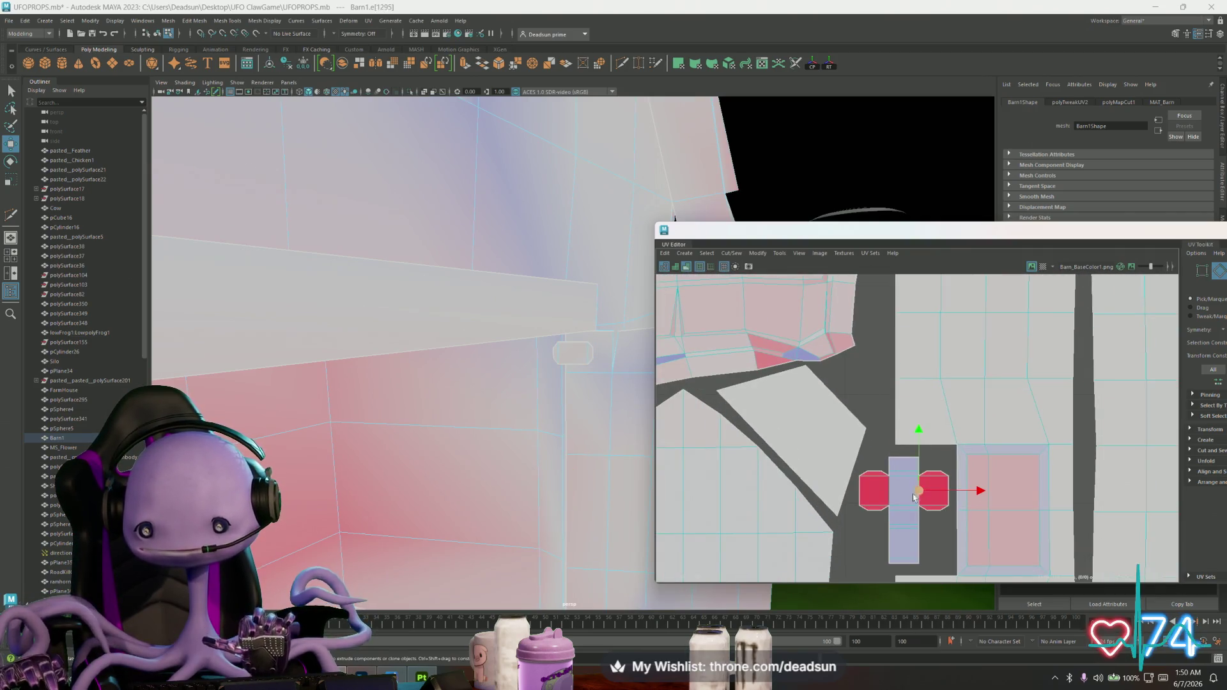
middle_click_drag(754, 392, 1105, 431, "alt")
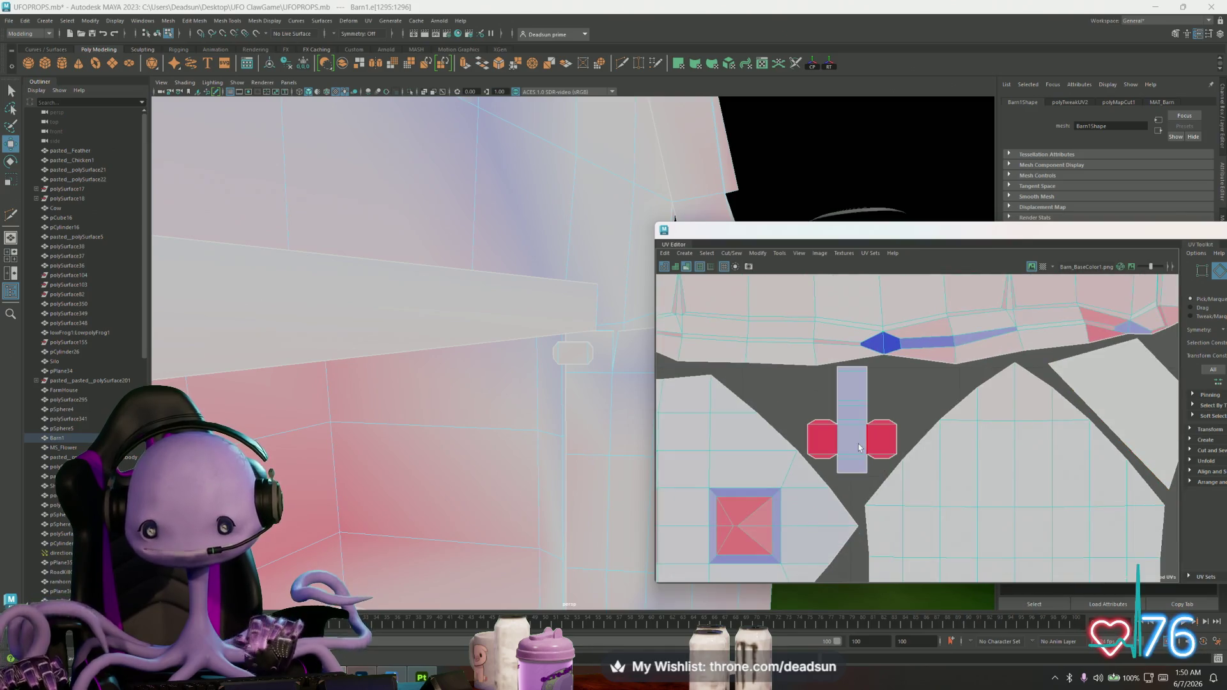
scroll(832, 442, "down", 2)
scroll(831, 441, "down", 3)
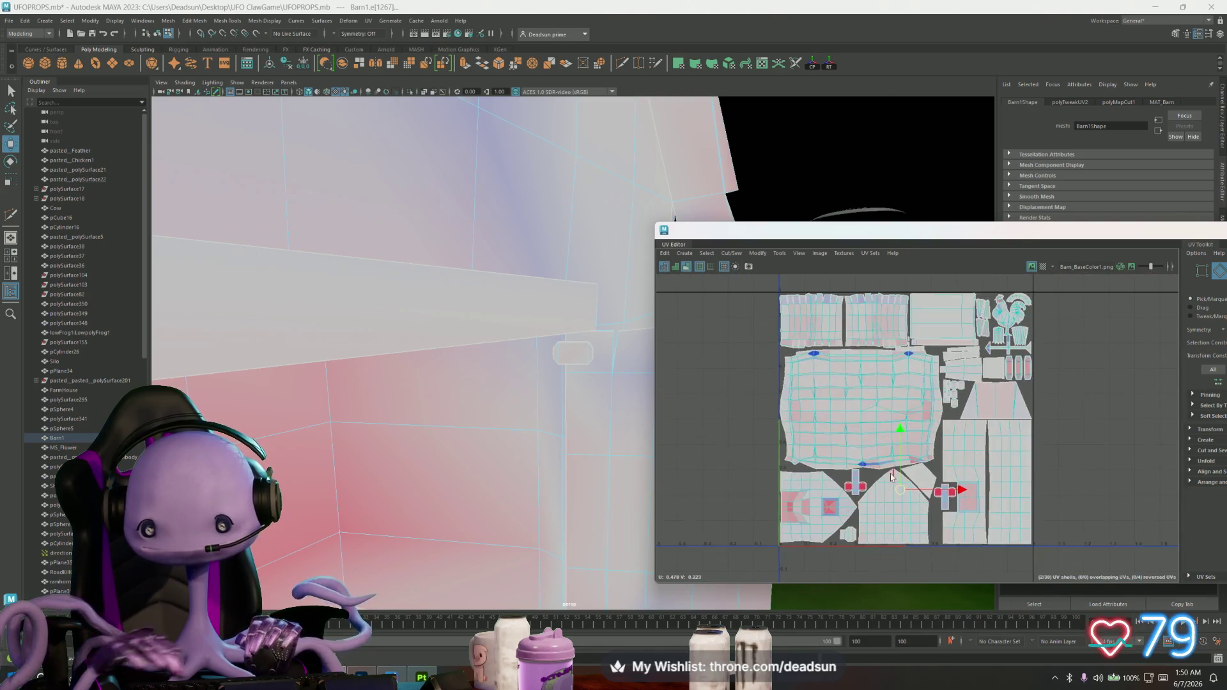
scroll(837, 432, "up", 2)
scroll(836, 431, "up", 1)
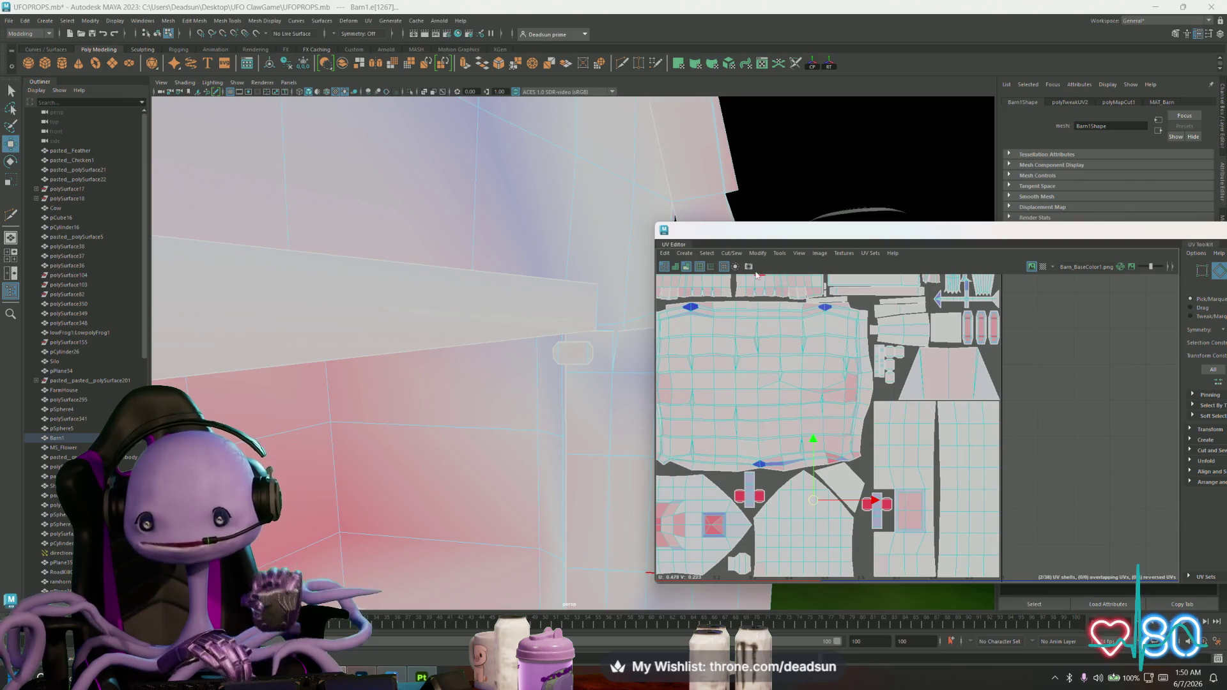
left_click(731, 253)
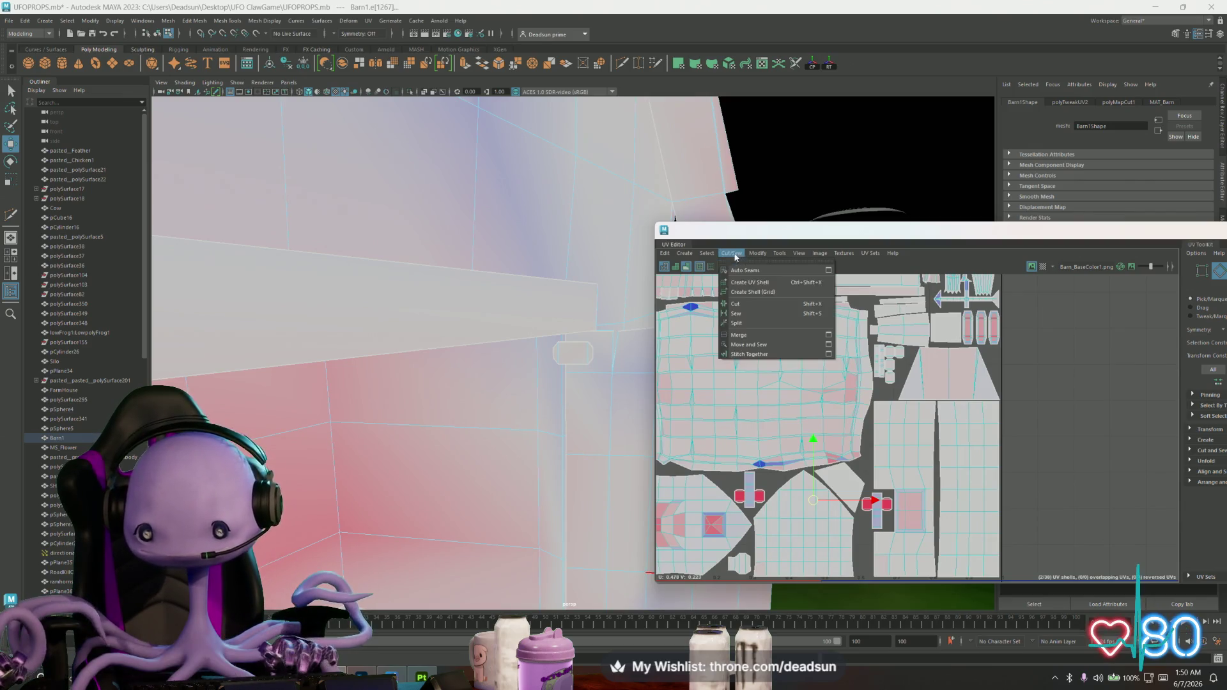
left_click(744, 304)
scroll(840, 496, "up", 2)
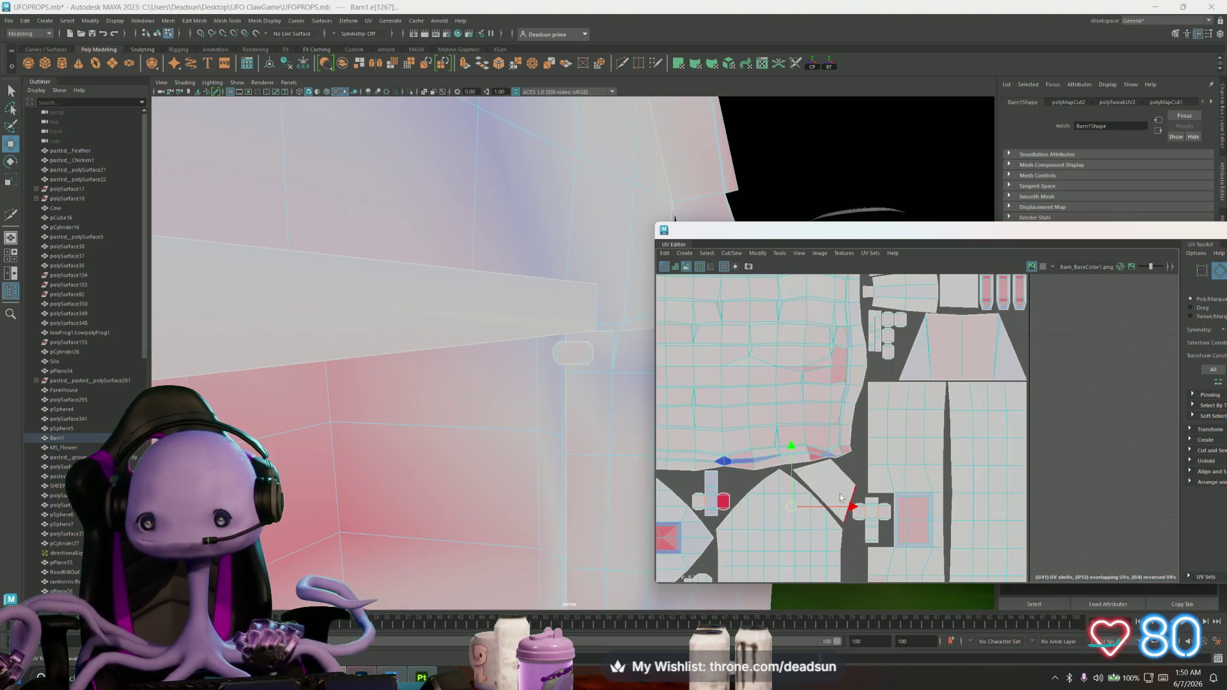
Squeeze the cut shells narrower along X, then select the red pill-shaped shell for cutting
right_click_drag(715, 487, 720, 486)
left_click(719, 486)
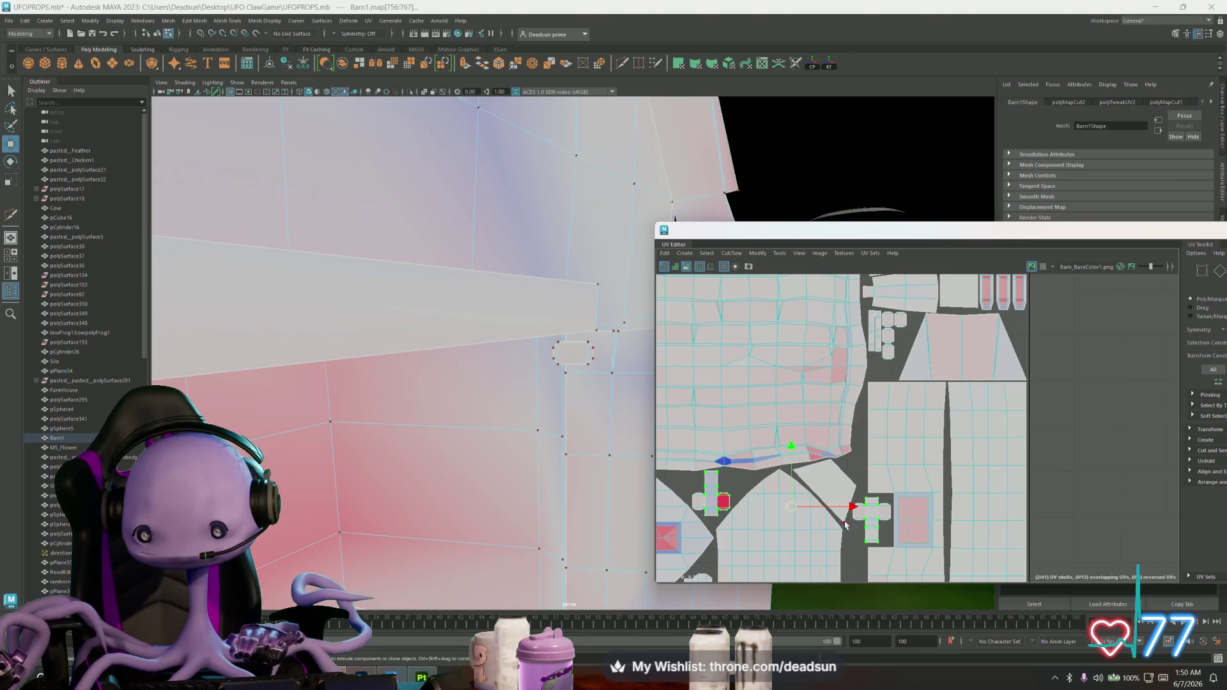
mouse_move(842, 511)
left_mouse_down()
mouse_move(823, 511)
mouse_move(928, 373)
left_mouse_up()
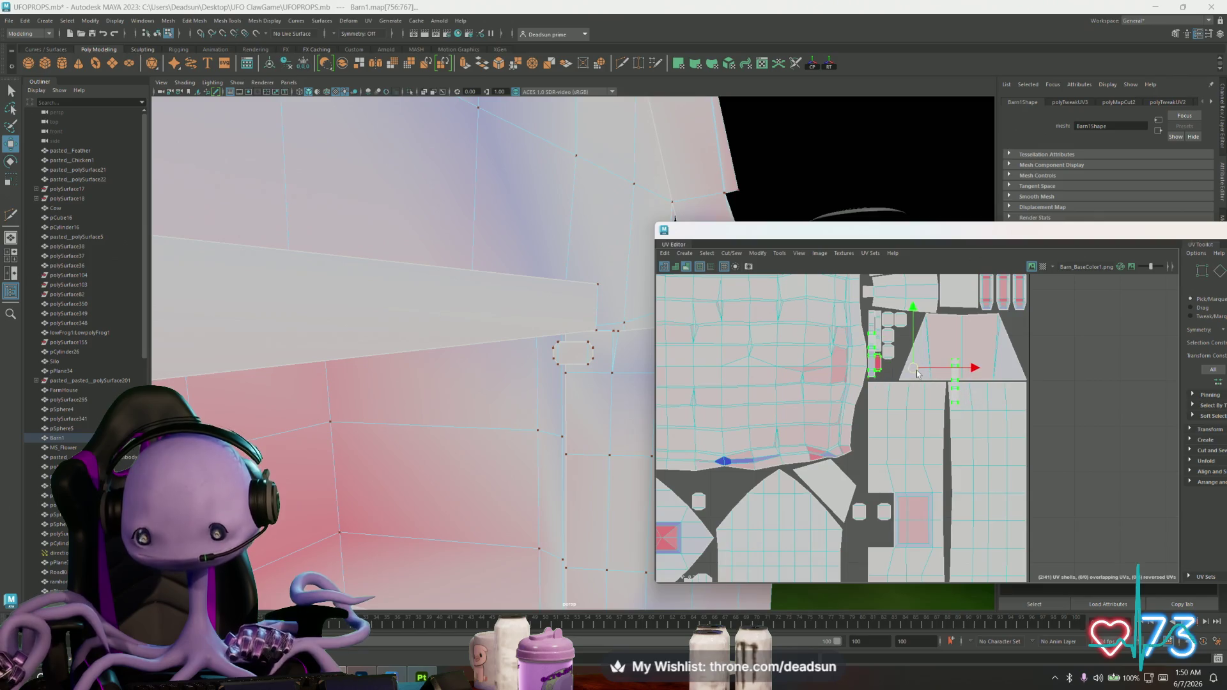
scroll(922, 374, "up", 2)
scroll(906, 374, "up", 3)
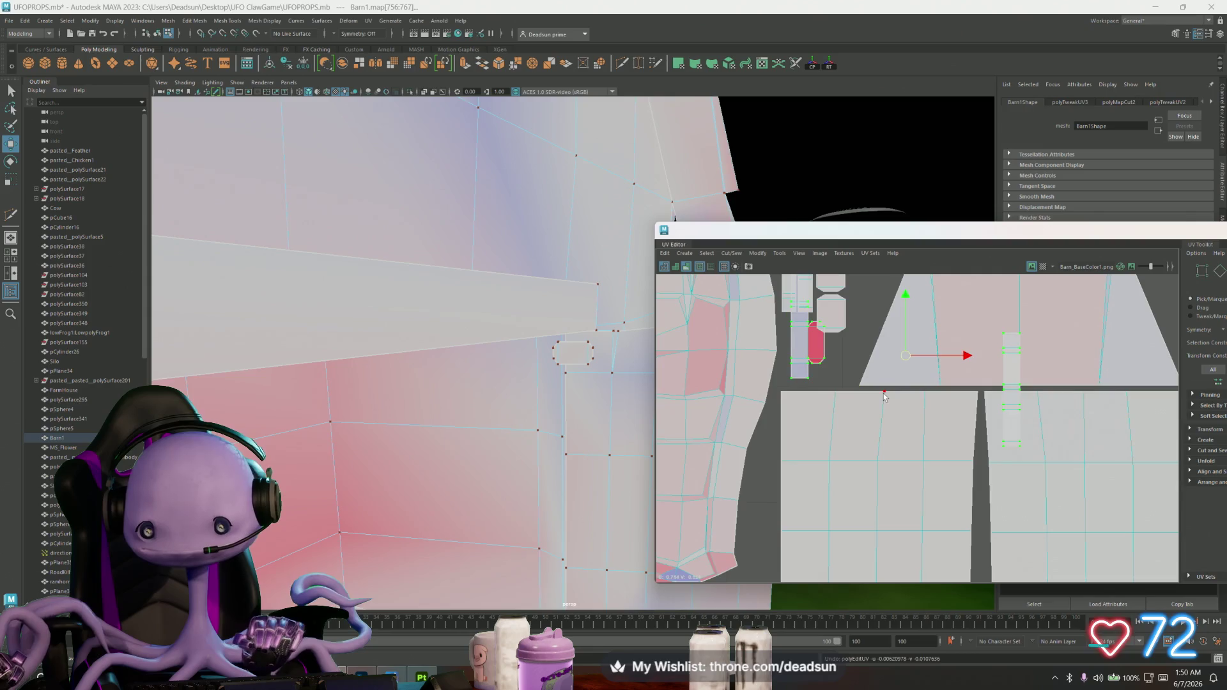
scroll(1123, 306, "down", 2)
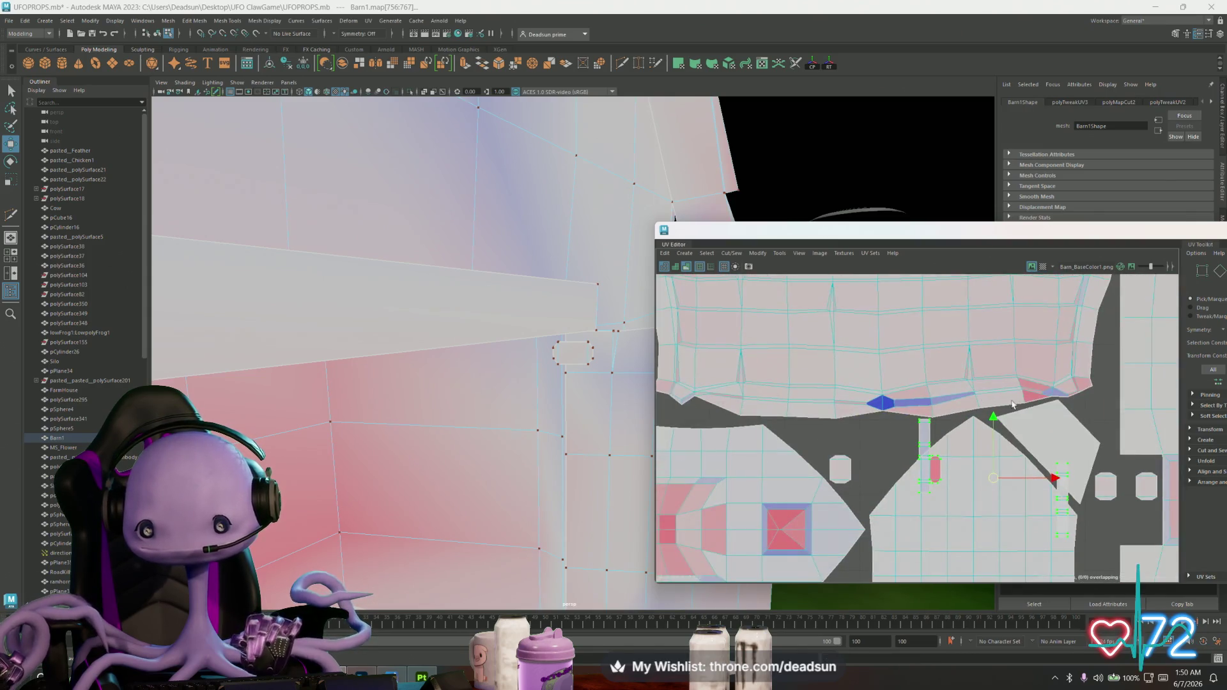
scroll(853, 460, "up", 3)
scroll(844, 460, "up", 3)
left_click(842, 461)
left_click(731, 254)
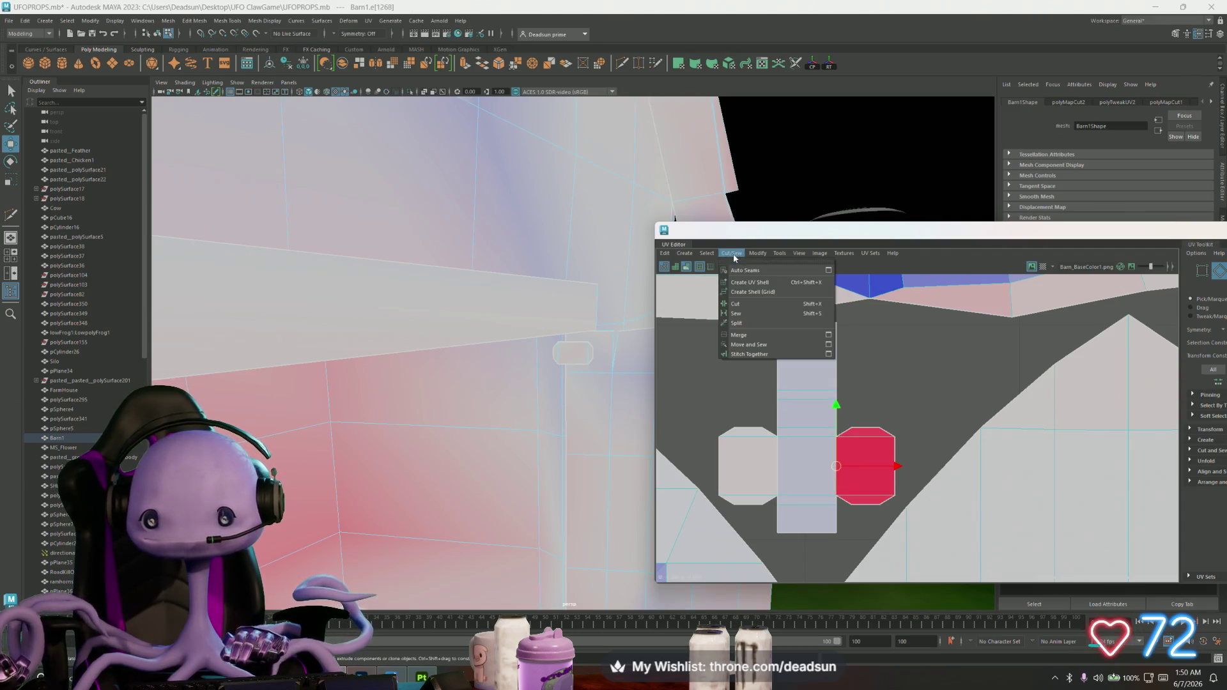
Cut the cross shell's vertical edge and move the freed strip beside the small-shell column
left_click(745, 305)
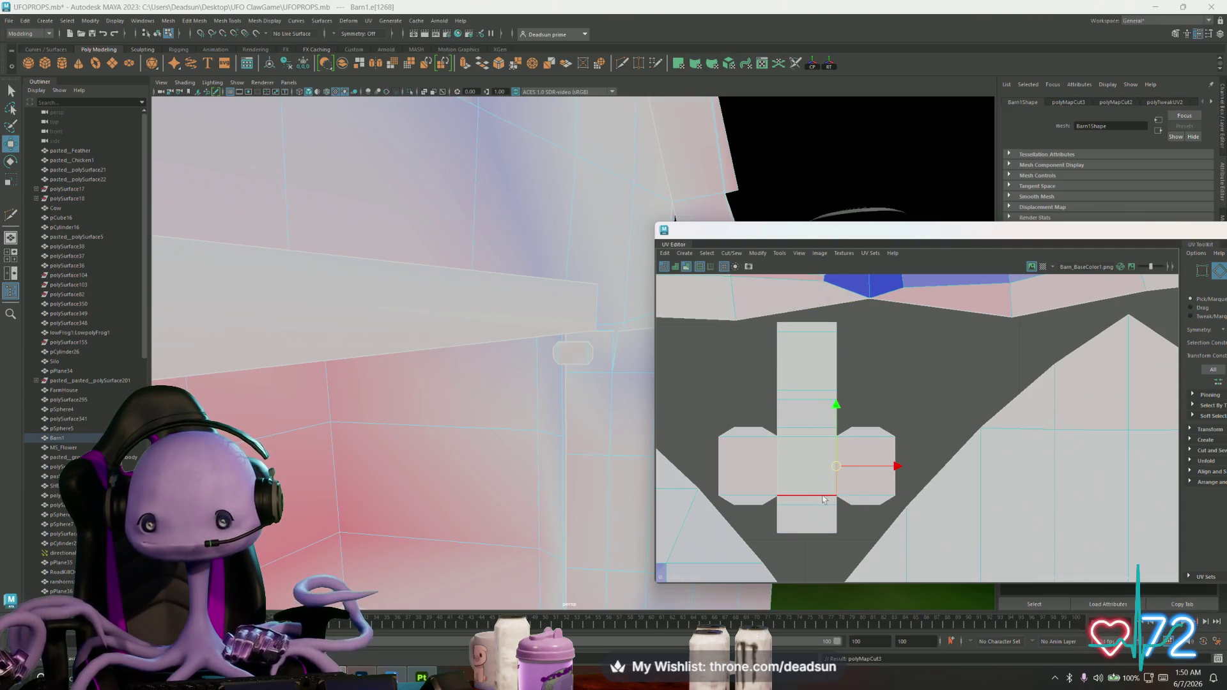
scroll(823, 499, "down", 2)
left_click(778, 476)
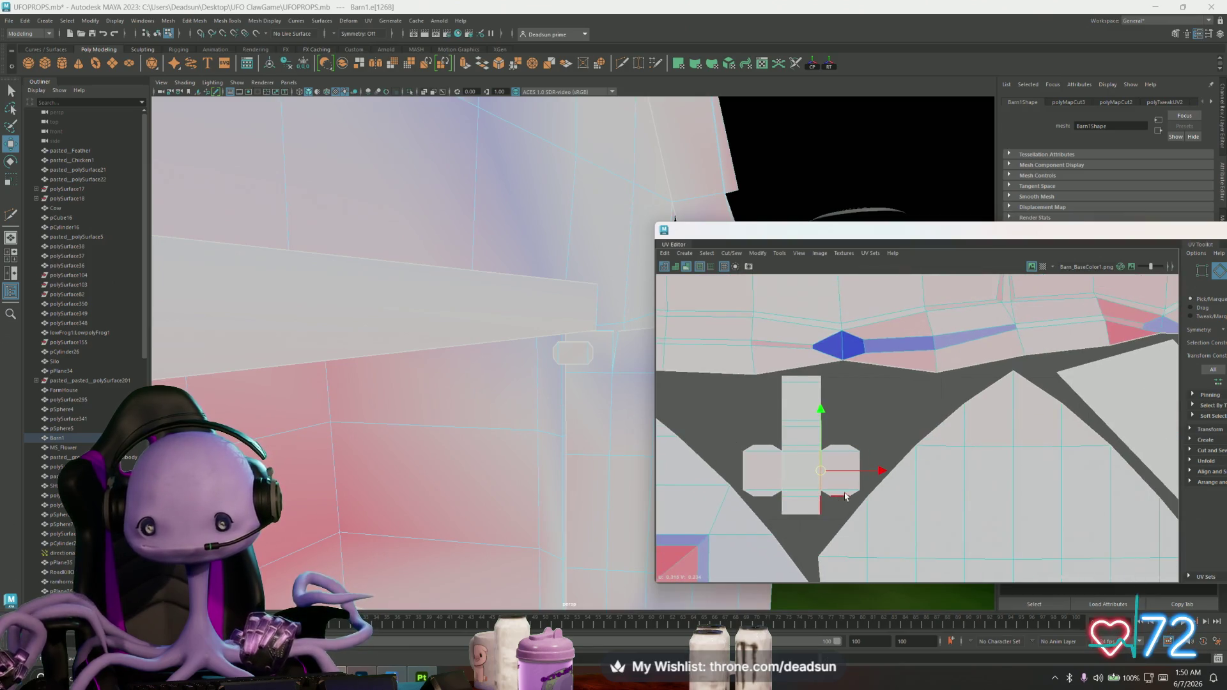
right_click_drag(844, 496, 800, 479)
scroll(750, 477, "down", 2)
scroll(750, 477, "down", 2)
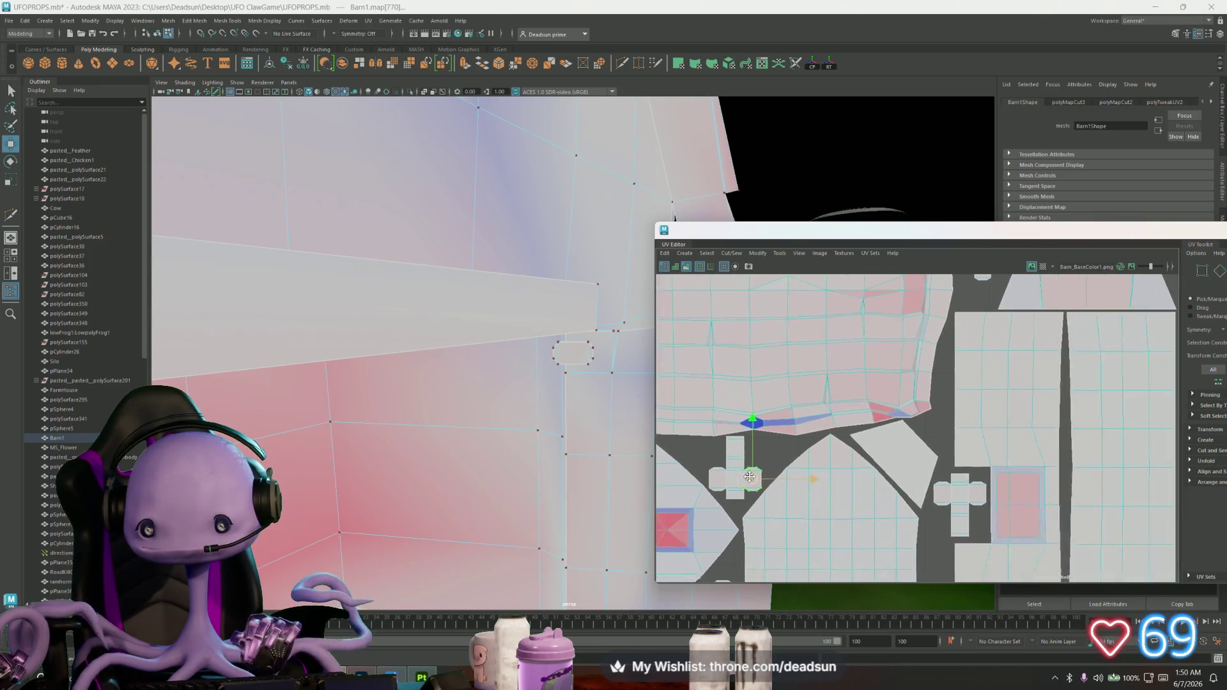
scroll(835, 485, "down", 2)
left_click(966, 384)
left_click(962, 338)
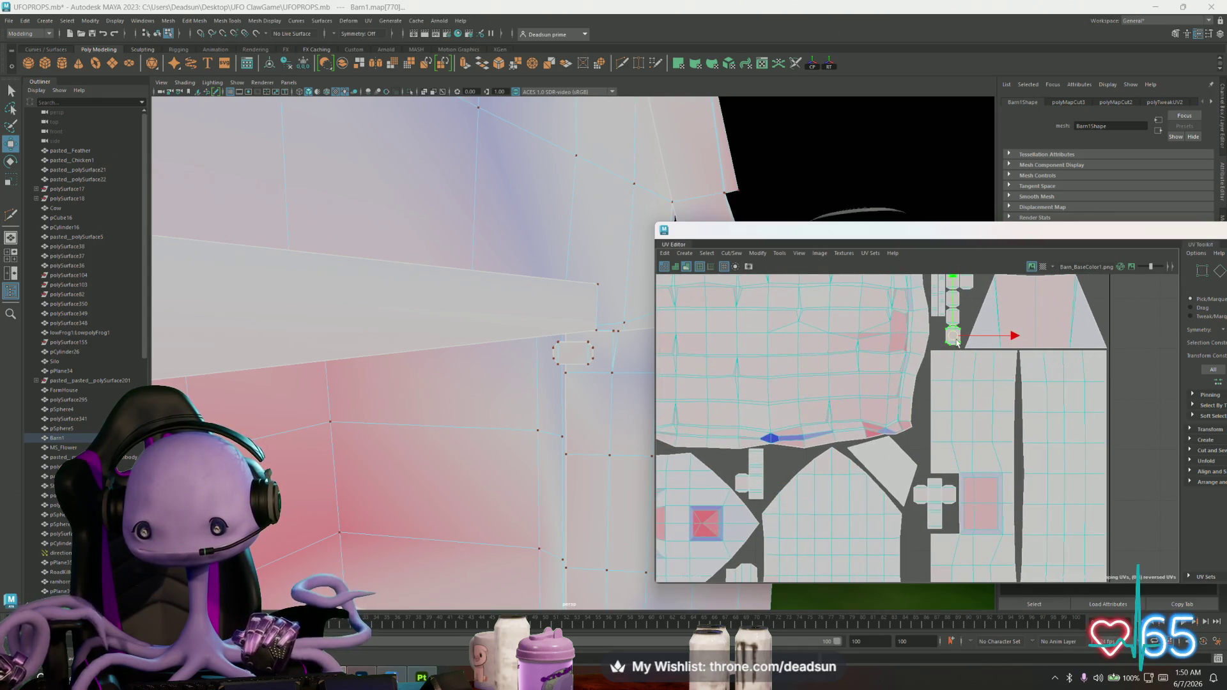
left_click(956, 306)
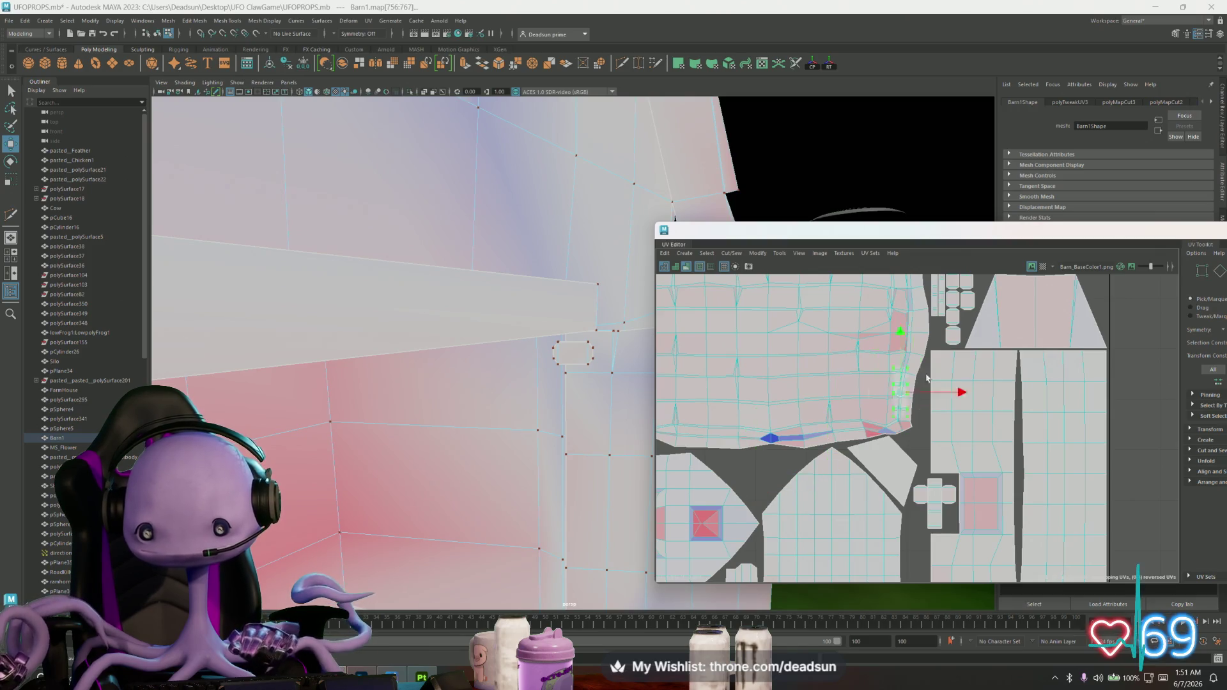
left_click_drag(773, 482, 955, 288)
scroll(891, 529, "up", 3)
scroll(892, 528, "up", 3)
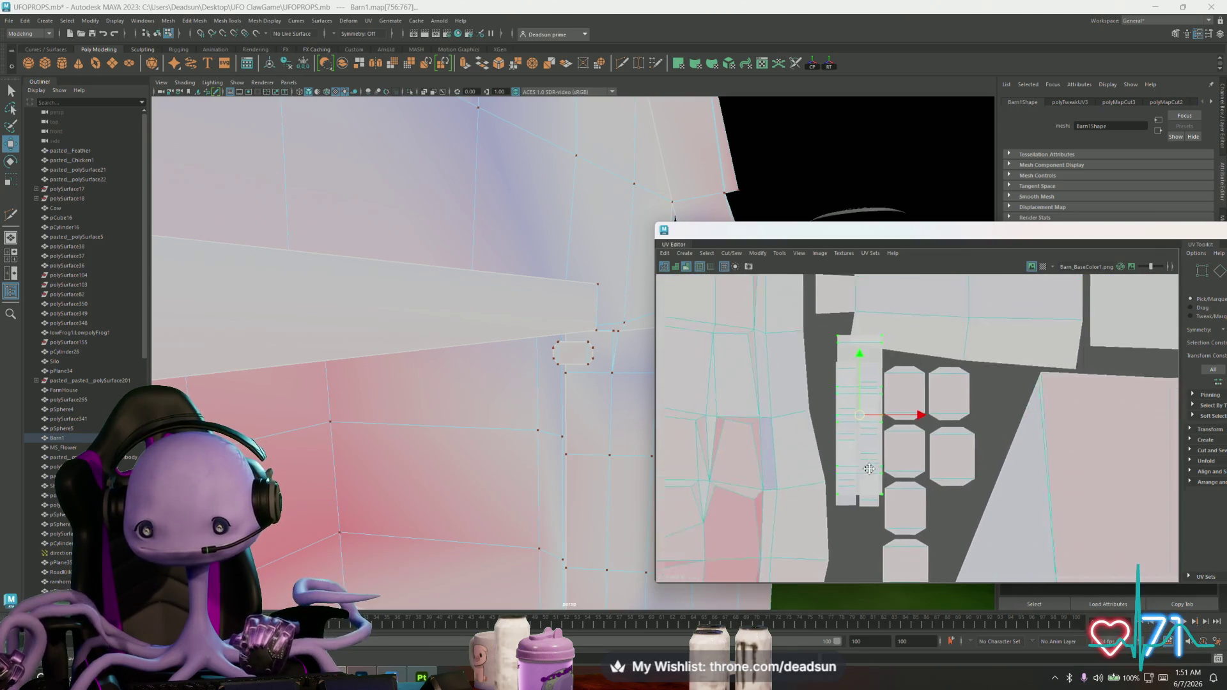
mouse_move(857, 406)
left_mouse_down()
mouse_move(854, 424)
mouse_move(902, 422)
mouse_move(881, 421)
left_mouse_up()
Move the narrow strip shells down into the shell column and adjust their heights
key("r")
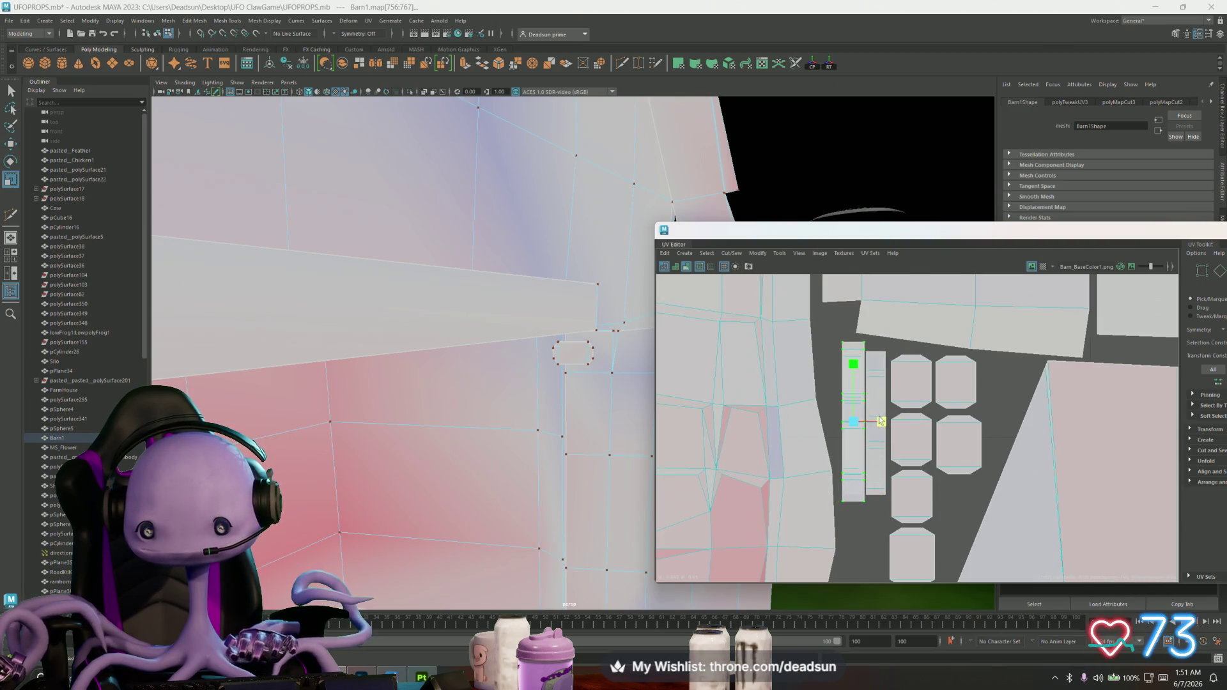
key("w")
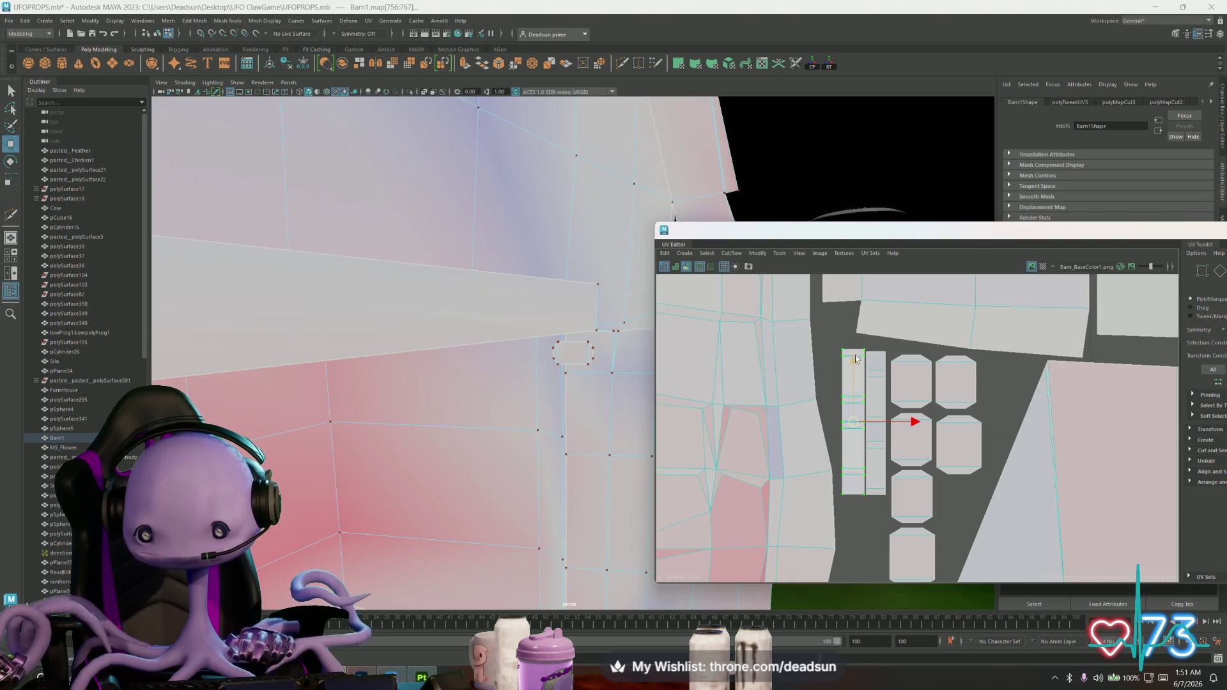
left_click_drag(853, 364, 848, 499)
mouse_move(846, 505)
middle_mouse_down("alt")
mouse_move(825, 407)
mouse_move(852, 458)
middle_mouse_up("alt")
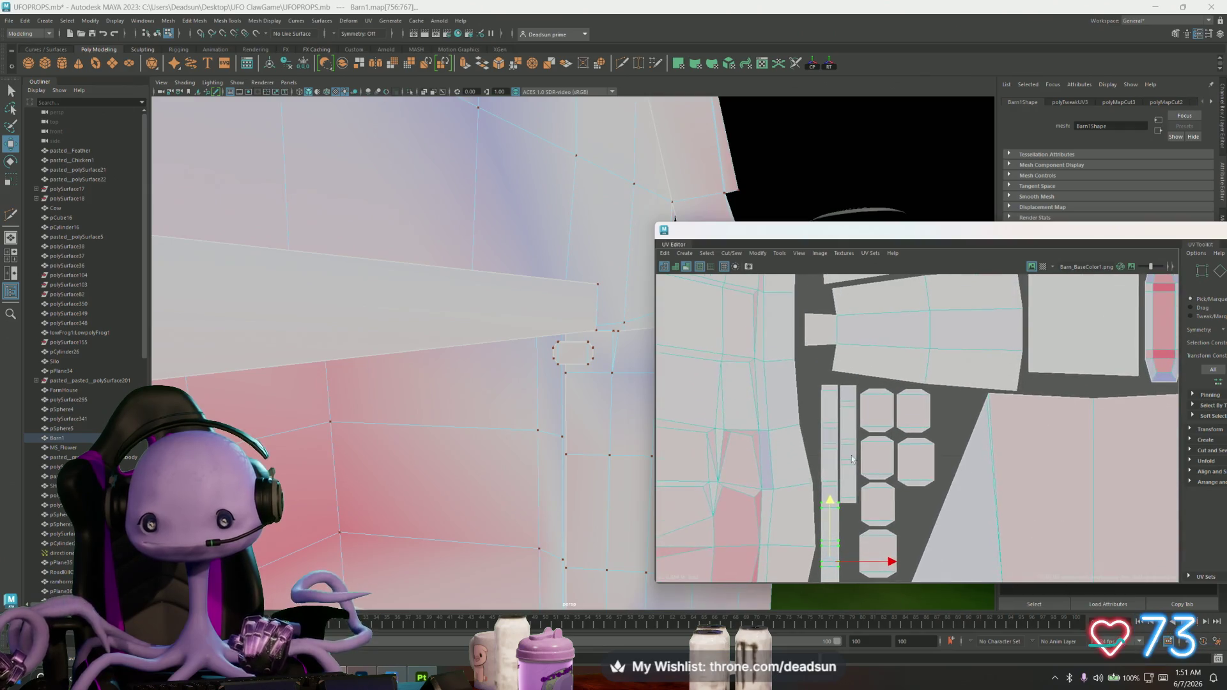
left_click(835, 455)
left_click_drag(828, 393, 828, 382)
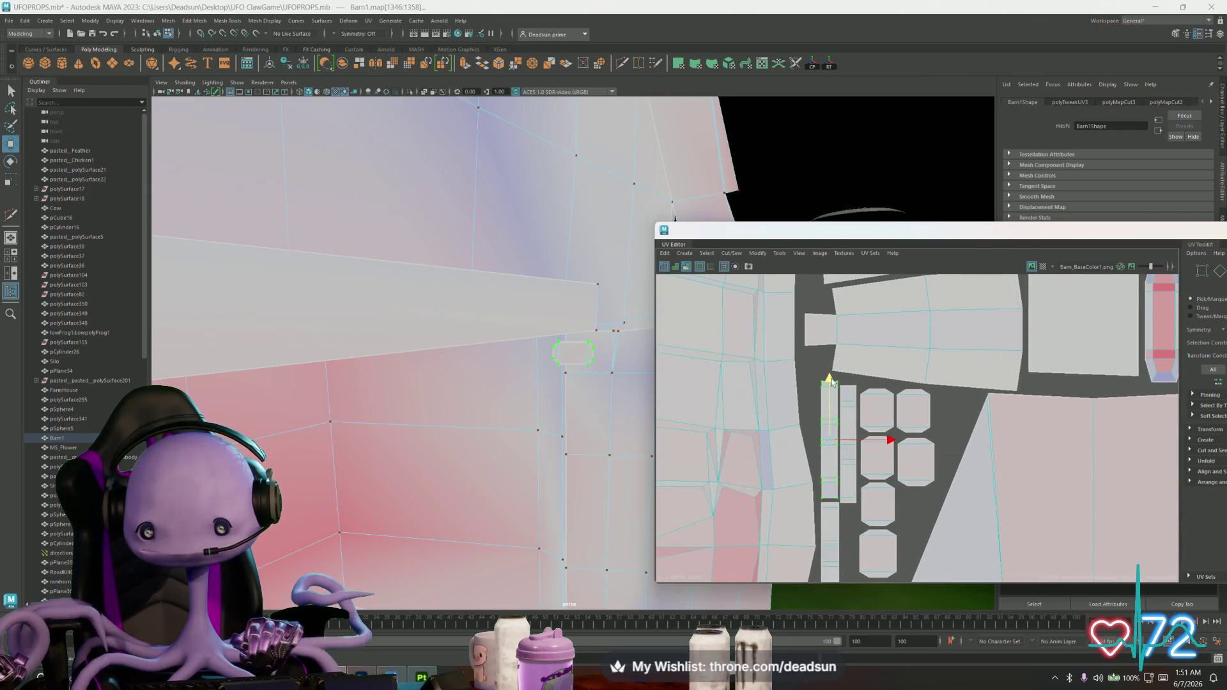
left_click(825, 532)
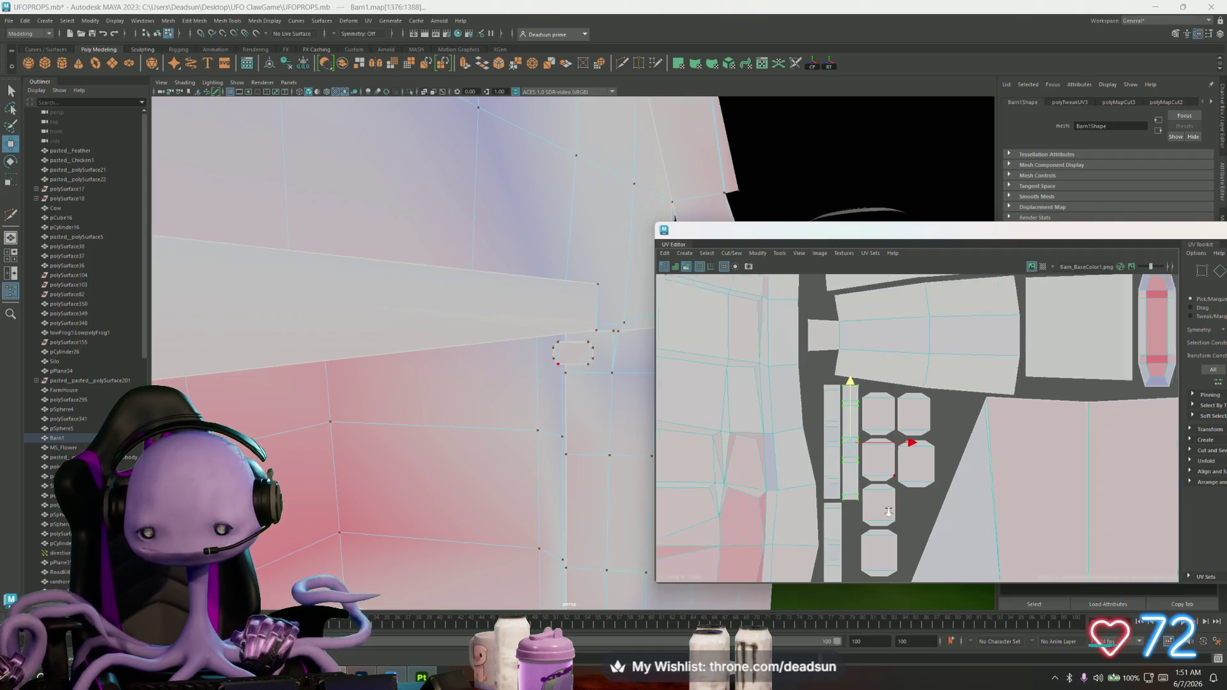
scroll(827, 487, "up", 5)
Bring the cross shell's vertical strip up beside the others and shrink both strips toward centre
left_click(826, 487)
key("w")
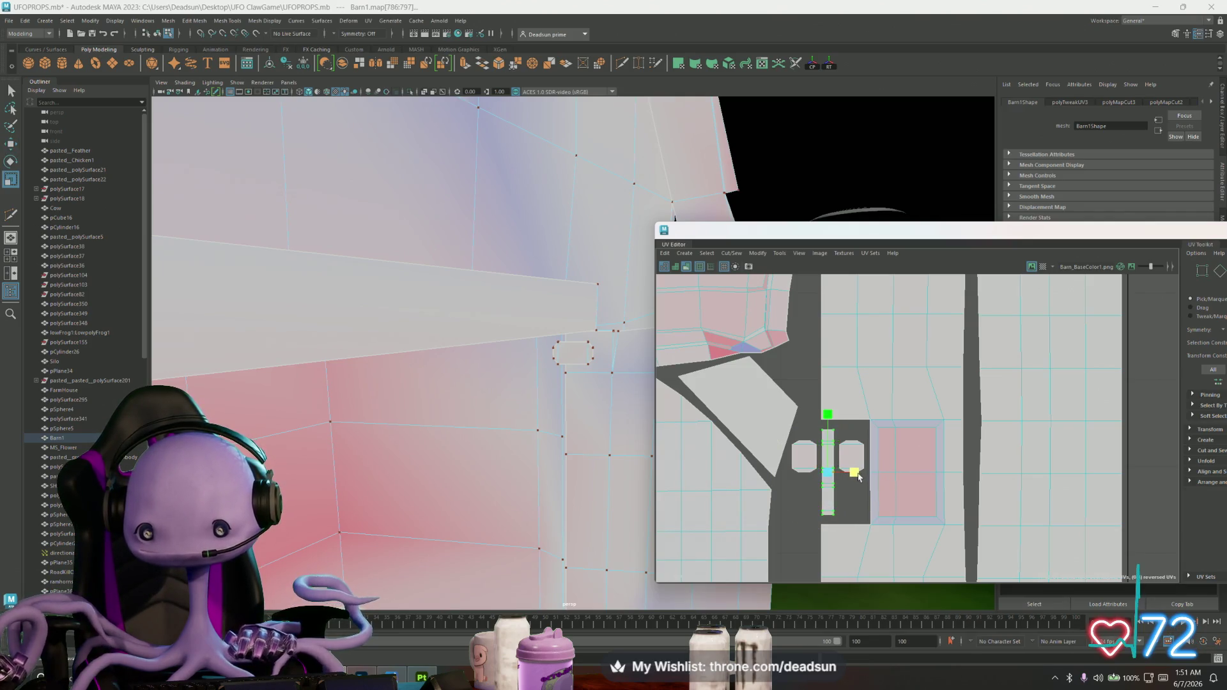
scroll(836, 482, "down", 2)
scroll(858, 561, "down", 2)
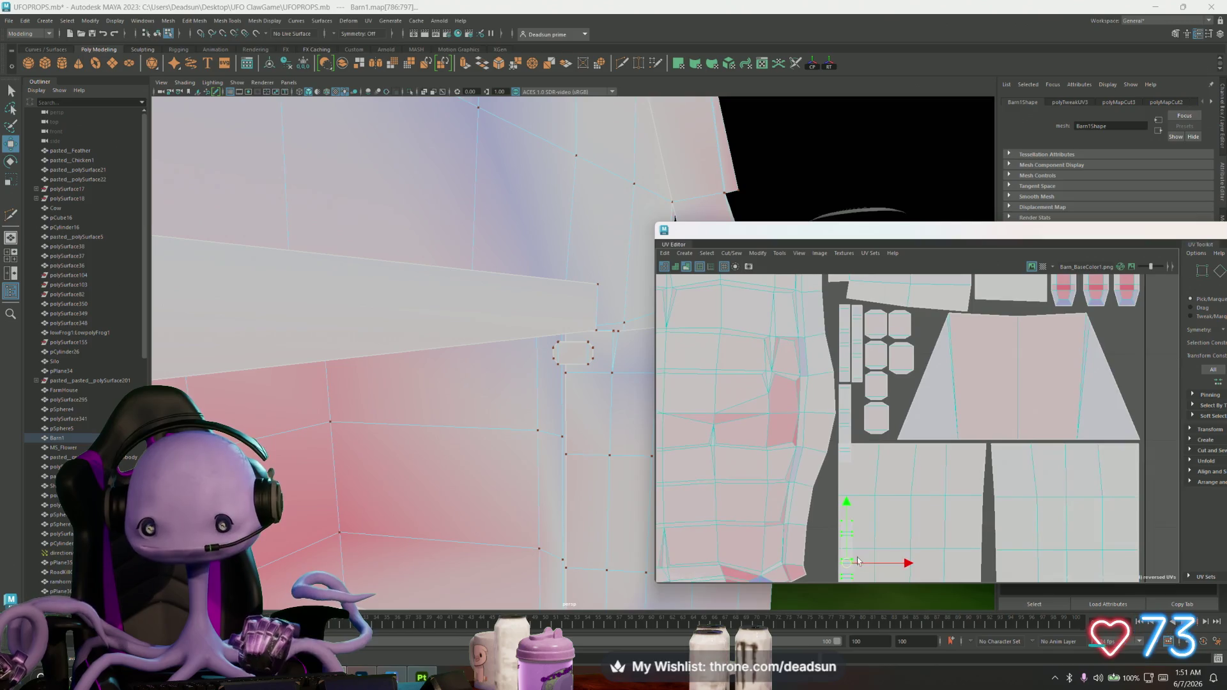
left_click_drag(847, 575, 858, 434)
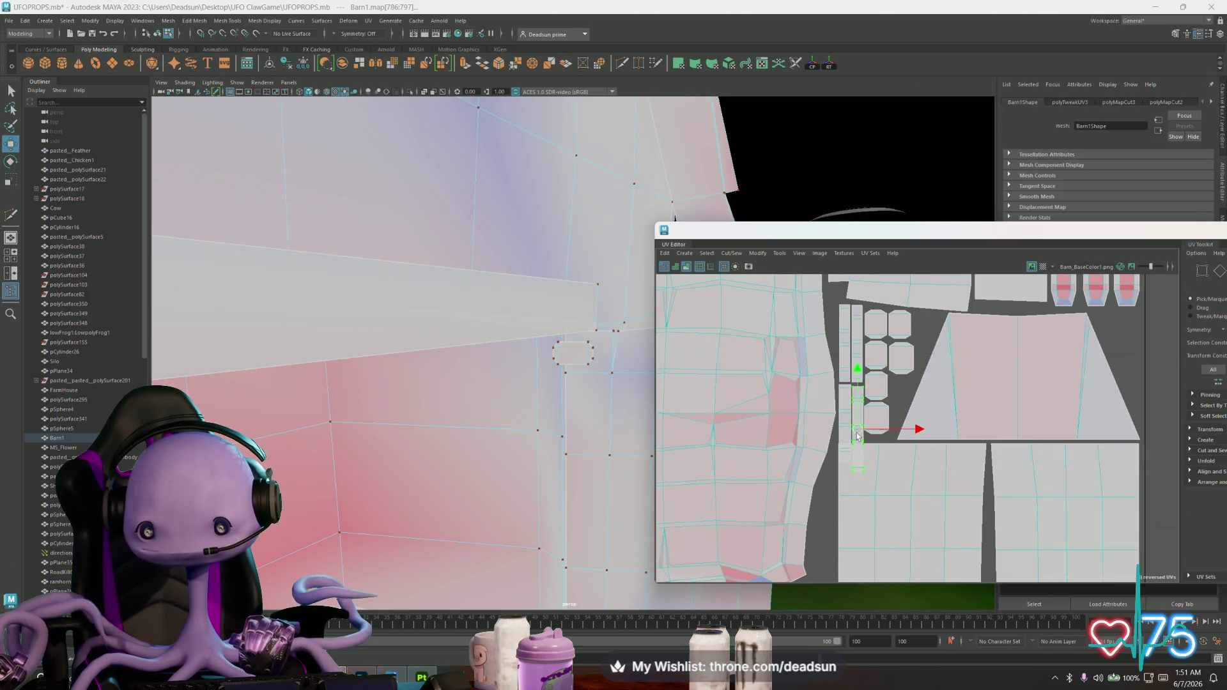
scroll(858, 433, "up", 3)
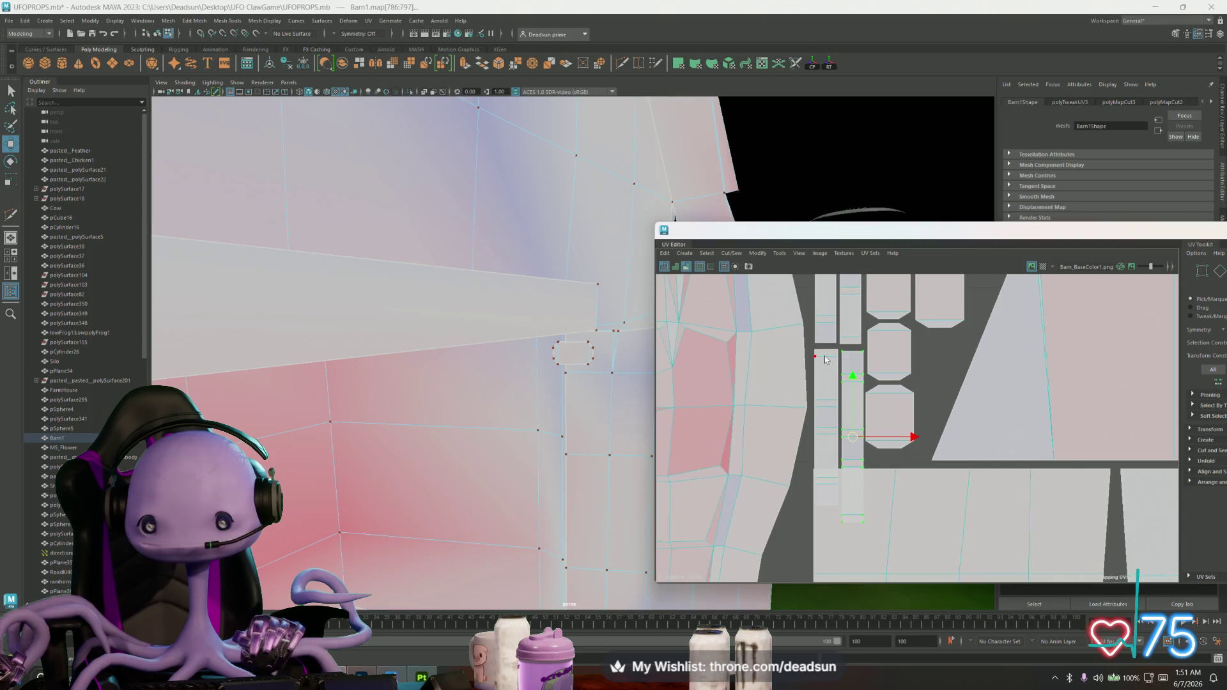
key("e")
key("r")
left_click_drag(838, 355, 828, 374)
scroll(831, 402, "down", 1)
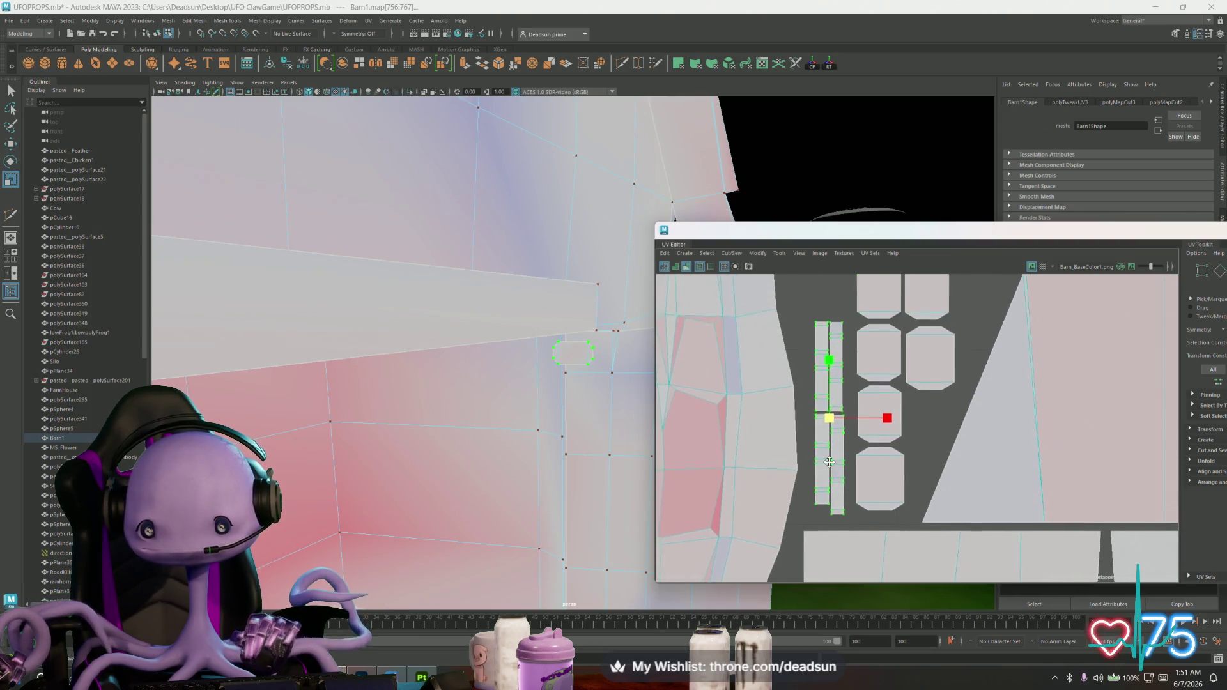
key("w")
scroll(831, 428, "down", 2)
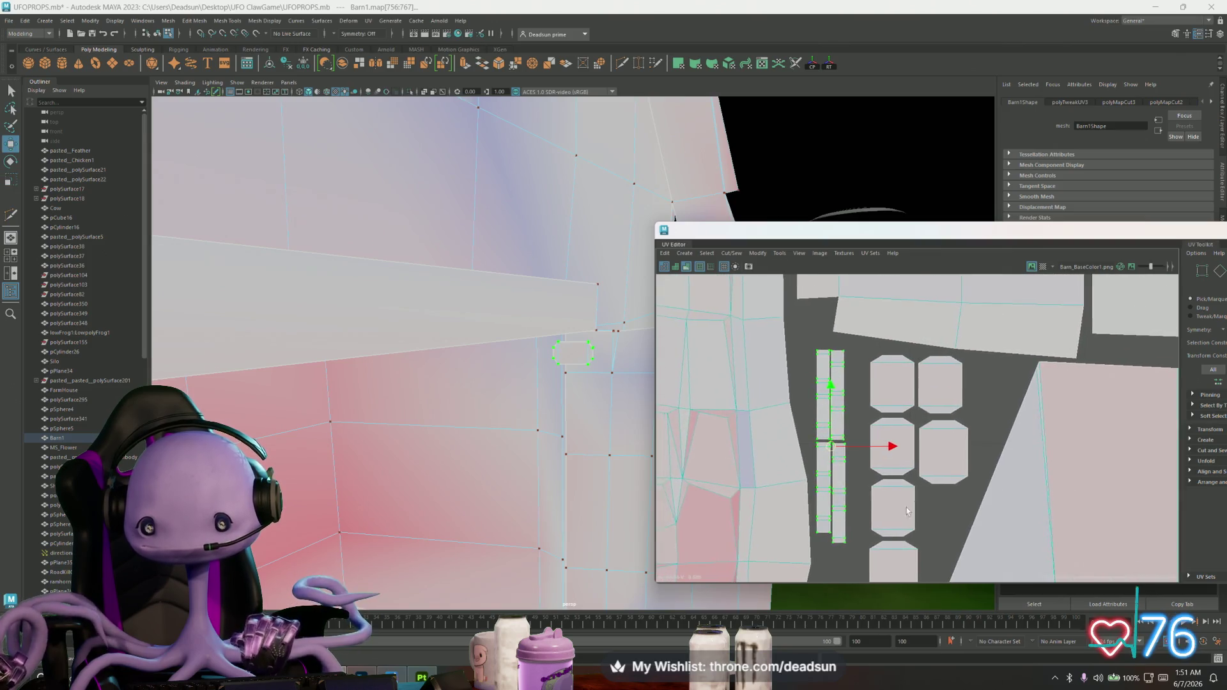
scroll(843, 441, "down", 2)
scroll(862, 461, "down", 2)
scroll(863, 412, "up", 3)
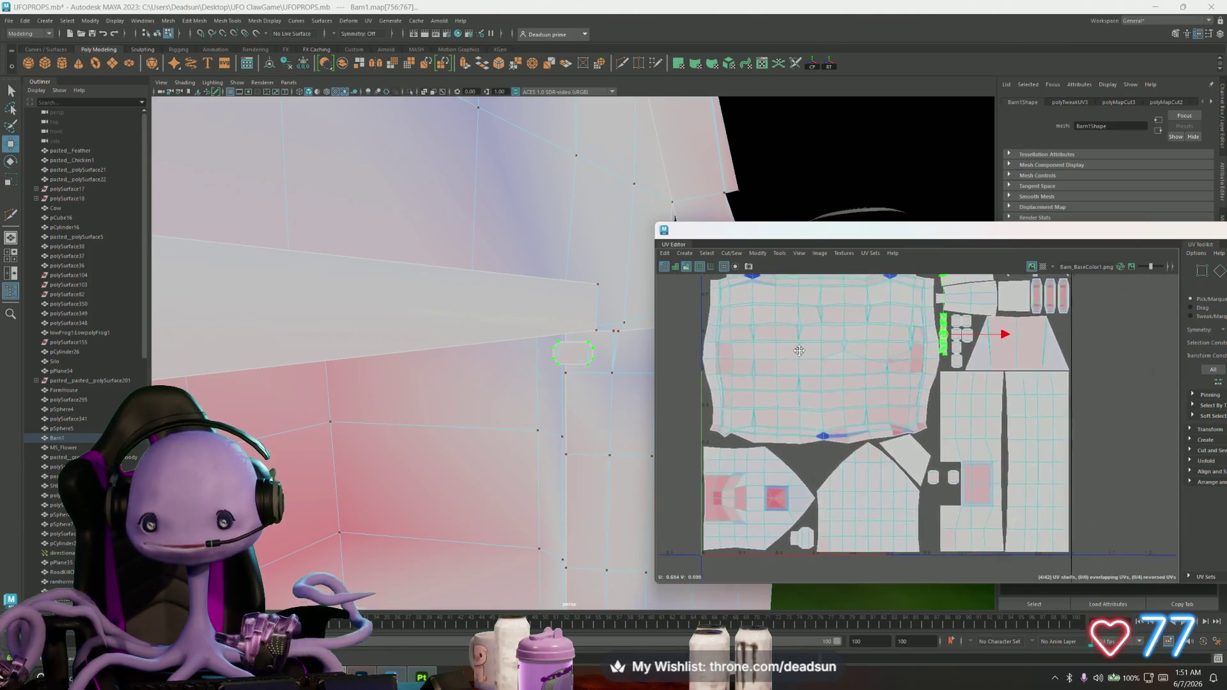
scroll(875, 399, "down", 1)
scroll(875, 398, "up", 1)
scroll(874, 400, "up", 1)
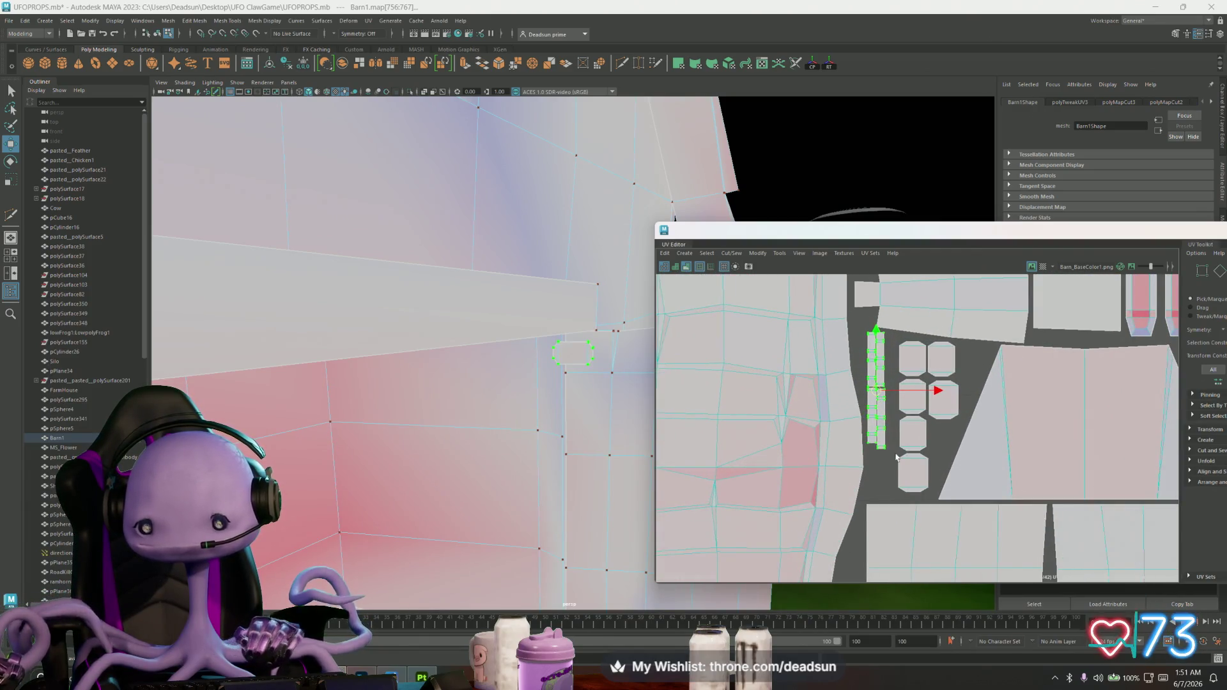
scroll(903, 477, "down", 2)
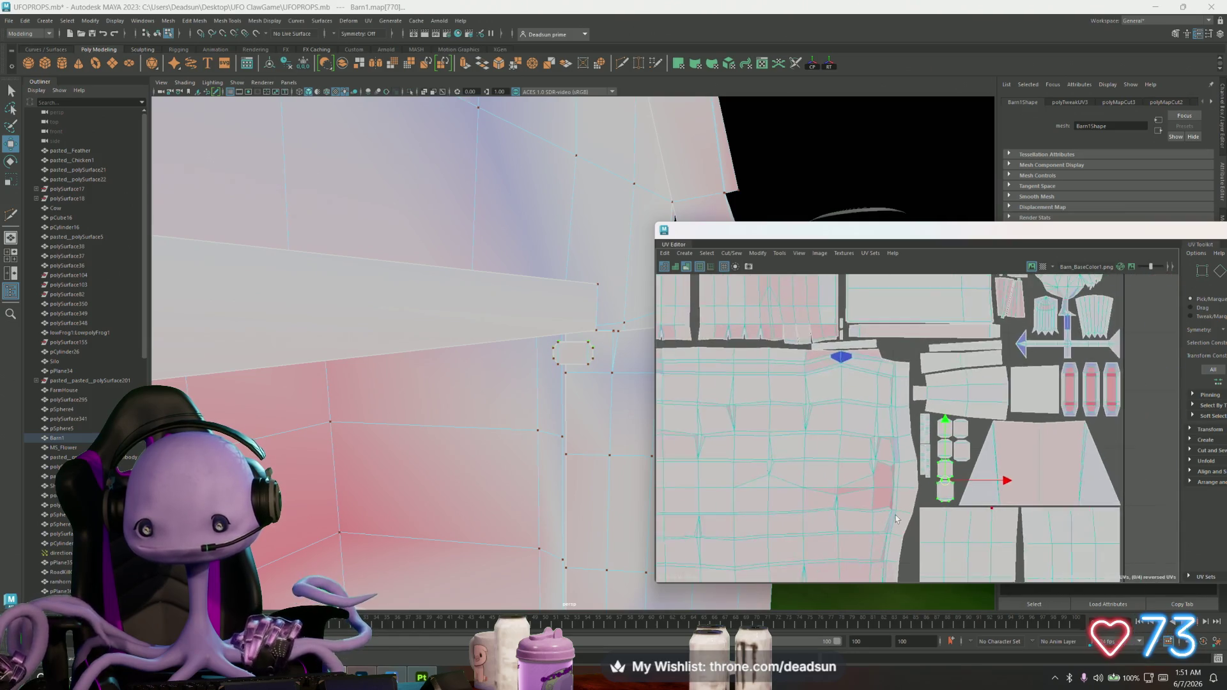
scroll(909, 347, "up", 1)
Move the green shell and another shell down-left into place beside the small squares
left_click_drag(940, 331, 710, 497)
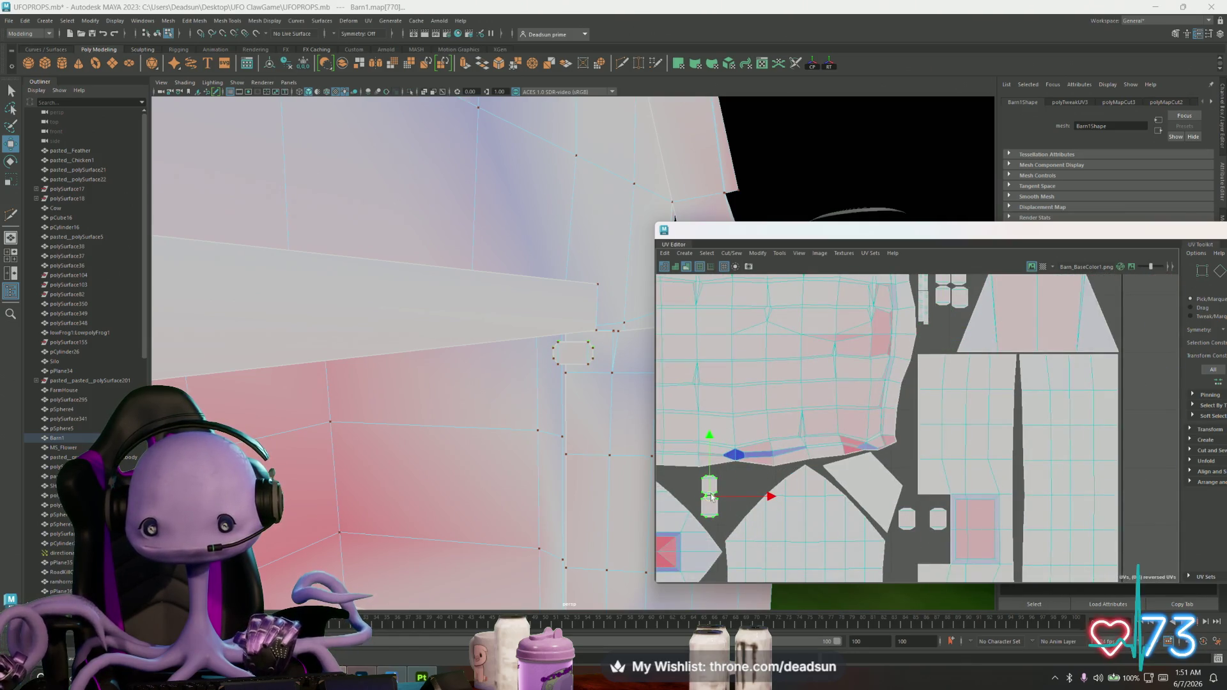
middle_click_drag(923, 549, 853, 469, "alt")
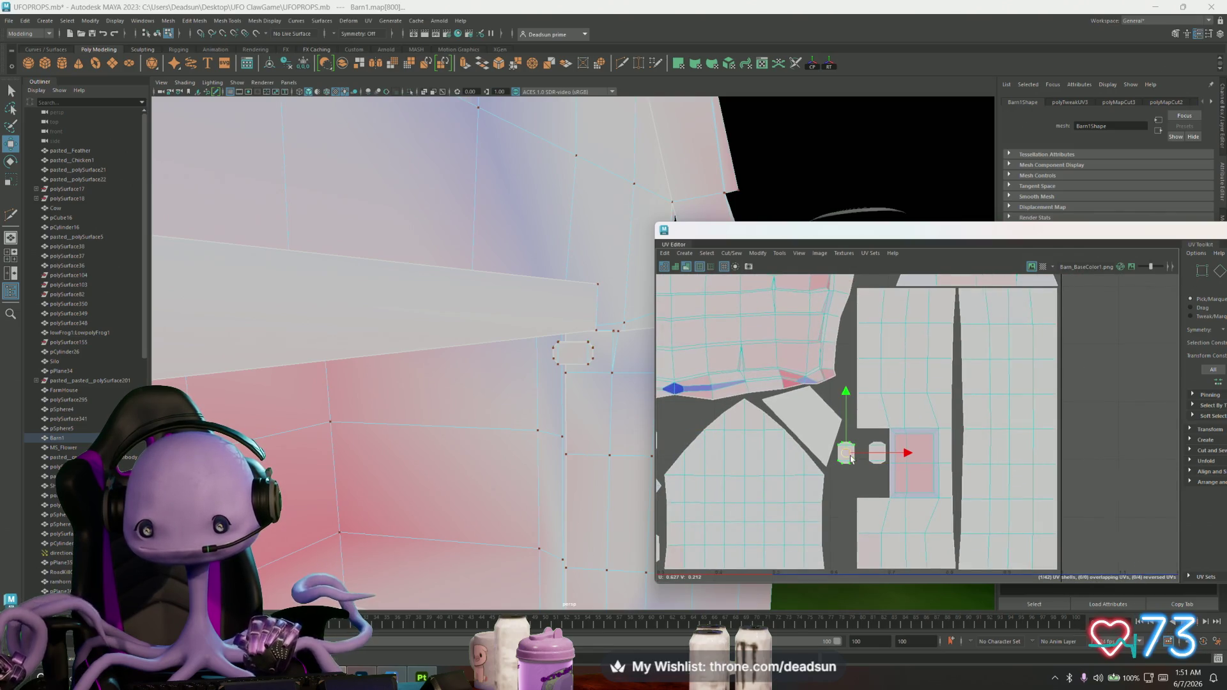
left_click_drag(850, 459, 861, 460)
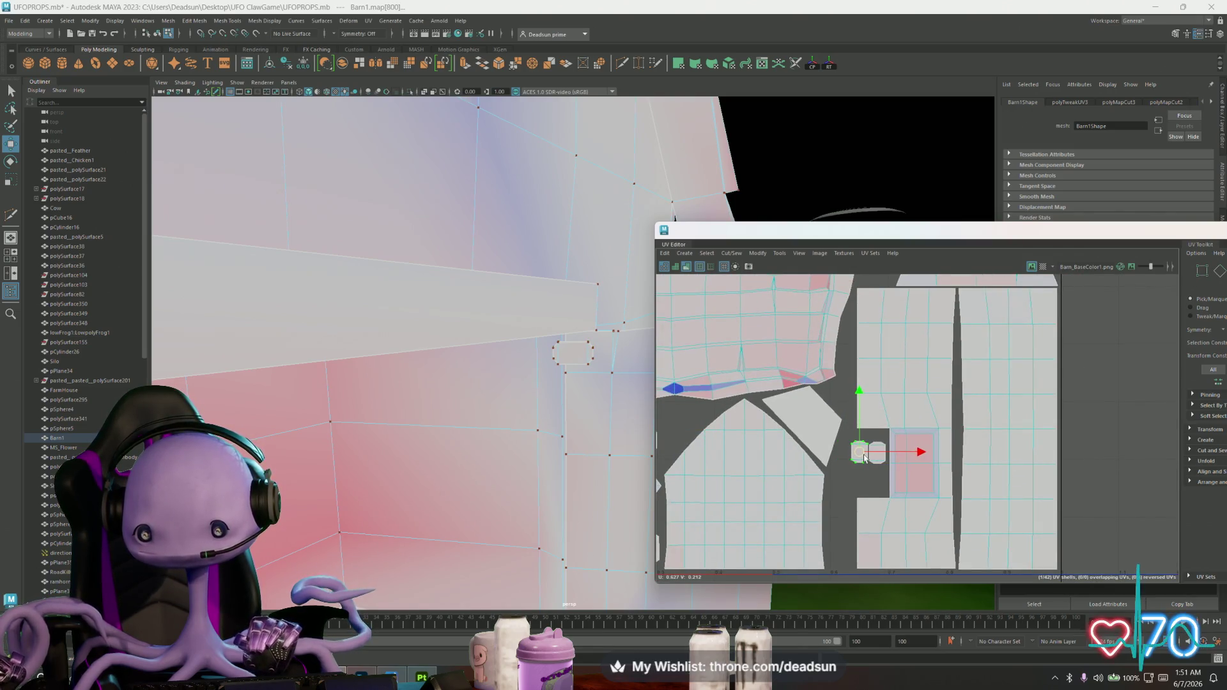
middle_click_drag(865, 459, 966, 403, "alt")
mouse_move(967, 402)
left_mouse_down()
mouse_move(763, 391)
mouse_move(982, 421)
left_mouse_up()
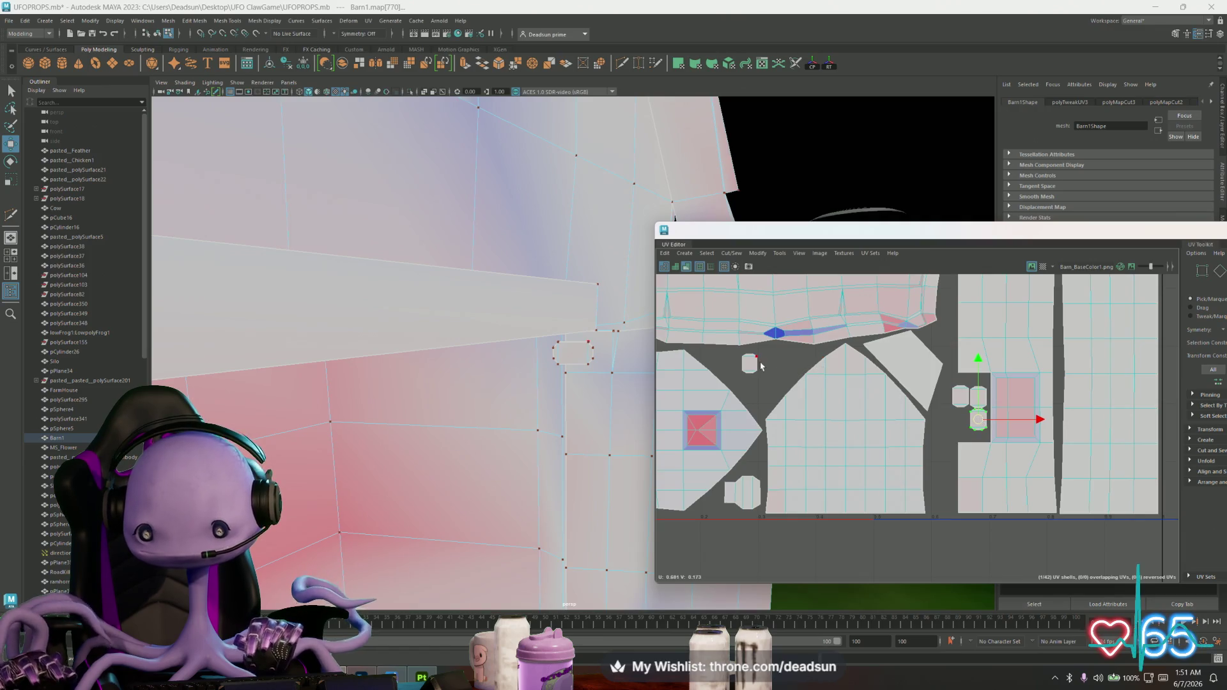
left_click_drag(756, 367, 959, 423)
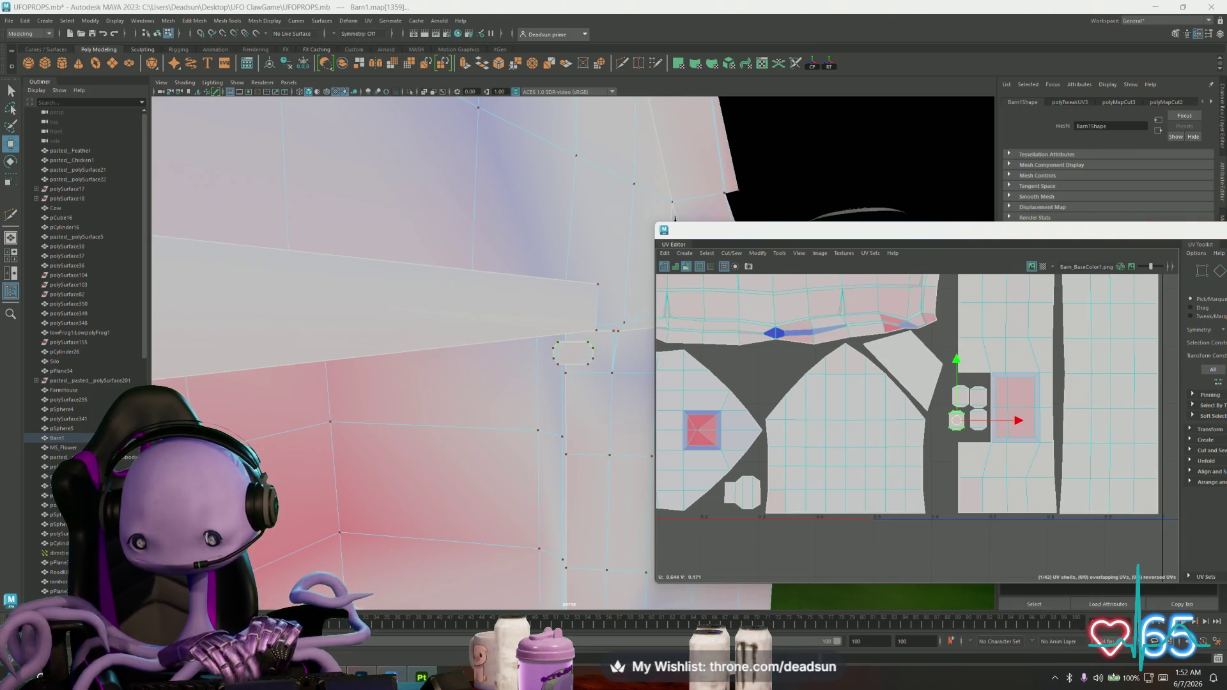
scroll(958, 422, "up", 2)
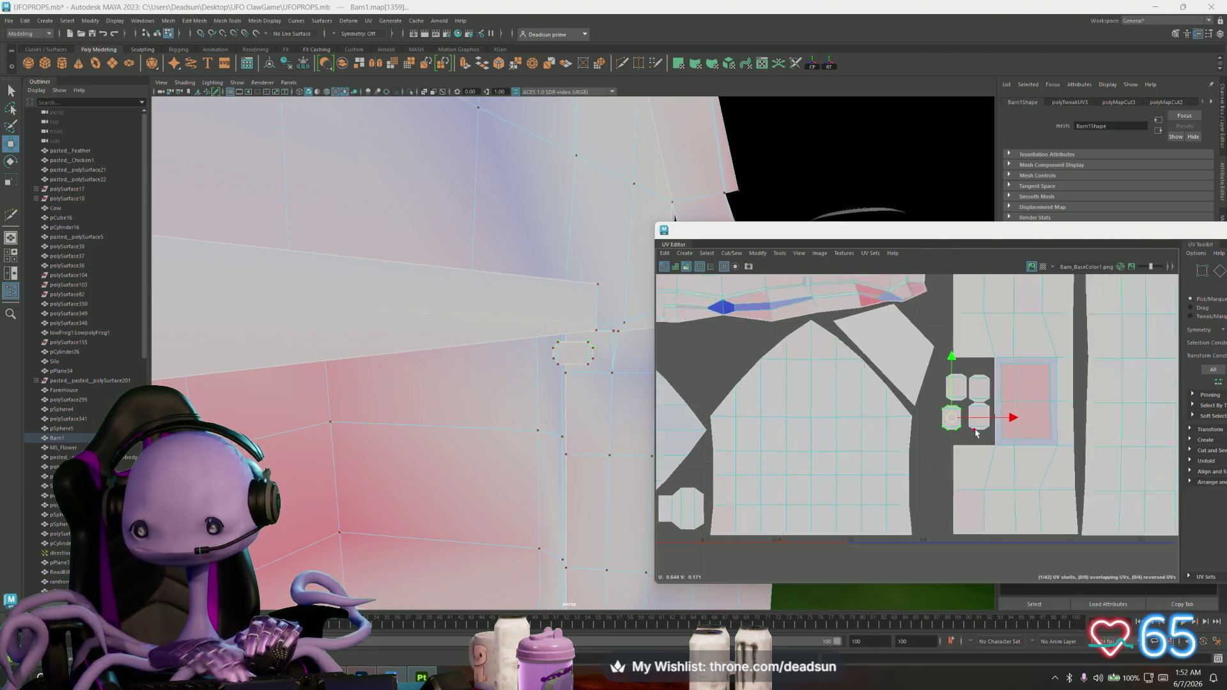
scroll(954, 418, "up", 3)
left_click_drag(933, 416, 941, 415)
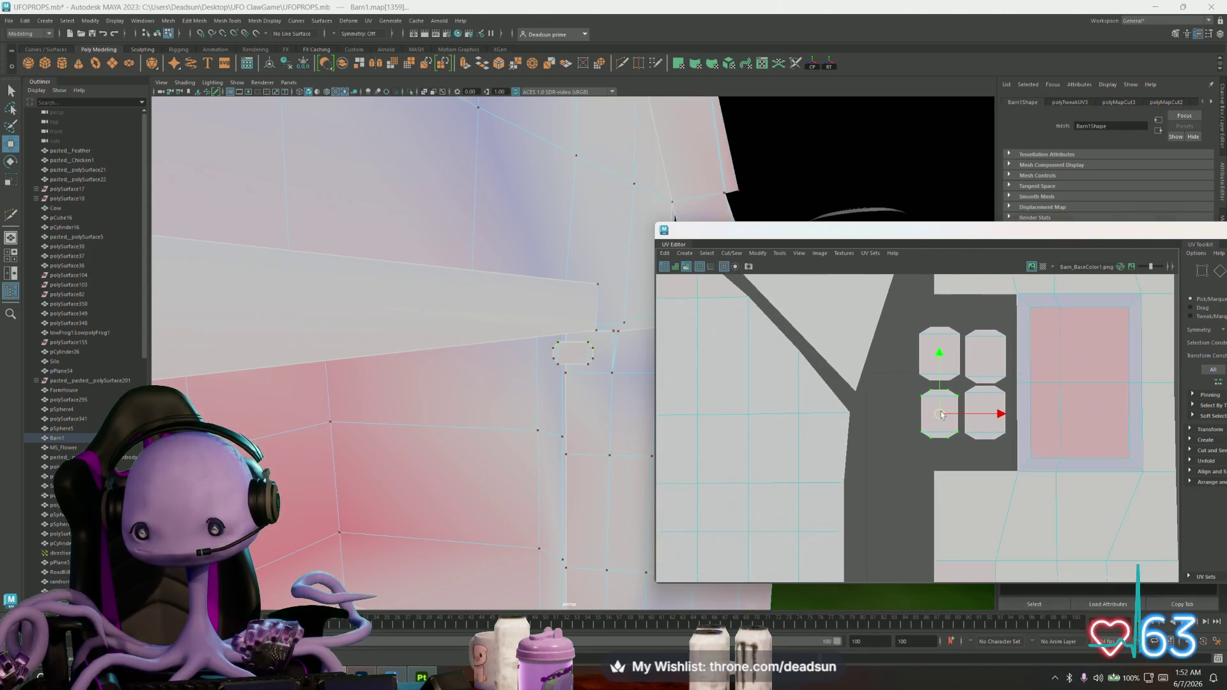
Marquee the four octagonal shells and scale them up as a two-by-two block
key("r")
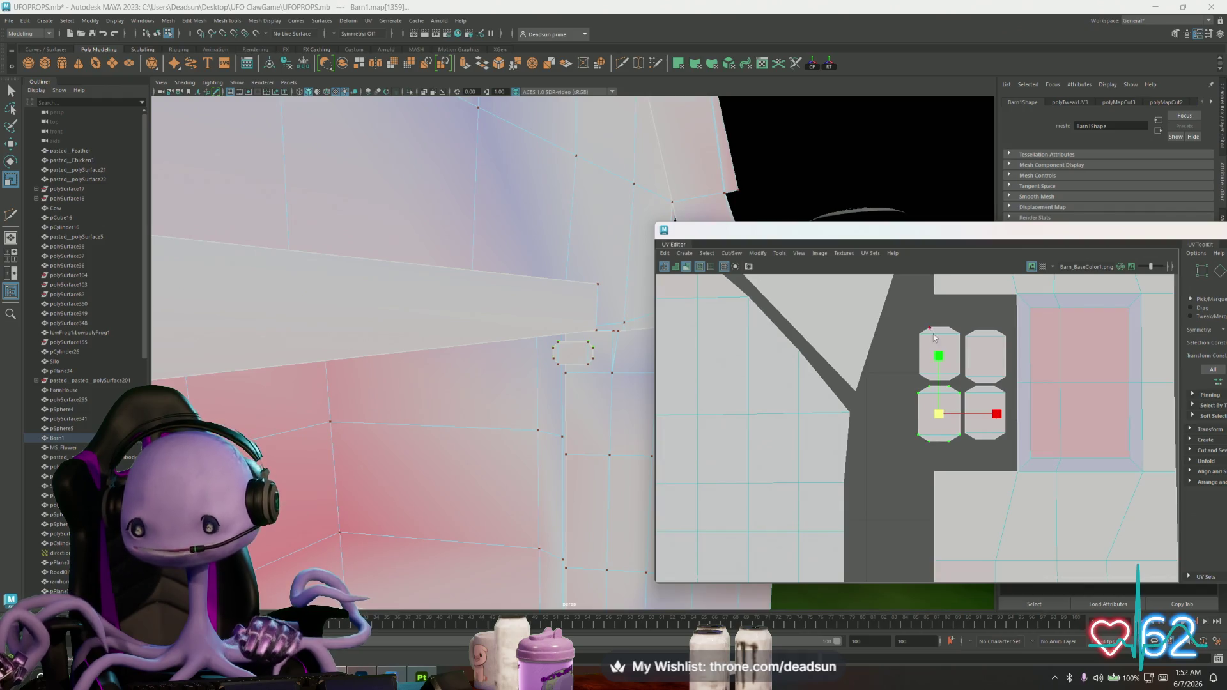
left_click_drag(910, 317, 1014, 447)
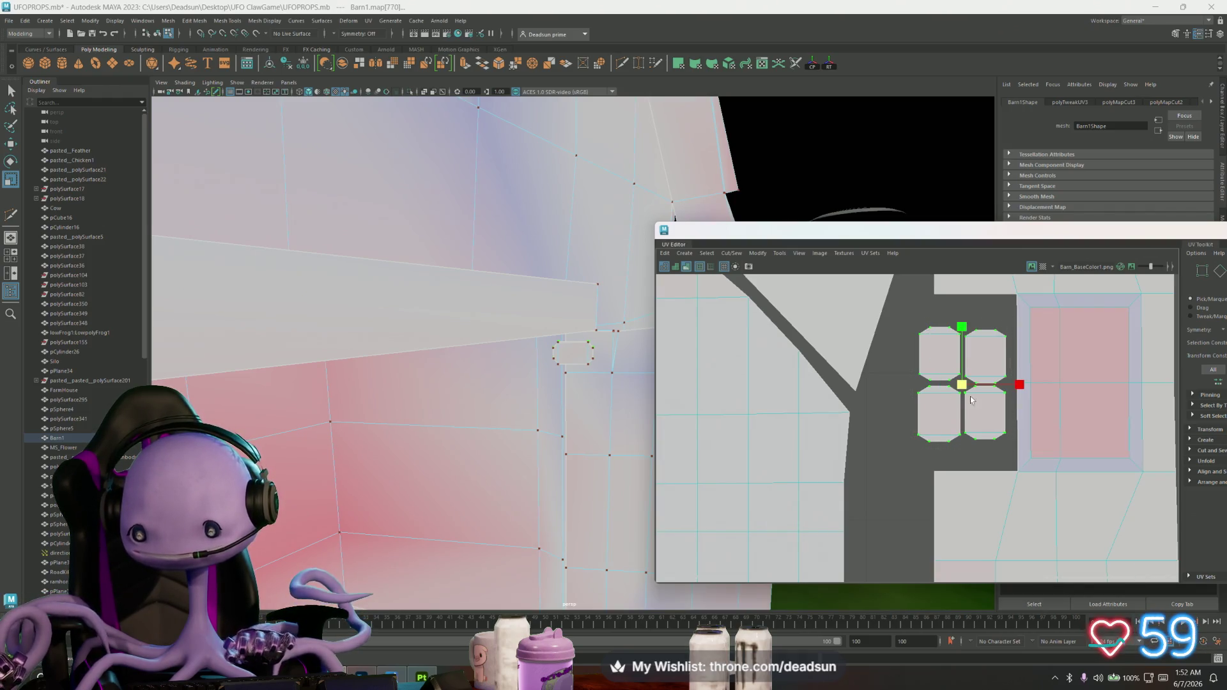
left_click_drag(962, 384, 947, 384)
key("w")
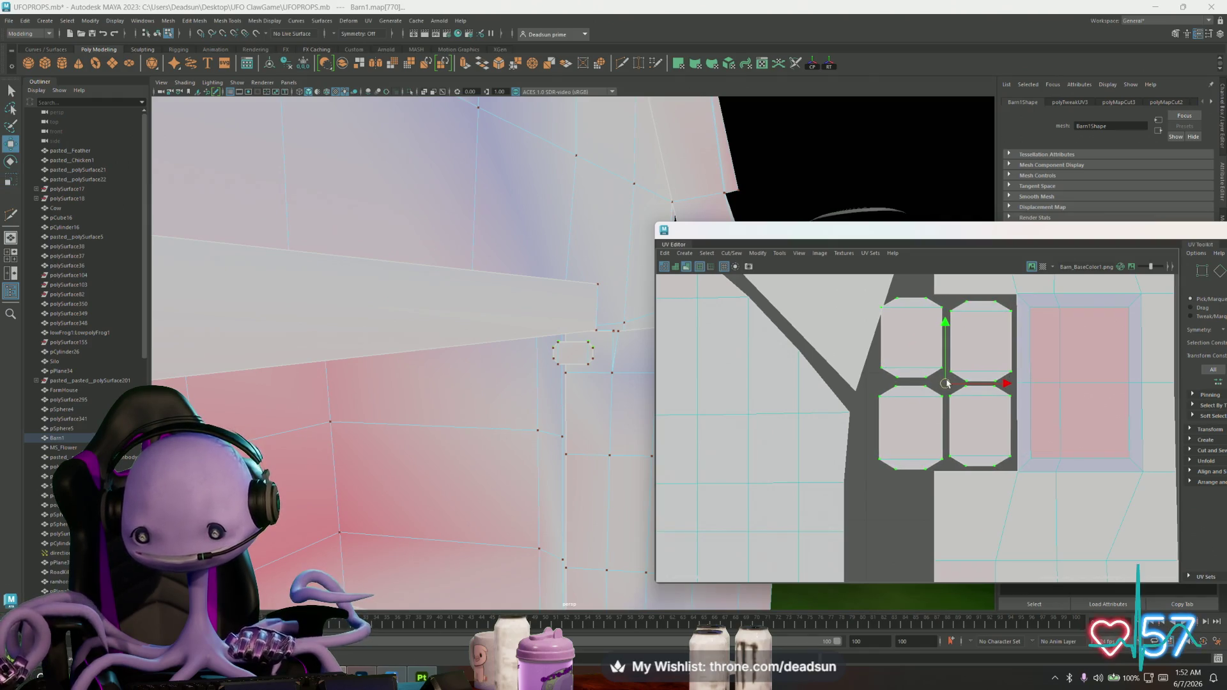
scroll(947, 384, "down", 2)
mouse_move(946, 384)
middle_mouse_down("alt")
mouse_move(928, 447)
mouse_move(940, 468)
middle_mouse_up("alt")
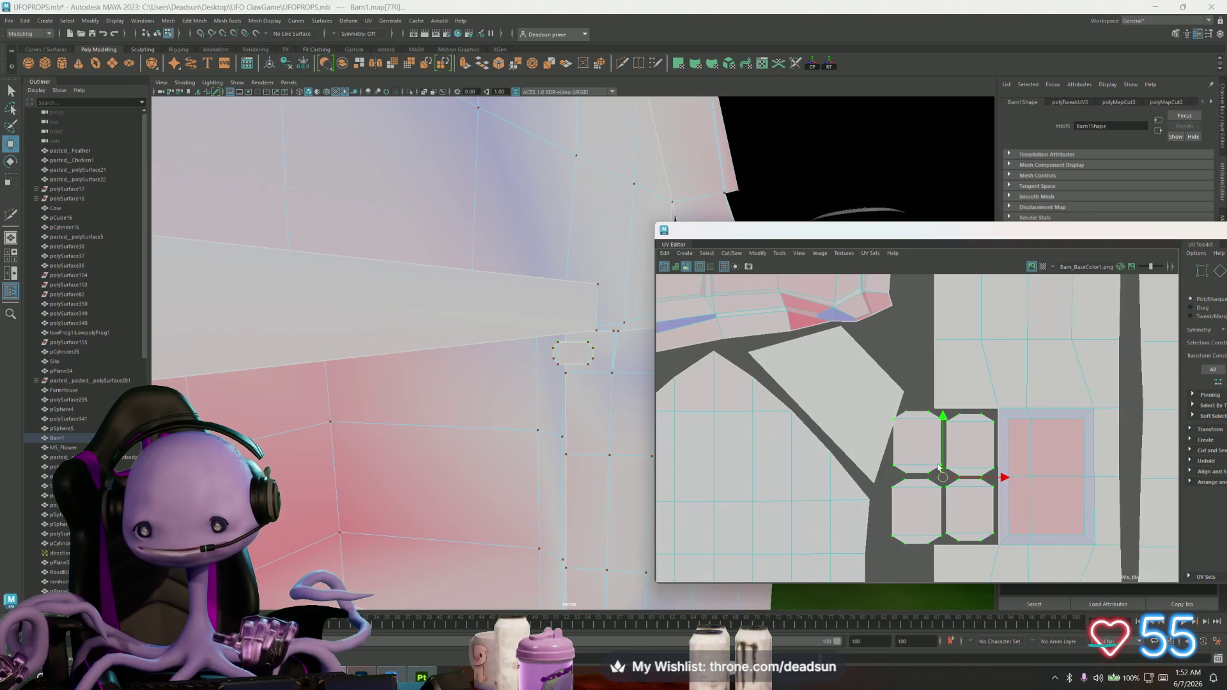
left_click(916, 444)
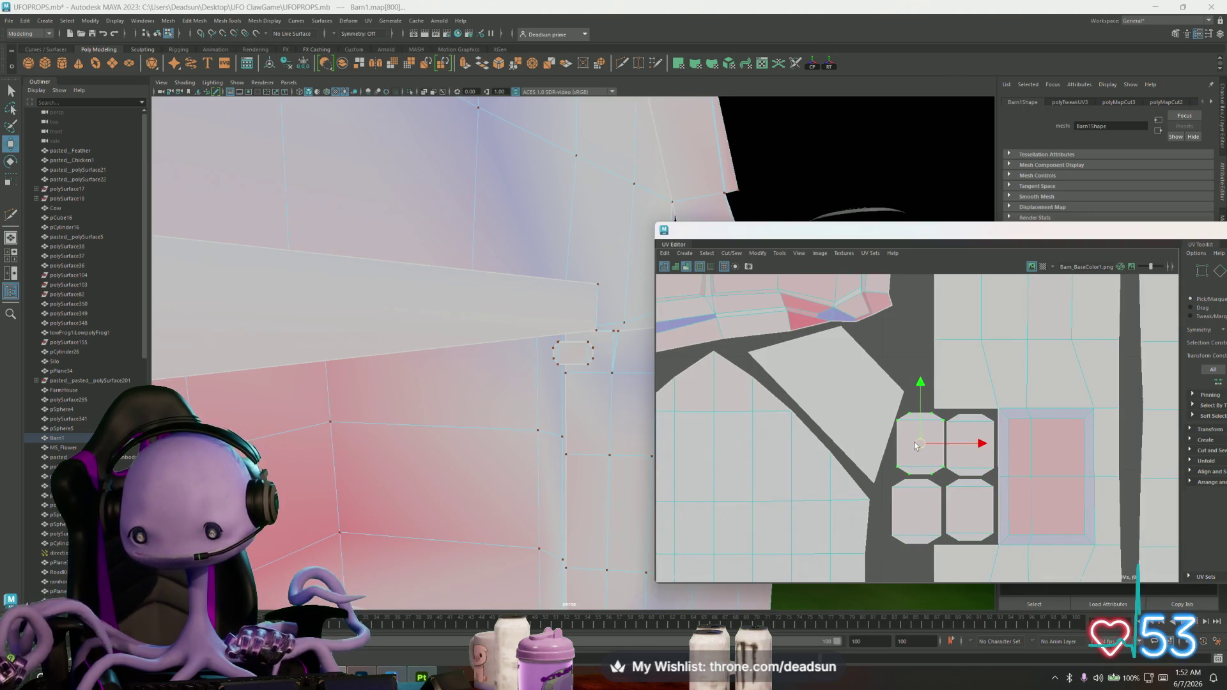
scroll(916, 444, "down", 2)
scroll(877, 371, "down", 2)
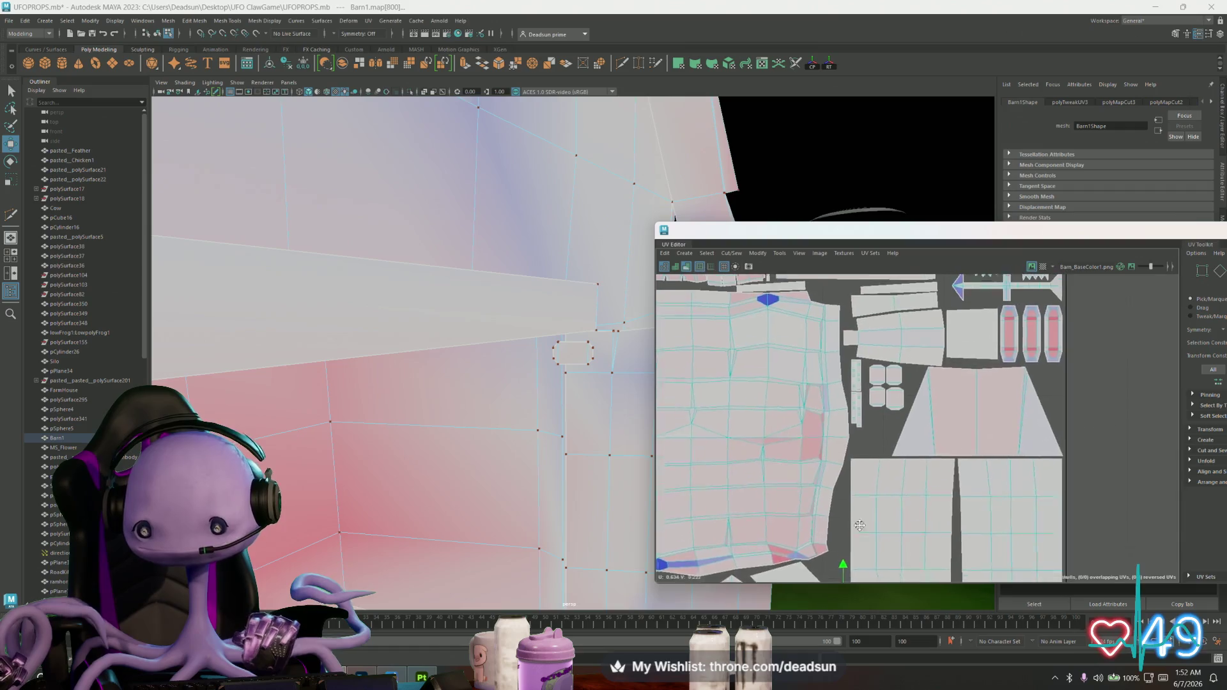
scroll(878, 372, "up", 1)
scroll(911, 409, "up", 2)
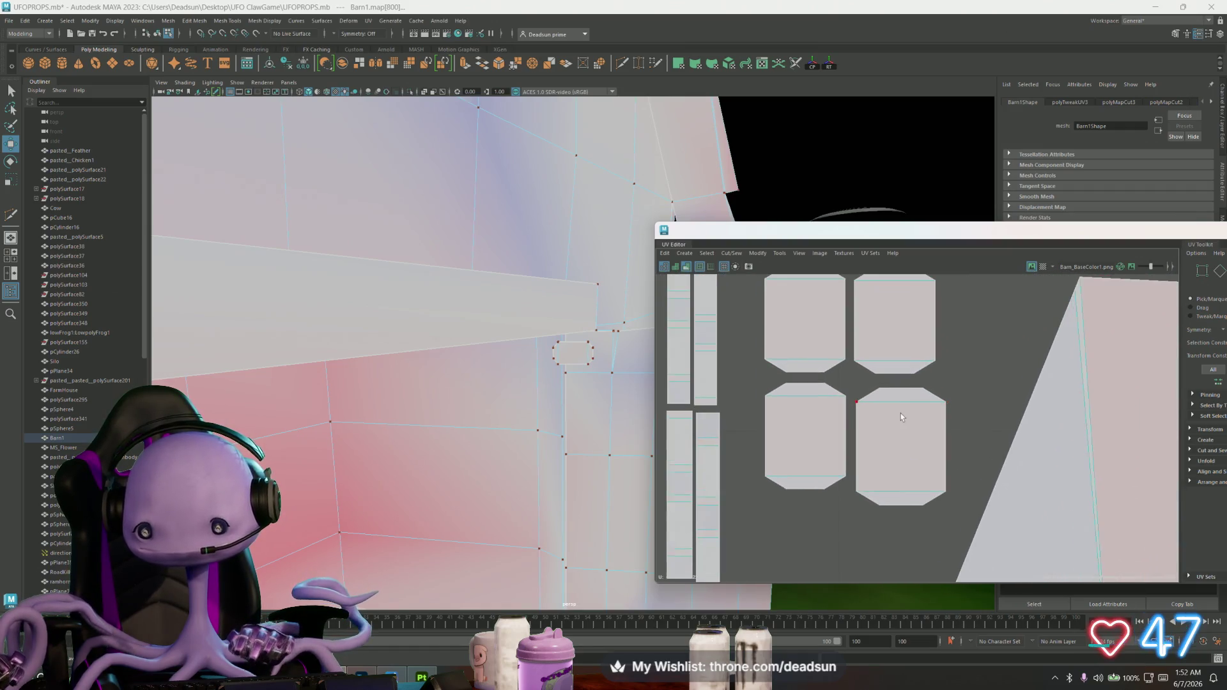
Nudge the bottom-right octagon, then move all four down and scale them up against the strip shells
left_click(898, 437)
left_click_drag(899, 437, 896, 431)
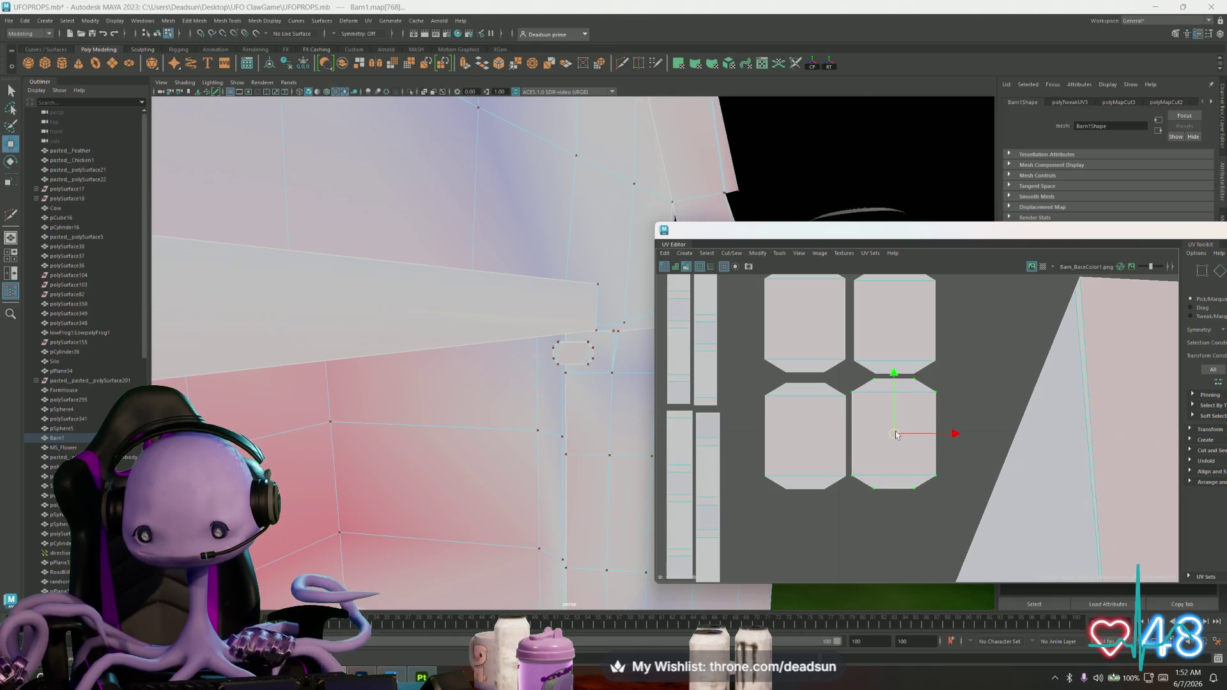
scroll(949, 483, "down", 2)
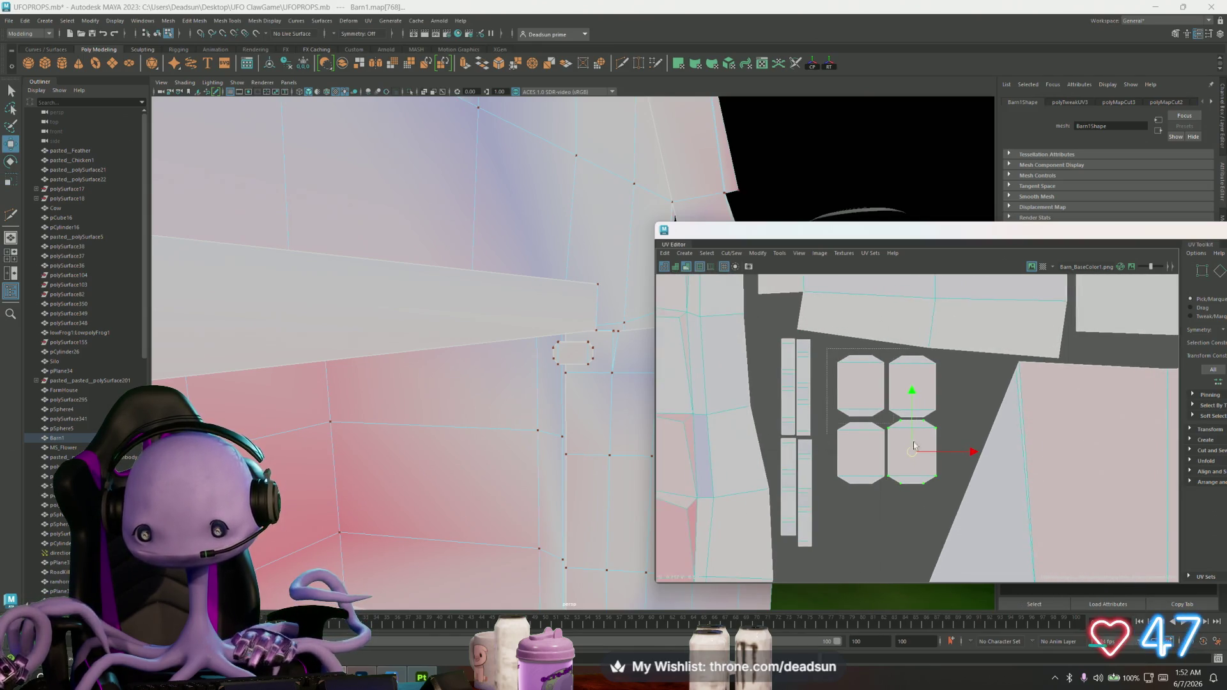
left_click_drag(947, 496, 826, 348)
mouse_move(911, 455)
left_mouse_down()
mouse_move(914, 473)
mouse_move(827, 348)
mouse_move(897, 434)
mouse_move(875, 443)
left_mouse_up()
key("r")
left_click(935, 469)
key("w")
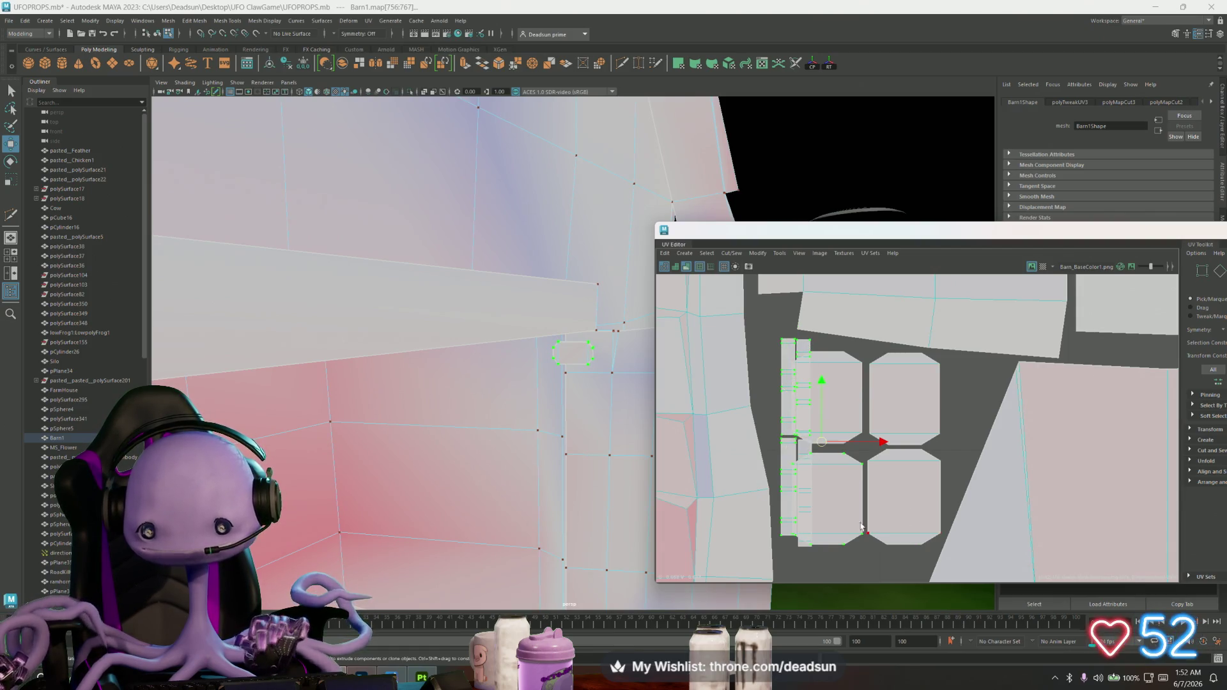
scroll(841, 562, "down", 3)
scroll(901, 383, "down", 3)
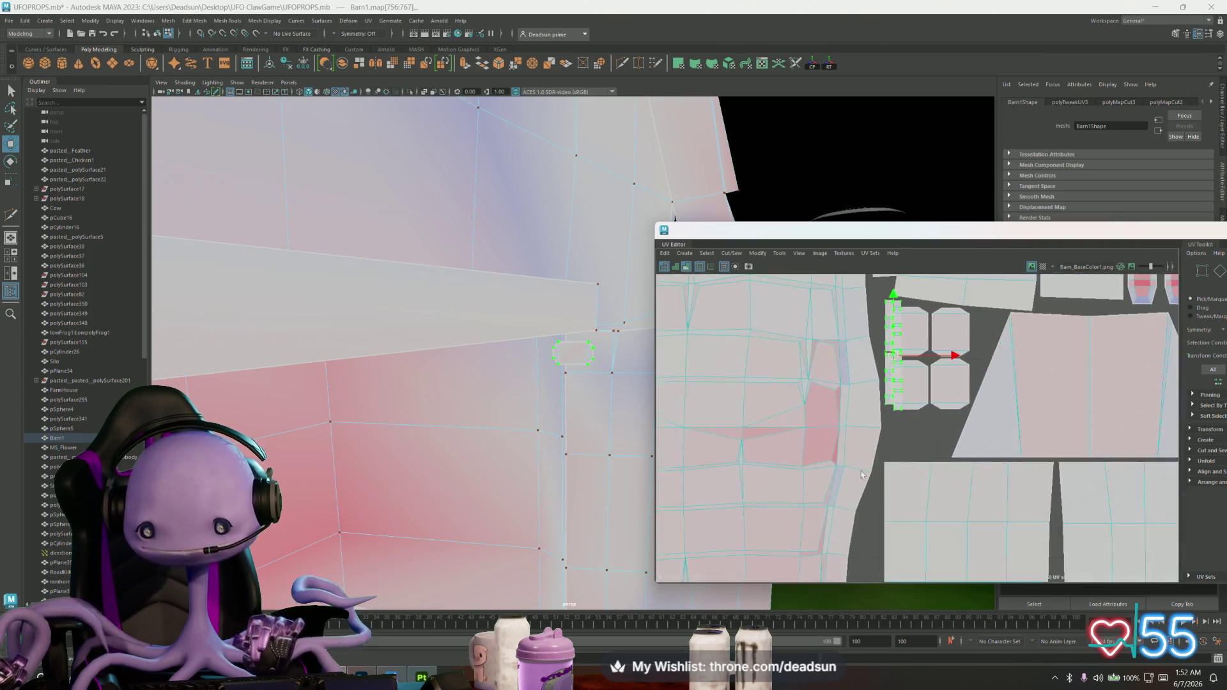
Move each narrow UV strip down into the empty gap so they sit beside one another
left_click_drag(918, 356, 736, 509)
key("ctrl+z")
scroll(911, 370, "up", 3)
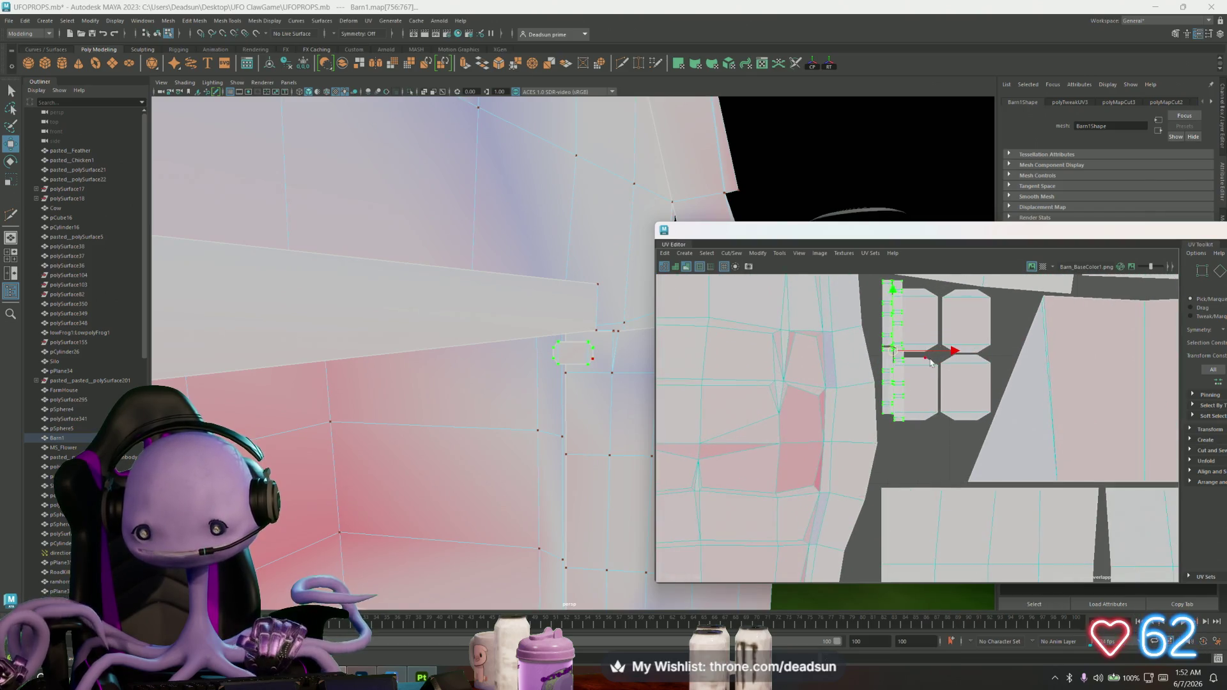
left_click_drag(899, 346, 737, 566)
middle_click_drag(737, 567, 1019, 326, "alt")
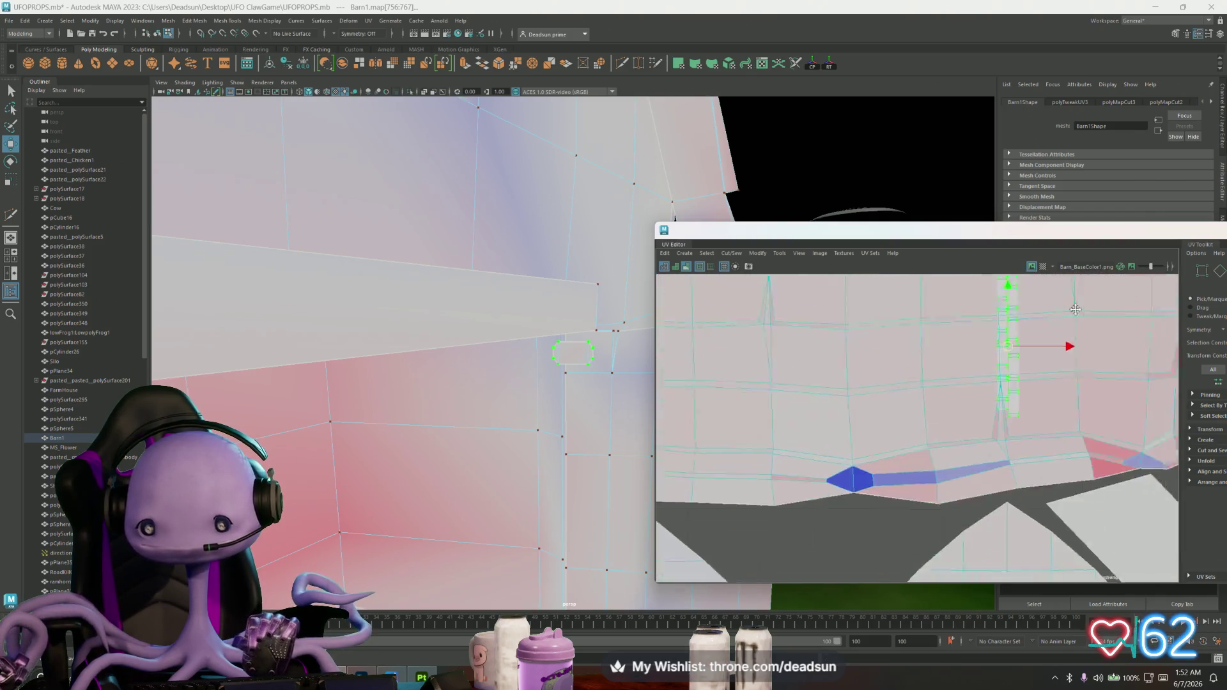
left_click_drag(966, 345, 745, 551)
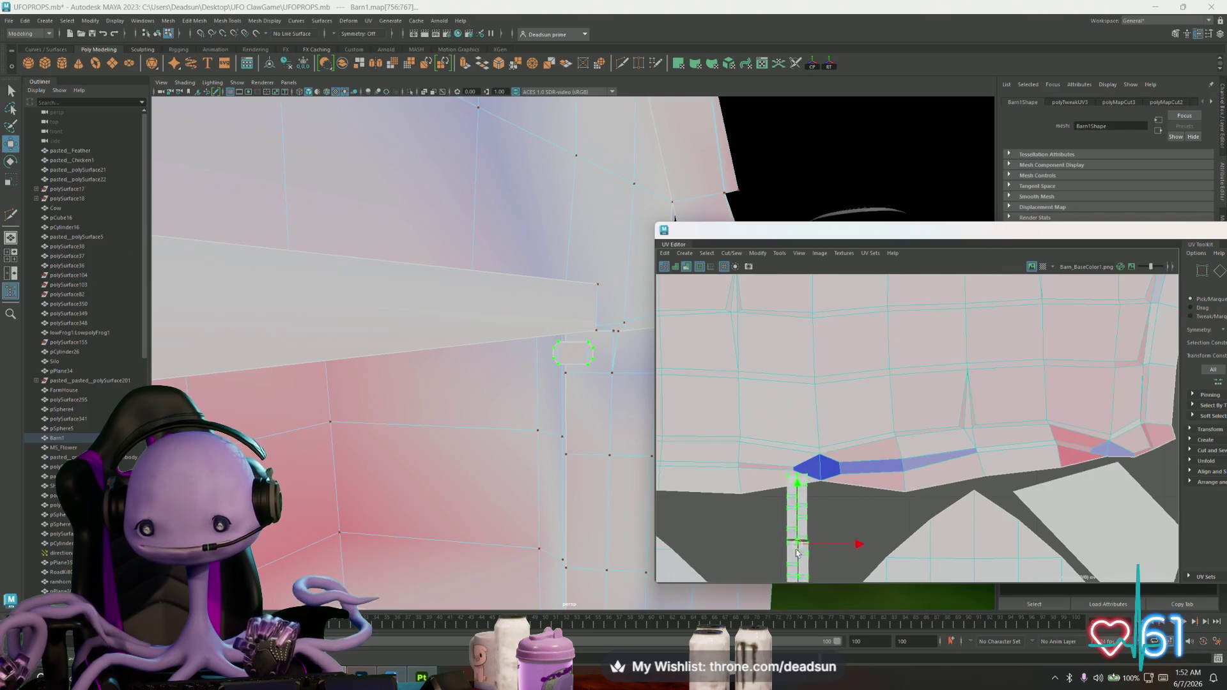
middle_click_drag(743, 551, 804, 424, "alt")
scroll(803, 425, "up", 2)
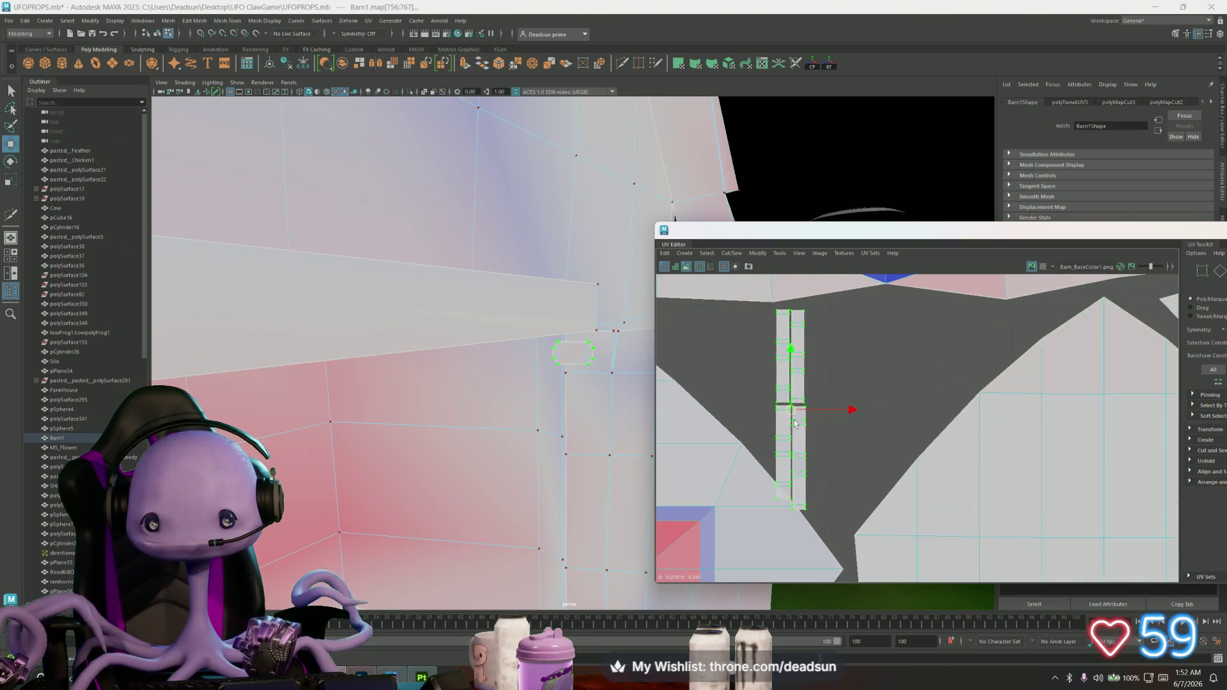
left_click_drag(790, 416, 792, 441)
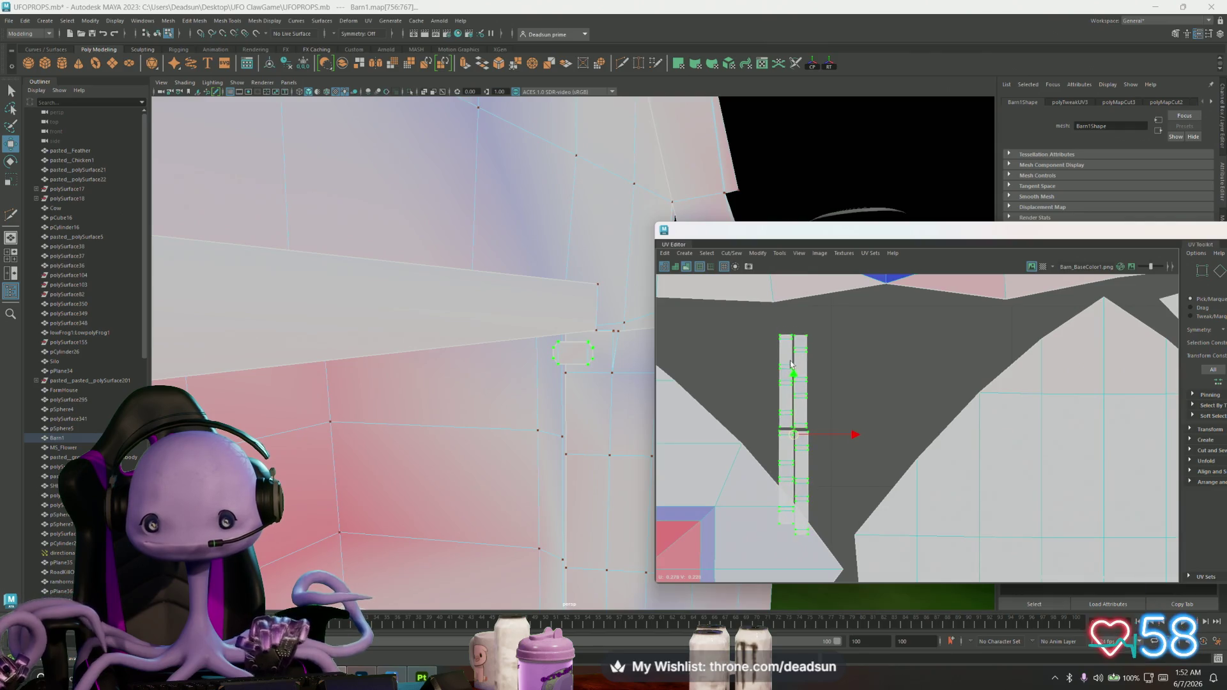
mouse_move(791, 481)
left_mouse_down()
mouse_move(790, 359)
mouse_move(865, 452)
left_mouse_up()
Scale the four strips up together, then shift the right-hand strips left to even out the spacing
key("r")
mouse_move(810, 386)
left_mouse_down()
mouse_move(860, 394)
mouse_move(828, 405)
left_mouse_up()
key("w")
left_click(810, 379, "ctrl")
left_click_drag(865, 399, 867, 393)
left_click(874, 375)
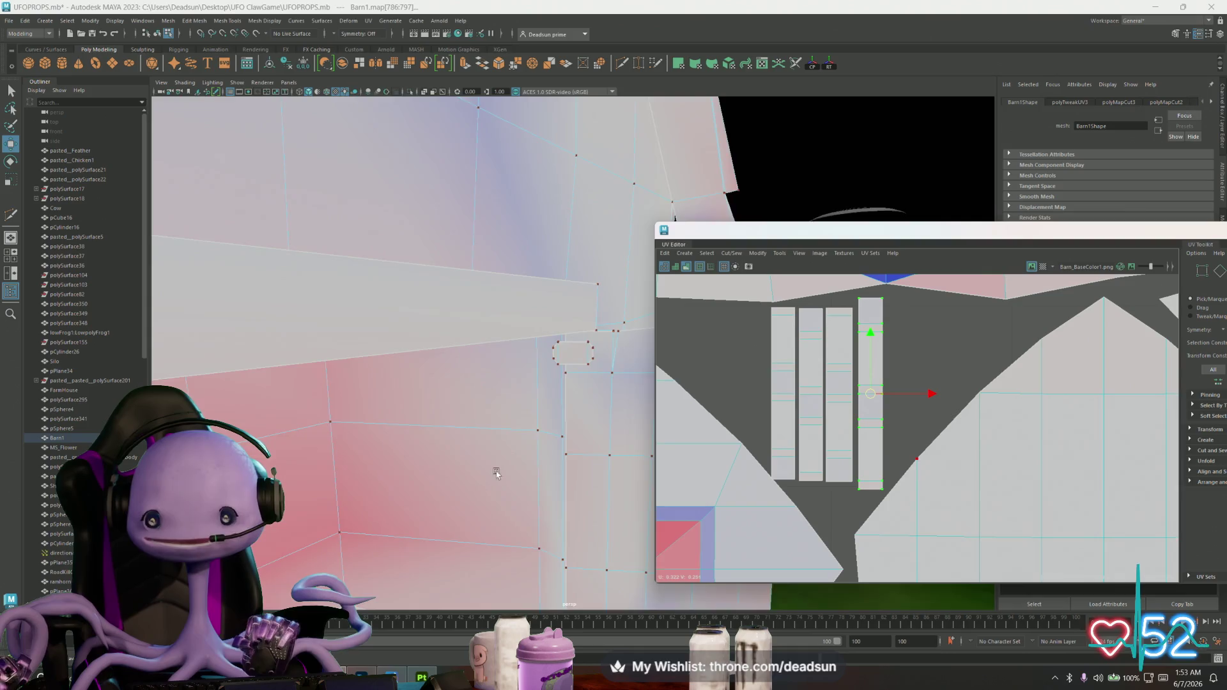
scroll(424, 370, "down", 5)
mouse_move(425, 370)
left_mouse_down("alt")
mouse_move(429, 443)
mouse_move(498, 413)
left_mouse_up("alt")
scroll(840, 436, "down", 4)
Nudge the slanted four-sided UV shell slightly left, then select the long thin strip shell
middle_click_drag(841, 435, 825, 456, "alt")
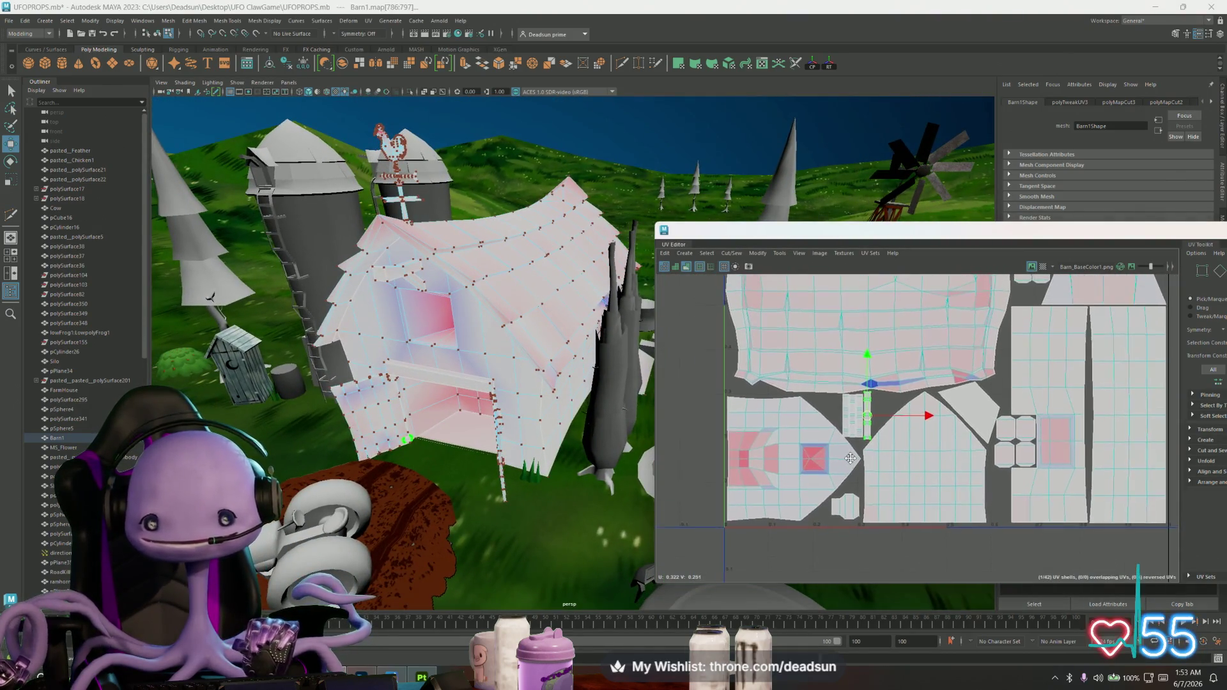
scroll(825, 457, "up", 1)
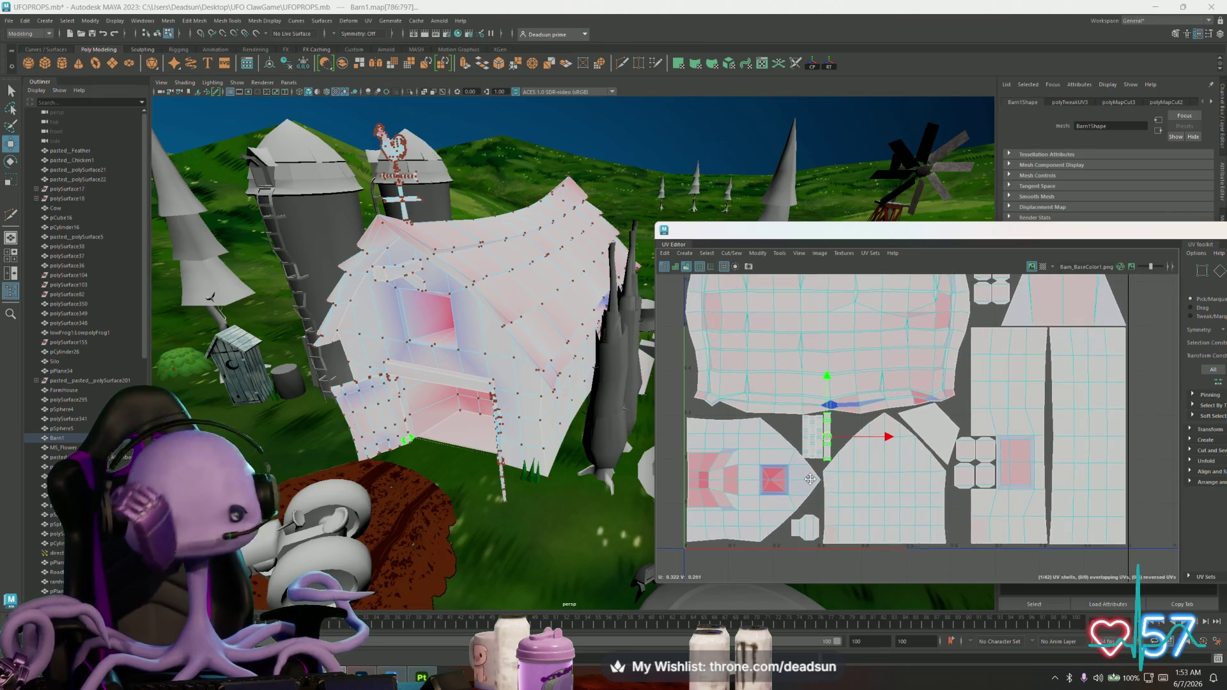
scroll(862, 465, "up", 1)
scroll(920, 479, "up", 2)
scroll(980, 491, "up", 2)
left_click(864, 457)
left_click_drag(830, 461, 825, 461)
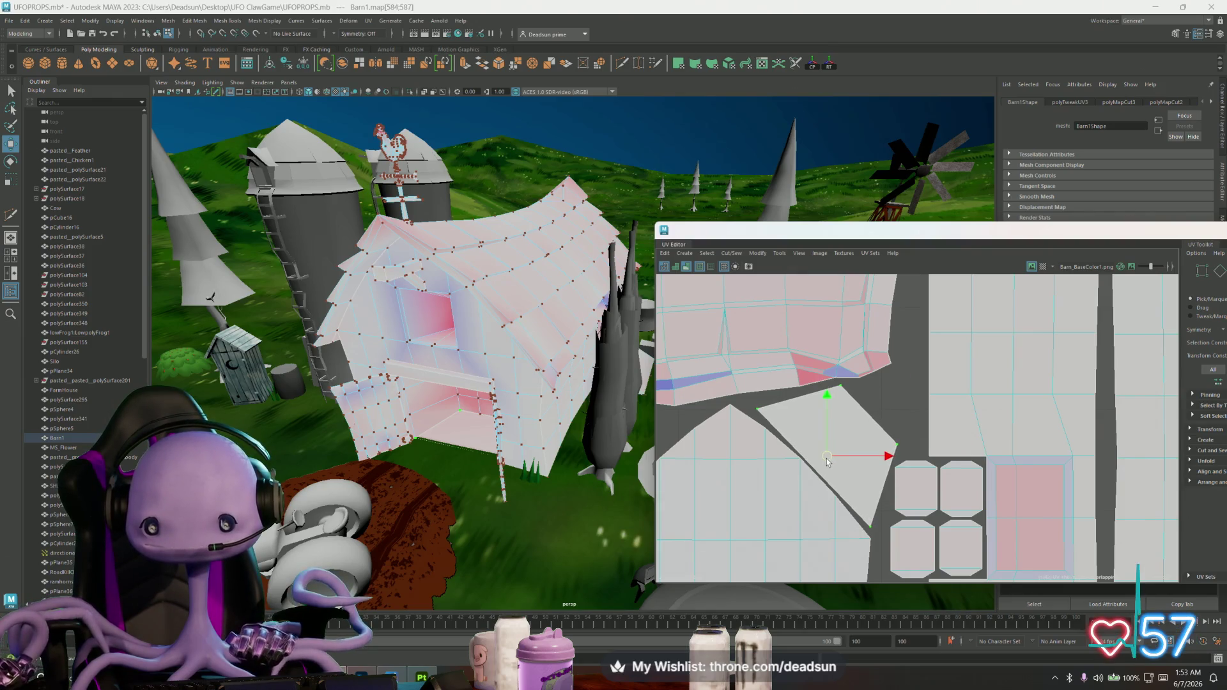
scroll(830, 464, "down", 5)
scroll(839, 537, "up", 2)
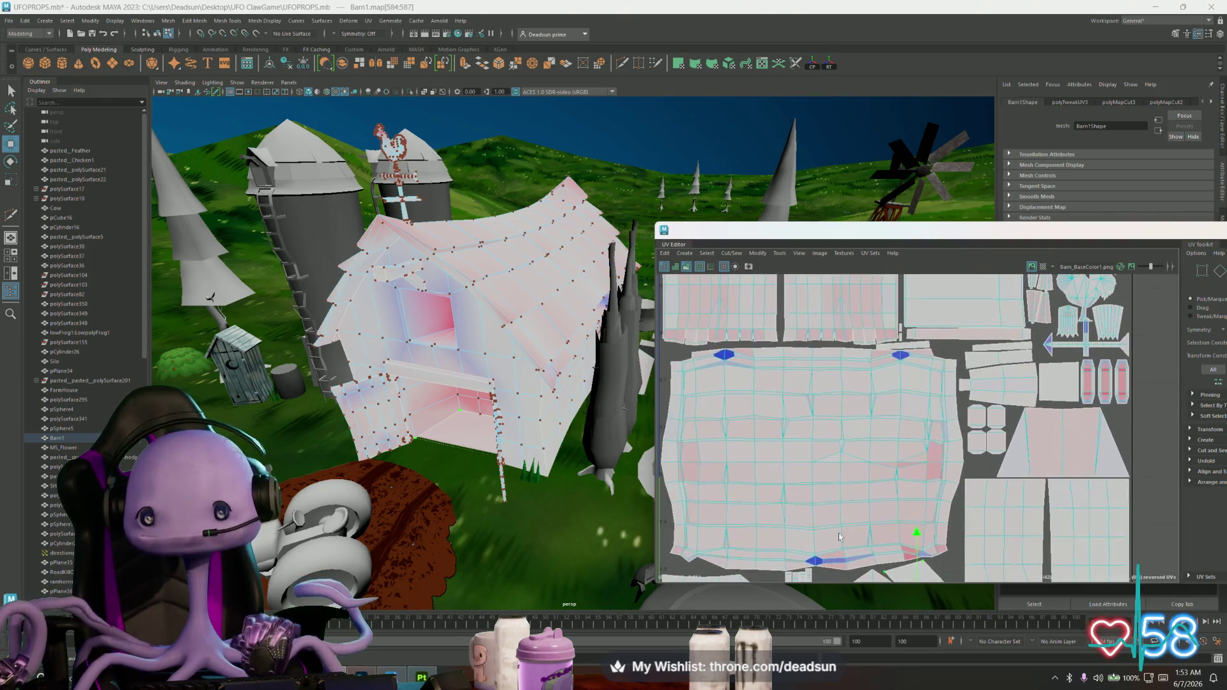
scroll(810, 448, "up", 4)
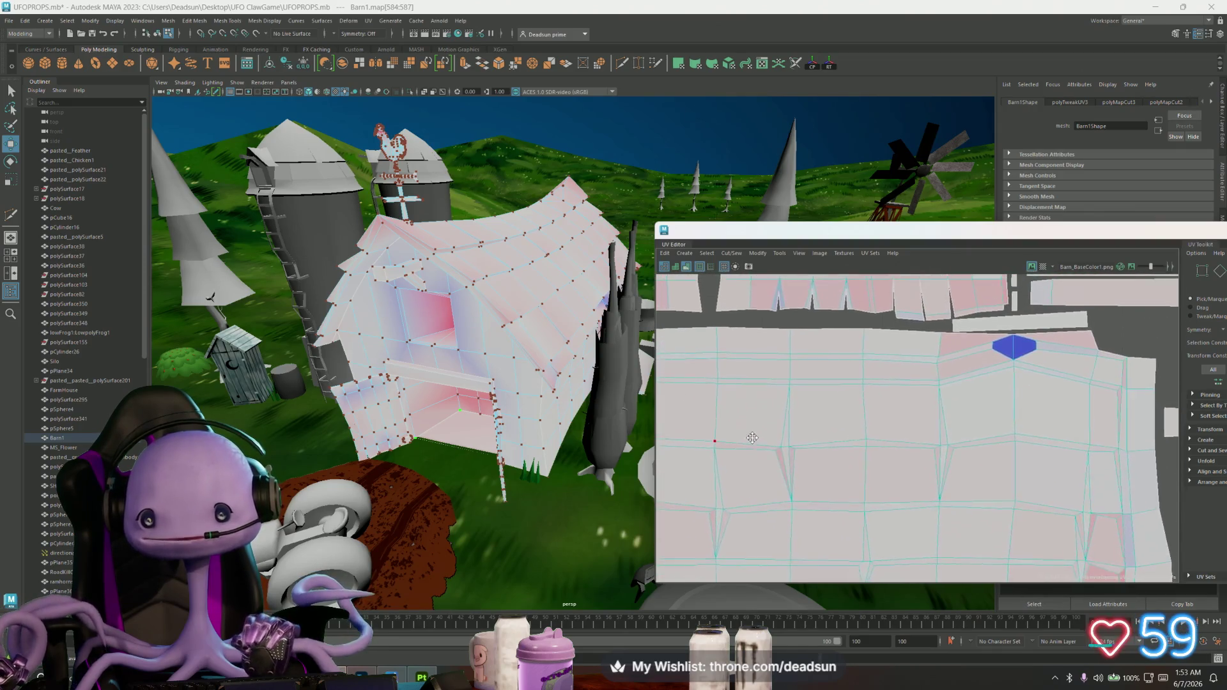
scroll(959, 383, "up", 3)
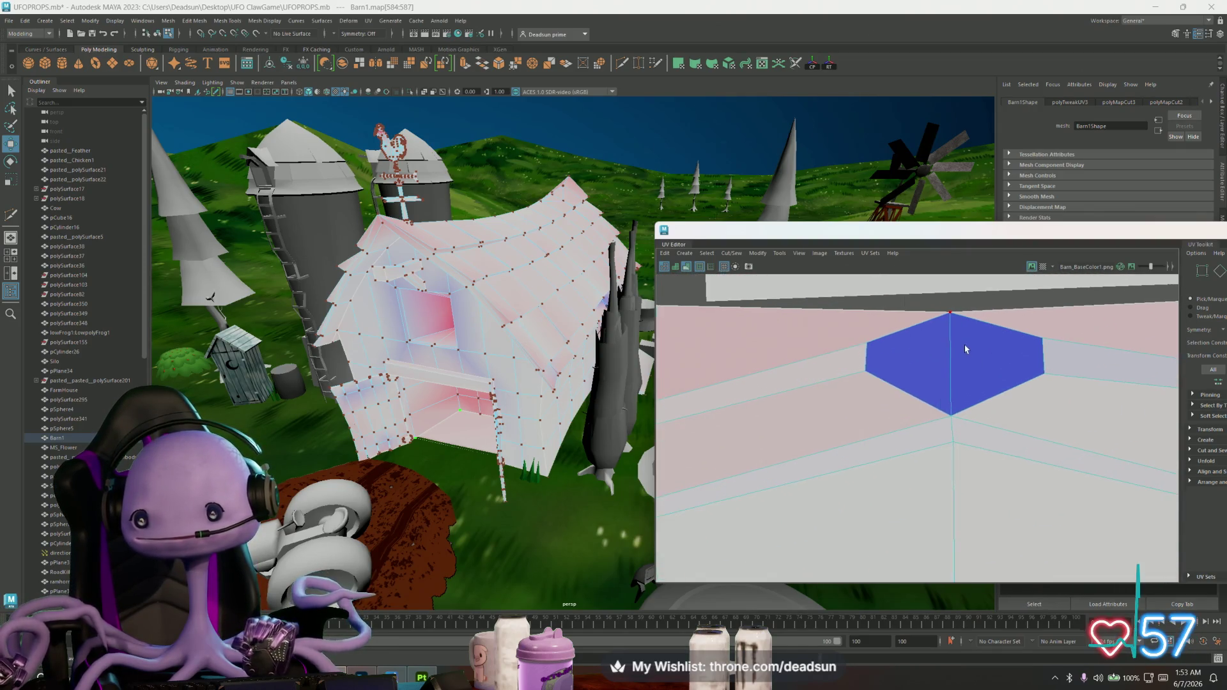
scroll(958, 393, "down", 1)
left_click_drag(576, 384, 509, 393, "alt")
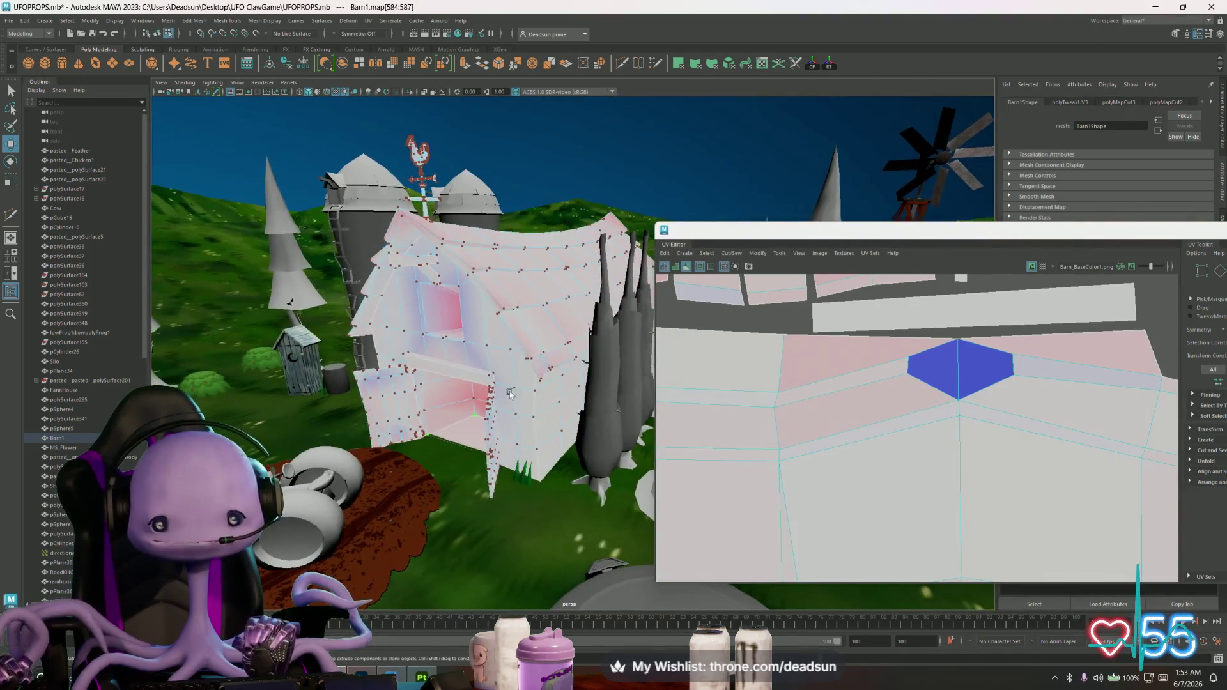
scroll(1010, 397, "down", 2)
scroll(998, 408, "down", 2)
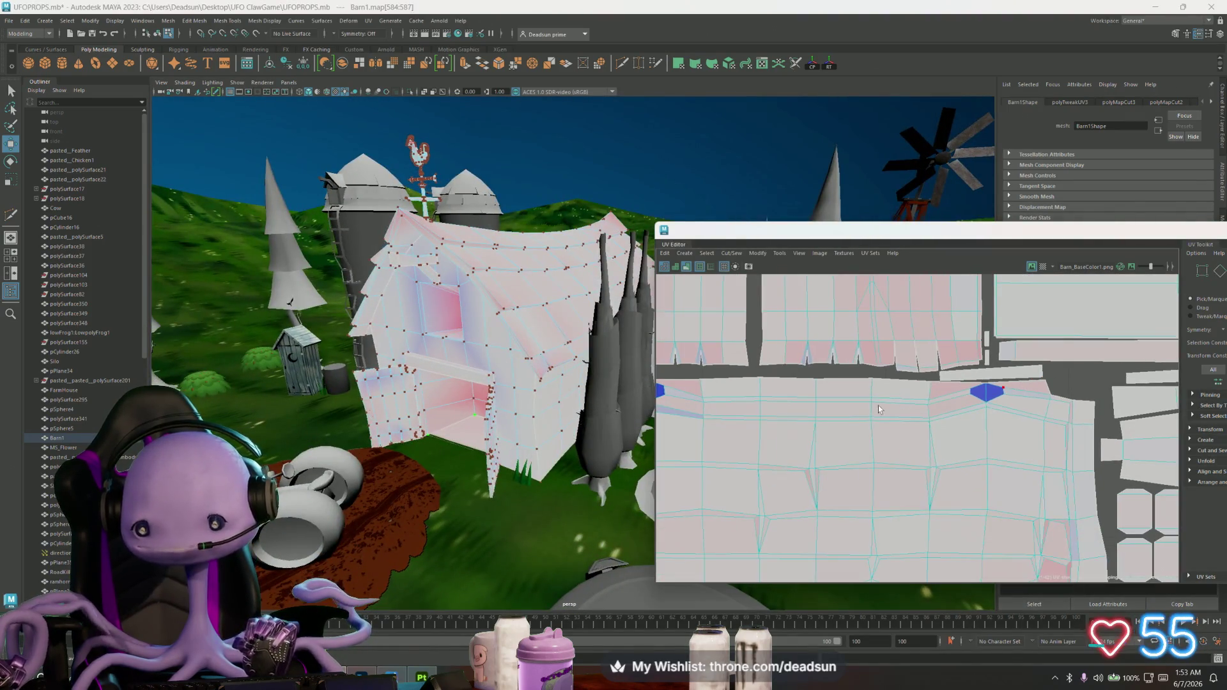
scroll(1010, 397, "down", 2)
scroll(793, 393, "up", 4)
left_click(793, 391)
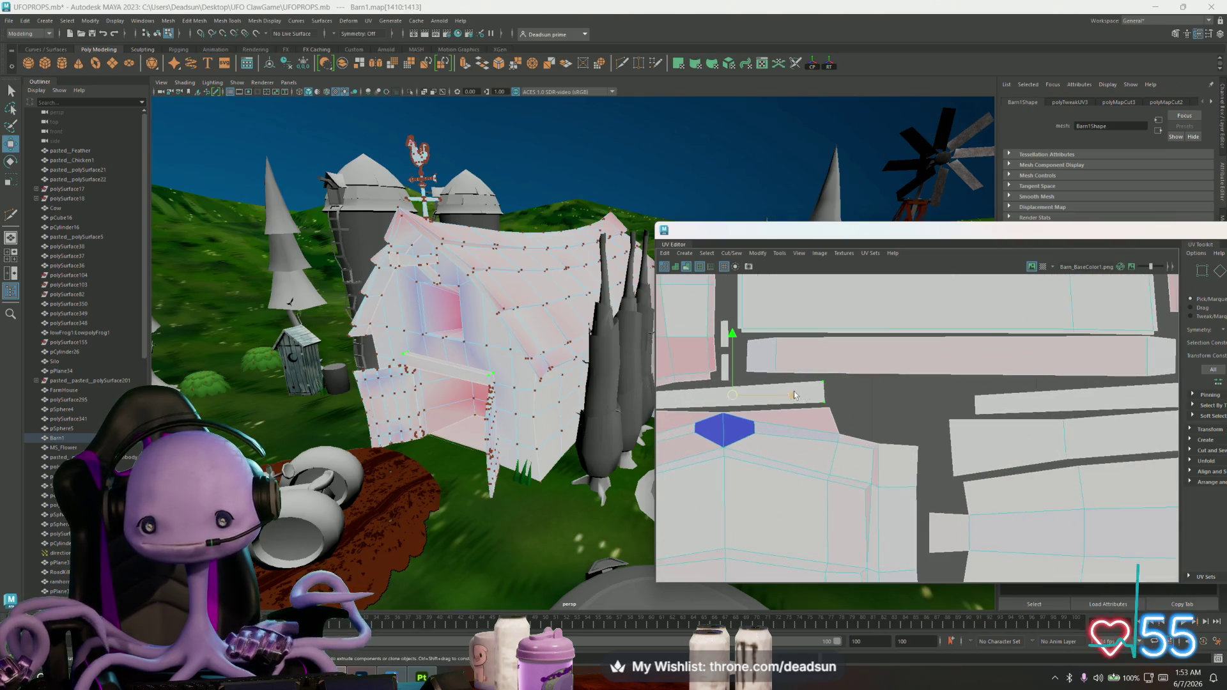
left_click_drag(739, 394, 910, 382)
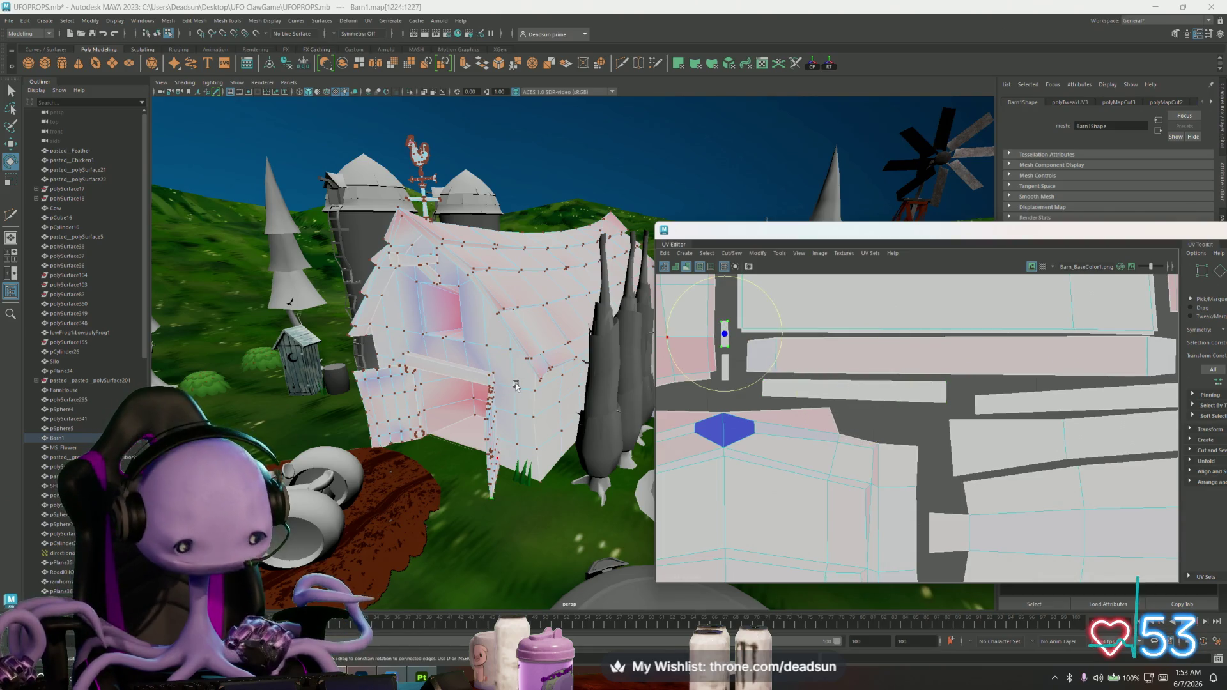
scroll(504, 387, "up", 5)
mouse_move(506, 391)
left_mouse_down("alt")
mouse_move(534, 395)
mouse_move(564, 361)
mouse_move(473, 372)
mouse_move(499, 368)
left_mouse_up("alt")
scroll(823, 413, "down", 2)
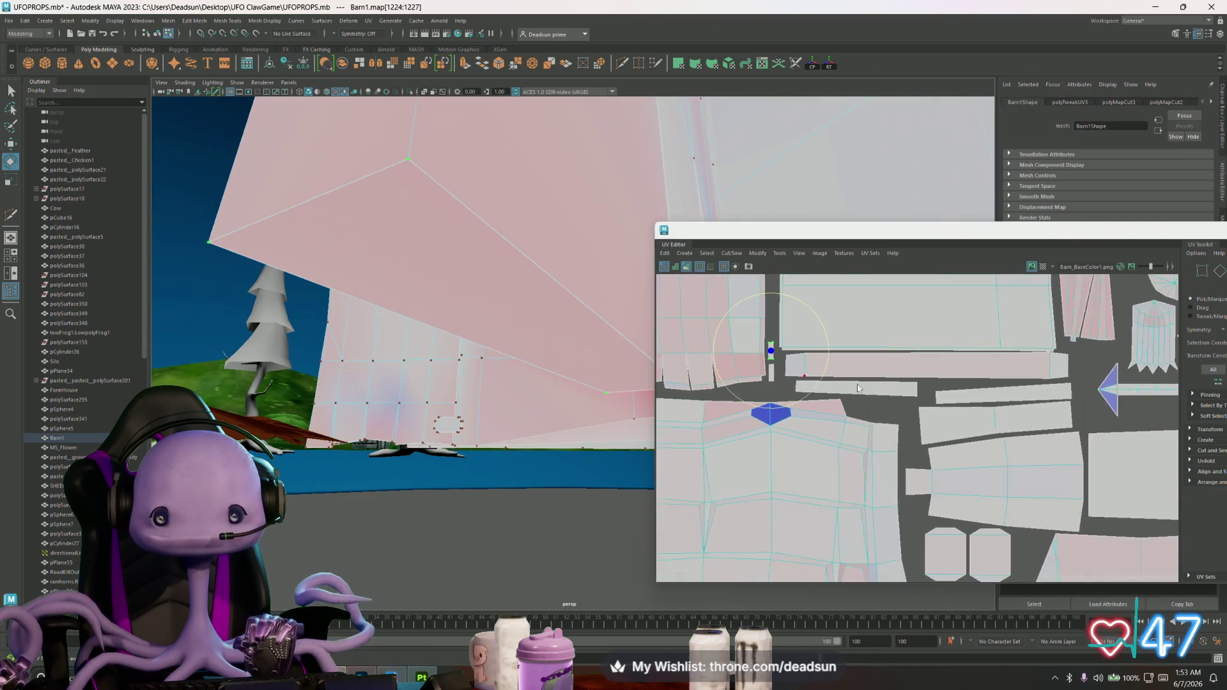
scroll(823, 412, "down", 2)
scroll(822, 412, "down", 2)
scroll(774, 434, "up", 2)
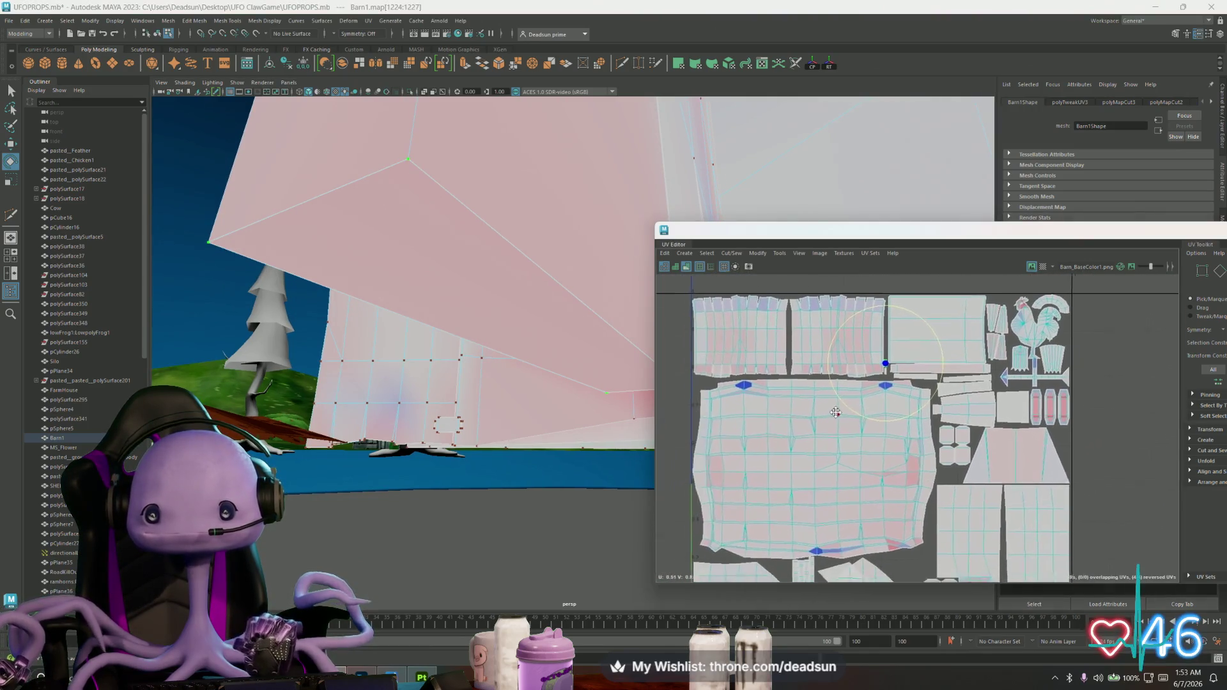
scroll(794, 415, "up", 1)
scroll(795, 414, "up", 2)
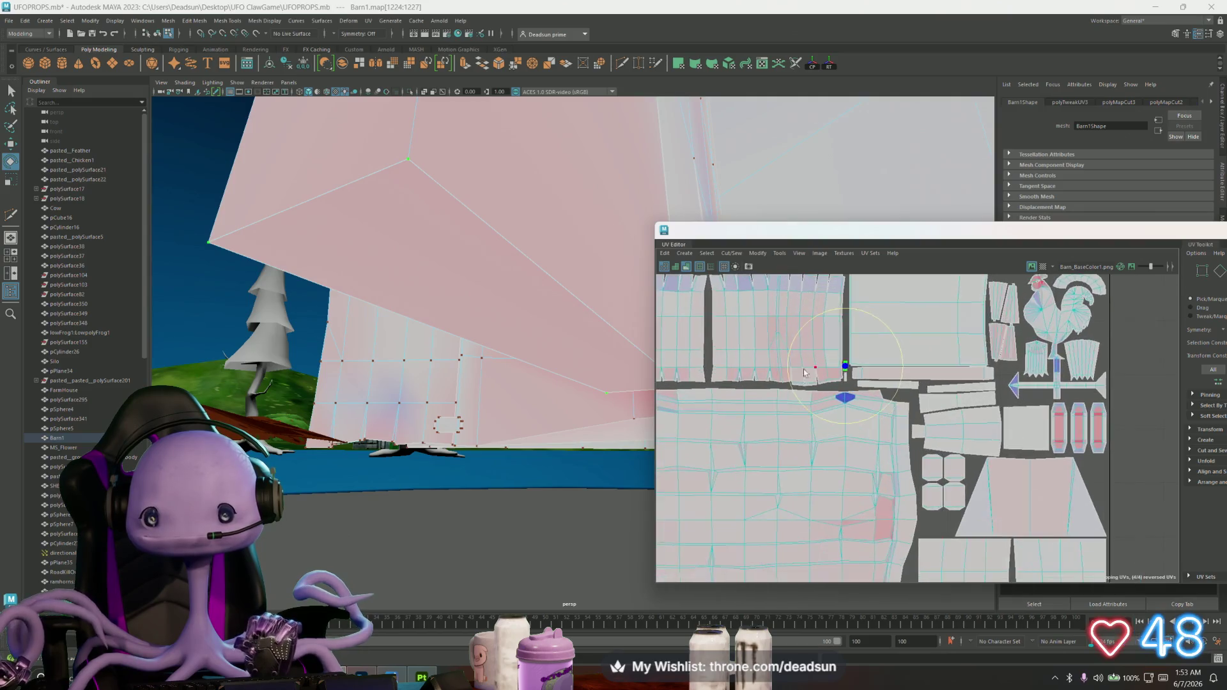
scroll(780, 388, "up", 2)
left_click_drag(578, 400, 797, 374, "alt")
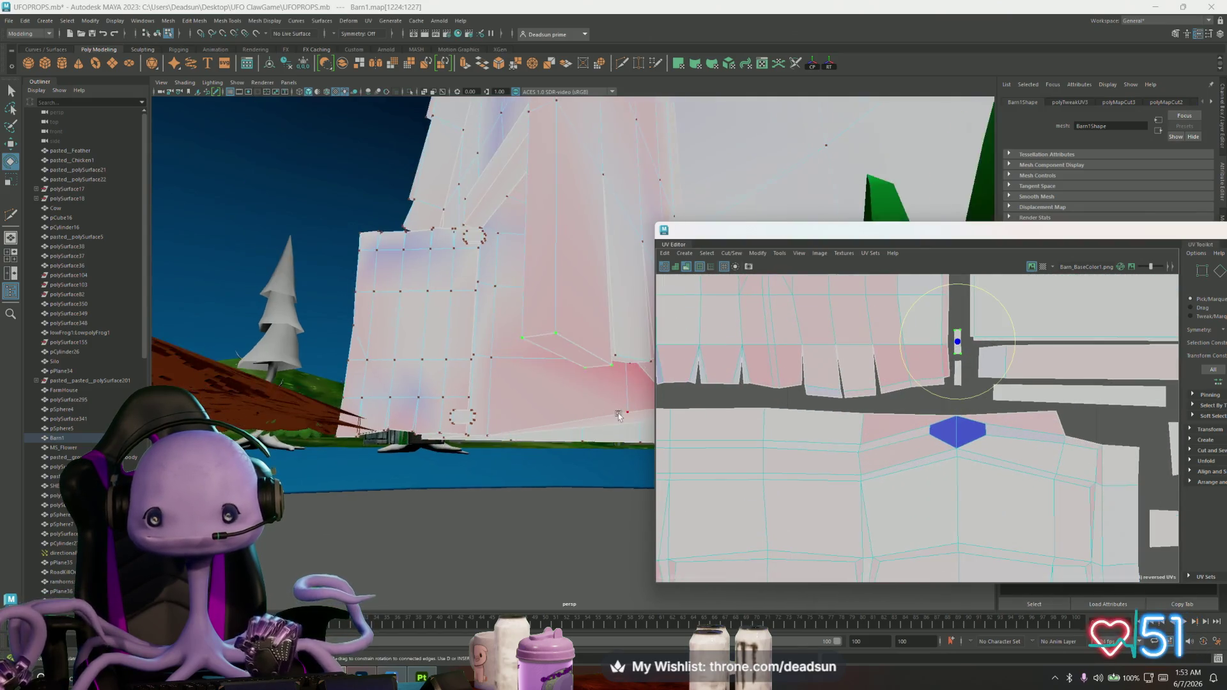
scroll(798, 373, "down", 4)
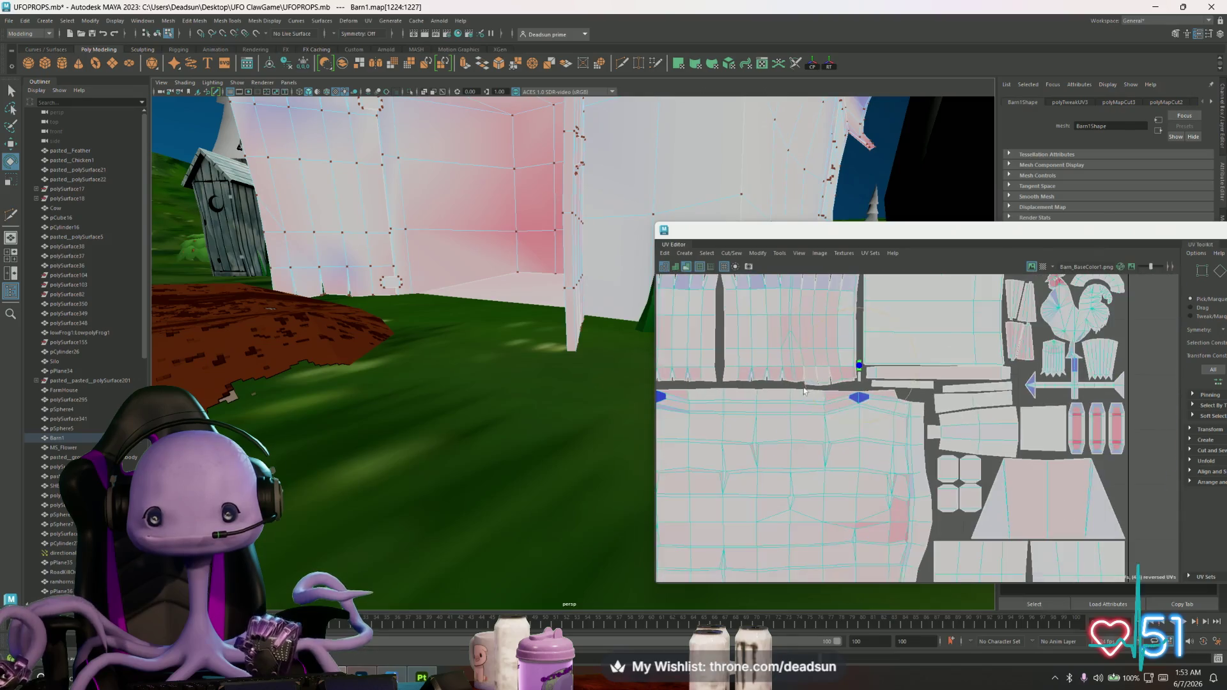
scroll(834, 403, "up", 1)
left_click(834, 404)
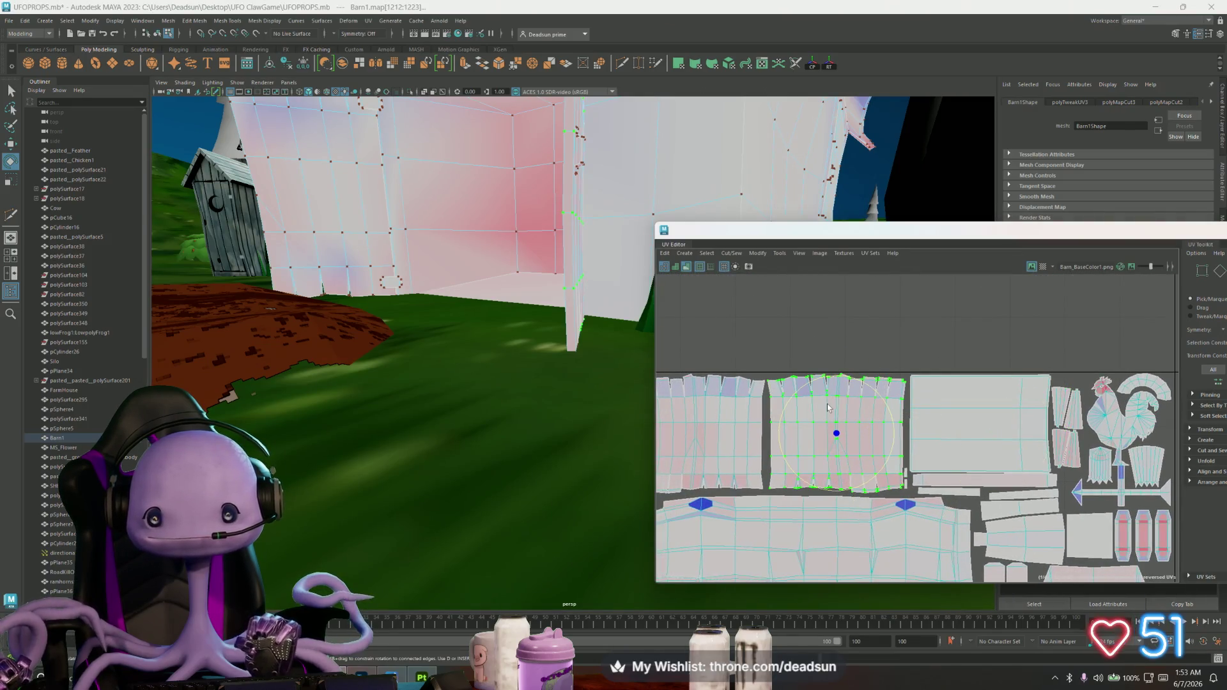
Select the small angled shell's UVs and move them up and right, clear of the gable shell
left_click_drag(520, 332, 495, 529, "alt")
left_click_drag(910, 364, 762, 391)
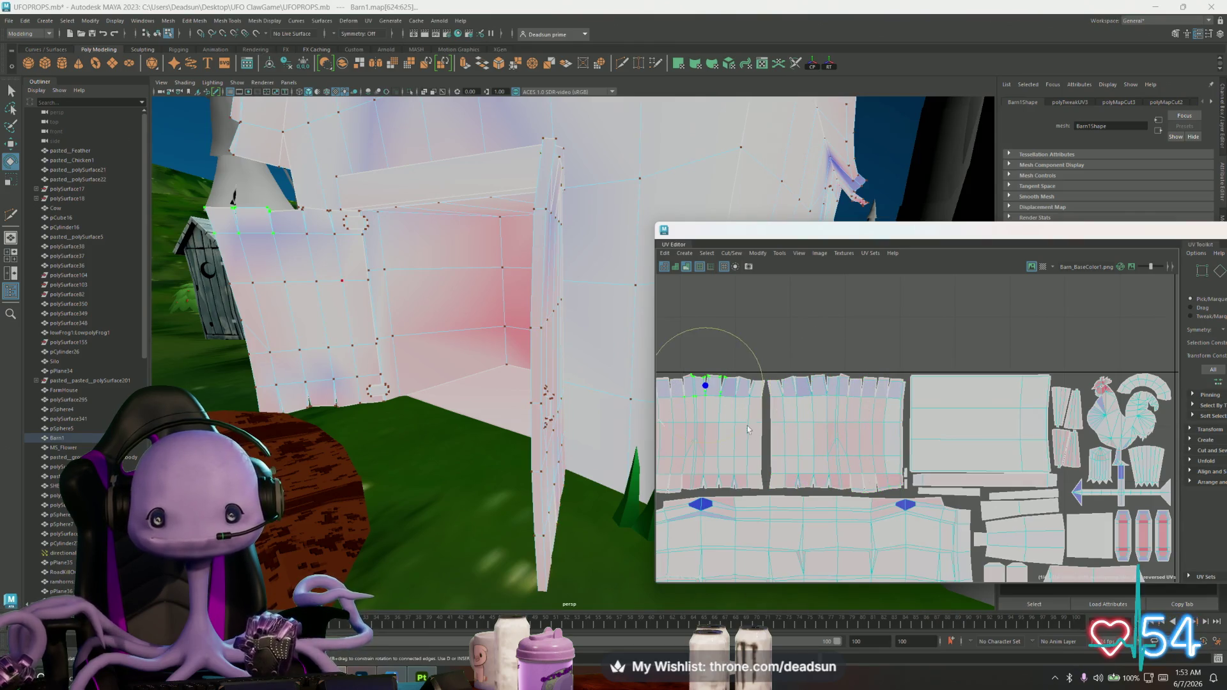
scroll(747, 426, "down", 2)
scroll(872, 460, "down", 1)
scroll(856, 361, "up", 1)
scroll(844, 374, "up", 1)
scroll(824, 402, "up", 2)
scroll(794, 433, "up", 1)
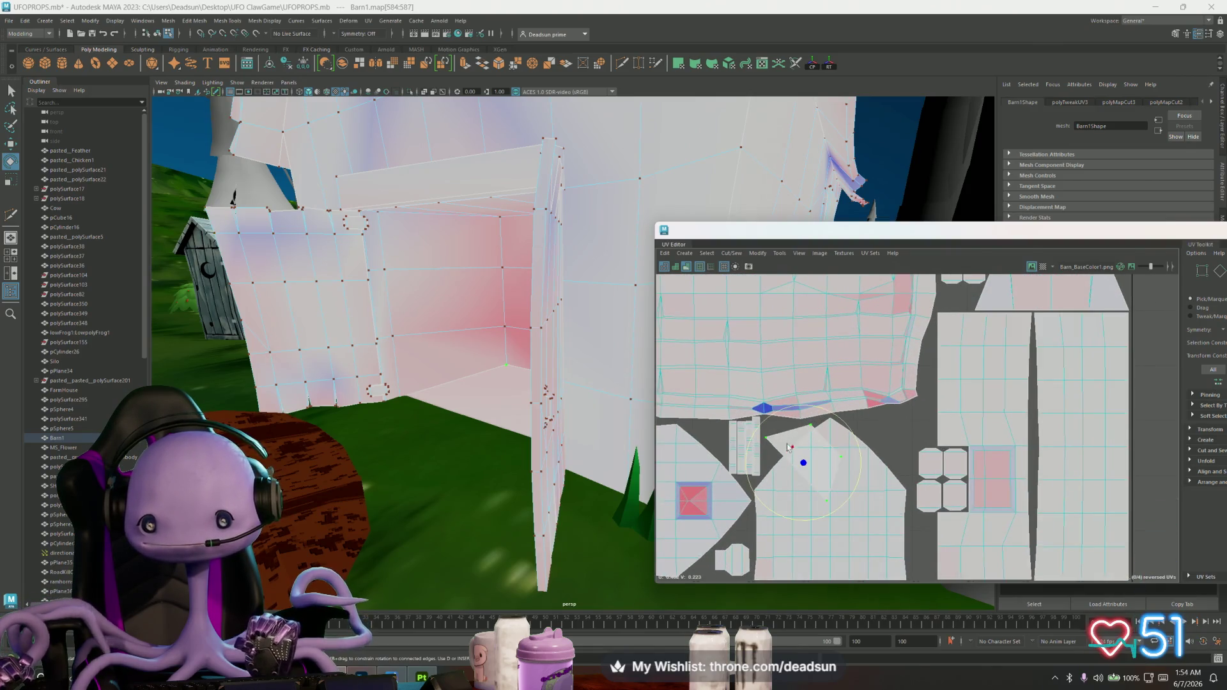
key("w")
left_click_drag(804, 464, 880, 447)
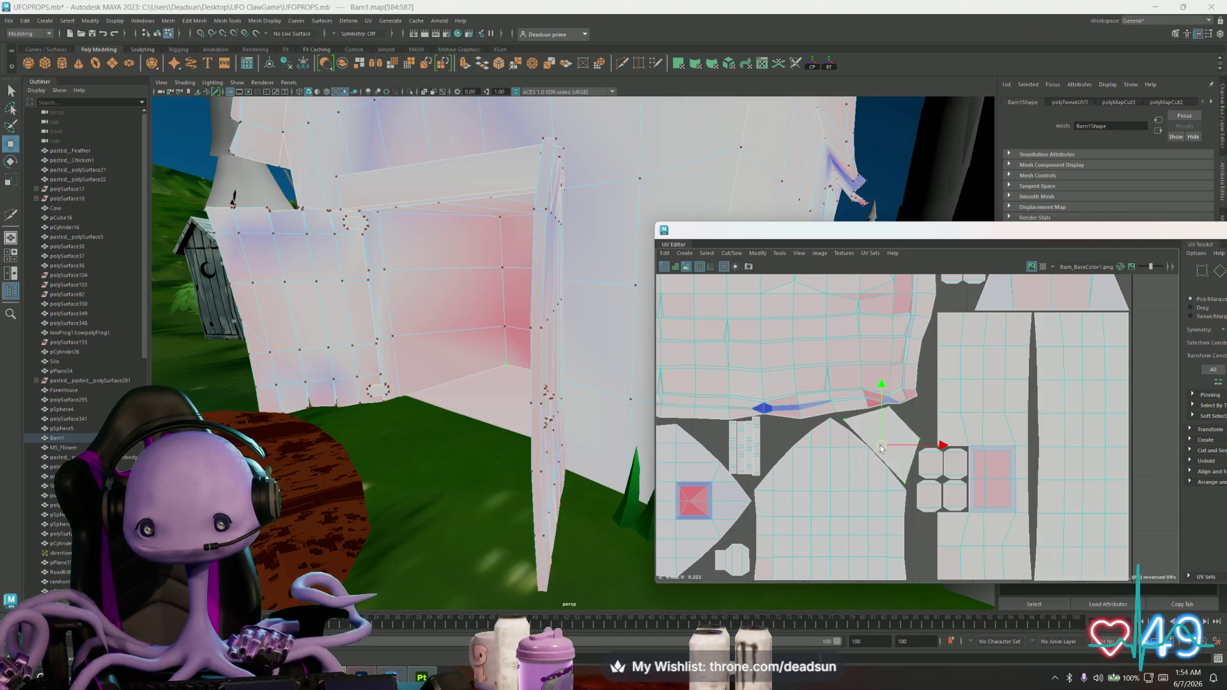
scroll(868, 469, "up", 2)
scroll(877, 473, "down", 1)
scroll(874, 493, "down", 1)
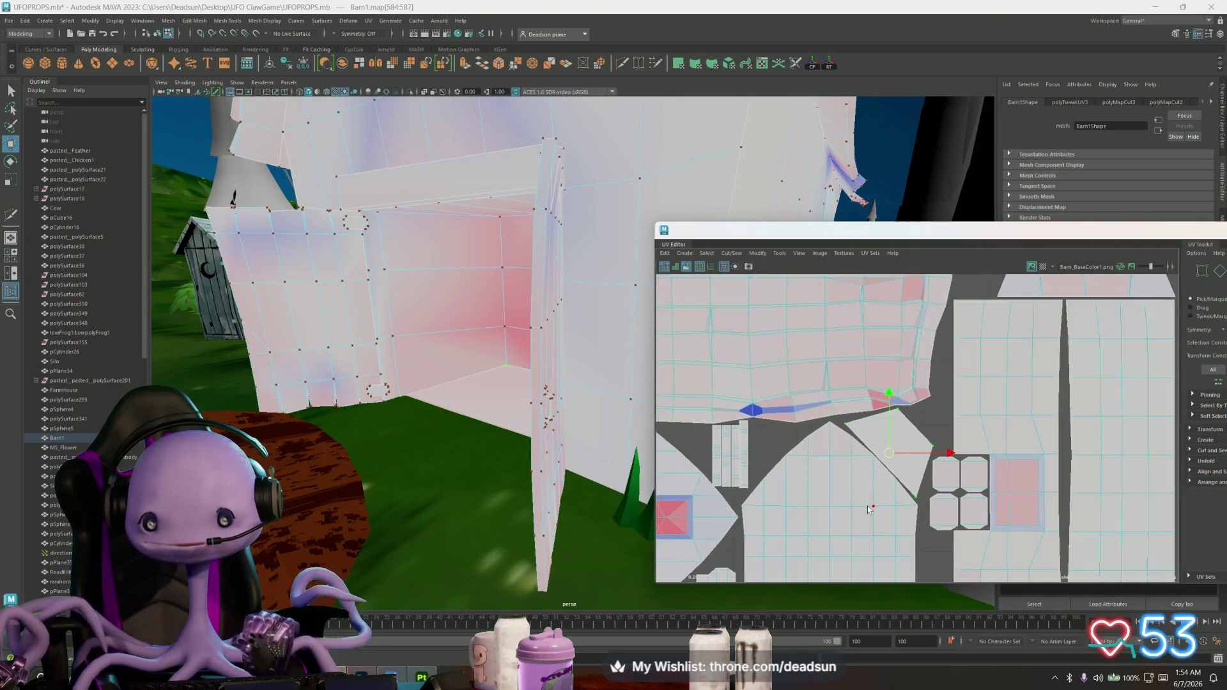
scroll(868, 507, "down", 1)
scroll(871, 507, "down", 1)
scroll(801, 504, "up", 1)
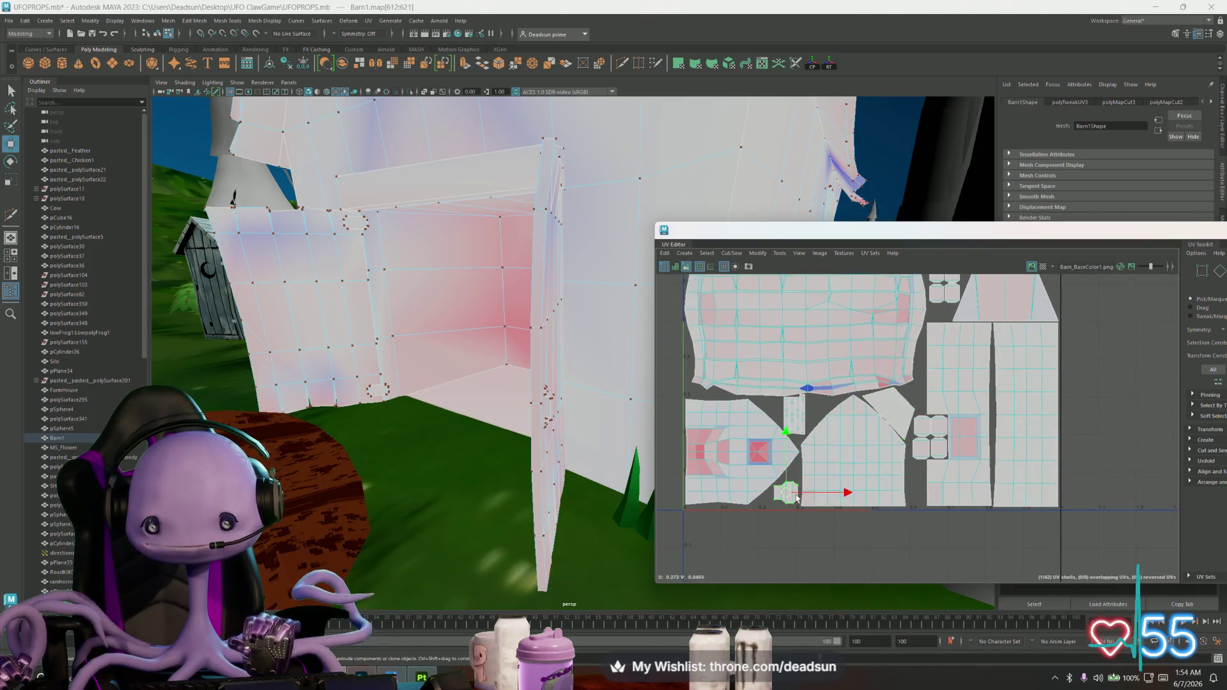
scroll(523, 427, "up", 5)
scroll(538, 434, "up", 2)
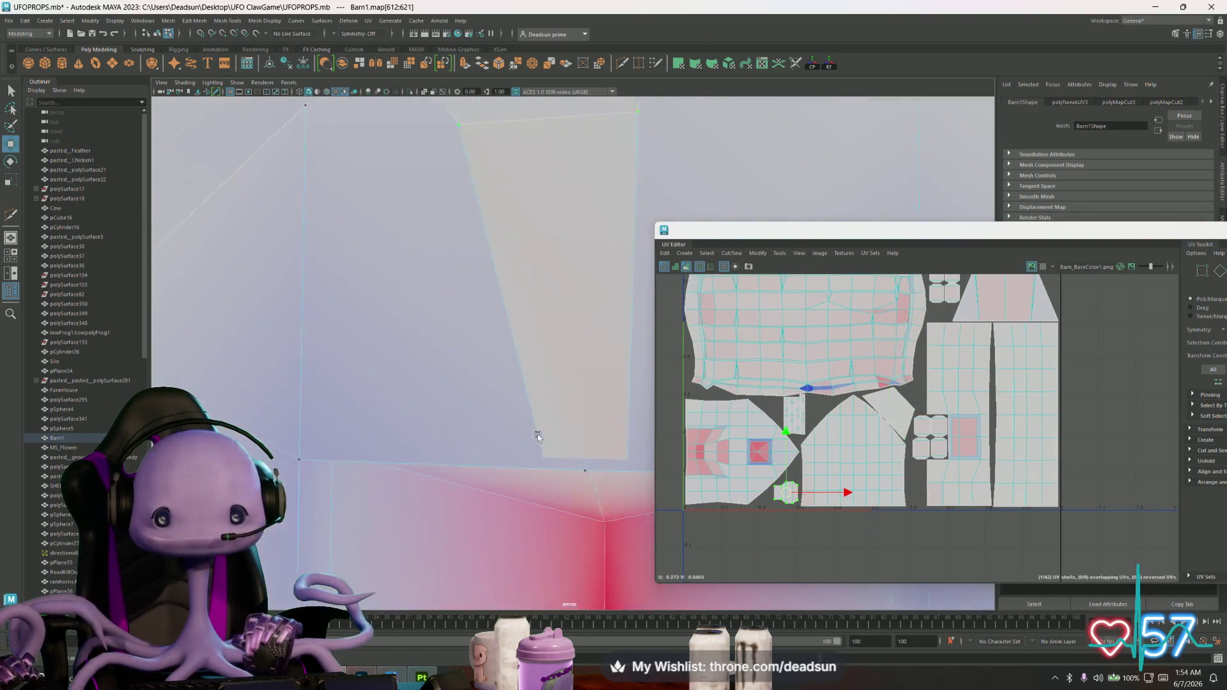
left_click_drag(538, 434, 624, 446, "alt")
scroll(791, 495, "up", 2)
key("r")
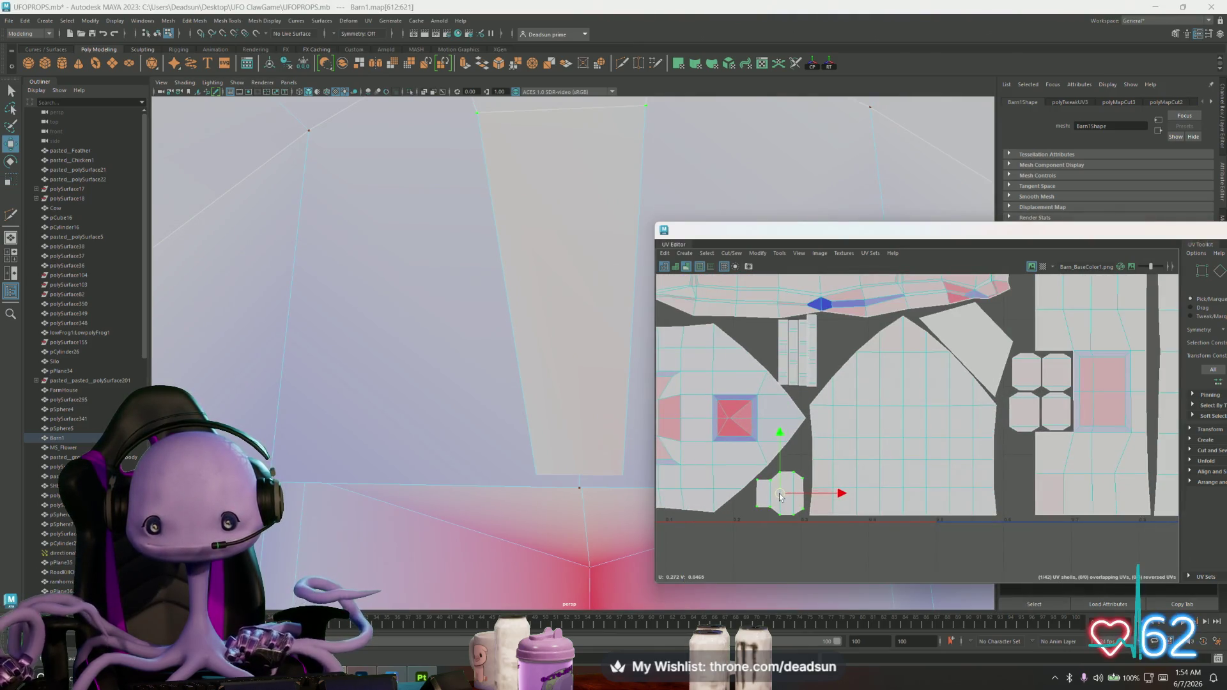
scroll(948, 490, "down", 2)
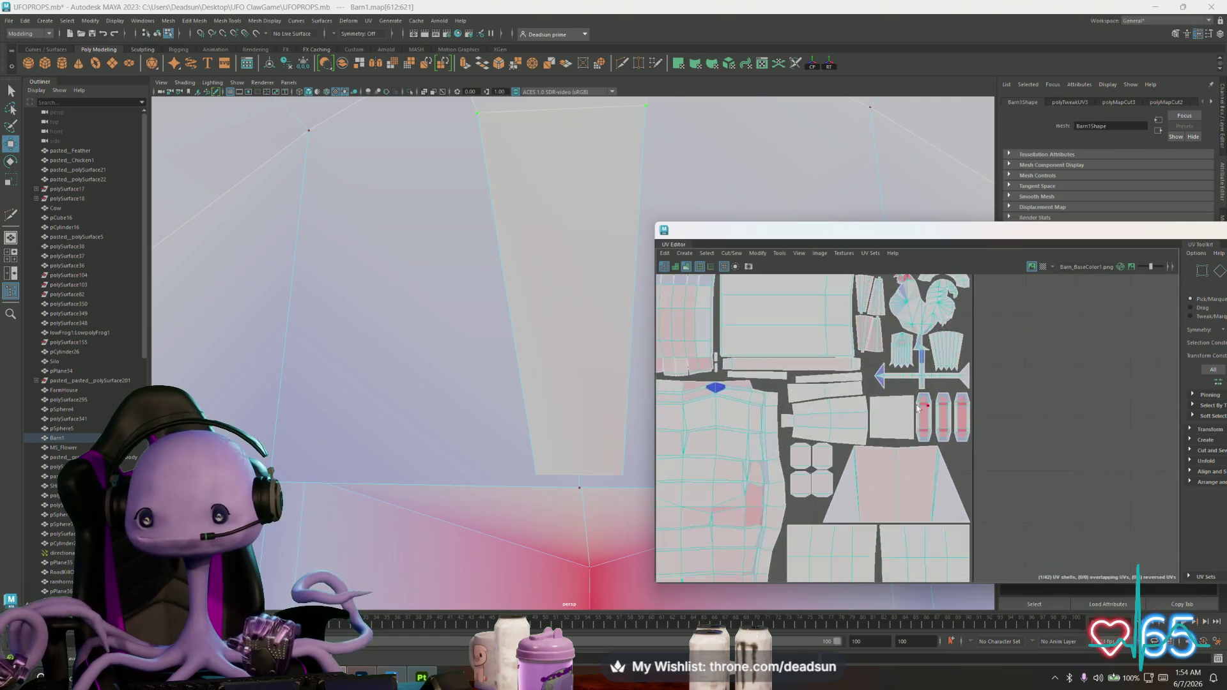
Slide the capsule shells apart to the right, select all three and scale them up together
middle_click_drag(882, 498, 868, 464, "alt")
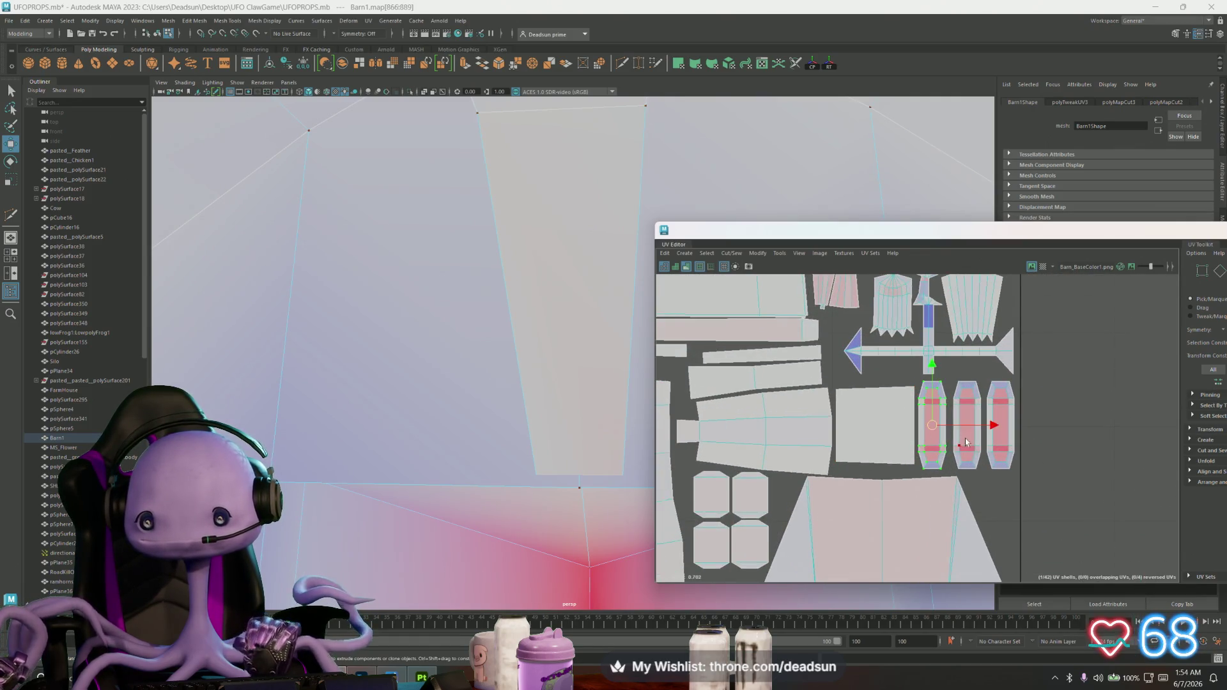
scroll(966, 442, "up", 2)
left_click_drag(964, 416, 980, 420)
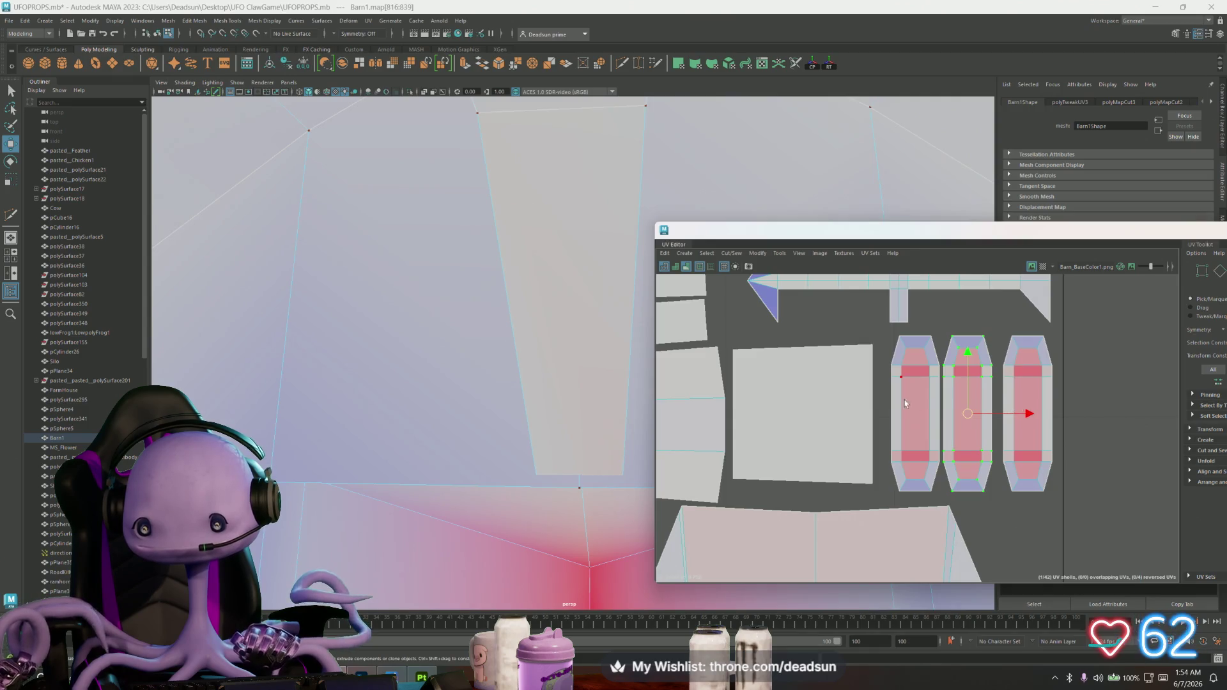
left_click_drag(1001, 415, 1010, 416)
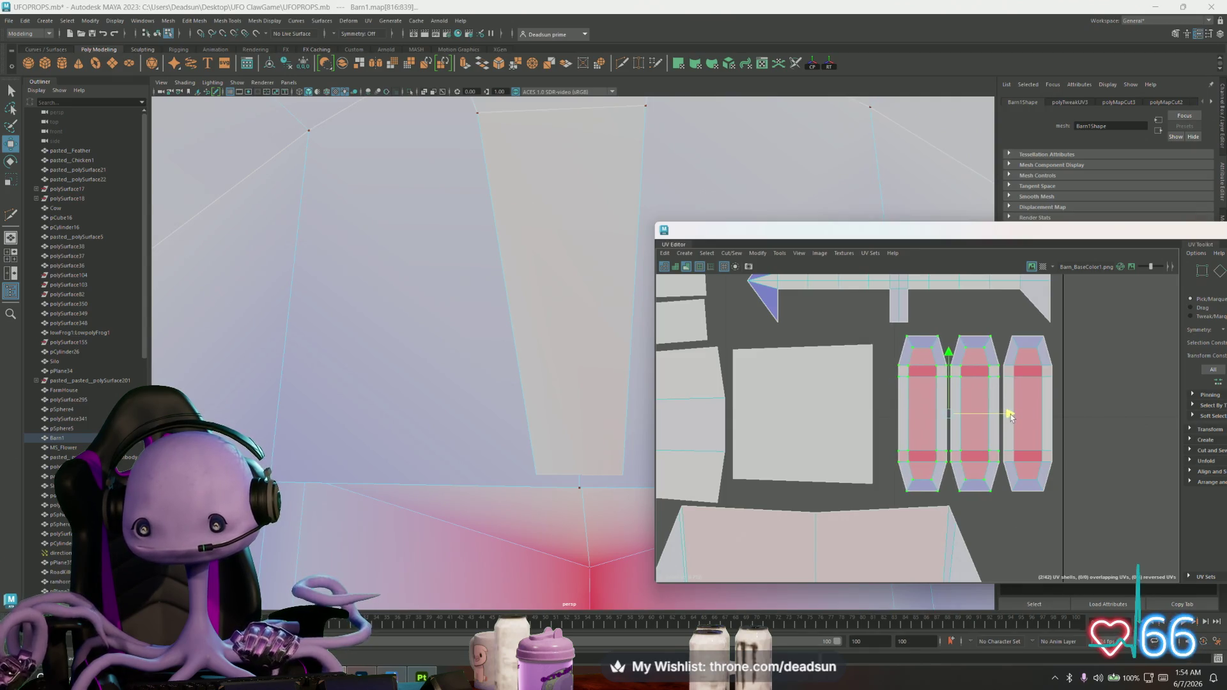
left_click(1014, 376, "shift")
key("r")
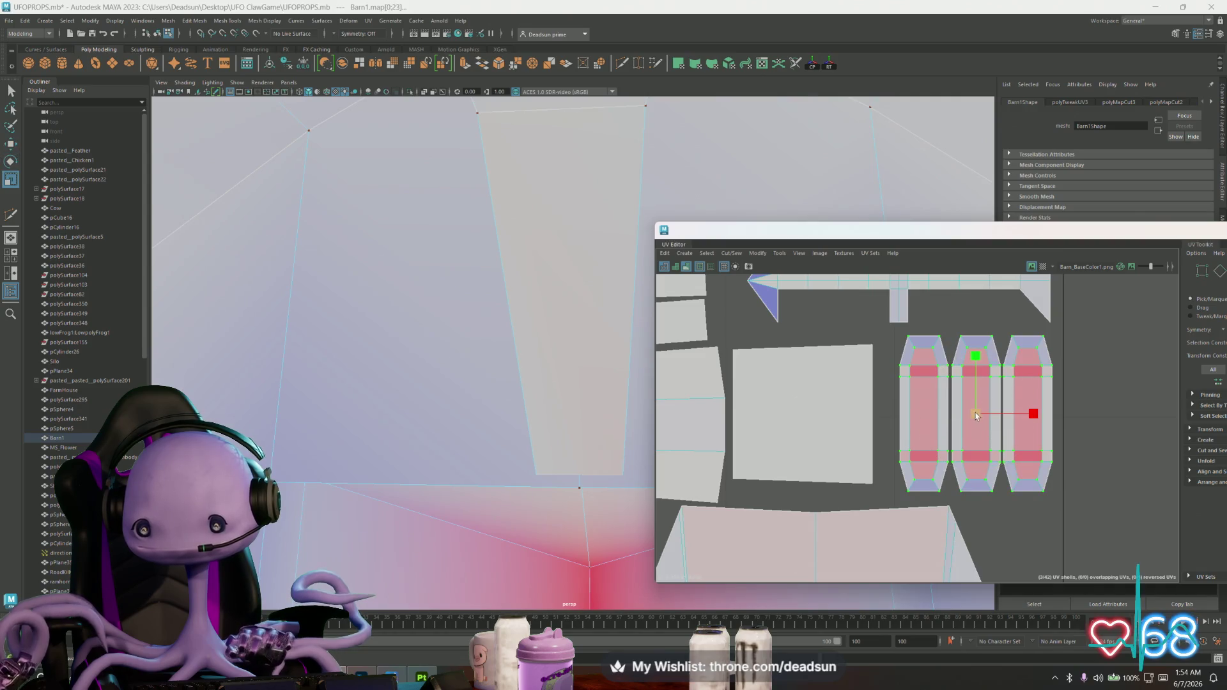
left_click_drag(974, 414, 984, 414)
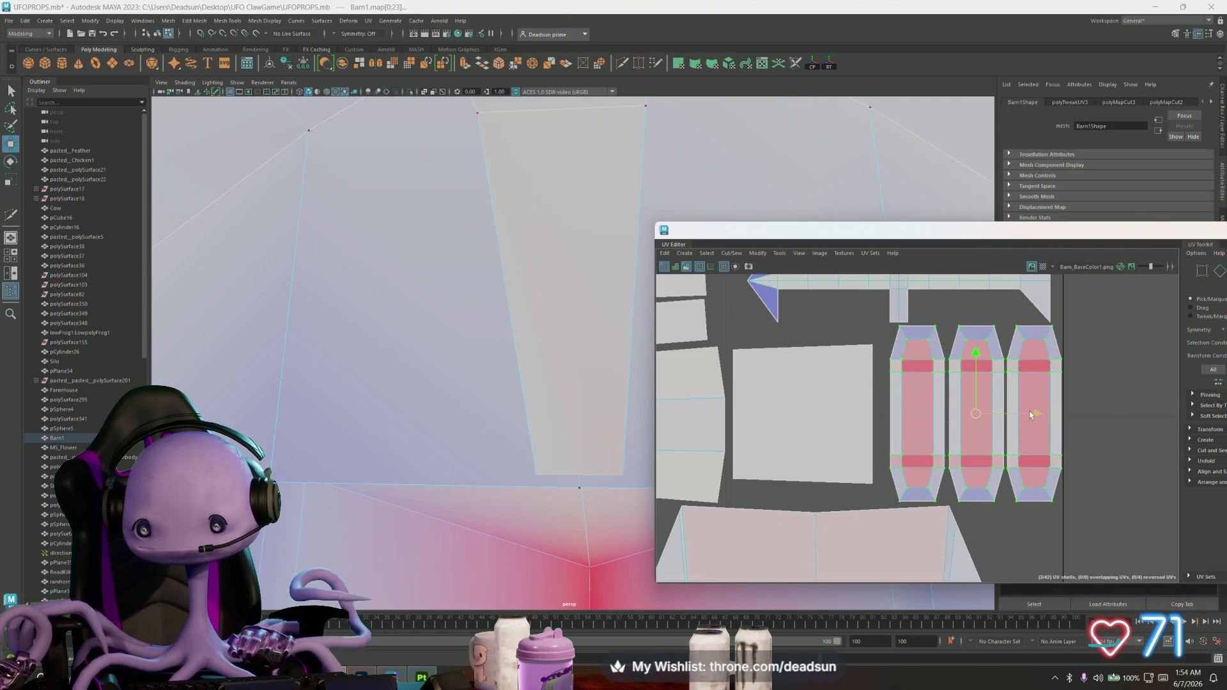
scroll(997, 441, "down", 3)
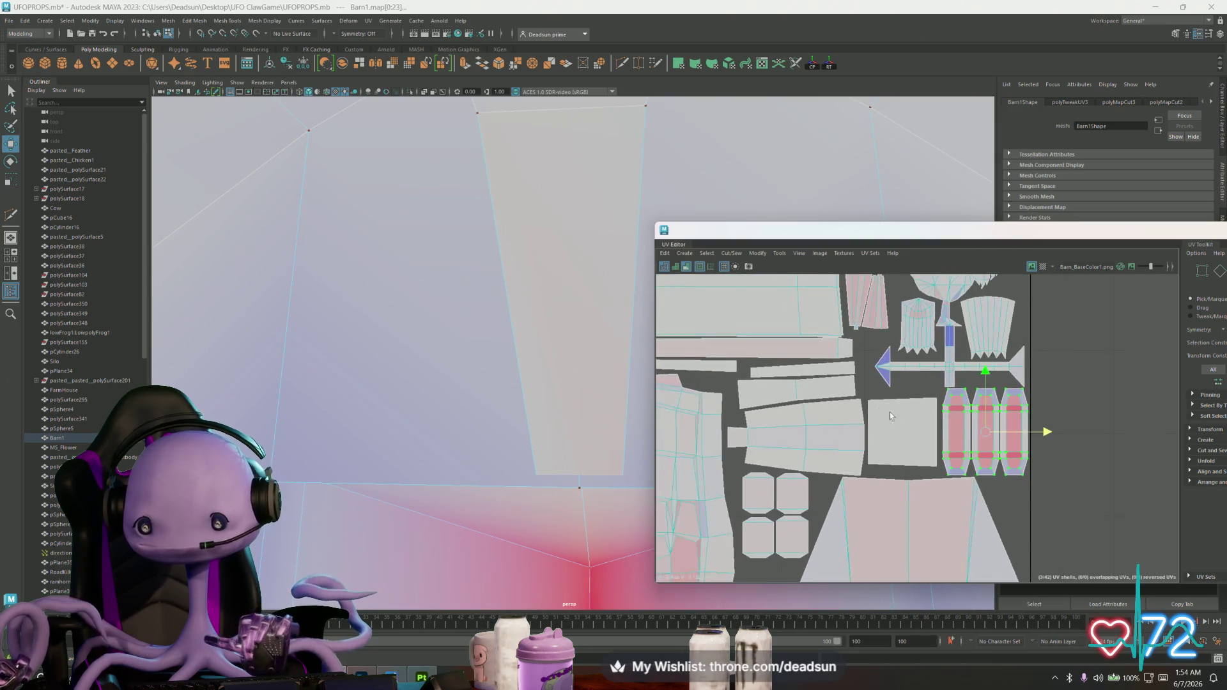
scroll(889, 431, "up", 3)
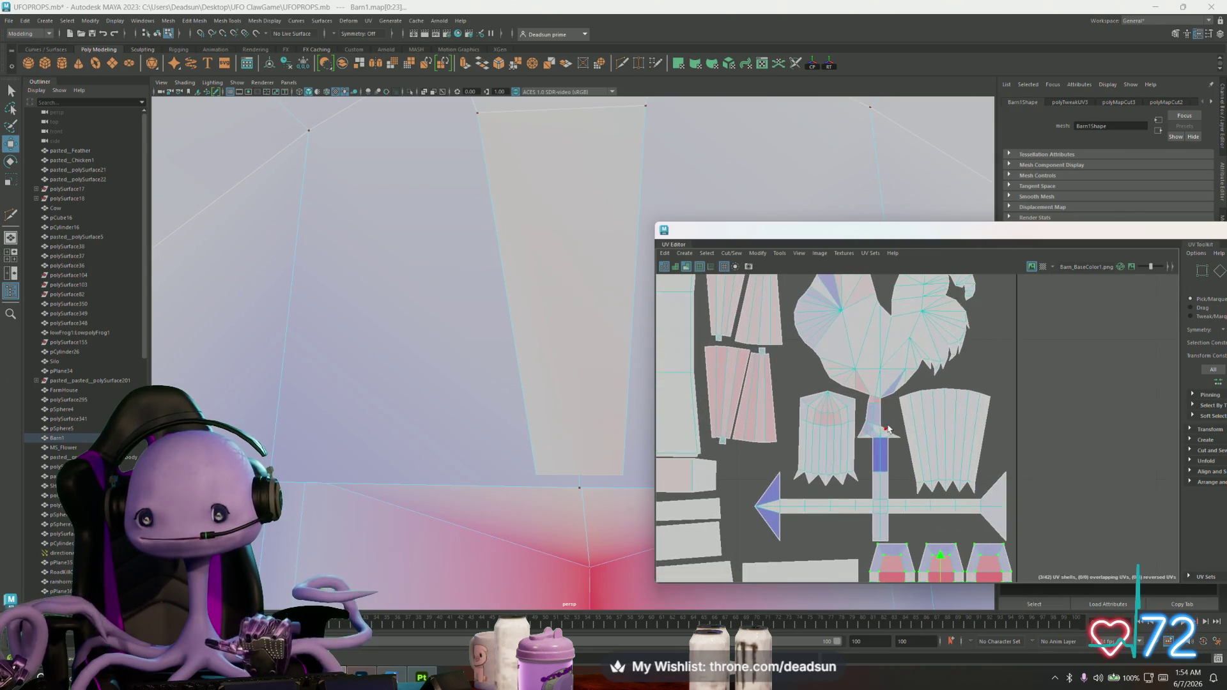
scroll(897, 400, "up", 2)
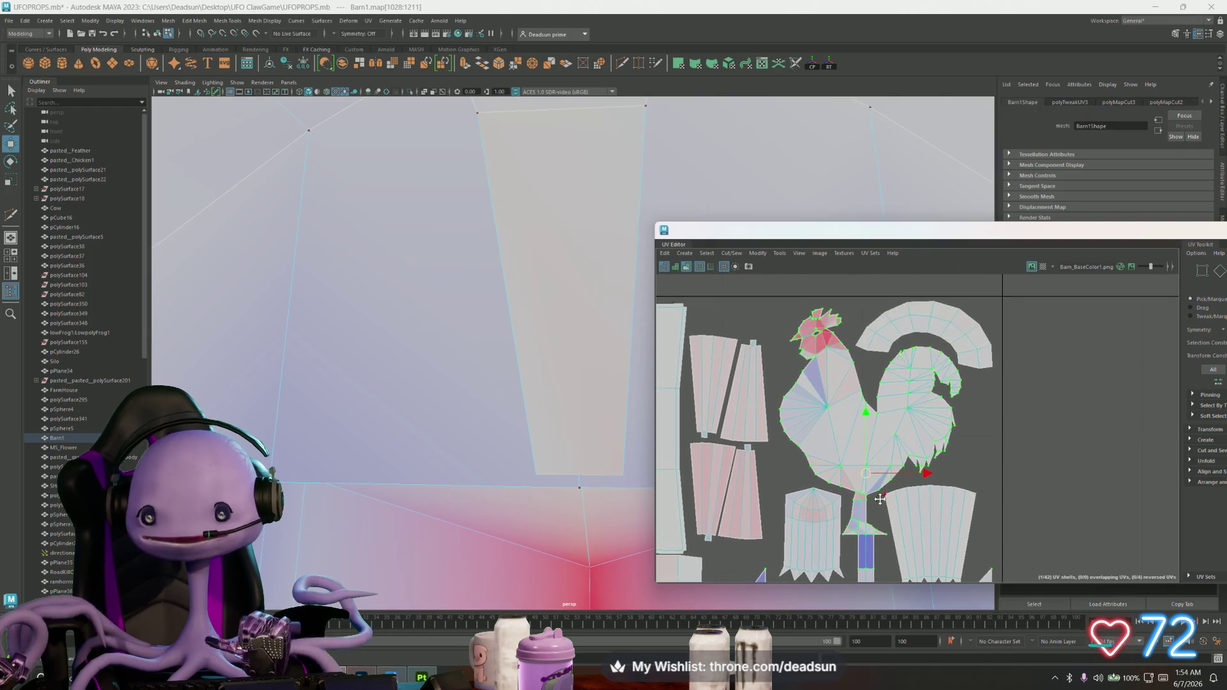
scroll(887, 417, "down", 2)
Shift the rooster, pole and arrow shells up-left and move the two fan-shaped shells slightly apart
left_click_drag(876, 422, 872, 416)
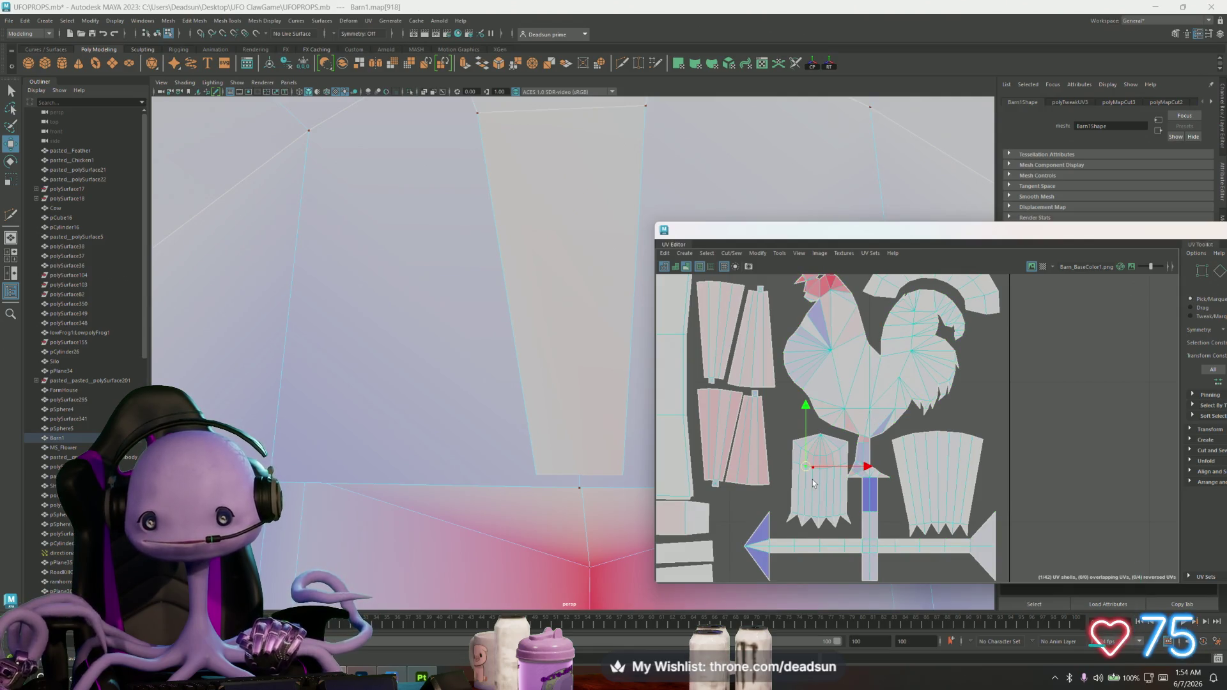
left_click_drag(821, 474, 812, 477)
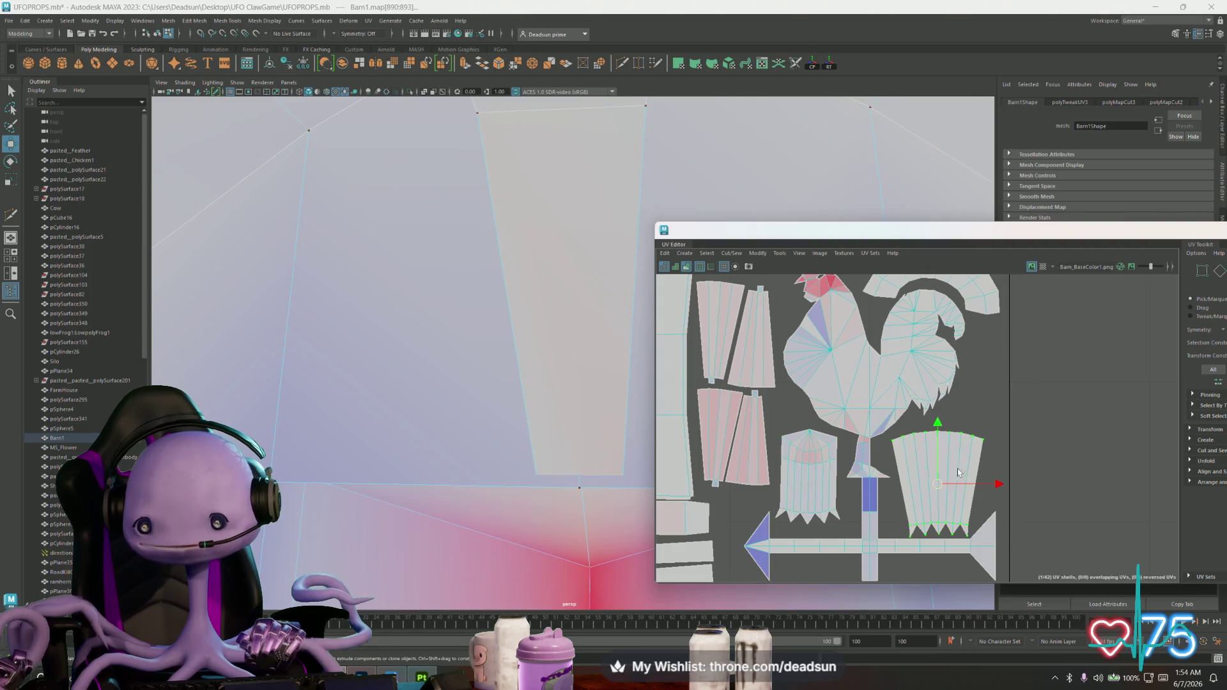
left_click_drag(934, 485, 939, 477)
scroll(937, 492, "down", 2)
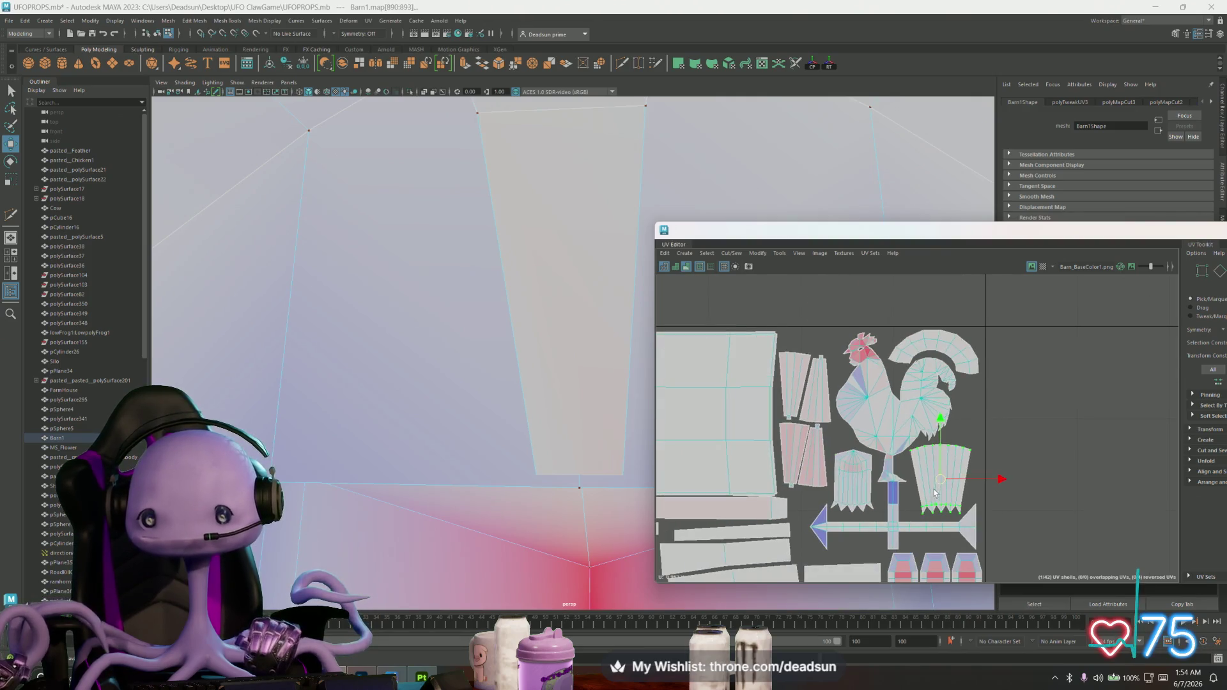
scroll(934, 495, "down", 2)
scroll(926, 499, "down", 2)
scroll(831, 493, "up", 1)
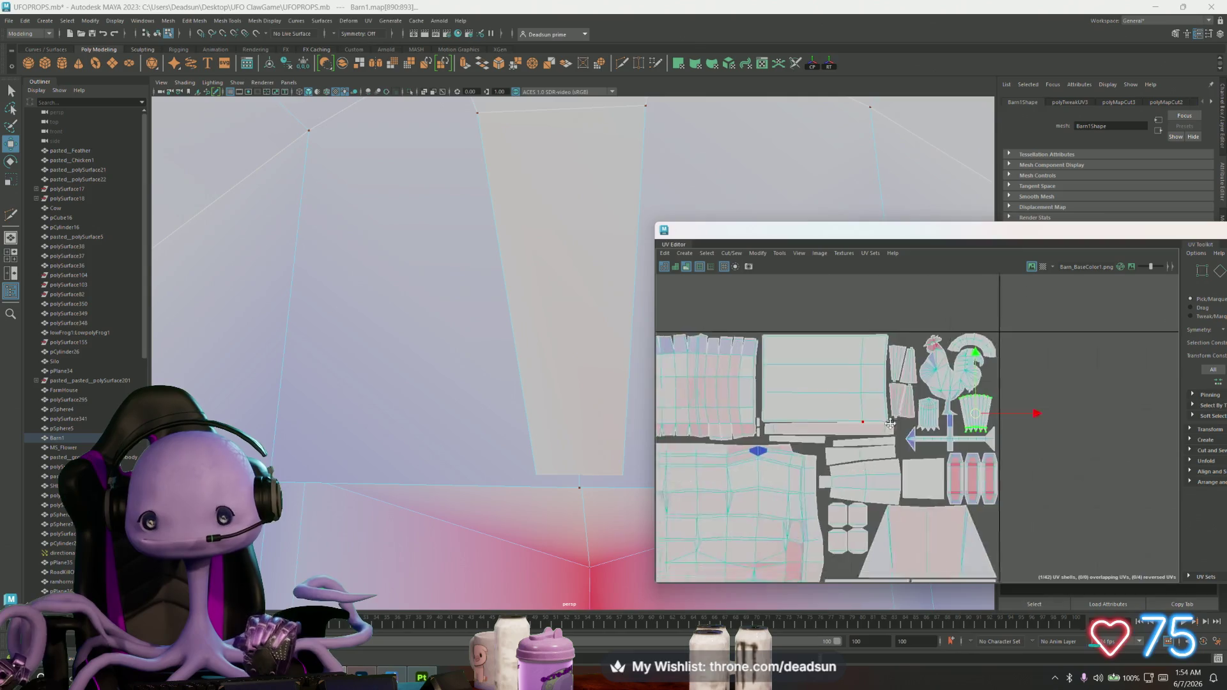
scroll(840, 440, "up", 2)
scroll(844, 437, "up", 2)
scroll(920, 443, "up", 2)
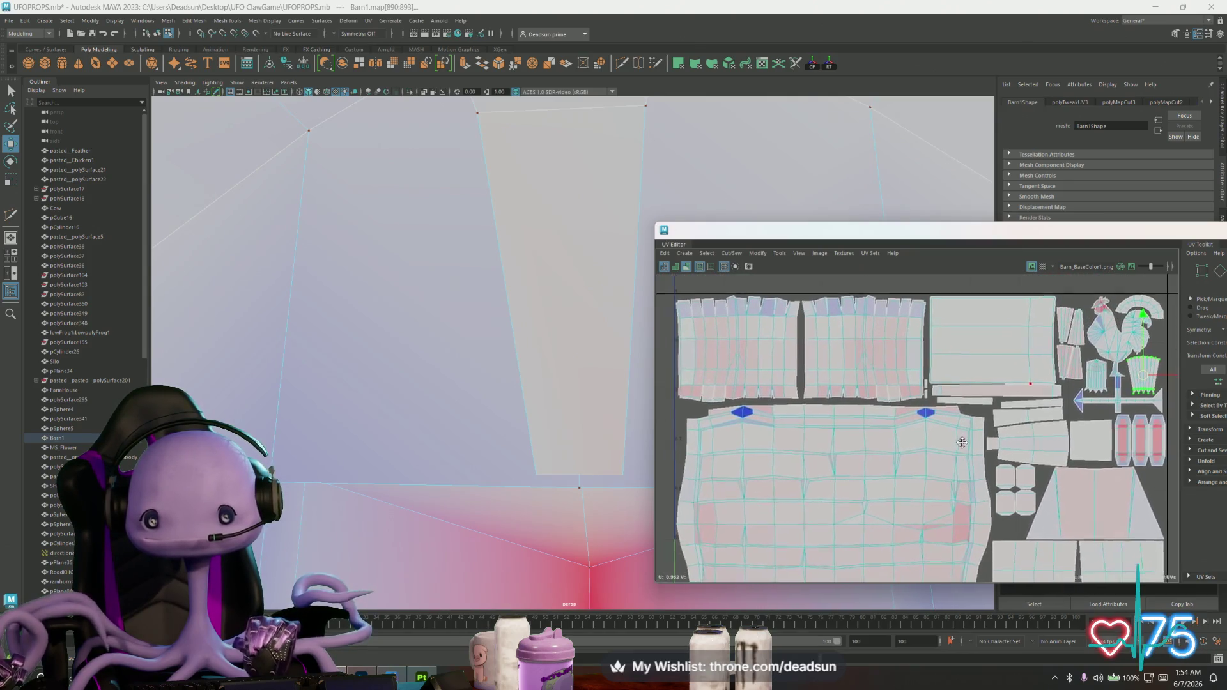
scroll(949, 427, "down", 1)
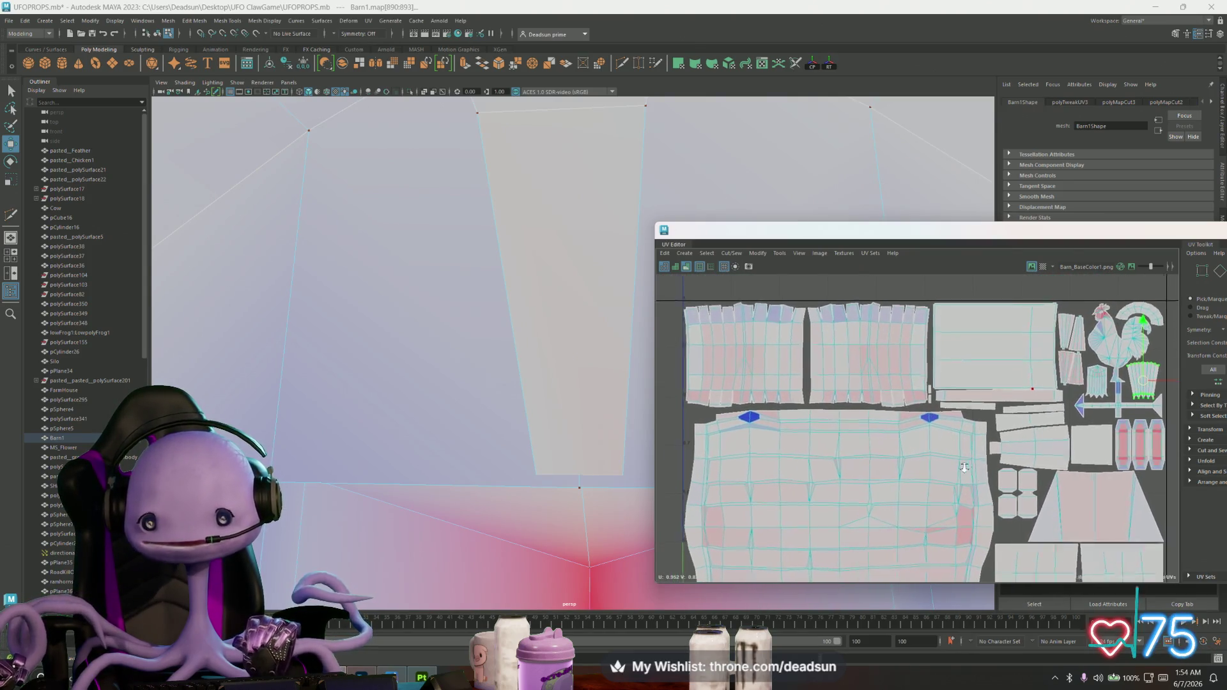
scroll(931, 421, "down", 2)
scroll(901, 412, "up", 2)
scroll(879, 407, "up", 1)
scroll(878, 406, "up", 2)
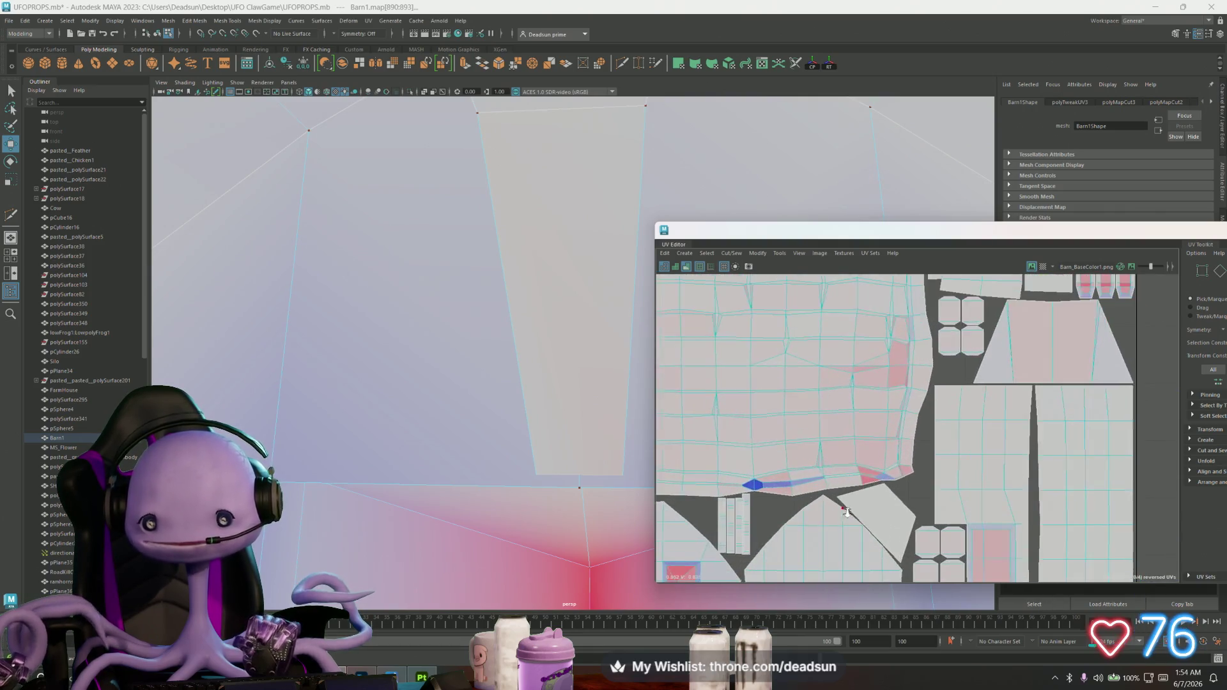
scroll(906, 500, "up", 1)
Nudge a lower angled shell and the UVs along a shell's left edge into slightly better positions
left_click(909, 499)
left_click_drag(891, 529, 894, 526)
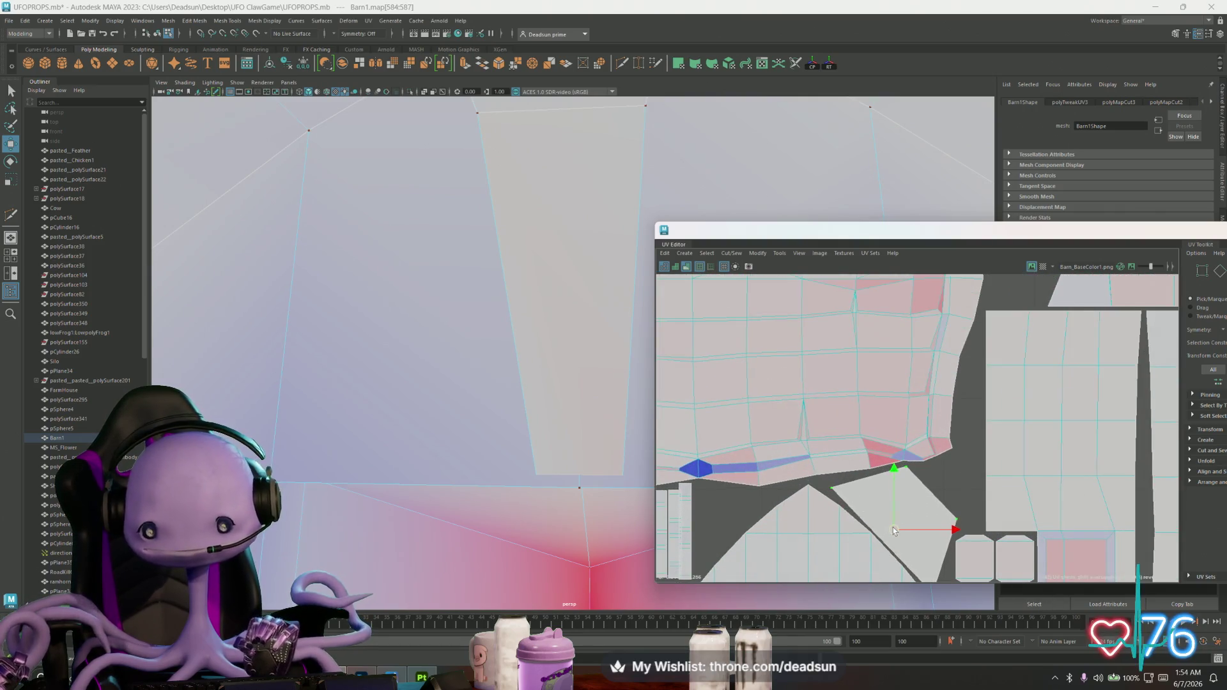
scroll(898, 531, "down", 3)
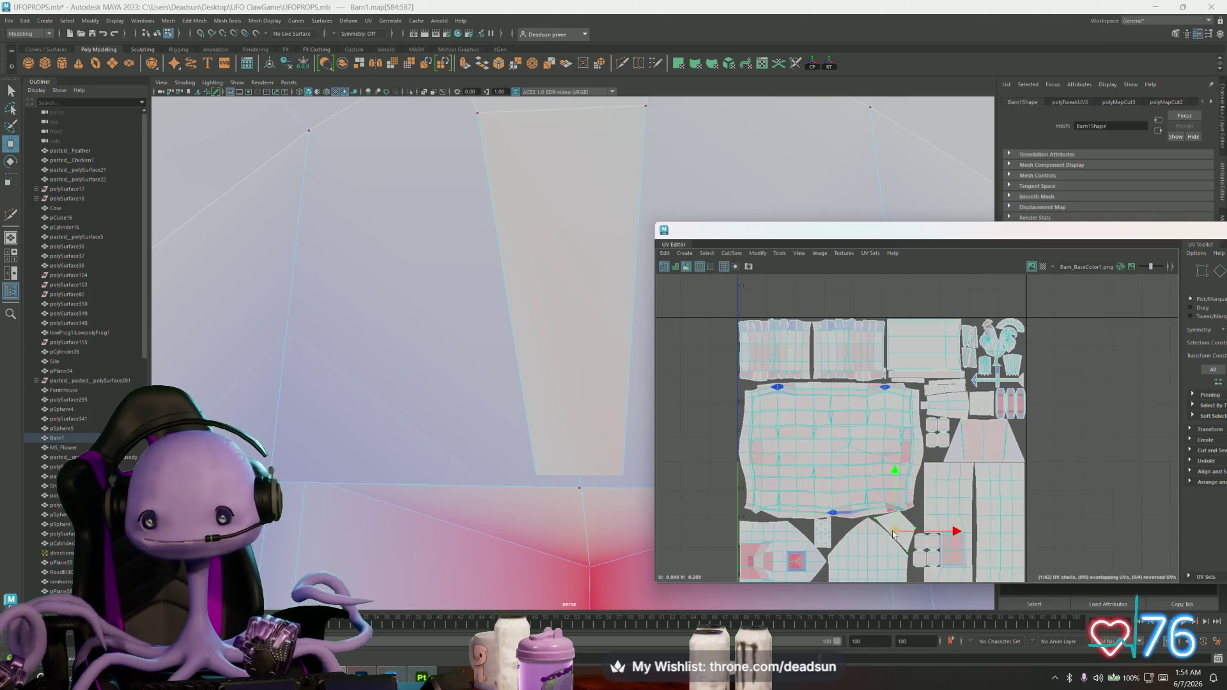
scroll(874, 522, "up", 2)
scroll(815, 517, "down", 2)
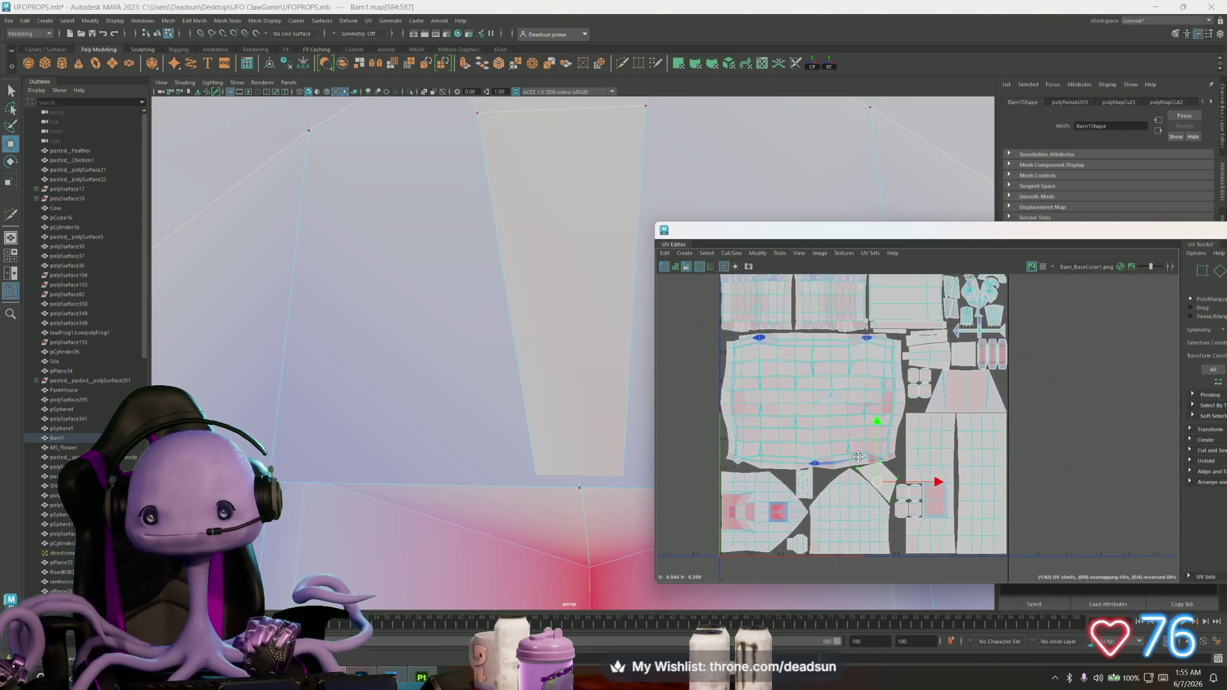
scroll(738, 507, "up", 1)
scroll(739, 509, "up", 4)
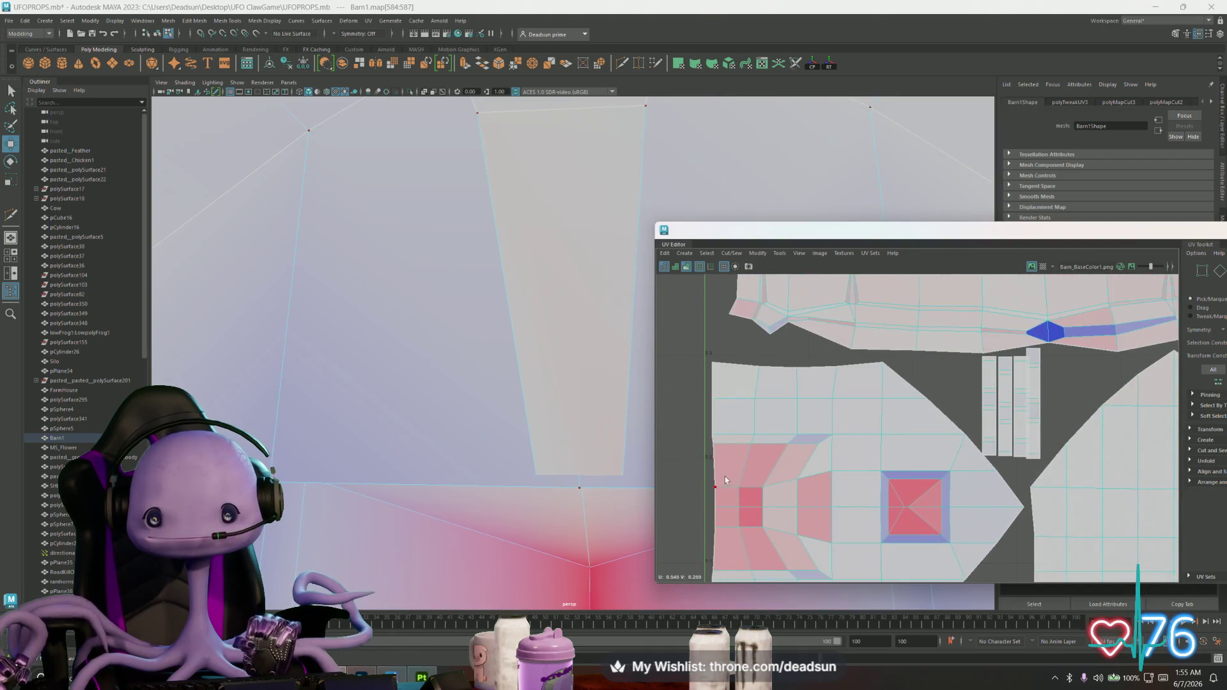
left_click_drag(711, 479, 721, 535)
left_click_drag(772, 503, 729, 479)
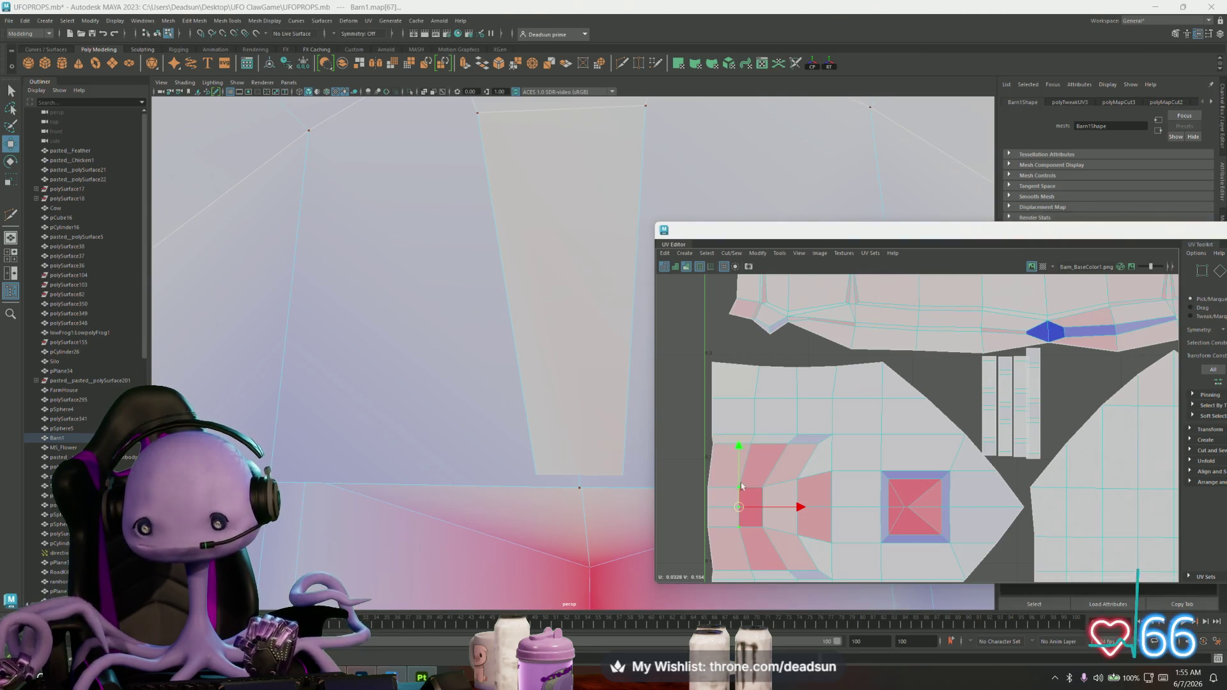
left_click_drag(820, 508, 797, 509)
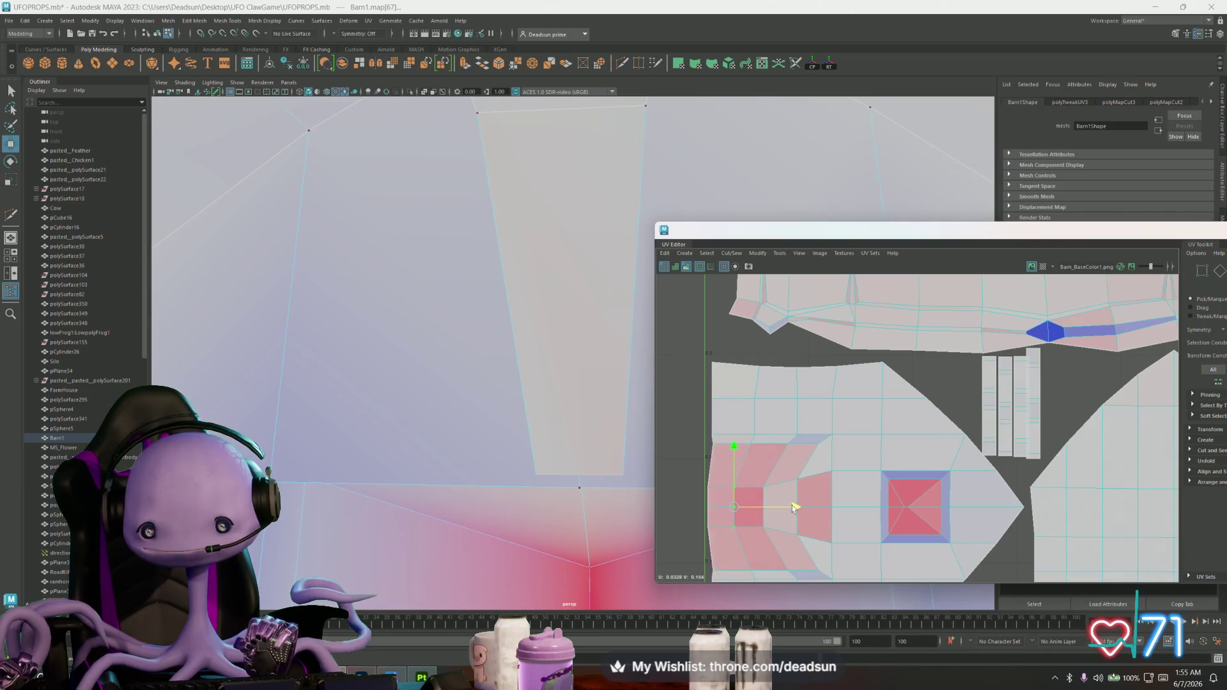
scroll(799, 397, "down", 3)
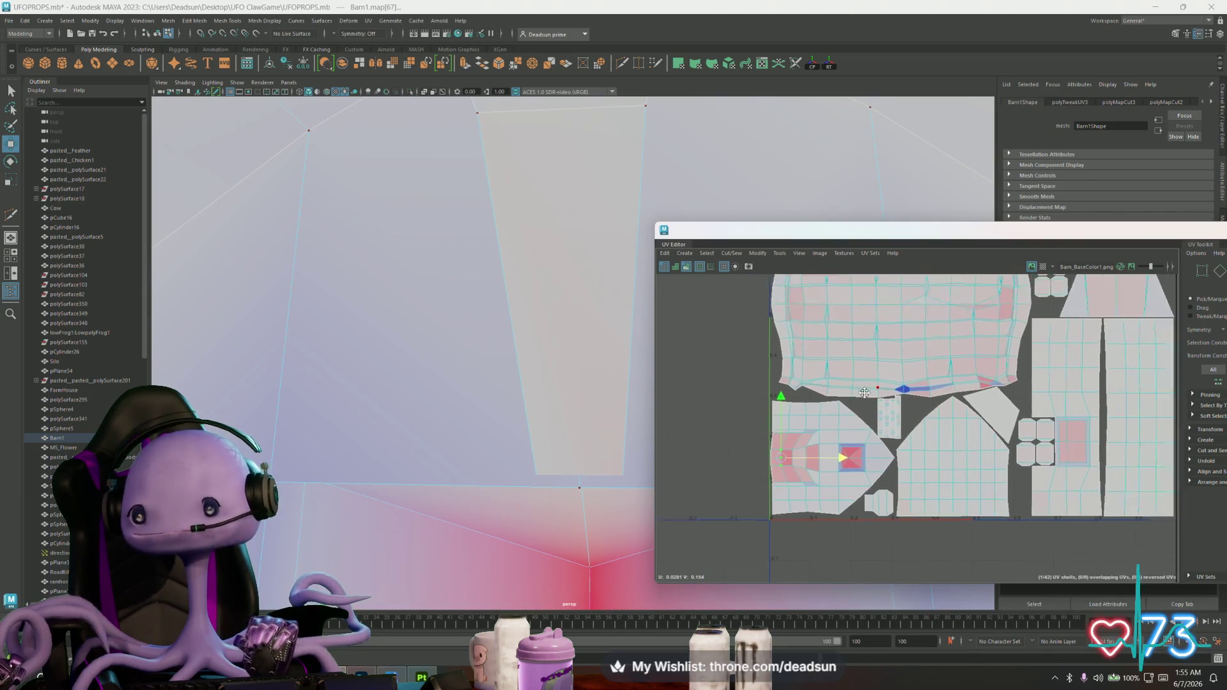
scroll(848, 422, "up", 1)
scroll(812, 374, "down", 1)
scroll(811, 375, "down", 1)
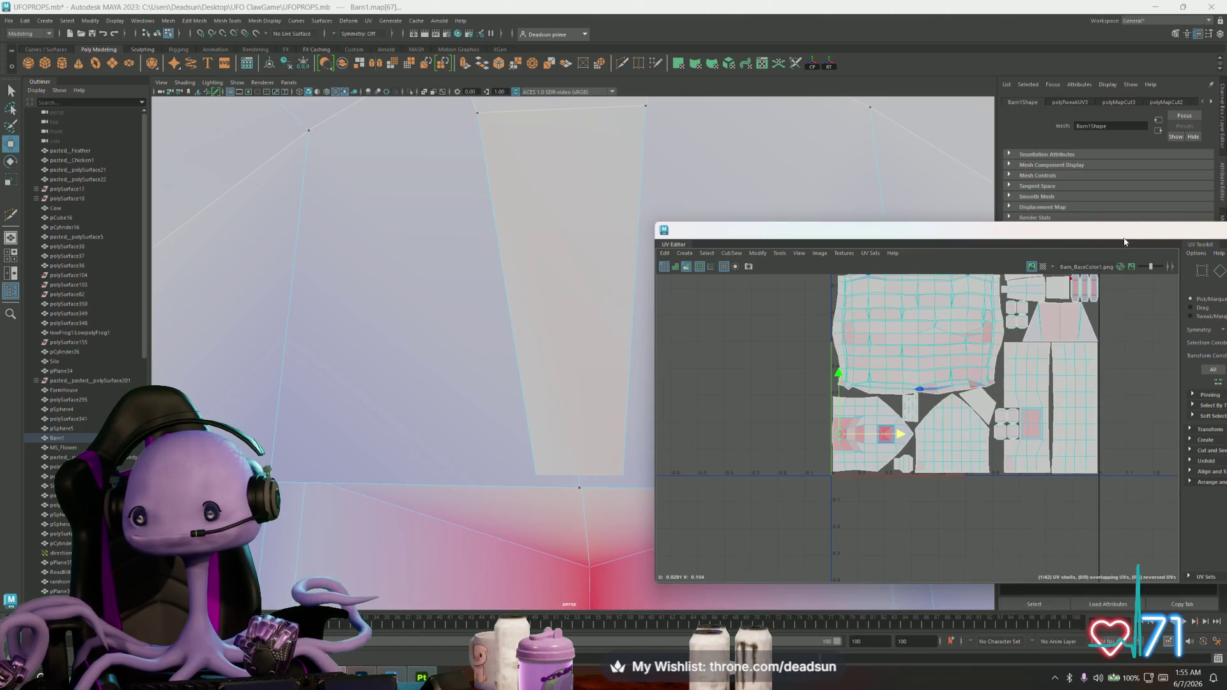
Close the UV Editor and switch the barn back to object mode in the farm scene
left_click_drag(959, 230, 639, 230)
left_click(994, 229)
scroll(682, 460, "down", 3)
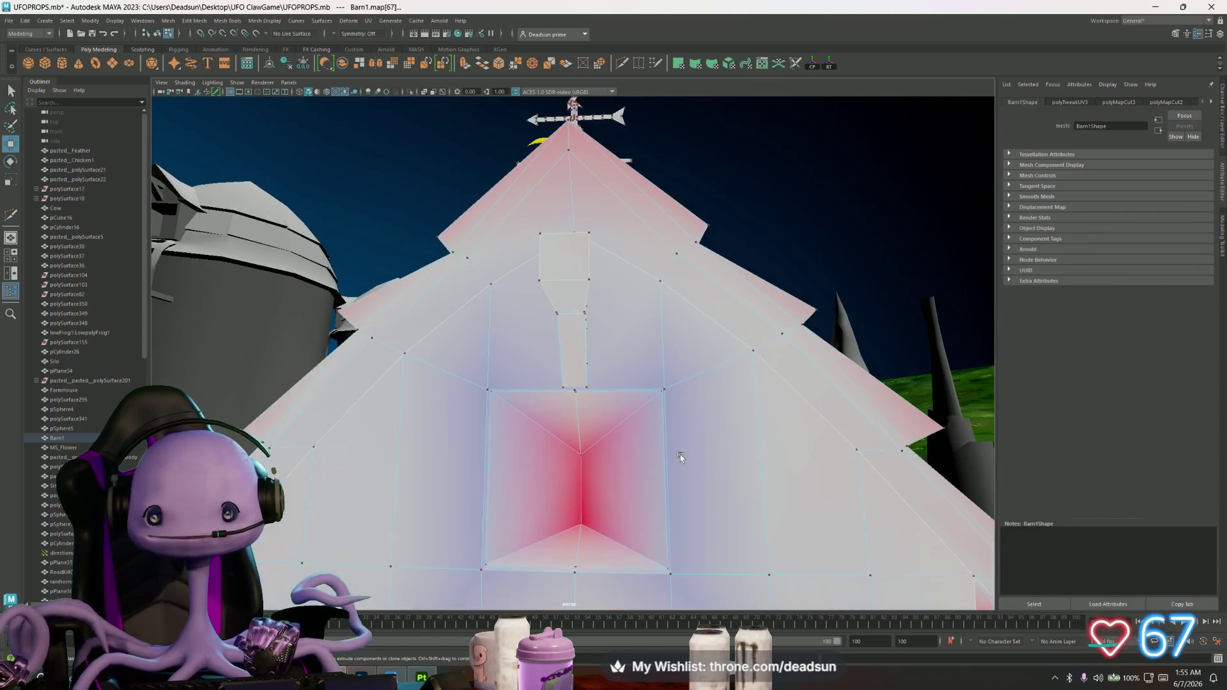
left_click_drag(679, 454, 629, 470, "alt")
scroll(629, 470, "down", 5)
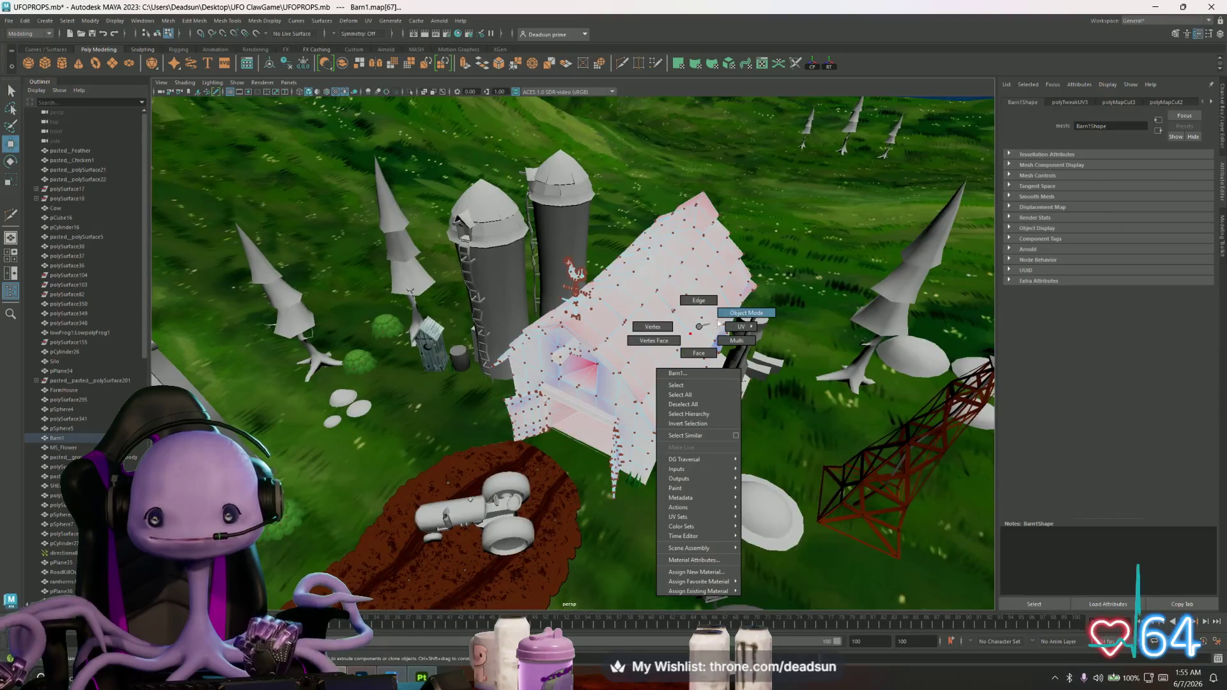
right_click_drag(684, 342, 685, 317)
left_click(921, 283)
key("ctrl+z")
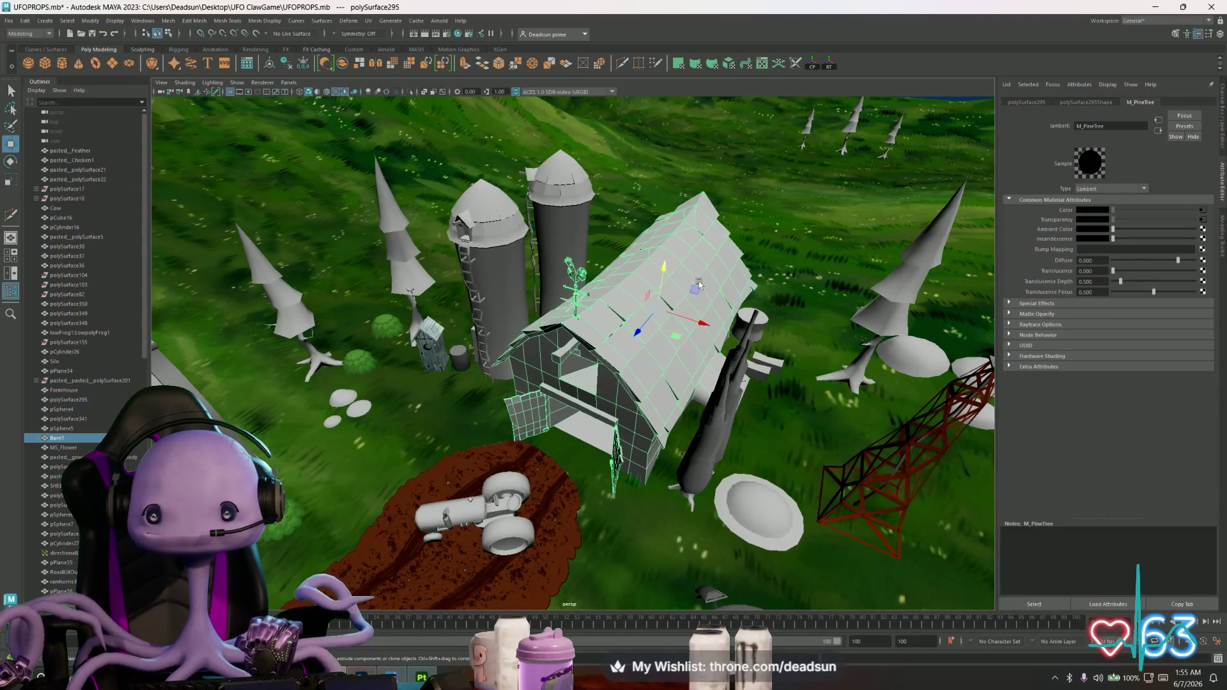
left_click(8, 19)
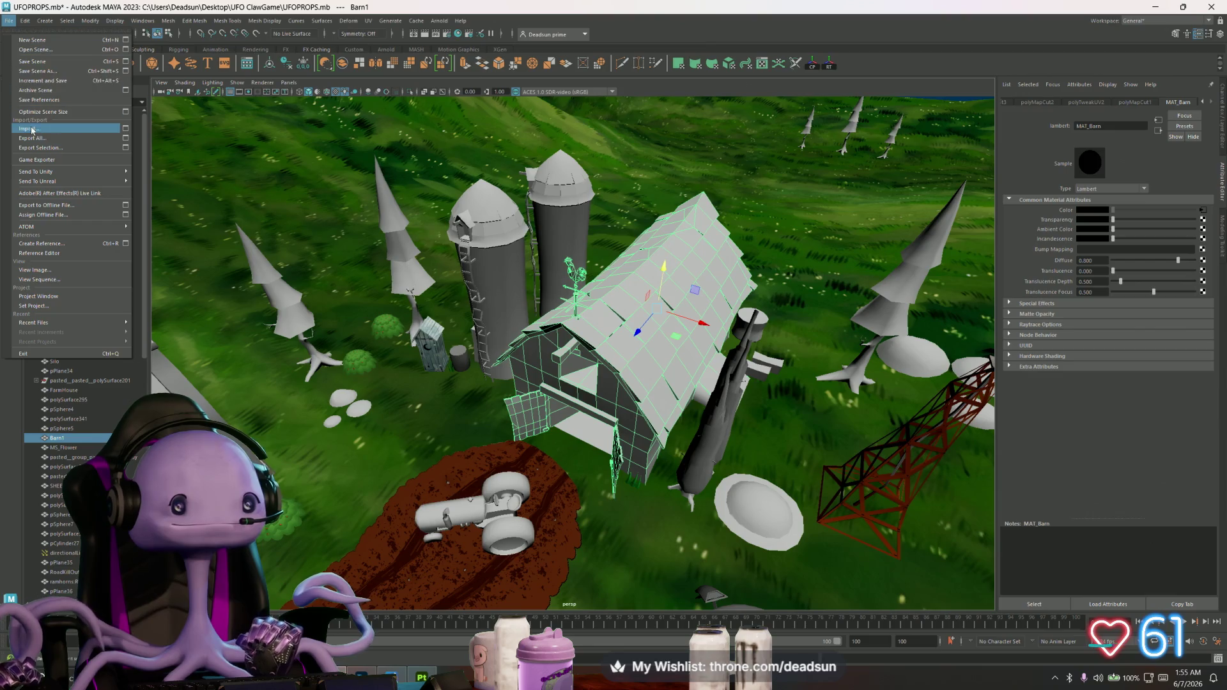
Export Selection to Desktop > UFO ClawGame > Models, overwriting the existing Barn.fbx
left_click(55, 148)
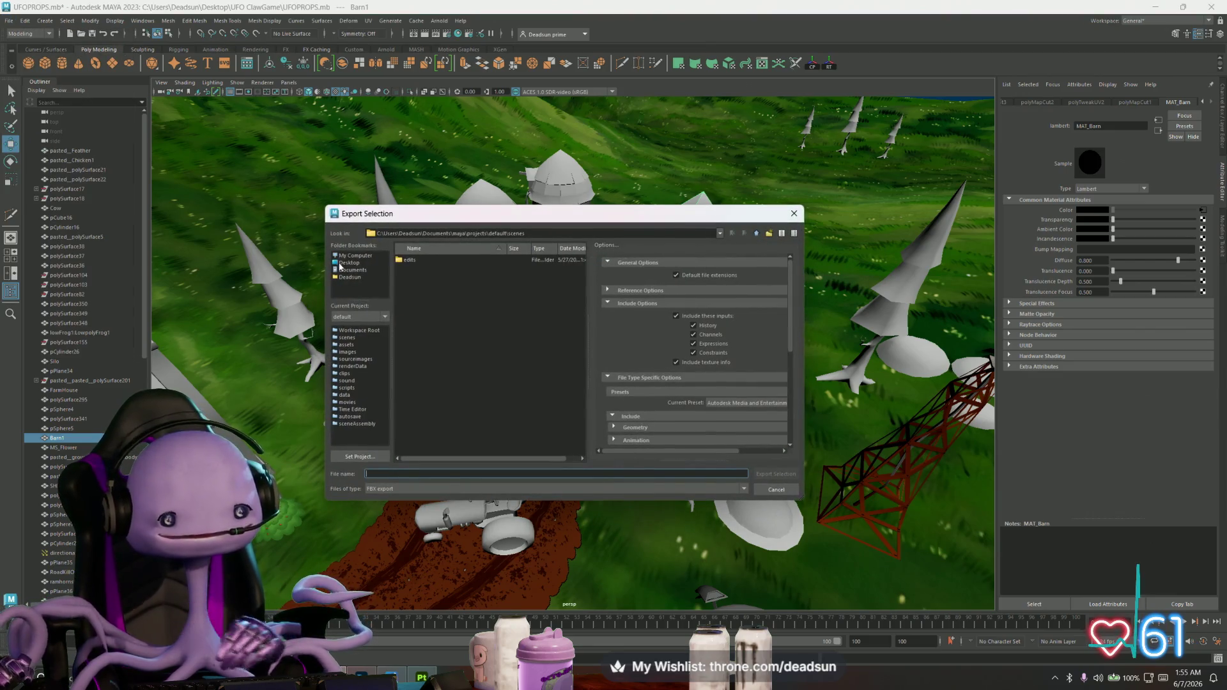
left_click(349, 263)
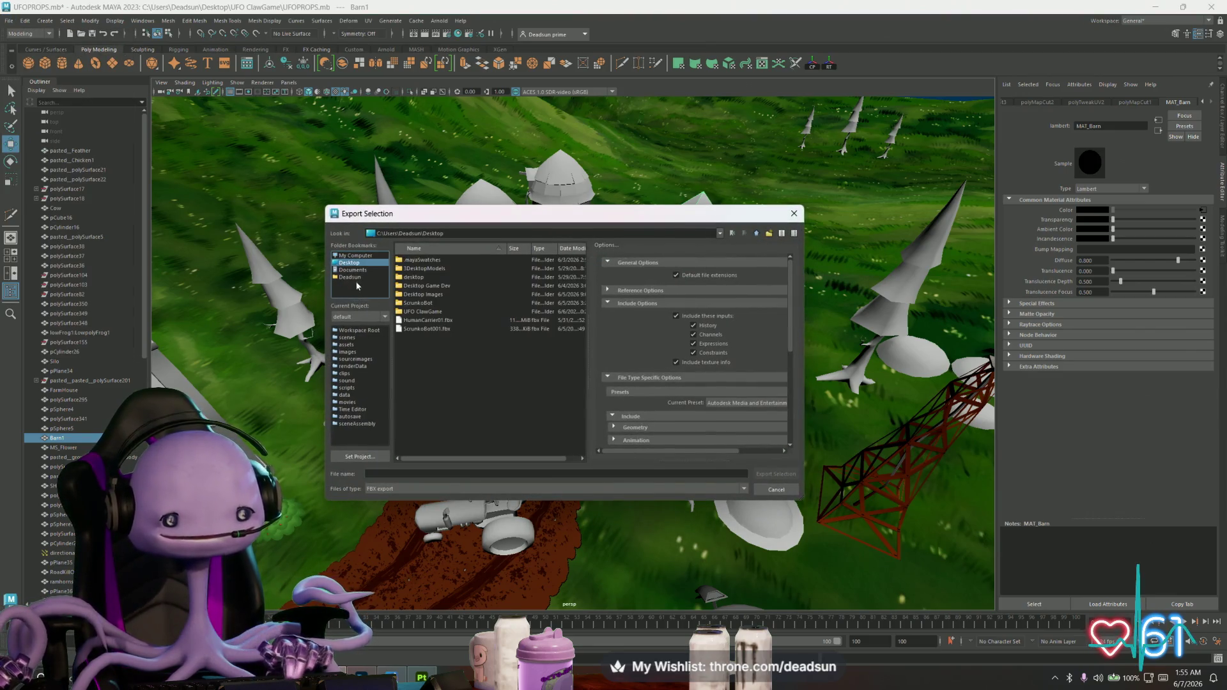
double_click(416, 311)
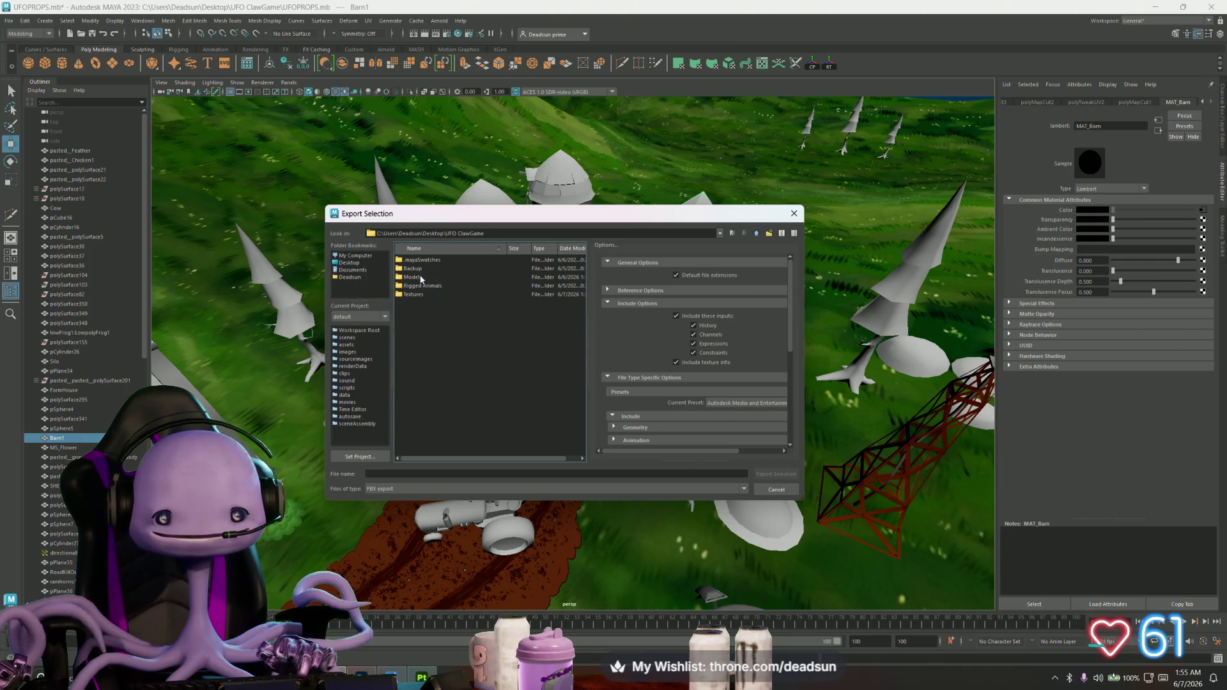
double_click(414, 277)
left_click(420, 278)
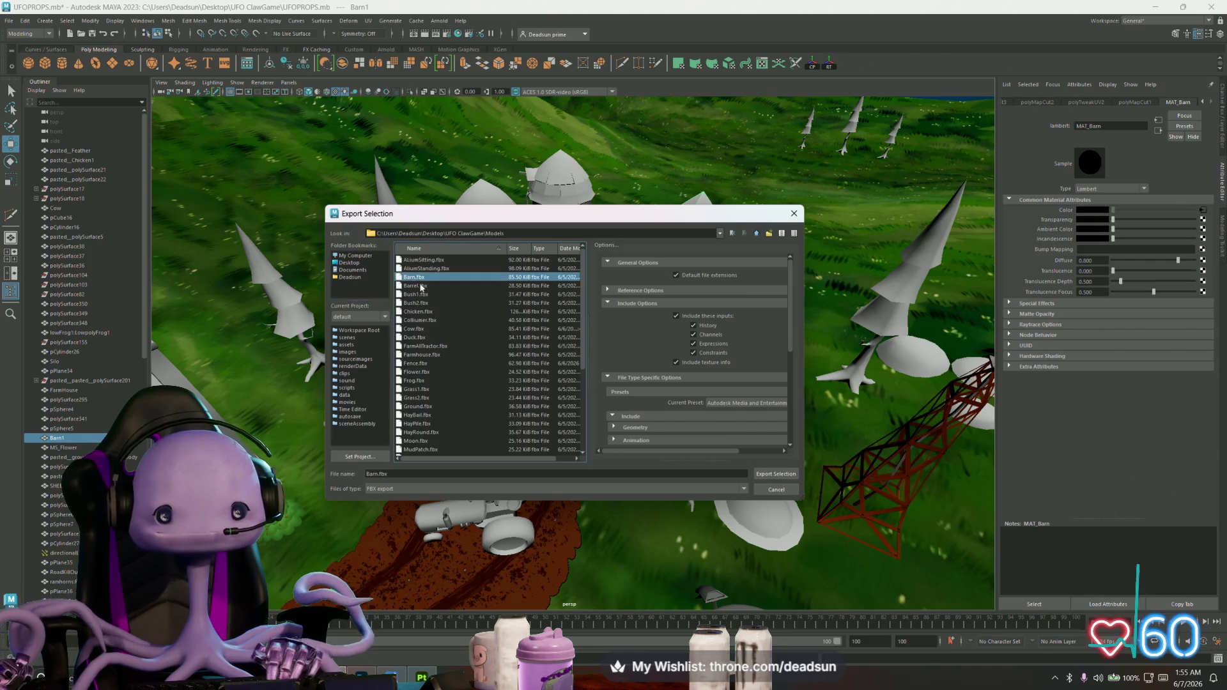
left_click(775, 476)
left_click(549, 382)
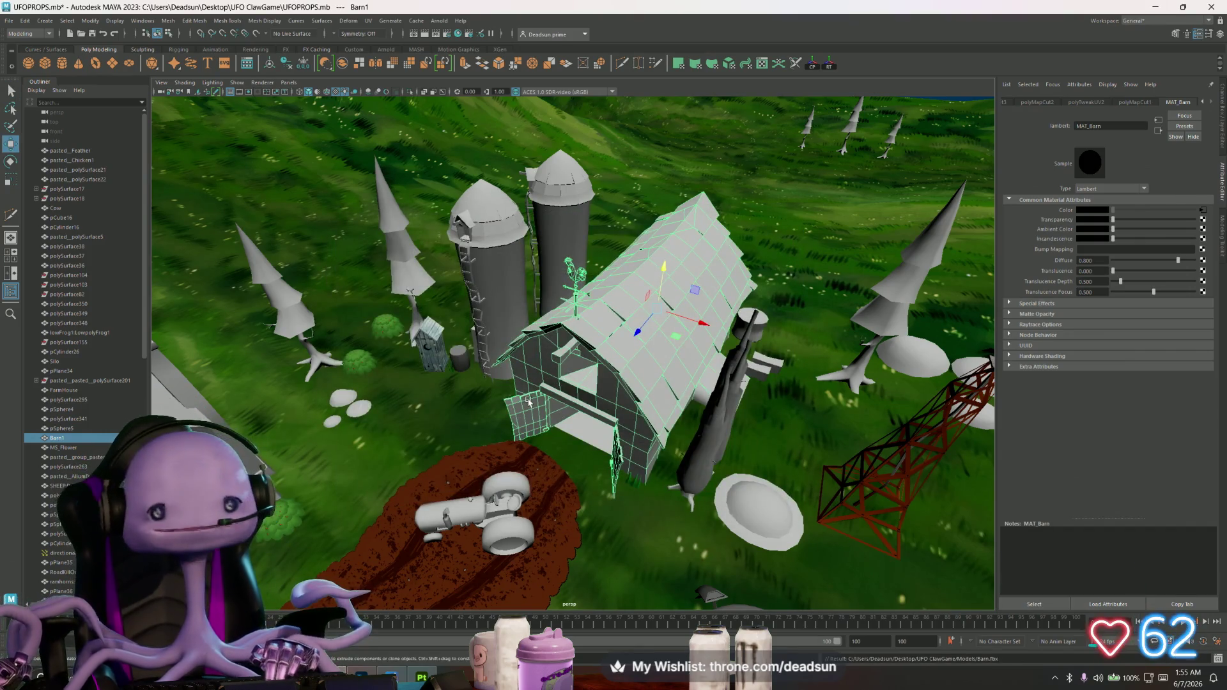
key("alt+Tab")
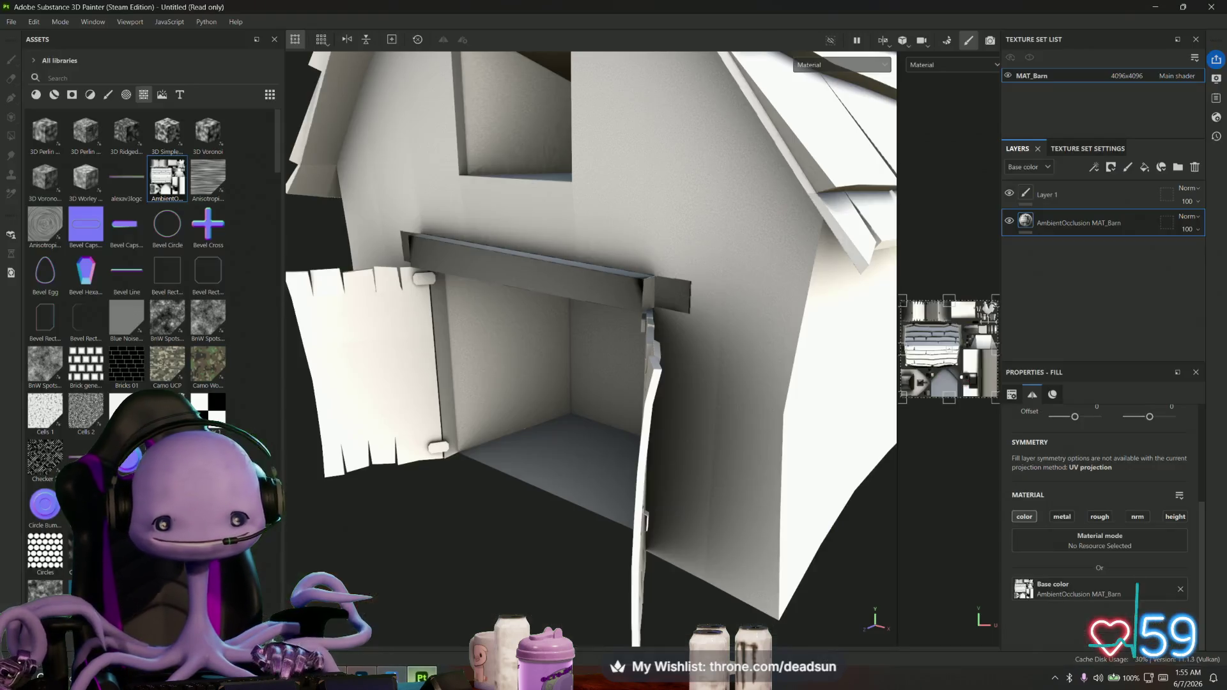
Frame the whole barn in Substance Painter's viewport and switch to Bake Mesh Maps mode
left_click(34, 21)
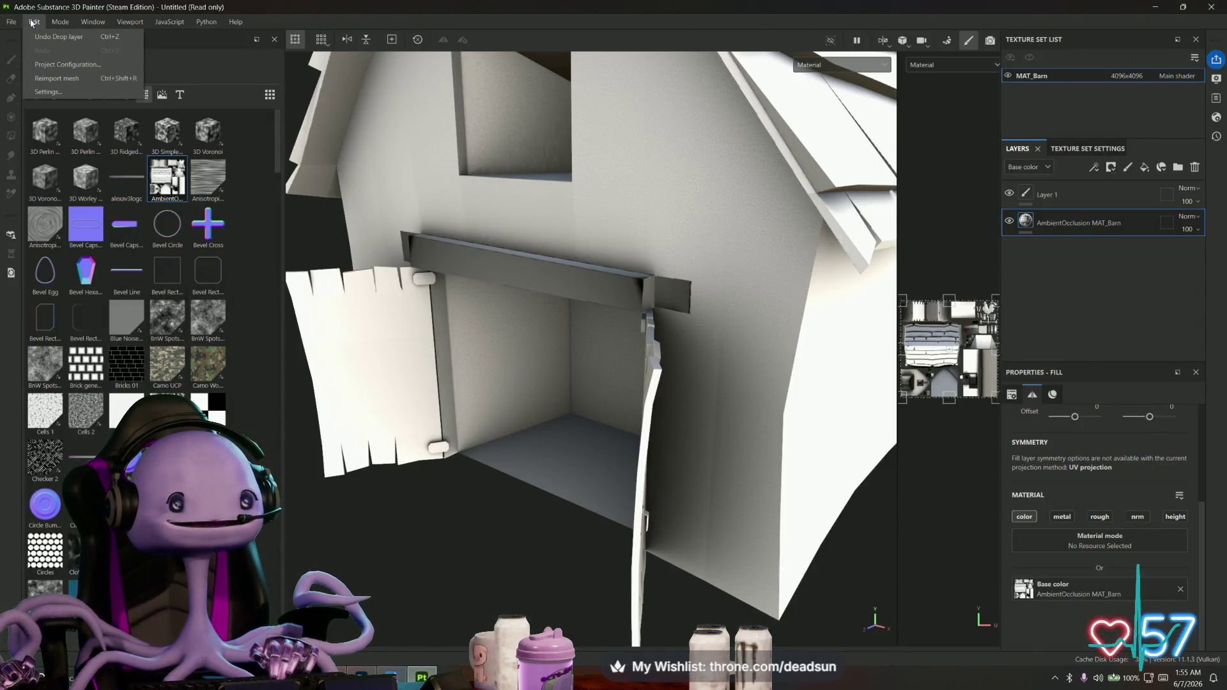
key("Escape")
key("f")
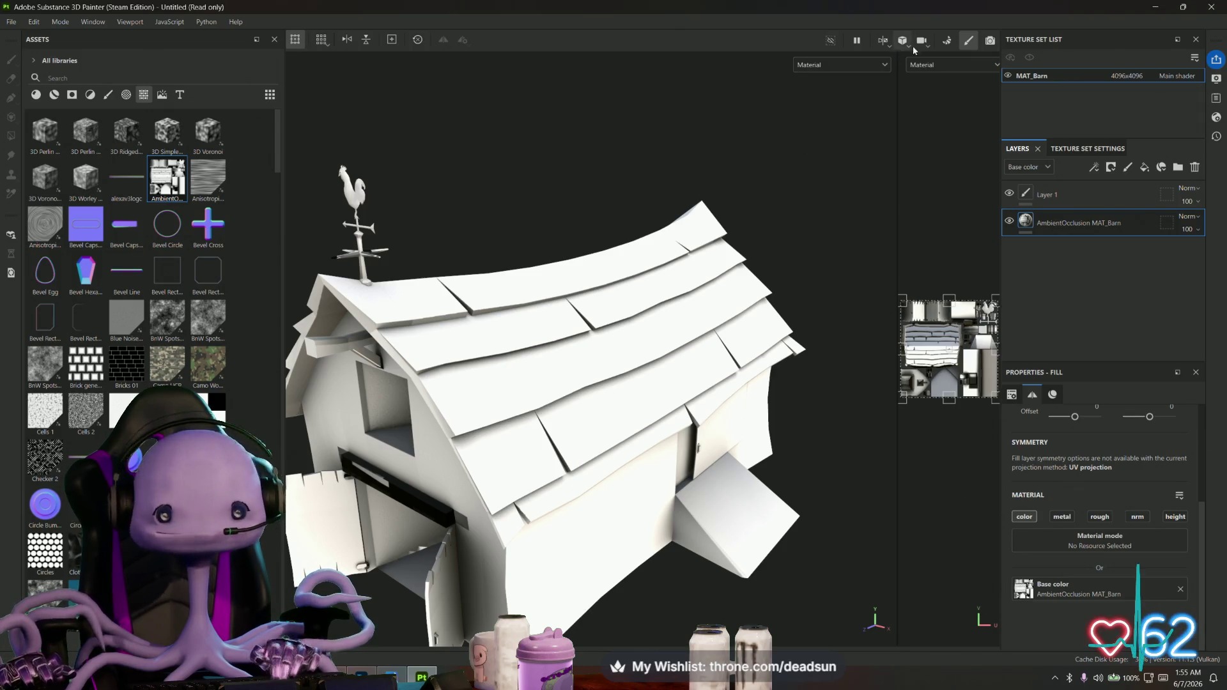
left_click(949, 41)
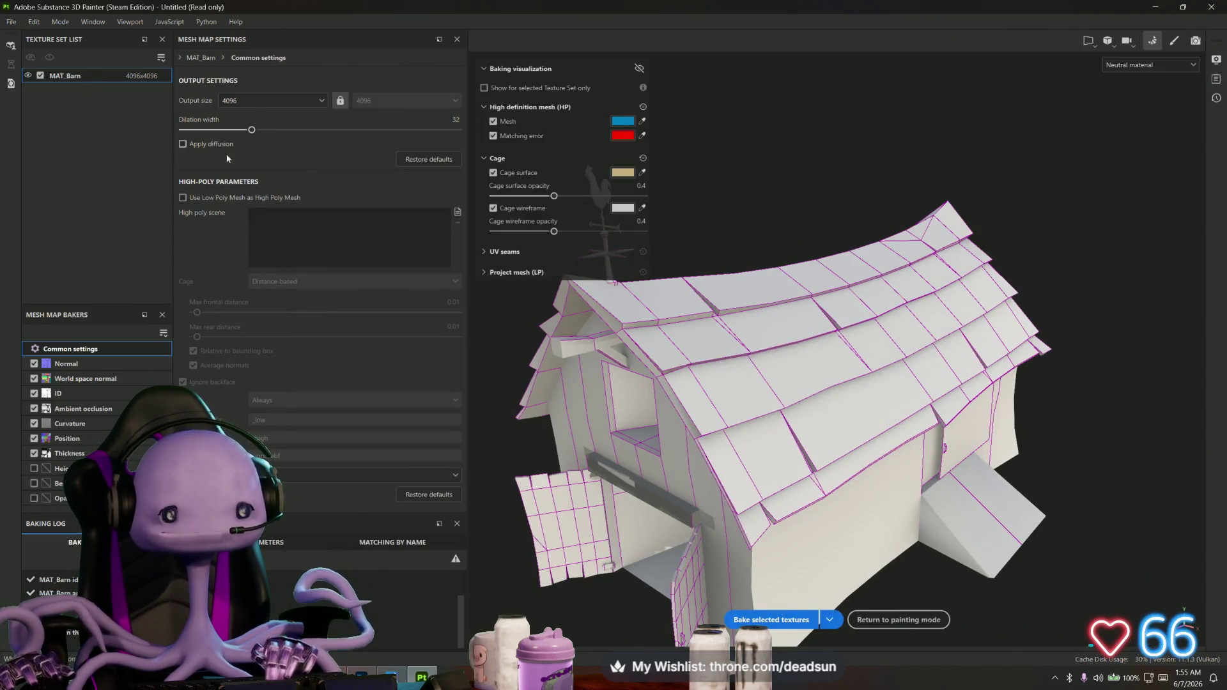
Bake the barn's selected mesh maps, check the result and return to painting mode
left_click(770, 619)
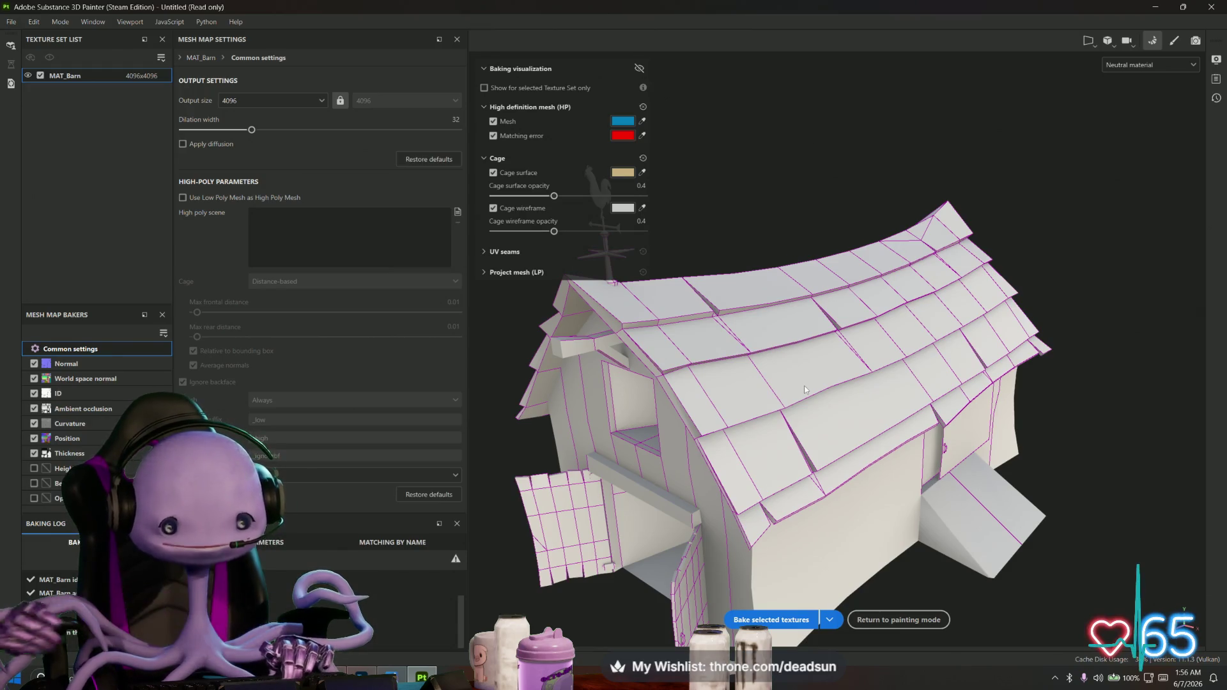
left_click_drag(863, 407, 1111, 84, "alt")
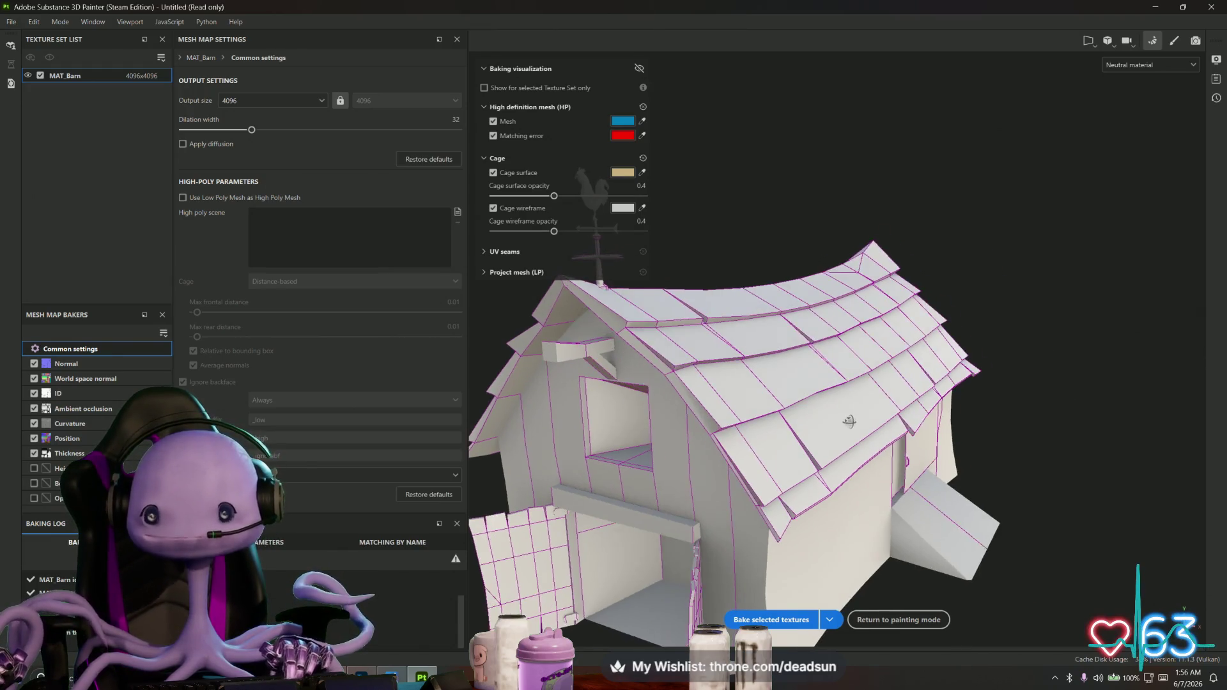
left_click(1173, 43)
mouse_move(725, 476)
left_mouse_down("alt")
mouse_move(802, 466)
mouse_move(725, 550)
mouse_move(849, 520)
mouse_move(830, 471)
mouse_move(647, 502)
mouse_move(507, 528)
mouse_move(513, 587)
mouse_move(504, 580)
left_mouse_up("alt")
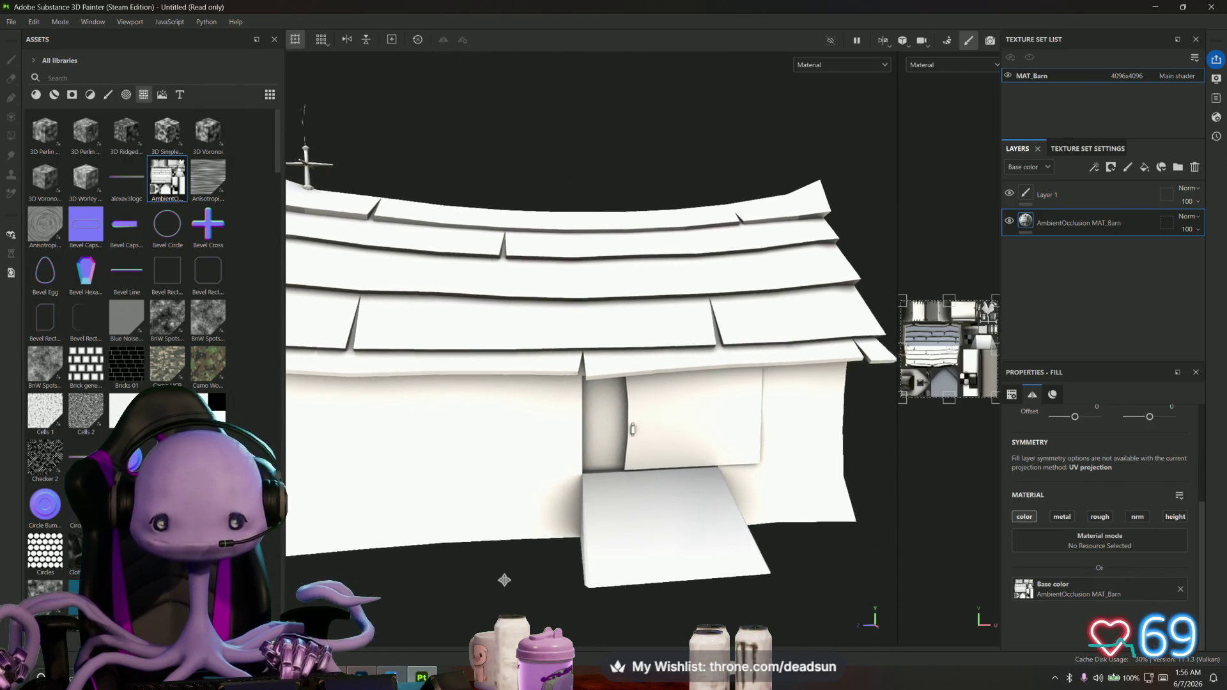
scroll(504, 580, "down", 3)
scroll(504, 580, "down", 3)
Drop the ambient occlusion map onto the layer stack, then delete the duplicate AO layer it created
mouse_move(435, 559)
left_mouse_down("alt")
mouse_move(571, 578)
mouse_move(506, 562)
mouse_move(500, 525)
mouse_move(471, 569)
mouse_move(531, 542)
mouse_move(519, 518)
mouse_move(495, 525)
mouse_move(494, 512)
mouse_move(468, 549)
mouse_move(492, 573)
mouse_move(547, 539)
mouse_move(496, 538)
mouse_move(241, 266)
left_mouse_up("alt")
key("f")
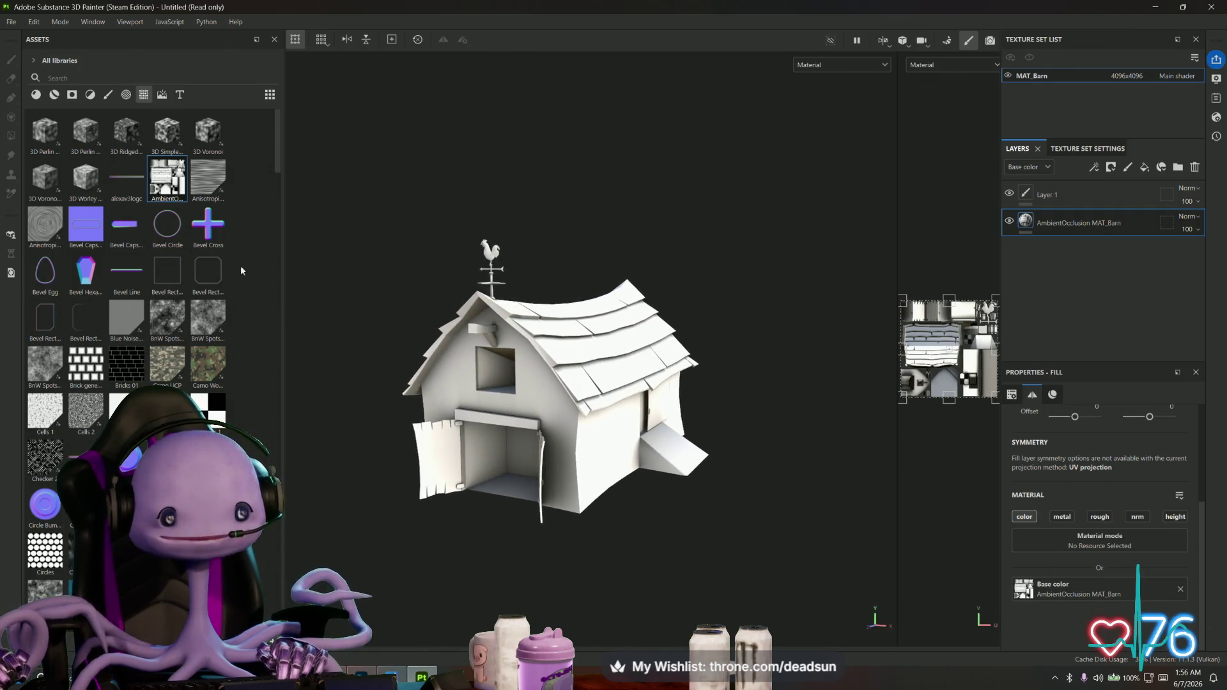
mouse_move(1121, 286)
left_mouse_down()
mouse_move(1068, 256)
mouse_move(1095, 290)
left_mouse_up()
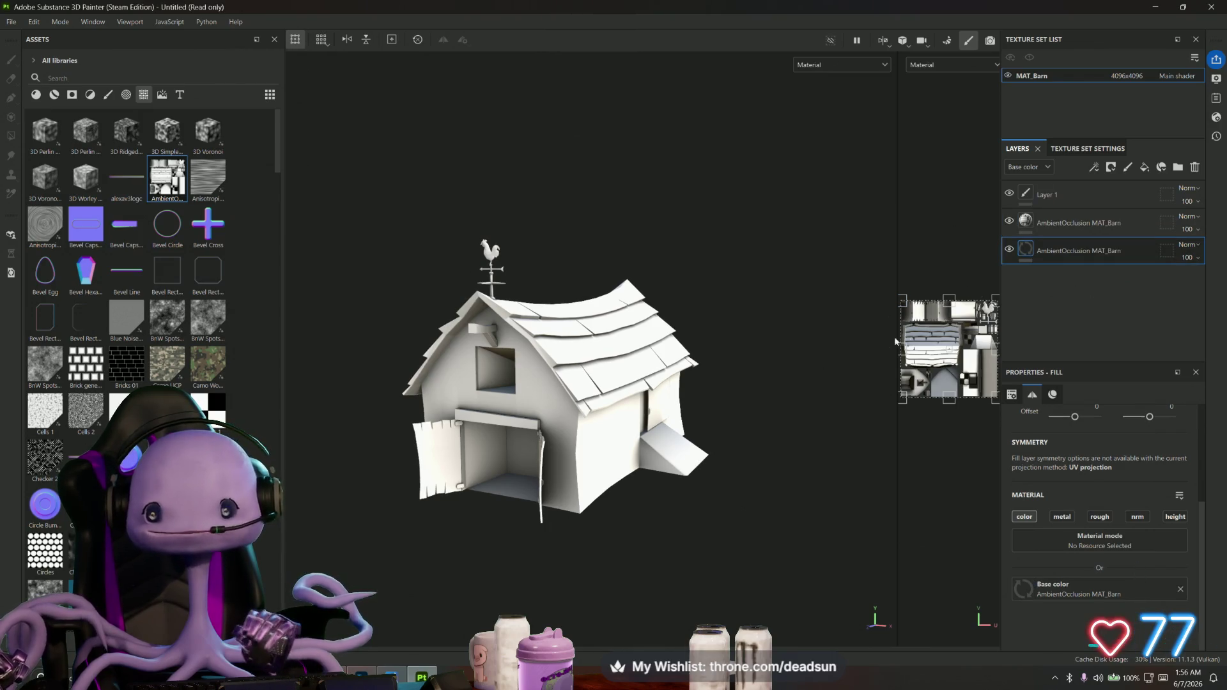
left_click(1100, 221)
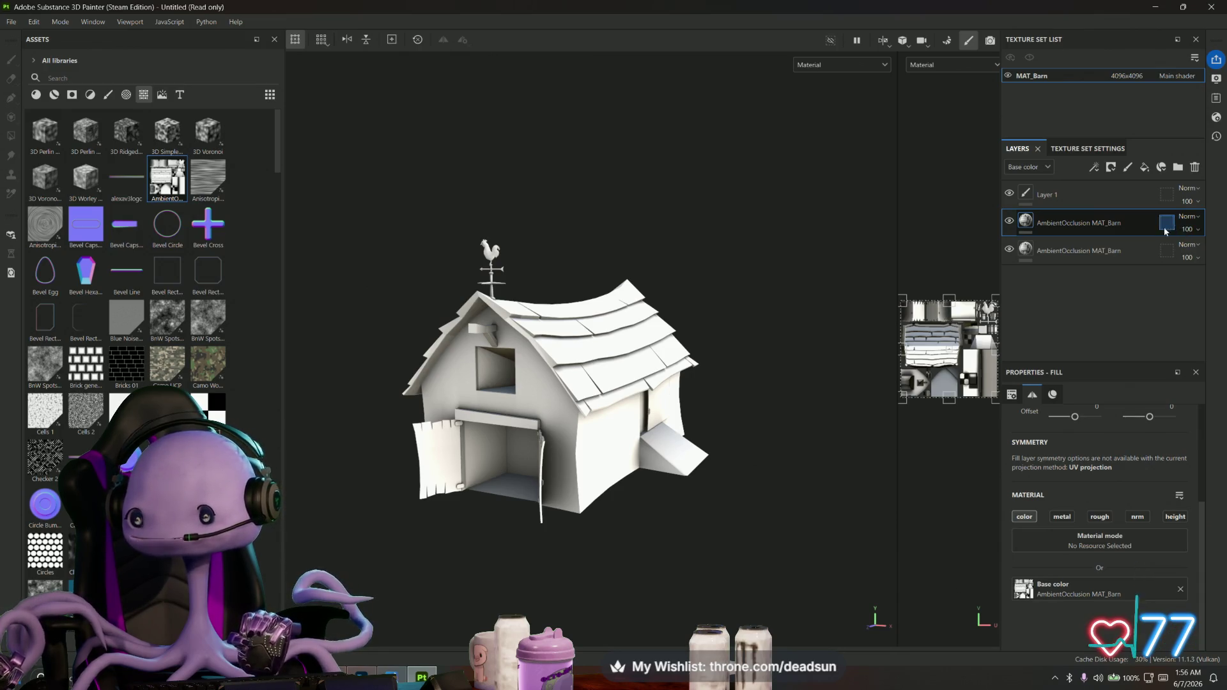
key("Delete")
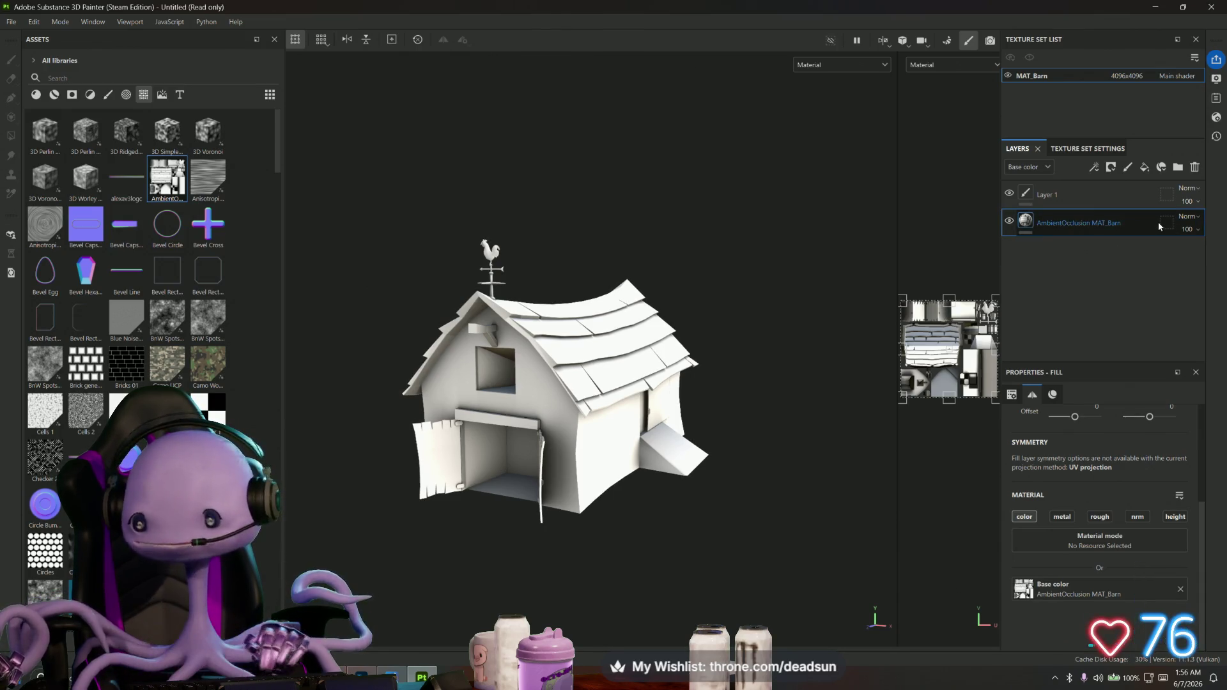
Orbit to a front three-quarter view of the barn and widen the 2D UV map pane
left_click_drag(593, 349, 658, 356, "alt")
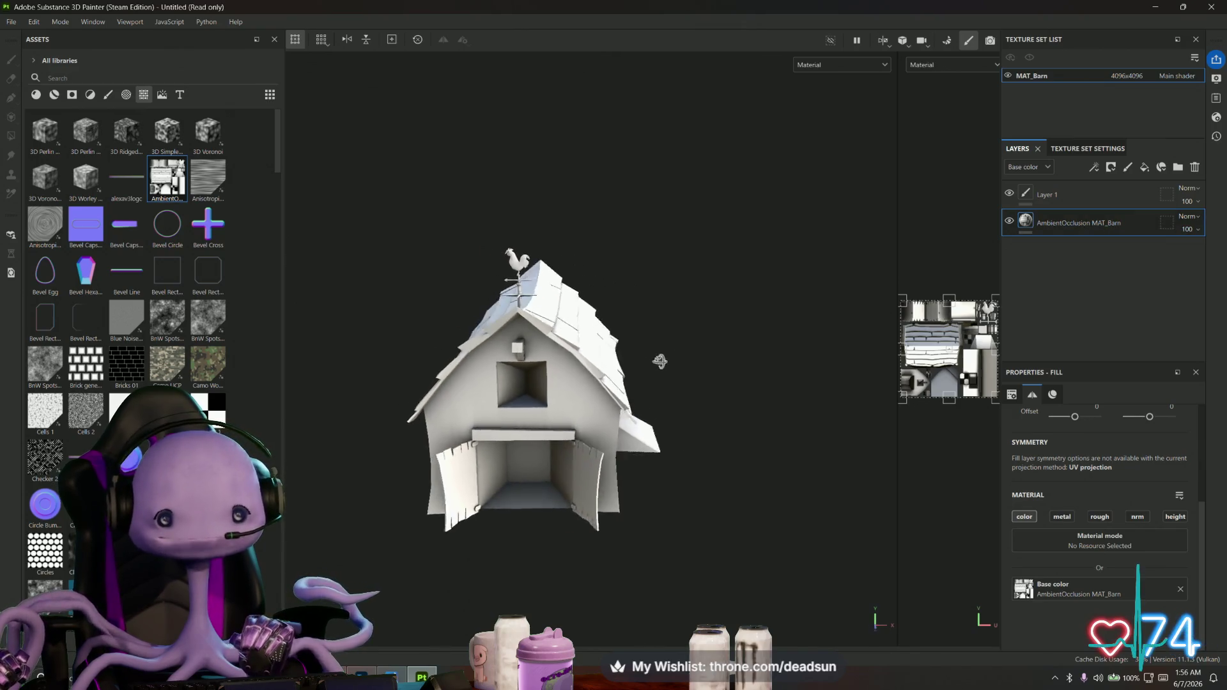
scroll(595, 434, "up", 5)
scroll(596, 434, "down", 5)
mouse_move(595, 434)
left_mouse_down("alt")
mouse_move(655, 309)
mouse_move(803, 340)
left_mouse_up("alt")
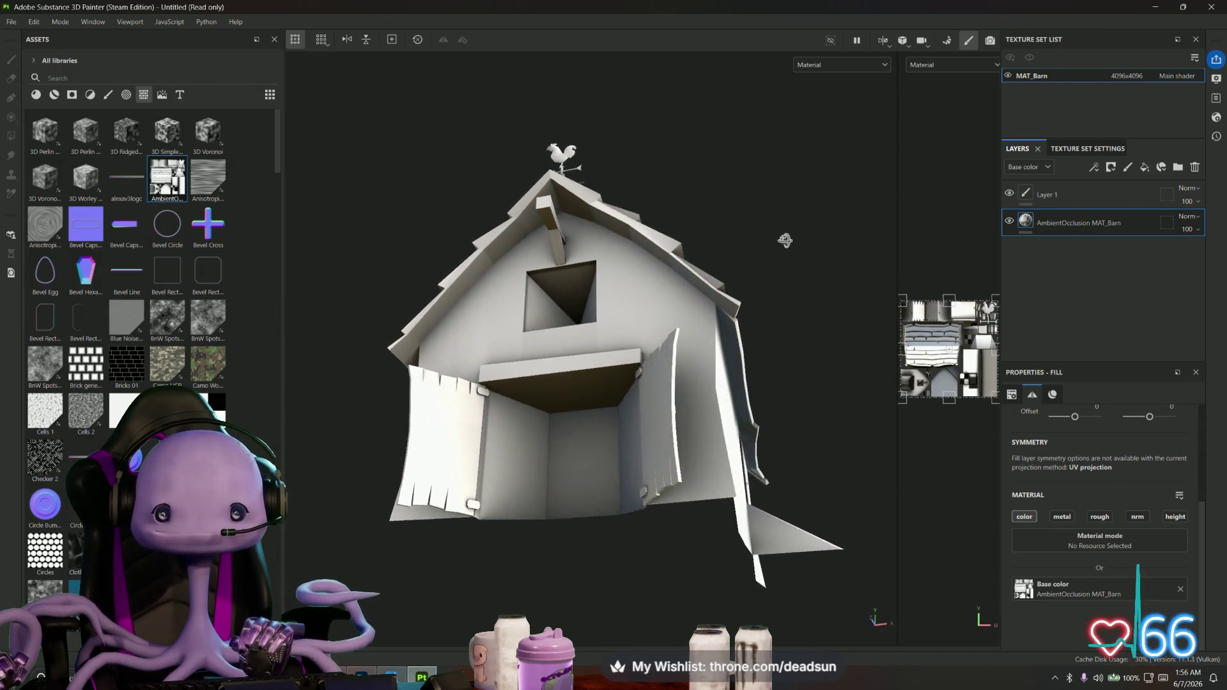
mouse_move(802, 339)
left_mouse_down("alt")
mouse_move(608, 439)
mouse_move(703, 383)
mouse_move(642, 375)
mouse_move(624, 390)
mouse_move(607, 375)
mouse_move(633, 364)
mouse_move(774, 425)
left_mouse_up("alt")
scroll(704, 383, "up", 5)
scroll(679, 356, "up", 3)
scroll(684, 356, "up", 3)
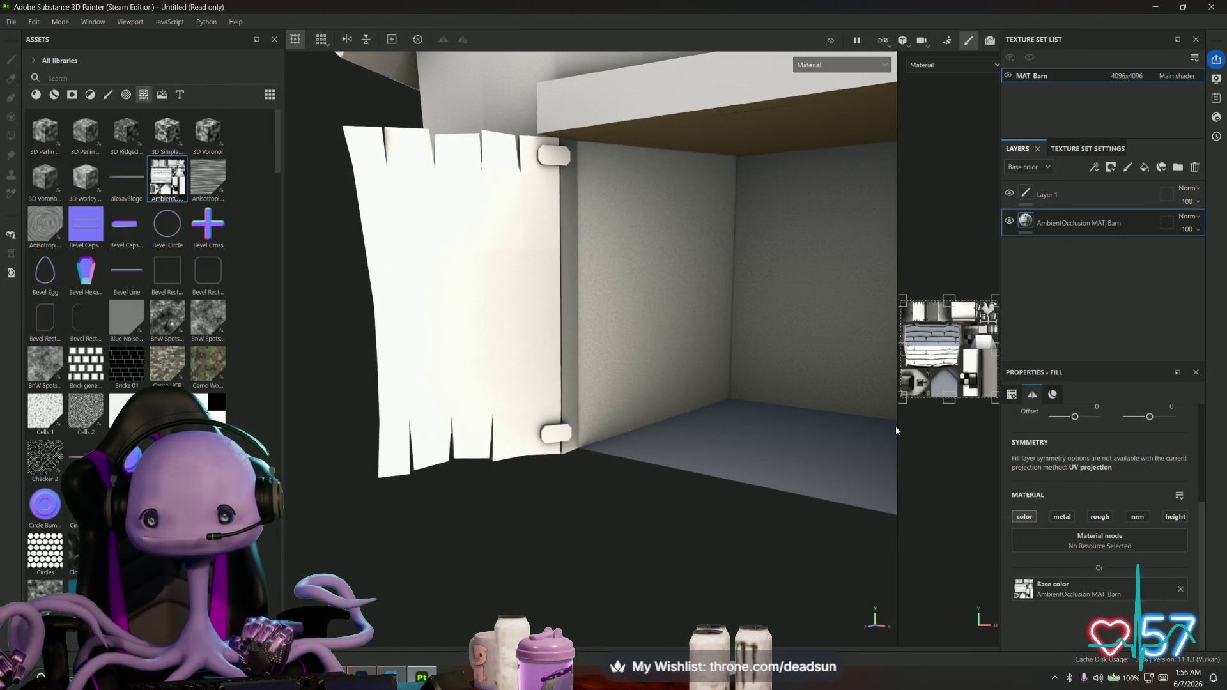
left_click_drag(896, 431, 530, 430)
scroll(764, 400, "up", 3)
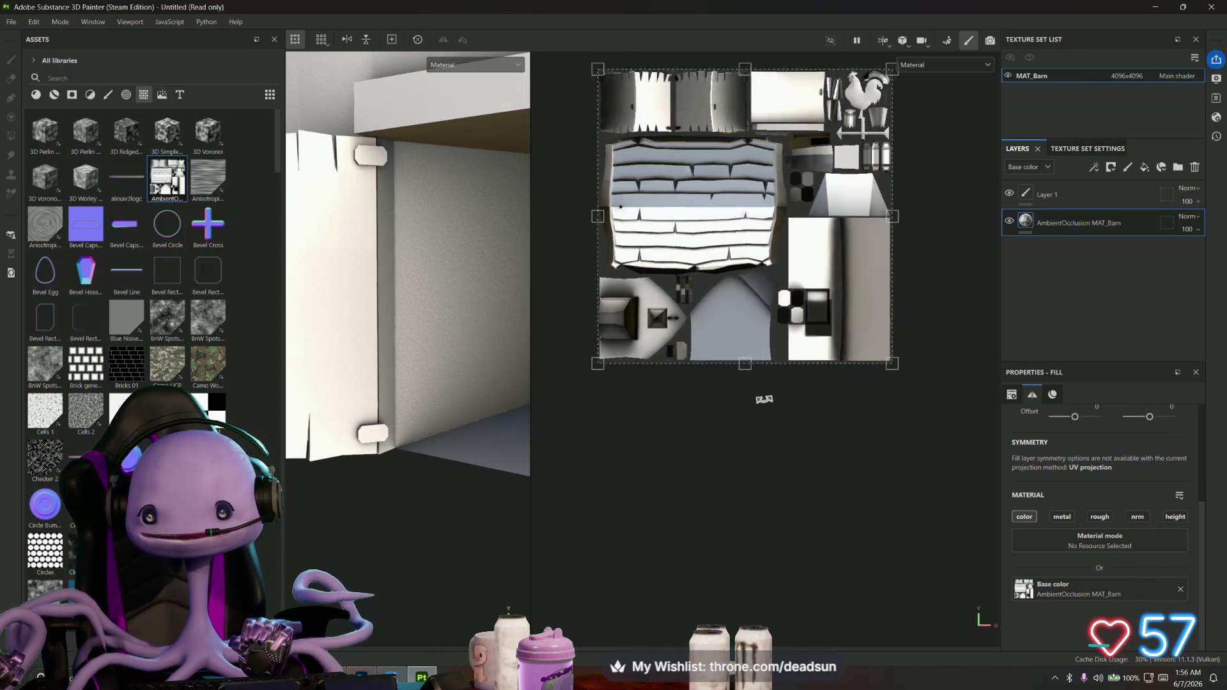
scroll(764, 398, "up", 3)
scroll(754, 511, "down", 2)
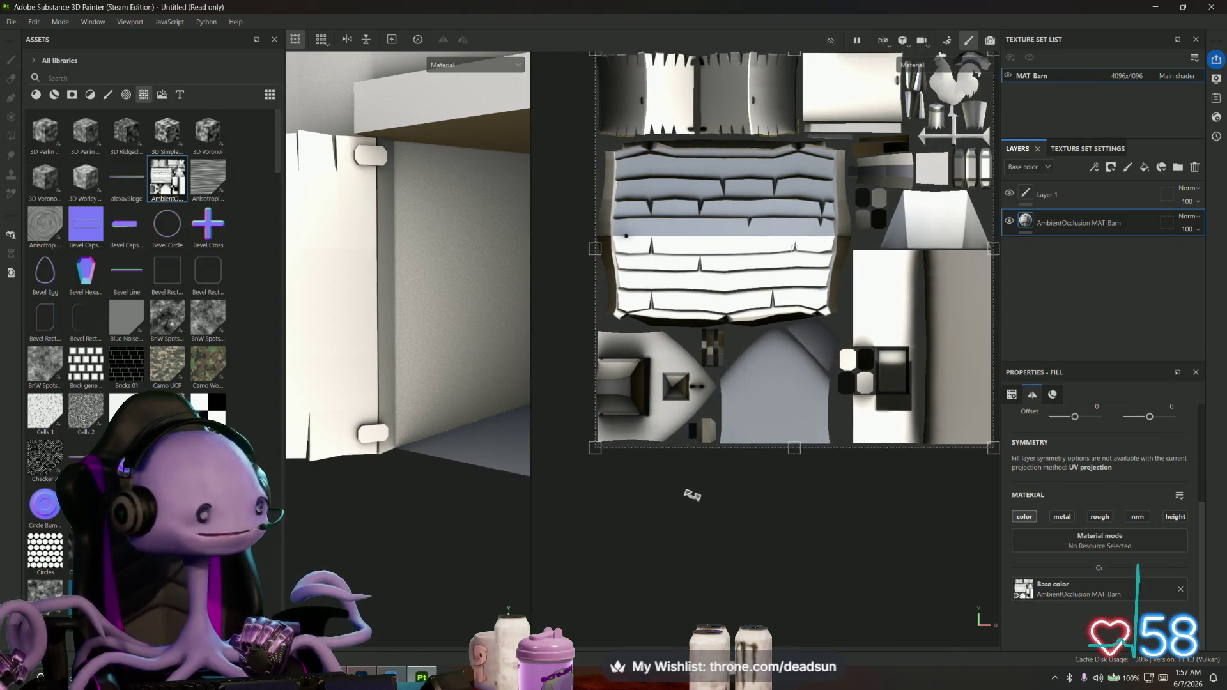
Bring the Maya farm scene to the front and frame the view on the outhouse
middle_click_drag(692, 496, 652, 557)
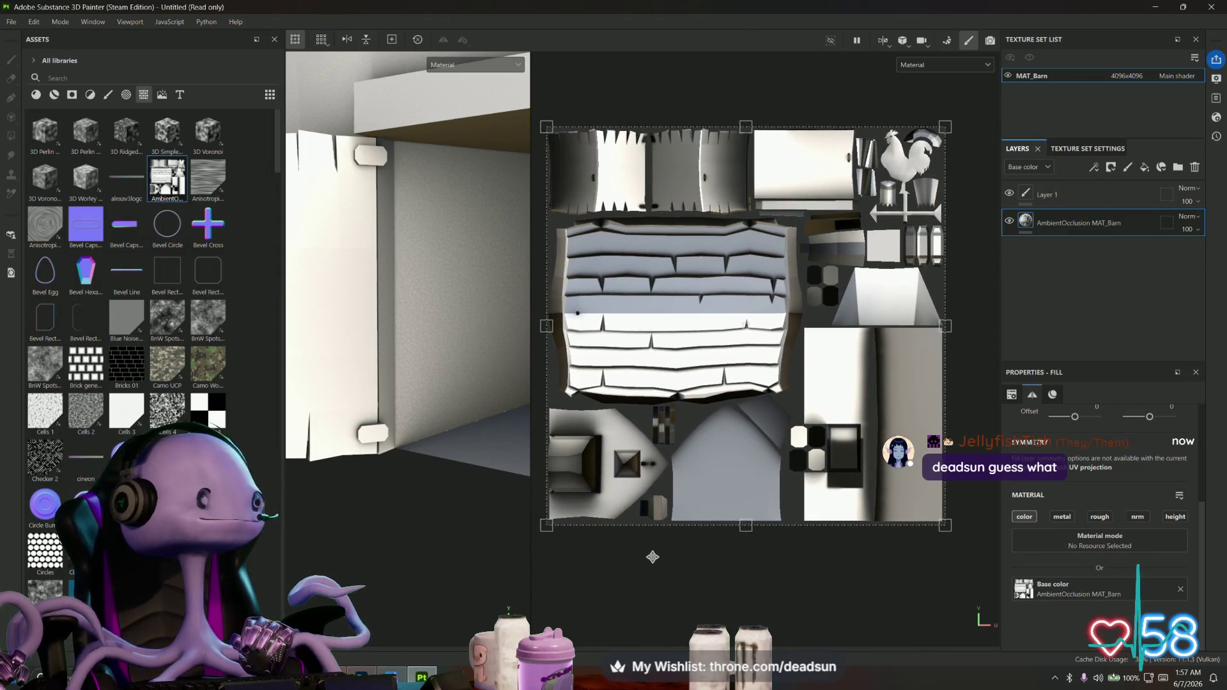
middle_click_drag(652, 557, 677, 551)
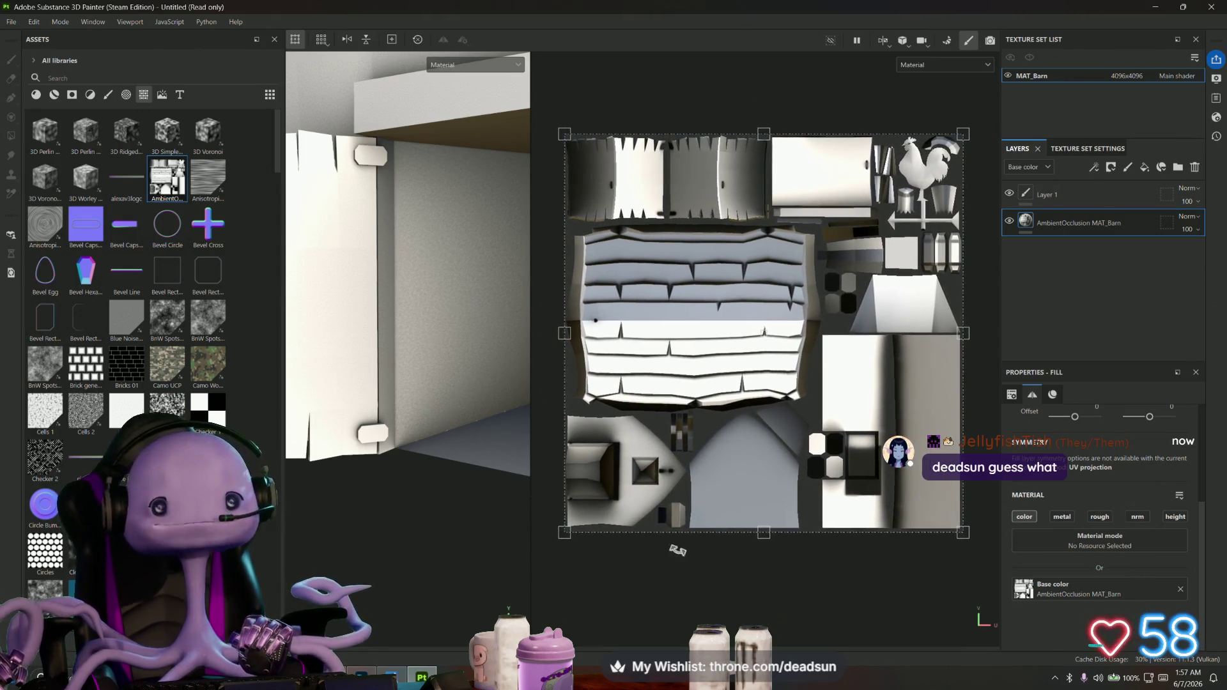
scroll(674, 381, "down", 1)
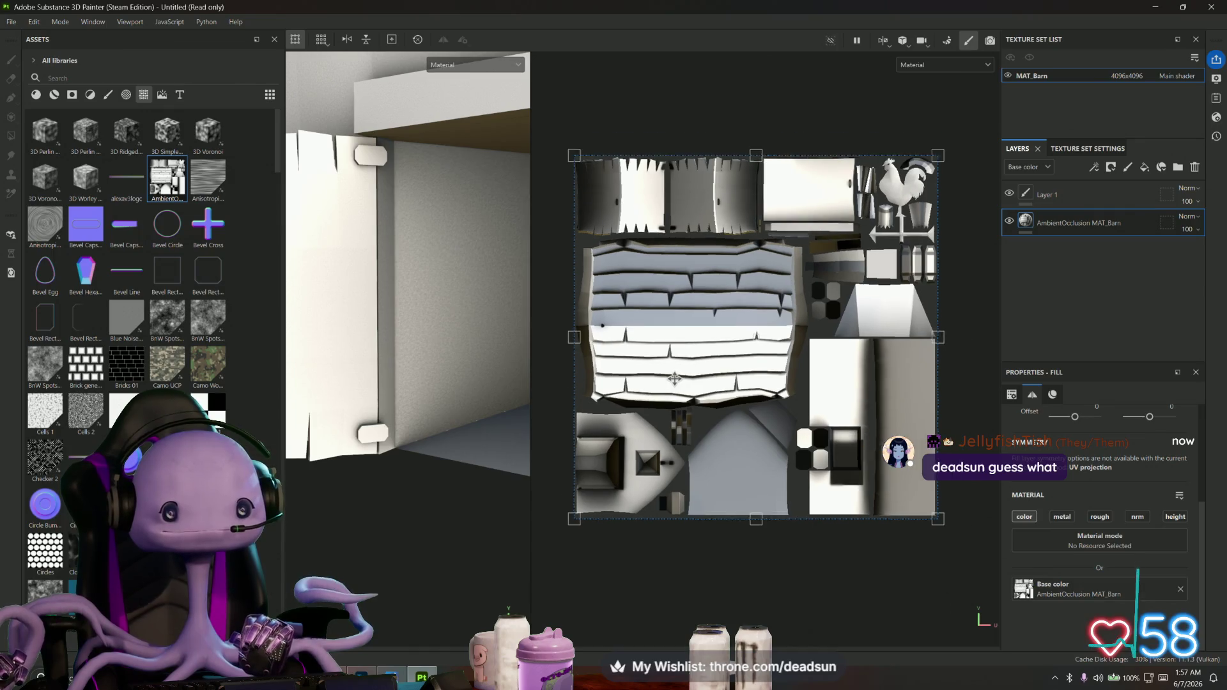
scroll(675, 380, "down", 1)
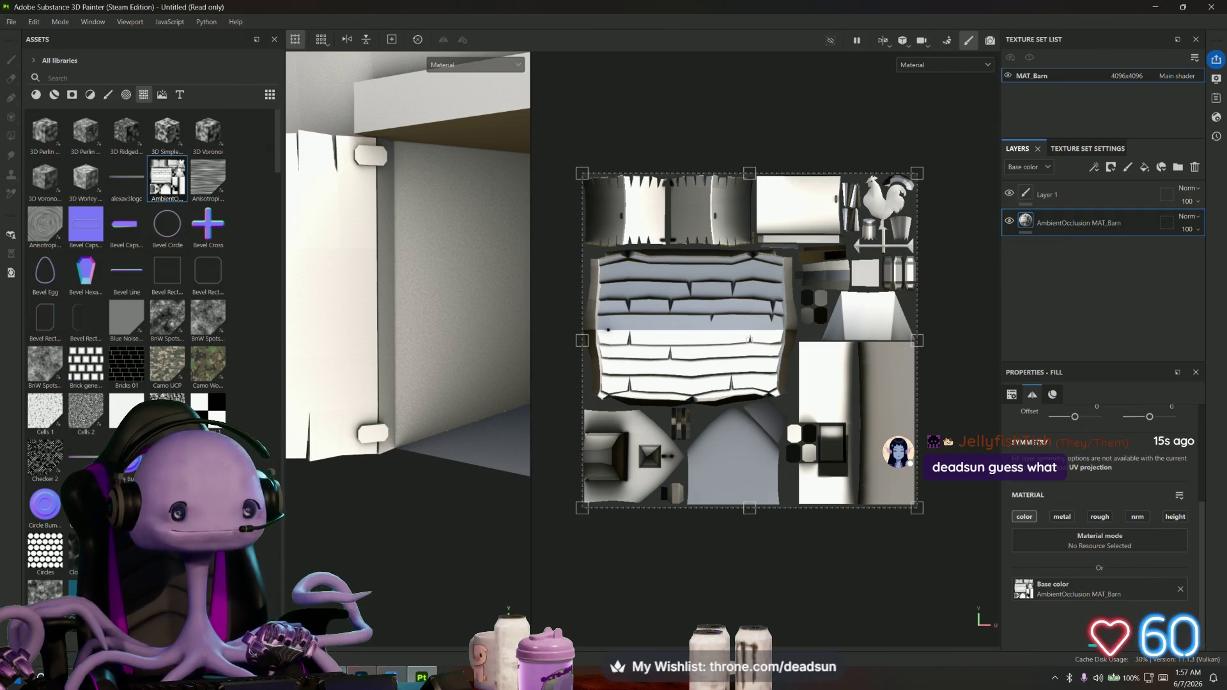
left_click(365, 674)
left_click(431, 353)
key("f")
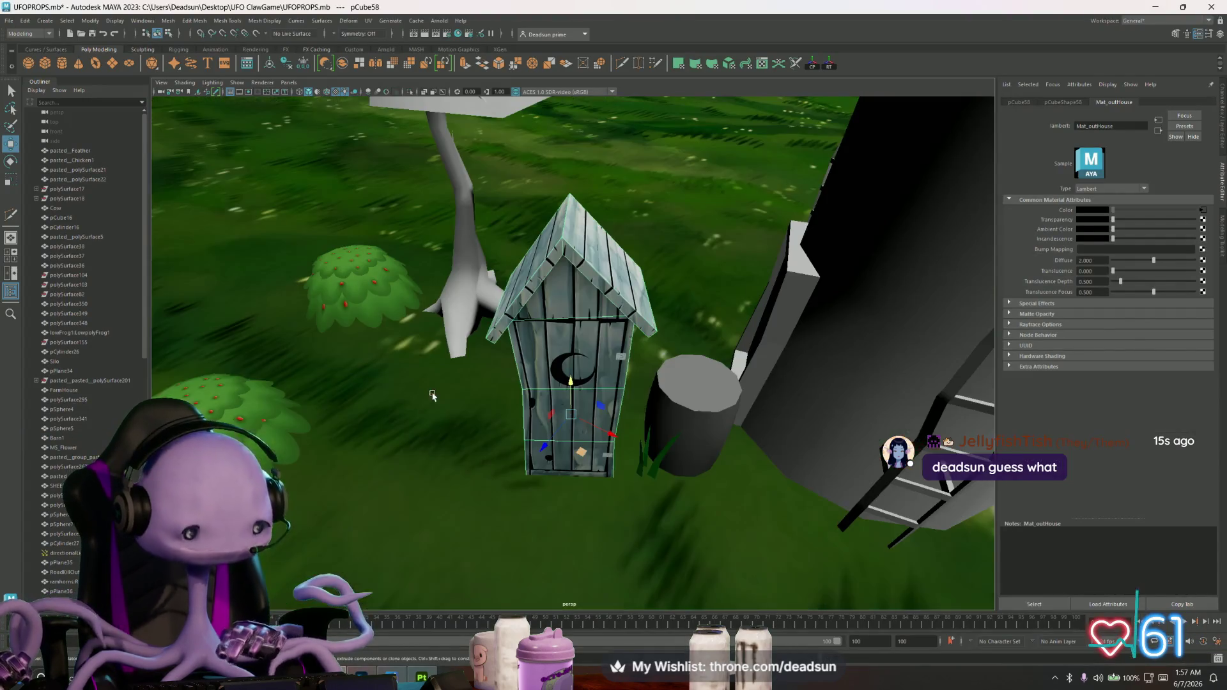
Orbit around the outhouse and its moon-carved door, then look down over the farm
left_click_drag(432, 399, 478, 390, "alt")
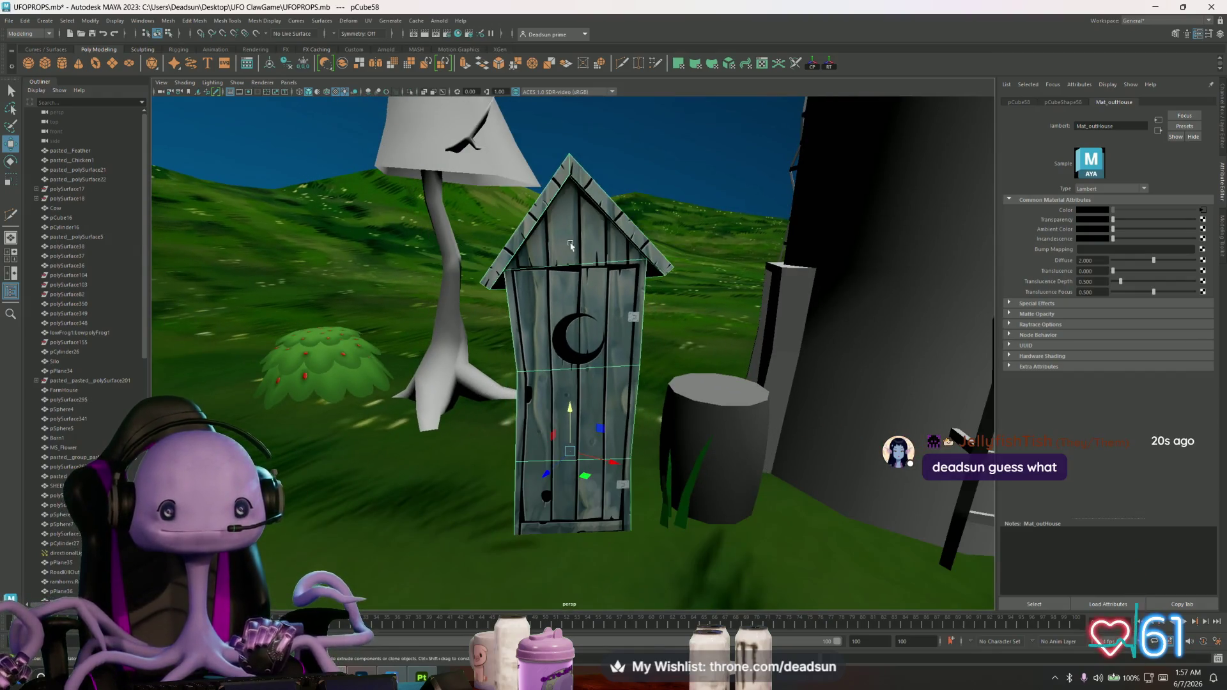
left_click_drag(570, 245, 641, 300, "alt")
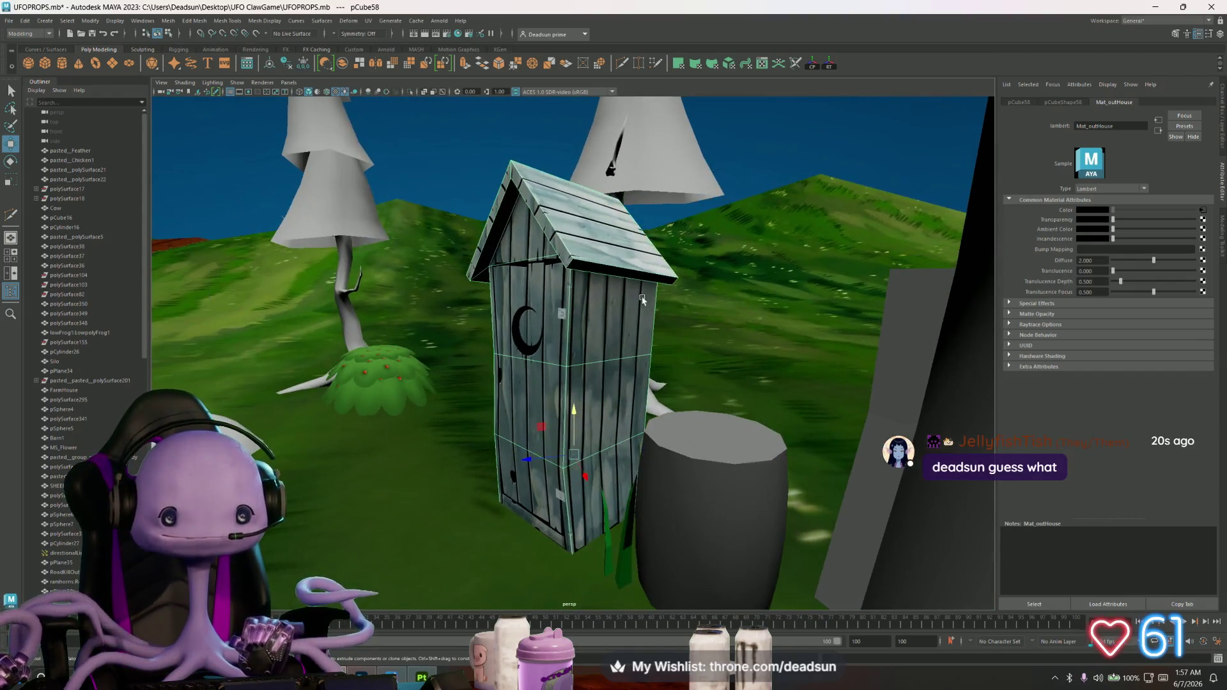
left_click(375, 362)
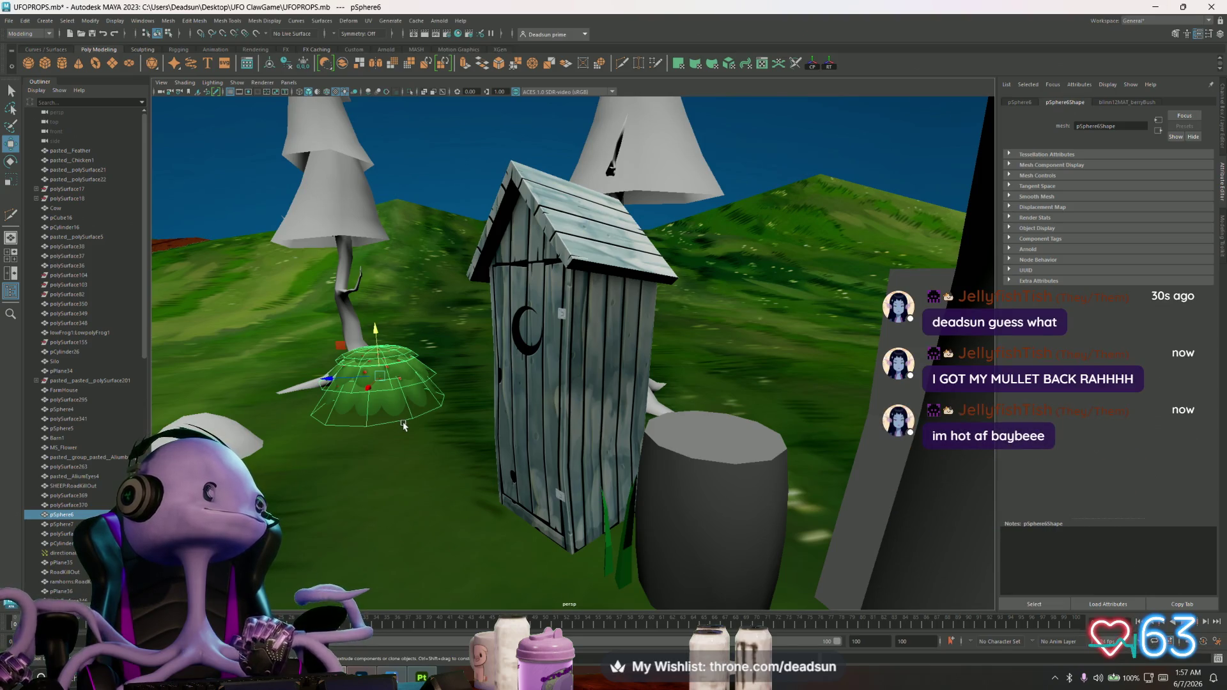
left_click_drag(430, 409, 573, 414, "alt")
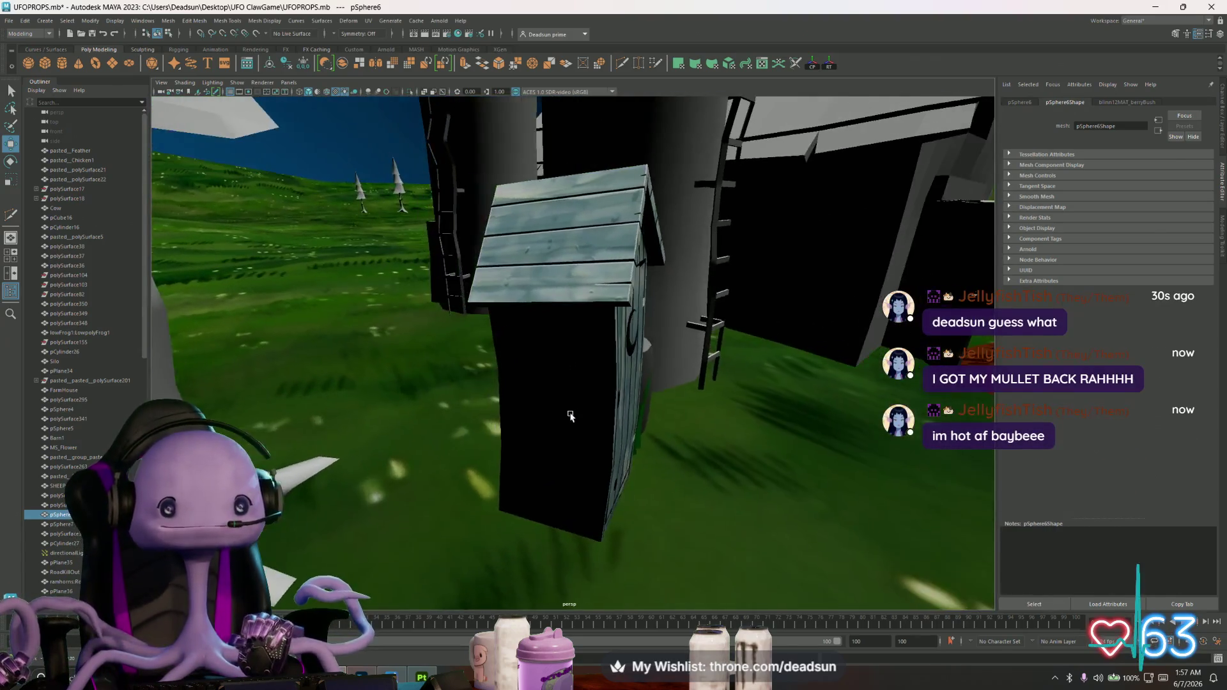
mouse_move(573, 415)
left_mouse_down("alt")
mouse_move(453, 407)
mouse_move(472, 400)
mouse_move(449, 409)
left_mouse_up("alt")
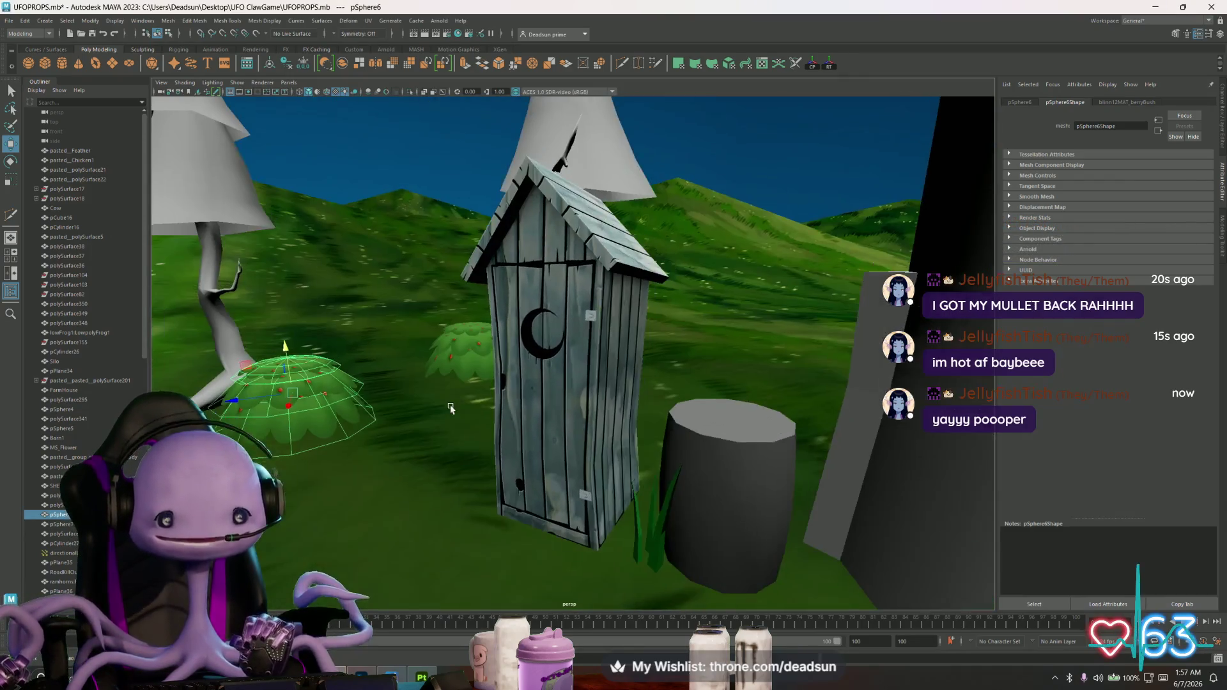
scroll(450, 409, "down", 10)
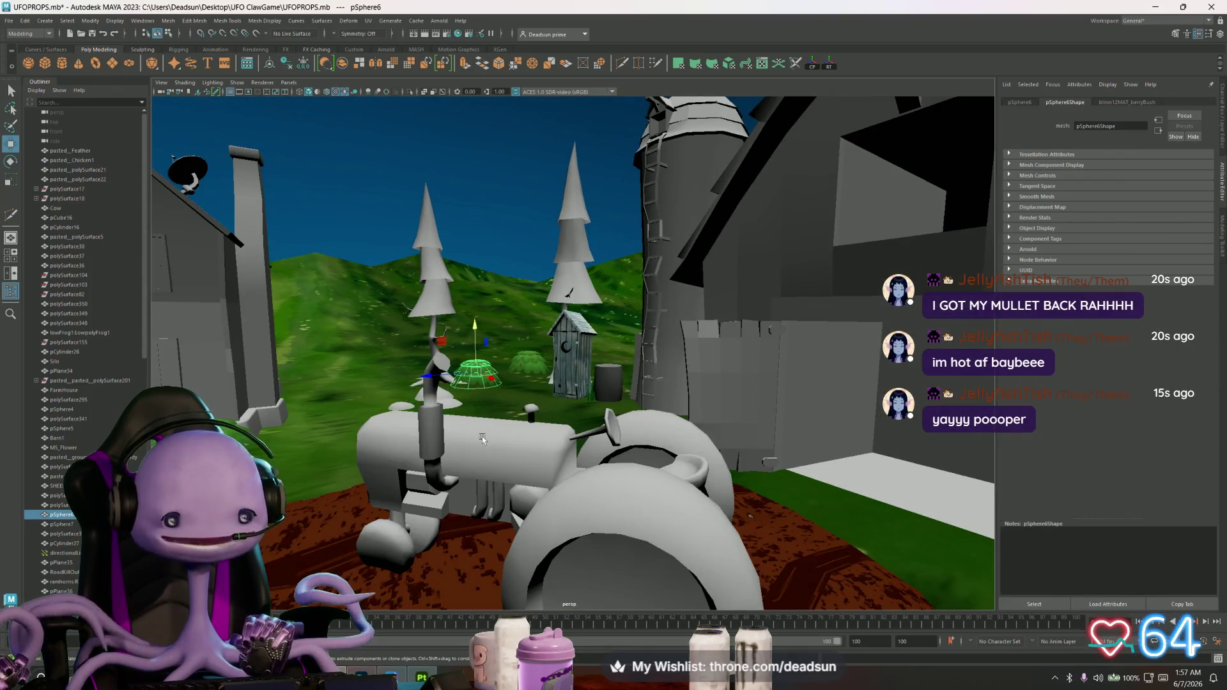
scroll(482, 436, "down", 5)
mouse_move(495, 432)
left_mouse_down("alt")
mouse_move(574, 381)
mouse_move(576, 411)
left_mouse_up("alt")
scroll(574, 381, "down", 5)
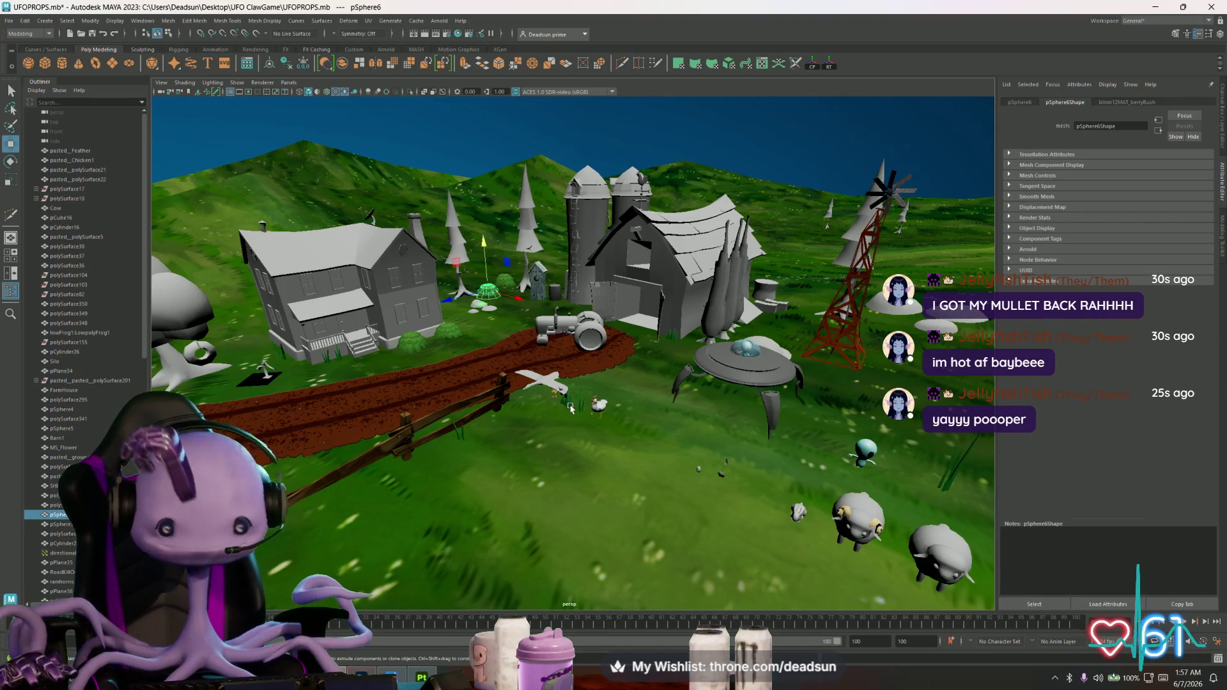
Save the farm scene via File > Save Scene and switch back to Substance 3D Painter
left_click(9, 21)
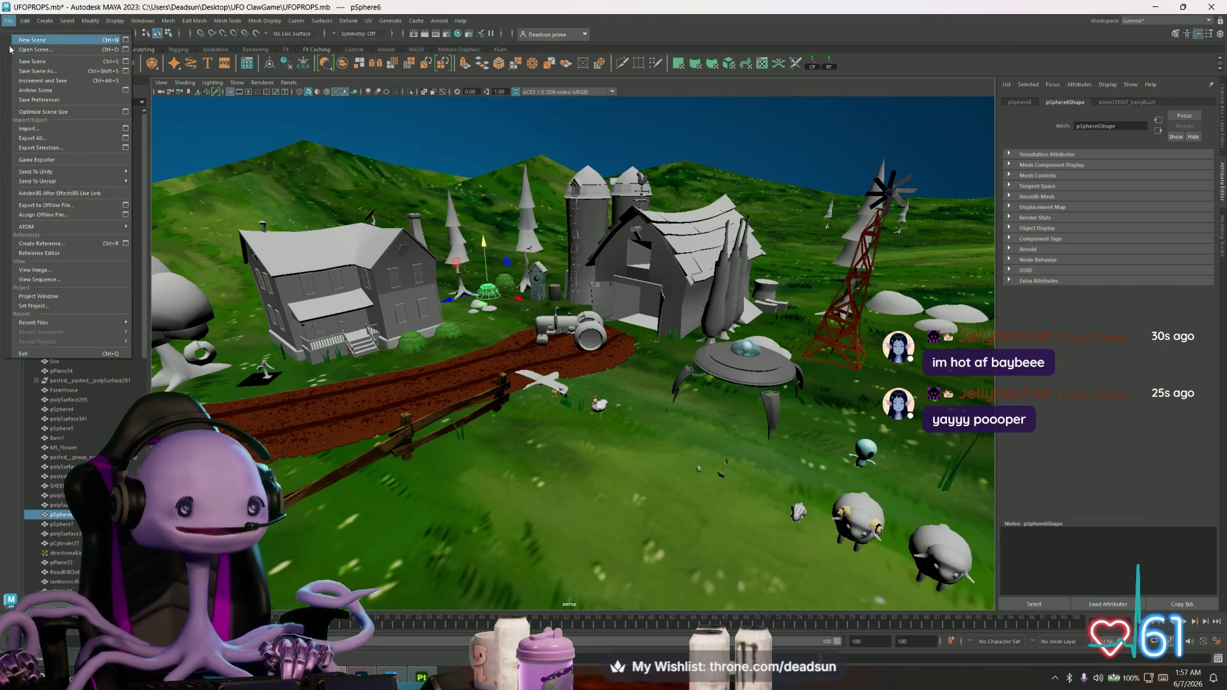
left_click(45, 62)
scroll(577, 479, "up", 5)
scroll(544, 468, "down", 1)
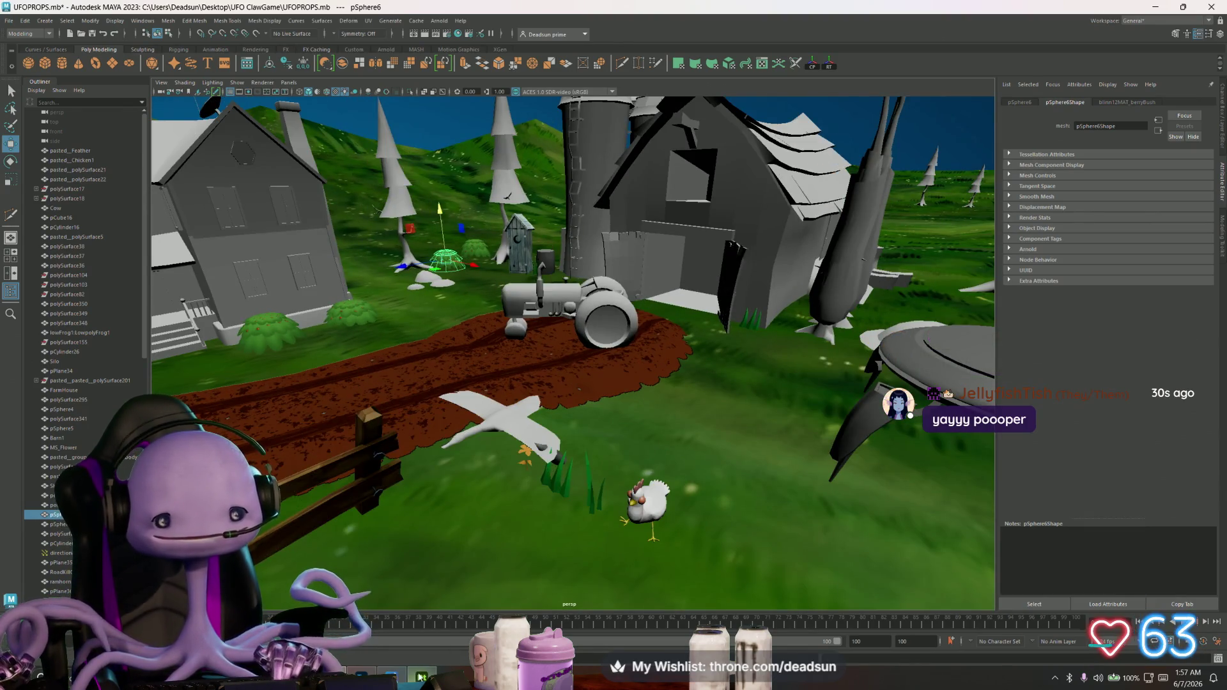
key("alt+Tab")
scroll(362, 435, "down", 2)
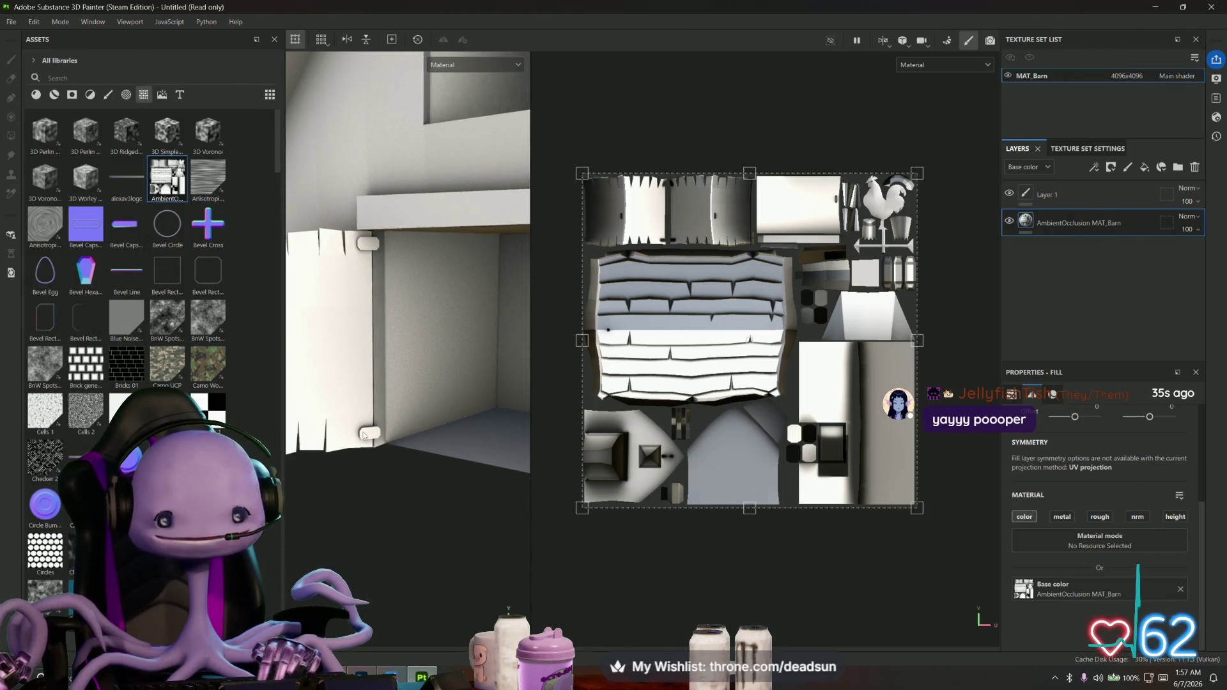
scroll(808, 364, "up", 4)
Add a fill layer and set the AmbientOcclusion layer's blend mode to Multiply
left_click_drag(393, 478, 424, 547, "alt")
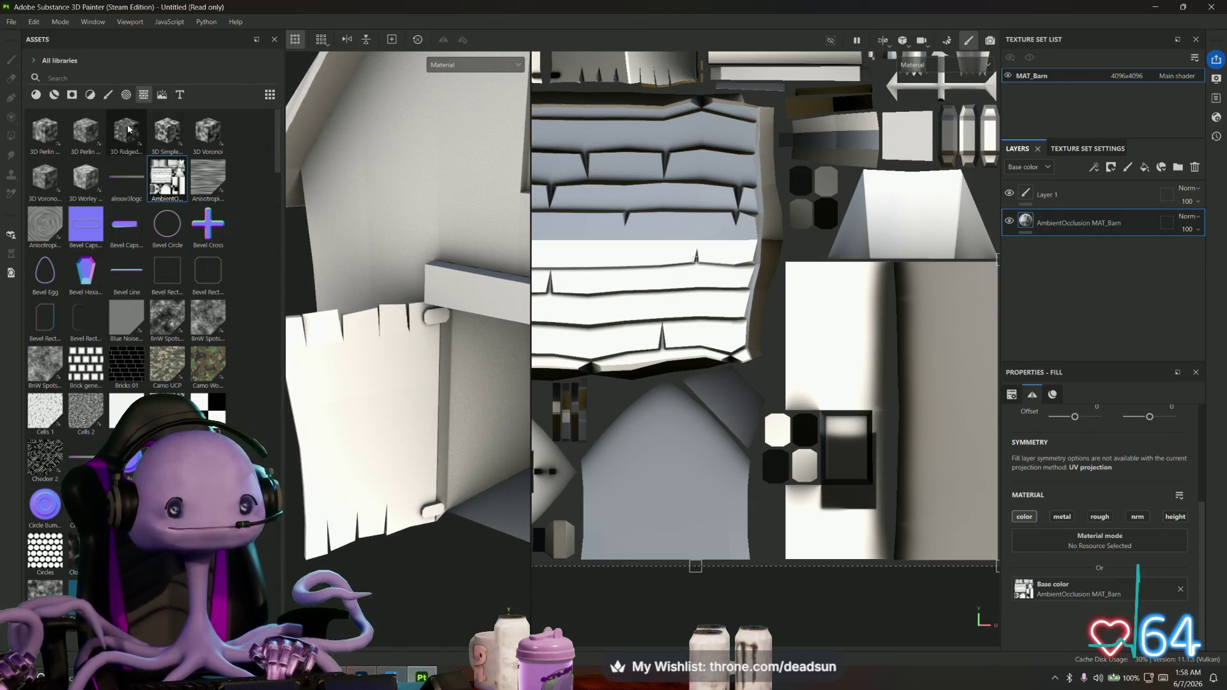
left_click(1101, 197)
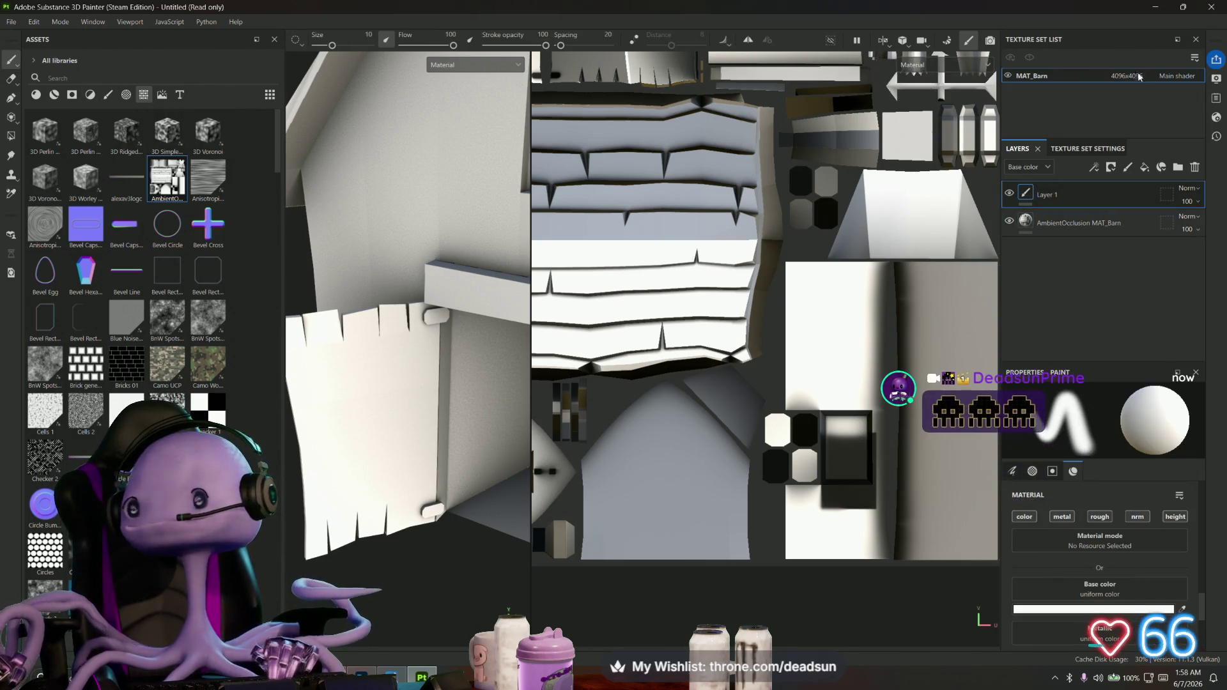
left_click_drag(1102, 222, 1104, 213)
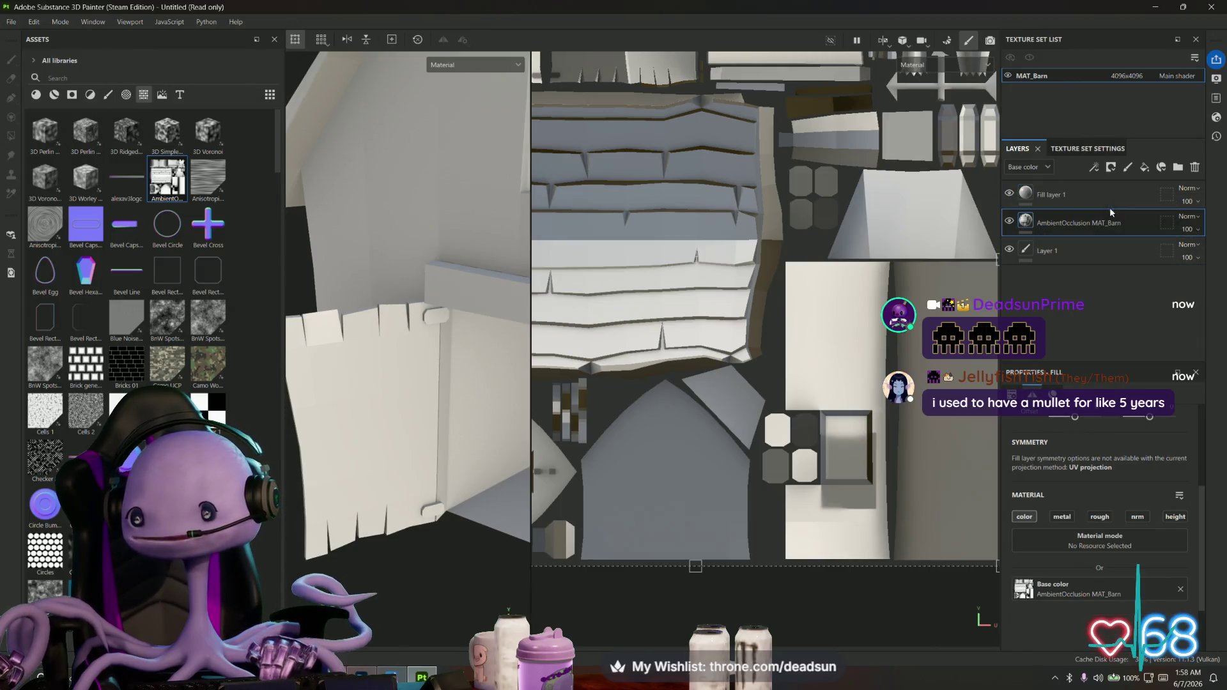
left_click(1187, 218)
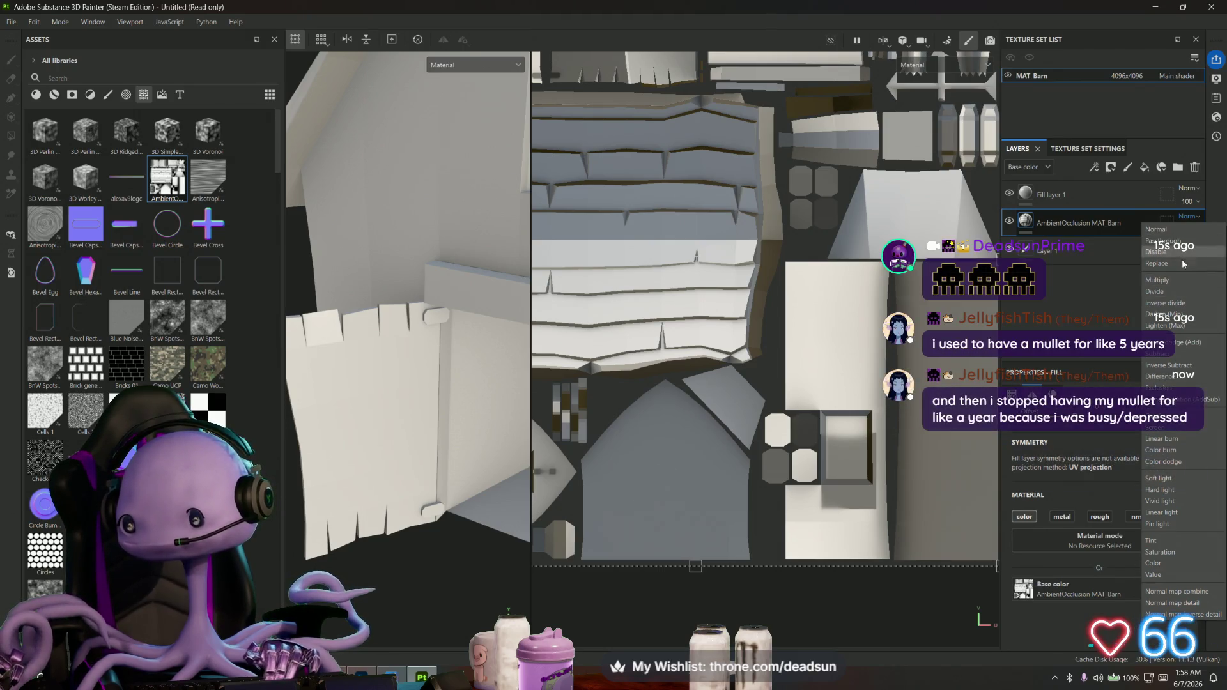
left_click(1158, 280)
Move the AmbientOcclusion layer above Fill layer 1 and select the fill layer
left_click_drag(405, 514, 450, 384, "alt")
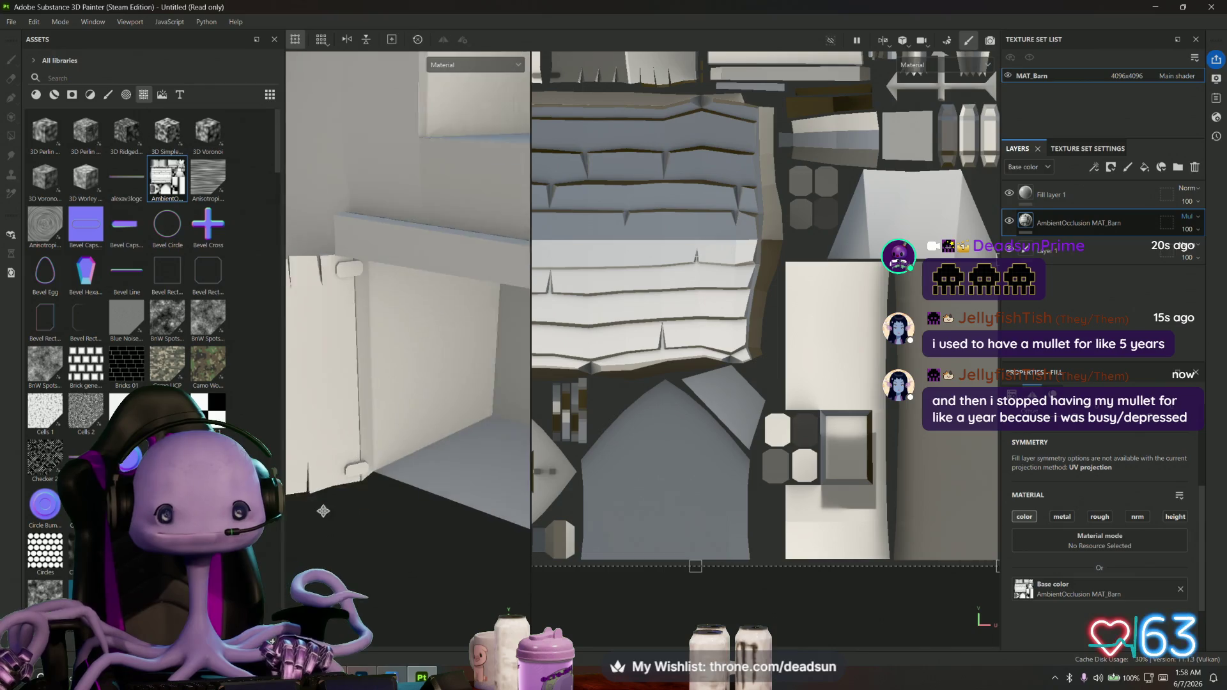
left_click_drag(1117, 223, 1118, 190)
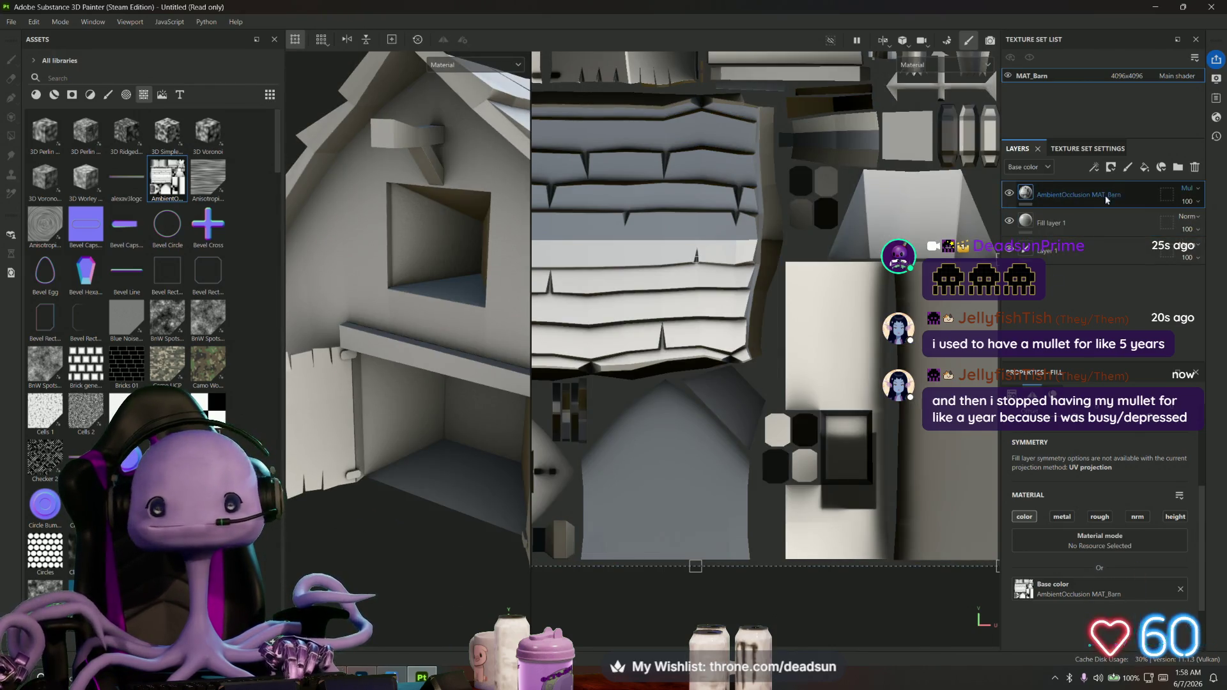
left_click(1103, 223)
left_click_drag(489, 448, 375, 493, "alt")
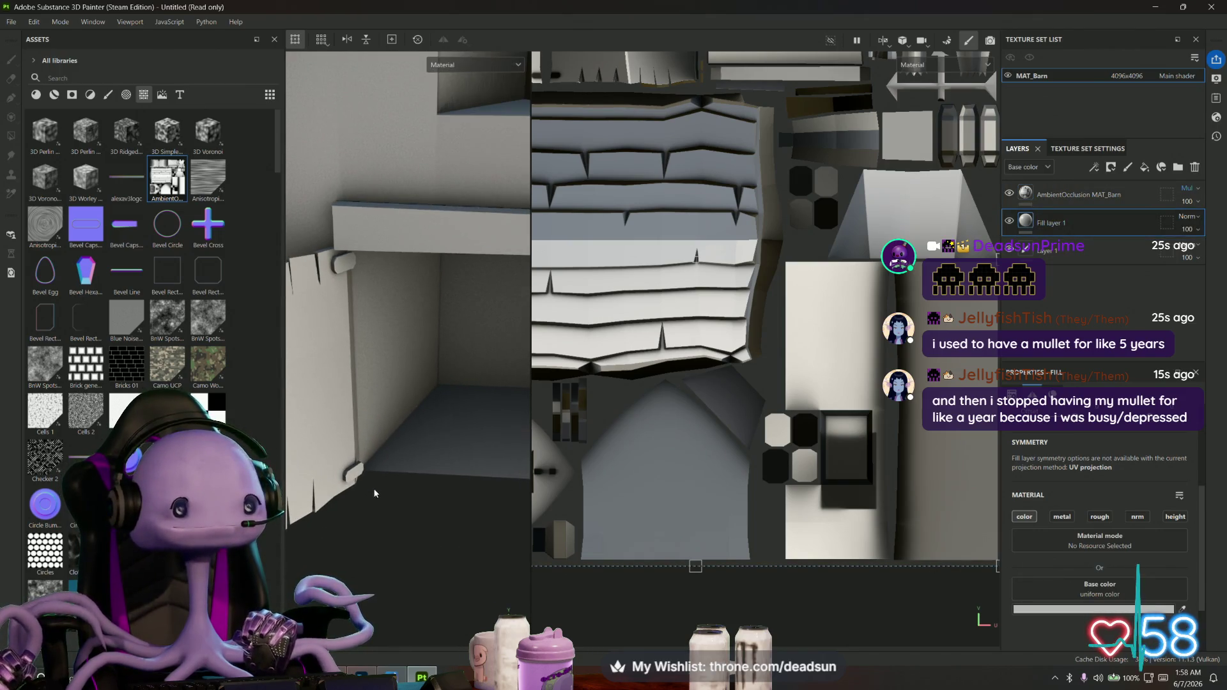
left_click(63, 77)
type("metal")
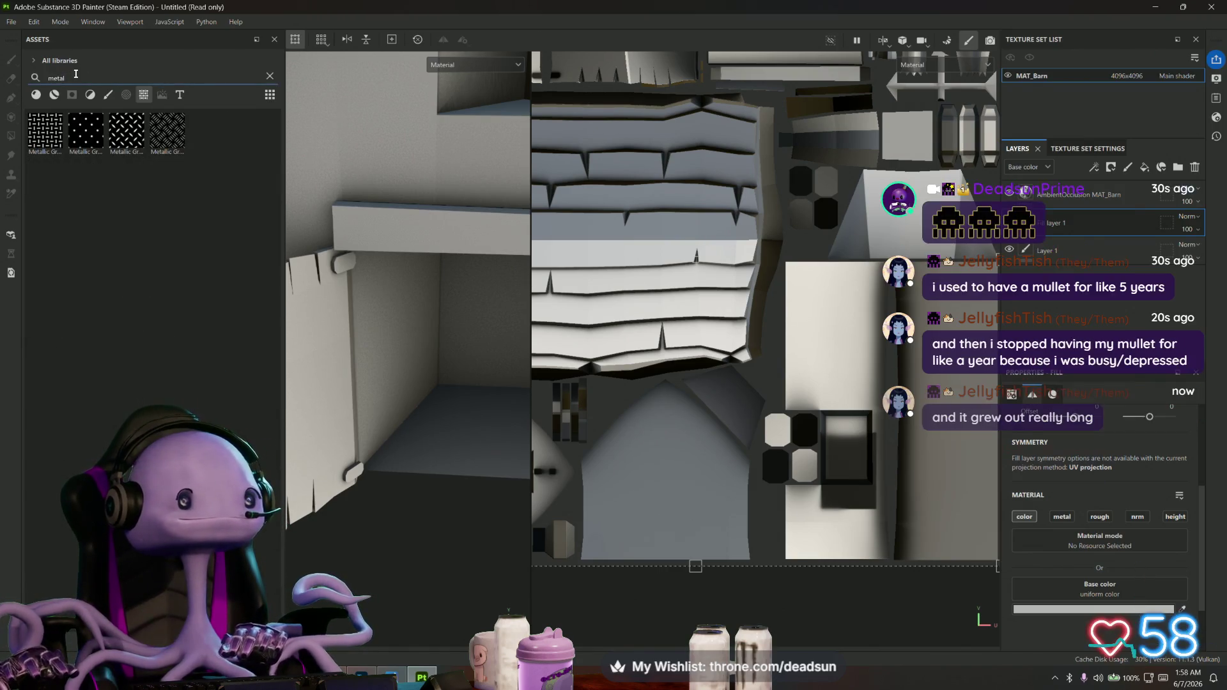
Filter the metal assets to materials and apply Metal Brushed to Fill layer 1
left_click(36, 94)
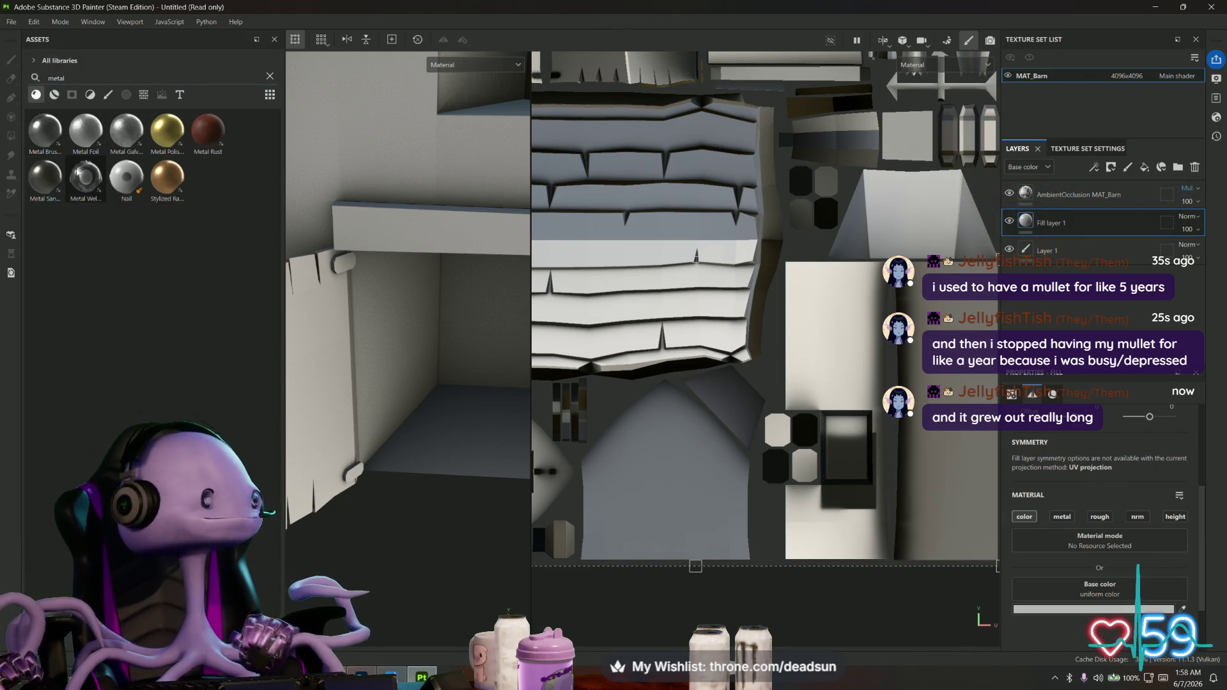
mouse_move(380, 535)
left_mouse_down("alt")
mouse_move(353, 572)
mouse_move(345, 556)
left_mouse_up("alt")
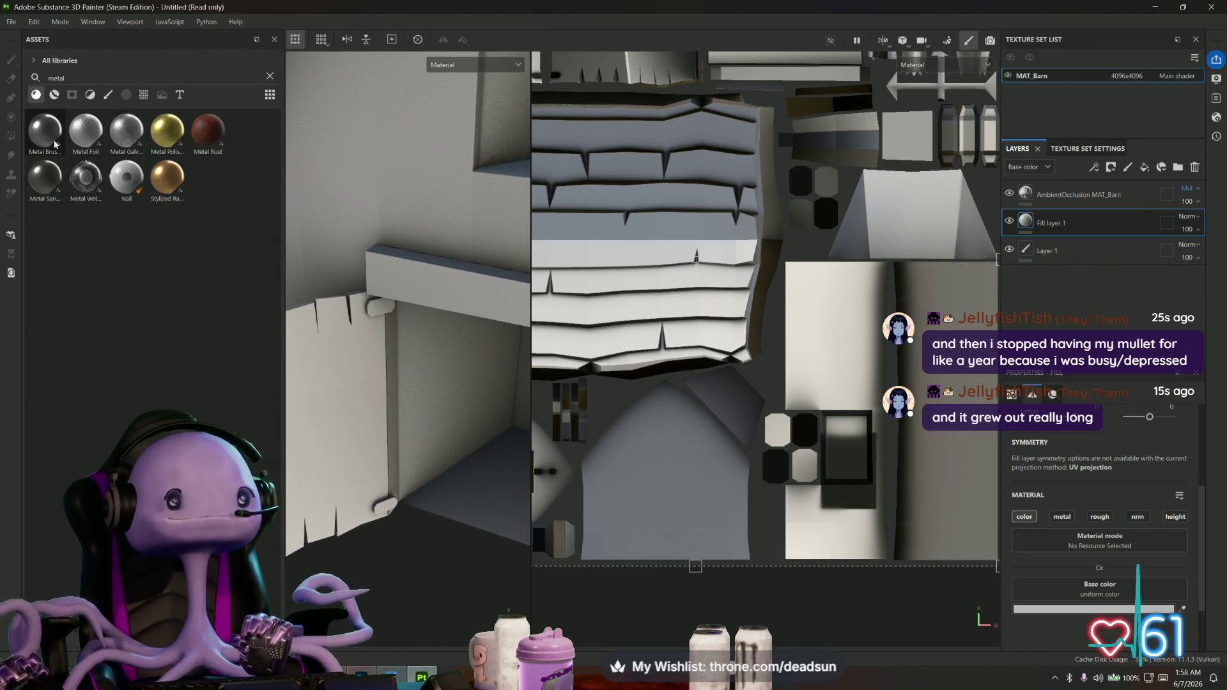
left_click_drag(55, 144, 1027, 227)
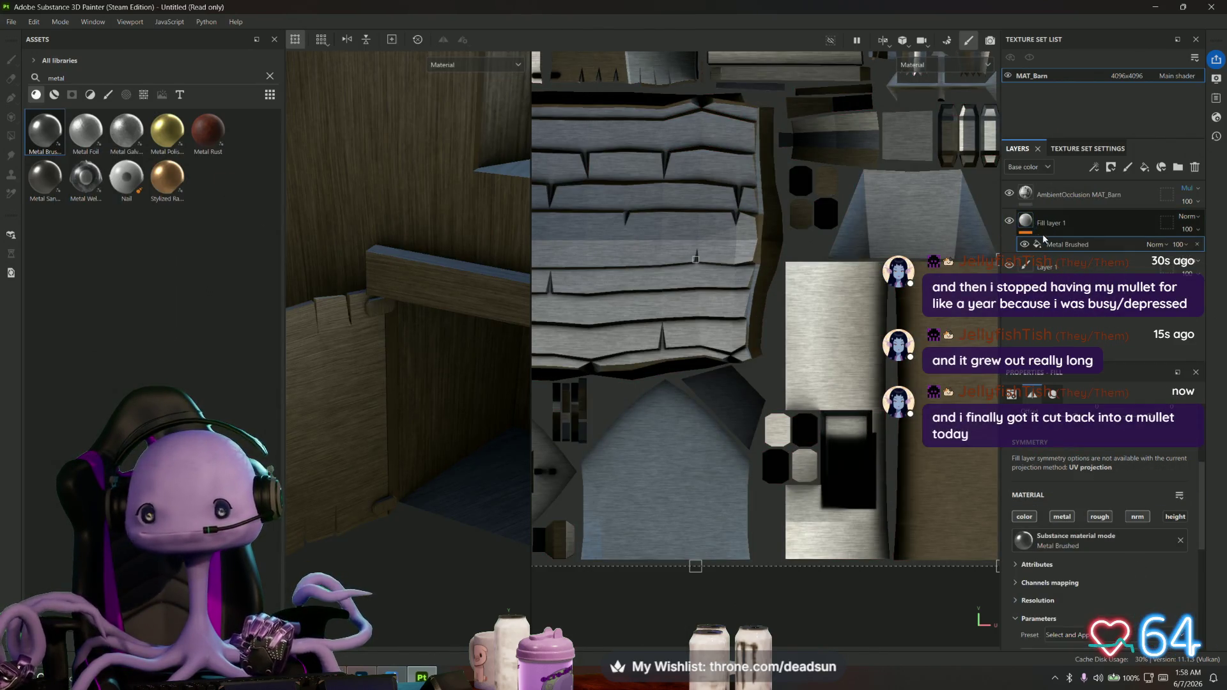
mouse_move(380, 451)
left_mouse_down("alt")
mouse_move(391, 387)
mouse_move(356, 351)
mouse_move(357, 394)
mouse_move(364, 347)
mouse_move(365, 416)
mouse_move(368, 403)
left_mouse_up("alt")
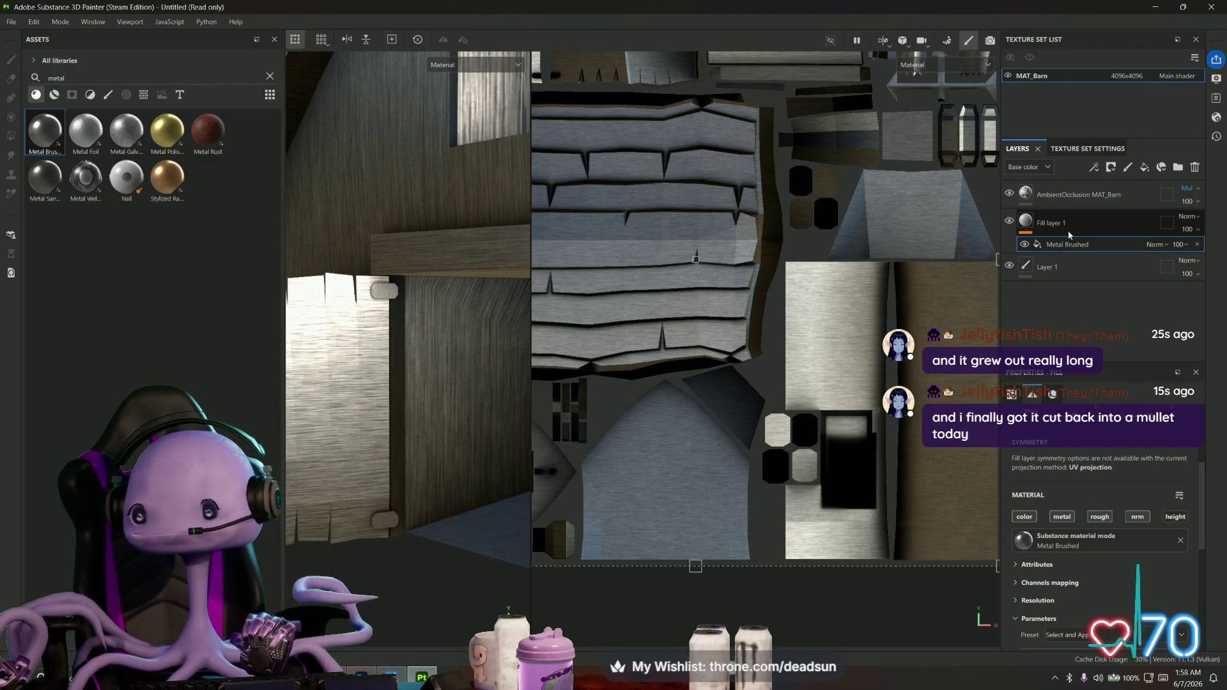
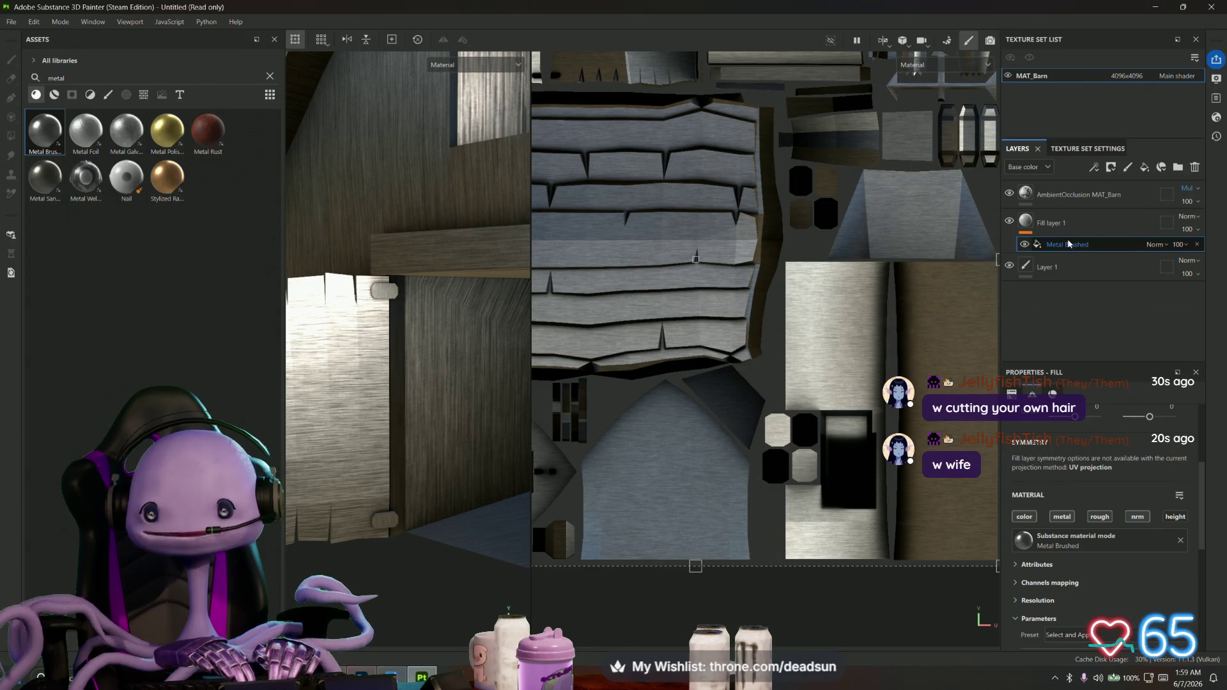
Add a black mask to the brushed-metal Fill layer 1 so its metal is hidden
left_click(1074, 227)
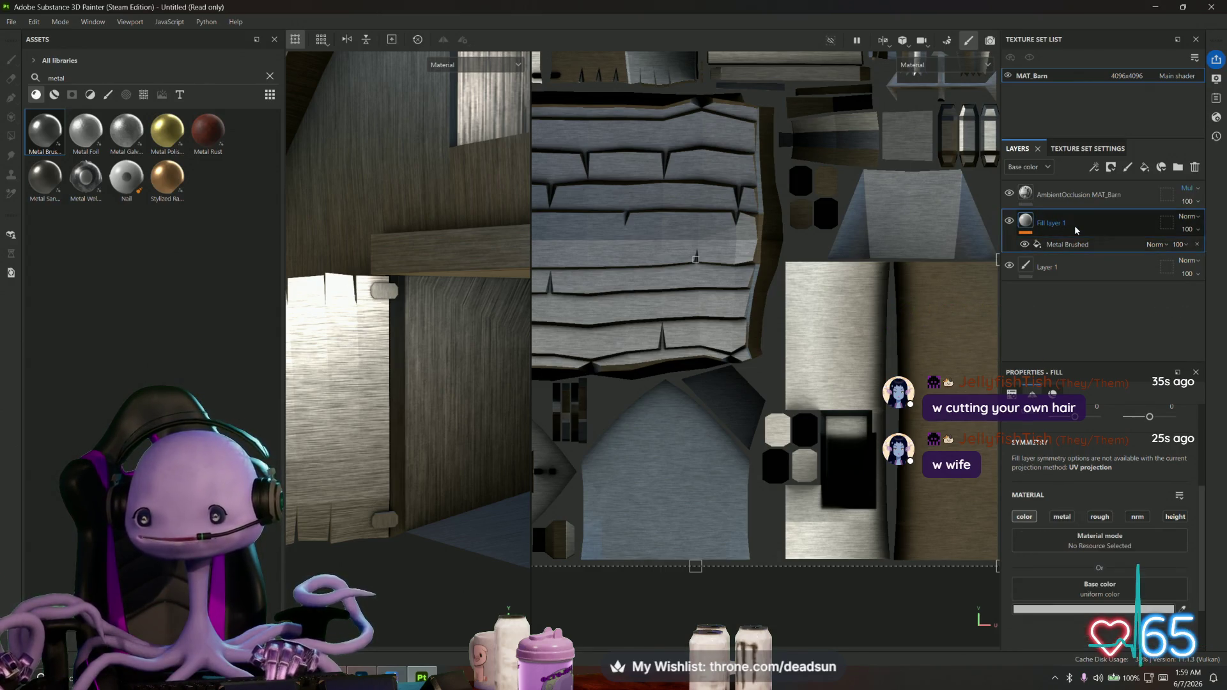
right_click(1075, 226)
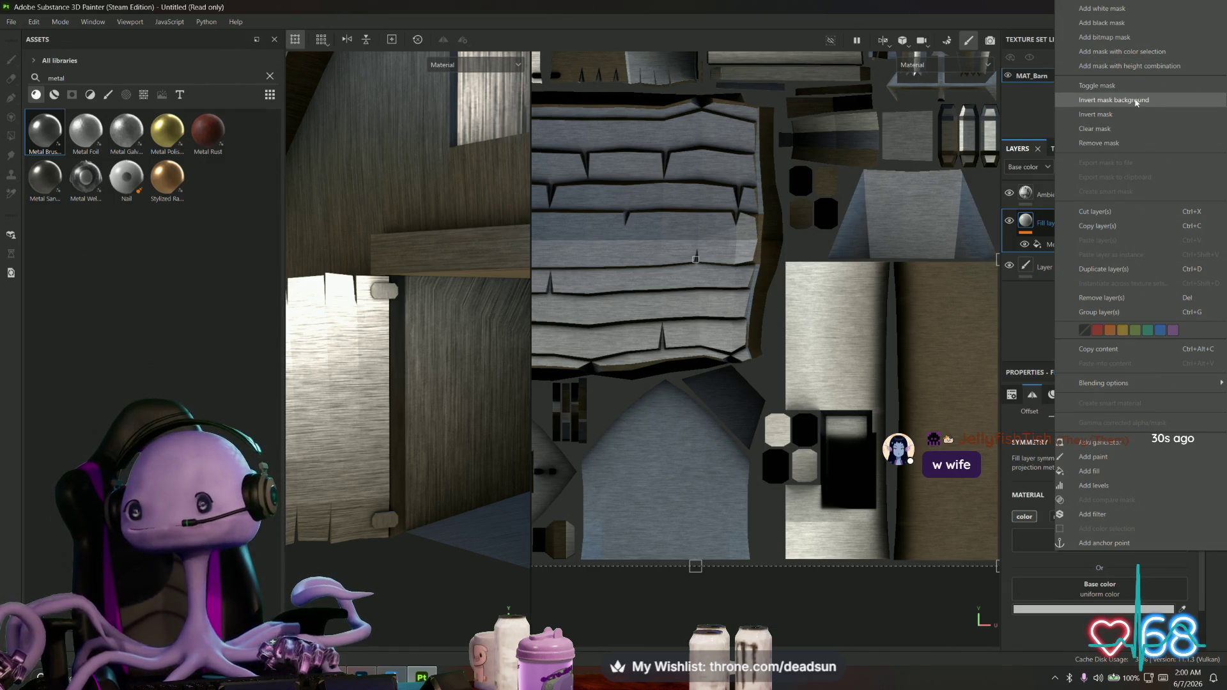
left_click(1108, 23)
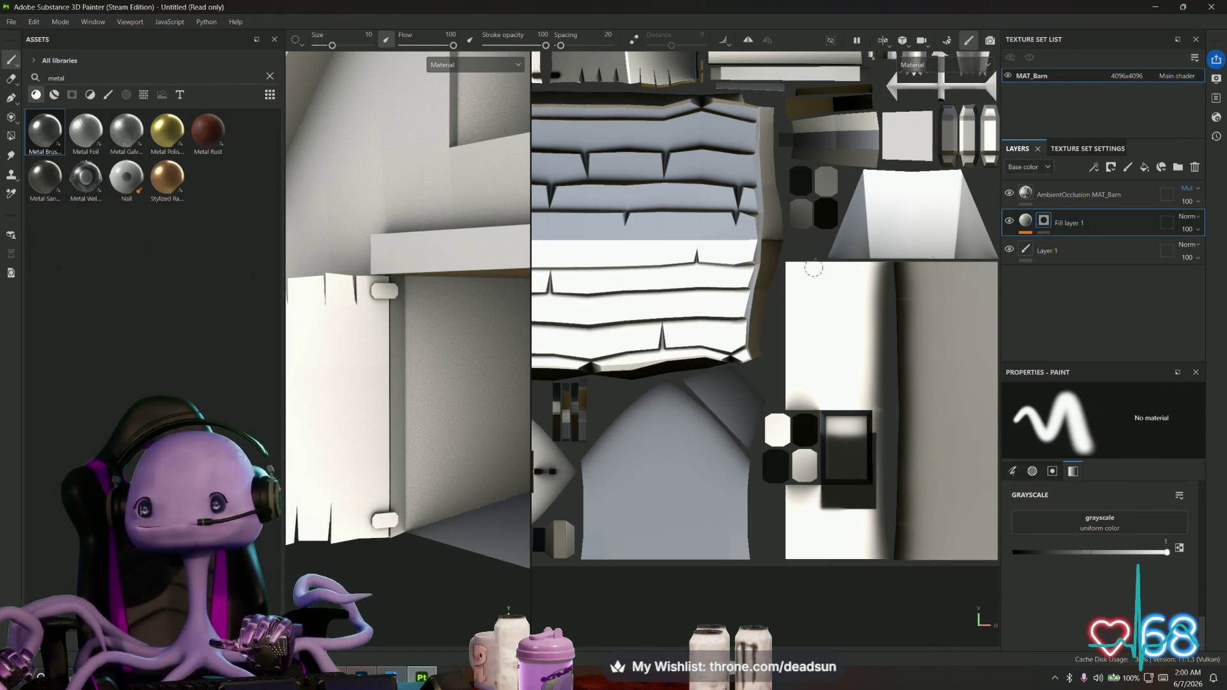
Switch to Polygon Fill and orbit around the barn's walls, interior and open doors
left_click(11, 137)
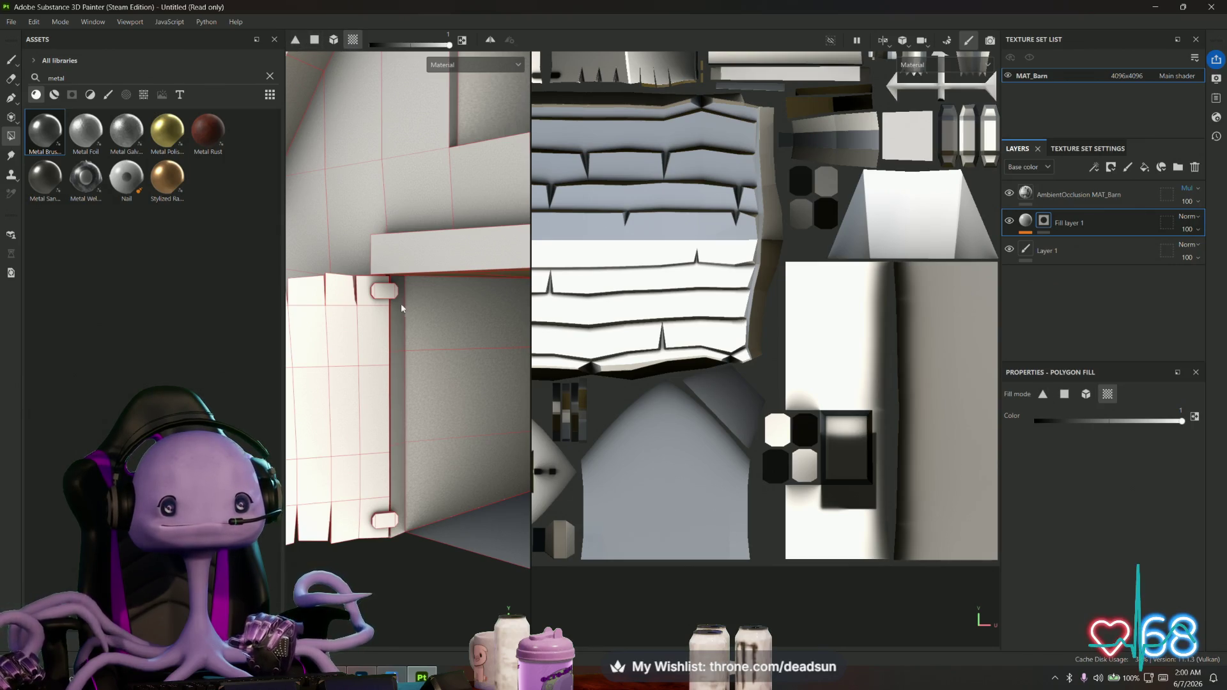
mouse_move(400, 321)
left_mouse_down("alt")
mouse_move(432, 342)
mouse_move(419, 306)
left_mouse_up("alt")
mouse_move(376, 210)
left_mouse_down("alt")
mouse_move(419, 275)
mouse_move(391, 265)
mouse_move(419, 273)
mouse_move(414, 285)
mouse_move(400, 159)
mouse_move(438, 70)
left_mouse_up("alt")
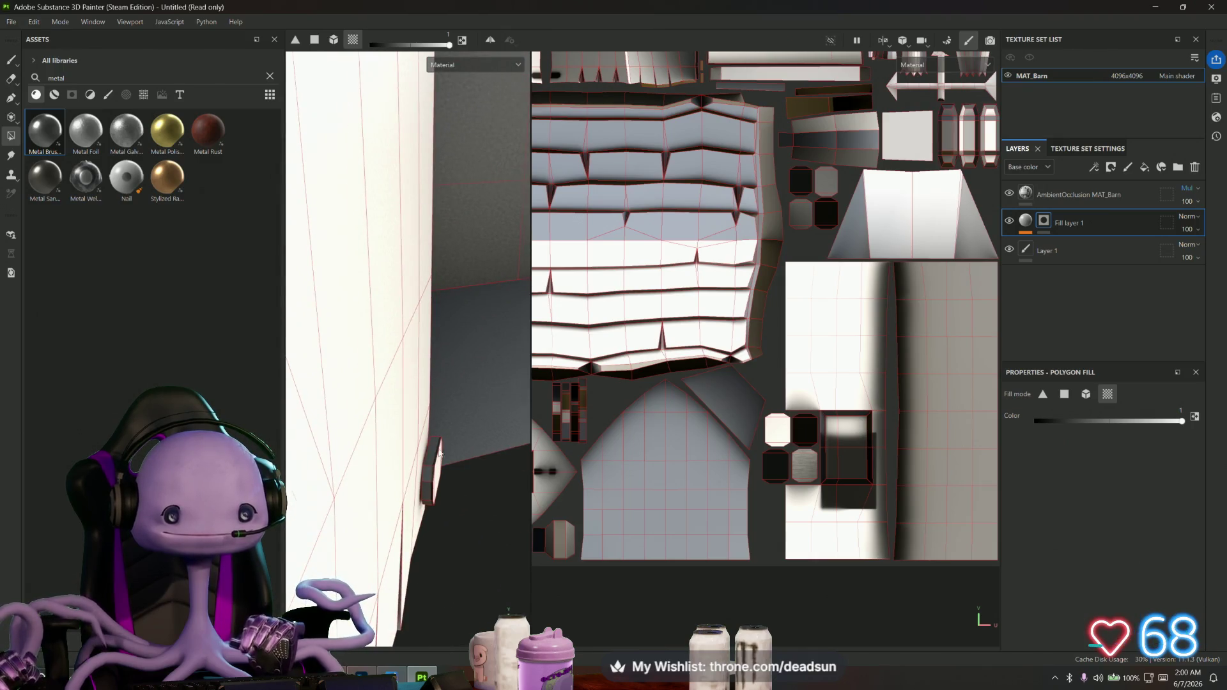
left_click_drag(441, 454, 442, 487, "alt")
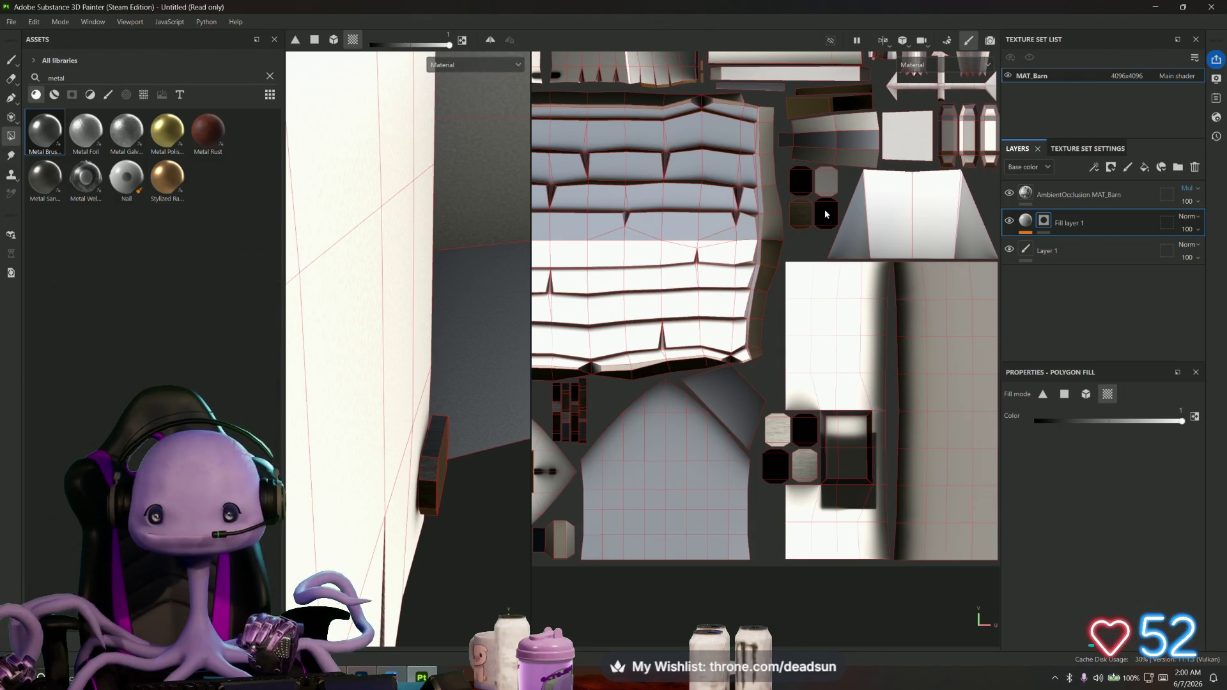
scroll(827, 189, "down", 5)
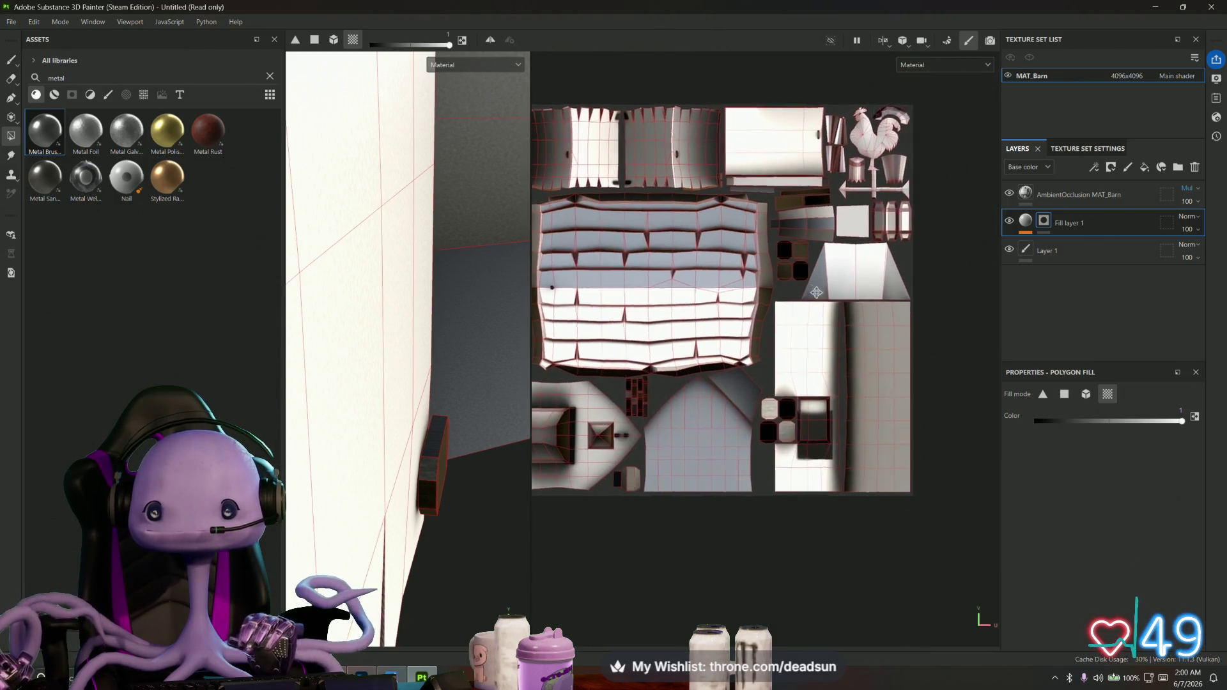
mouse_move(424, 411)
left_mouse_down("alt")
mouse_move(432, 419)
mouse_move(413, 425)
left_mouse_up("alt")
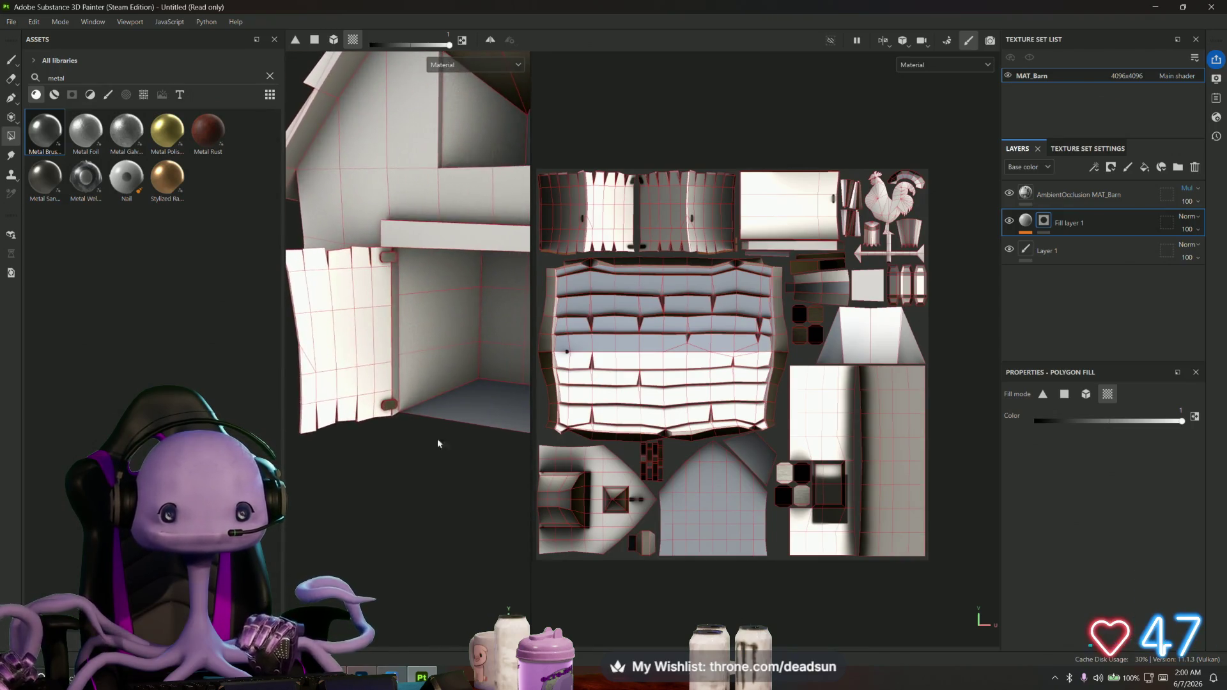
mouse_move(302, 405)
left_mouse_down("alt")
mouse_move(407, 412)
mouse_move(372, 406)
left_mouse_up("alt")
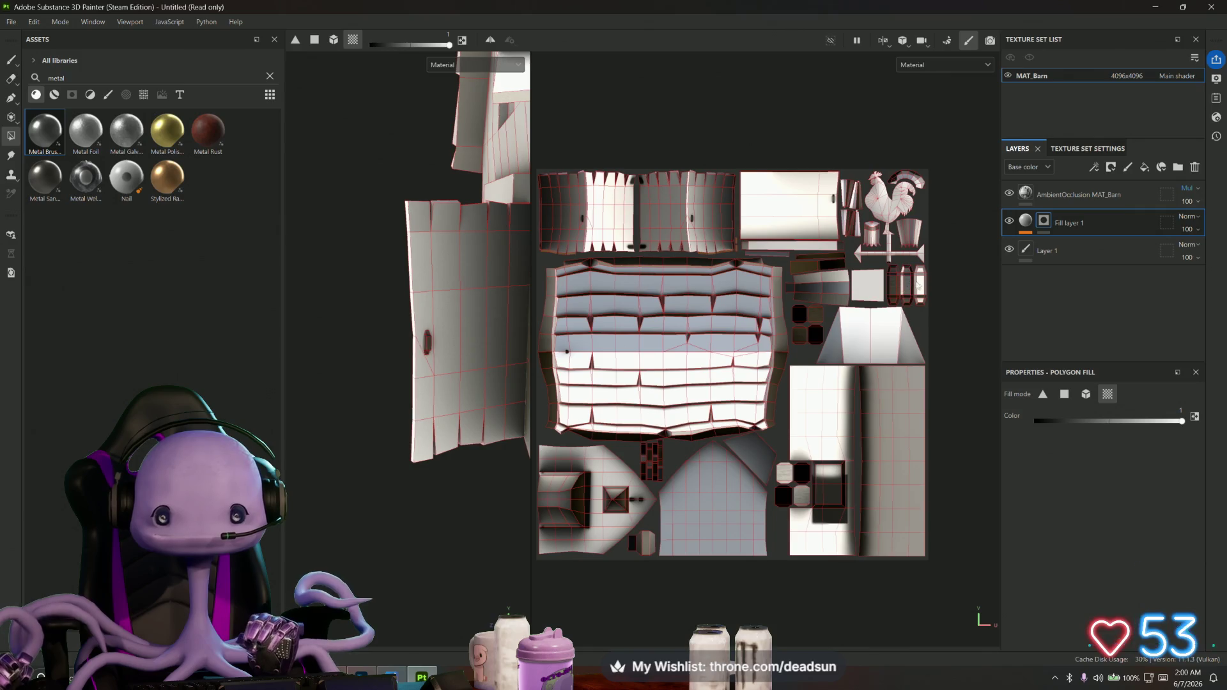
scroll(443, 395, "up", 5)
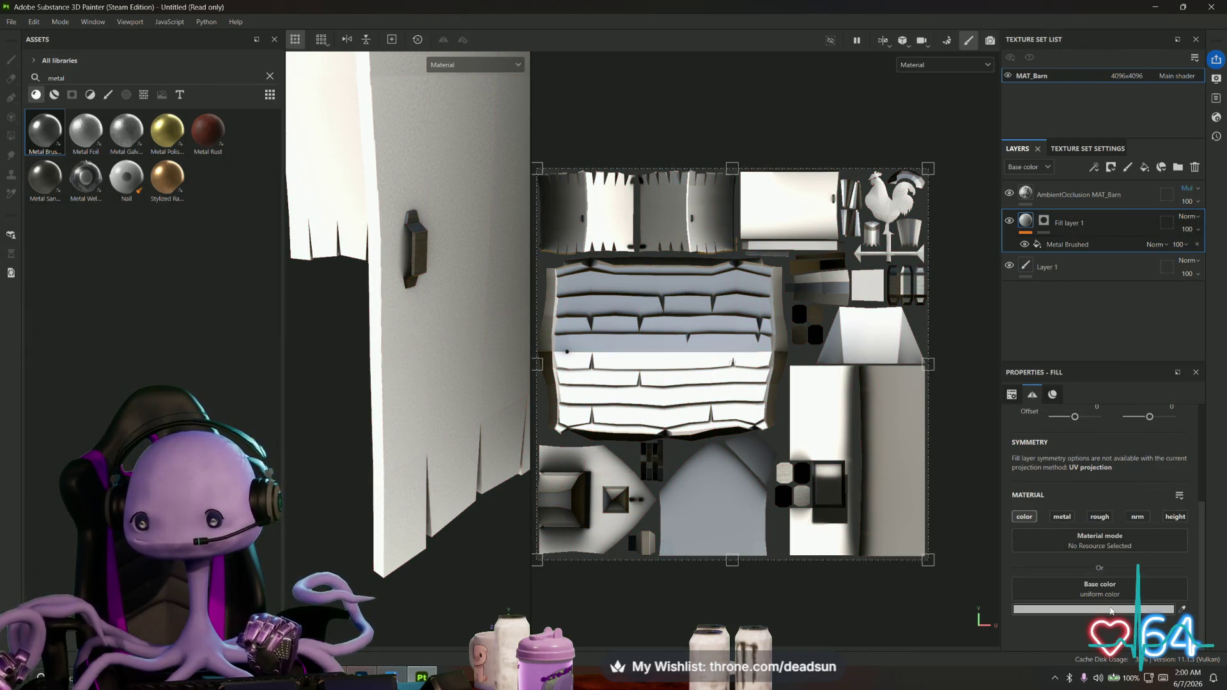
Set the Metal Brushed fill's base colour to pale steel blue A1C5E2
left_click(1111, 611)
left_click_drag(978, 404, 968, 381)
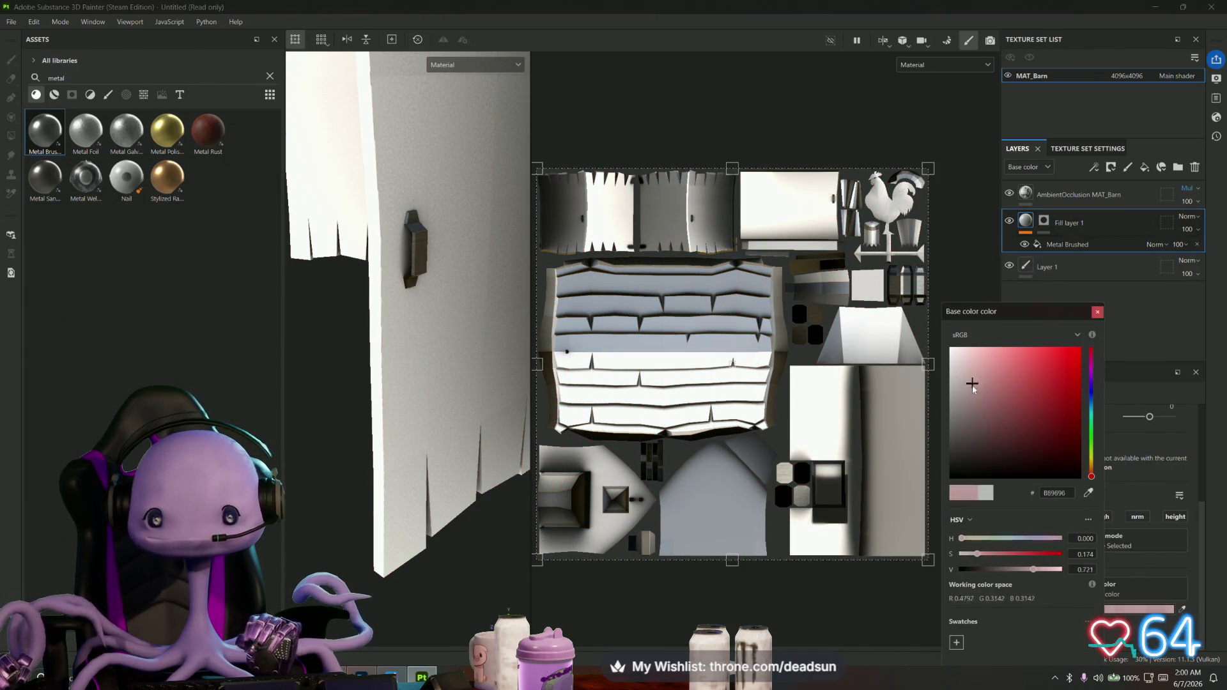
left_click_drag(1087, 411, 1090, 407)
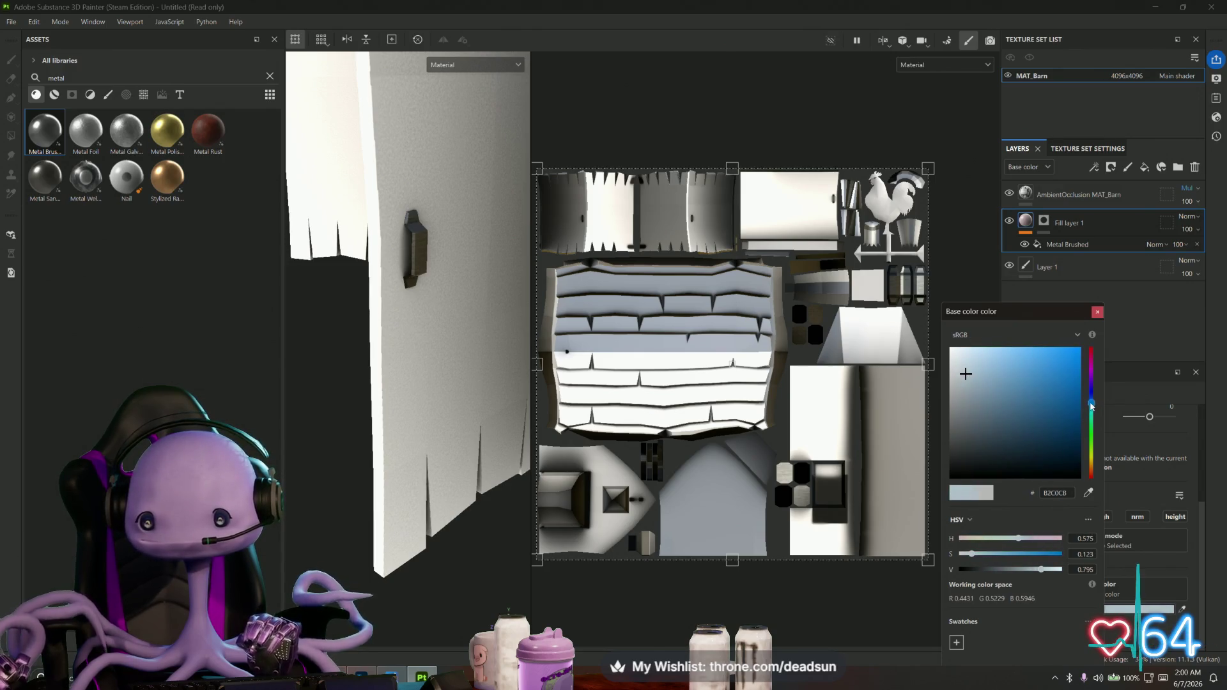
left_click_drag(994, 364, 991, 362)
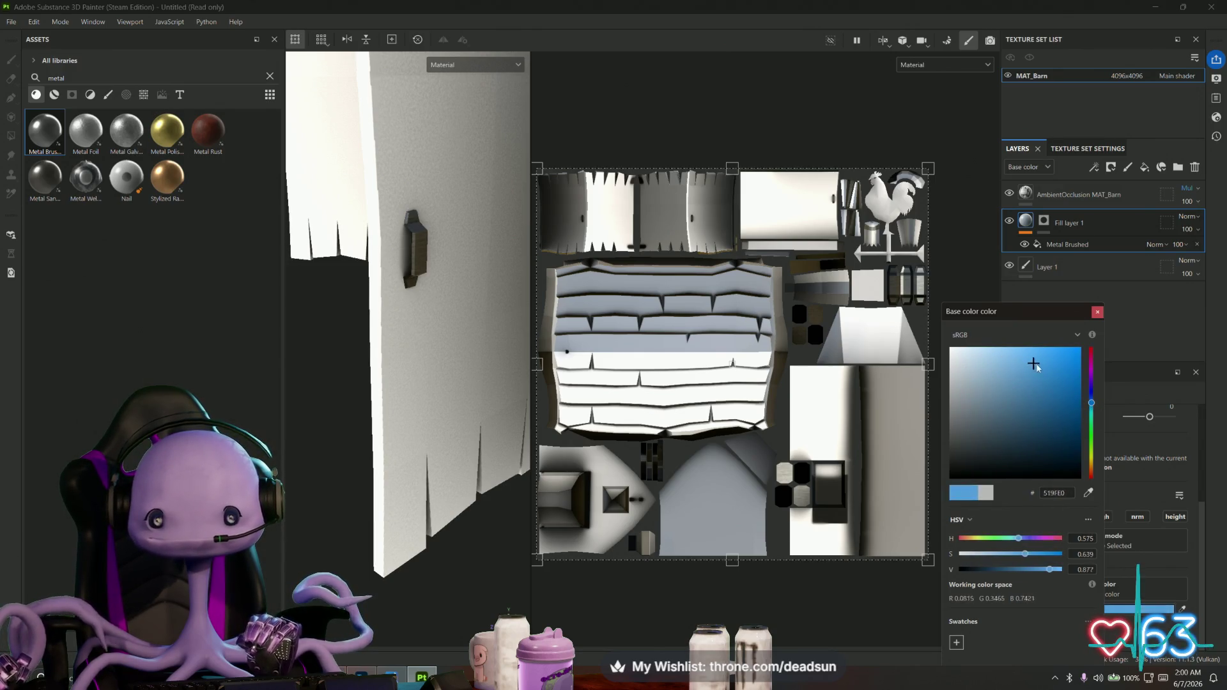
left_click_drag(421, 451, 507, 453, "alt")
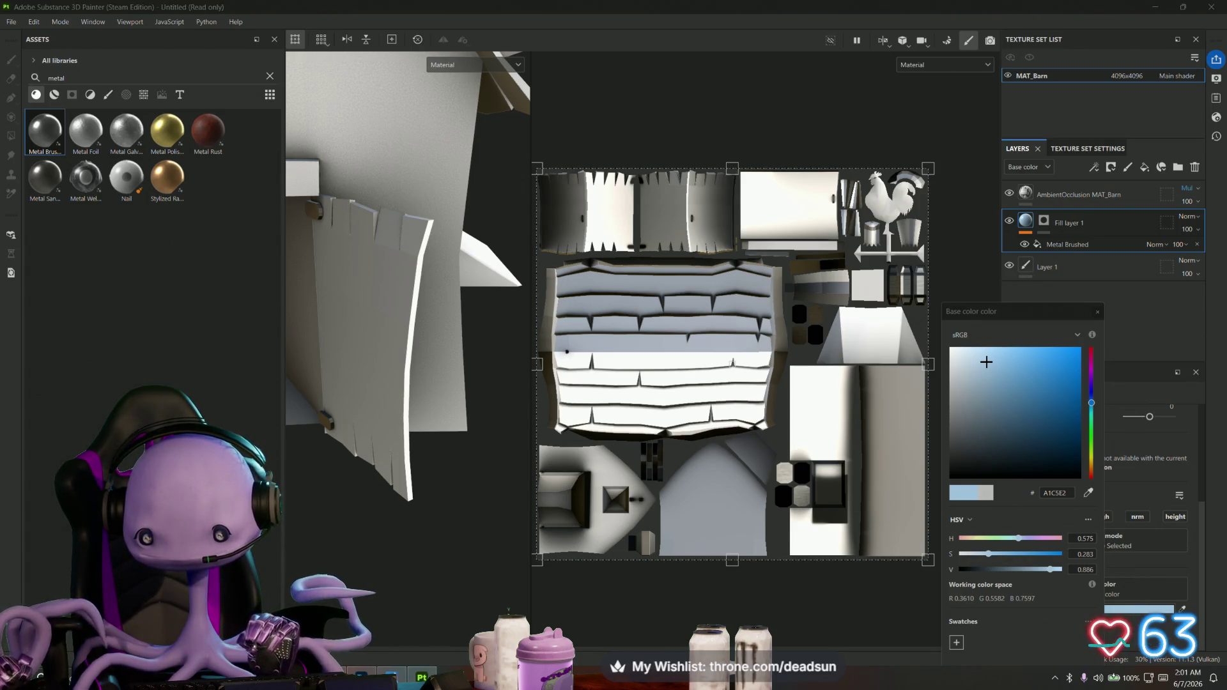
key("alt+Tab")
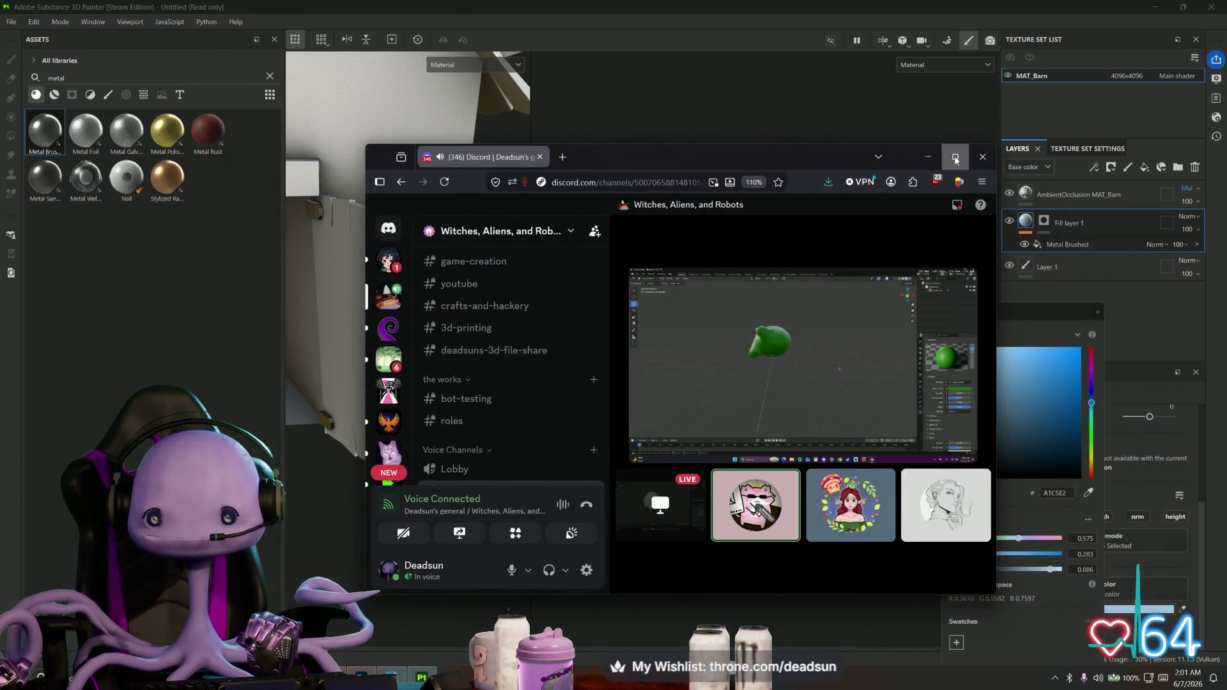
Put the Discord call window away and swing the barn view over to a beam
left_click(956, 158)
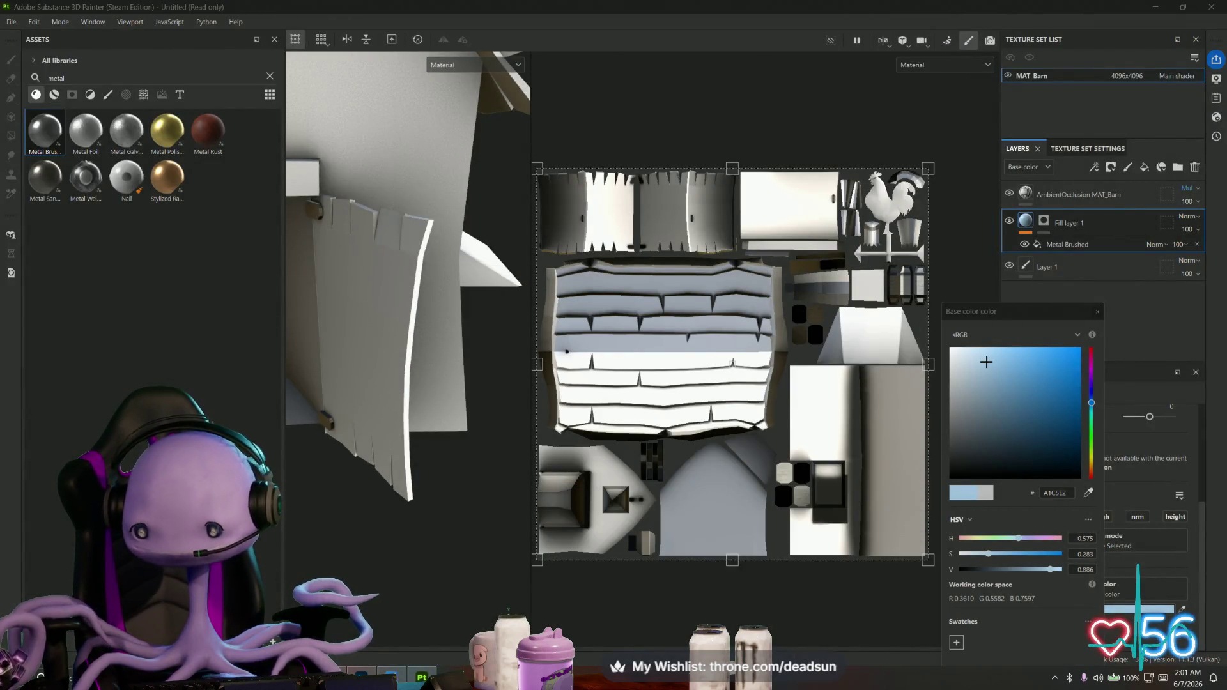
mouse_move(415, 437)
left_mouse_down("alt")
mouse_move(519, 465)
mouse_move(442, 545)
mouse_move(430, 513)
left_mouse_up("alt")
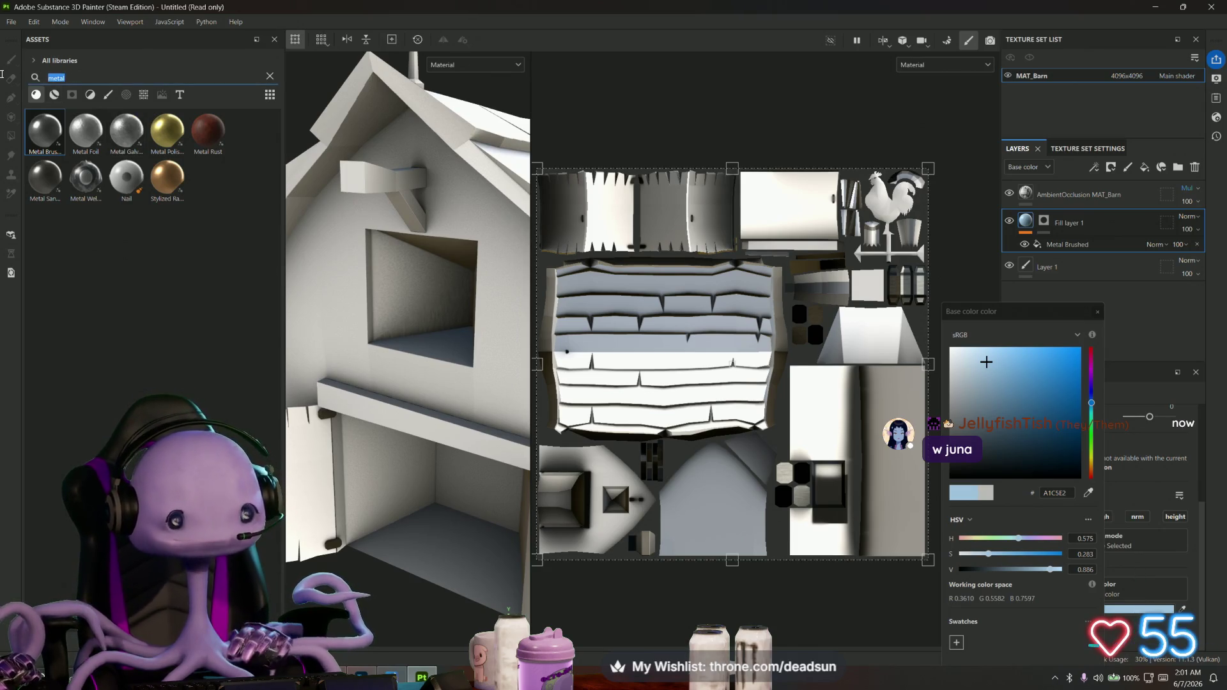
type("wood")
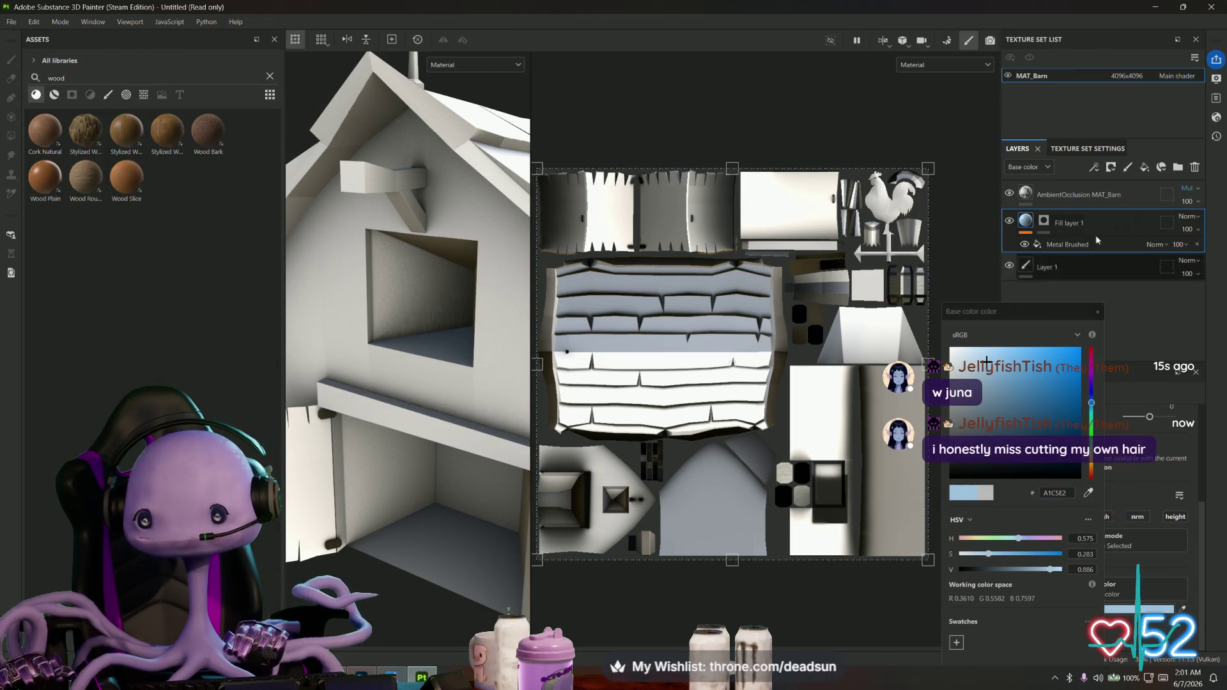
Add a new fill layer with Stylized Wood Bark and rescale its UV projection on the barn
left_click(1144, 168)
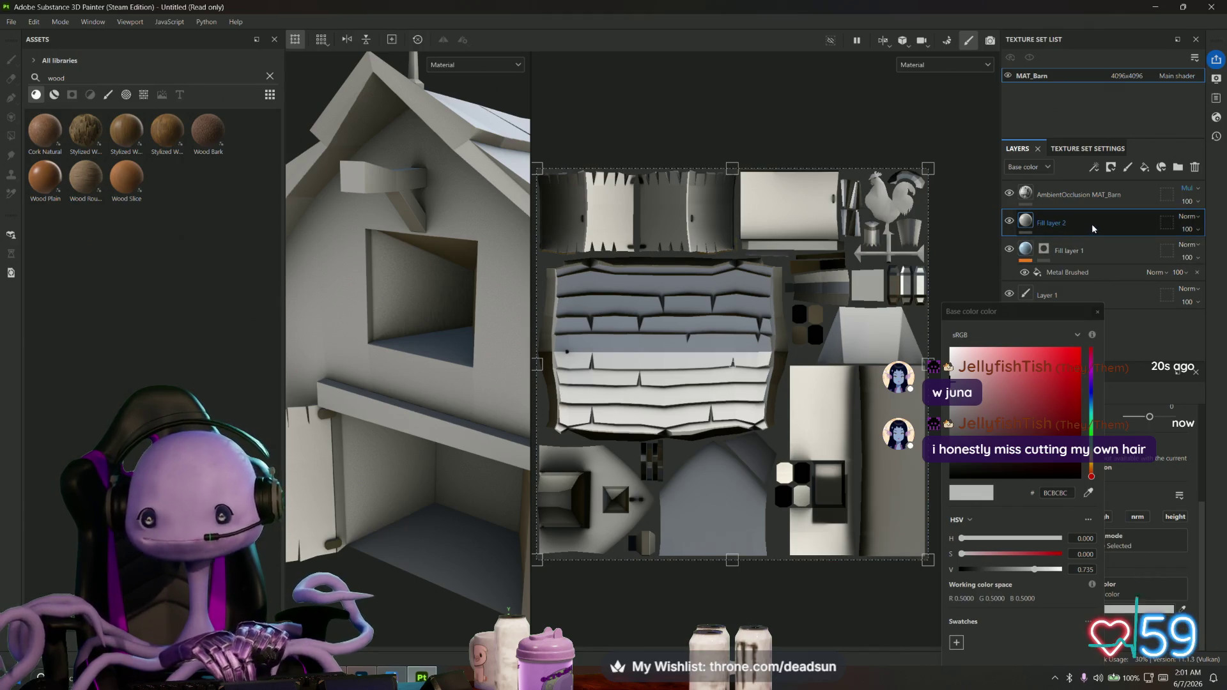
mouse_move(86, 132)
left_mouse_down()
mouse_move(535, 199)
mouse_move(1024, 222)
left_mouse_up()
mouse_move(435, 353)
left_mouse_down("alt")
mouse_move(477, 375)
mouse_move(442, 413)
mouse_move(446, 332)
mouse_move(417, 318)
mouse_move(430, 323)
left_mouse_up("alt")
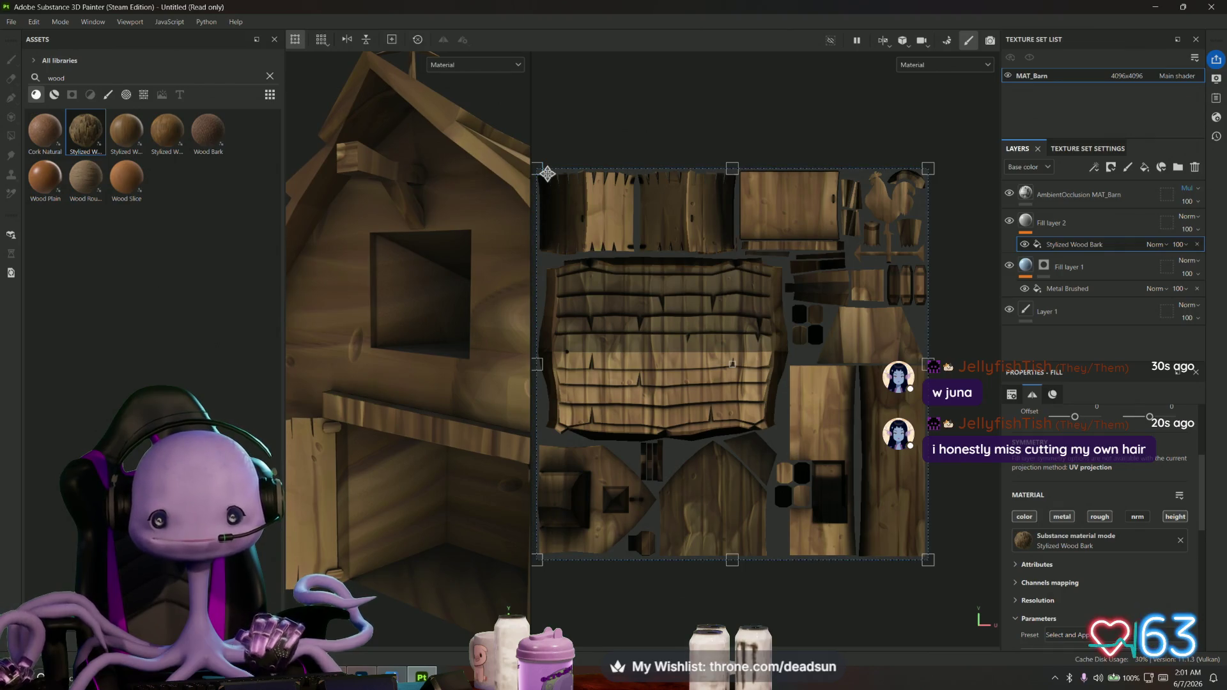
left_click_drag(540, 167, 721, 341)
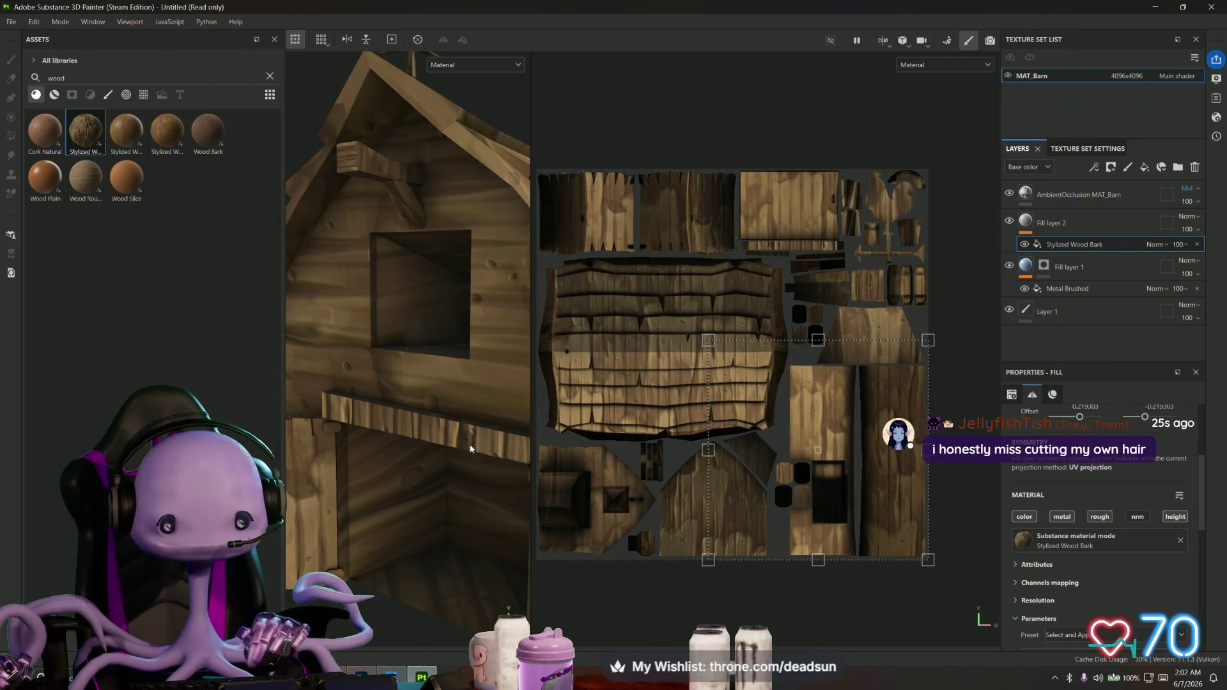
left_click_drag(470, 448, 447, 460, "alt")
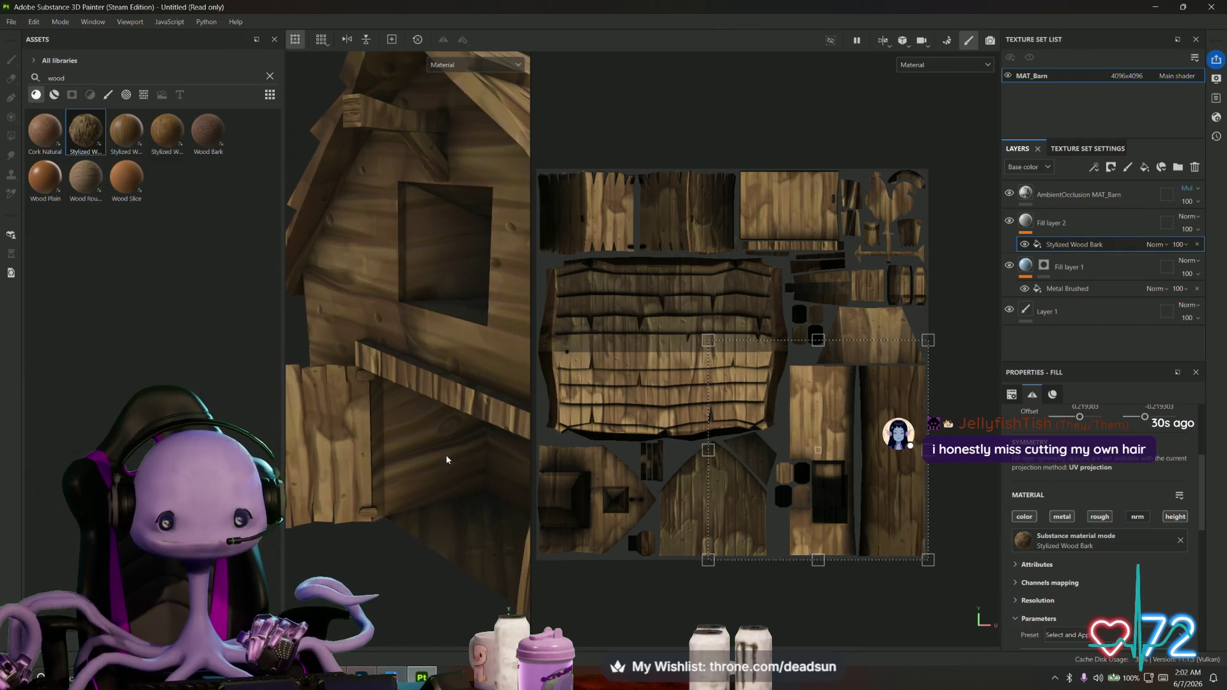
mouse_move(472, 404)
left_mouse_down("alt")
mouse_move(515, 338)
mouse_move(412, 335)
left_mouse_up("alt")
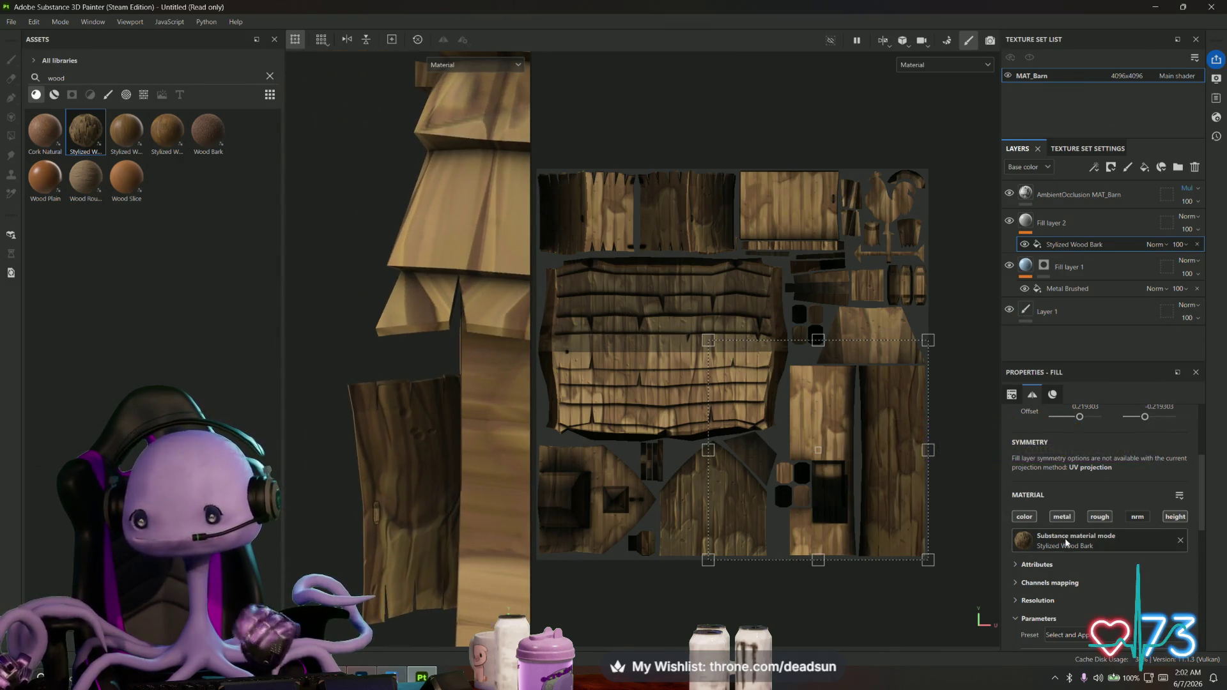
scroll(1099, 530, "down", 5)
Darken and warm the bark colour to a muted greyish-brown 5E4E38
left_click(1111, 532)
left_click(992, 433)
left_click_drag(986, 429, 1004, 429)
mouse_move(473, 367)
left_mouse_down("alt")
mouse_move(349, 386)
mouse_move(386, 425)
mouse_move(438, 443)
mouse_move(362, 427)
mouse_move(508, 432)
mouse_move(477, 447)
mouse_move(328, 452)
mouse_move(397, 398)
left_mouse_up("alt")
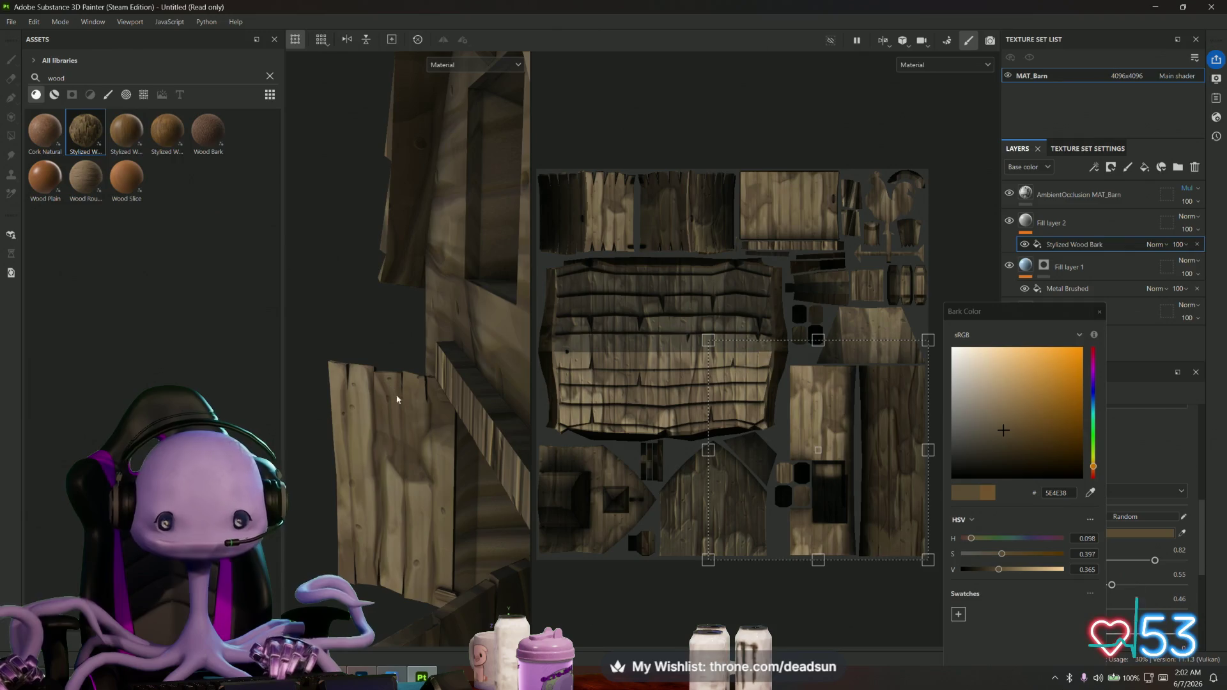
Duplicate the wood Fill layer 2
double_click(1064, 223)
right_click(1065, 223)
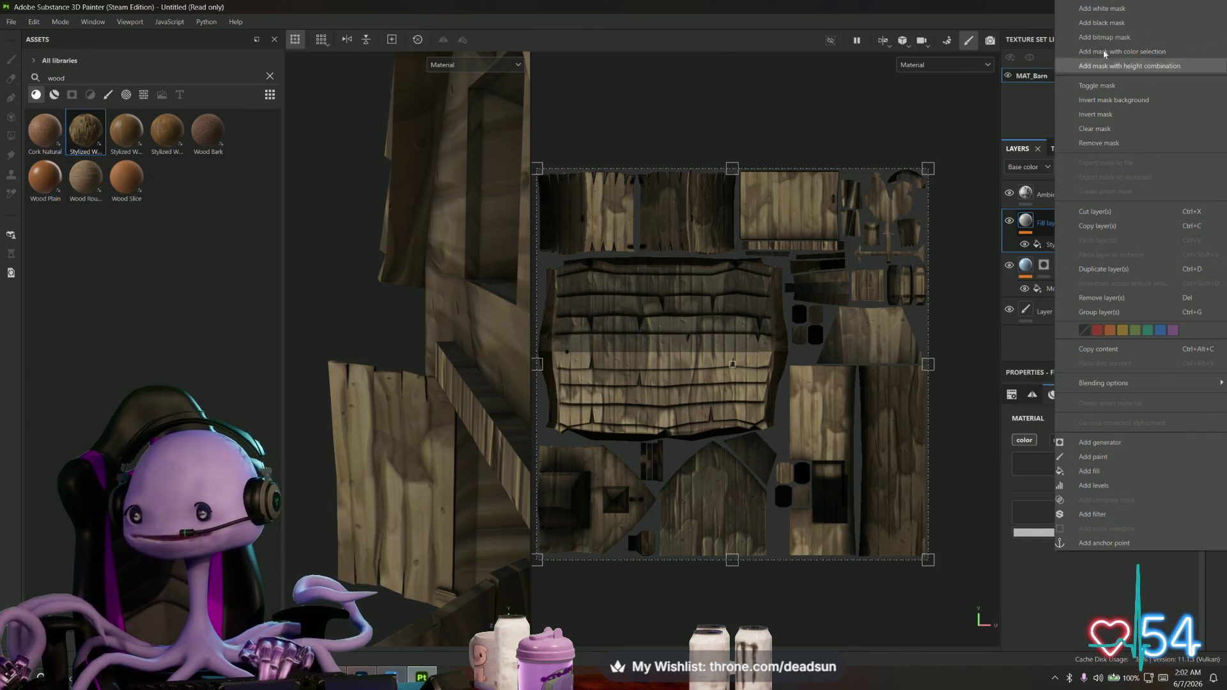
left_click(1108, 270)
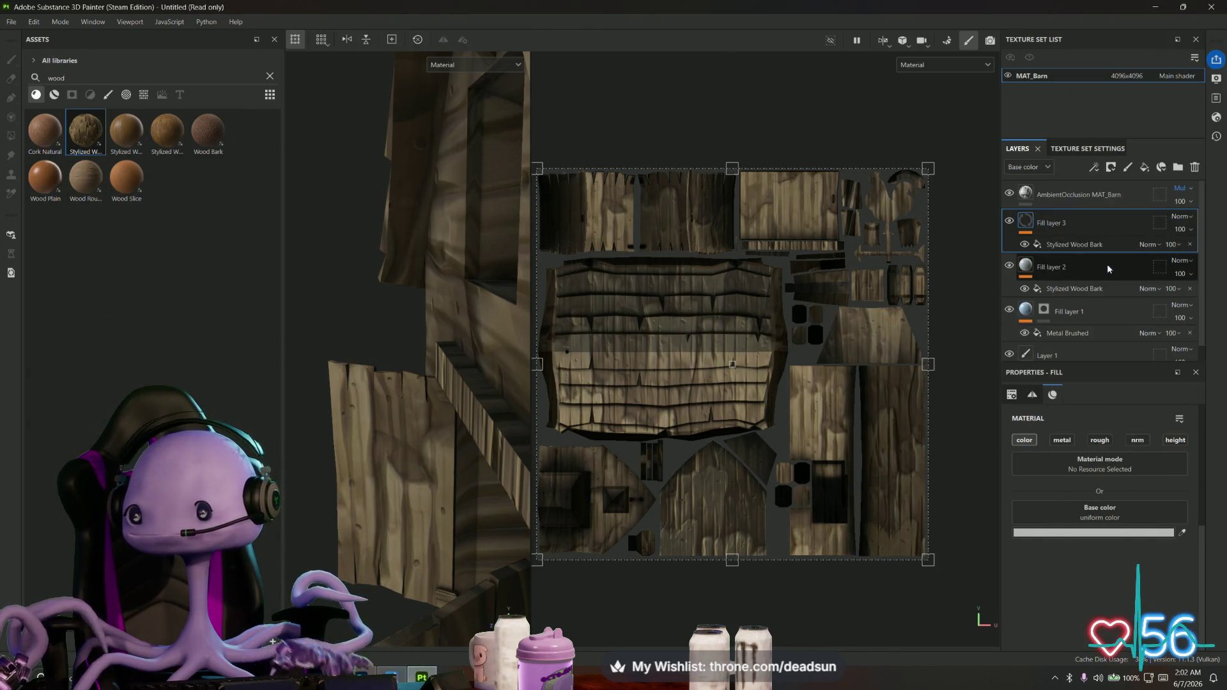
Black-mask the original Fill layer 2 and reveal its wood on the lower plank panel
left_click(1068, 266)
right_click(1068, 267)
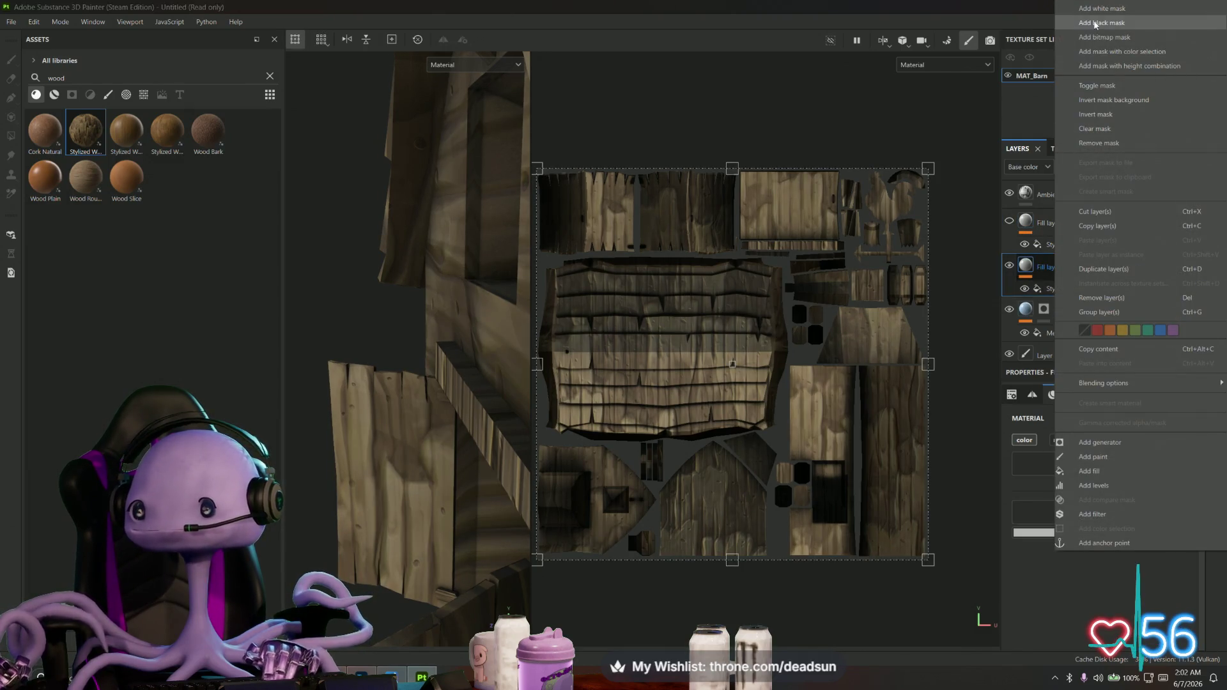
left_click(1095, 23)
left_click(352, 461)
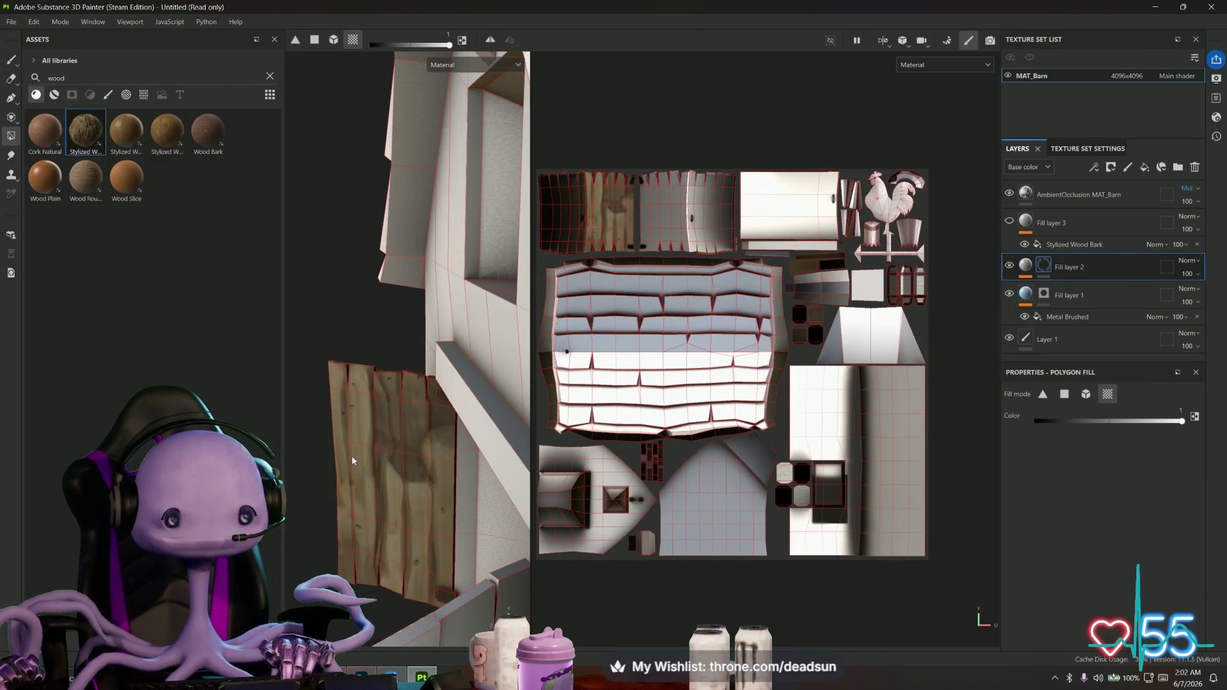
scroll(404, 527, "up", 3)
Polygon-fill wood onto another wall island, the door panel and a corner beam
left_click(383, 508)
scroll(375, 499, "up", 3)
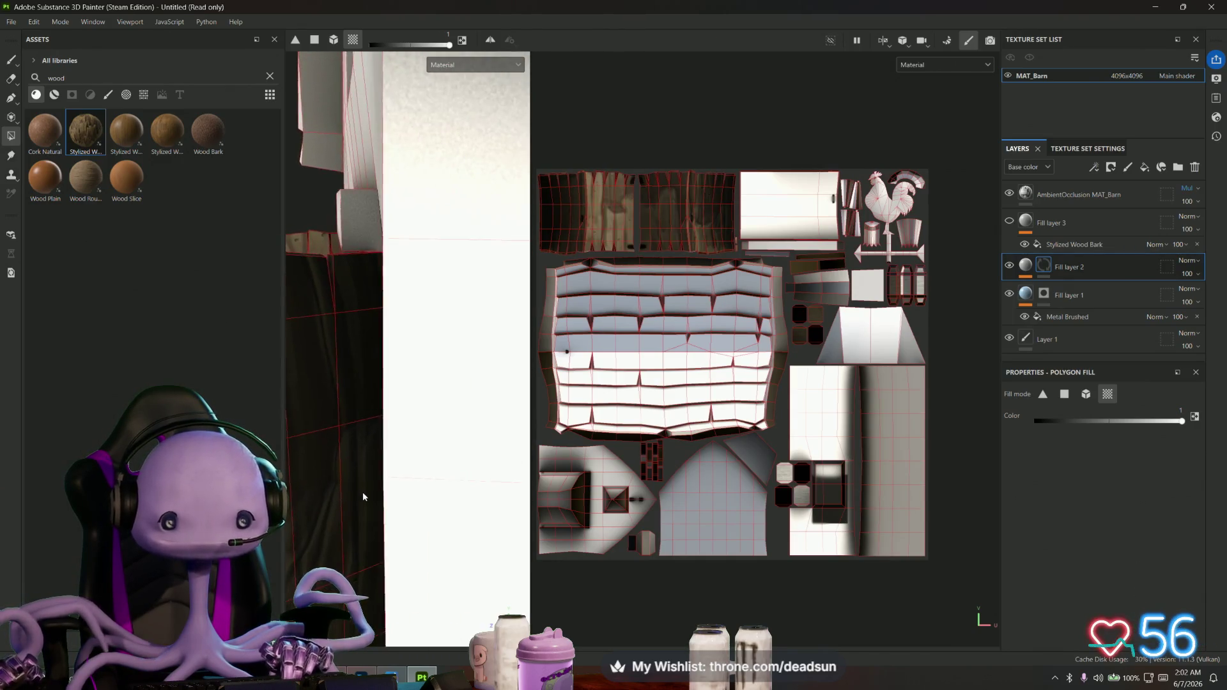
left_click_drag(375, 497, 321, 407, "alt")
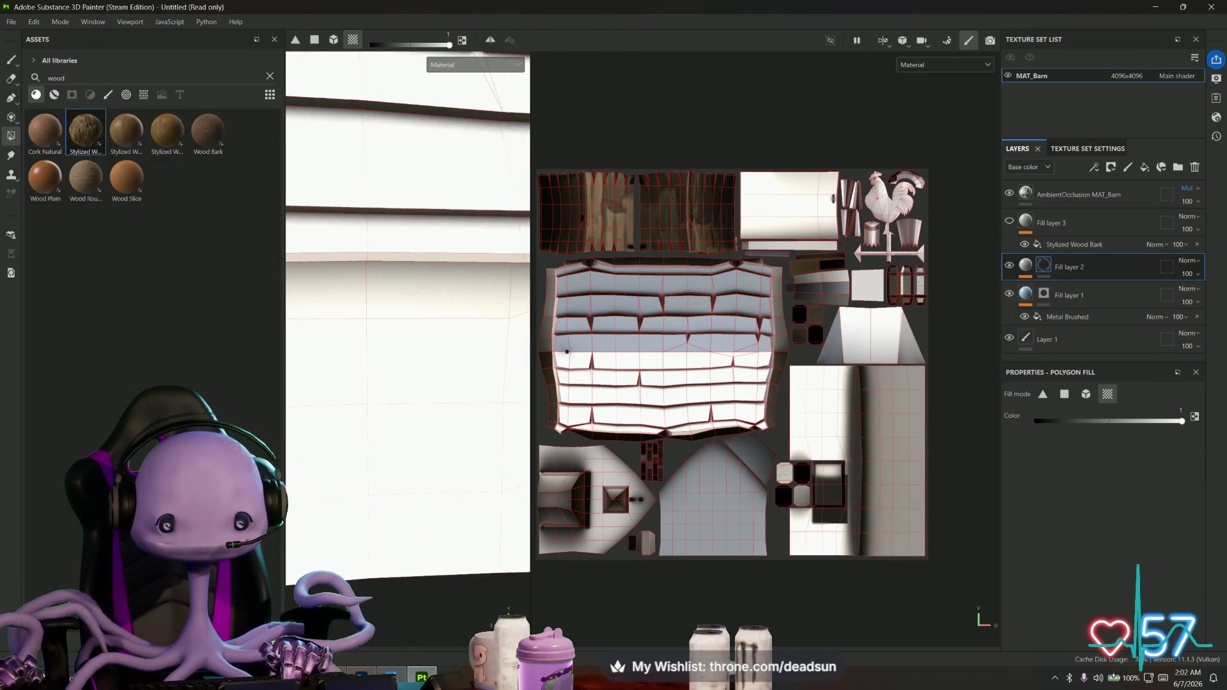
left_click(479, 396)
mouse_move(478, 396)
left_mouse_down("alt")
mouse_move(438, 489)
mouse_move(369, 508)
mouse_move(398, 302)
mouse_move(314, 254)
left_mouse_up("alt")
scroll(398, 287, "up", 2)
left_click(404, 253)
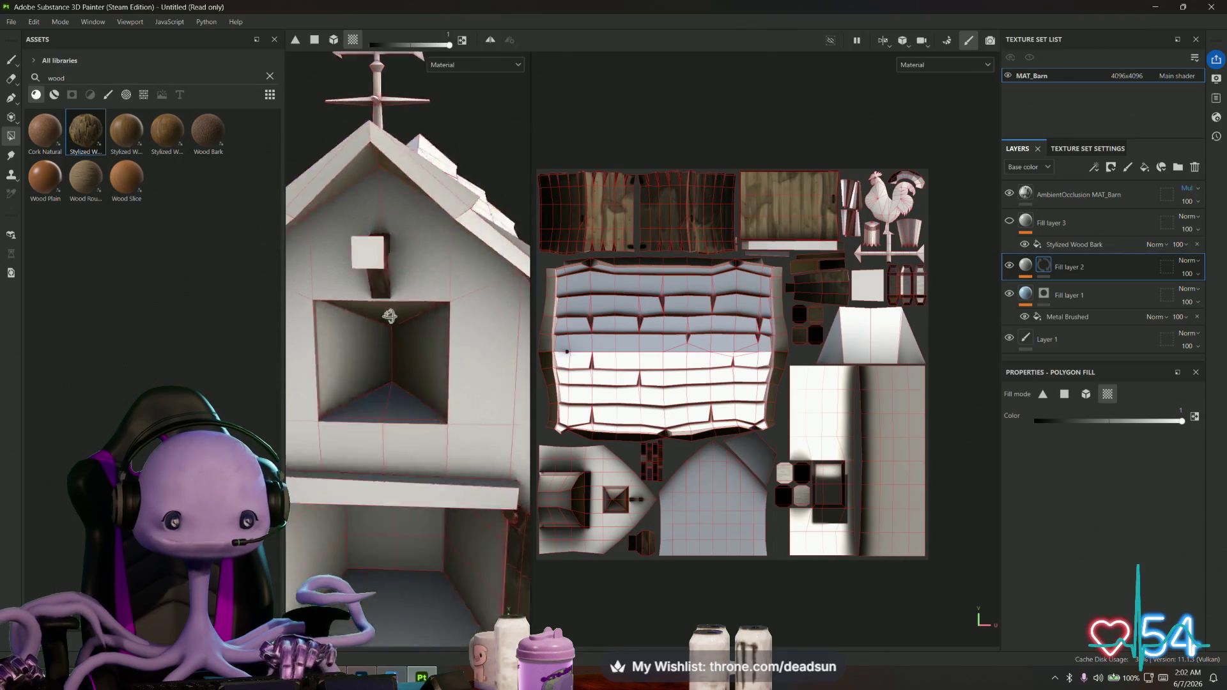
left_click_drag(329, 320, 372, 317, "alt")
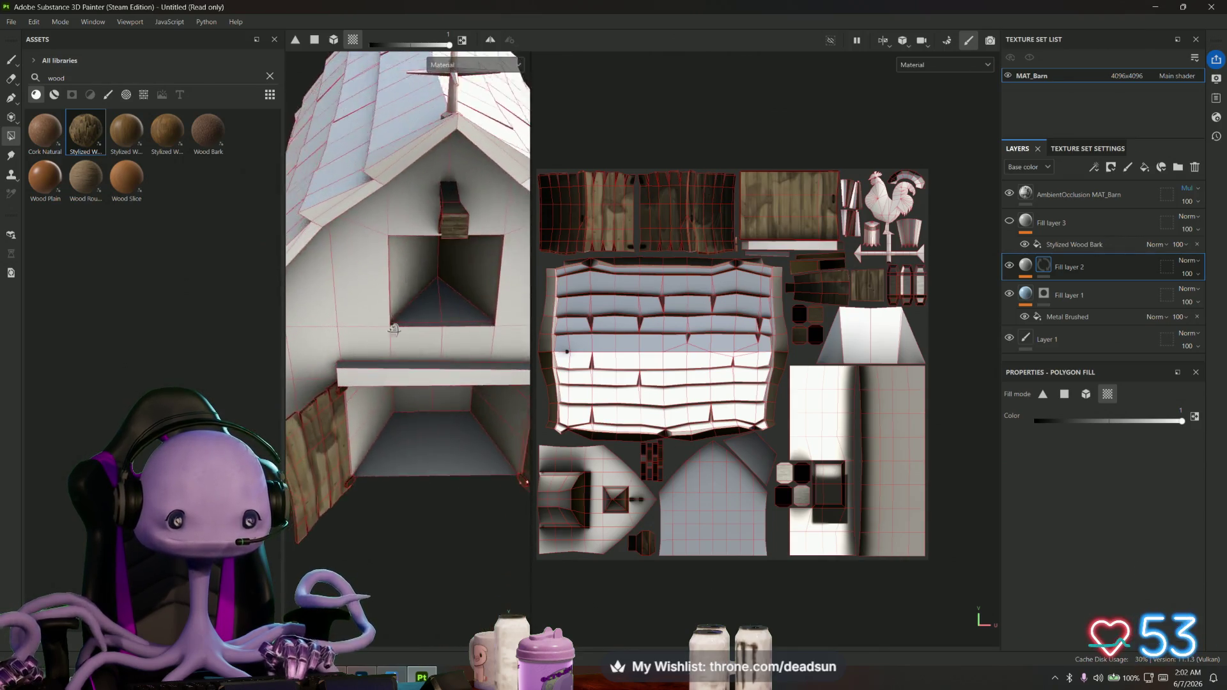
mouse_move(442, 420)
left_mouse_down("alt")
mouse_move(419, 384)
mouse_move(397, 386)
left_mouse_up("alt")
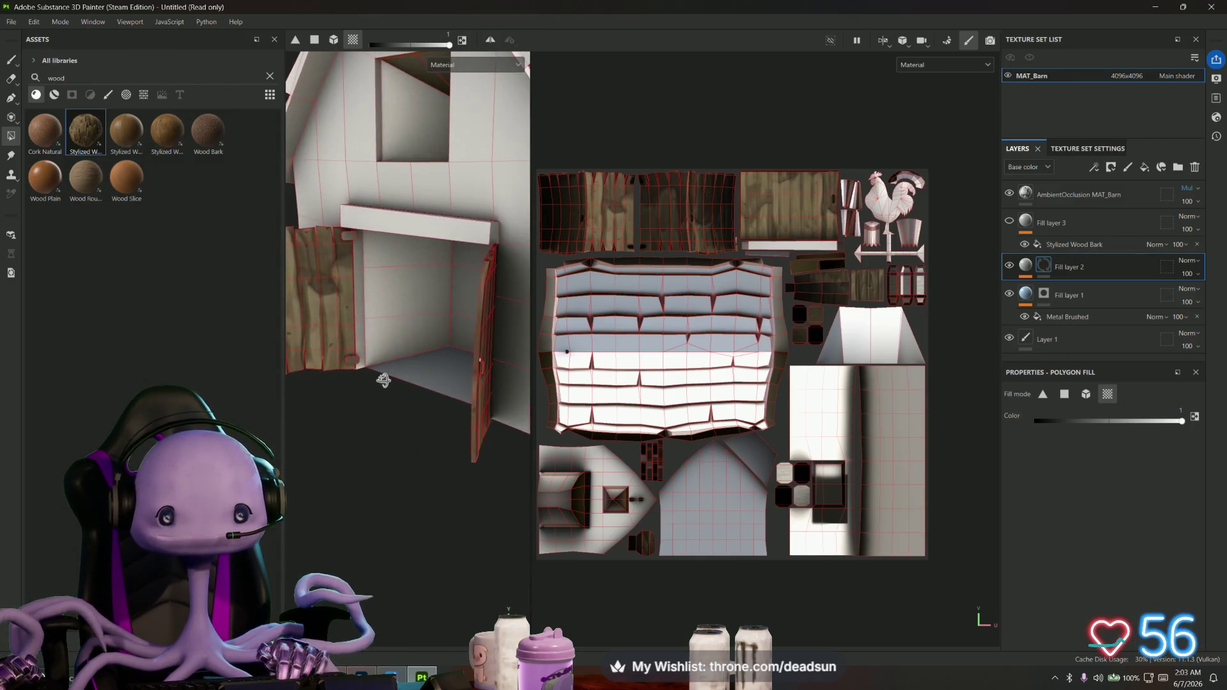
Turn Fill layer 3 back on and bring up its layer options
left_click(1009, 223)
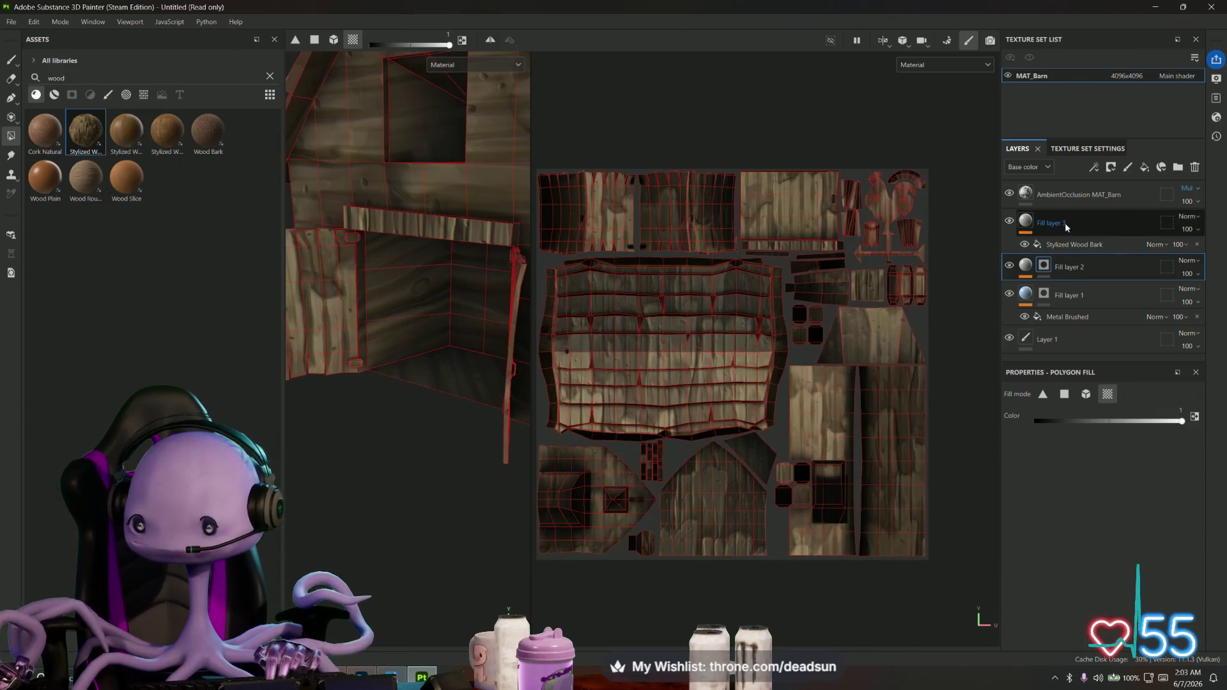
left_click(1065, 222)
right_click(1080, 223)
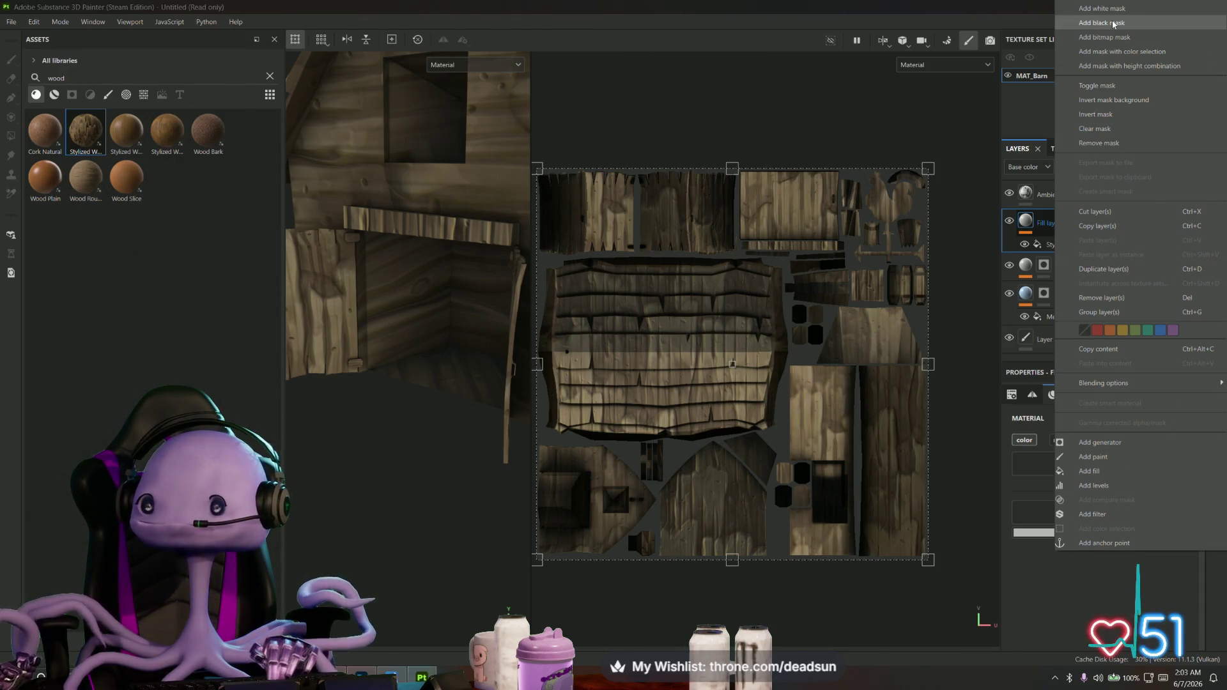
Add a black mask to Fill layer 3 and apply Stylized Wood Bark as its material
left_click(1113, 23)
key("4")
scroll(655, 323, "down", 3)
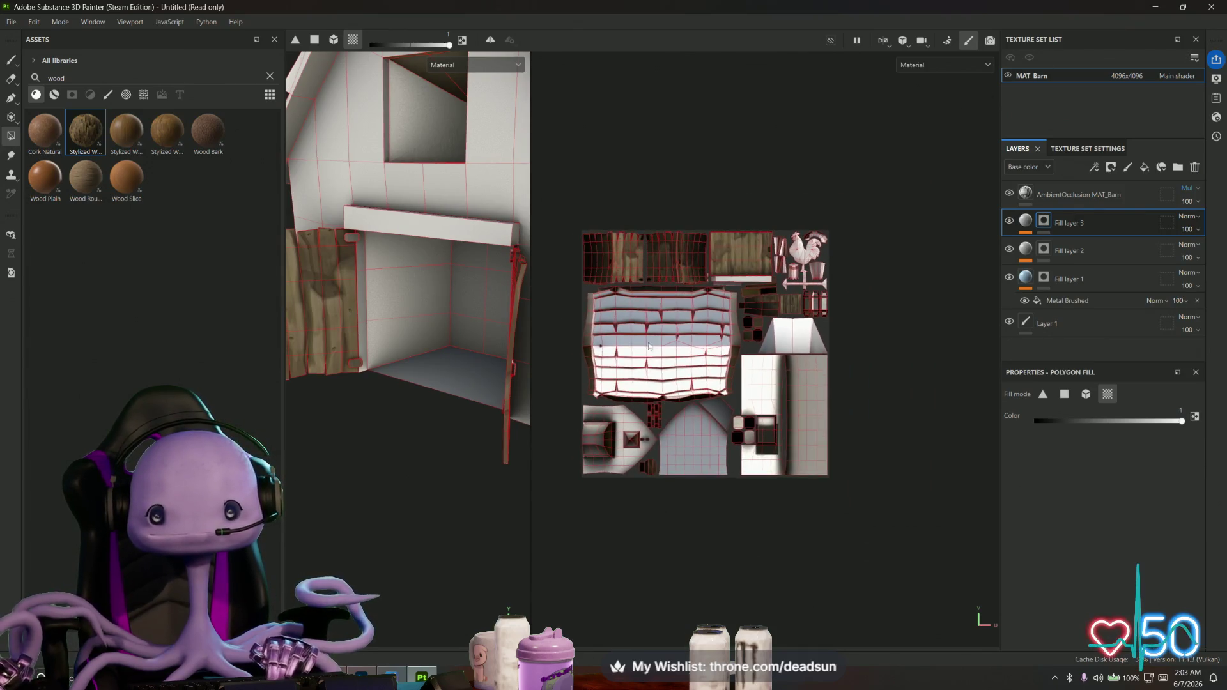
middle_click_drag(595, 263, 659, 292)
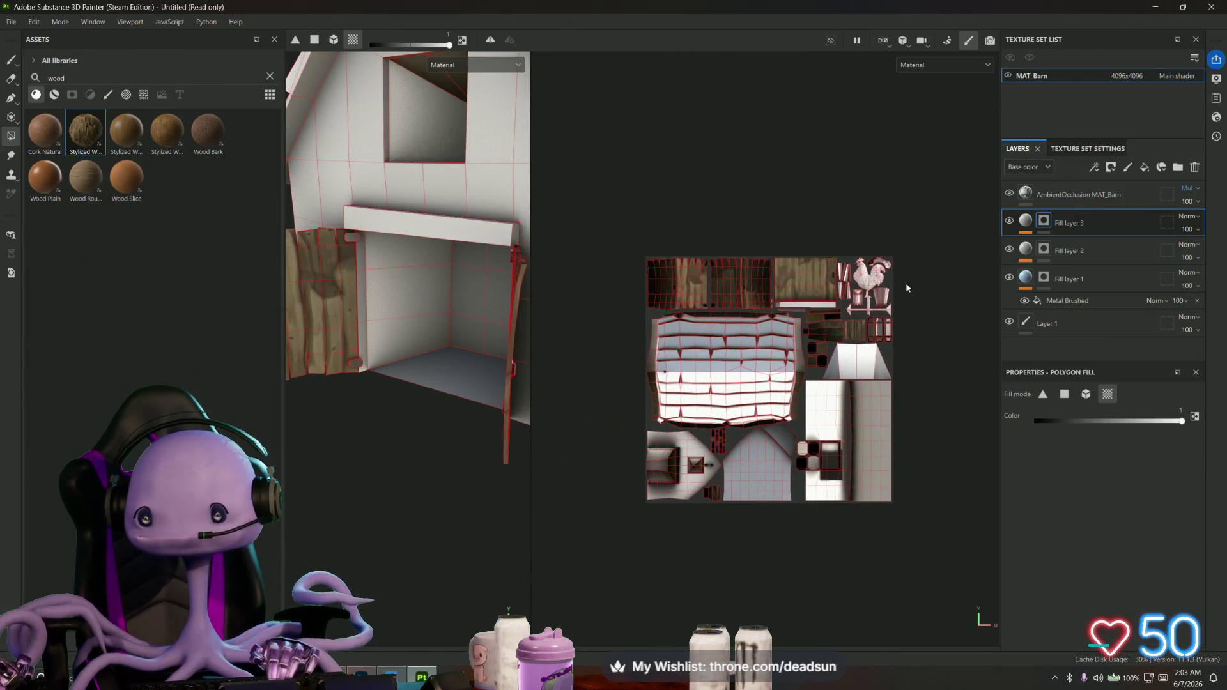
left_click_drag(1014, 324, 1064, 230)
left_click(1026, 223)
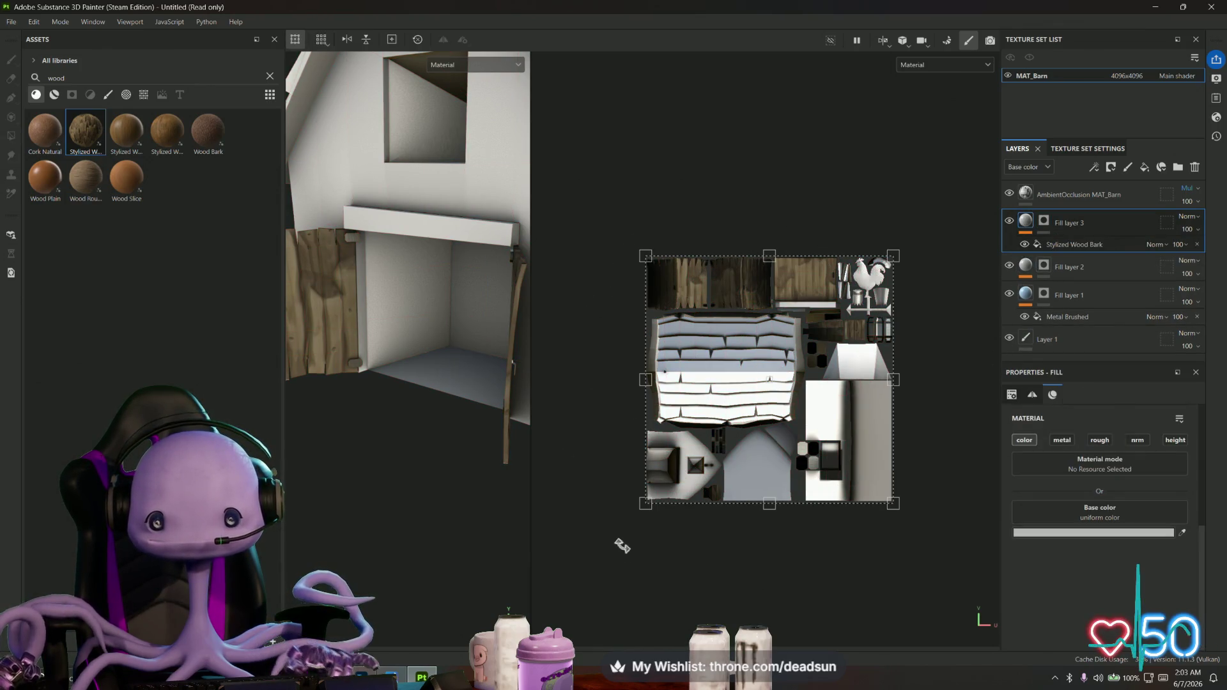
scroll(721, 473, "up", 2)
scroll(722, 472, "up", 1)
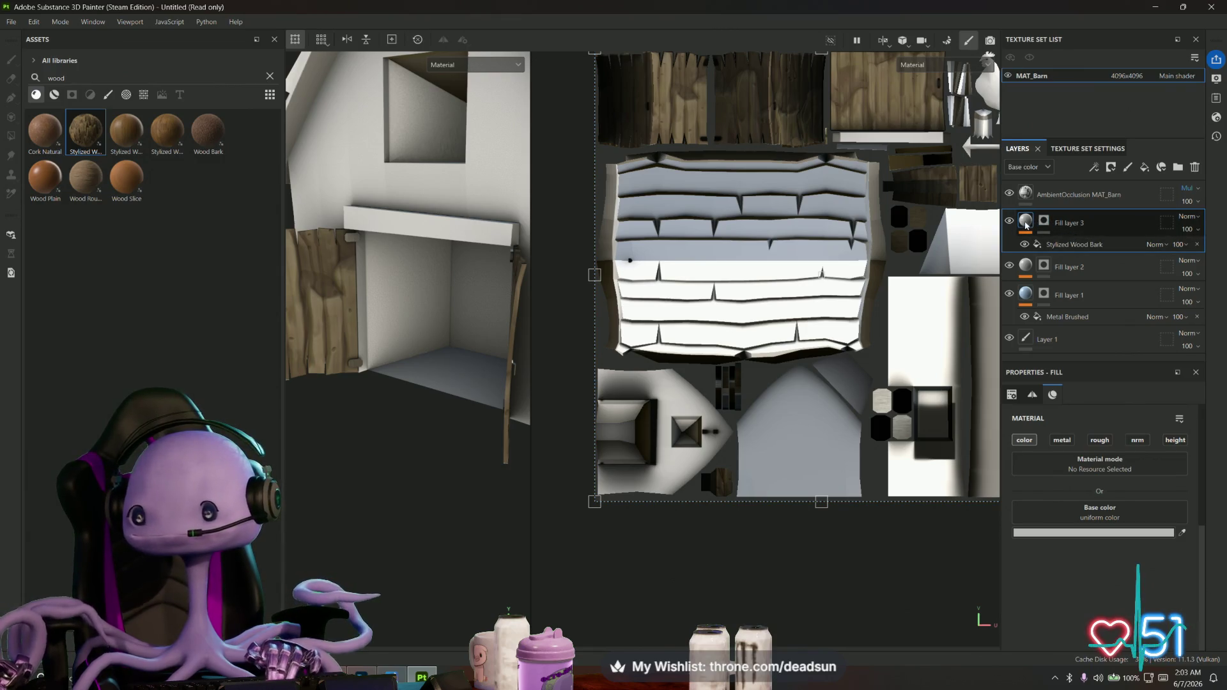
With Polygon Fill on Fill layer 3's mask, reveal wood on the barn wall and right wall
left_click(1043, 221)
key("4")
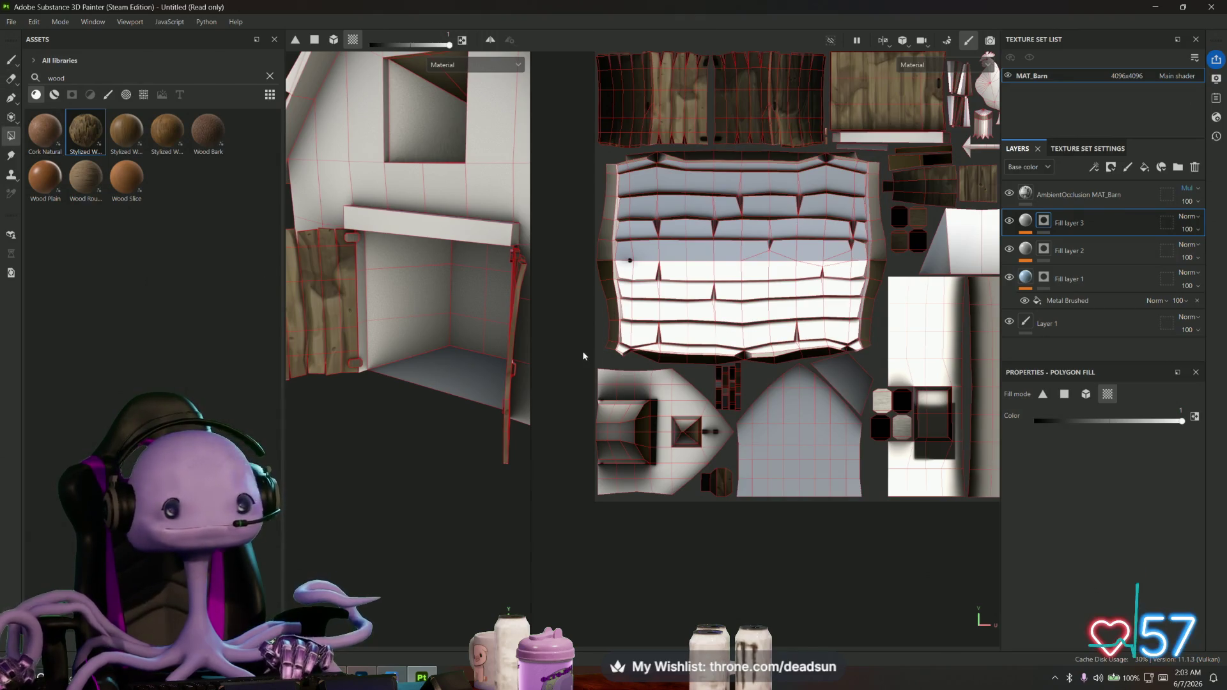
left_click(350, 199)
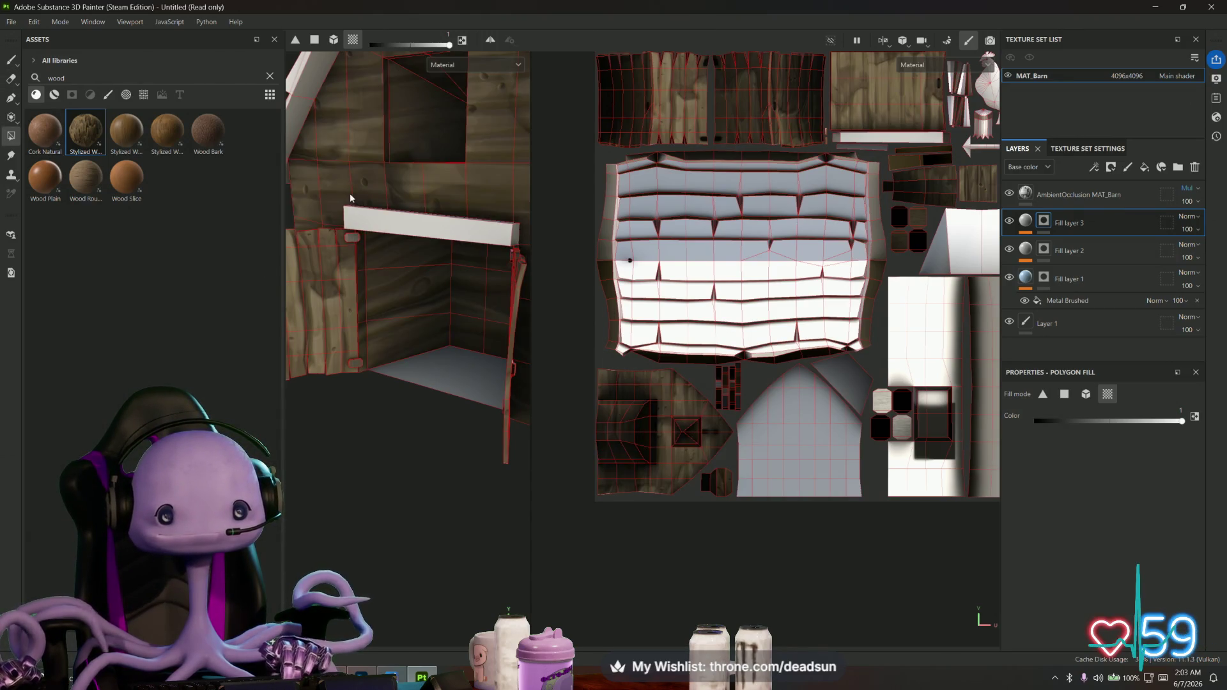
mouse_move(456, 321)
left_mouse_down("alt")
mouse_move(509, 329)
mouse_move(301, 338)
mouse_move(438, 341)
mouse_move(419, 331)
mouse_move(441, 322)
mouse_move(466, 337)
mouse_move(406, 331)
mouse_move(511, 327)
mouse_move(489, 331)
mouse_move(512, 348)
mouse_move(386, 353)
mouse_move(655, 357)
mouse_move(334, 359)
mouse_move(433, 372)
mouse_move(356, 359)
left_mouse_up("alt")
left_click(508, 329)
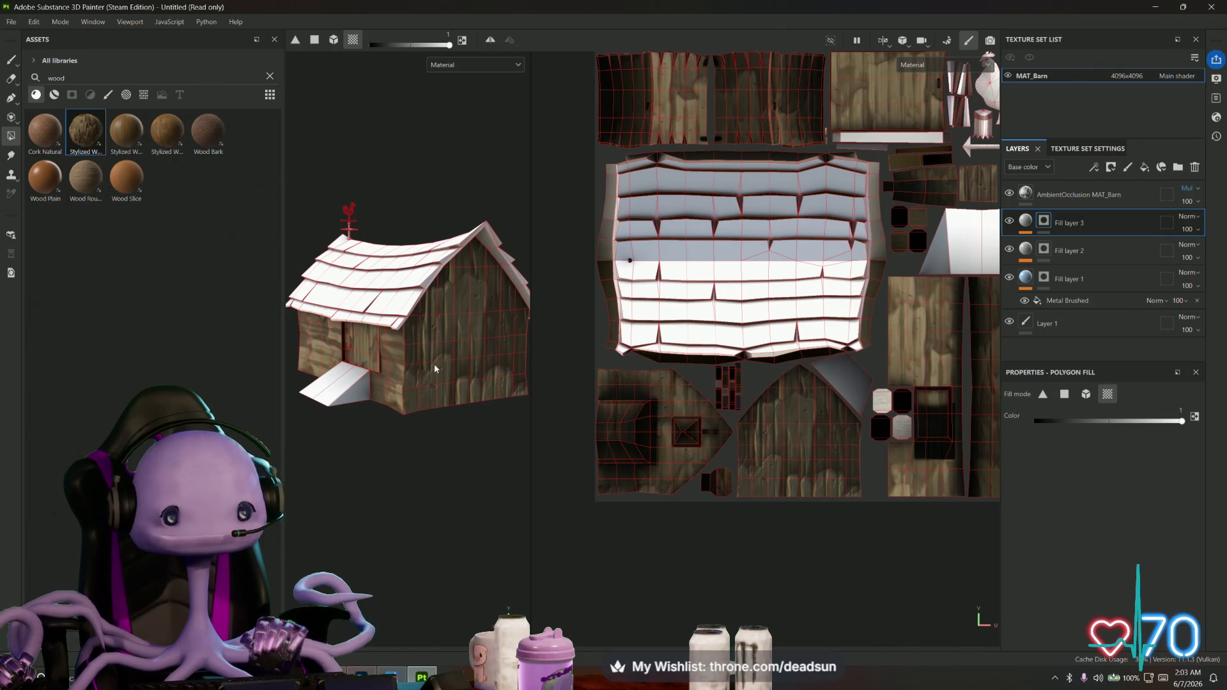
scroll(434, 367, "up", 2)
scroll(434, 384, "up", 2)
scroll(432, 403, "up", 2)
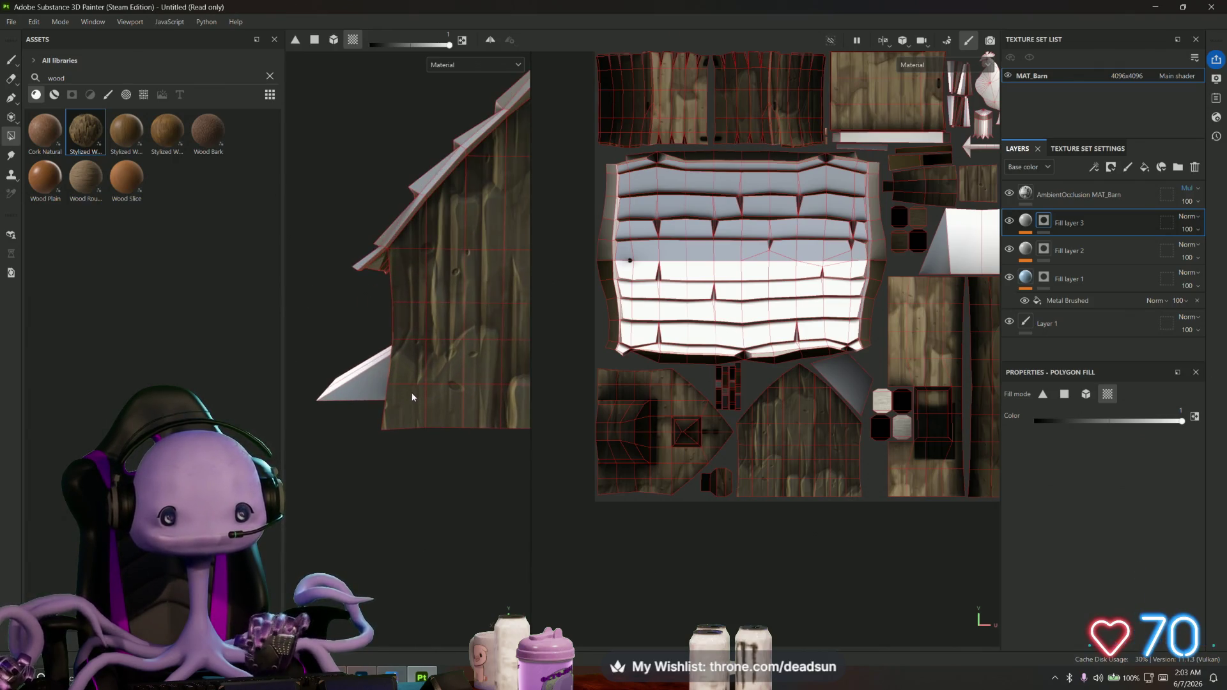
Redo the side-wall wood fill, then fill the lower-left UV island on Fill layer 2's mask
key("ctrl+z")
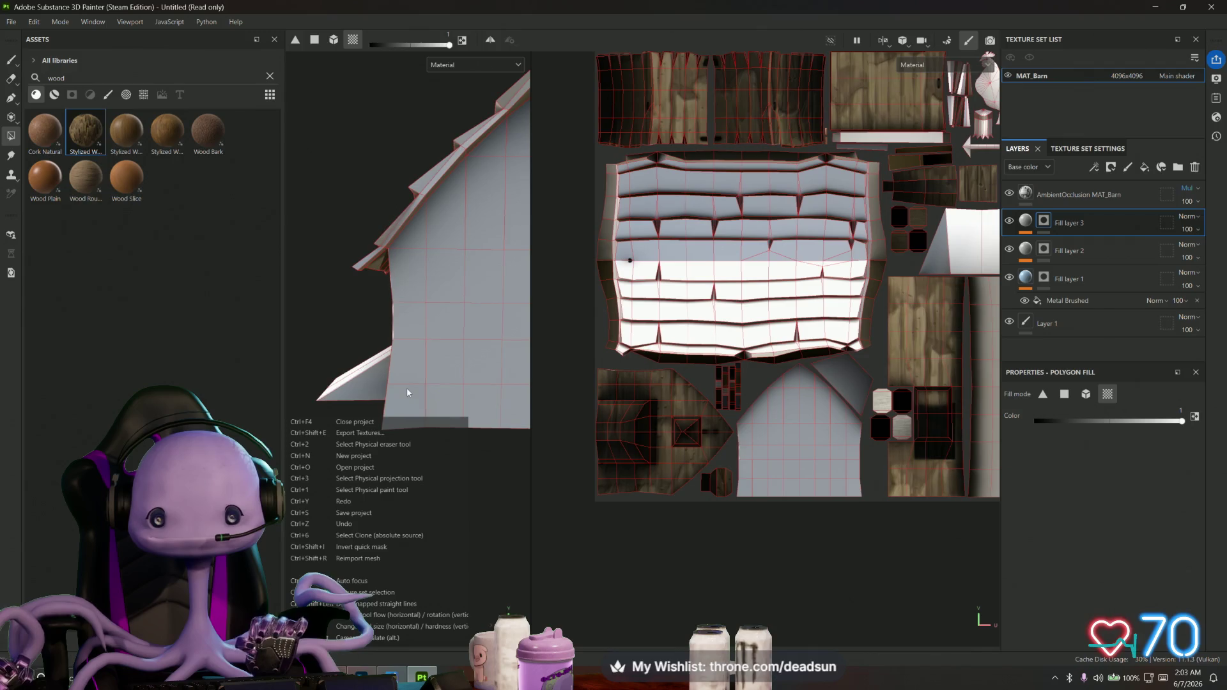
key("ctrl+z")
key("ctrl+z")
left_click(784, 414)
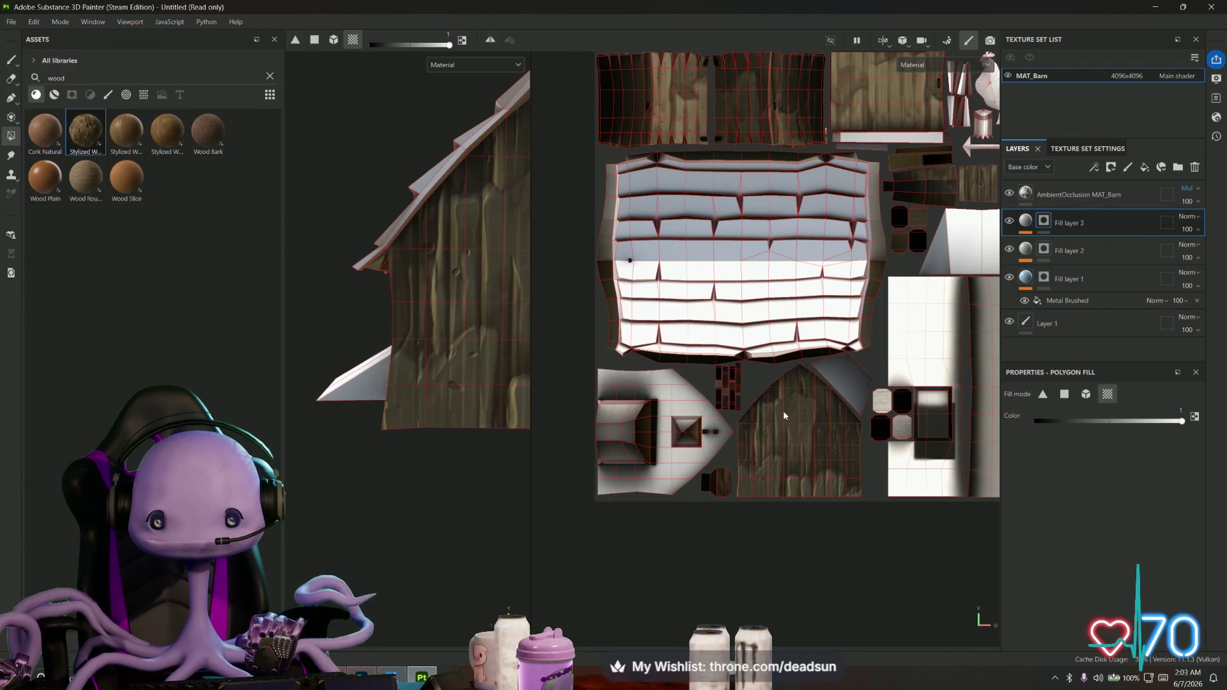
left_click(1044, 250)
left_click(672, 472)
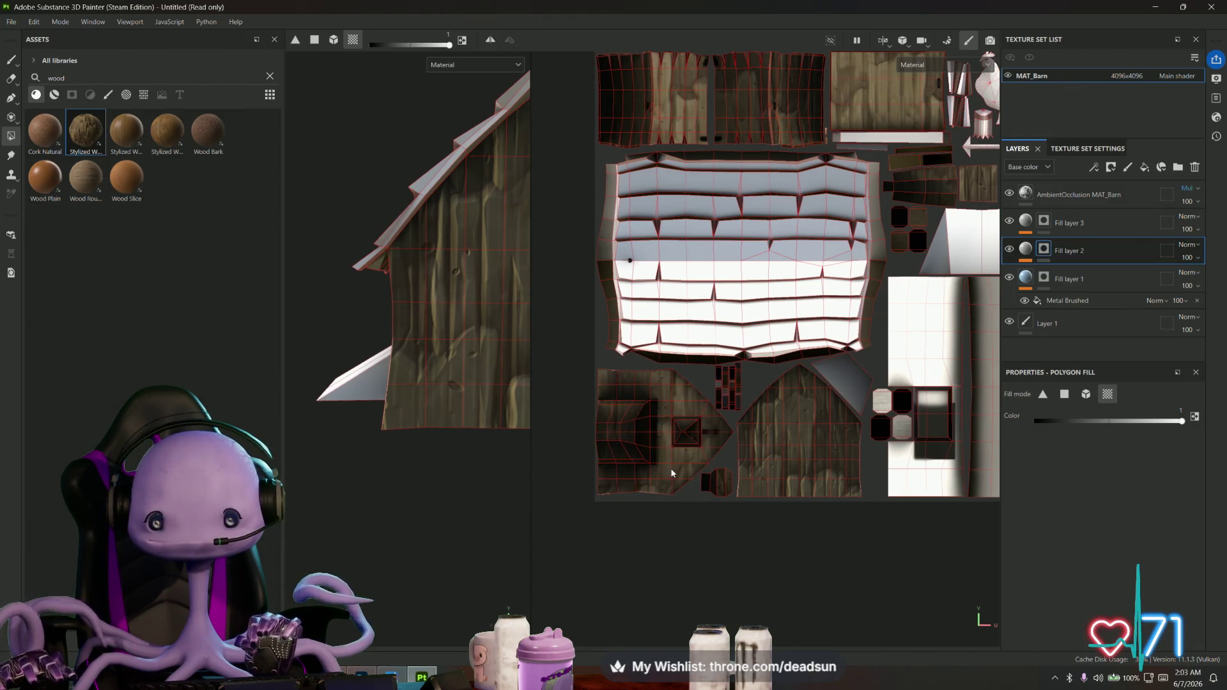
Orbit to the barn's front and polygon-fill the beam above the door with wood
middle_click_drag(805, 450, 616, 476)
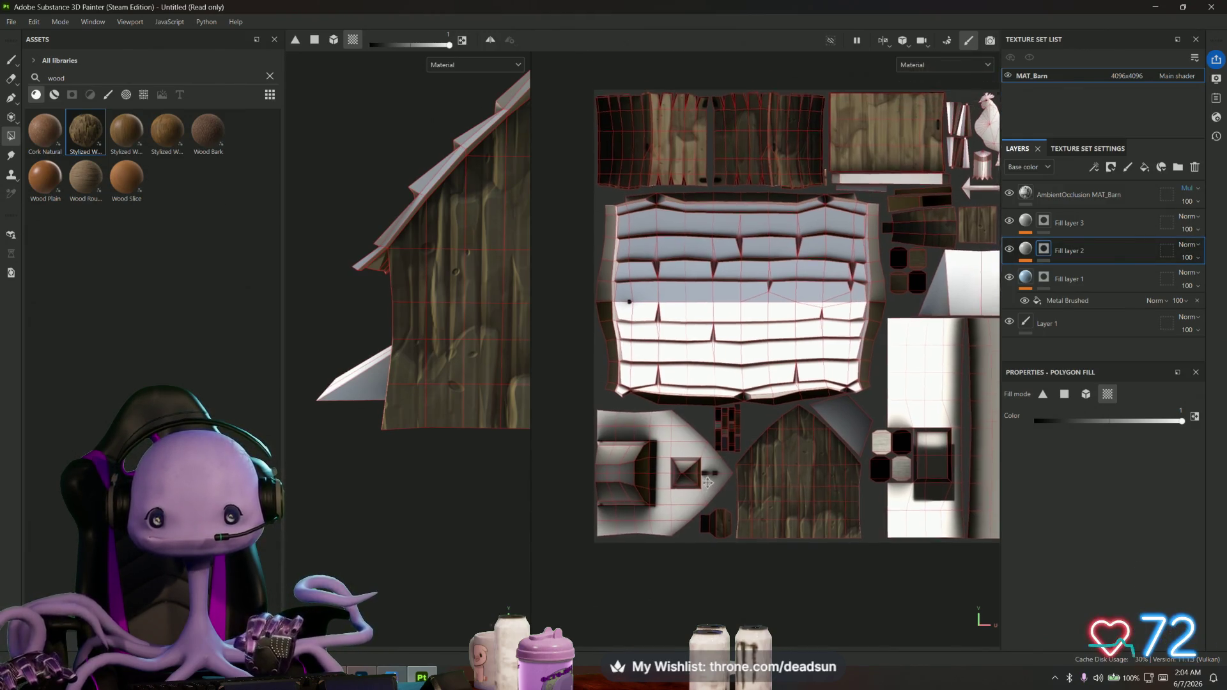
middle_click_drag(684, 465, 593, 476)
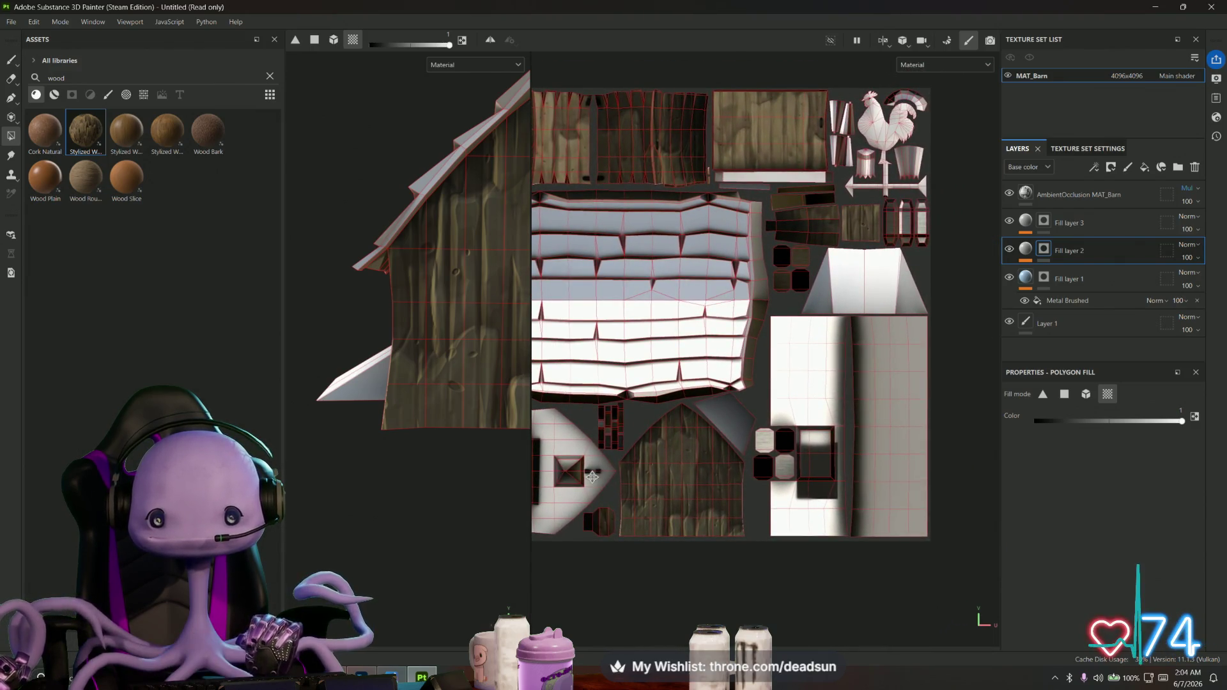
mouse_move(400, 466)
left_mouse_down("alt")
mouse_move(460, 457)
mouse_move(470, 442)
mouse_move(460, 477)
mouse_move(466, 451)
left_mouse_up("alt")
scroll(645, 435, "up", 2)
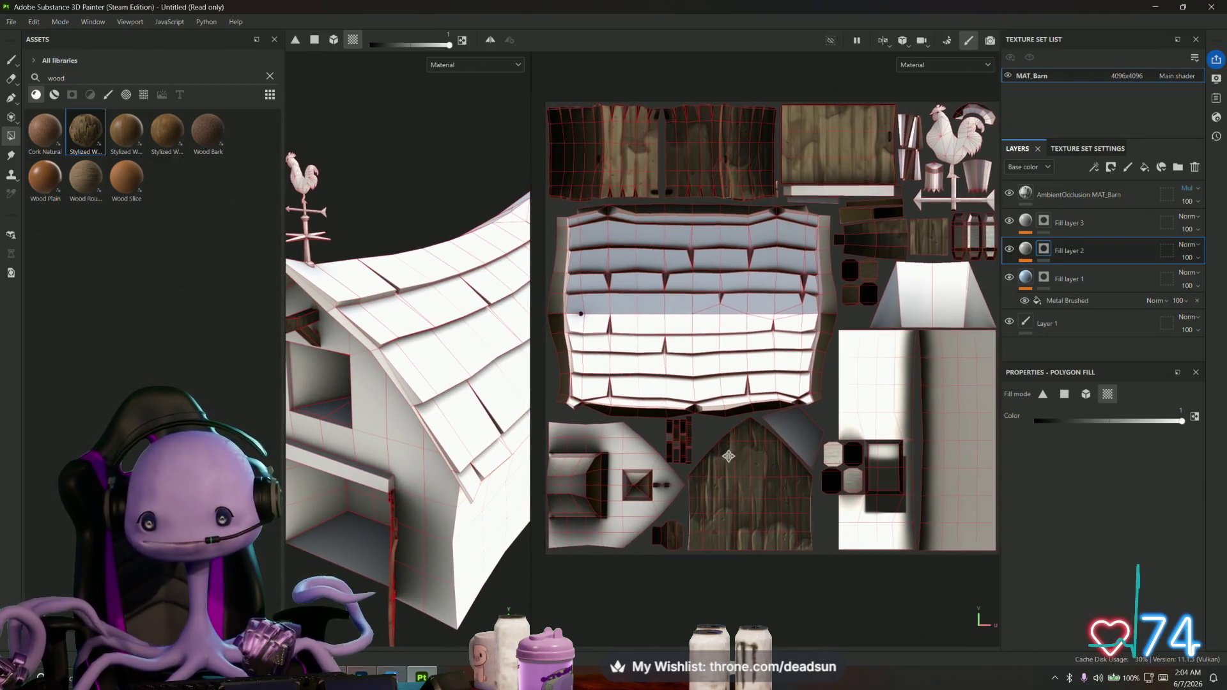
middle_click_drag(645, 434, 712, 467)
scroll(695, 443, "up", 2)
scroll(702, 444, "down", 1)
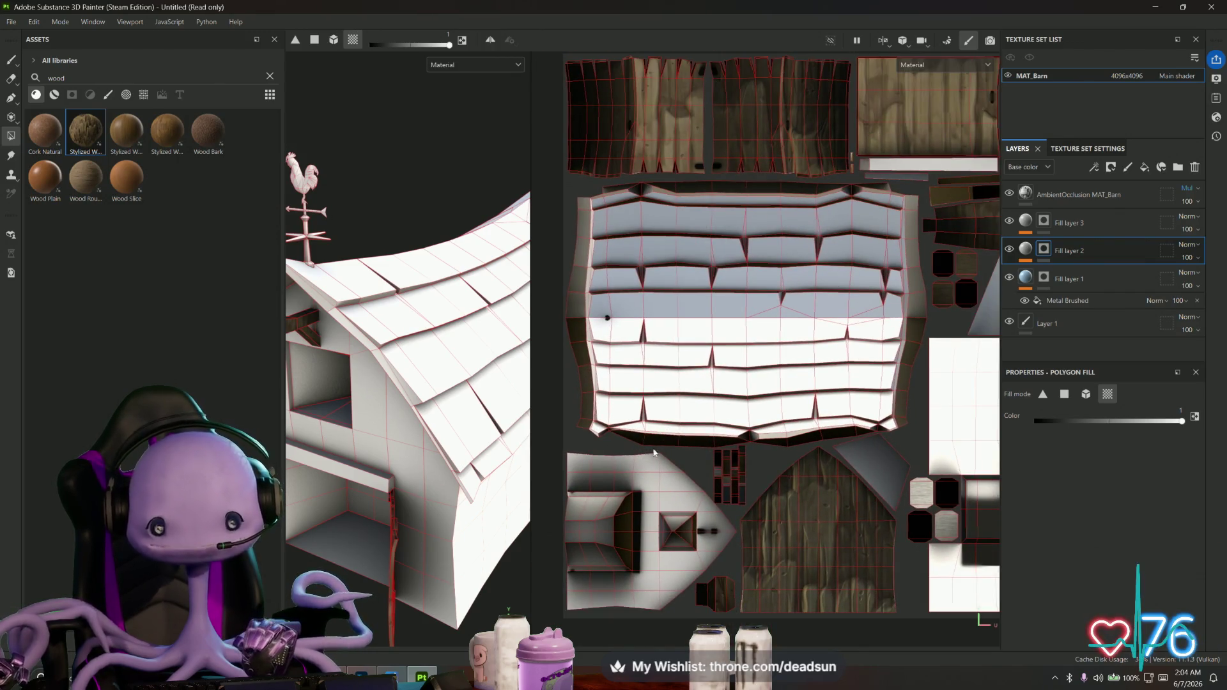
left_click_drag(505, 505, 438, 431, "alt")
left_click_drag(438, 502, 548, 502, "alt")
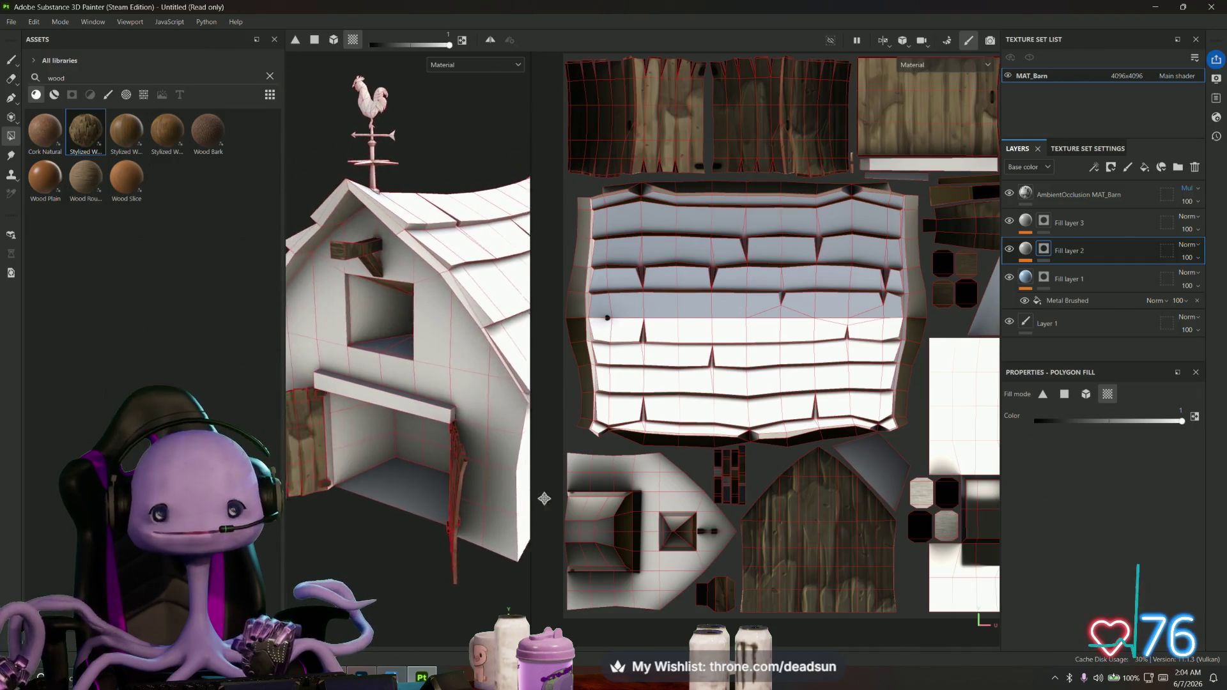
scroll(547, 493, "up", 2)
scroll(418, 446, "up", 3)
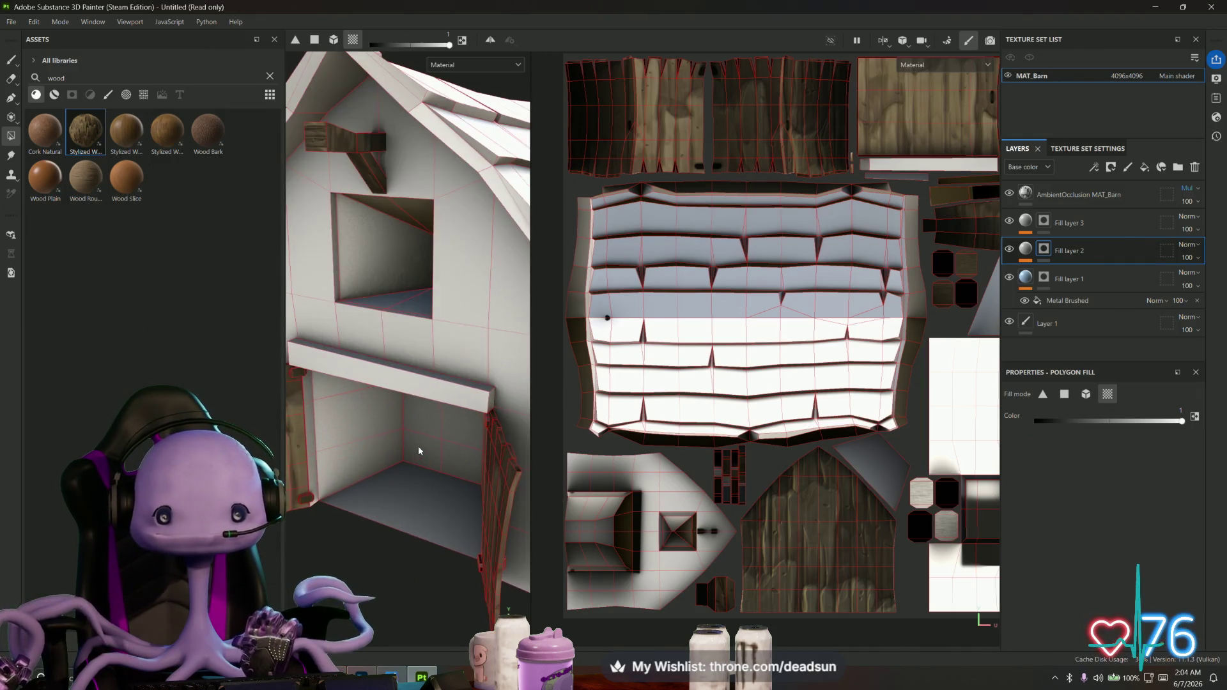
left_click(409, 390)
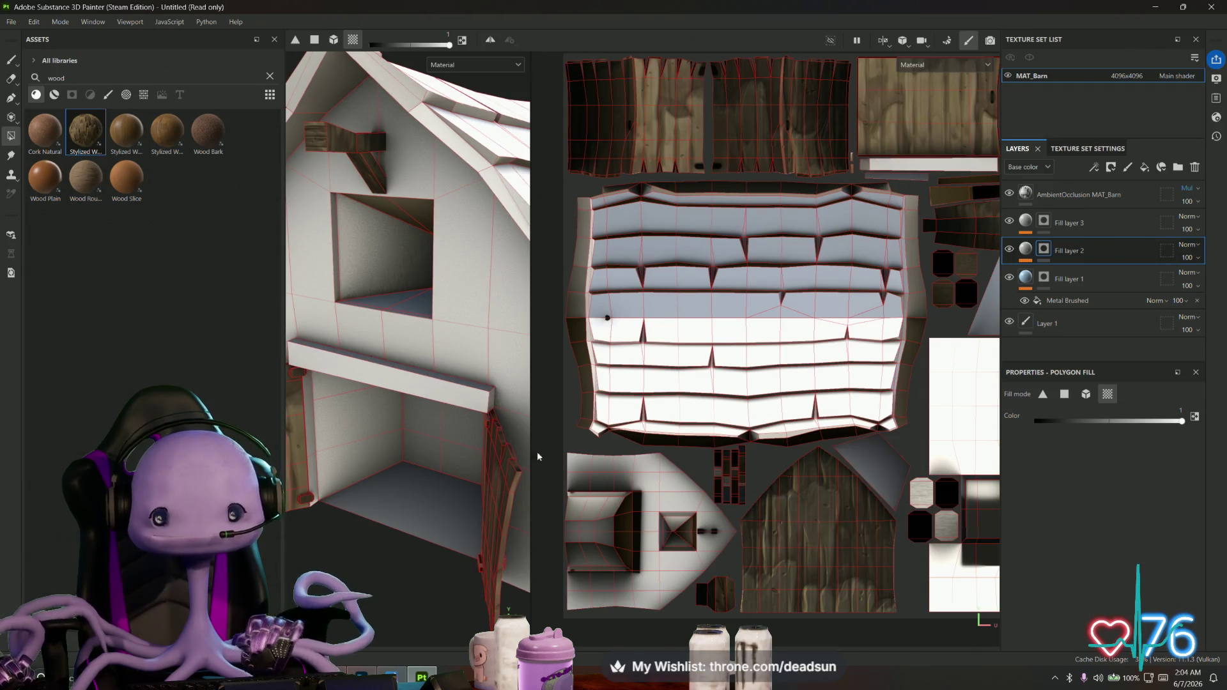
Select Fill layer 3 and bring up its Stylized Wood Bark projection settings
middle_click_drag(827, 469, 831, 381)
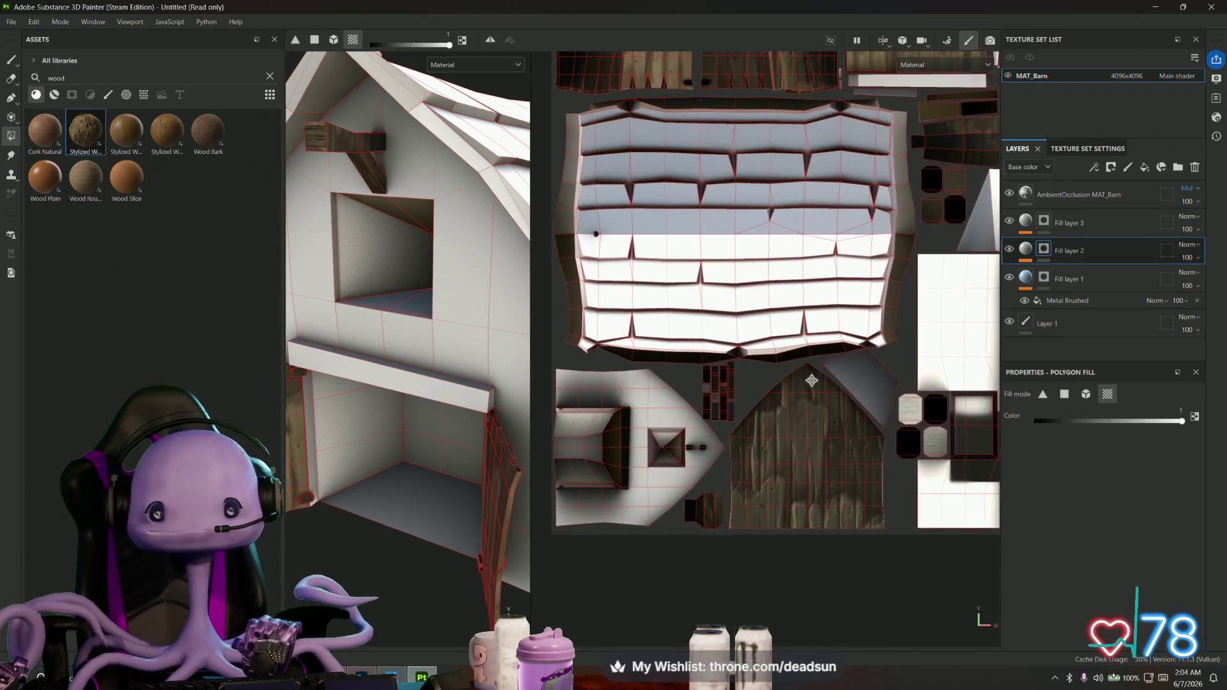
mouse_move(831, 381)
left_mouse_down("ctrl+alt")
mouse_move(808, 414)
mouse_move(945, 390)
left_mouse_up("ctrl+alt")
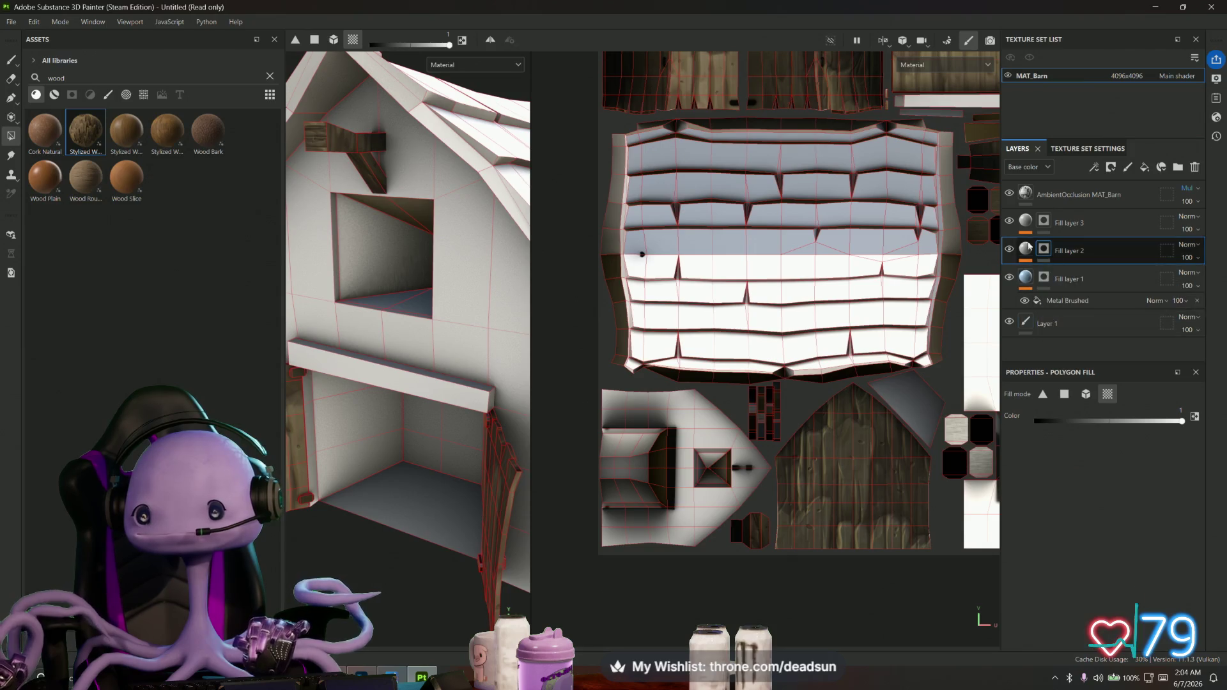
left_click(1064, 223)
left_click(1025, 222)
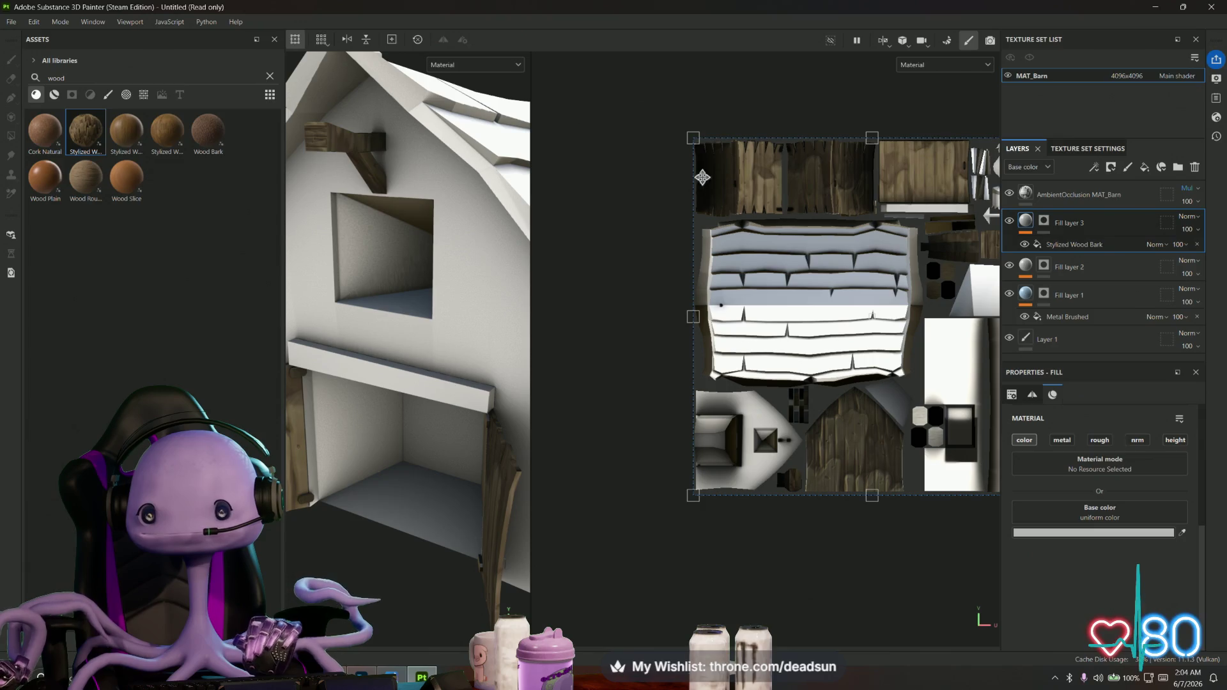
Try rotating the wood projection by 45 degrees and return it to straight
left_click_drag(688, 113, 605, 209)
left_click_drag(646, 394, 729, 461)
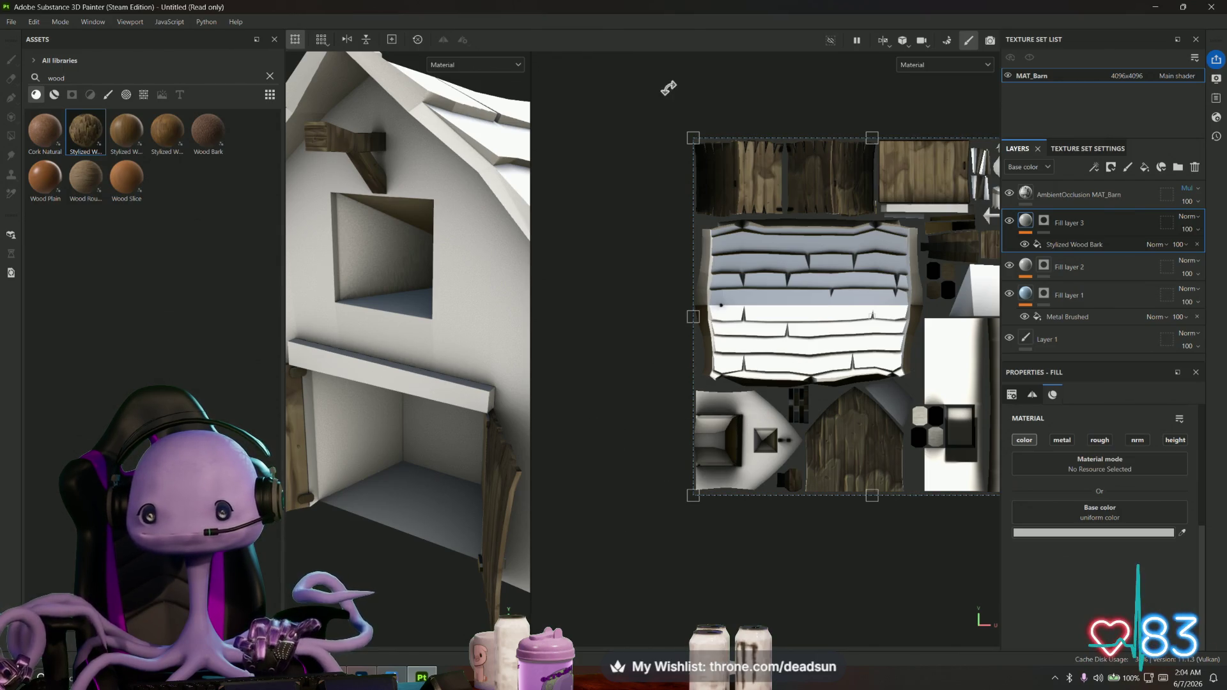
left_click_drag(669, 89, 815, 68)
left_click_drag(940, 85, 1045, 114)
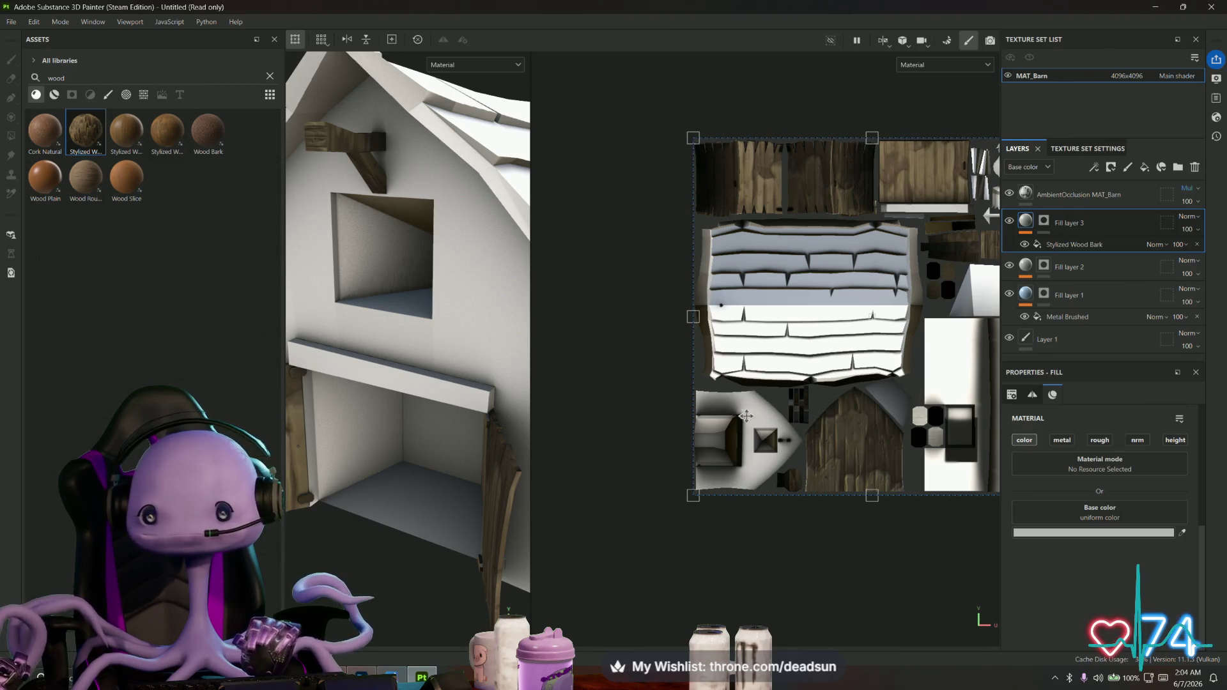
On Fill layer 3's mask, polygon-fill the house walls and both tall wall UV islands
left_click(1051, 224)
key("4")
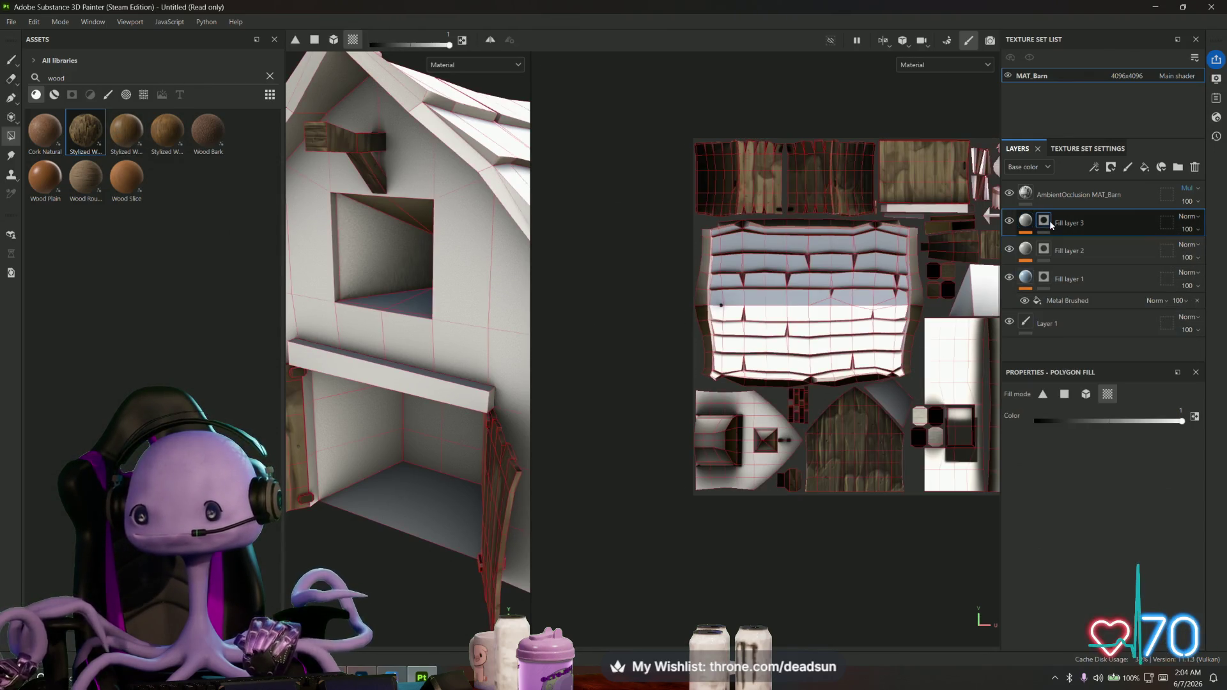
left_click(758, 411)
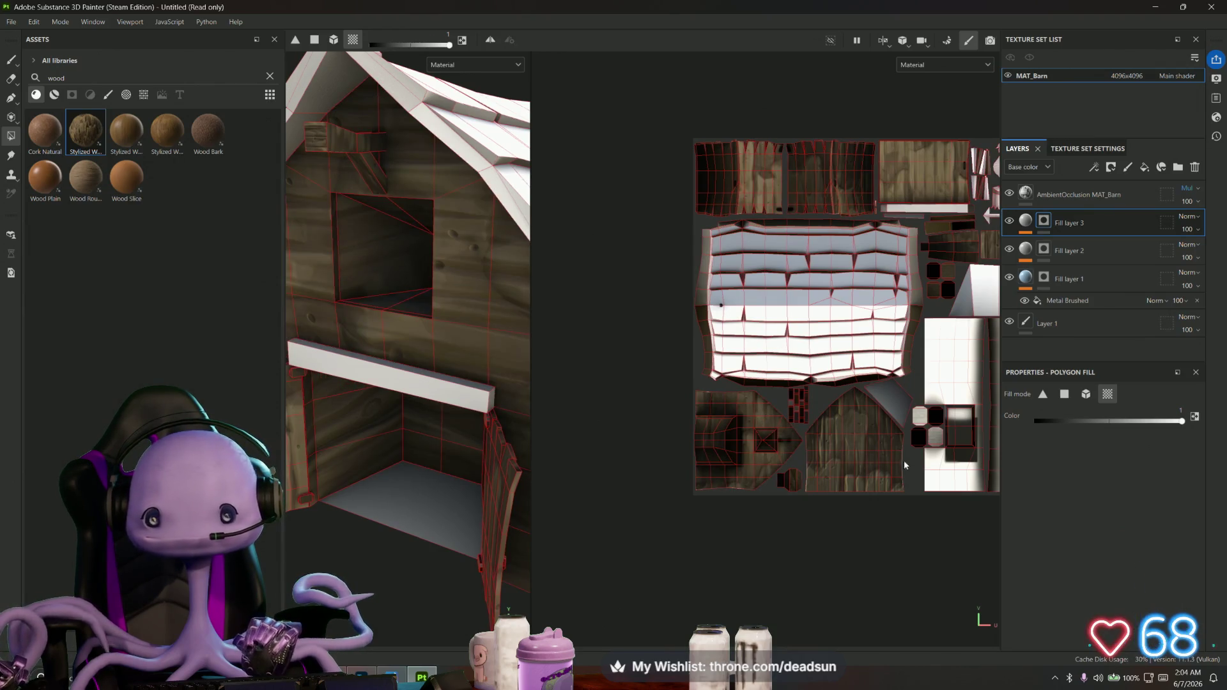
middle_click_drag(904, 466, 826, 465)
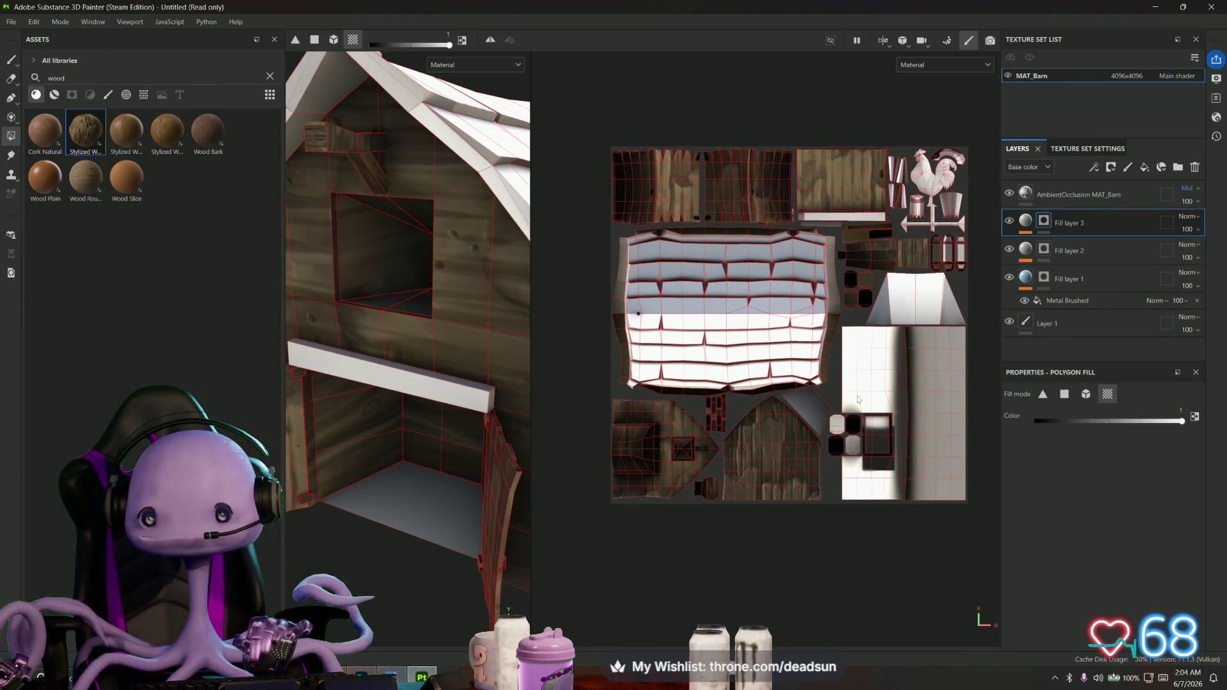
key("shift")
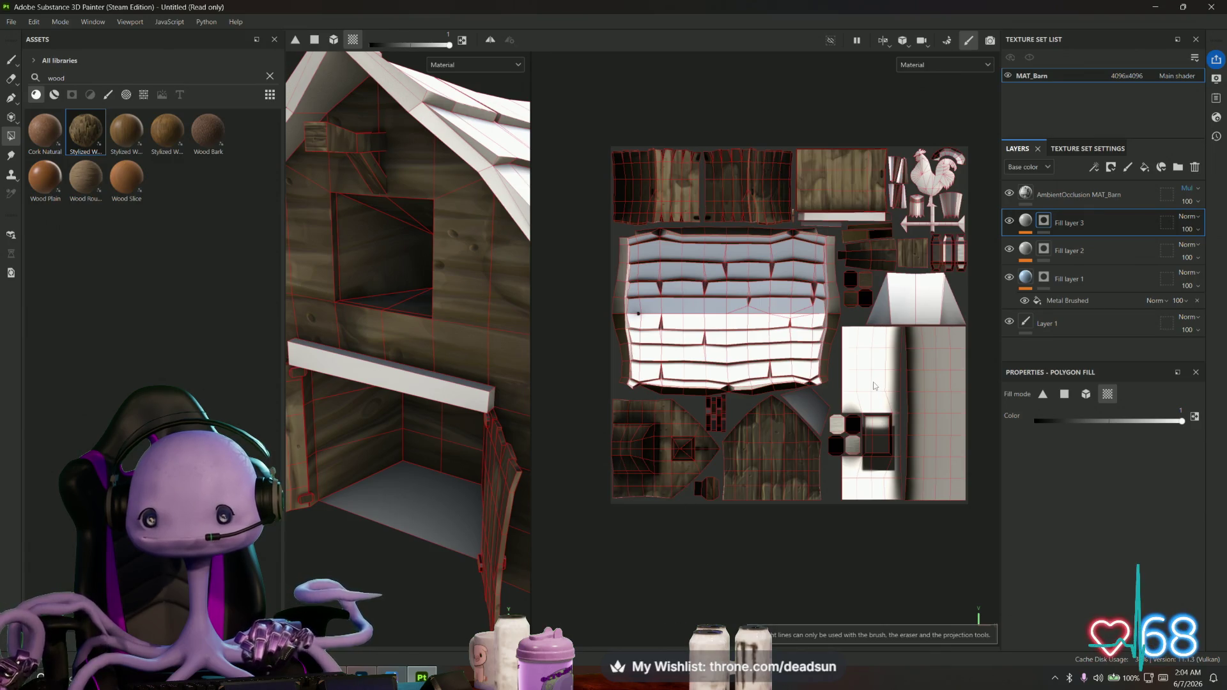
left_click(880, 388)
left_click(930, 384)
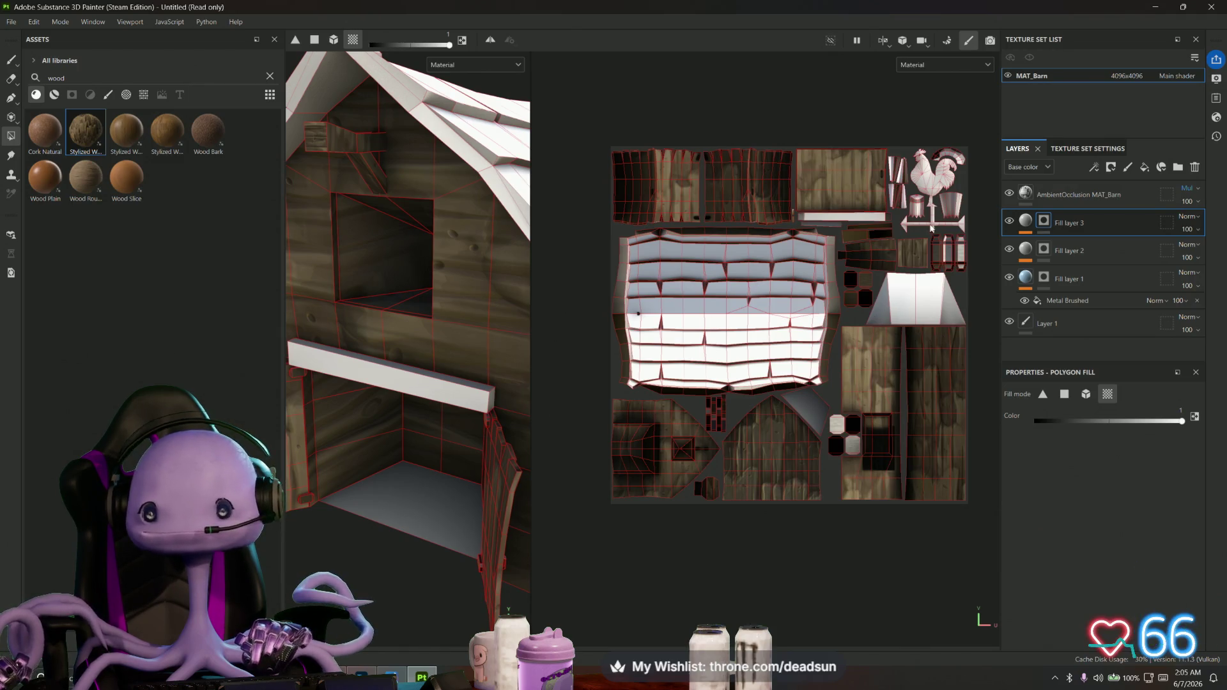
Toggle the wood bark fill's visibility to compare the walls with and without wood
left_click(1025, 227)
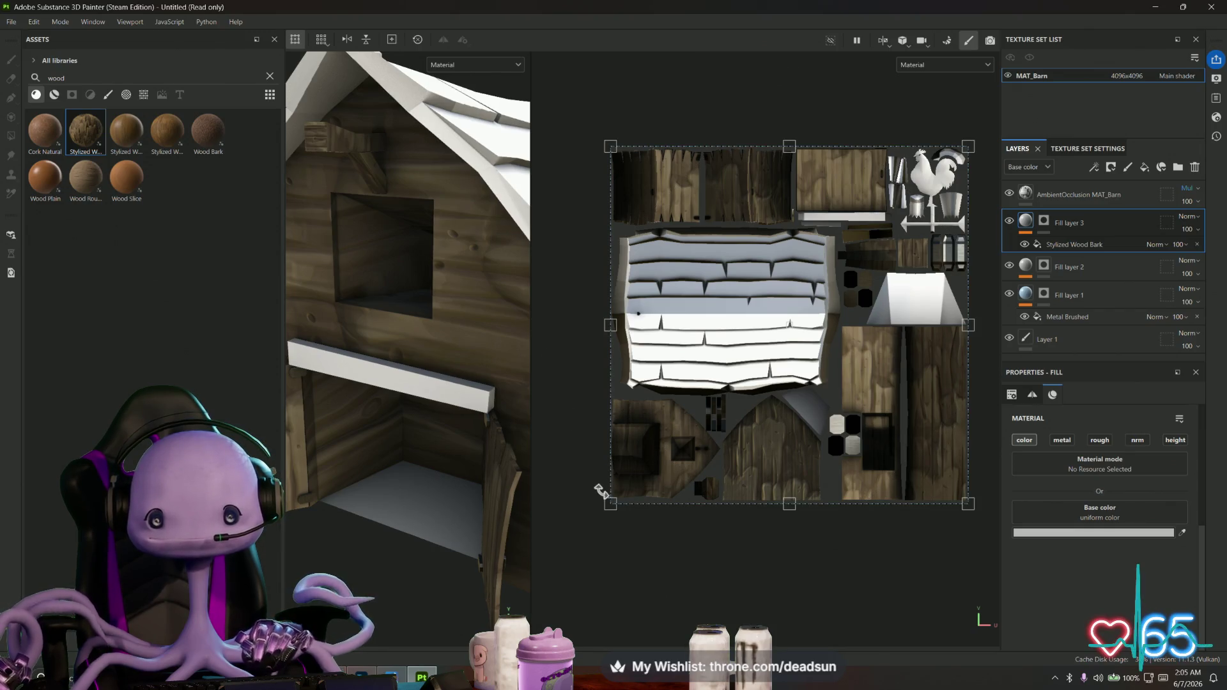
scroll(633, 457, "down", 1)
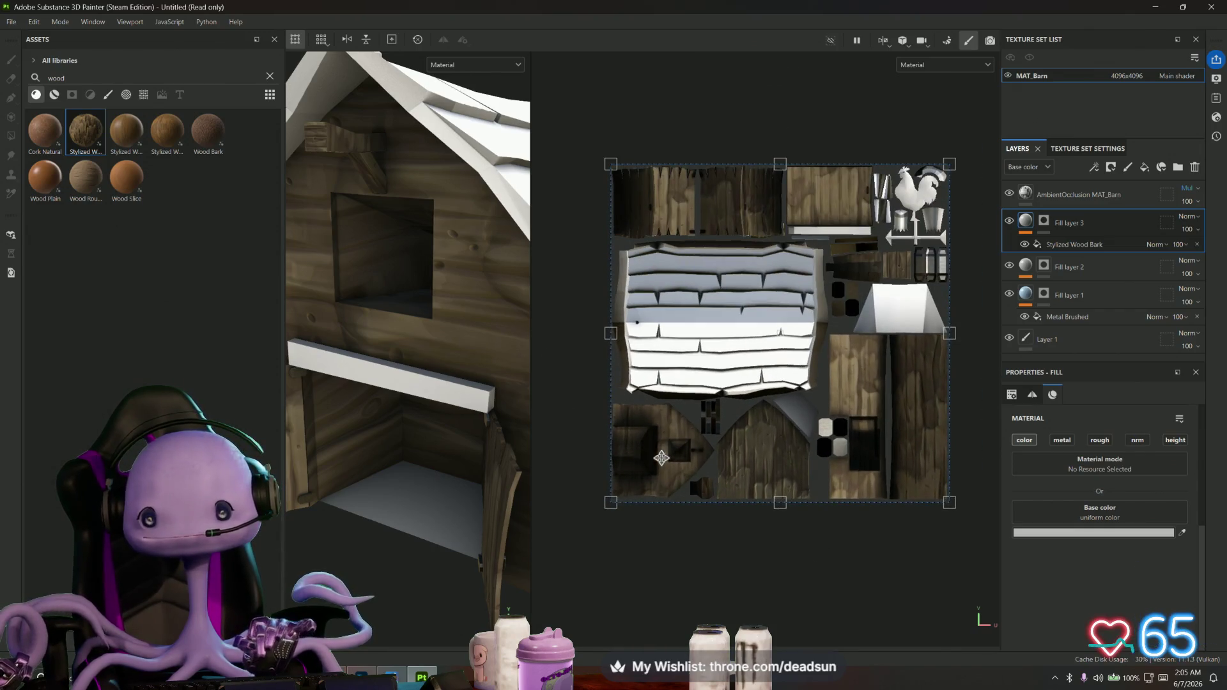
left_click(1009, 221)
left_click(1010, 221)
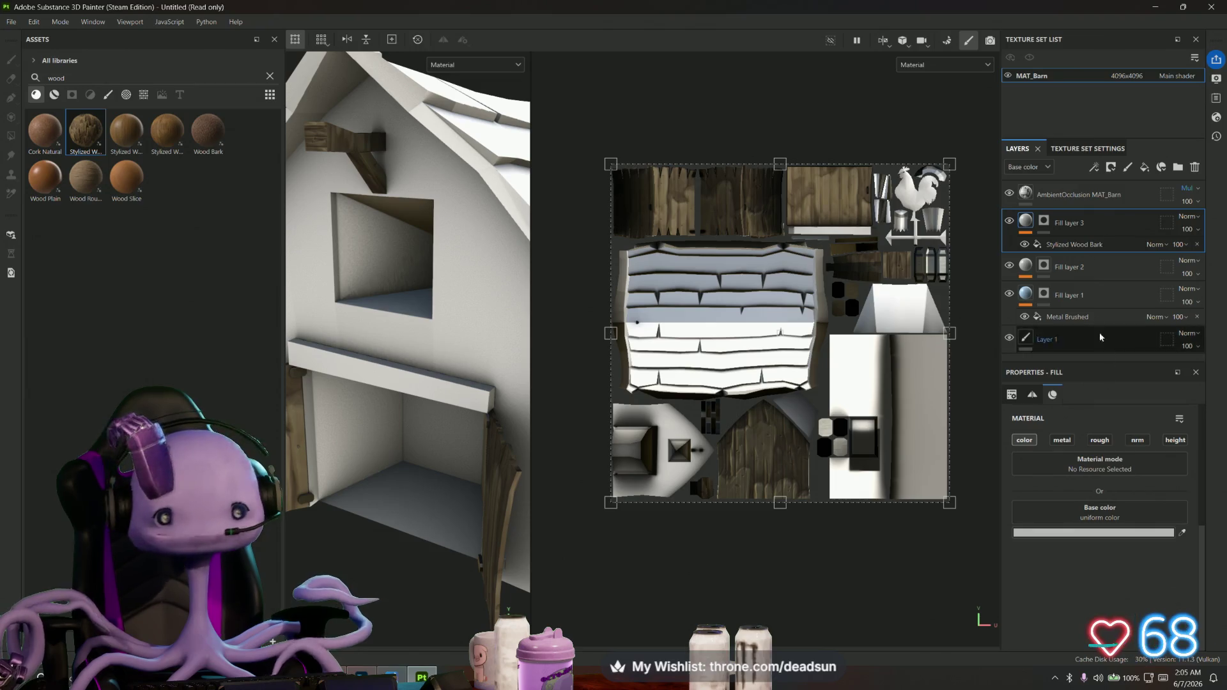
Add Fill layer 4 and apply the Stylized Wood material to it across the barn
left_click(1143, 169)
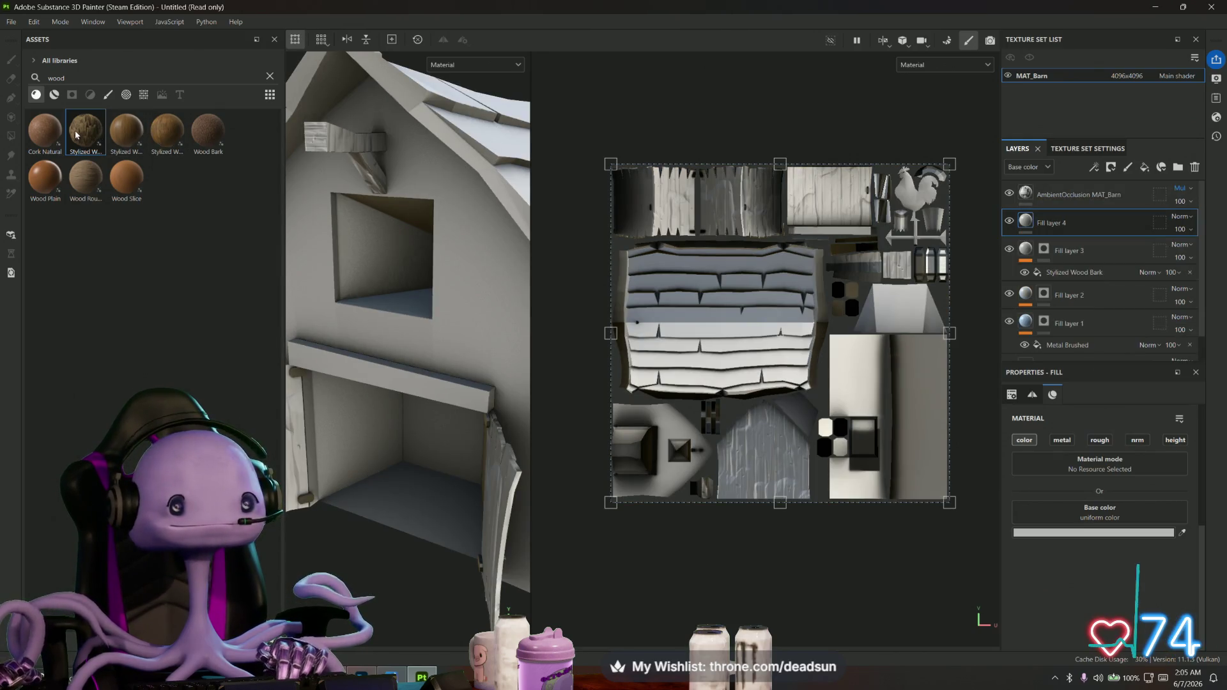
left_click_drag(76, 135, 1028, 227)
Rotate and scale the wood projection gizmo so the planks suit the barn walls
mouse_move(589, 138)
left_mouse_down()
mouse_move(562, 185)
mouse_move(539, 359)
mouse_move(672, 445)
left_mouse_up()
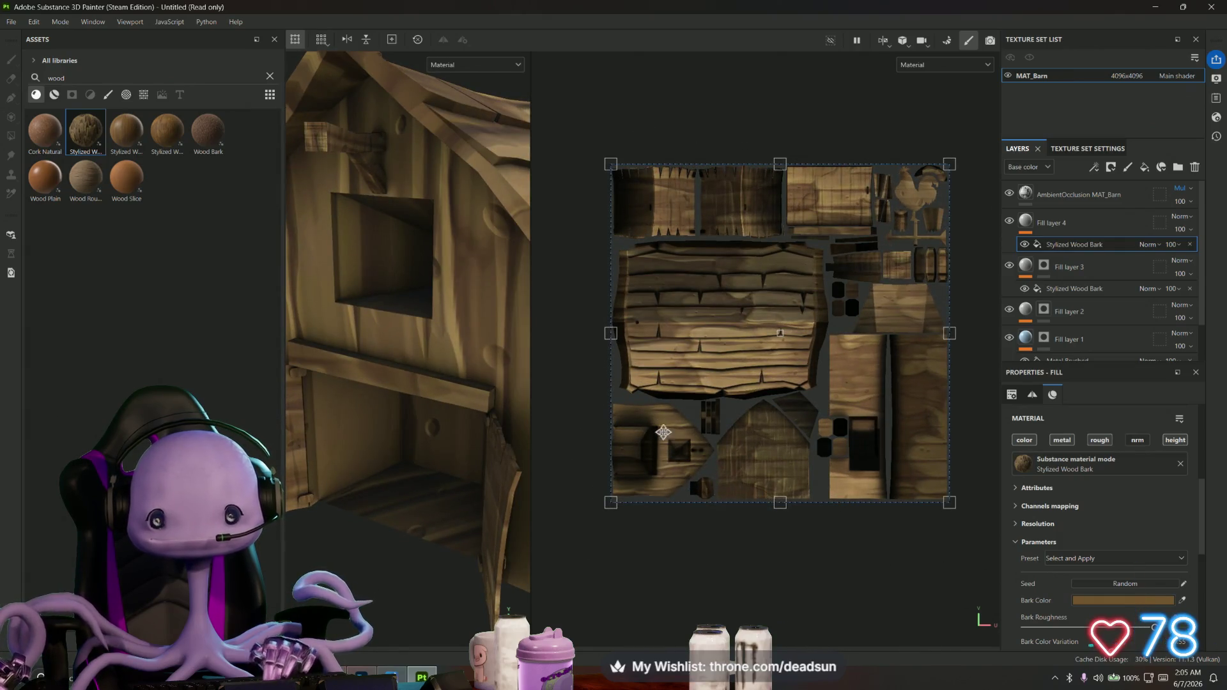
left_click_drag(610, 164, 418, 3)
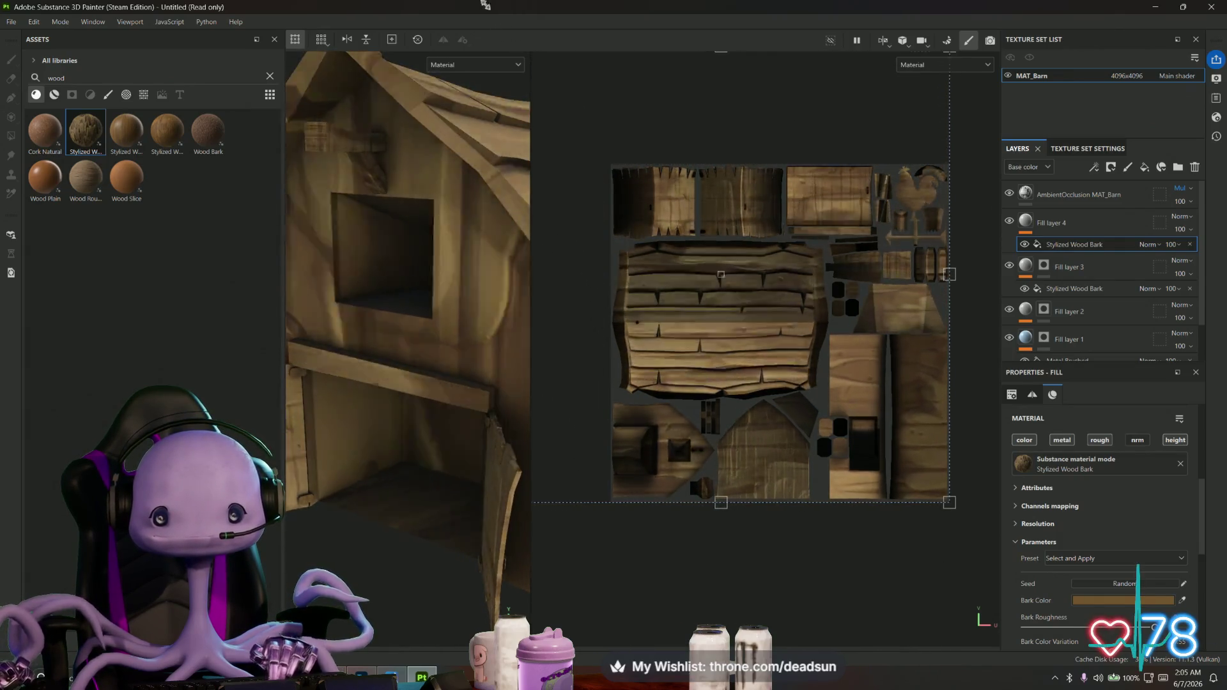
mouse_move(609, 261)
left_mouse_down()
mouse_move(614, 271)
mouse_move(604, 240)
mouse_move(756, 297)
mouse_move(729, 291)
mouse_move(811, 367)
left_mouse_up()
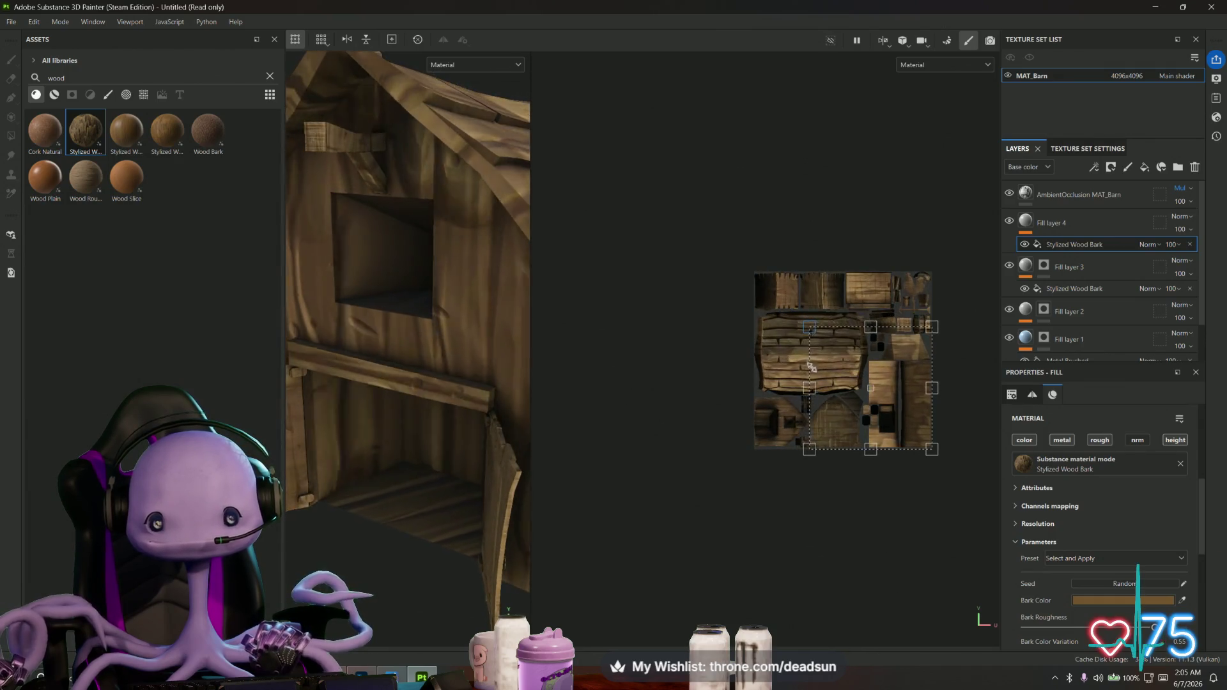
left_click_drag(811, 366, 848, 419)
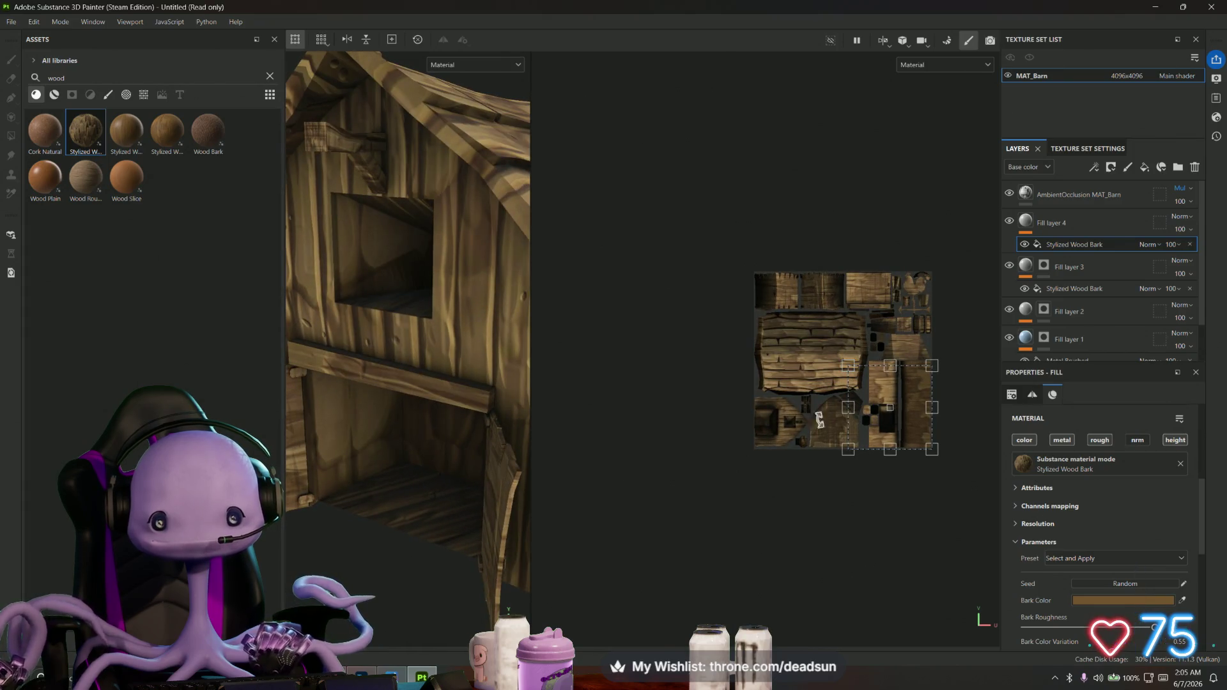
left_click_drag(460, 356, 421, 360, "alt")
scroll(878, 391, "up", 2)
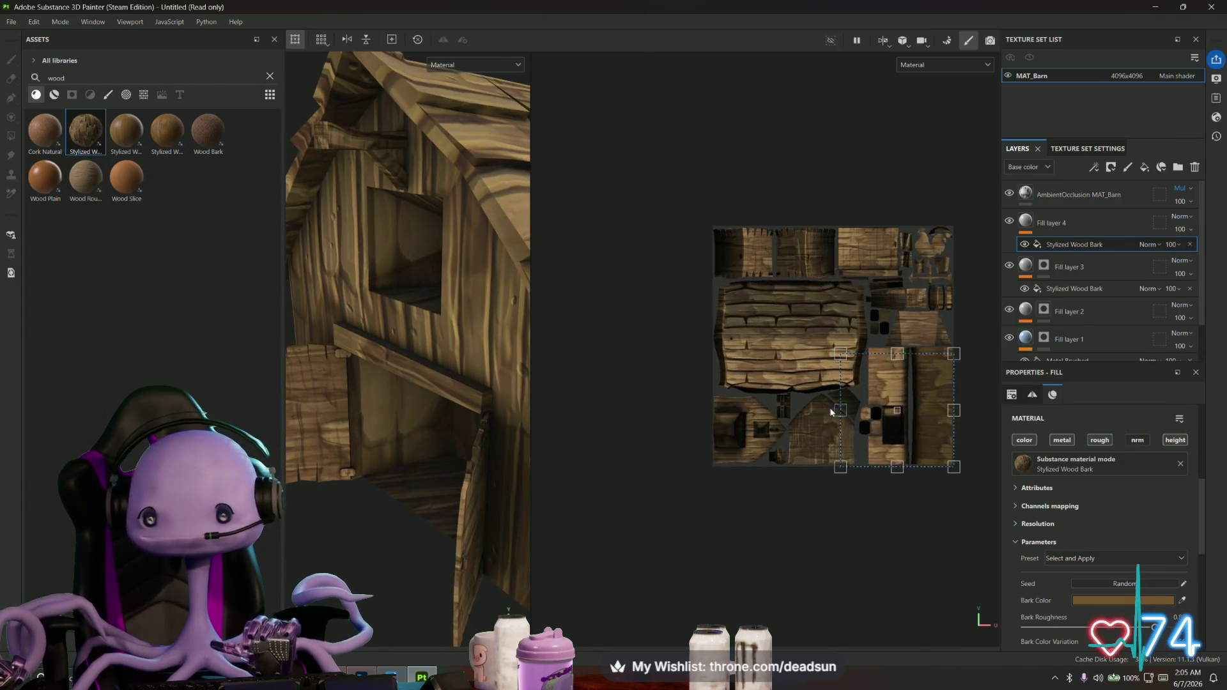
mouse_move(536, 374)
left_mouse_down("alt")
mouse_move(478, 378)
mouse_move(445, 338)
left_mouse_up("alt")
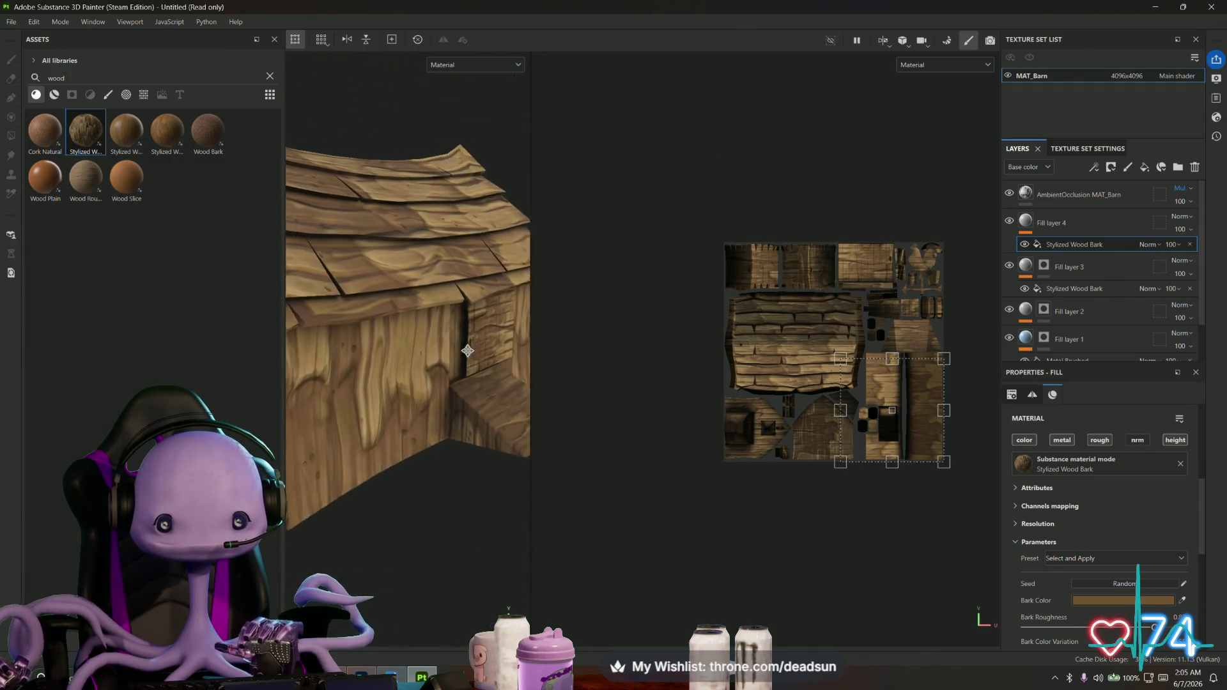
left_click_drag(445, 337, 469, 388, "alt")
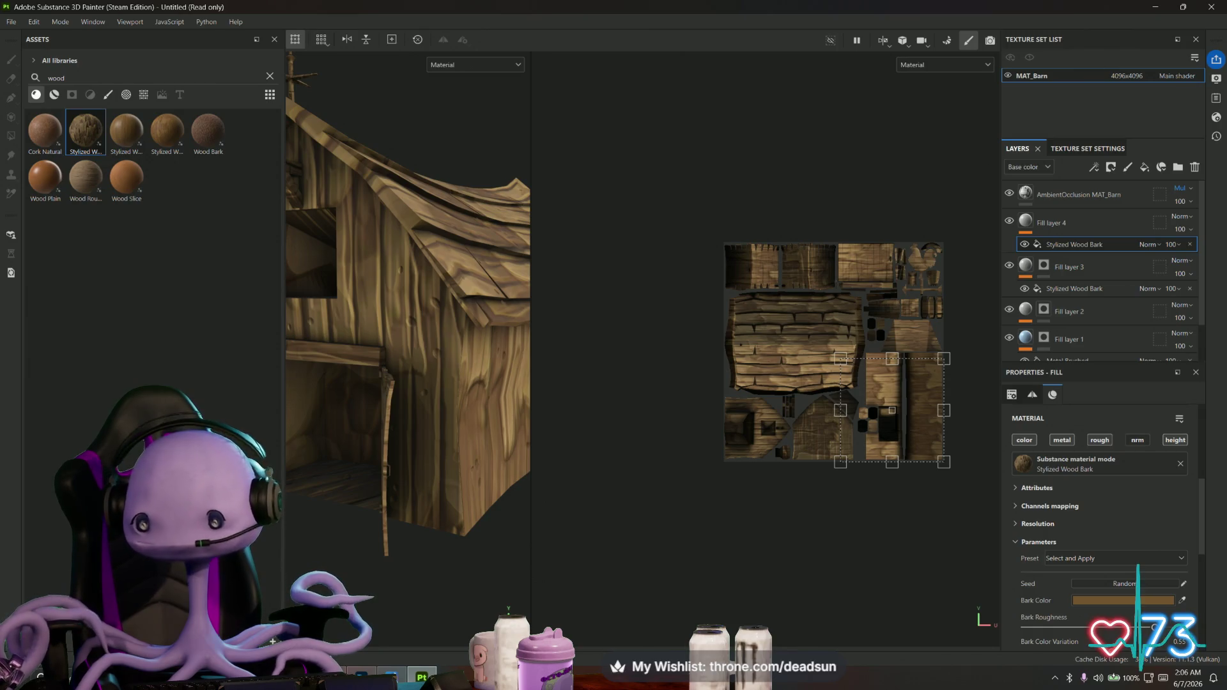
Select Fill layer 4 and bring up its layer options
left_click(1040, 223)
right_click(1040, 224)
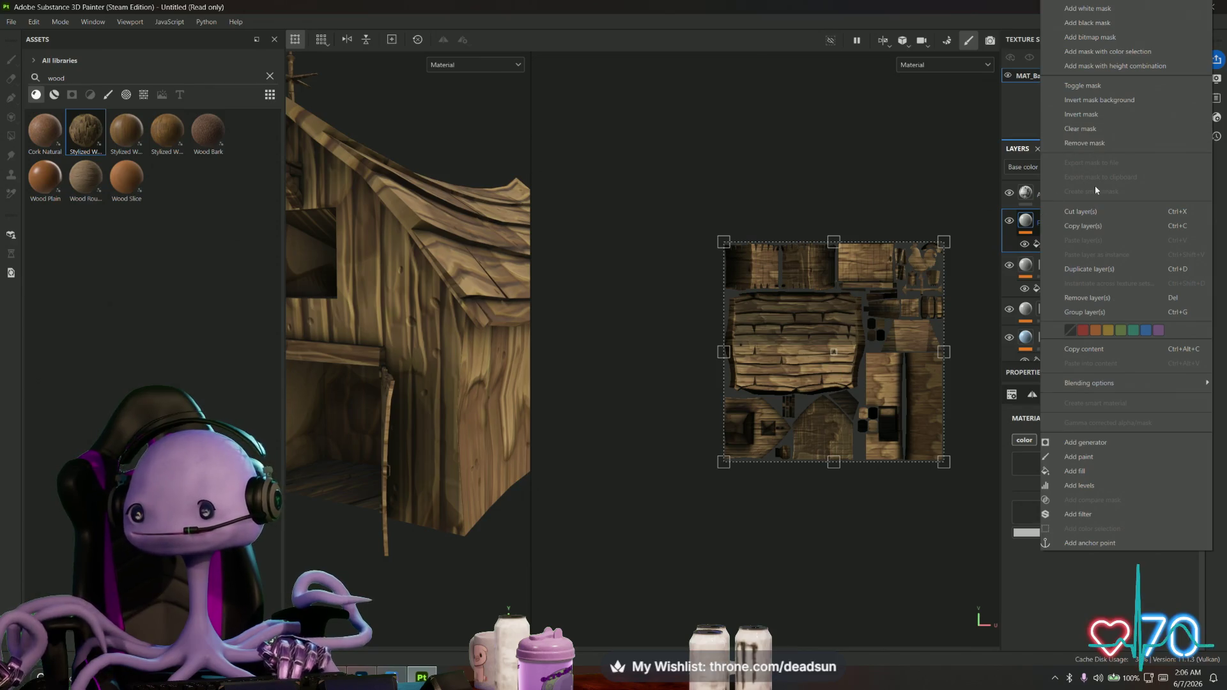
Add a black mask to Fill layer 4 and polygon-fill the wall faces so only the walls show wood
left_click(1086, 23)
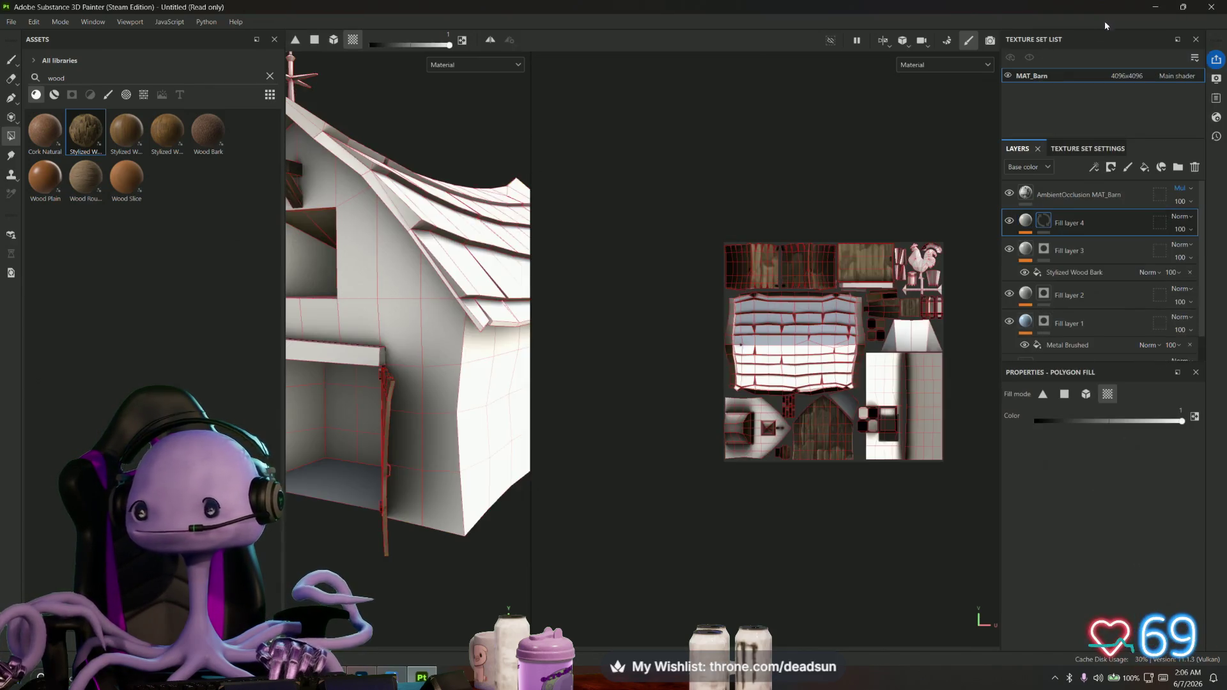
mouse_move(450, 351)
left_mouse_down("alt")
mouse_move(452, 466)
mouse_move(456, 426)
mouse_move(469, 496)
mouse_move(391, 396)
mouse_move(375, 502)
left_mouse_up("alt")
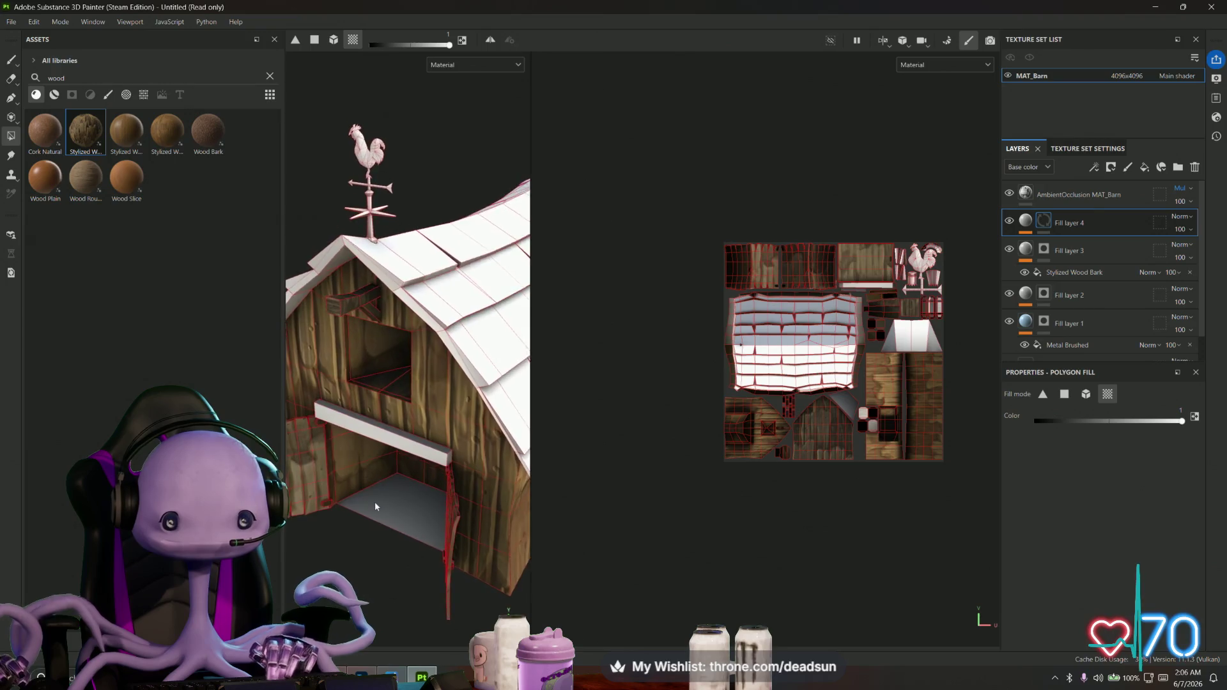
scroll(382, 513, "up", 5)
left_click_drag(435, 417, 412, 446, "alt")
scroll(413, 446, "up", 2)
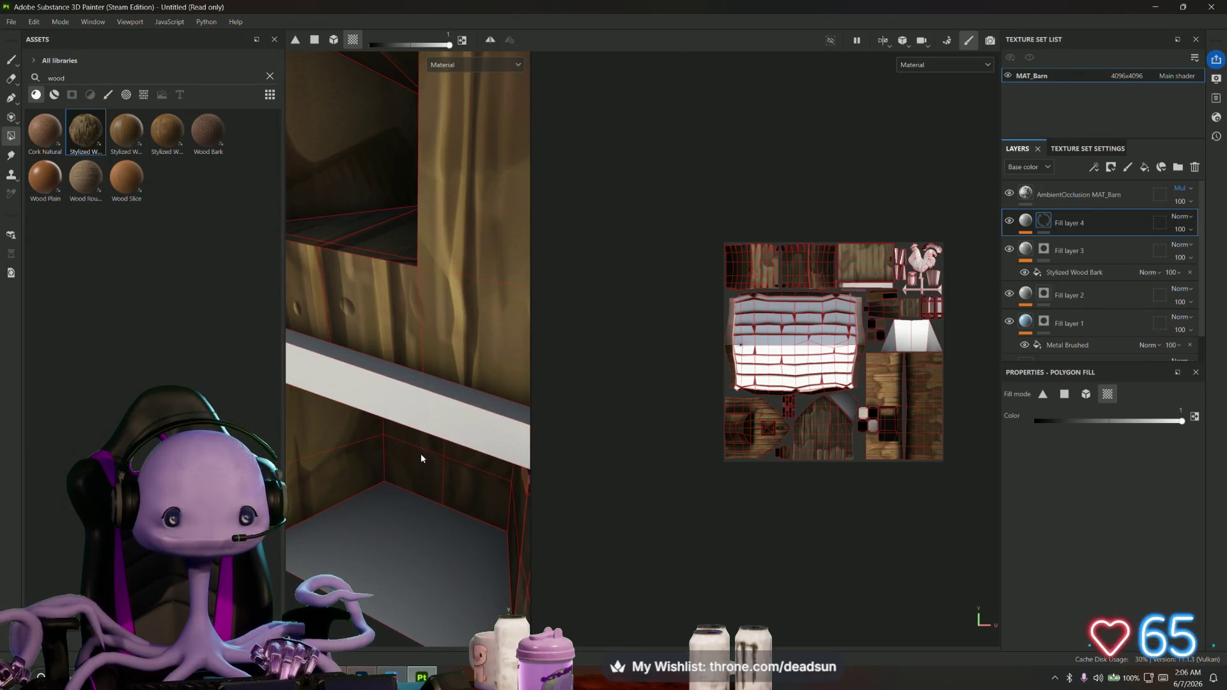
left_click_drag(453, 396, 426, 430, "alt")
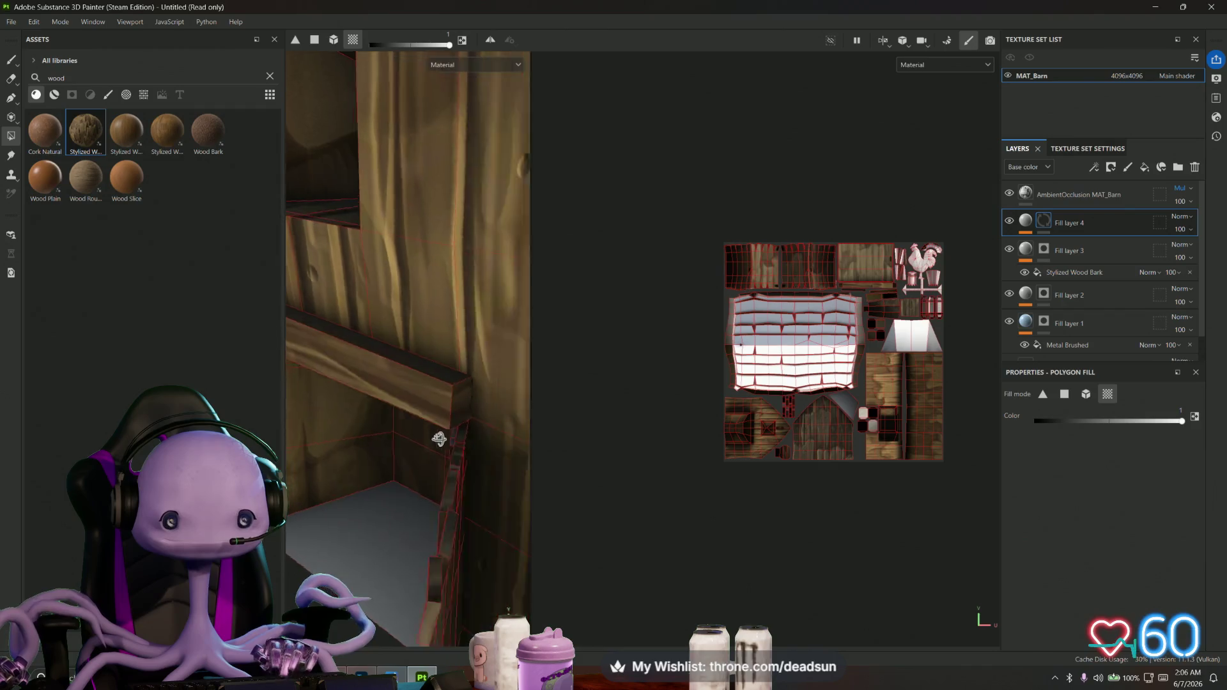
mouse_move(426, 430)
left_mouse_down("alt")
mouse_move(533, 328)
mouse_move(438, 246)
left_mouse_up("alt")
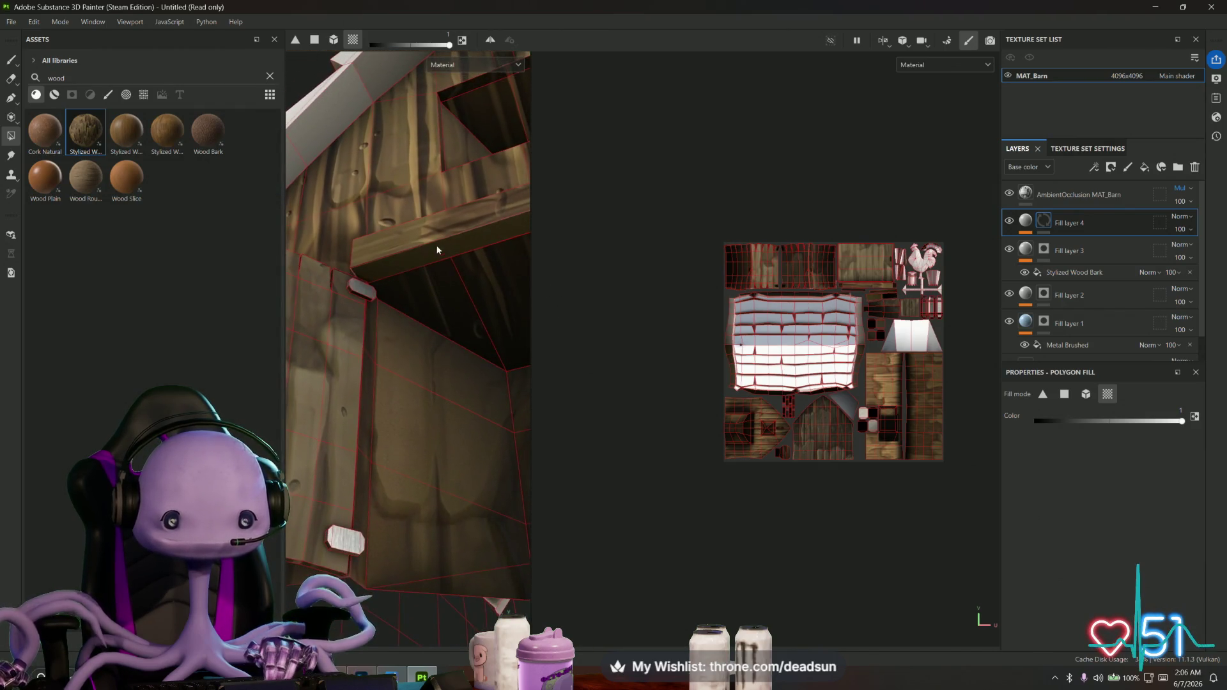
left_click_drag(437, 247, 469, 376, "alt")
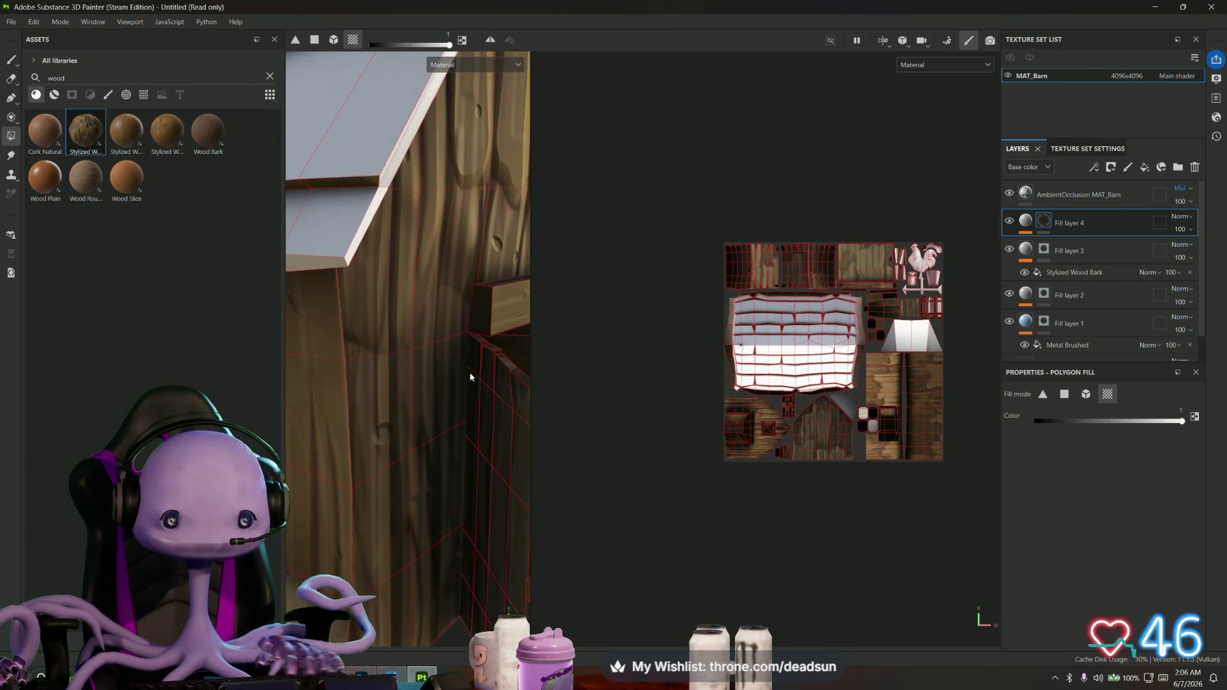
mouse_move(484, 323)
left_mouse_down("alt")
mouse_move(368, 474)
mouse_move(414, 483)
mouse_move(449, 384)
mouse_move(510, 471)
left_mouse_up("alt")
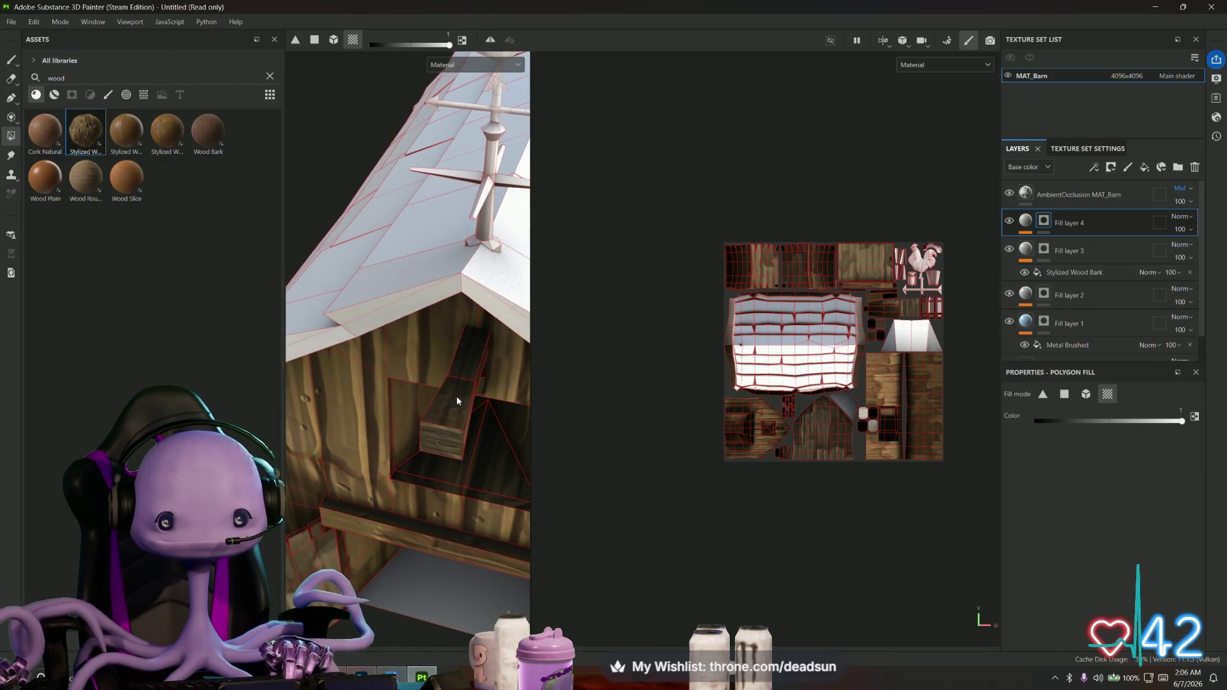
mouse_move(456, 437)
left_mouse_down("alt")
mouse_move(406, 335)
mouse_move(486, 426)
mouse_move(471, 465)
mouse_move(418, 447)
mouse_move(307, 546)
mouse_move(460, 541)
mouse_move(412, 461)
left_mouse_up("alt")
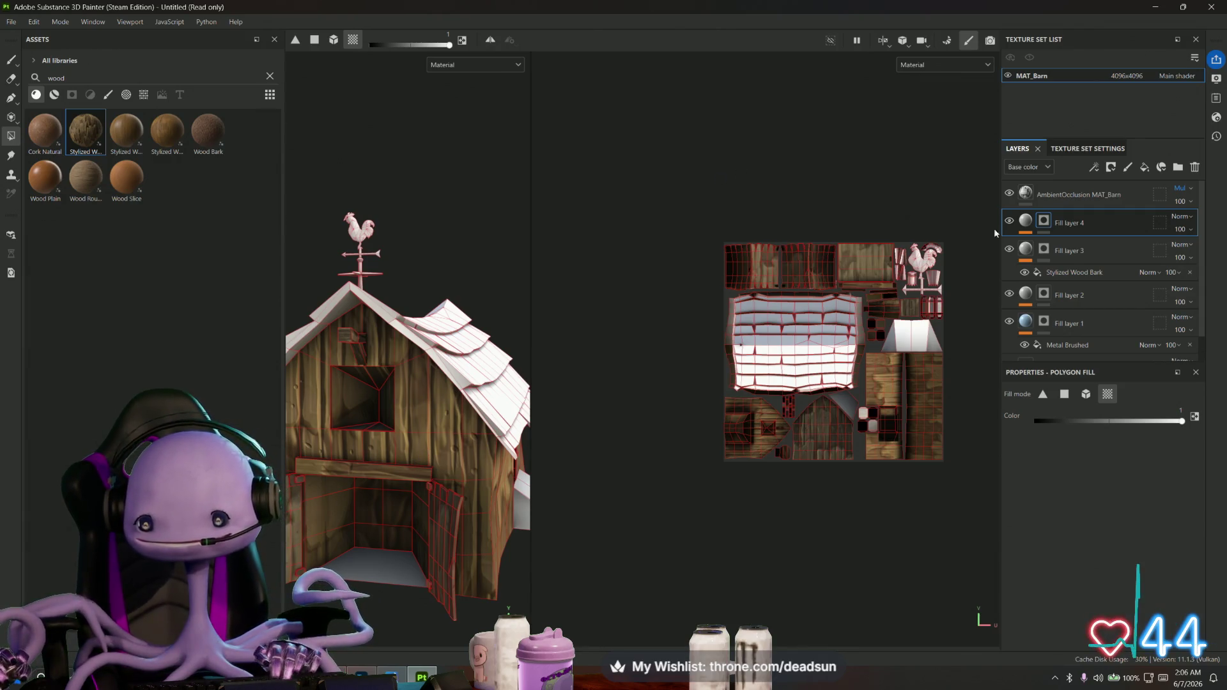
key("ctrl+v")
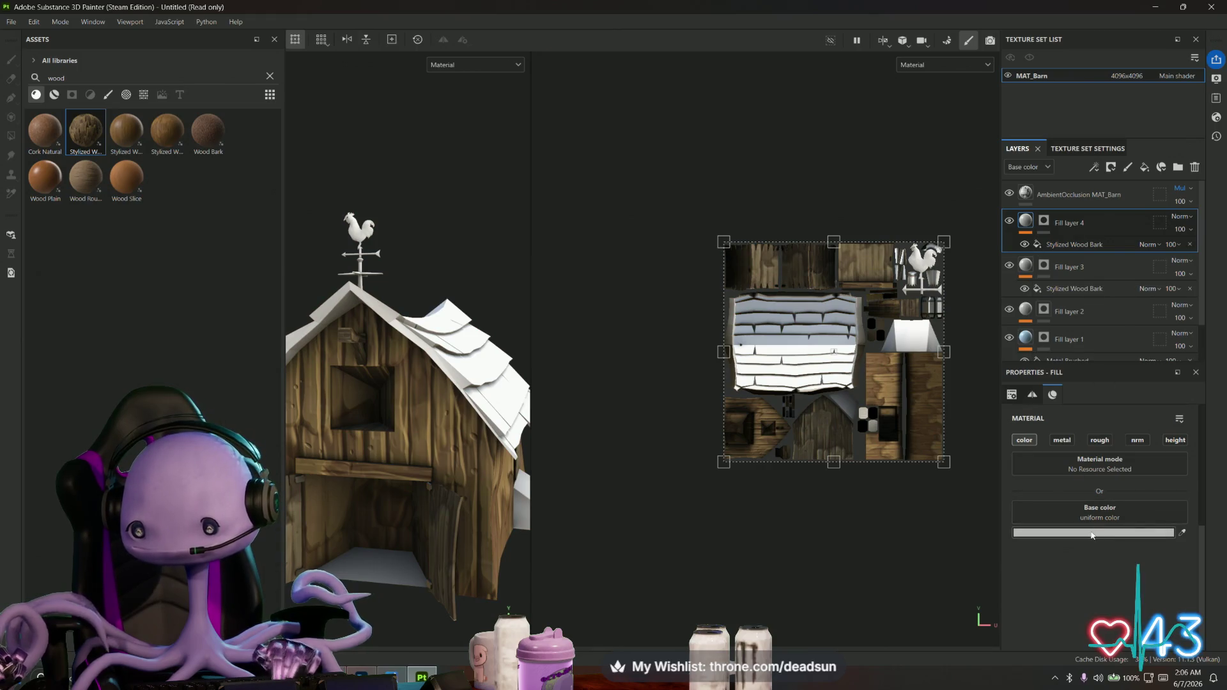
Set Fill layer 4's base colour to a dark red, B21C1C
left_click(1092, 533)
left_click_drag(1019, 410, 1041, 374)
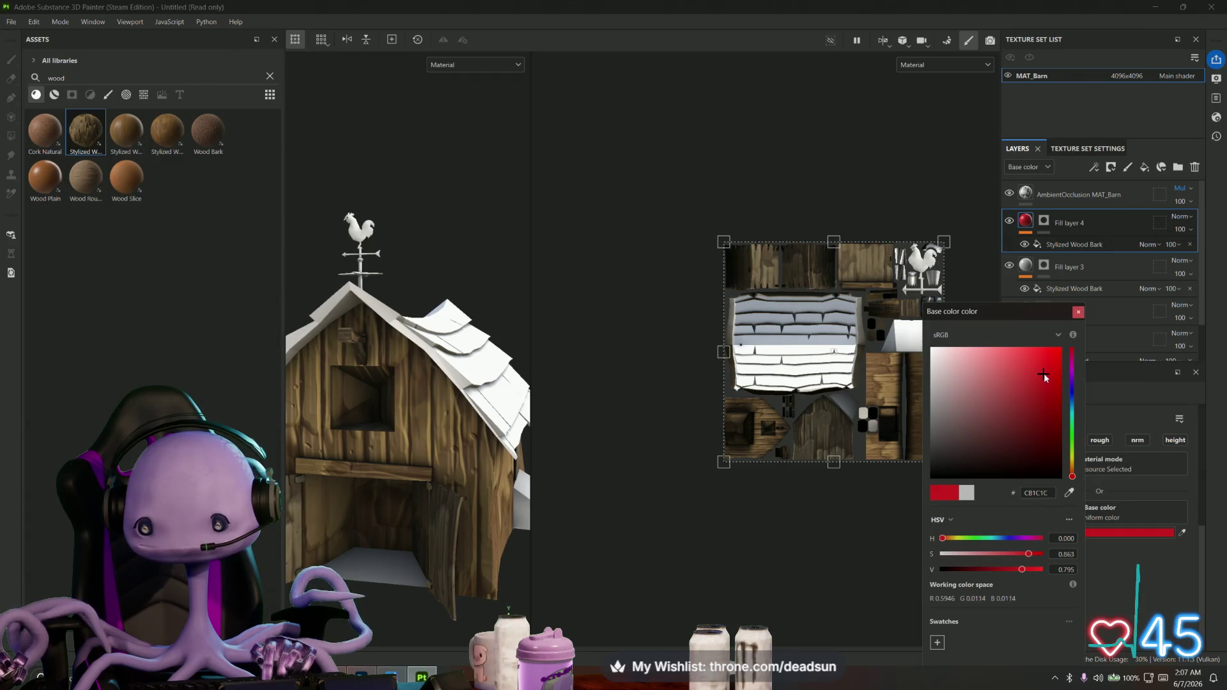
left_click_drag(1044, 376, 1041, 388)
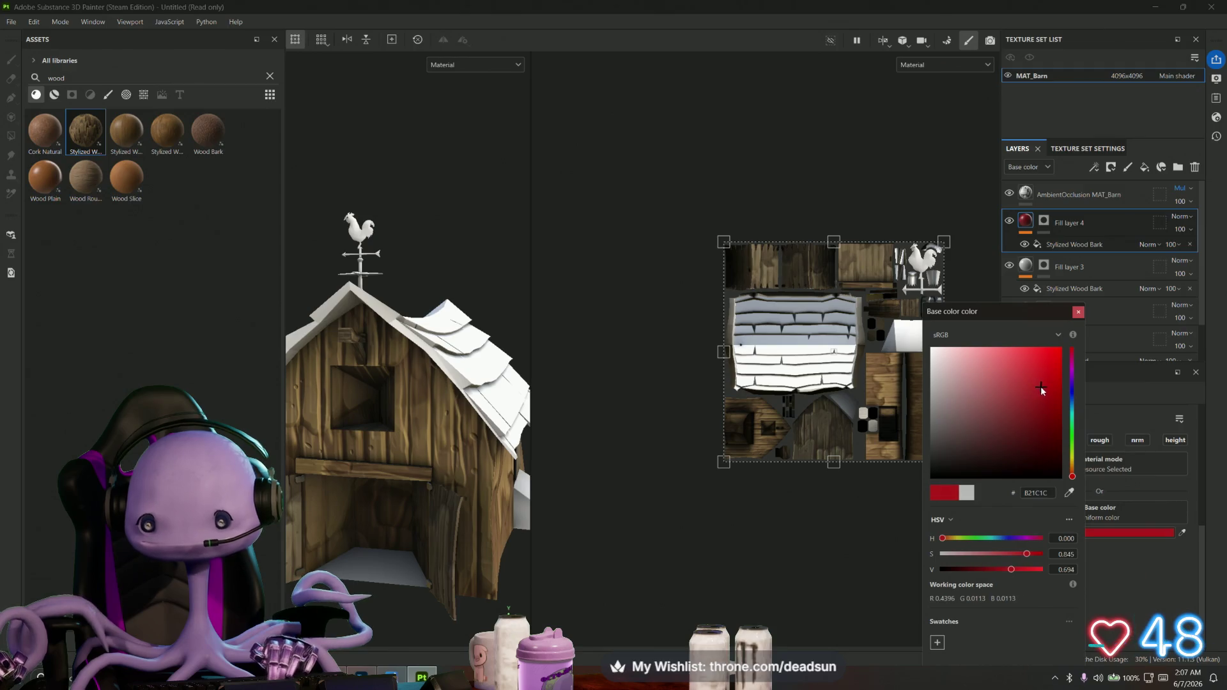
left_click(425, 441)
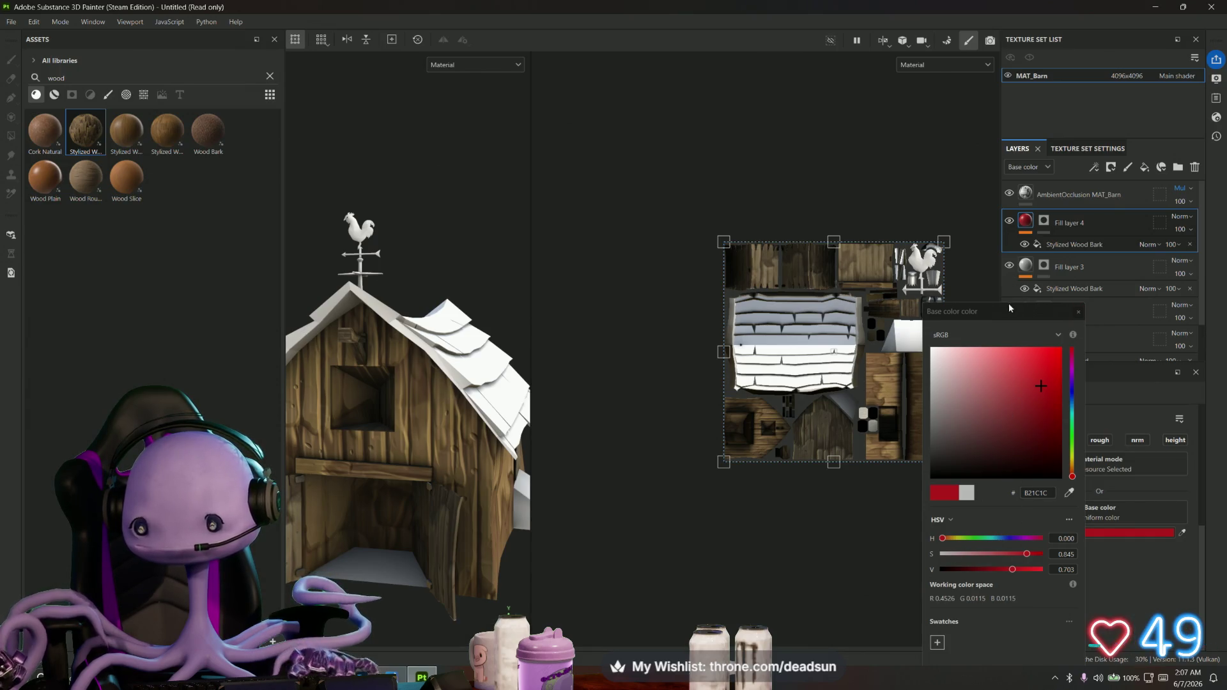
left_click_drag(1009, 302, 944, 198)
key("Escape")
Select the Stylized Wood Bark fill row to show its material parameters
left_click(414, 450)
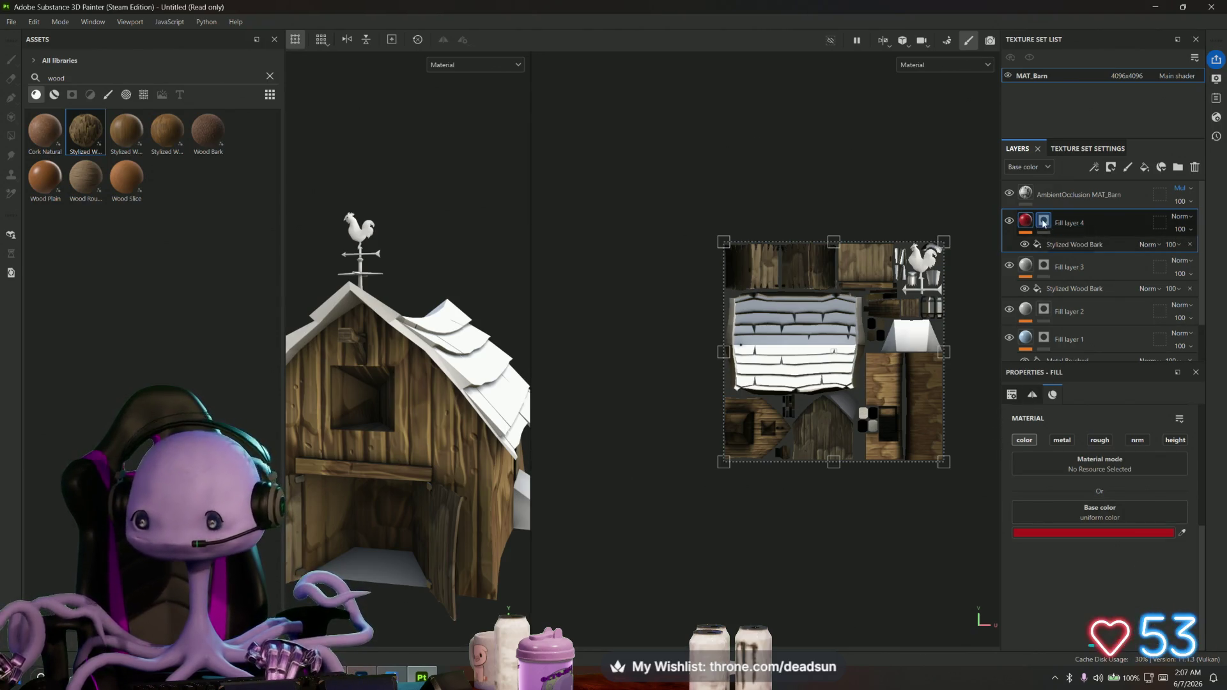
left_click(1093, 244)
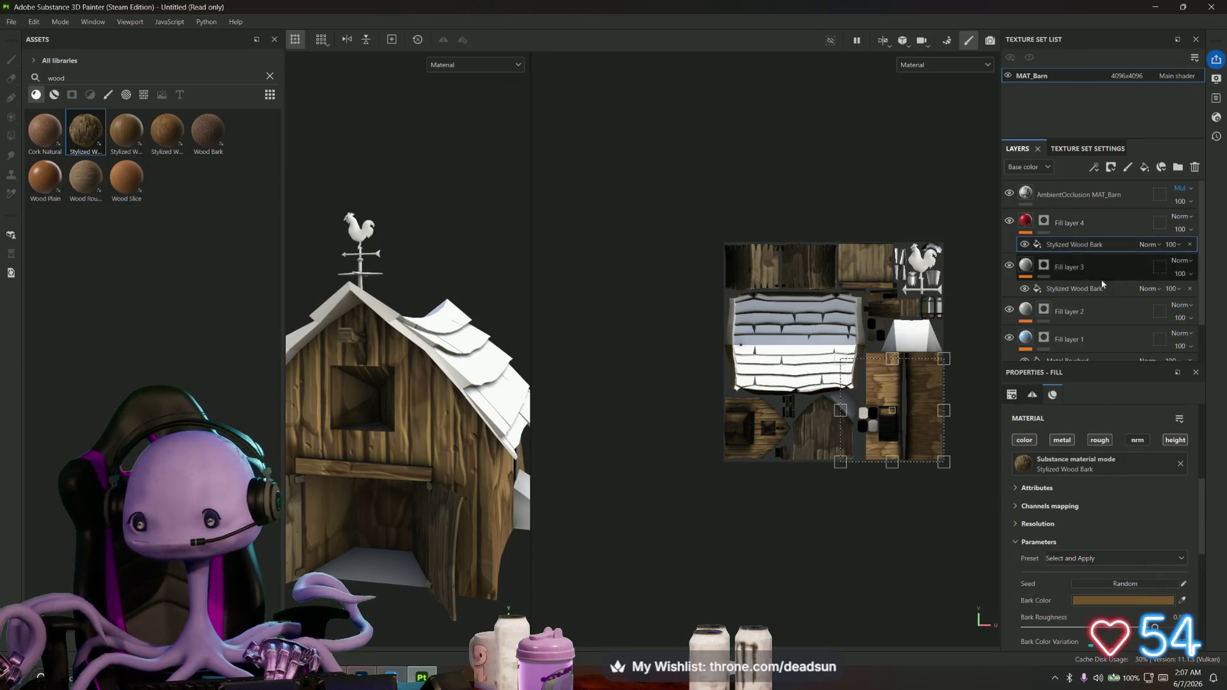
Set the Stylized Wood Bark colour to a deep saturated red, 930F0F, turning the barn walls red
left_click(1122, 600)
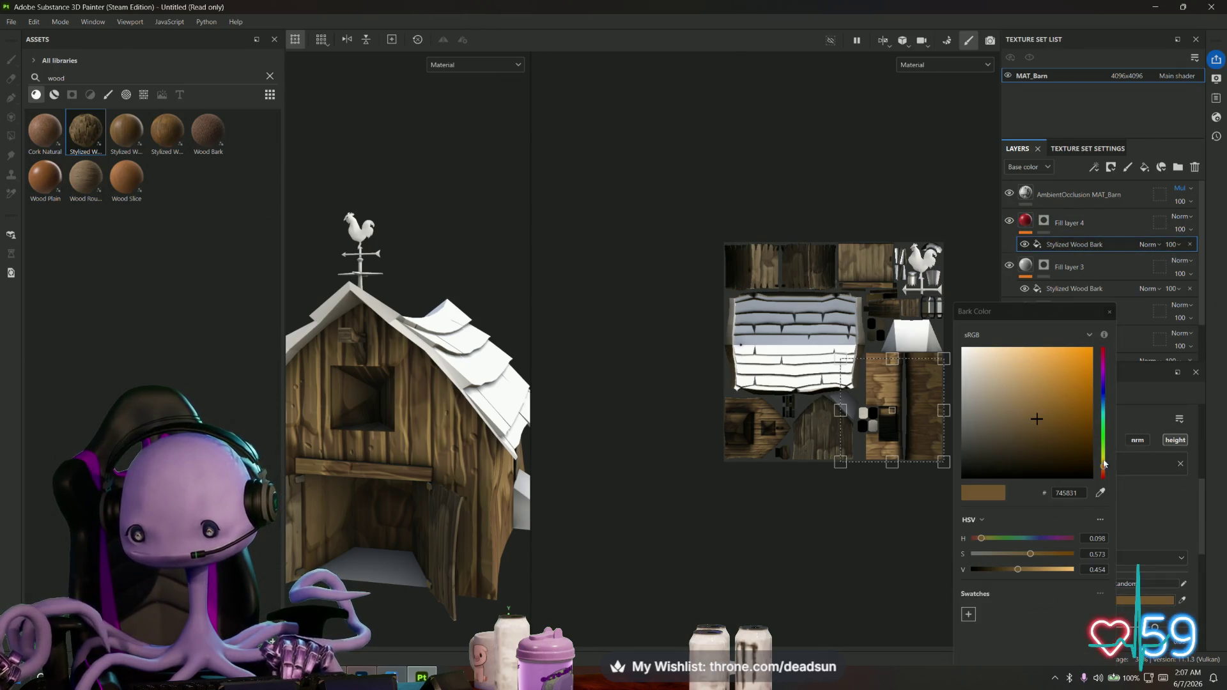
left_click_drag(1104, 464, 1101, 473)
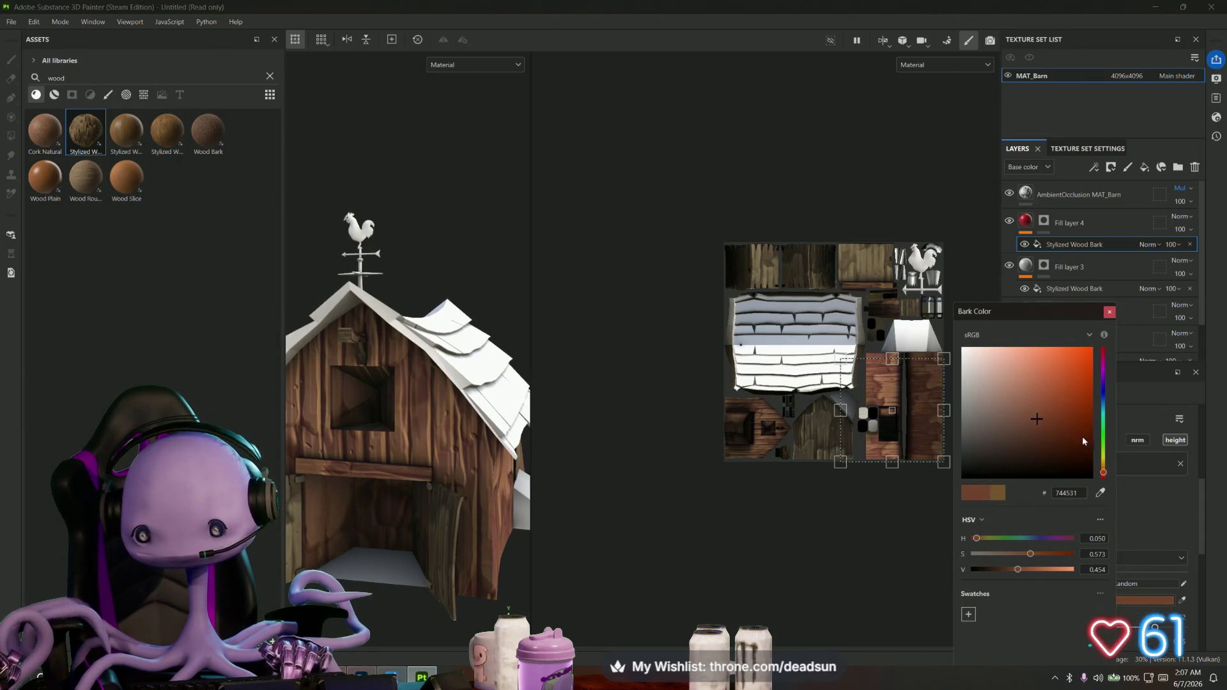
left_click(1072, 410)
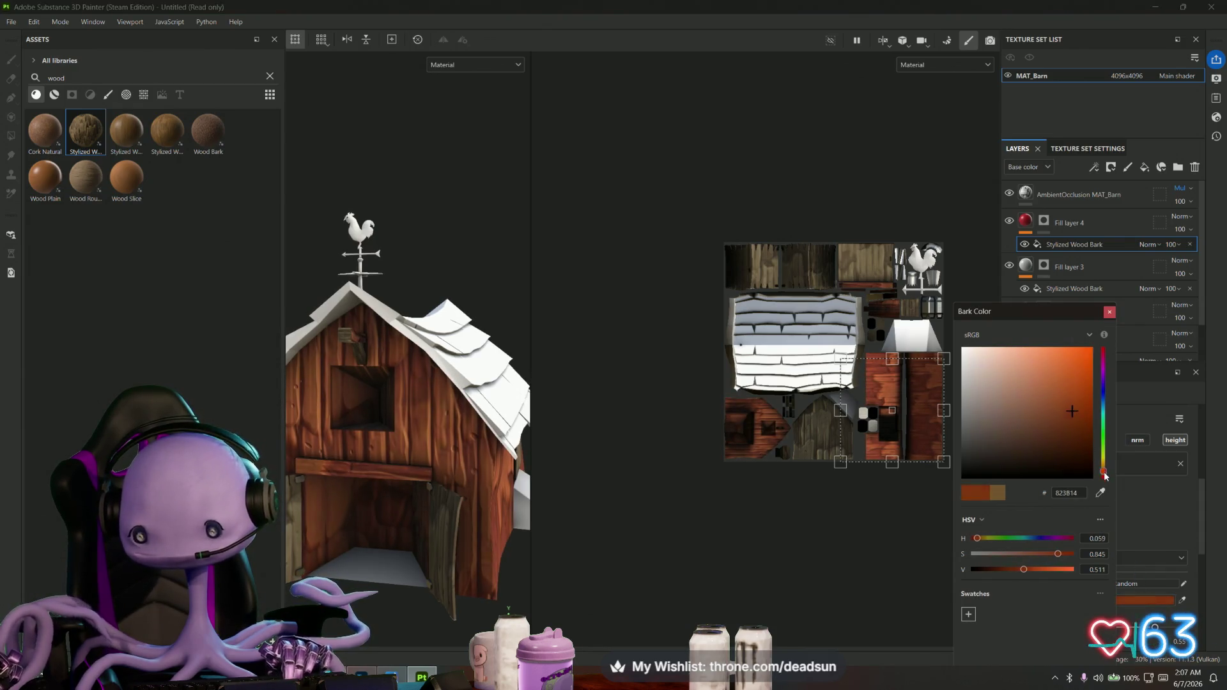
left_click_drag(1105, 474, 1104, 479)
left_click(1084, 405)
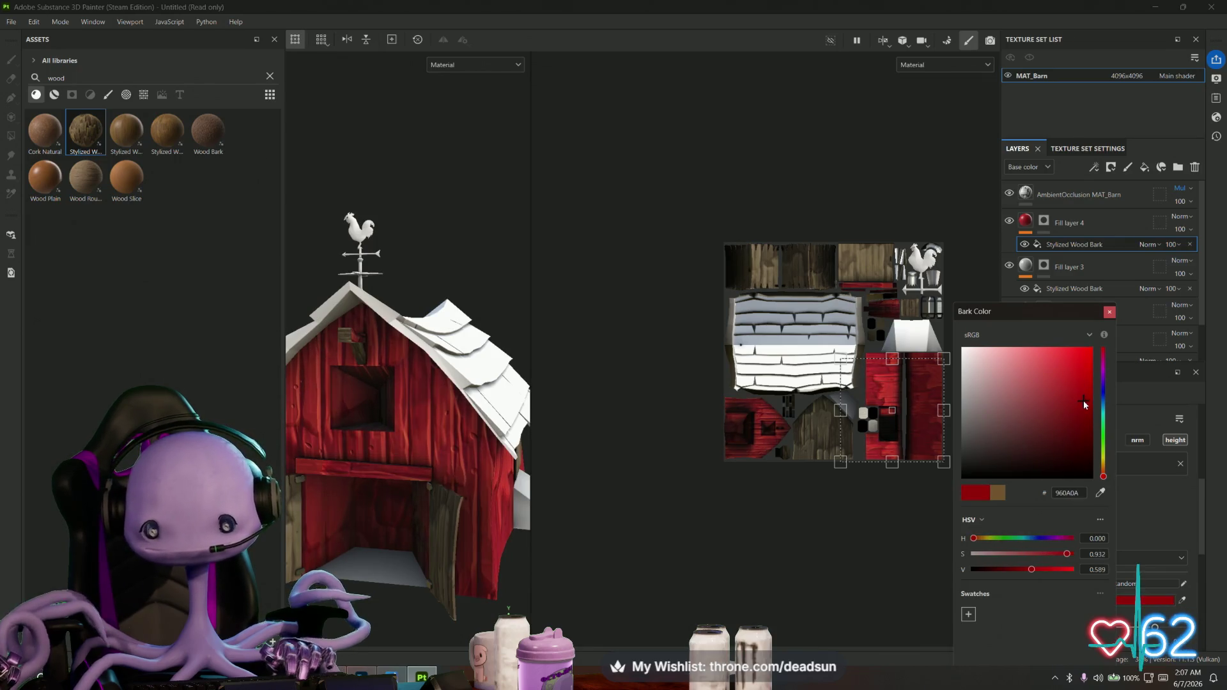
mouse_move(493, 527)
left_mouse_down("alt")
mouse_move(304, 487)
mouse_move(388, 511)
mouse_move(535, 439)
mouse_move(748, 432)
left_mouse_up("alt")
mouse_move(657, 485)
left_mouse_down("alt")
mouse_move(531, 582)
mouse_move(715, 499)
mouse_move(647, 504)
mouse_move(582, 544)
mouse_move(562, 542)
mouse_move(592, 592)
mouse_move(571, 595)
mouse_move(521, 563)
left_mouse_up("alt")
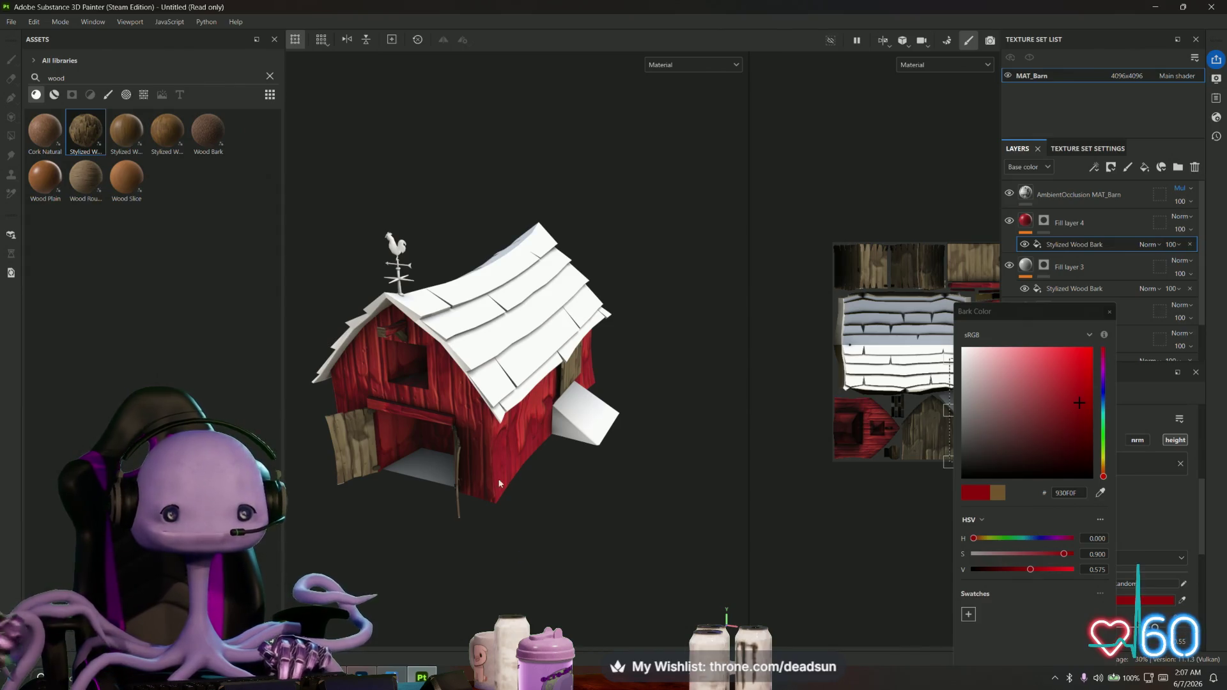
Orbit closer onto the red barn, then switch to the Discord window maximized
mouse_move(414, 426)
left_mouse_down("alt")
mouse_move(446, 441)
mouse_move(490, 494)
left_mouse_up("alt")
scroll(452, 447, "up", 3)
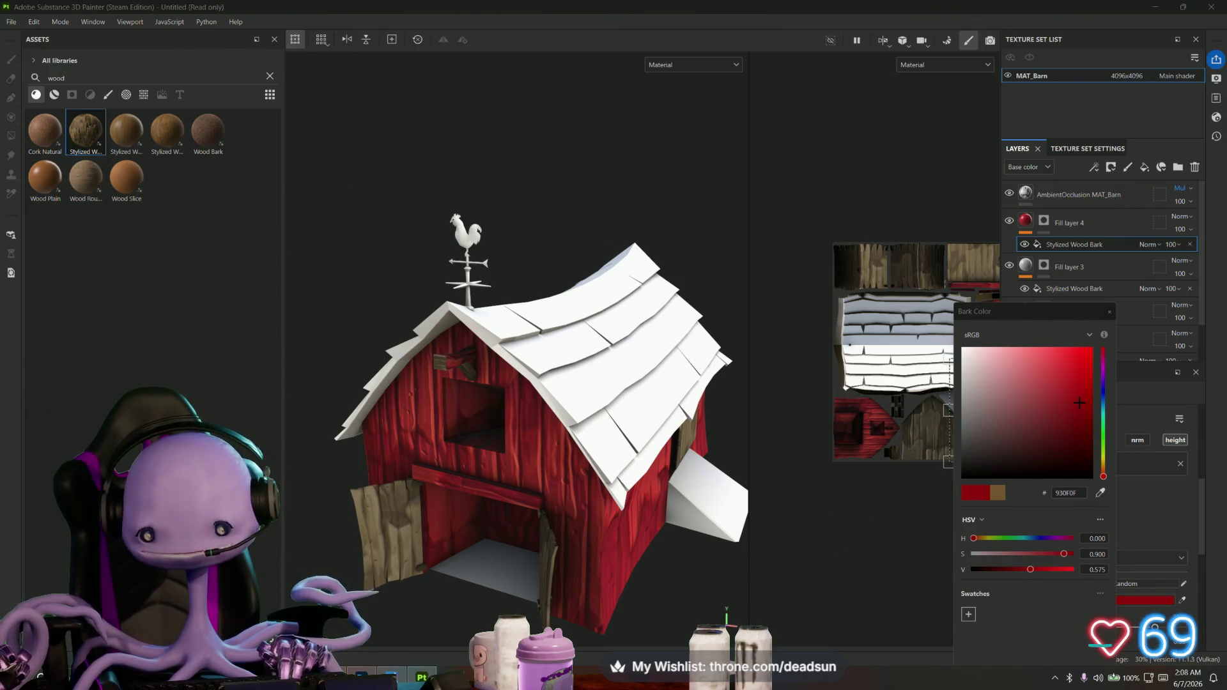
key("alt+Tab")
key("super+Up")
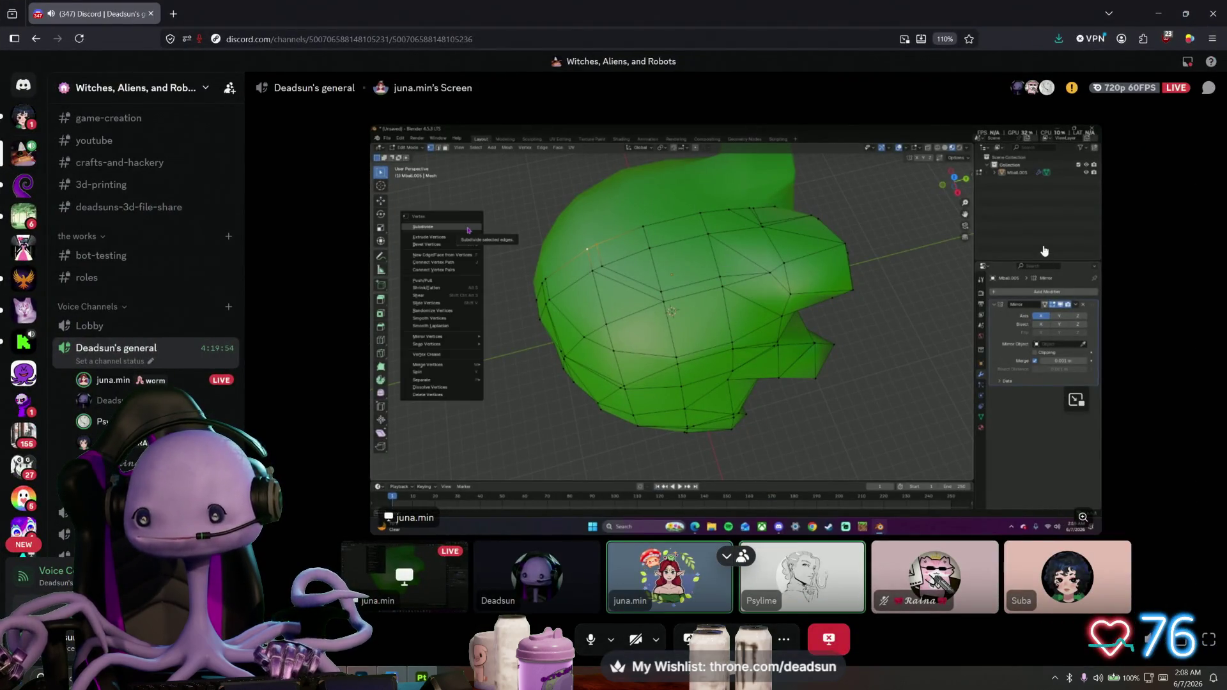
Pop Juna's shared Blender stream into Picture-in-Picture and expand it to full screen
left_click(1044, 249)
left_click(548, 297)
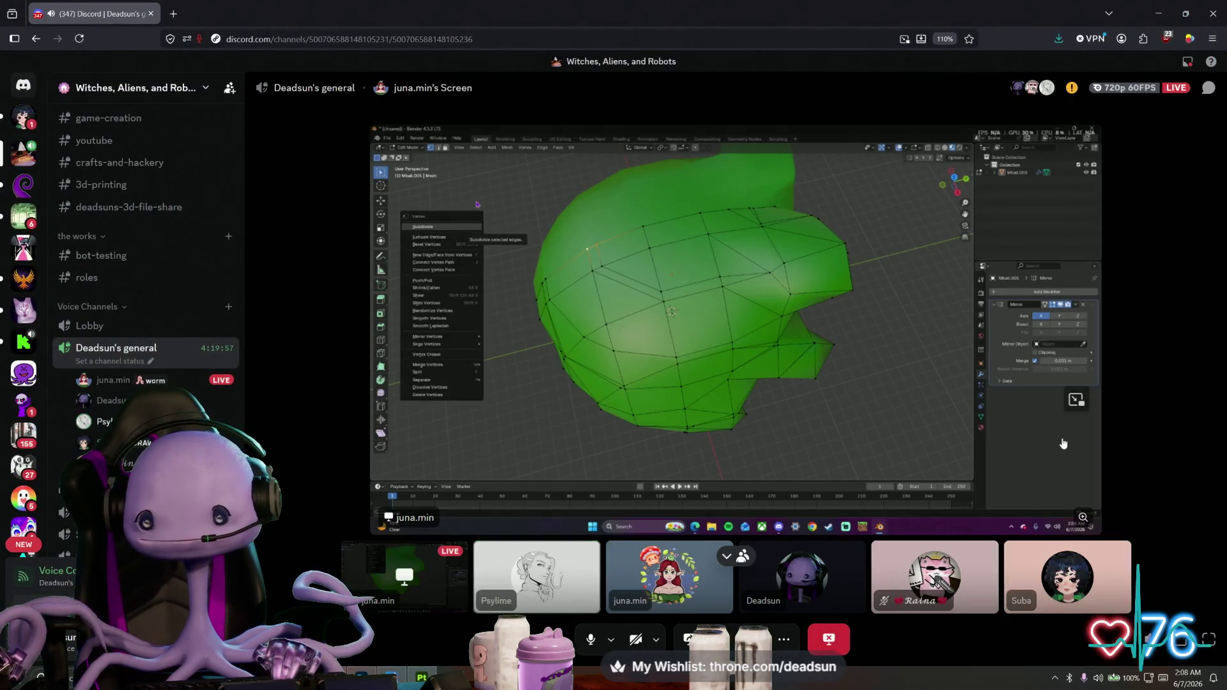
left_click(1075, 400)
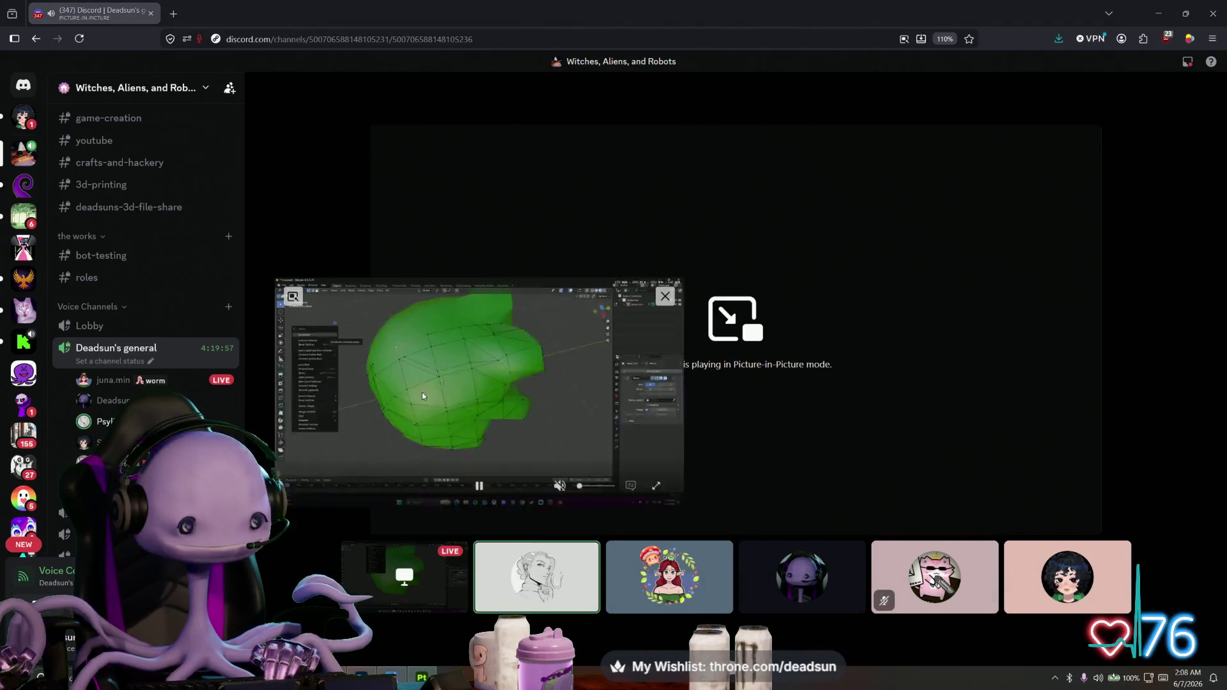
left_click(726, 375)
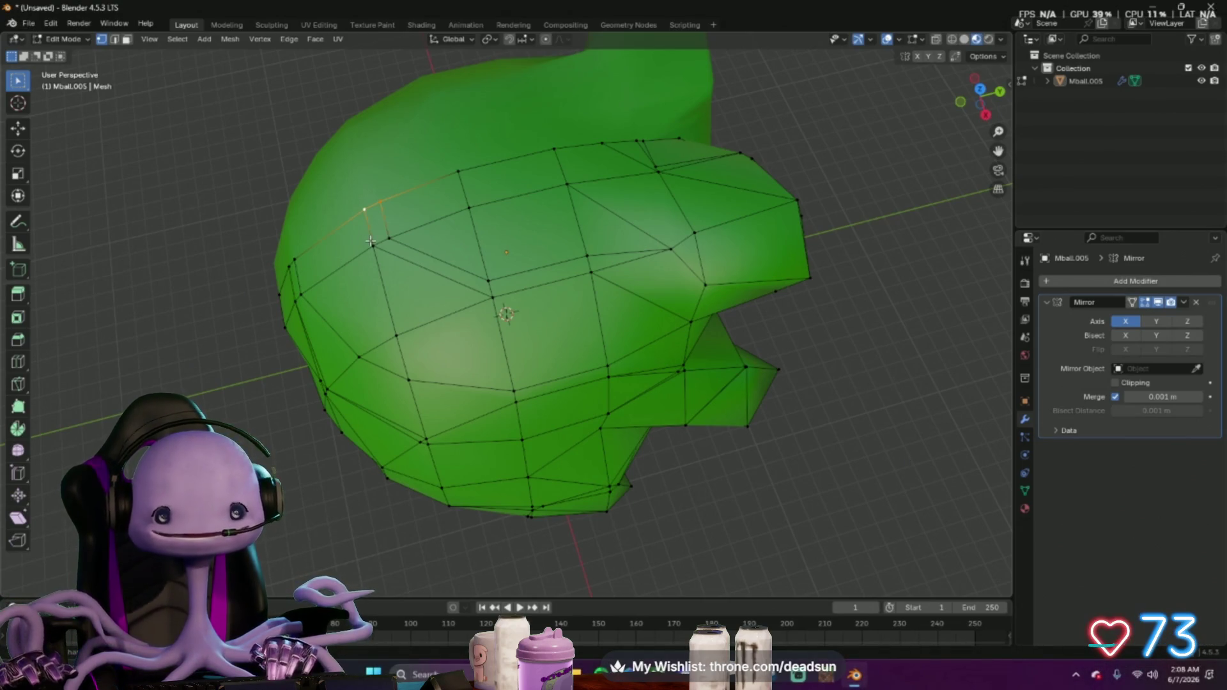
Merge the selected vertices, then Ctrl-click a shortest path of vertices across the upper mesh
key("ctrl+v")
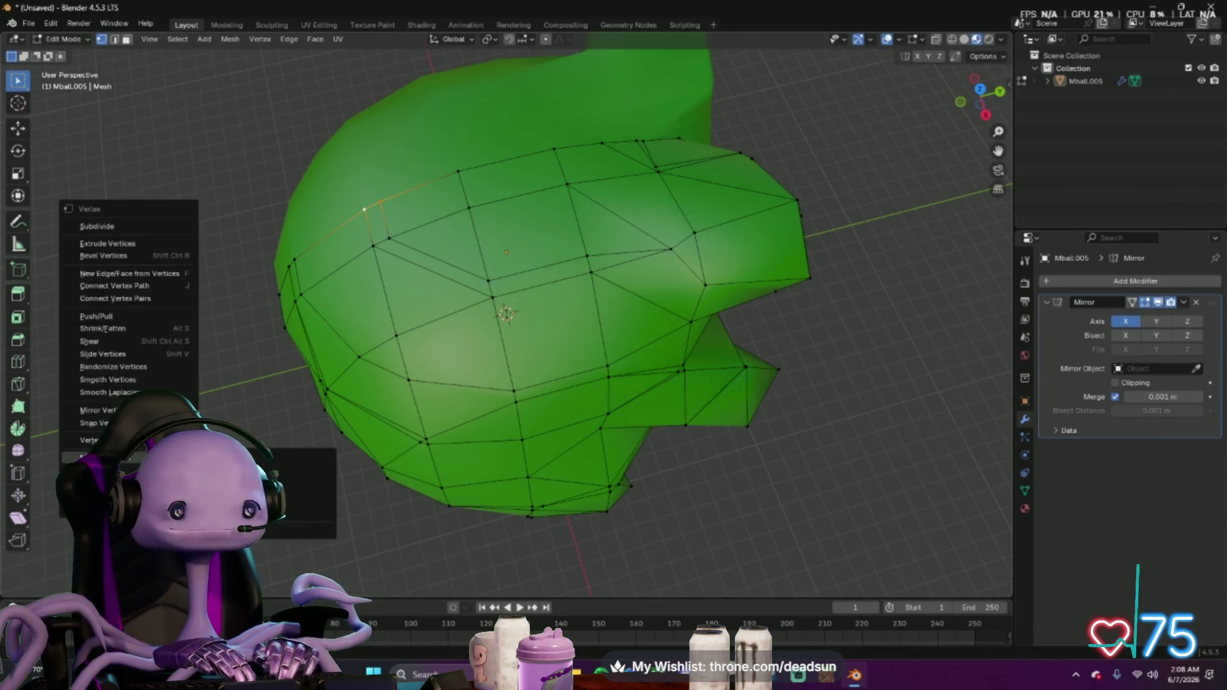
left_click(317, 506)
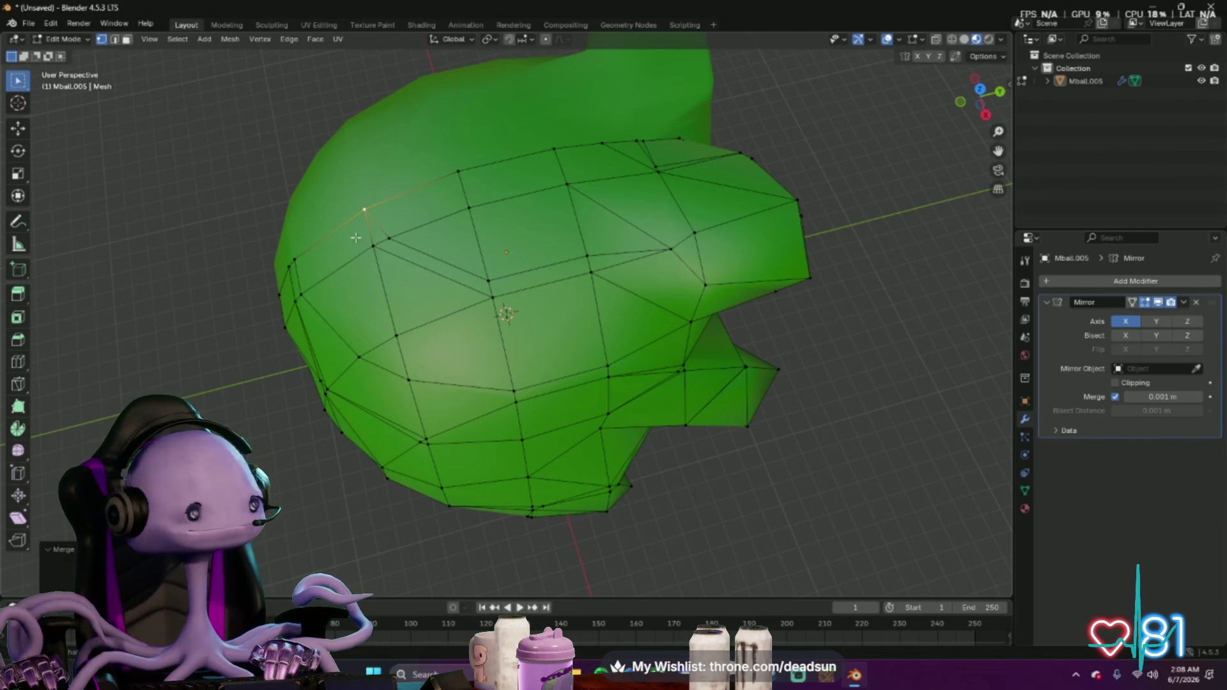
left_click(384, 241)
left_click(374, 249, "ctrl")
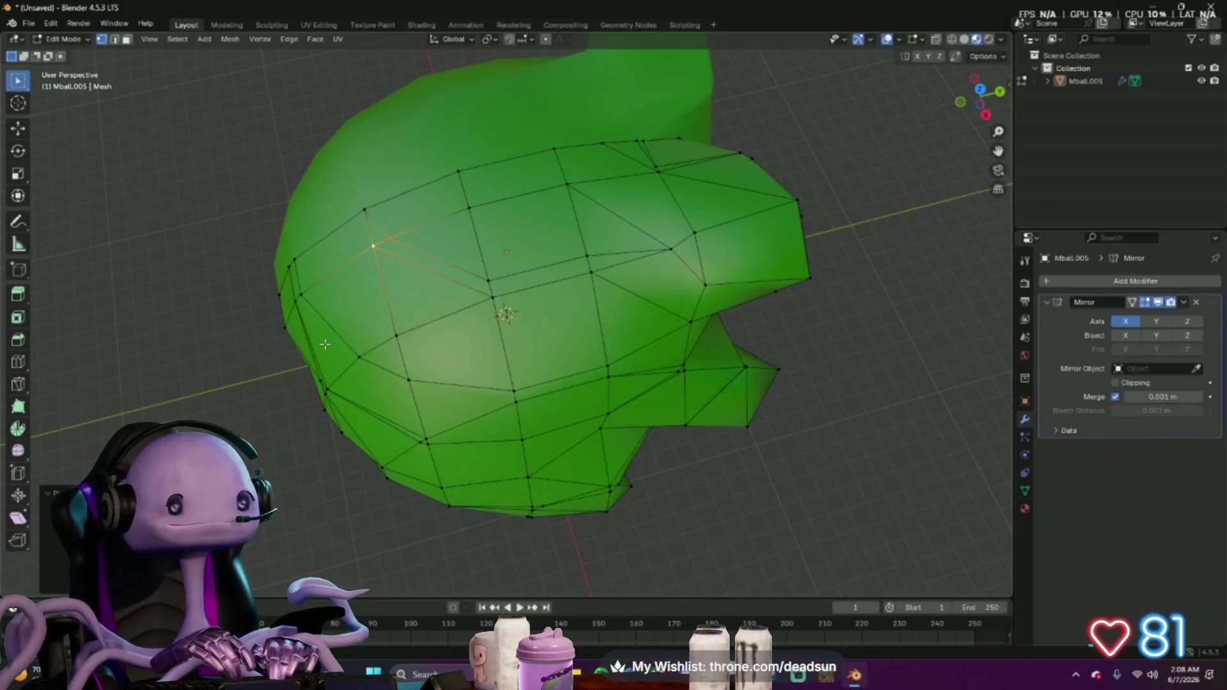
left_click(374, 246)
left_click(392, 239)
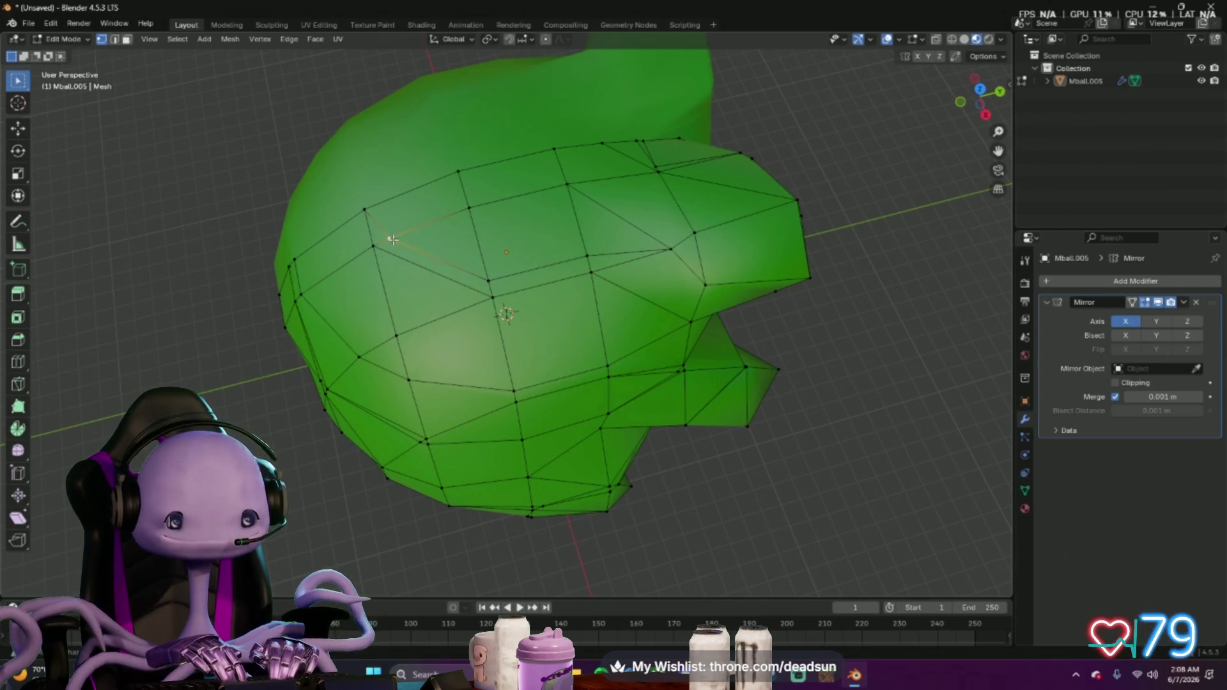
left_click(489, 280, "ctrl")
left_click(587, 255, "ctrl")
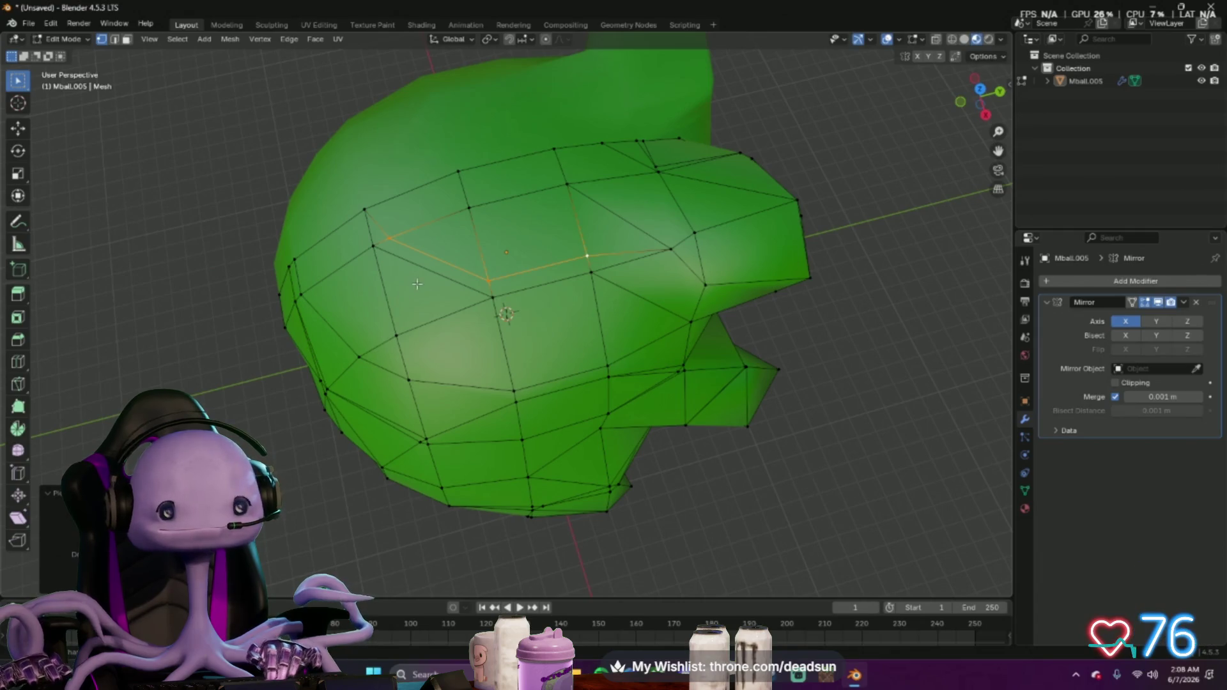
Merge the path's vertices At Last, then undo the merge
key("ctrl+v")
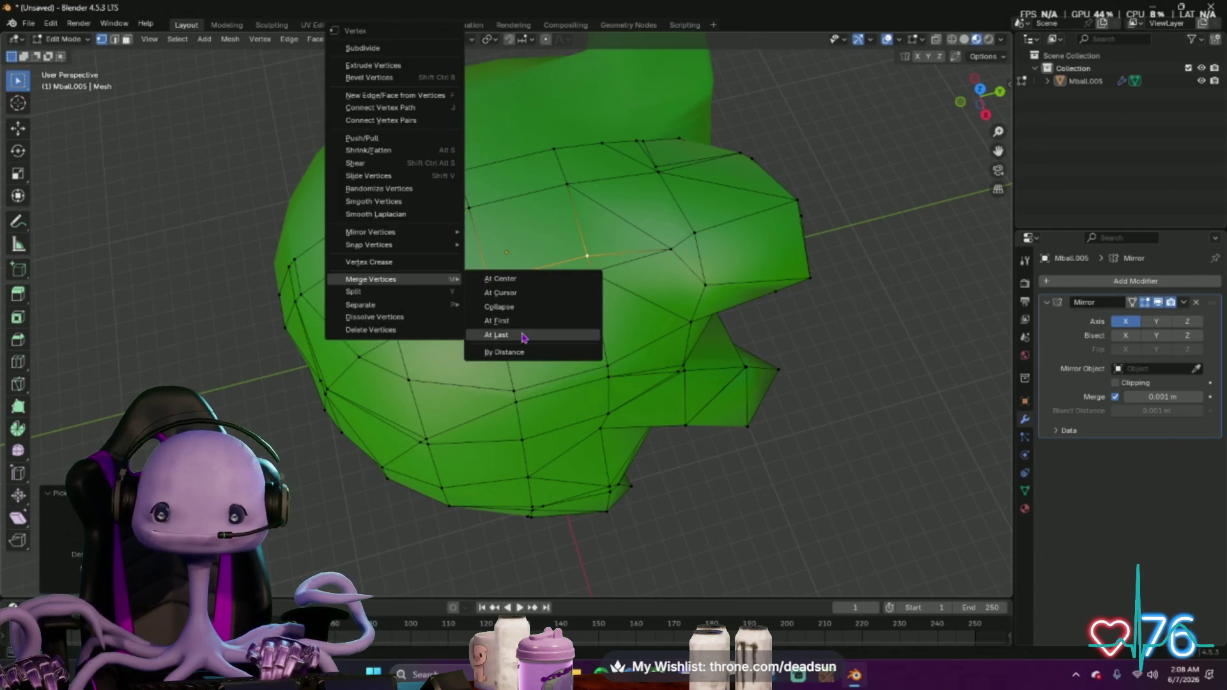
left_click(523, 337)
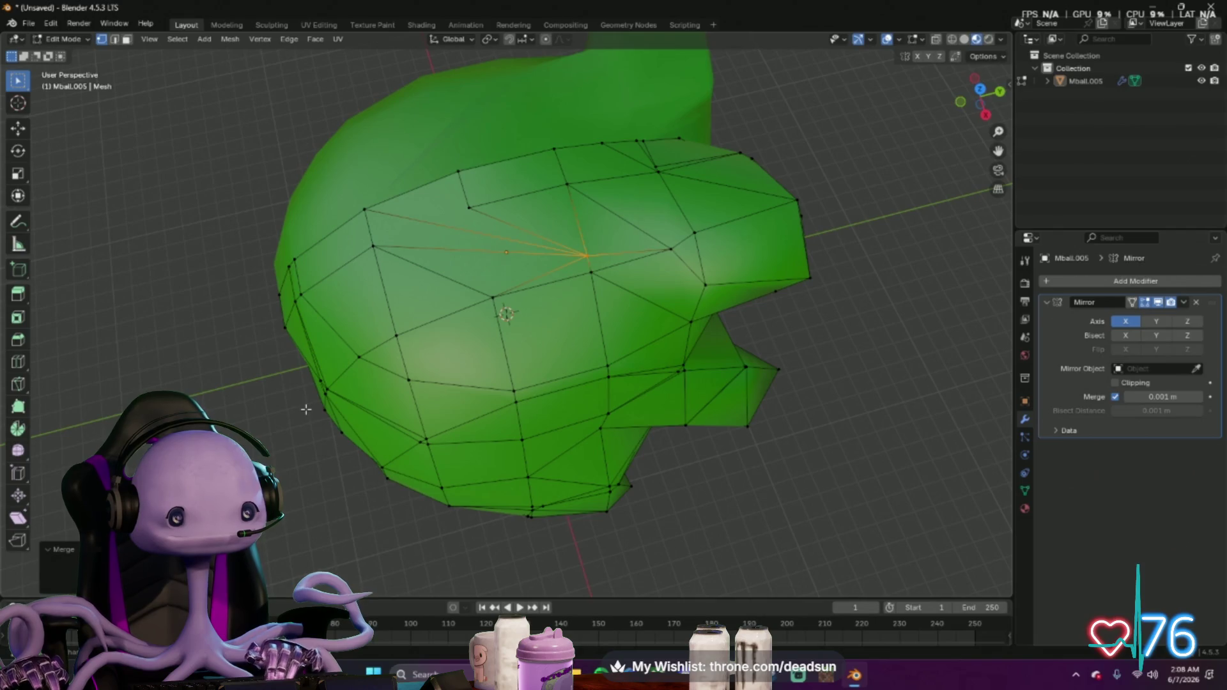
key("ctrl+z")
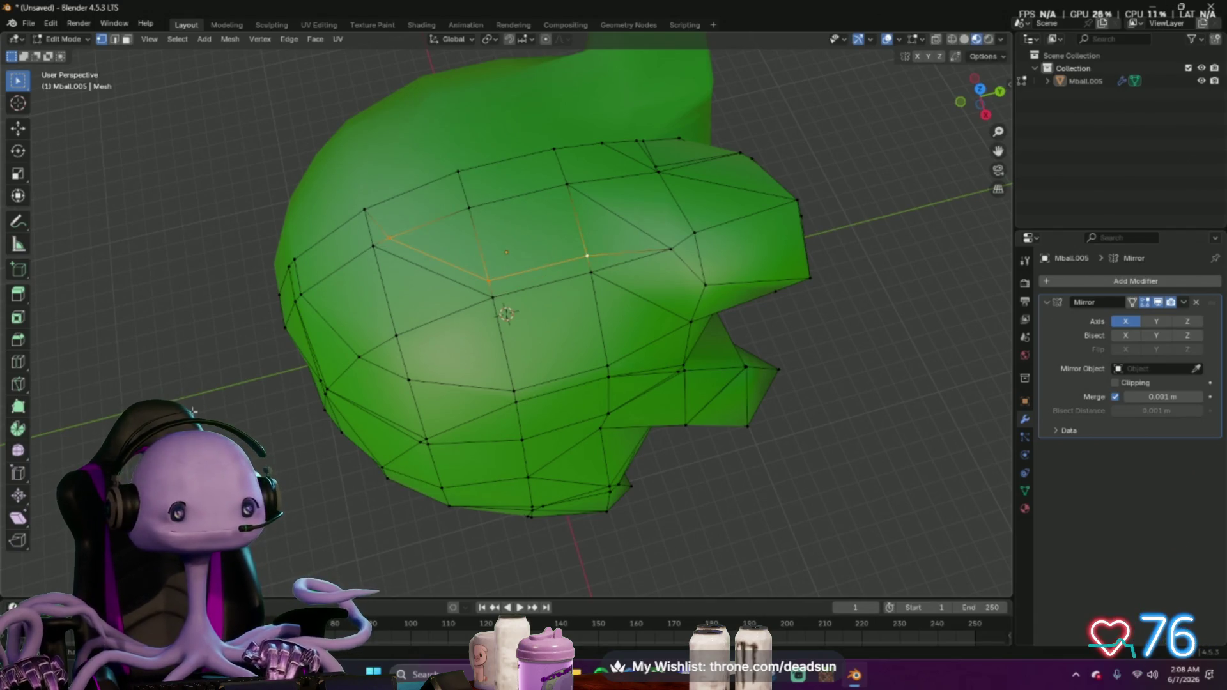
mouse_move(192, 412)
middle_mouse_down()
mouse_move(233, 407)
mouse_move(456, 266)
middle_mouse_up()
Dissolve the selected vertices into larger faces, then select an edge loop and dismiss the vertex menu
key("ctrl+v")
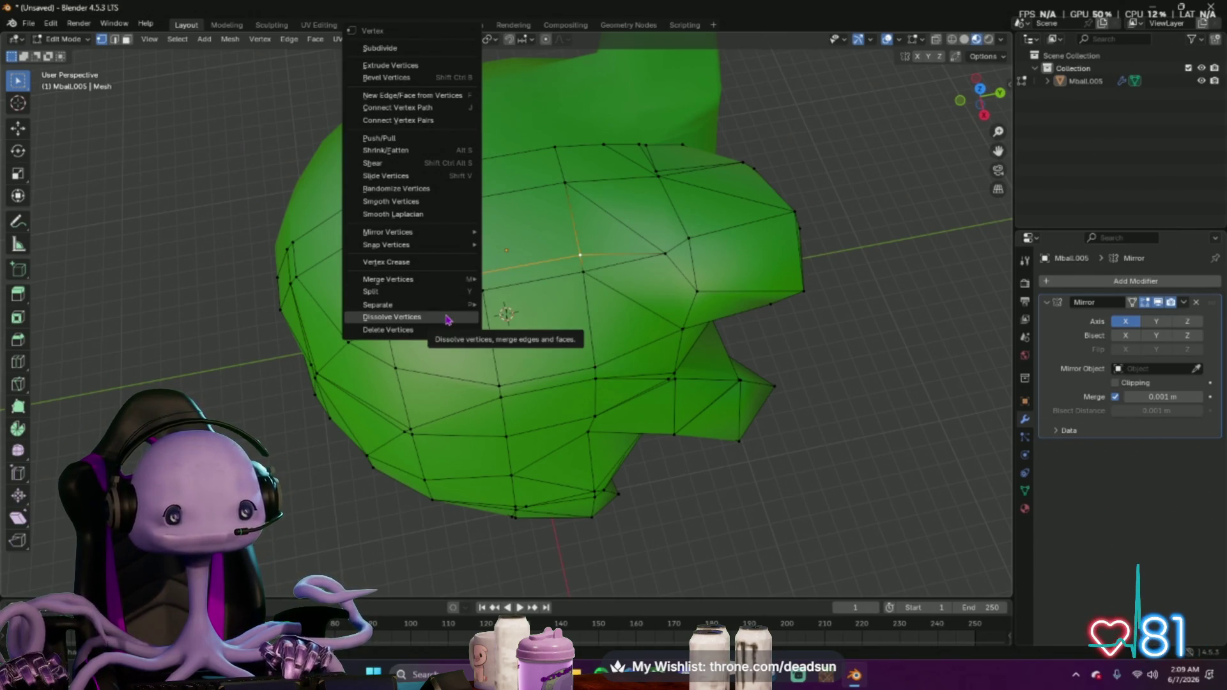
left_click(446, 316)
mouse_move(444, 314)
middle_mouse_down()
mouse_move(451, 302)
mouse_move(459, 316)
middle_mouse_up()
left_click(460, 315, "alt")
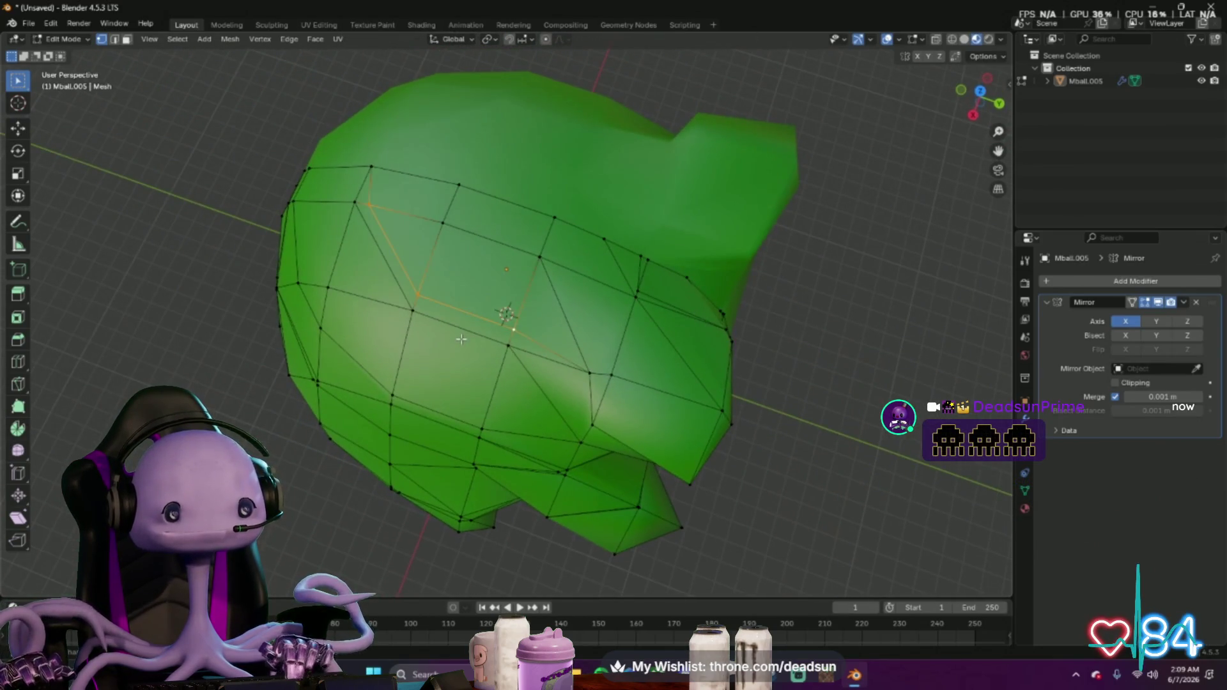
middle_click_drag(365, 370, 450, 301)
key("ctrl+v")
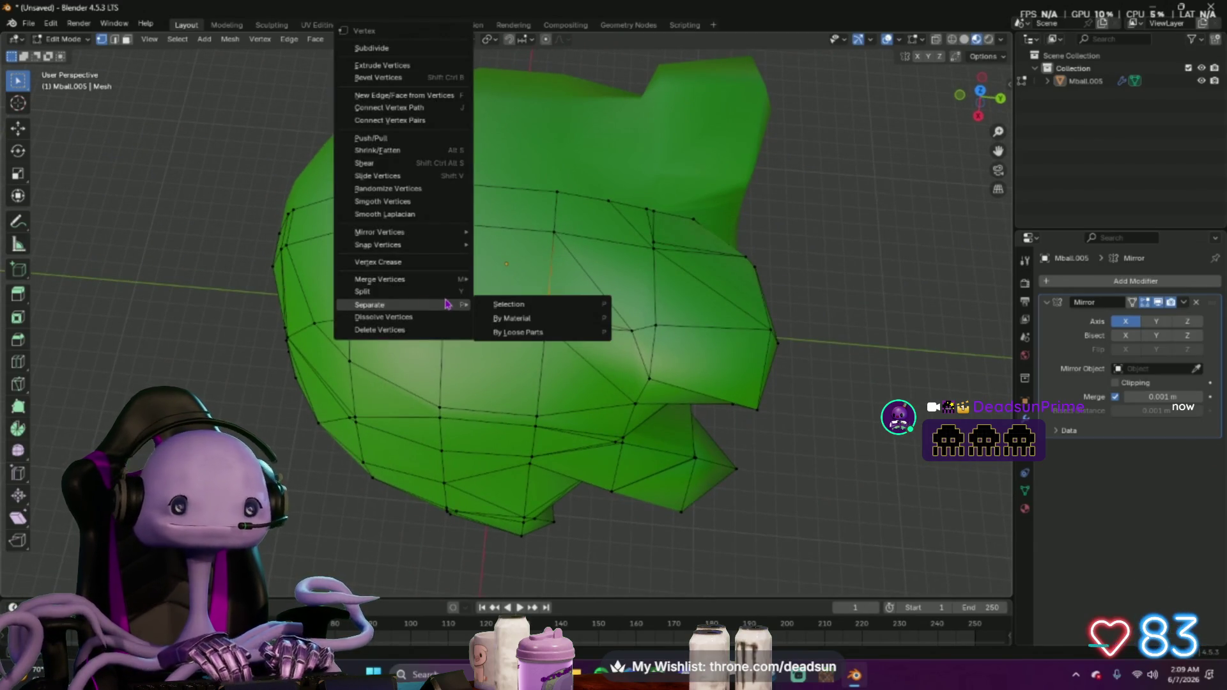
left_click(176, 282)
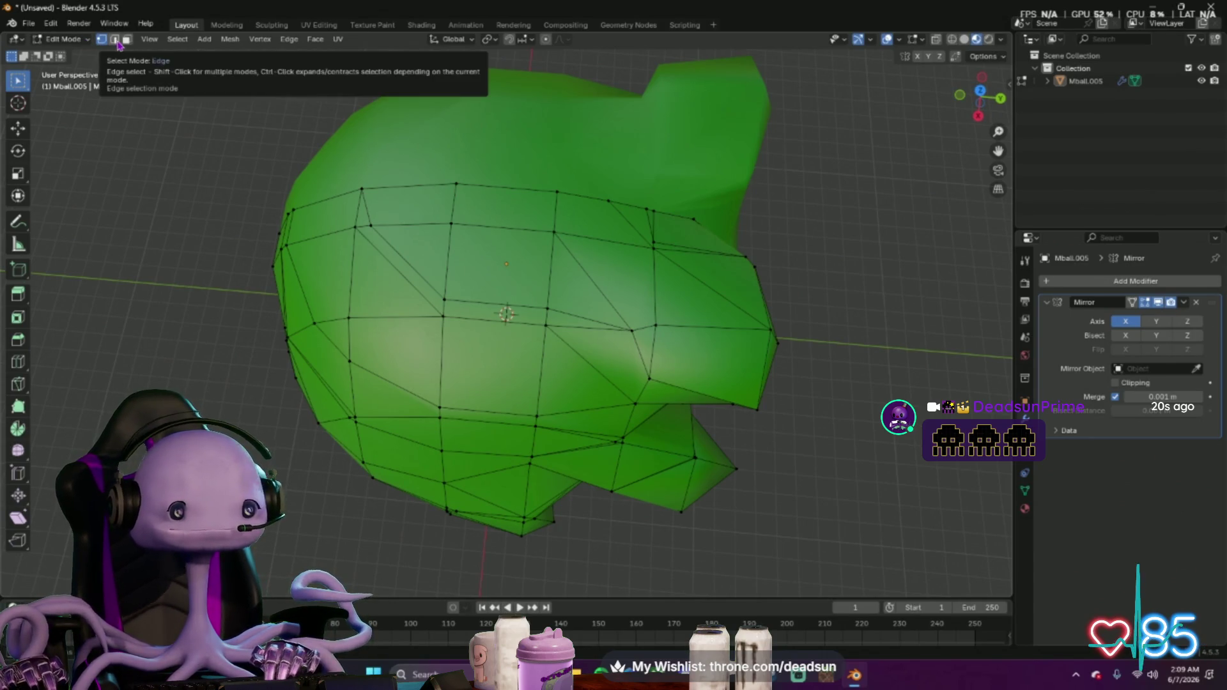
Ctrl-click the short and diagonal edges near the top-left corner into a path and bring up the edge menu
middle_click_drag(180, 245, 378, 228)
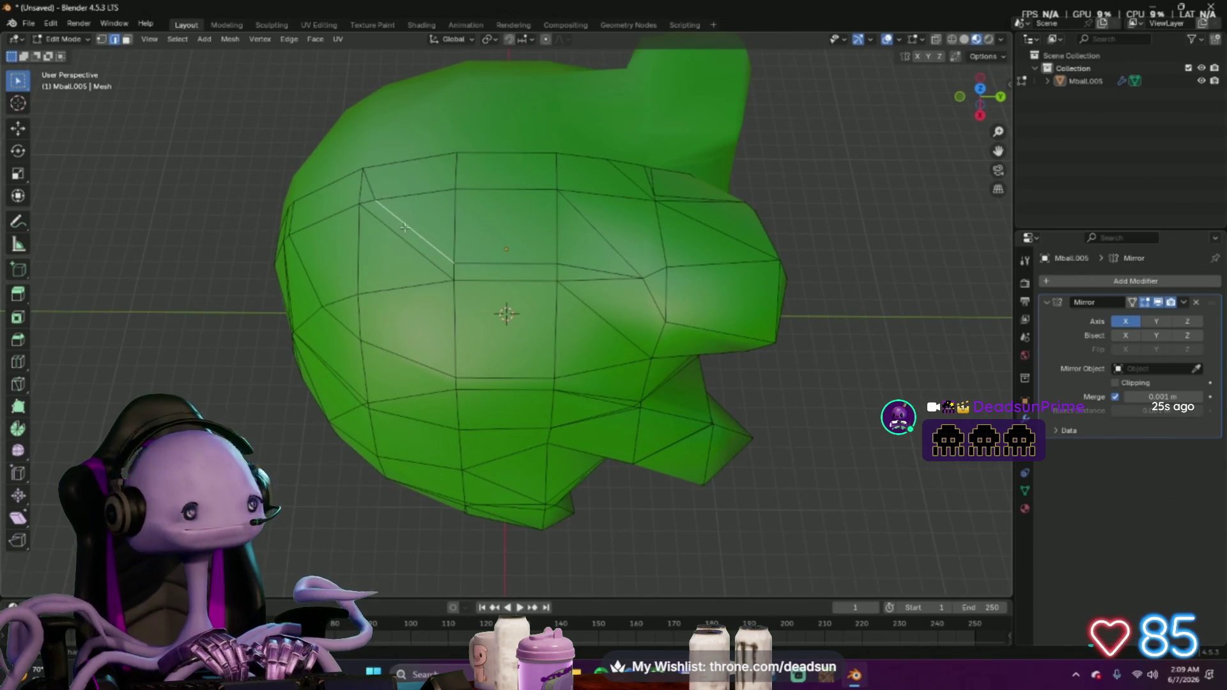
key("ctrl+e")
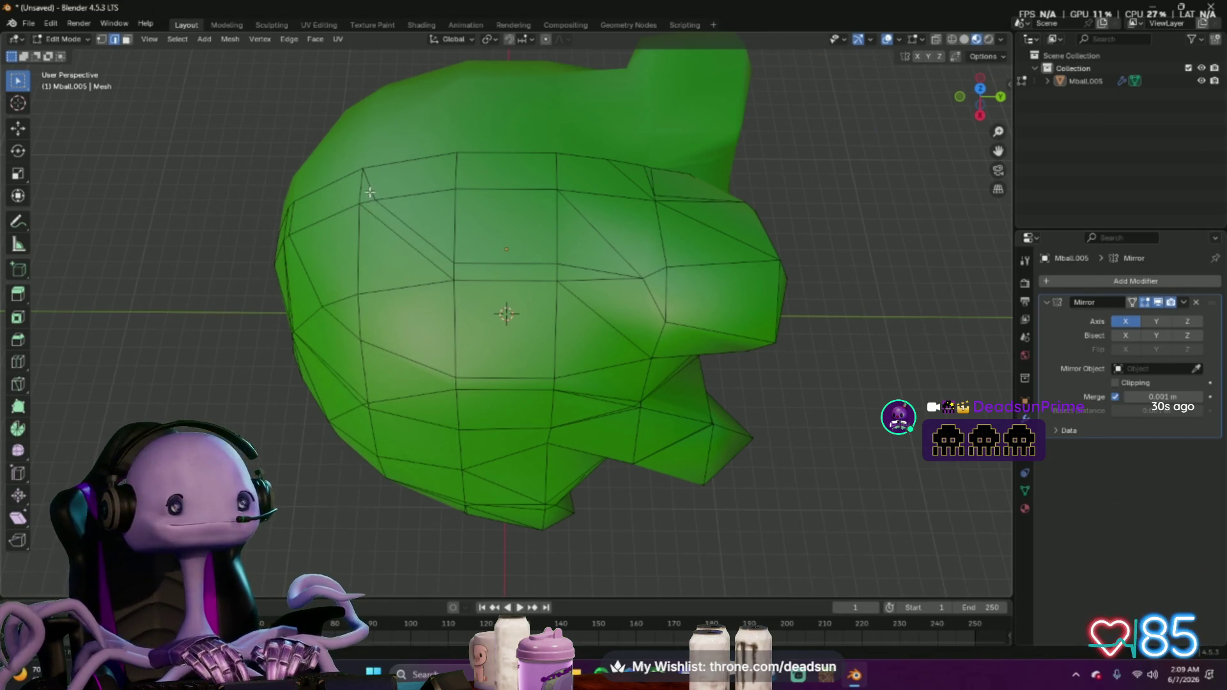
left_click(453, 261, "ctrl")
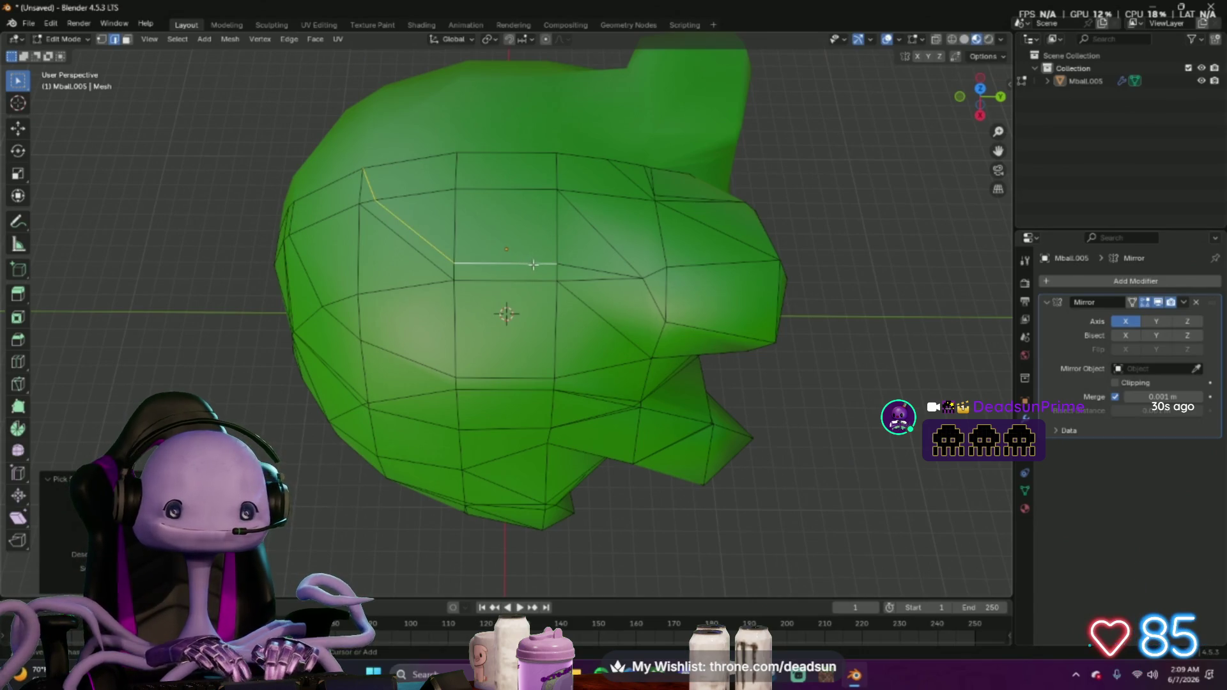
left_click(436, 247)
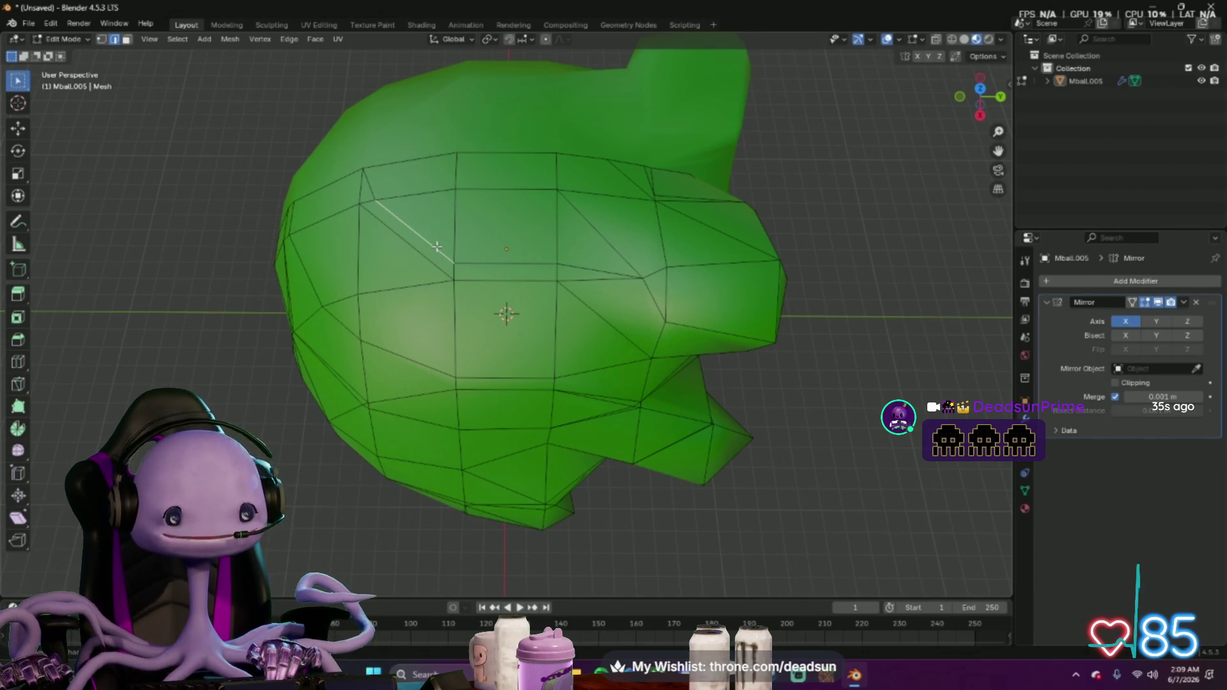
left_click(374, 192)
left_click(371, 189)
left_click(404, 225, "ctrl")
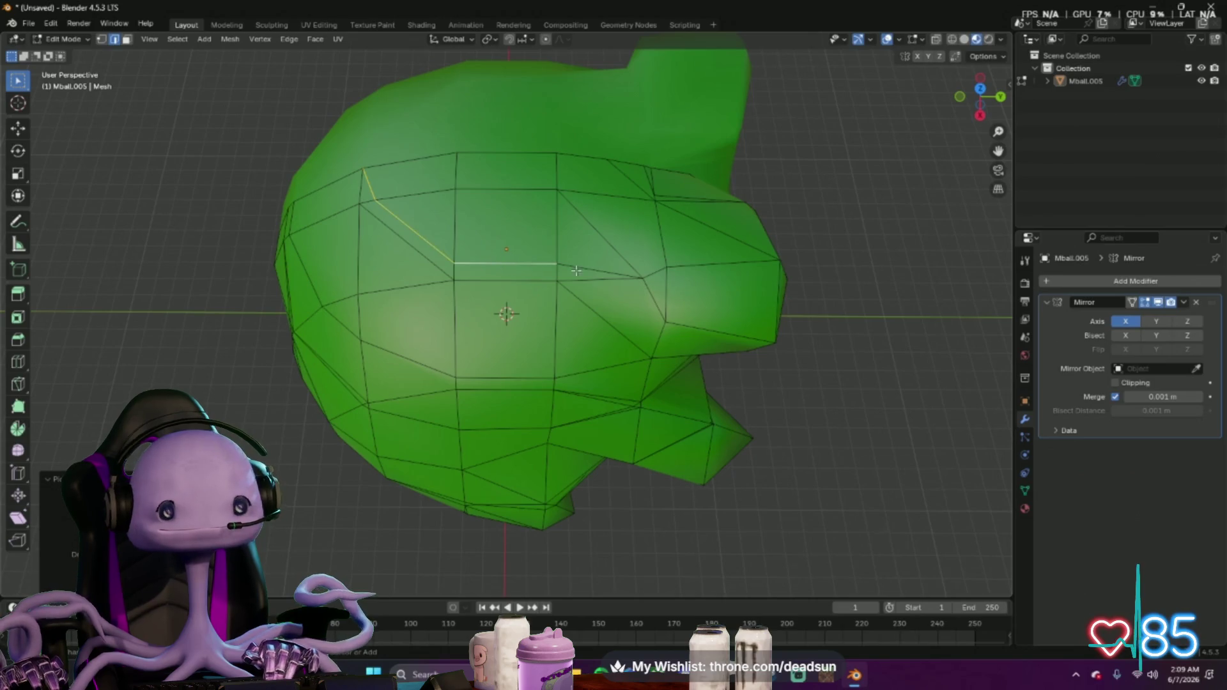
key("ctrl+e")
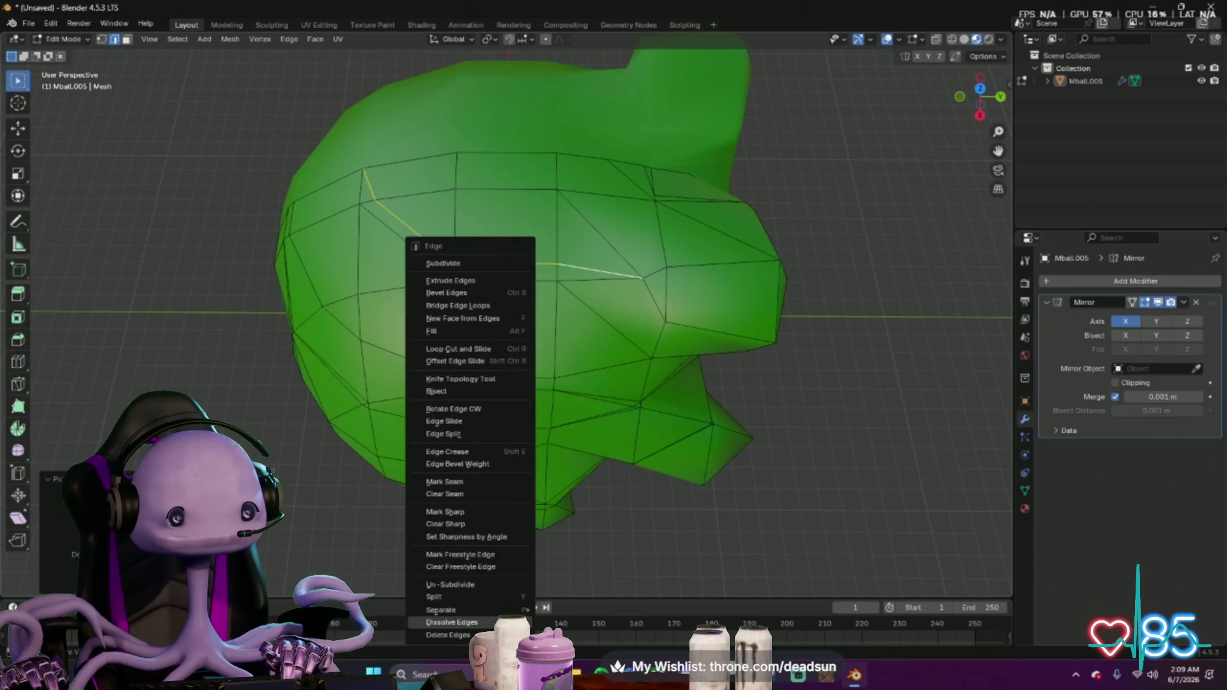
Dissolve the selected edge path, then dissolve two more stray diagonal edges one by one
left_click(449, 623)
middle_click_drag(345, 466, 406, 460)
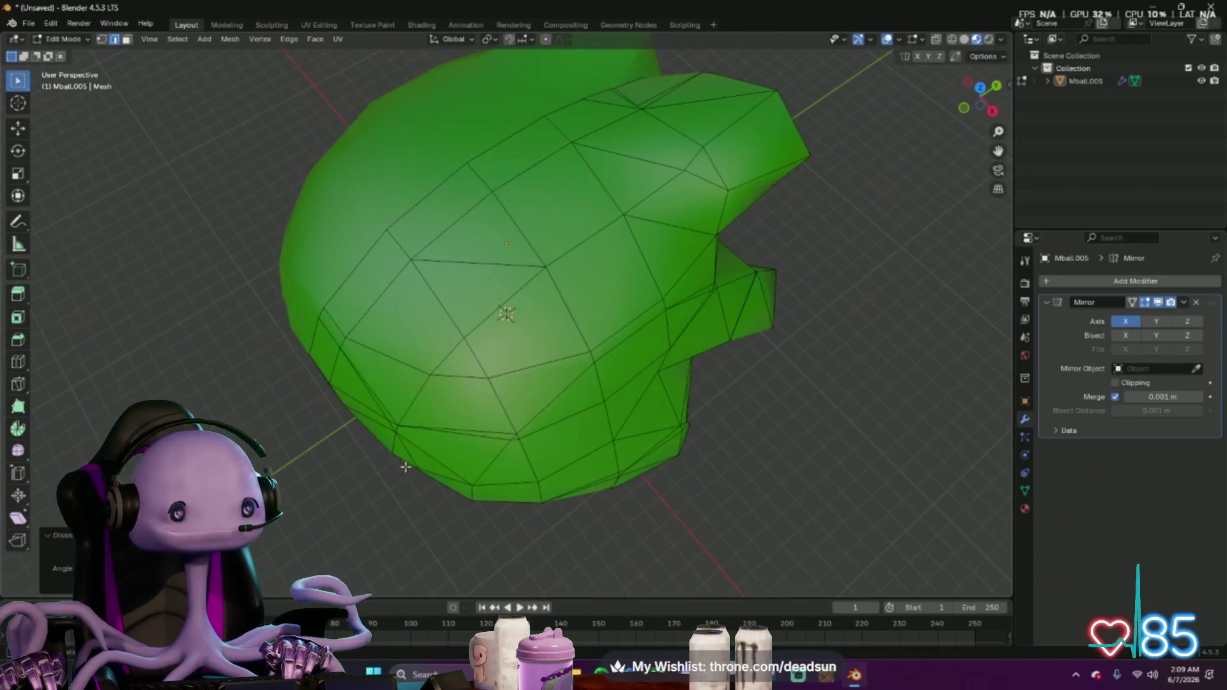
left_click(477, 263)
key("ctrl+e")
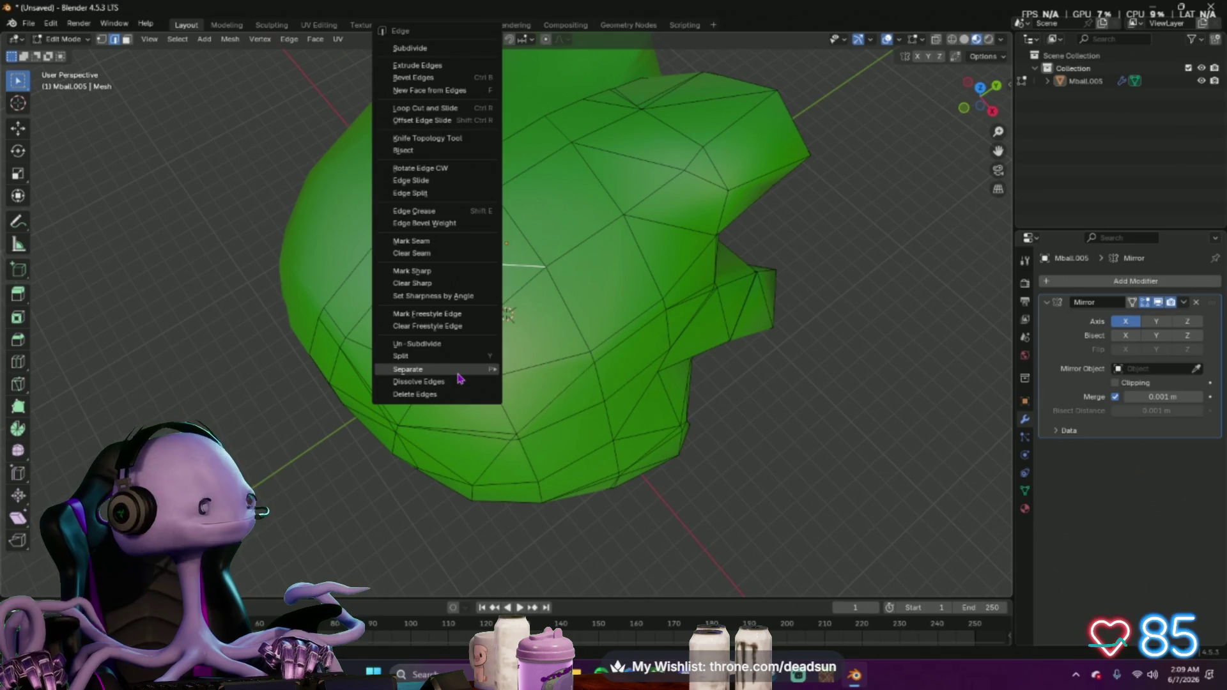
left_click(459, 380)
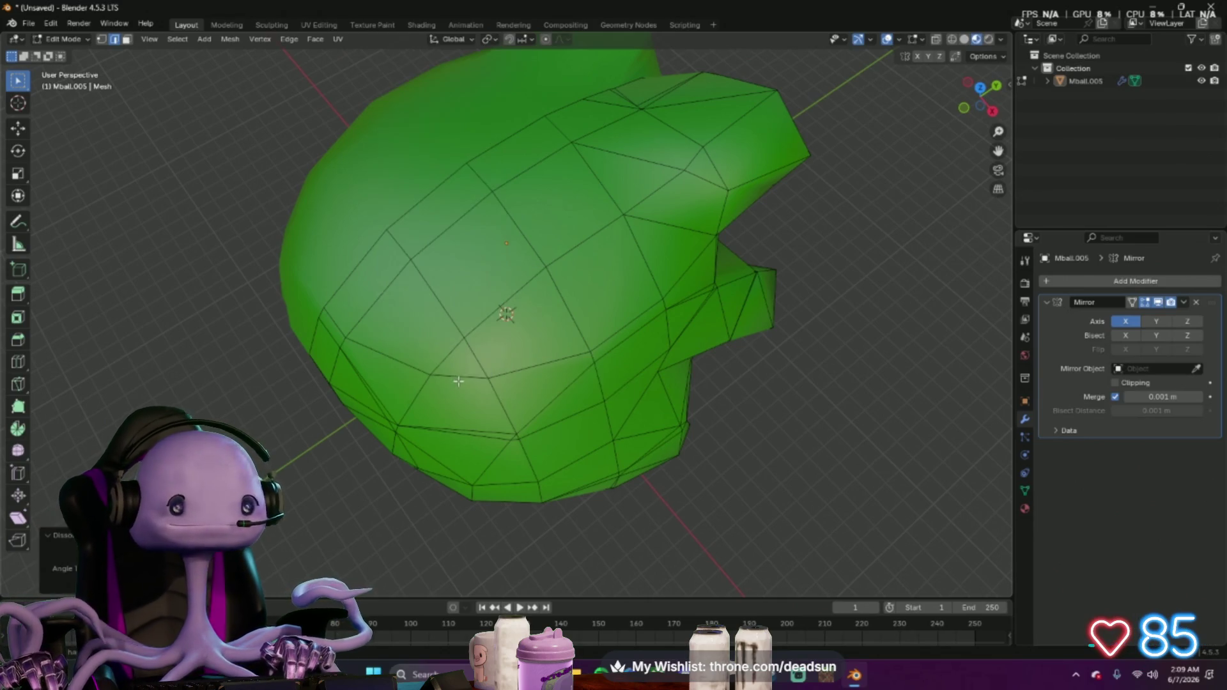
mouse_move(458, 380)
middle_mouse_down()
mouse_move(551, 215)
mouse_move(518, 247)
middle_mouse_up()
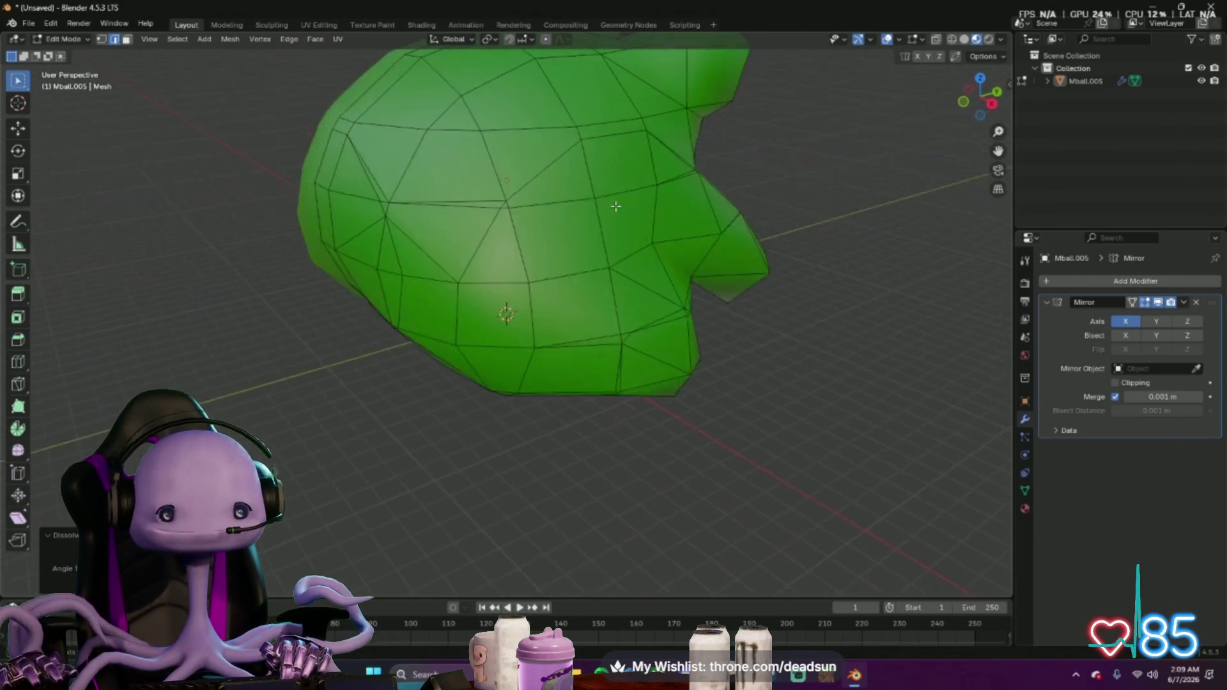
left_click(518, 248)
key("ctrl+e")
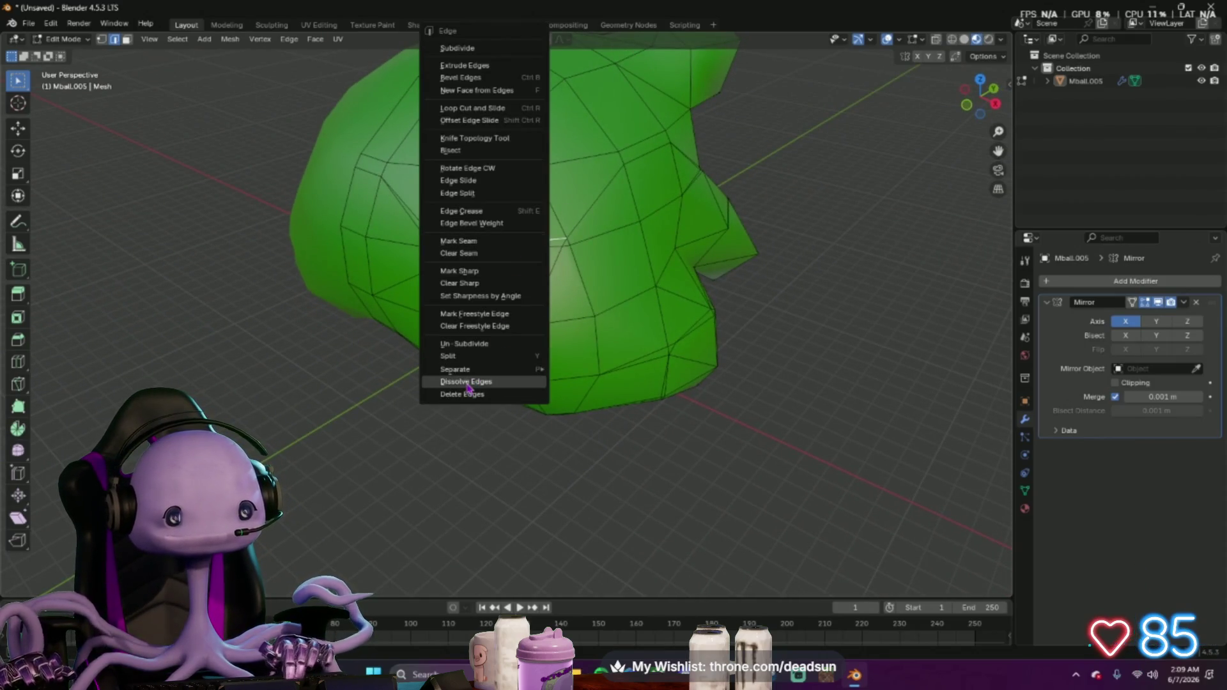
left_click(467, 383)
Dissolve two further edges on the upper mesh, then back out of the edge menu without changes
middle_click_drag(433, 240, 520, 207)
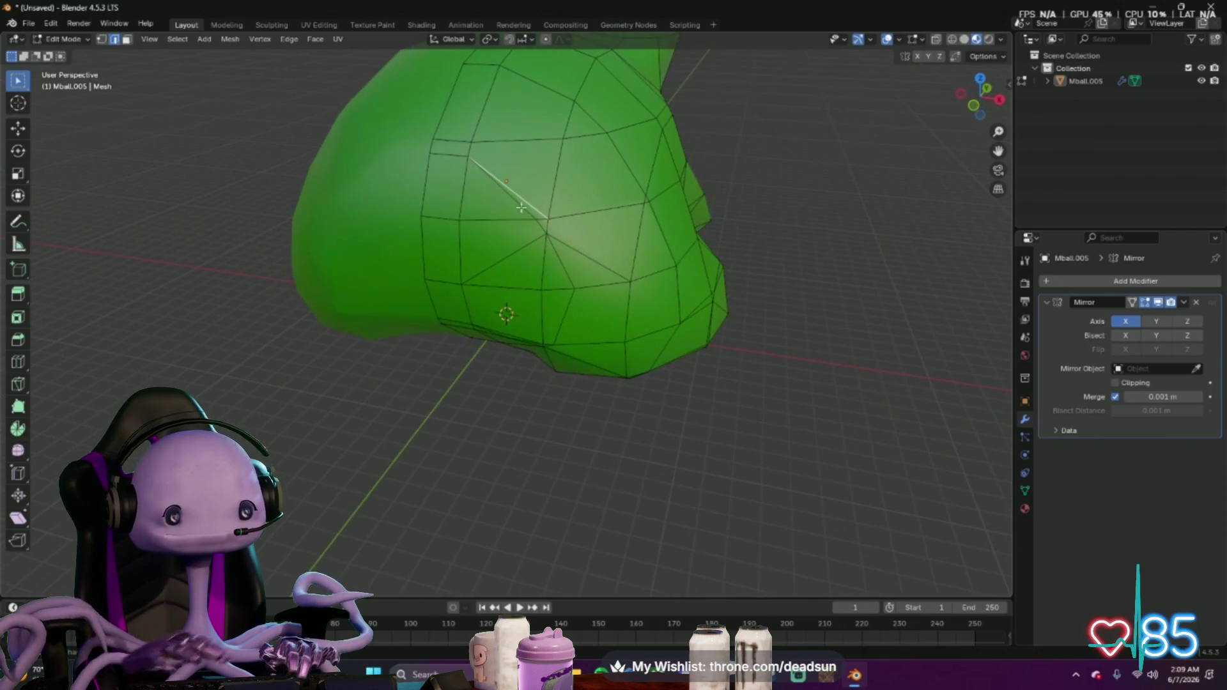
right_click(521, 207)
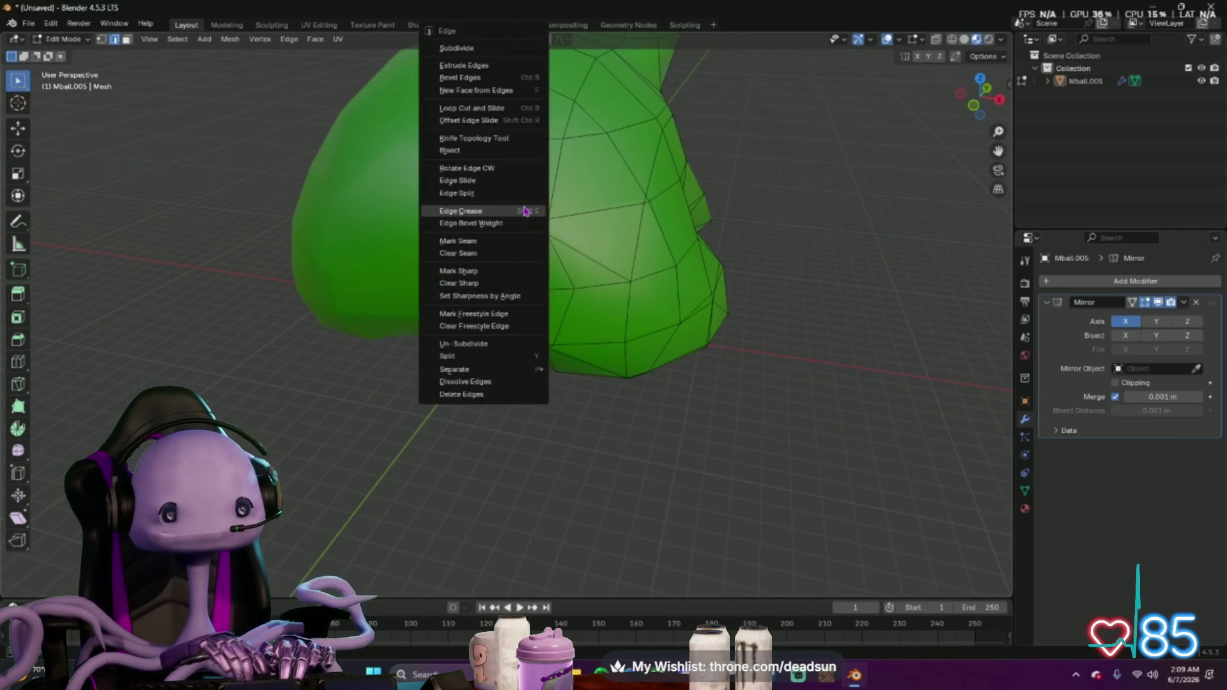
left_click(501, 383)
left_click(451, 160)
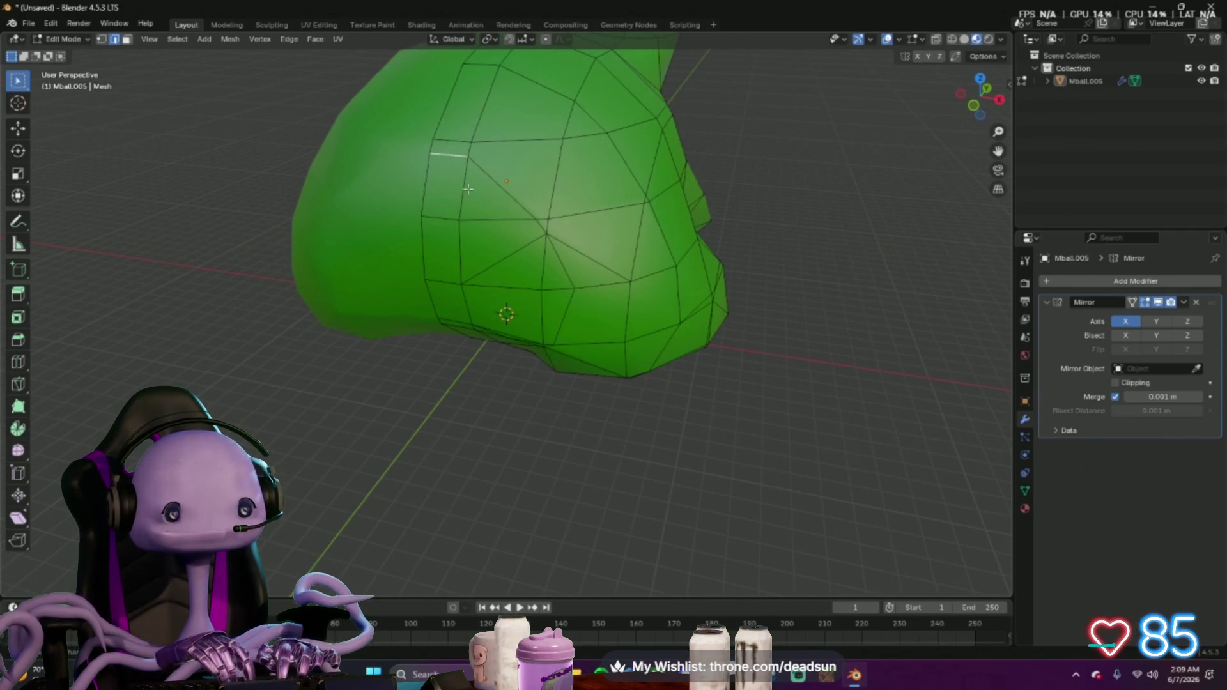
key("ctrl+e")
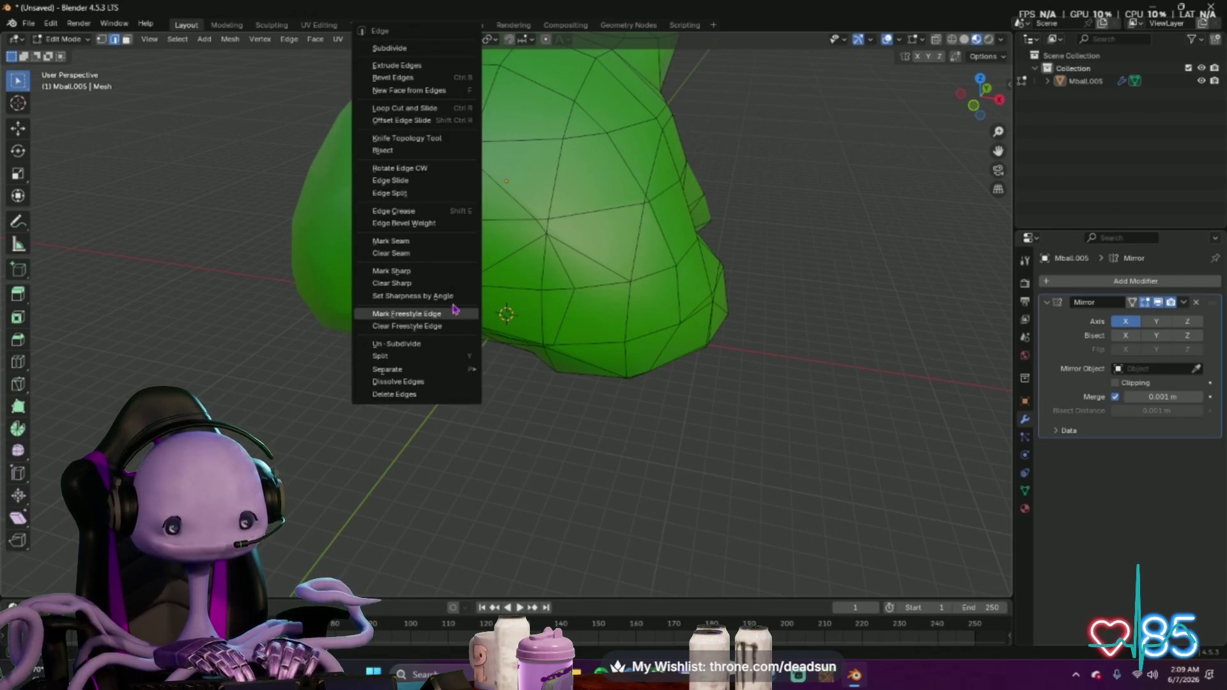
left_click(442, 382)
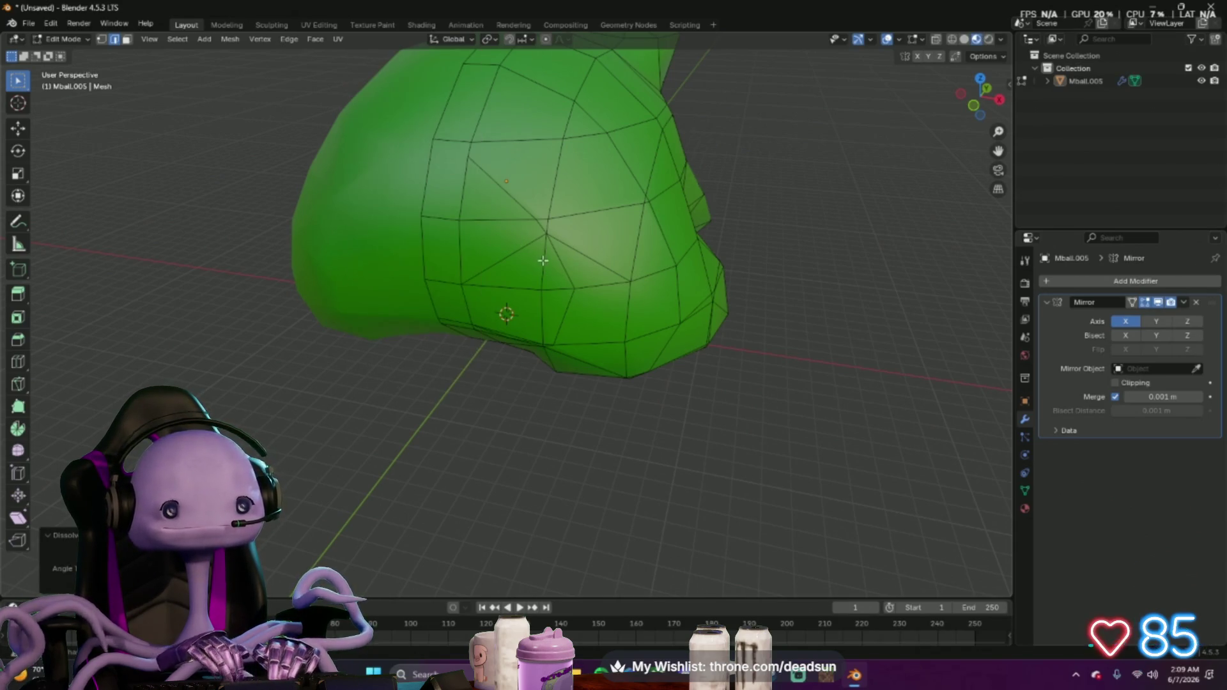
middle_click_drag(542, 260, 540, 208)
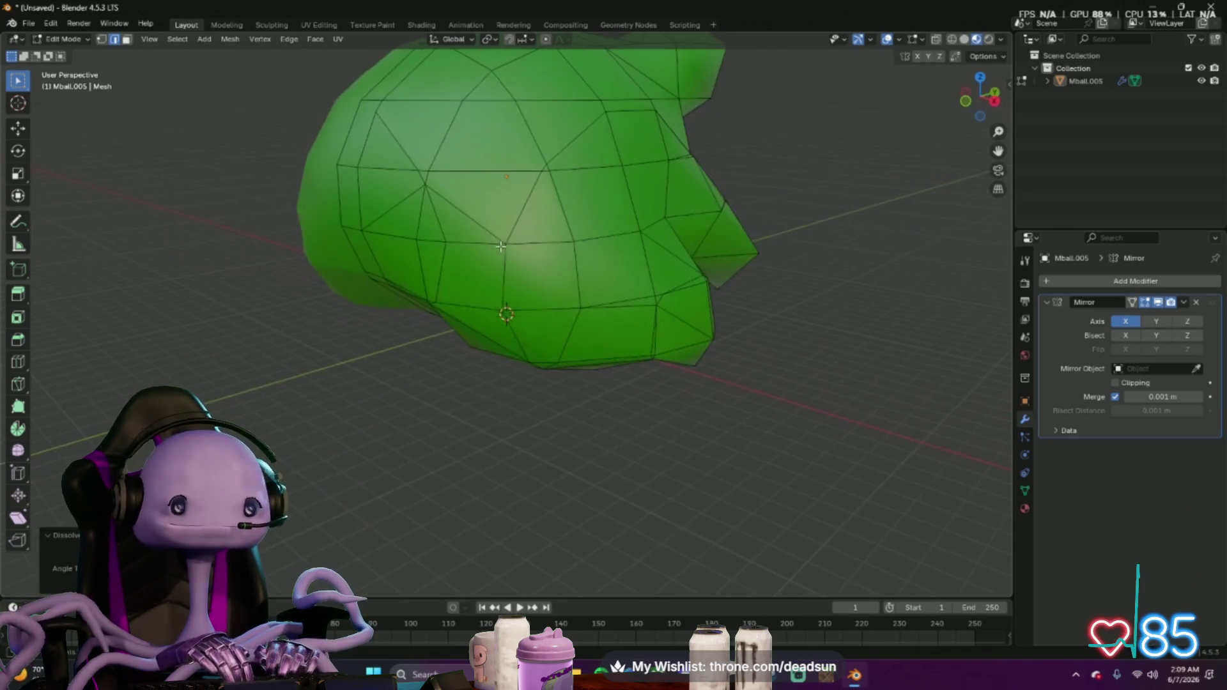
key("ctrl+e")
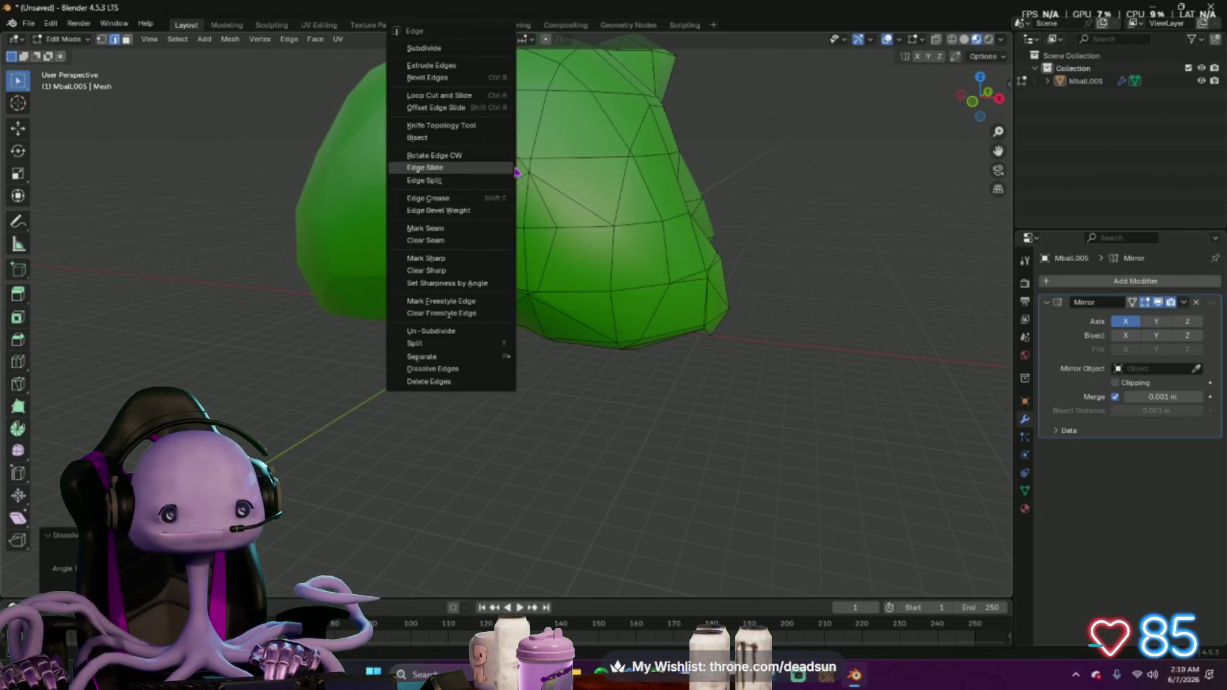
left_click(448, 286)
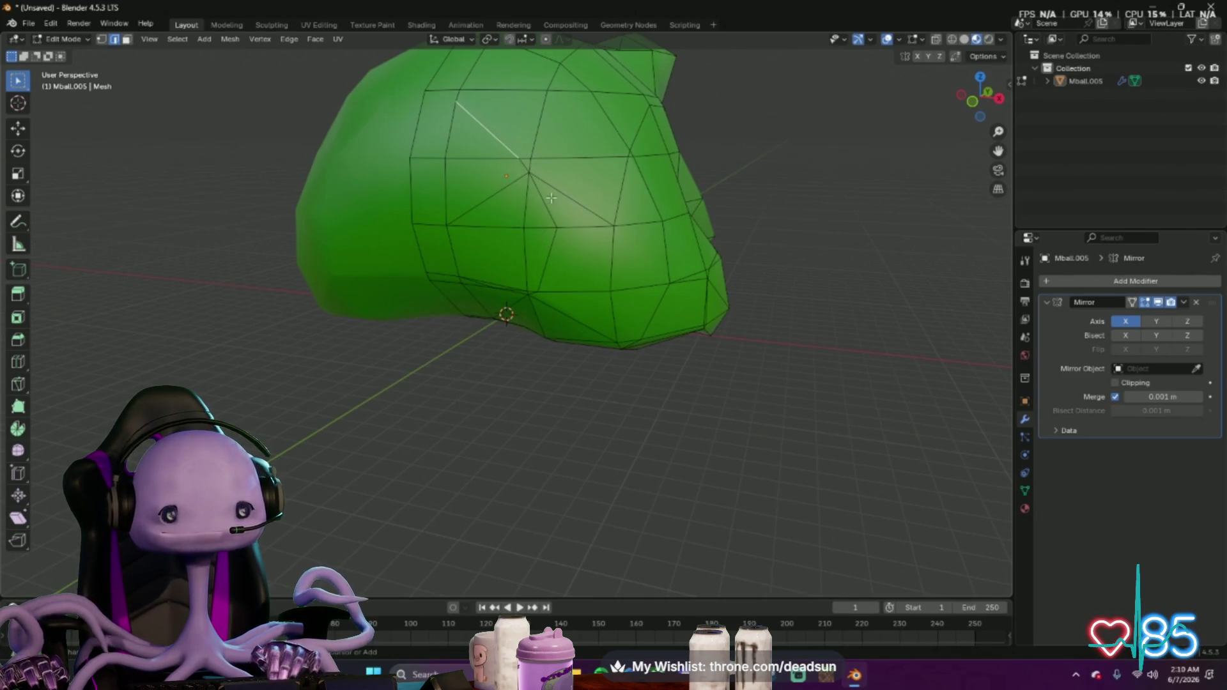
Undo an accidental vertex grab, select a diagonal edge path and undo an accidental S Z 0 flatten
left_click(527, 169)
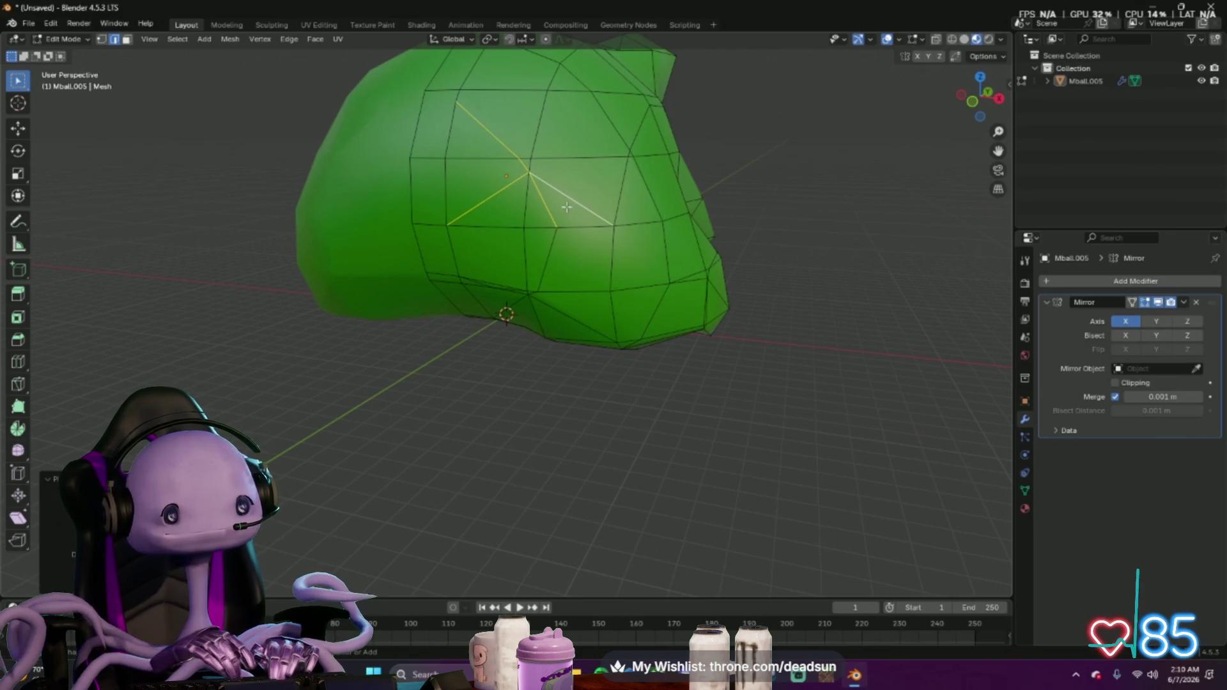
key("g")
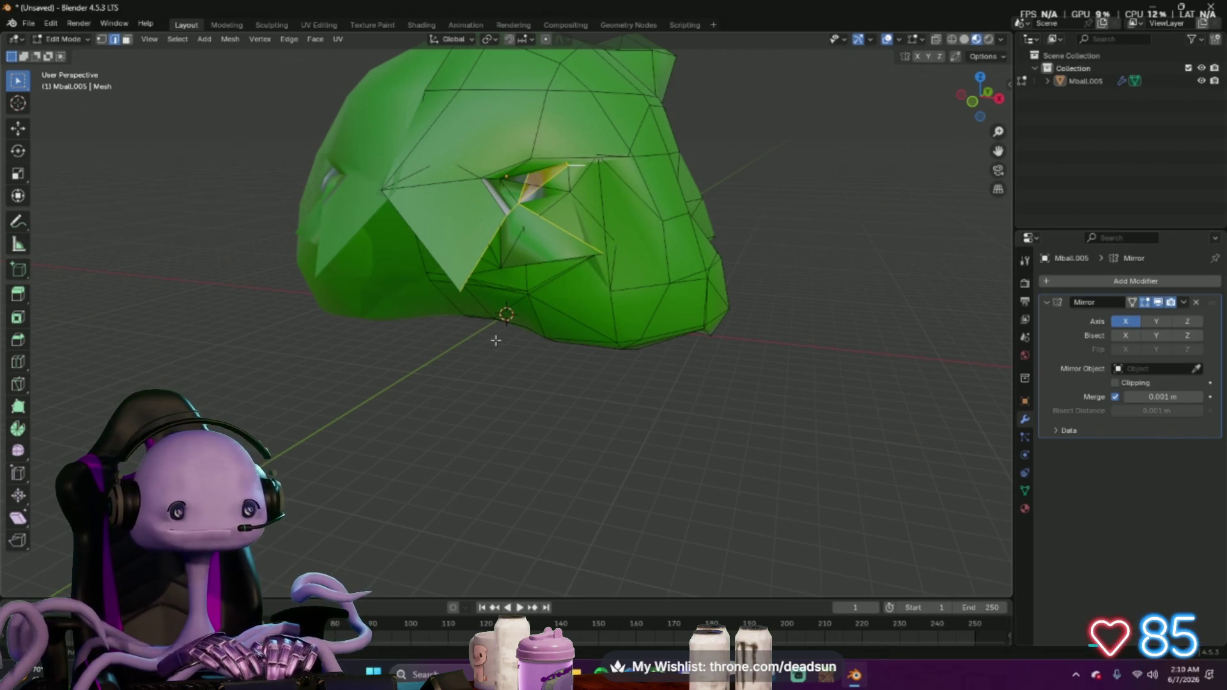
key("ctrl+z")
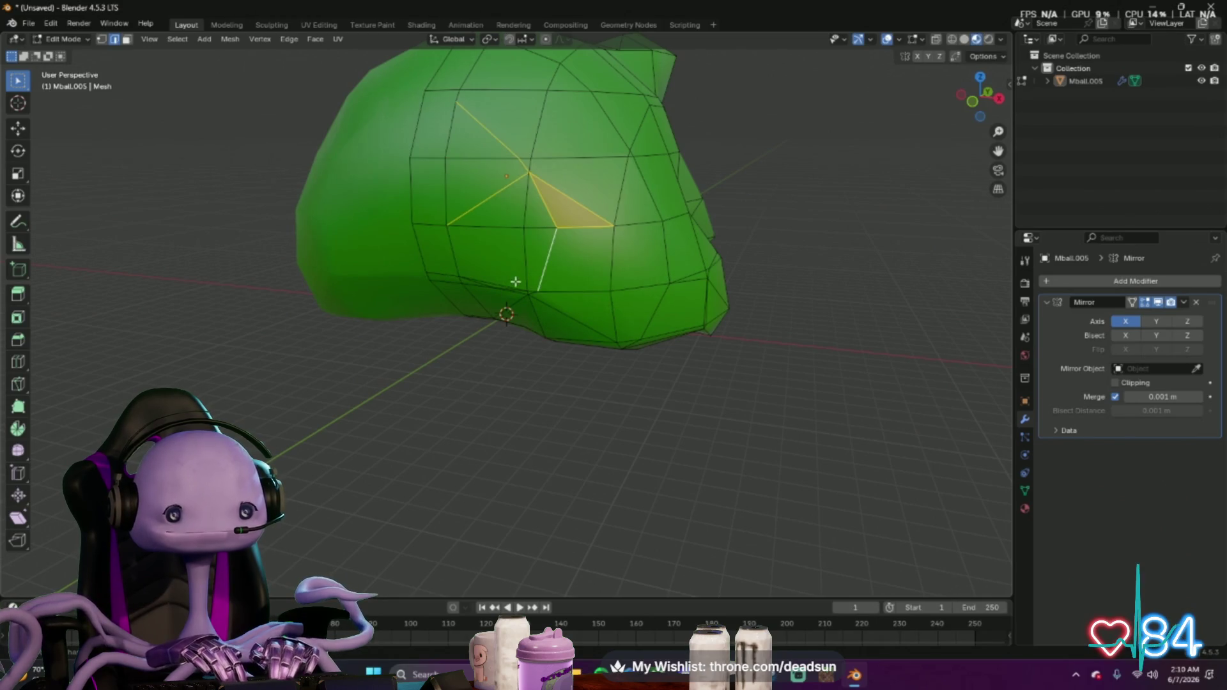
left_click(566, 206)
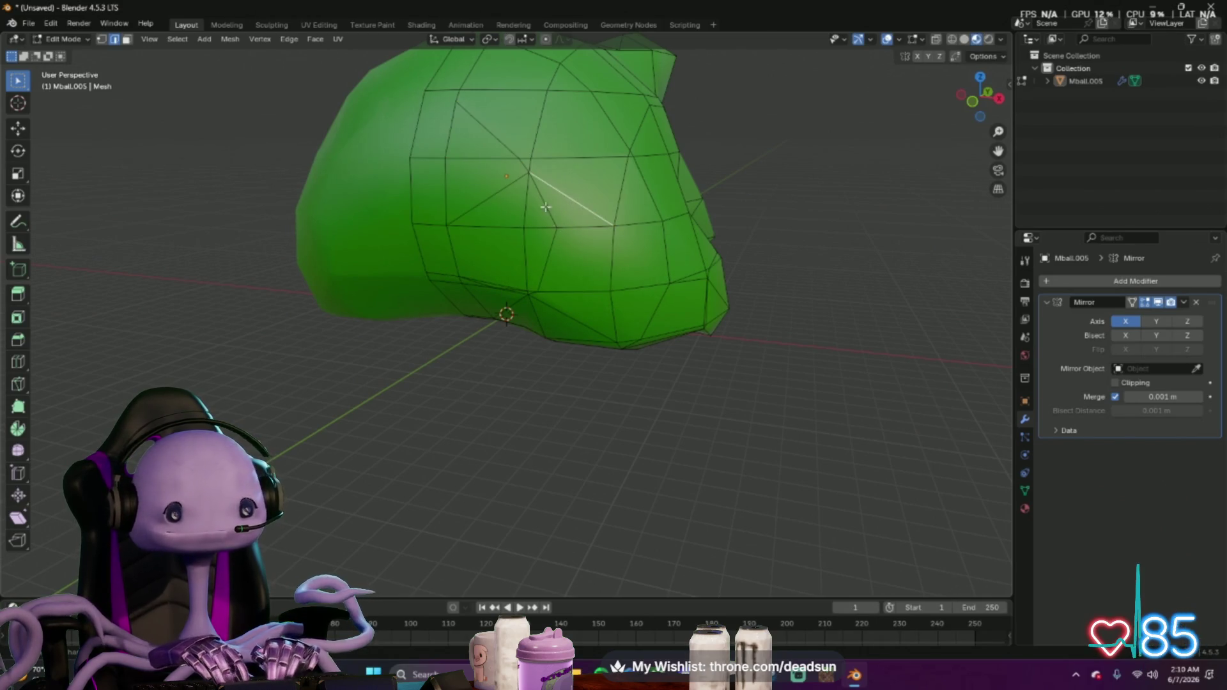
left_click(490, 136, "ctrl")
left_click(489, 199, "ctrl")
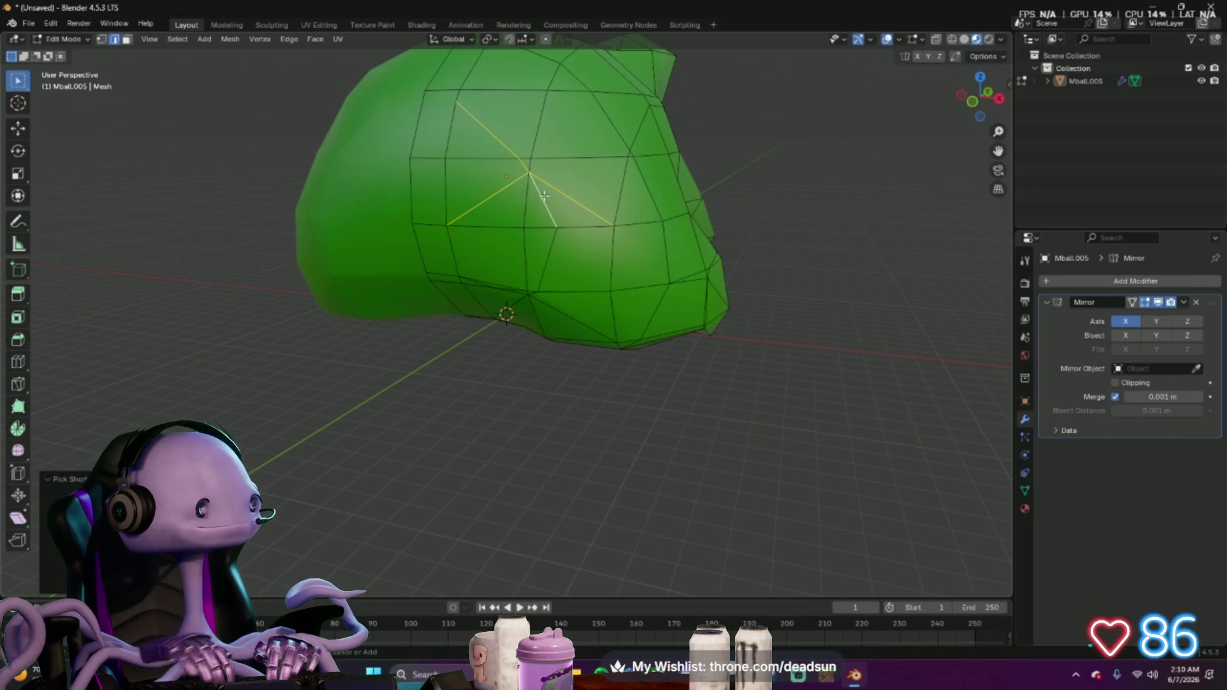
key("s")
key("z")
key("0")
key("Return")
key("ctrl+z")
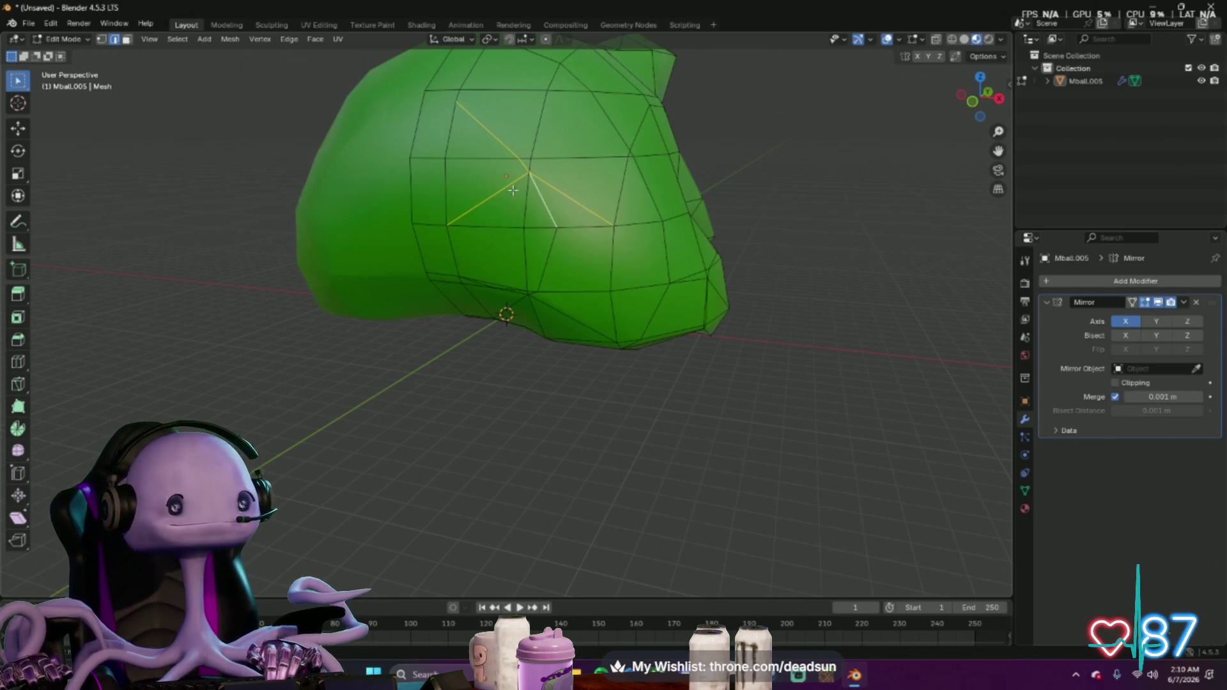
Dissolve the selected diagonal edge path and orbit to view the cleaner quads from below
key("ctrl+e")
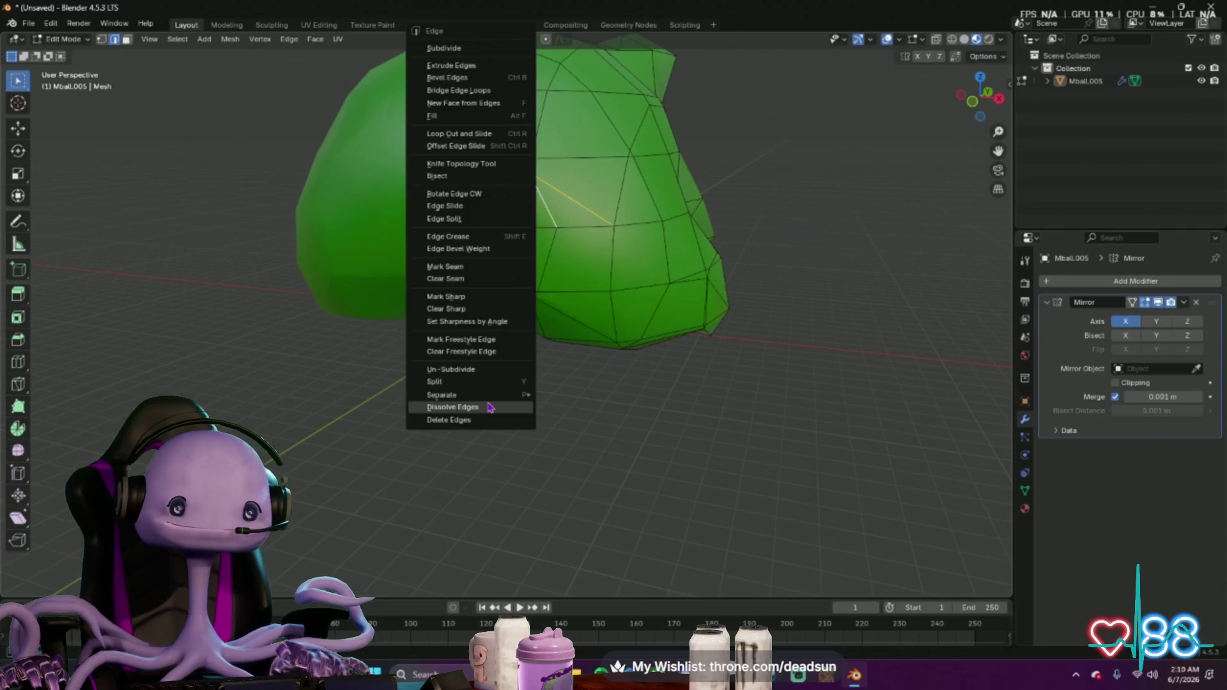
left_click(488, 407)
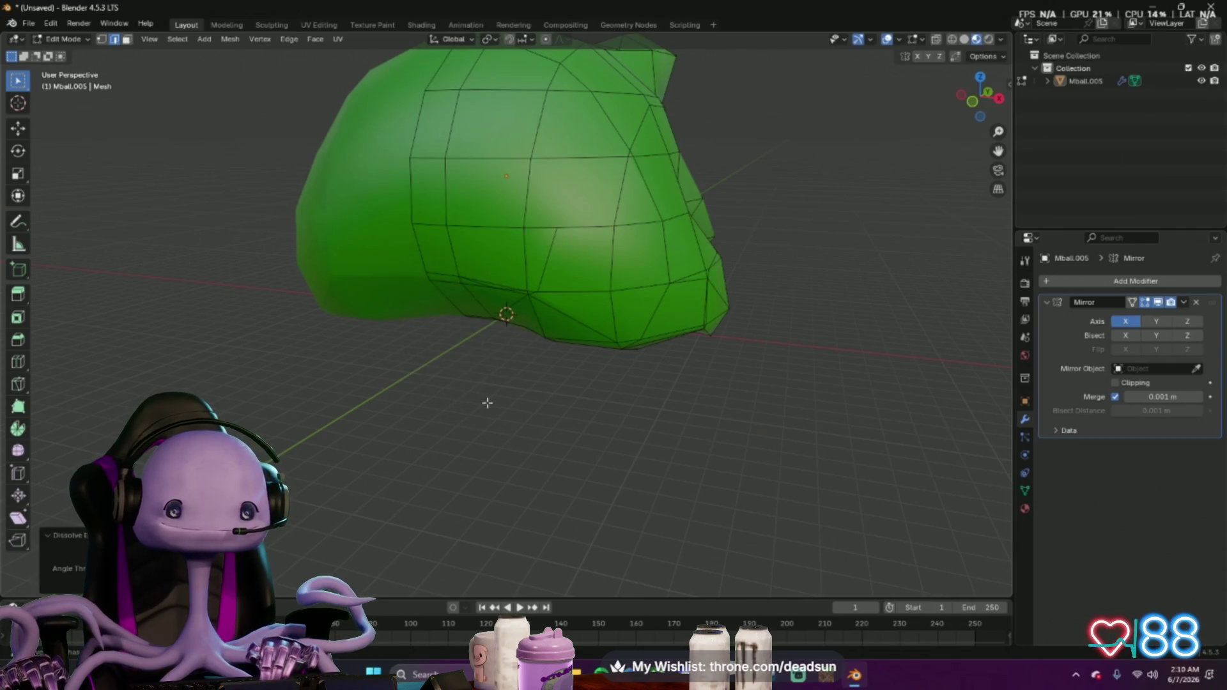
mouse_move(487, 405)
middle_mouse_down()
mouse_move(463, 429)
mouse_move(498, 543)
mouse_move(474, 400)
middle_mouse_up()
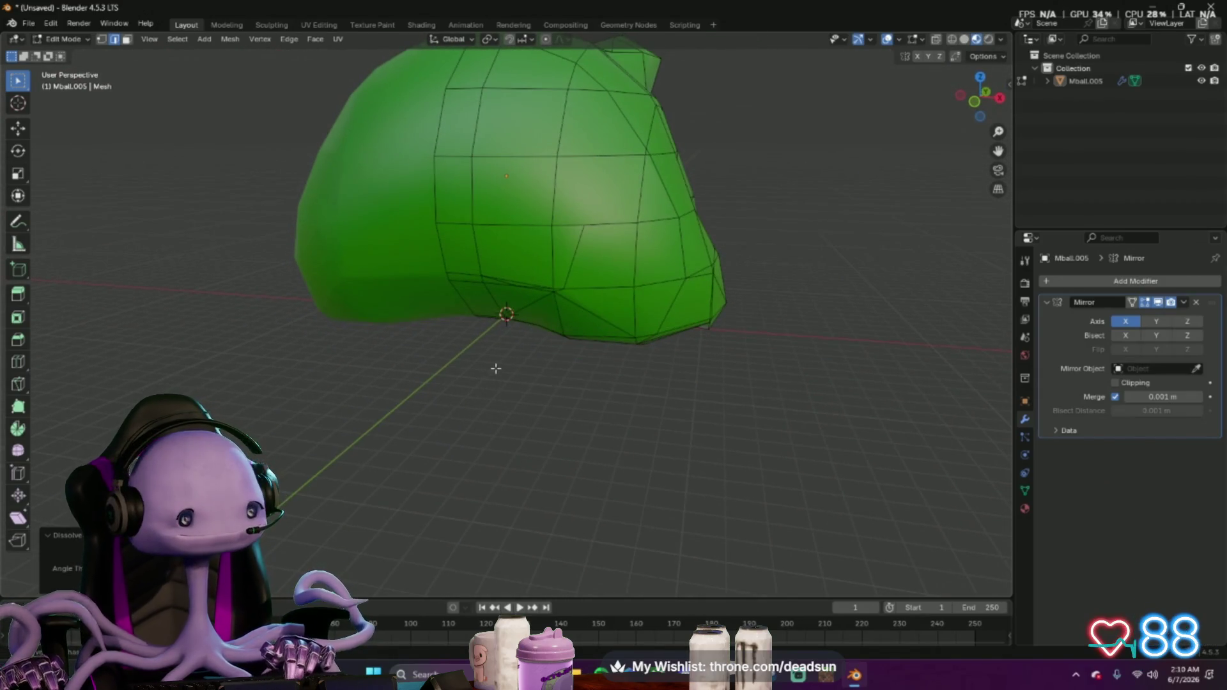
middle_click_drag(473, 399, 543, 274)
scroll(535, 220, "up", 1)
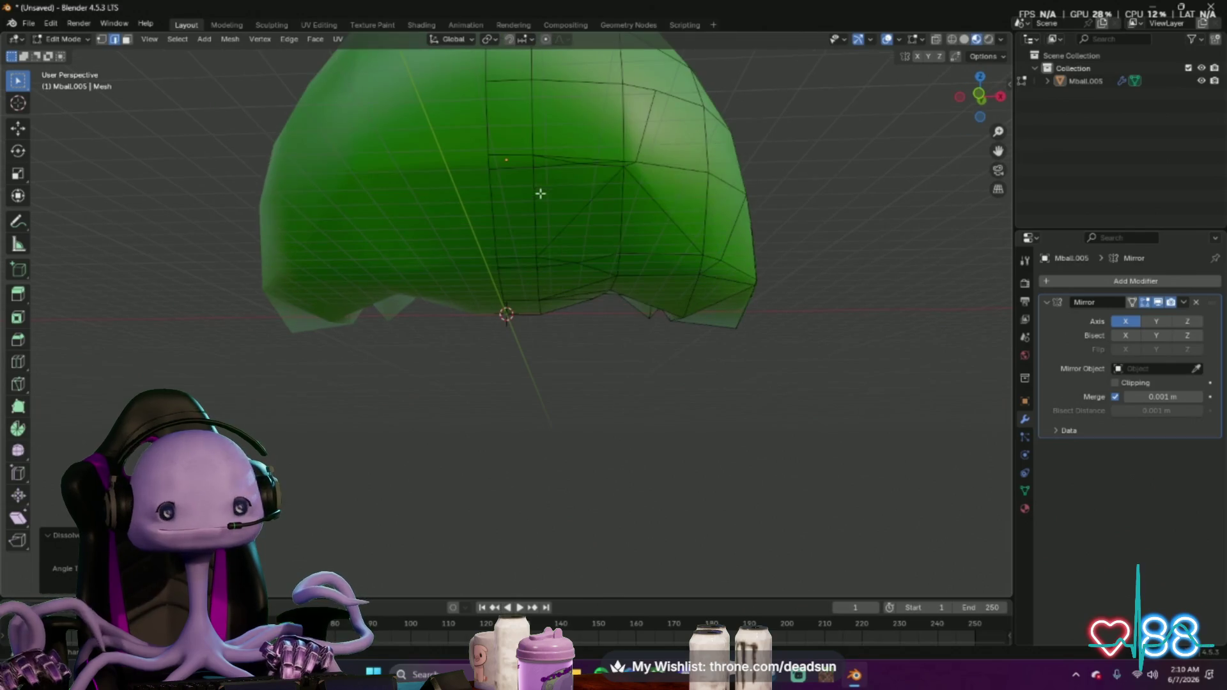
scroll(538, 211, "up", 1)
scroll(538, 202, "up", 2)
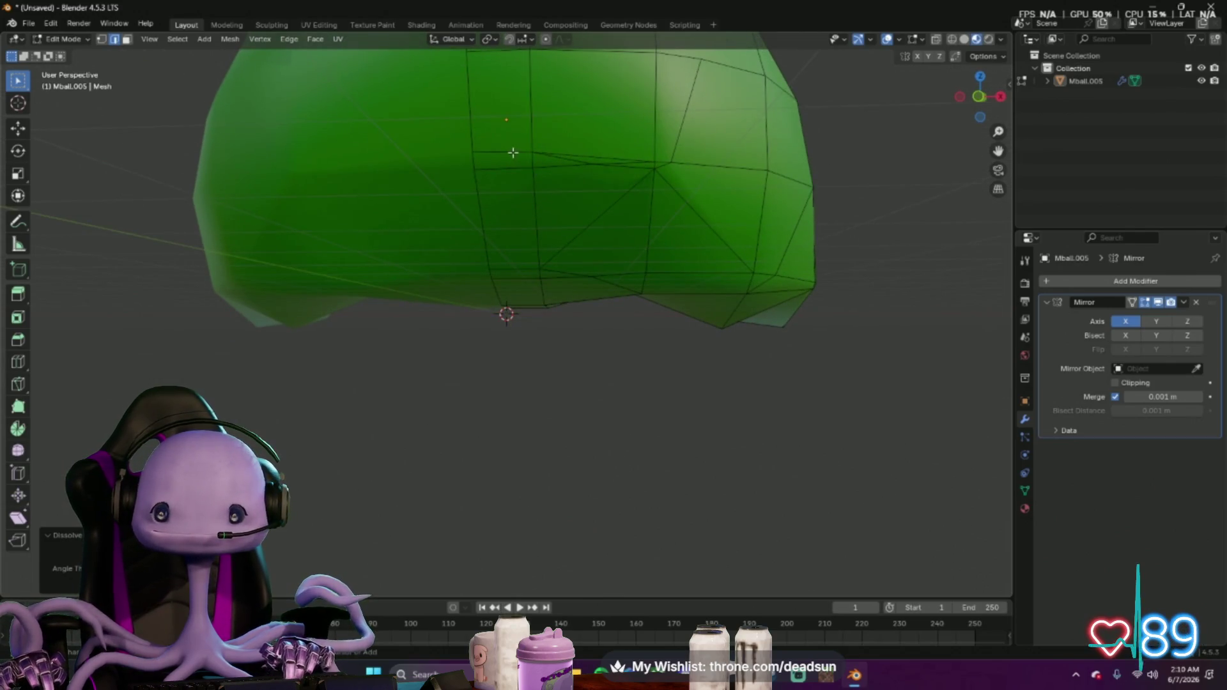
Dissolve the short edge and a second diagonal edge on the lower mesh
left_click(545, 154)
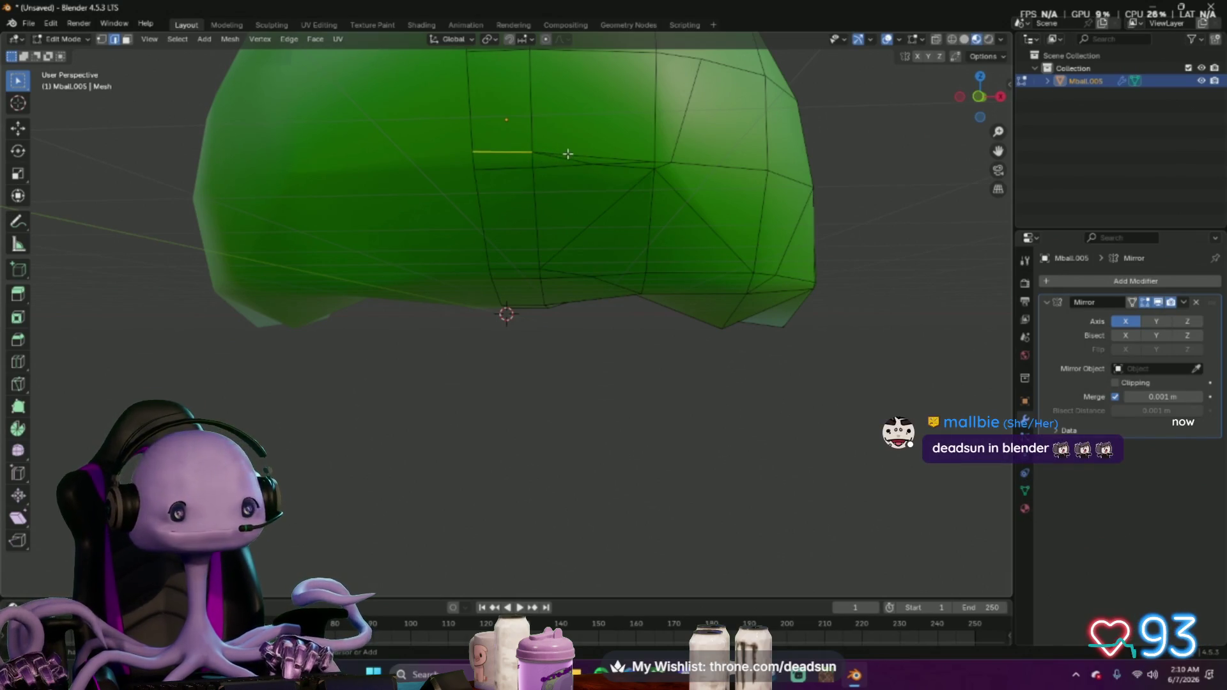
scroll(561, 163, "up", 2)
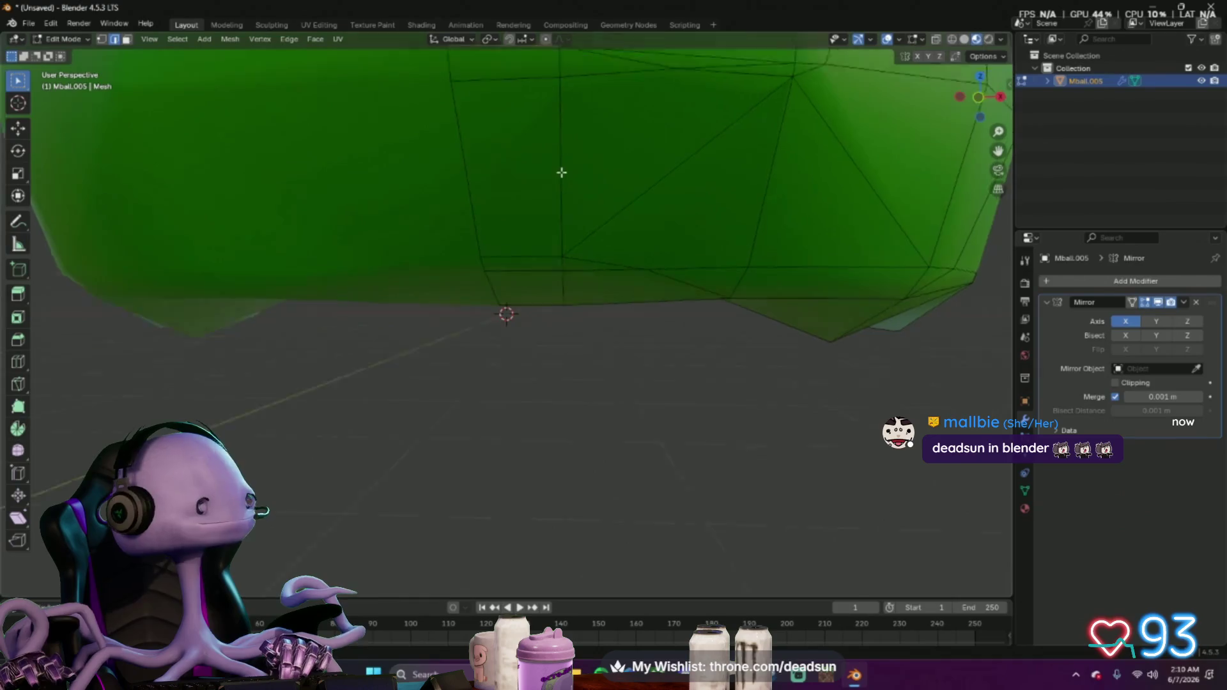
scroll(576, 175, "up", 2)
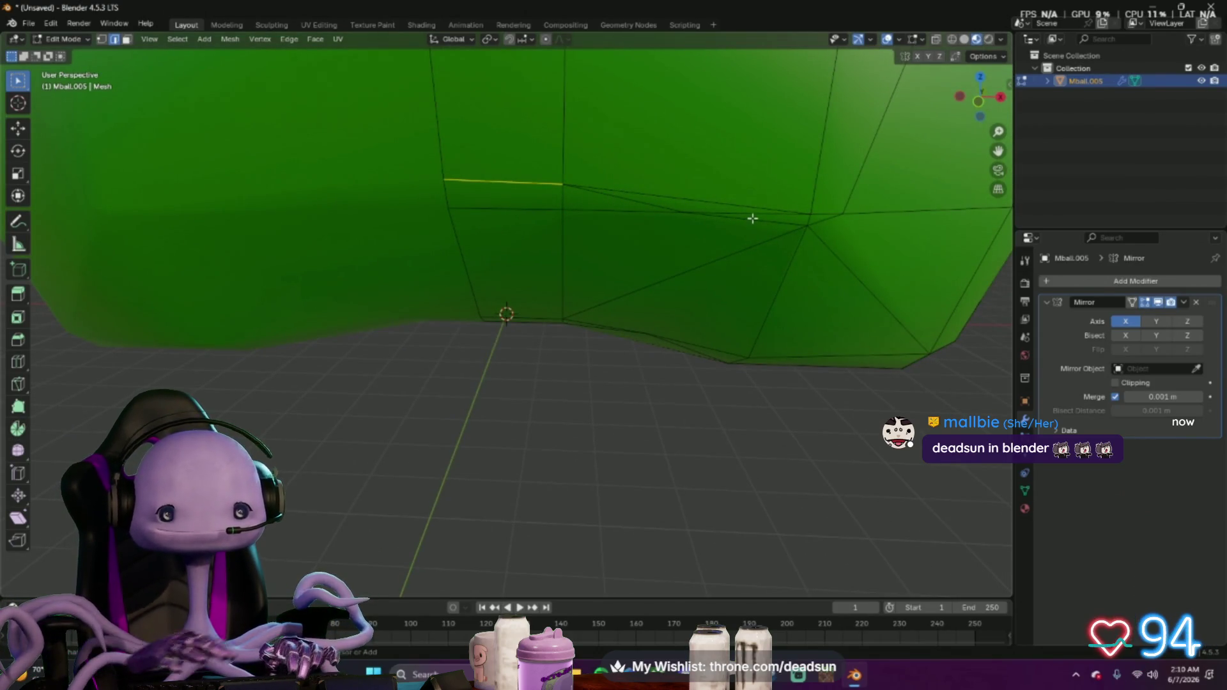
mouse_move(674, 265)
middle_mouse_down()
mouse_move(662, 263)
mouse_move(648, 184)
middle_mouse_up()
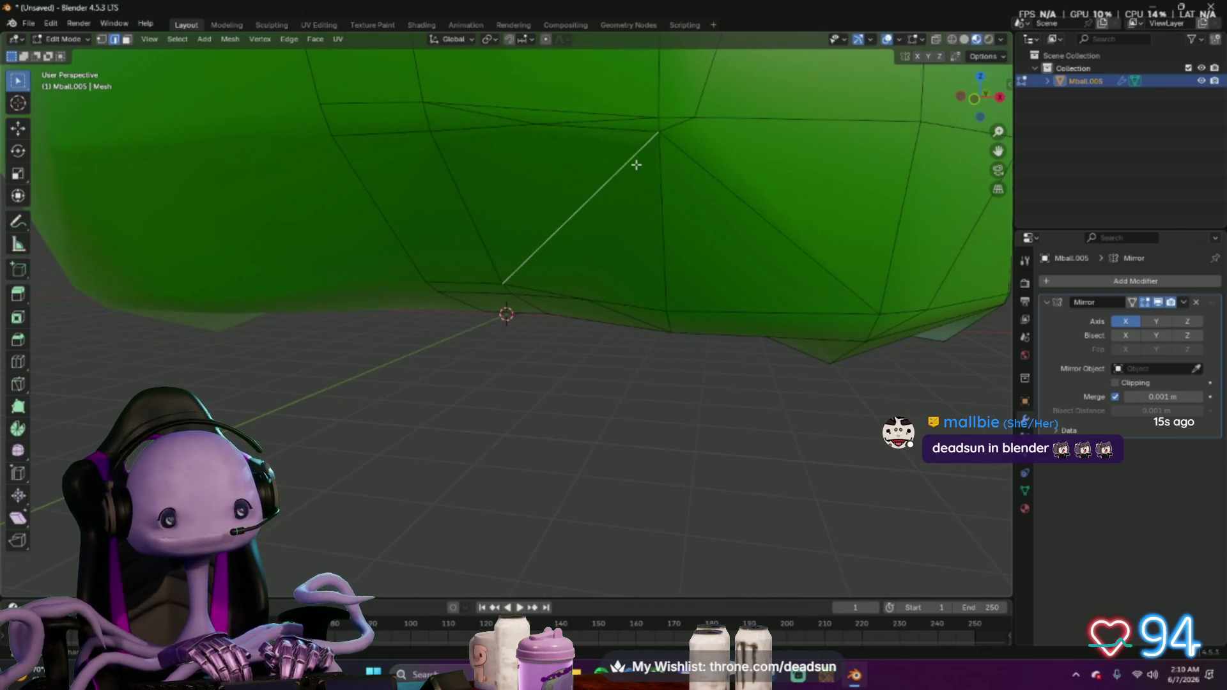
left_click(669, 140, "shift")
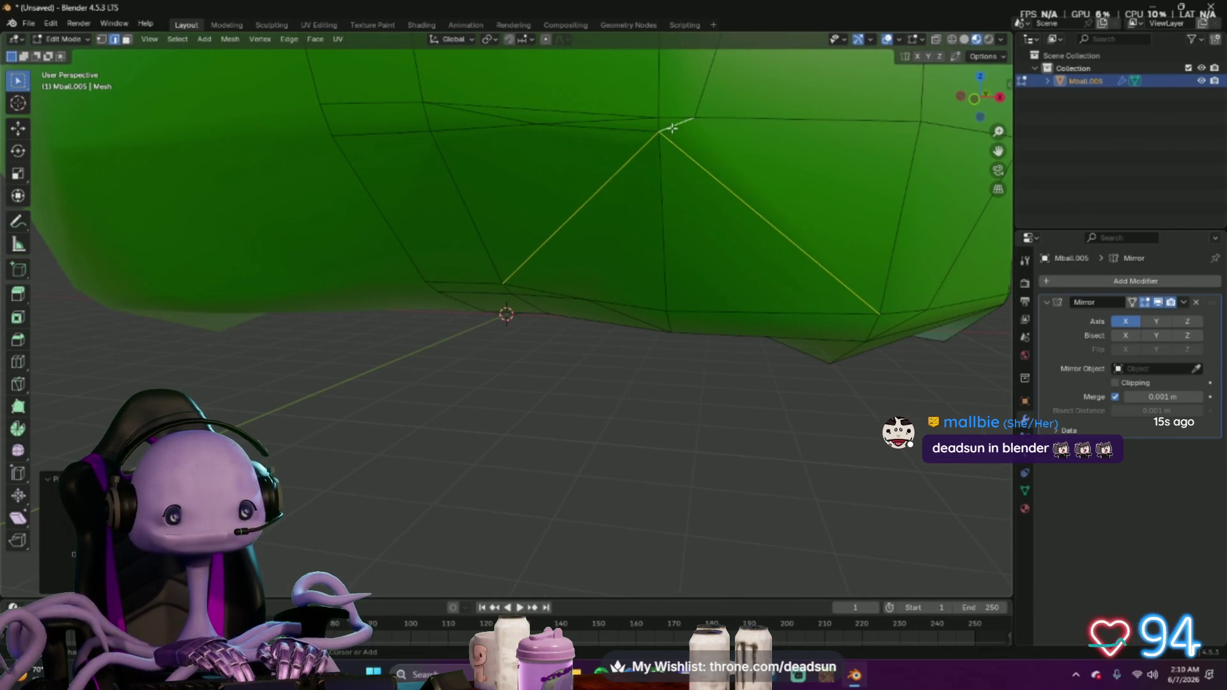
right_click(545, 116)
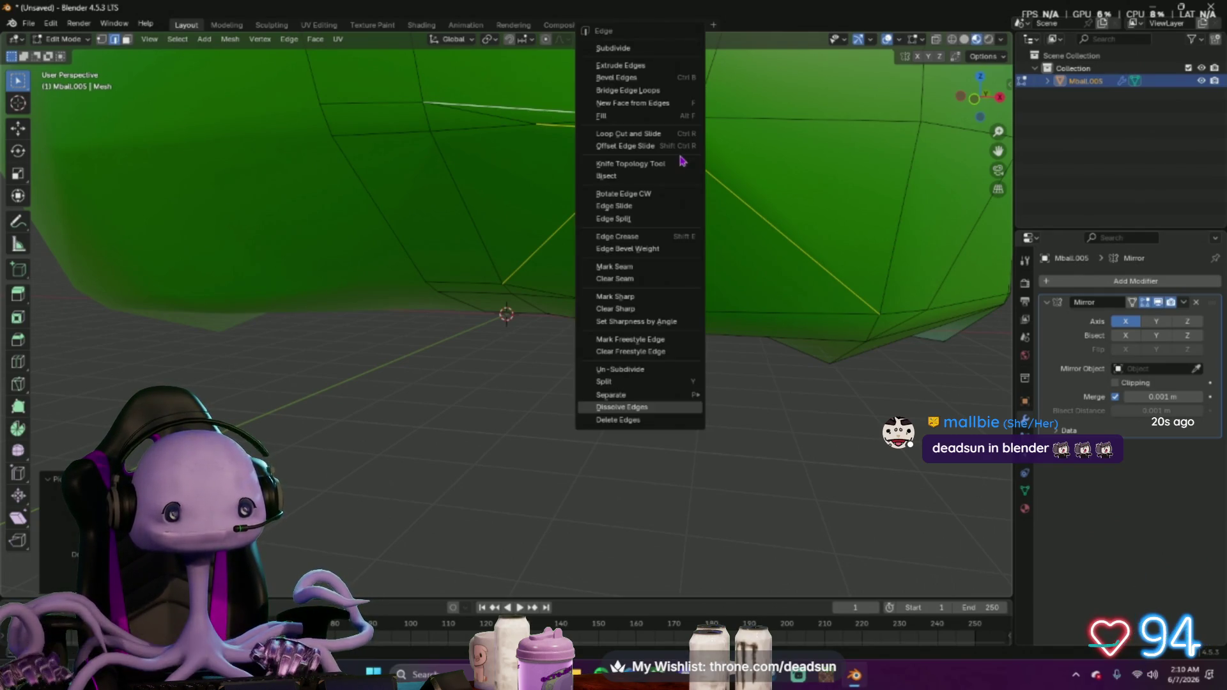
left_click(628, 402)
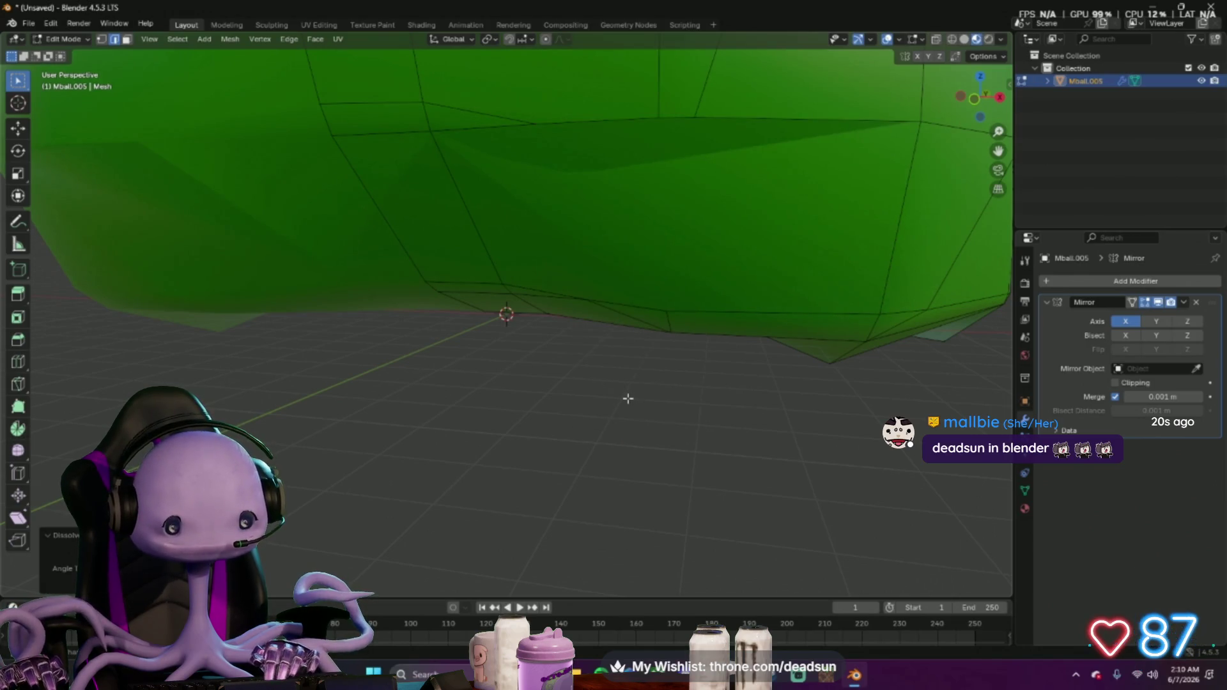
Dissolve the short edge near the top of the mesh
left_click(676, 182)
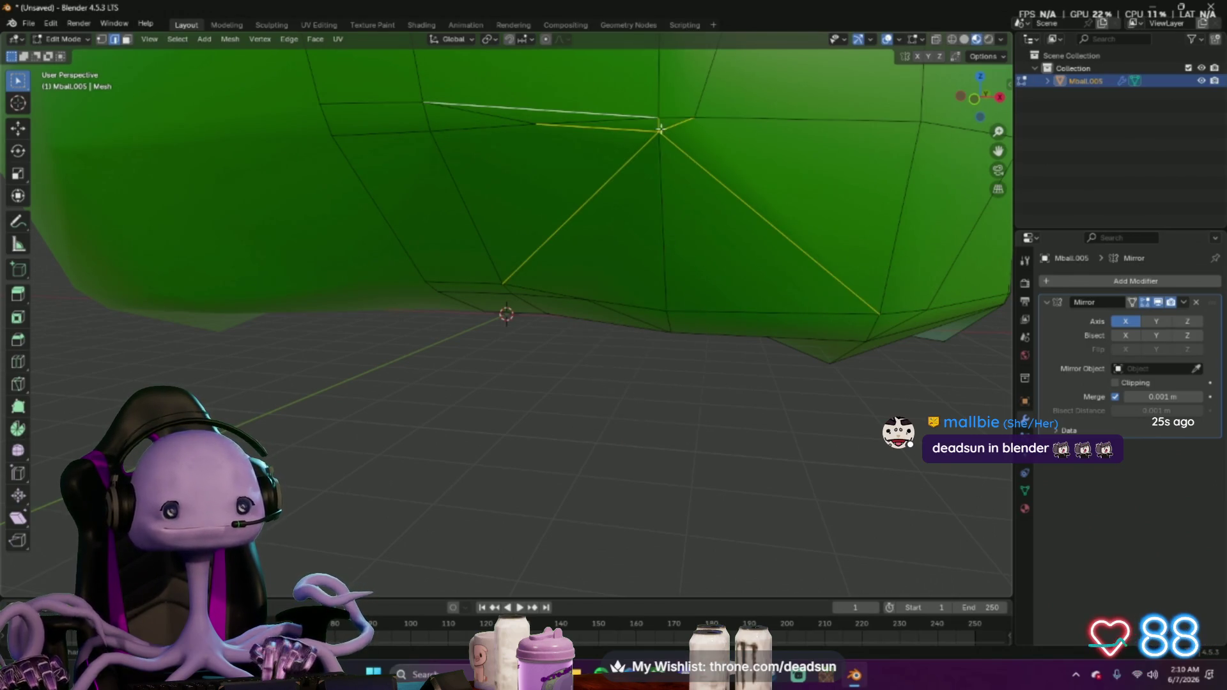
left_click(658, 129, "shift")
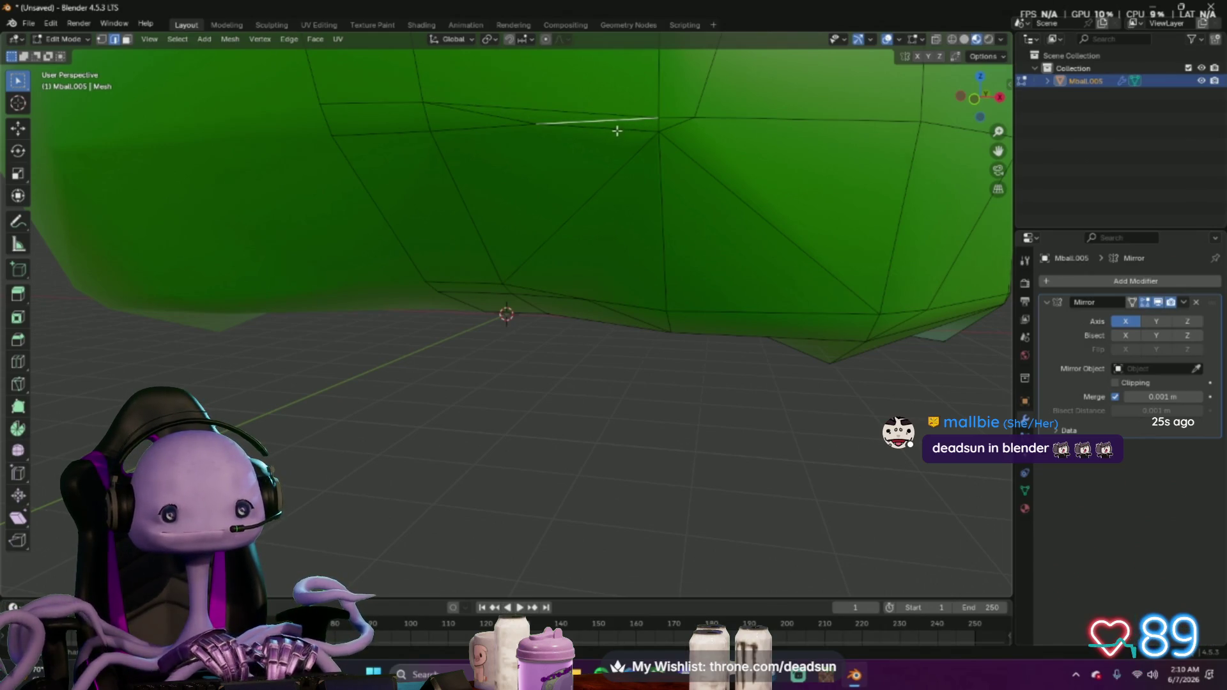
right_click(633, 142)
left_click(631, 383)
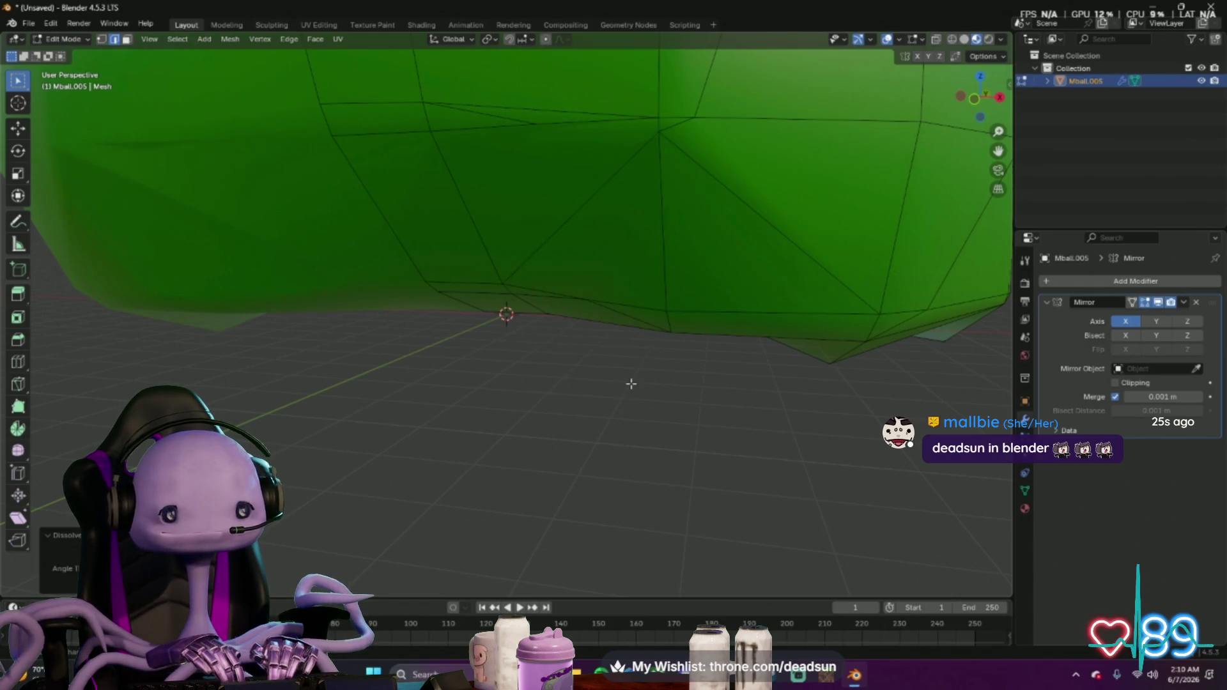
mouse_move(614, 179)
middle_mouse_down()
mouse_move(625, 215)
mouse_move(737, 204)
mouse_move(810, 214)
mouse_move(685, 225)
middle_mouse_up()
scroll(626, 215, "down", 3)
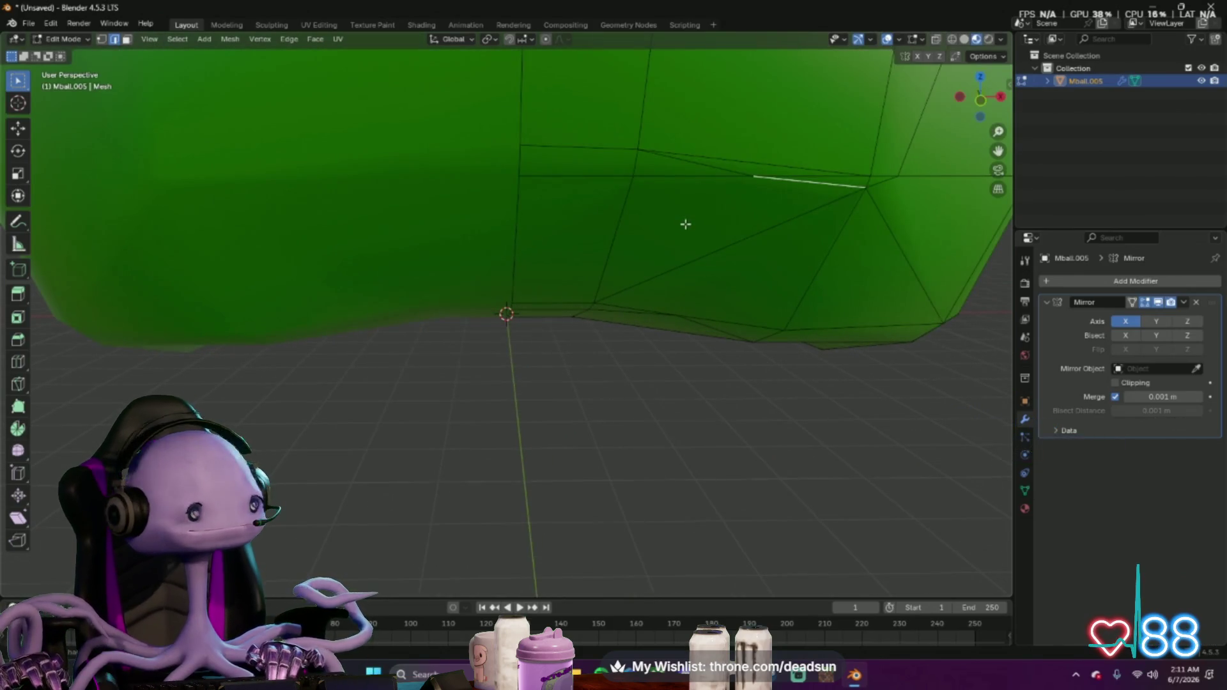
Dissolve two more stray edges beneath the mesh after a mis-opened menu
right_click(685, 224)
key("Escape")
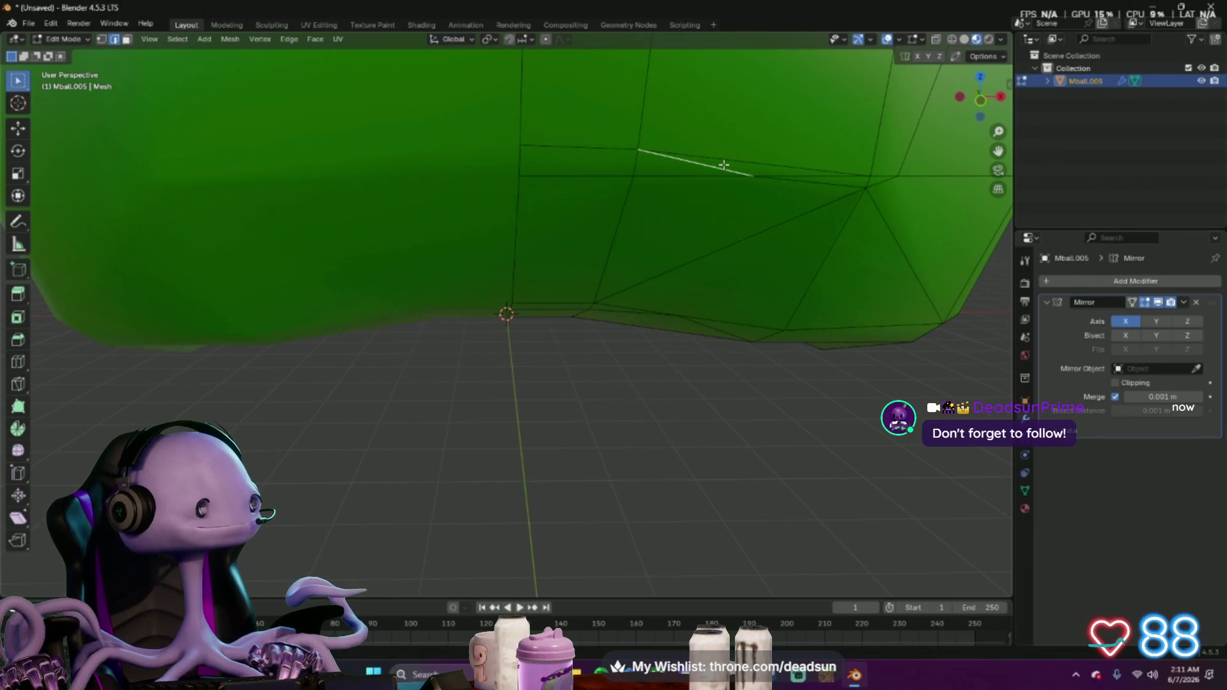
right_click(701, 179)
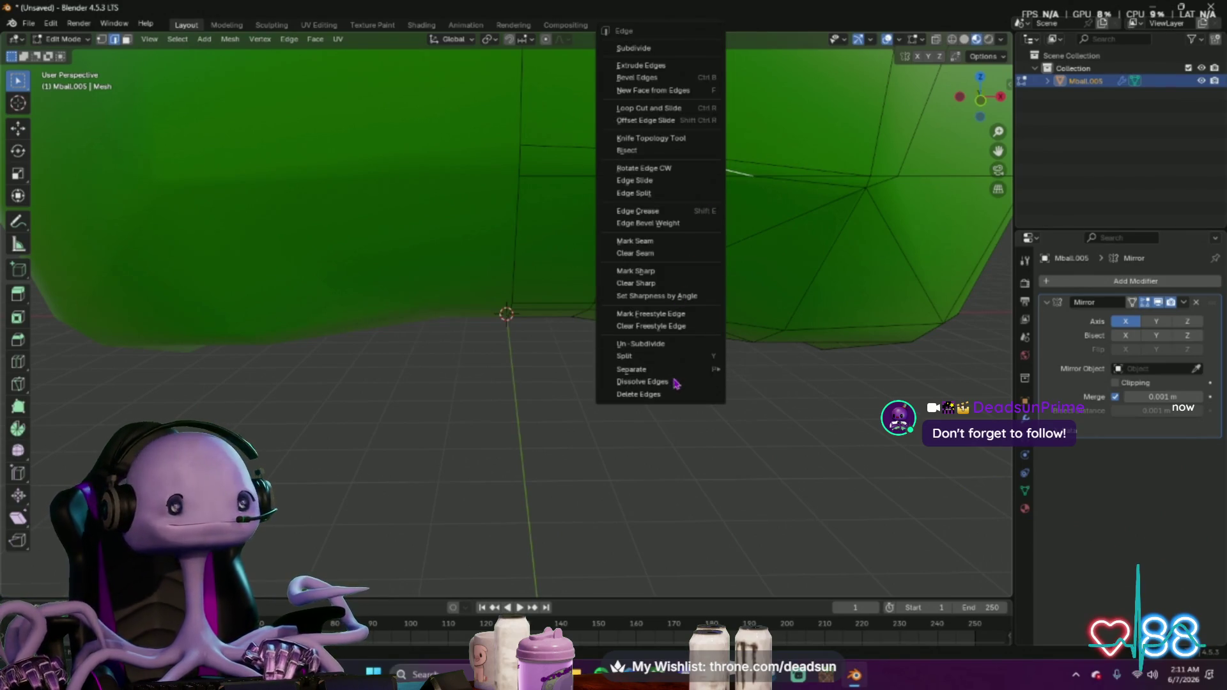
left_click(673, 379)
mouse_move(667, 371)
middle_mouse_down()
mouse_move(753, 307)
mouse_move(734, 326)
mouse_move(764, 233)
middle_mouse_up()
right_click(705, 180)
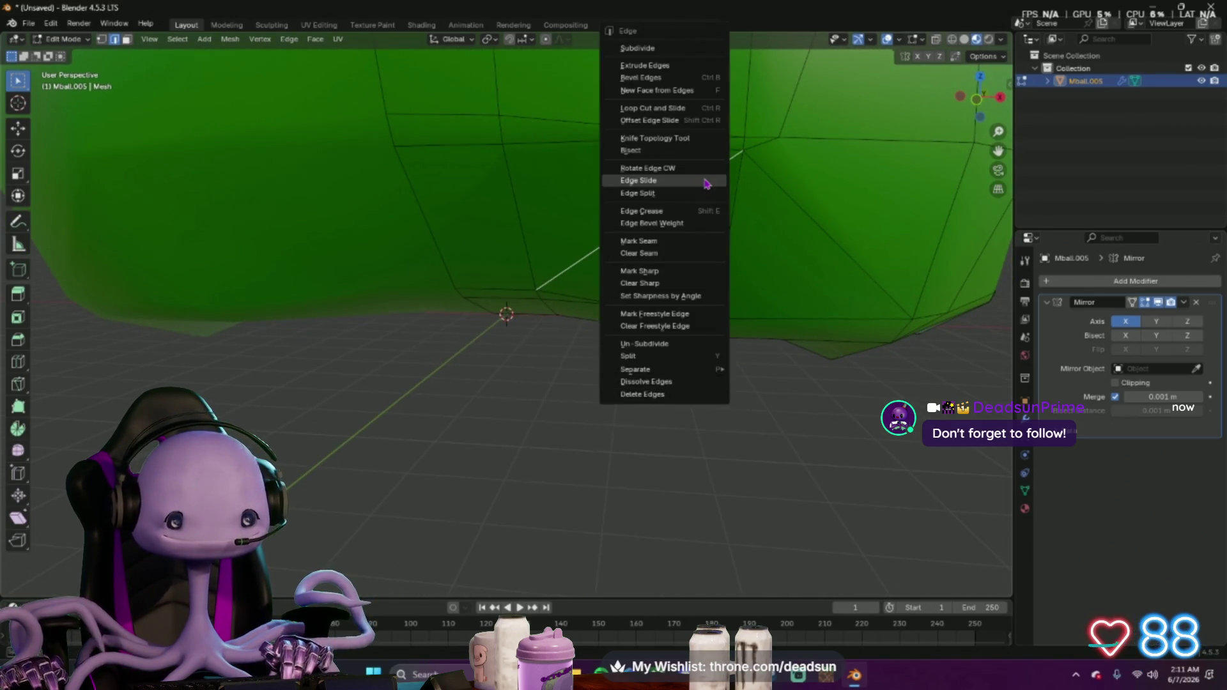
left_click(704, 379)
Dissolve further underside edges, undoing an accidental face deletion, ending with the diagonal edge
right_click(755, 147)
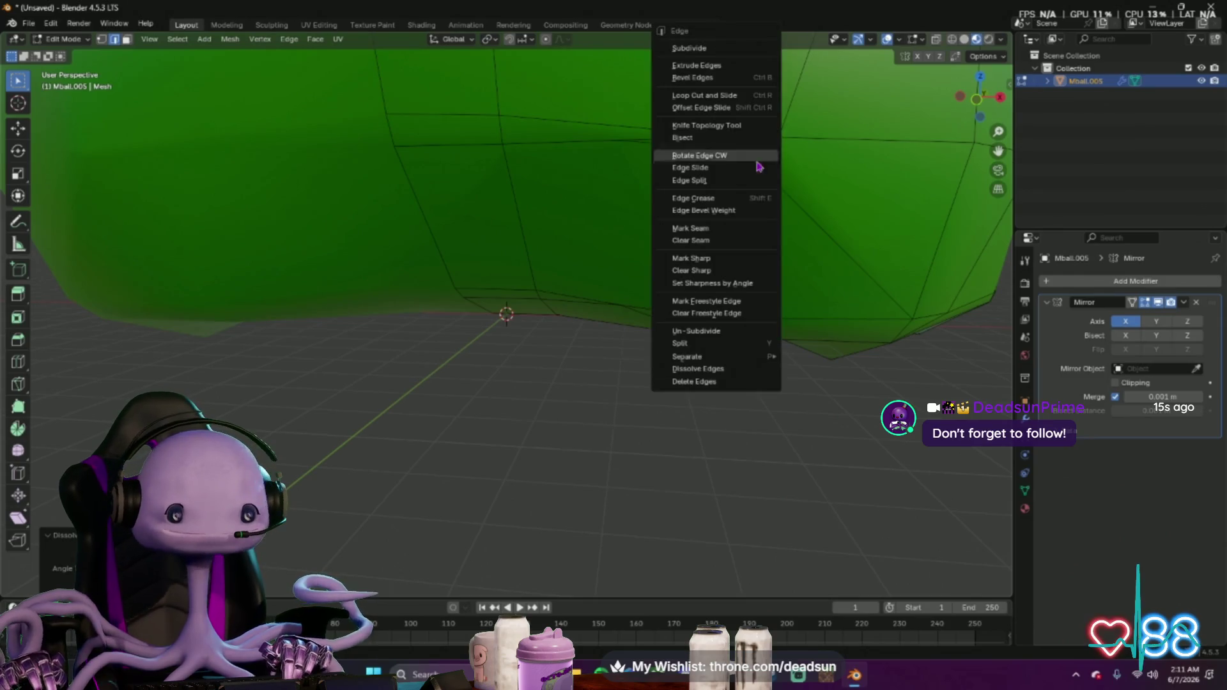
left_click(700, 378)
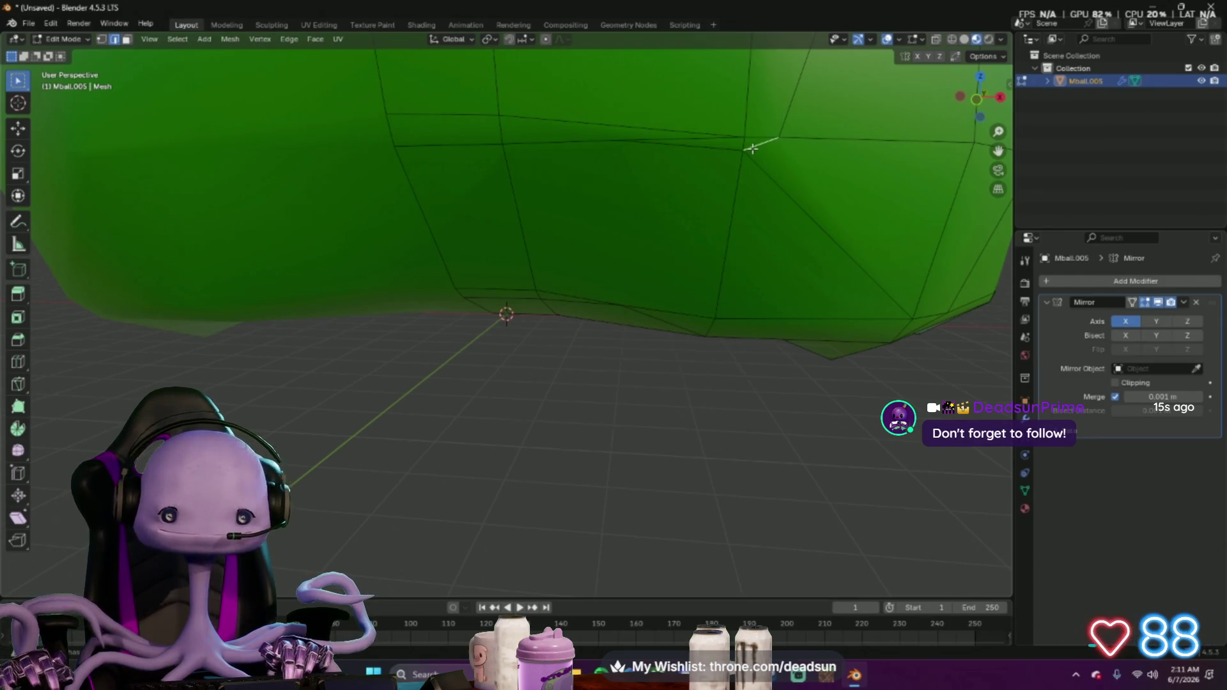
right_click(752, 148)
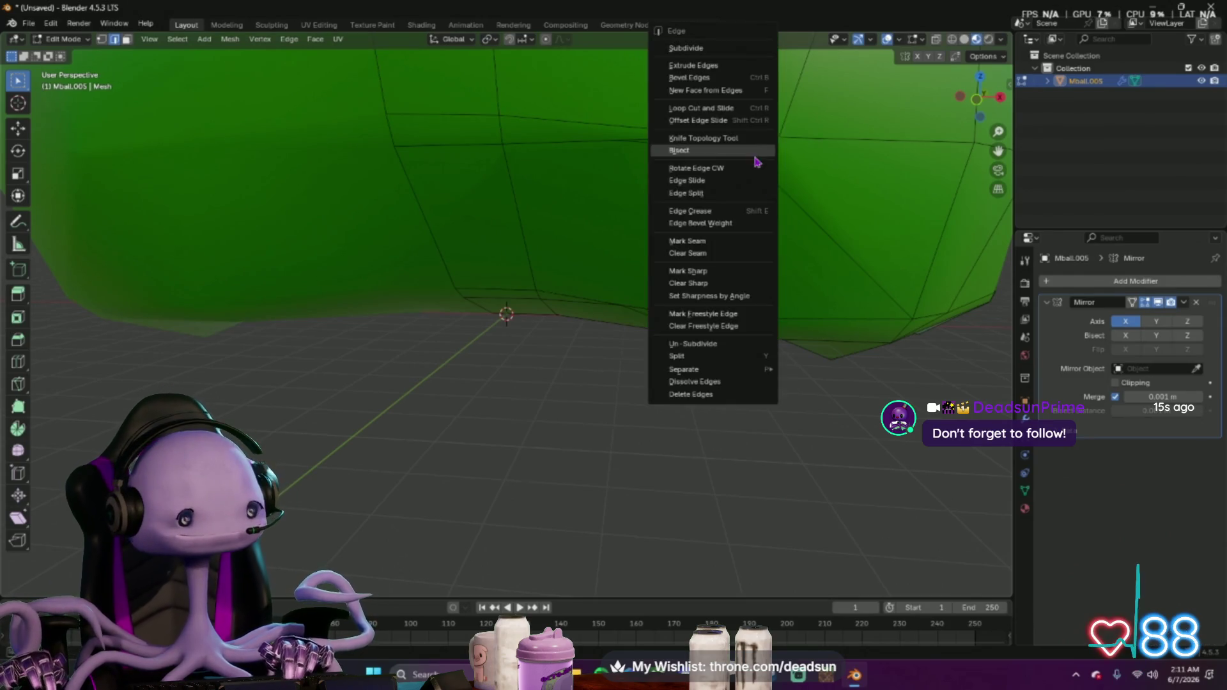
left_click(714, 382)
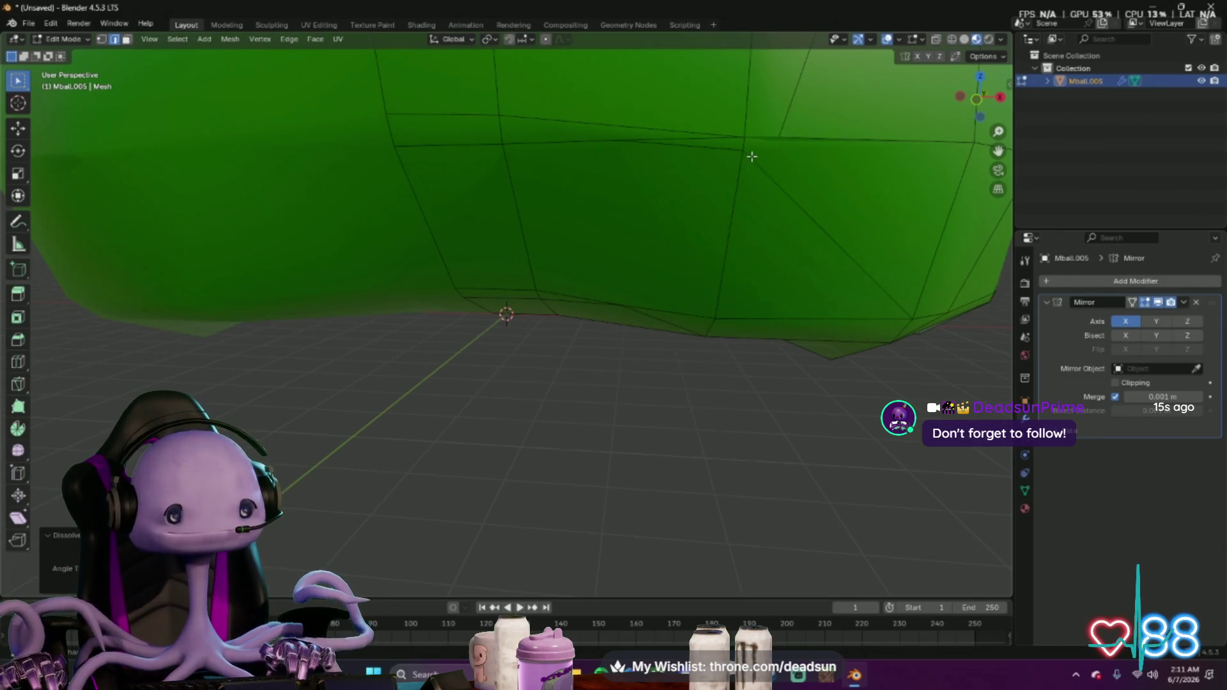
right_click(751, 156)
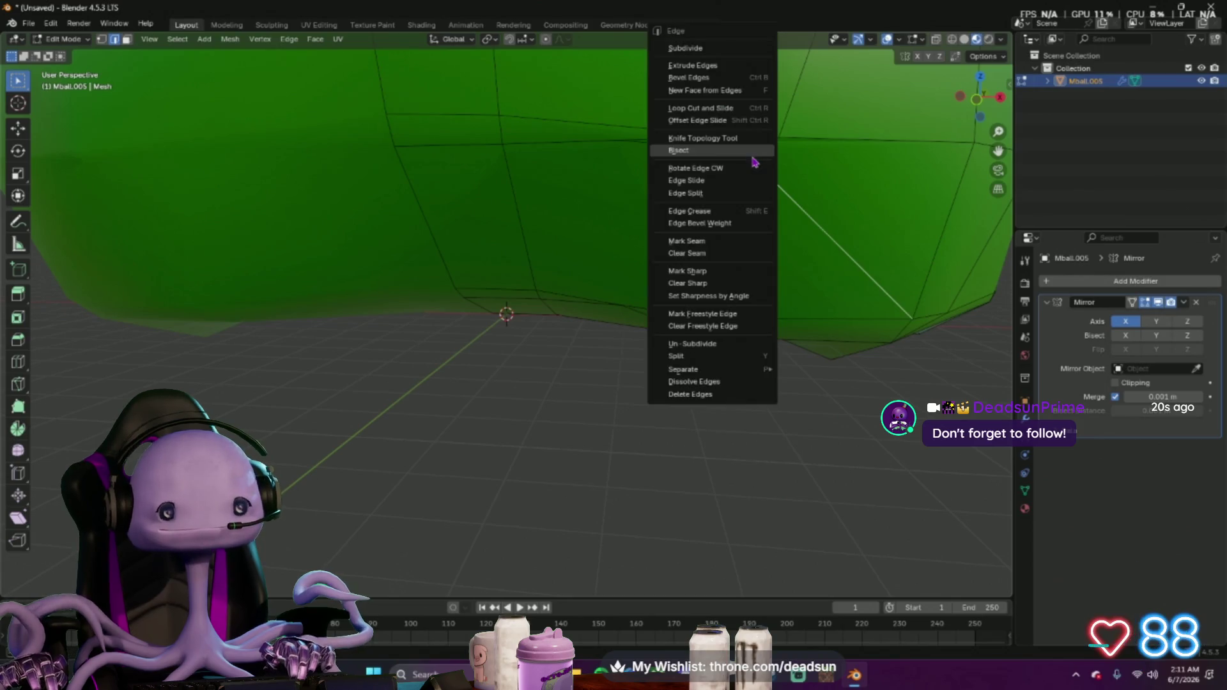
left_click(753, 389)
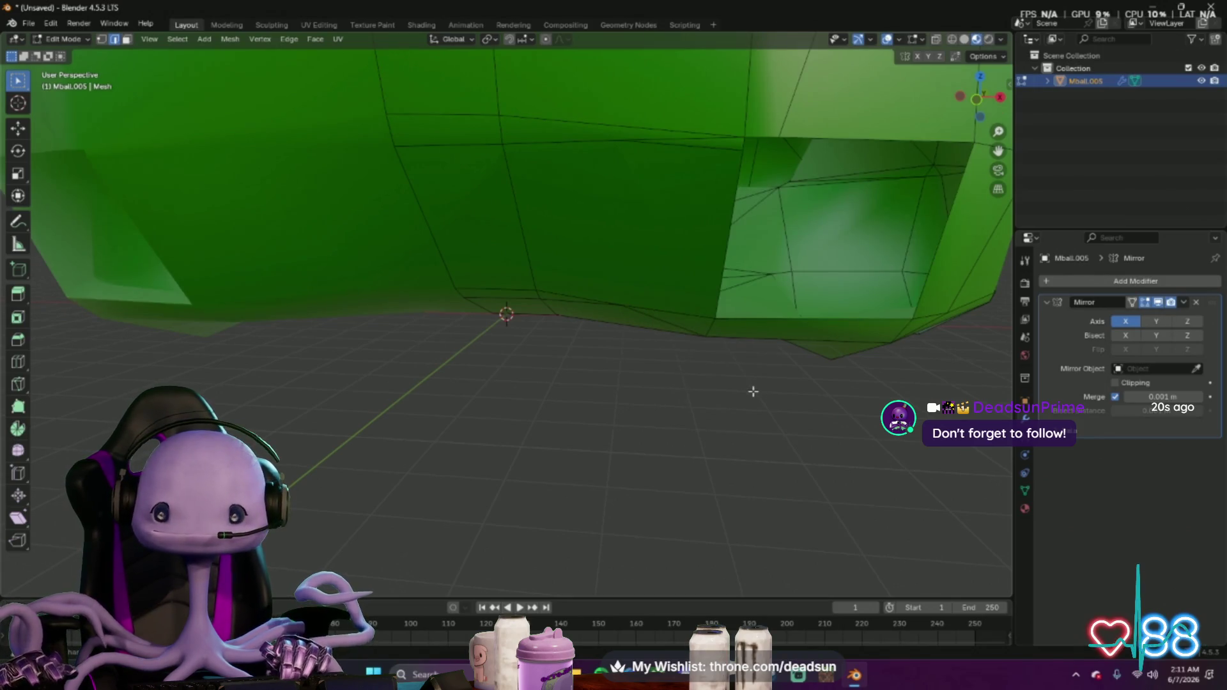
key("ctrl+z")
right_click(813, 220)
left_click(805, 386)
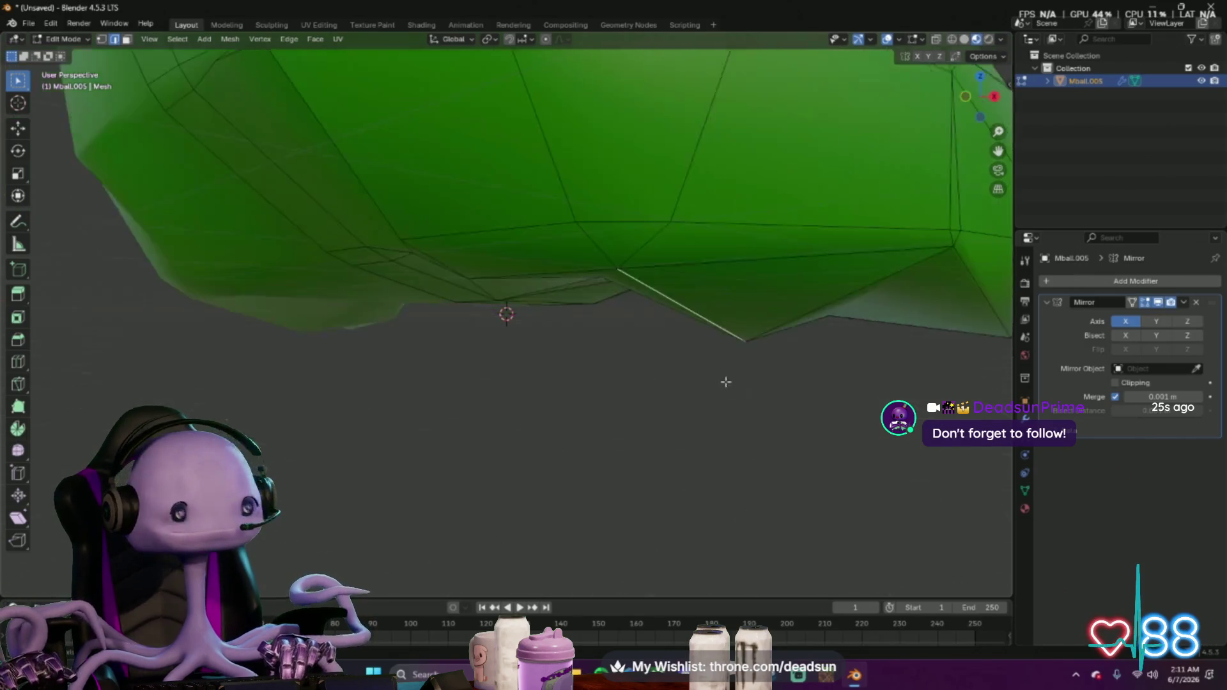
scroll(810, 400, "down", 5)
middle_click_drag(756, 427, 593, 400)
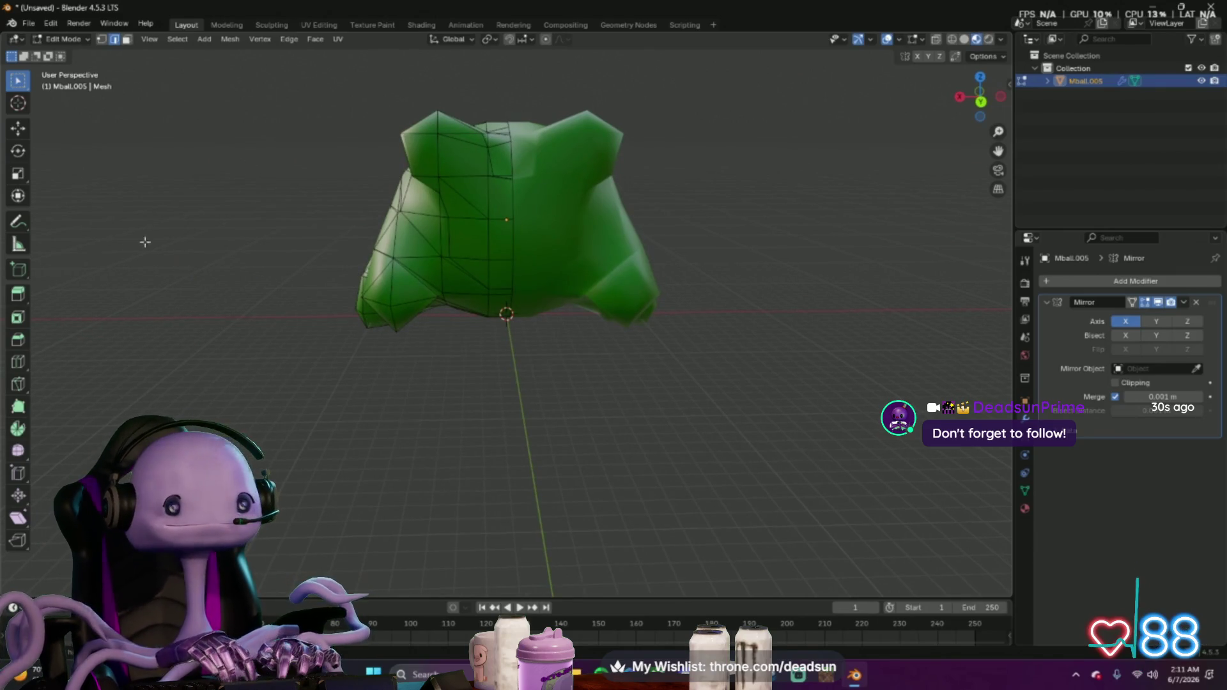
Switch to Vertex select, turn snapping on and set the snap target to Vertex
left_click(100, 41)
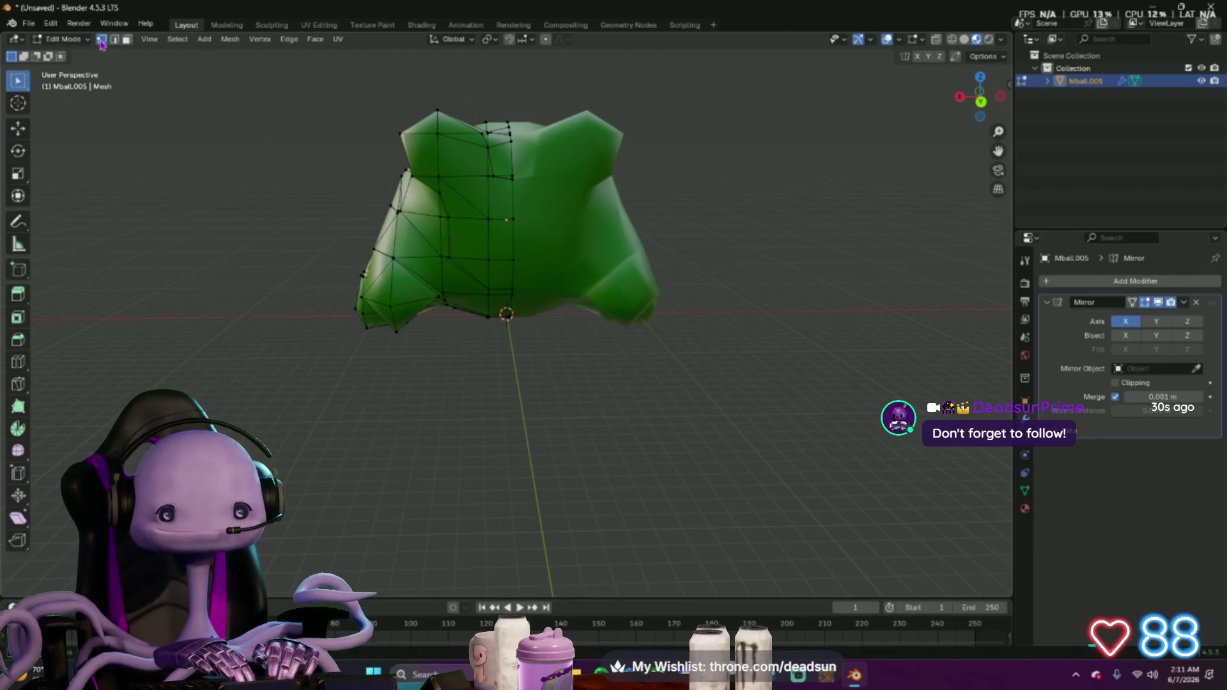
mouse_move(245, 153)
middle_mouse_down()
mouse_move(301, 198)
mouse_move(351, 211)
mouse_move(298, 201)
mouse_move(305, 210)
middle_mouse_up()
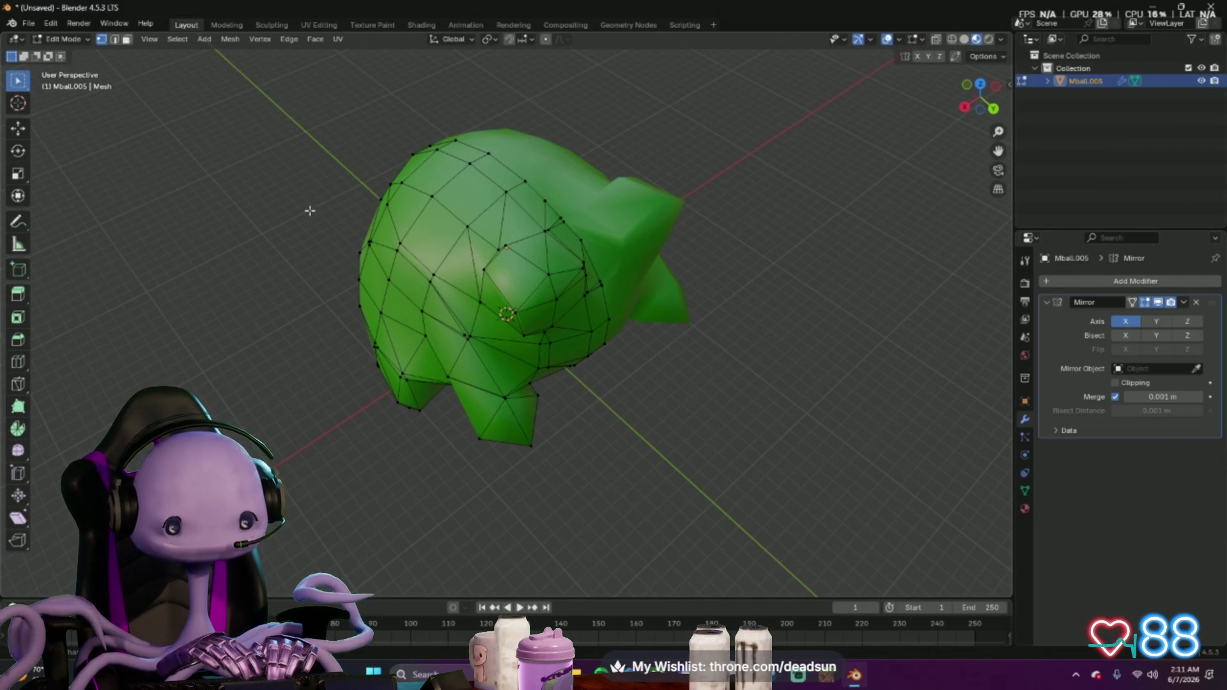
left_click(511, 40)
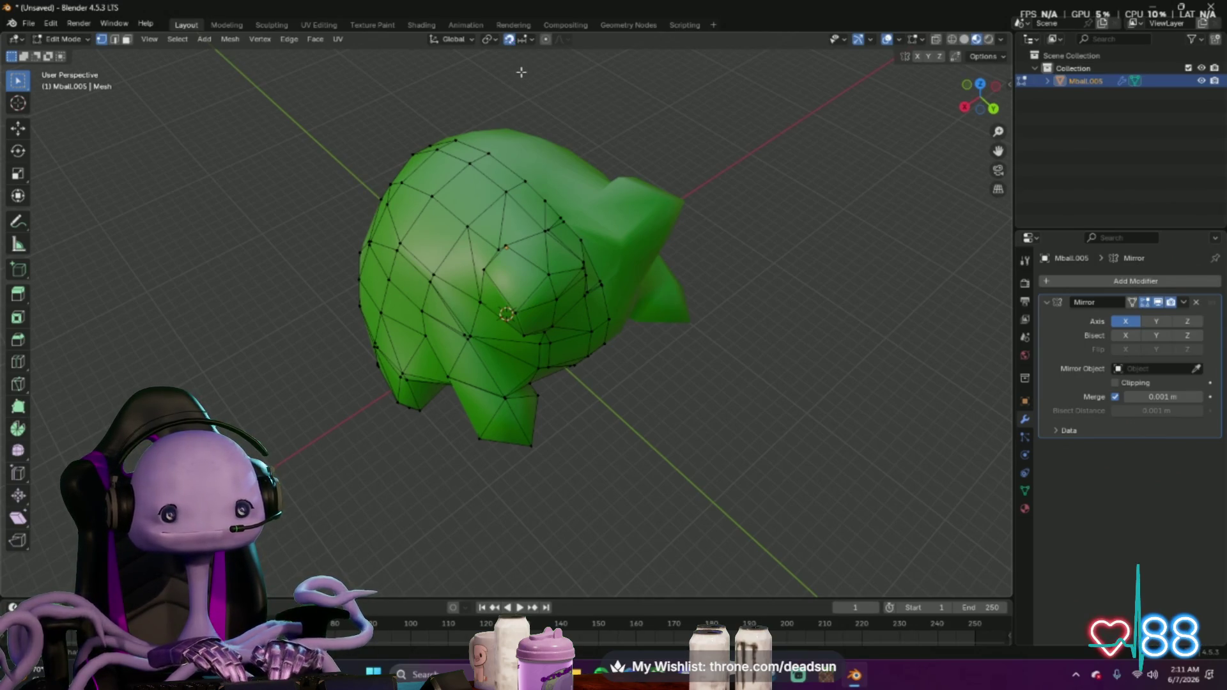
left_click(524, 40)
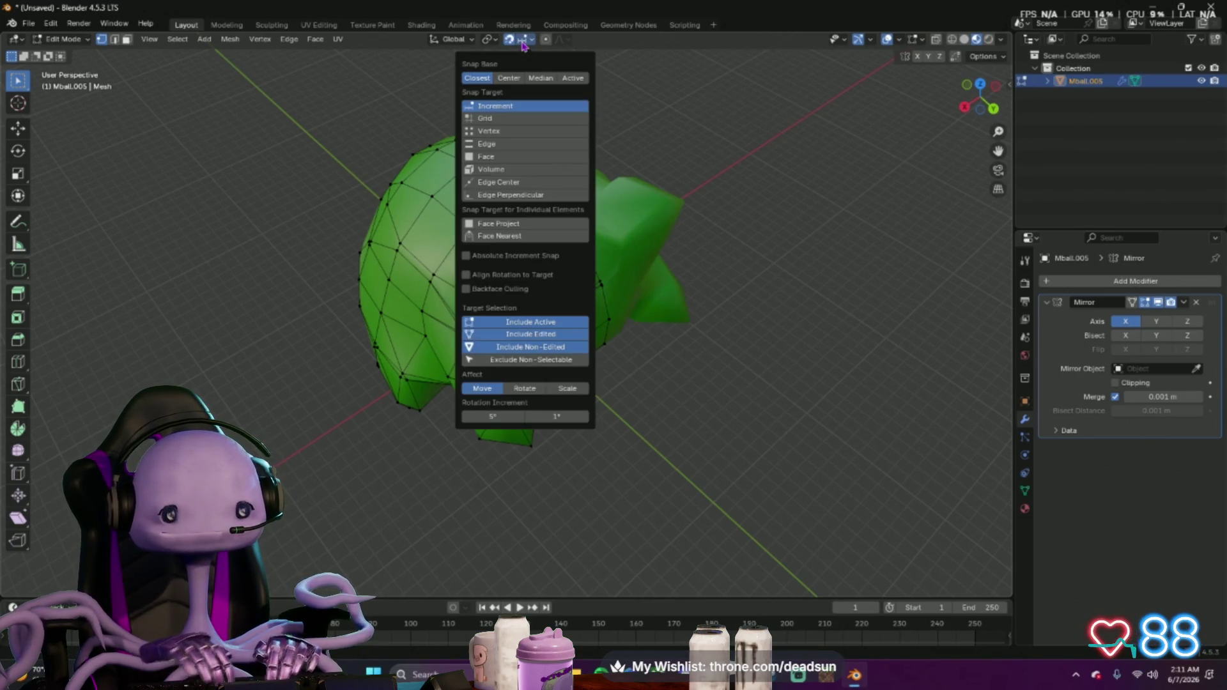
left_click(508, 131)
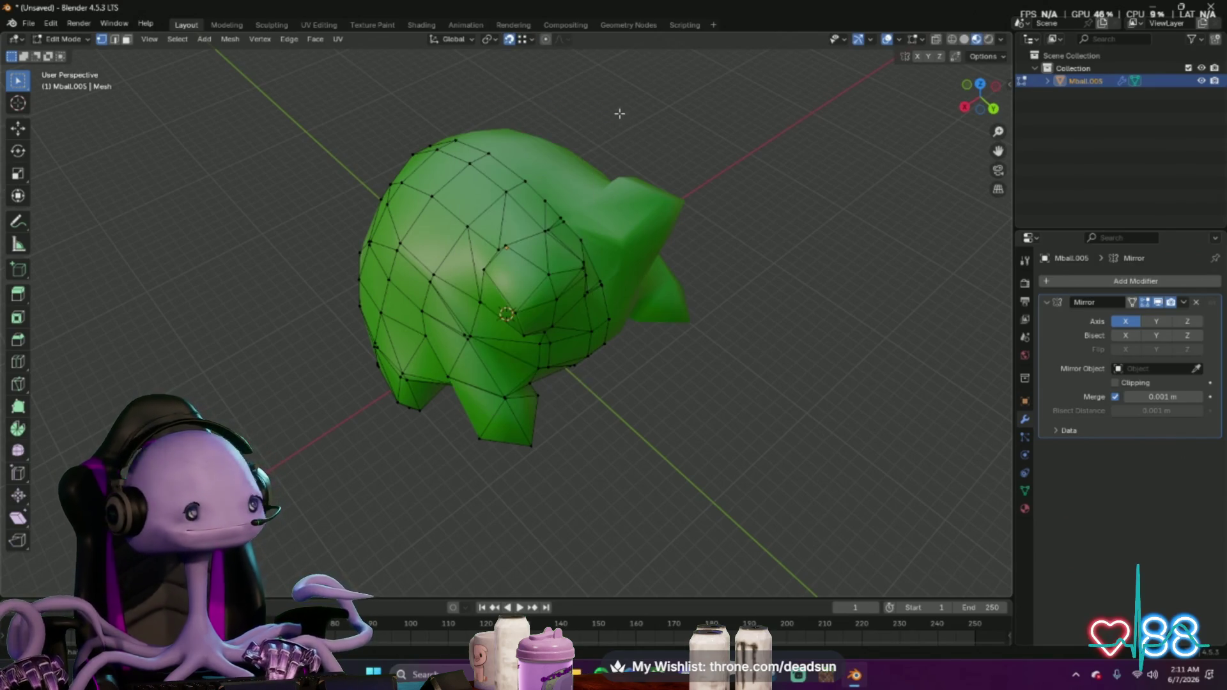
scroll(614, 144, "up", 2)
scroll(601, 222, "up", 3)
middle_click_drag(601, 221, 566, 278)
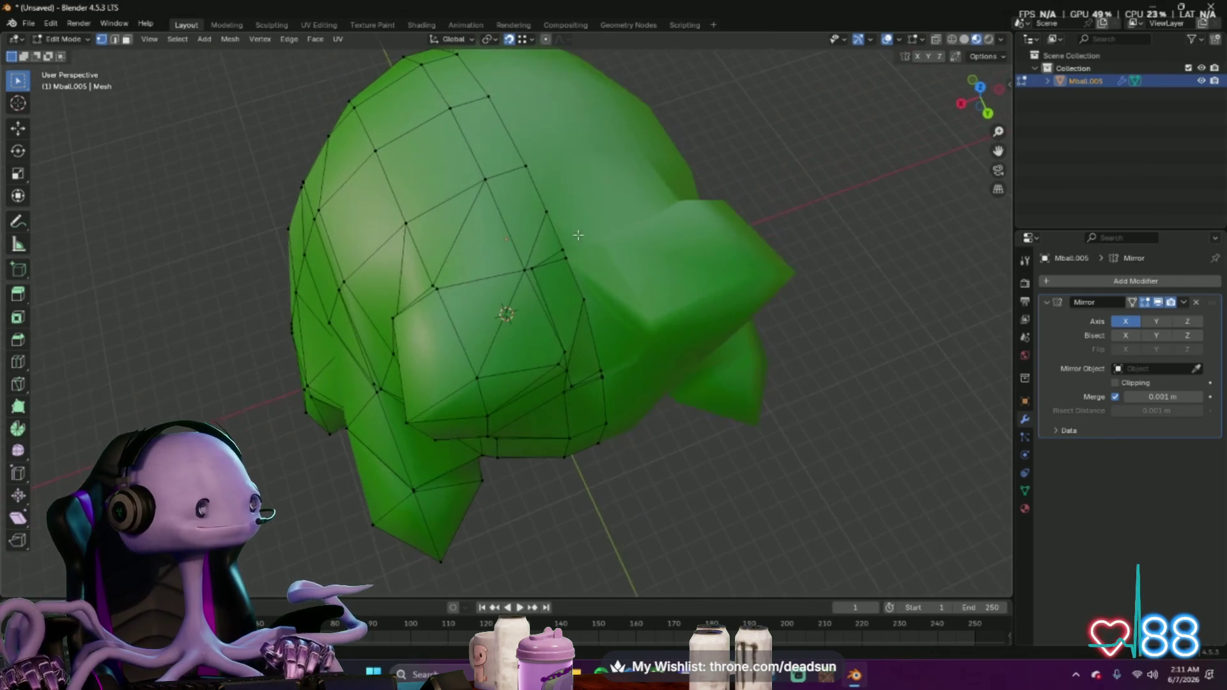
scroll(567, 278, "up", 5)
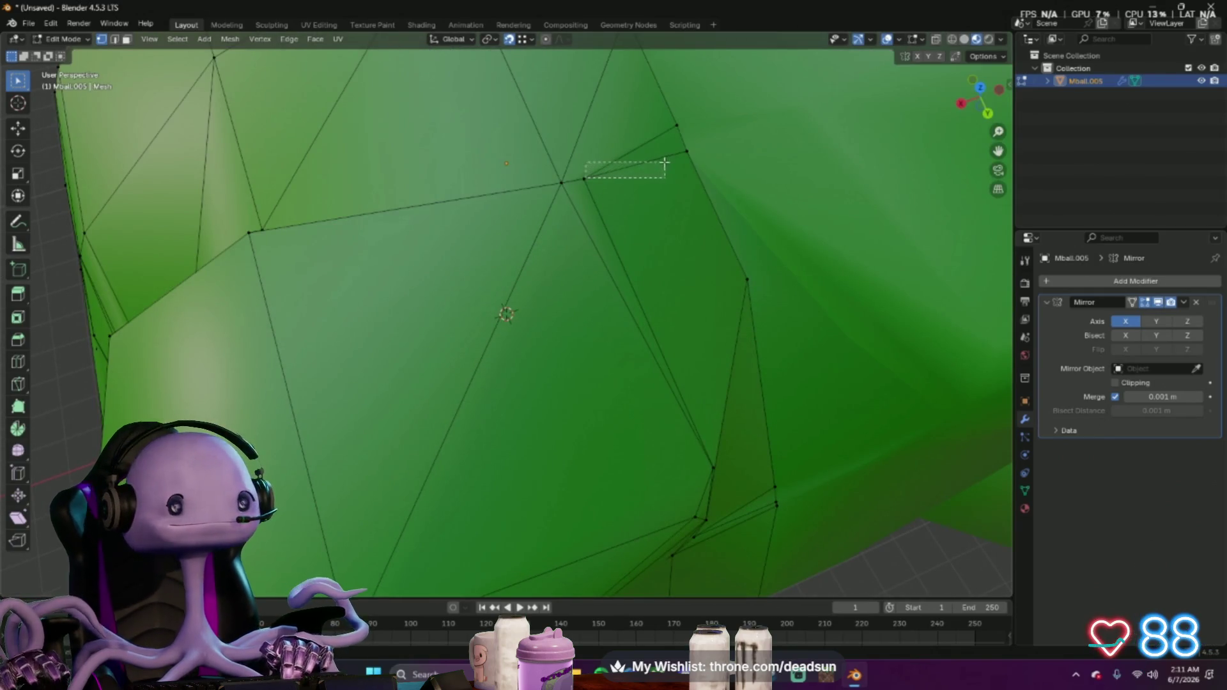
Select the spiky vertex alone and switch to the Transform gizmo
left_click(587, 178)
left_click(688, 152)
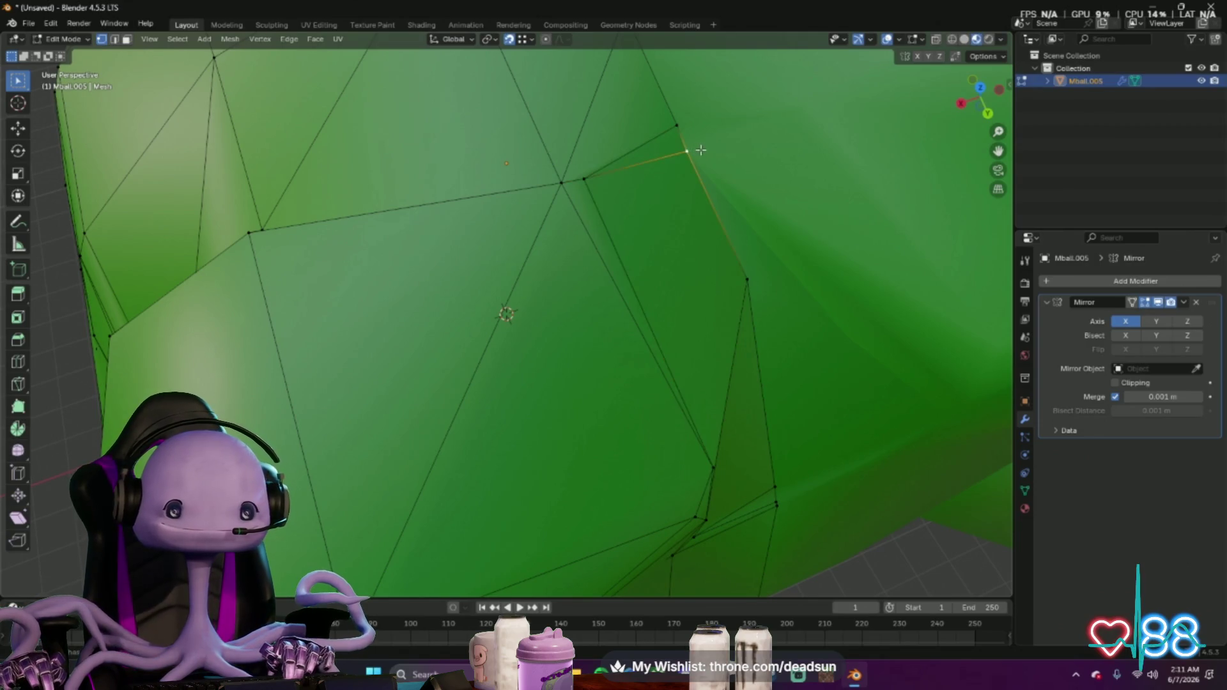
left_click(584, 178, "ctrl")
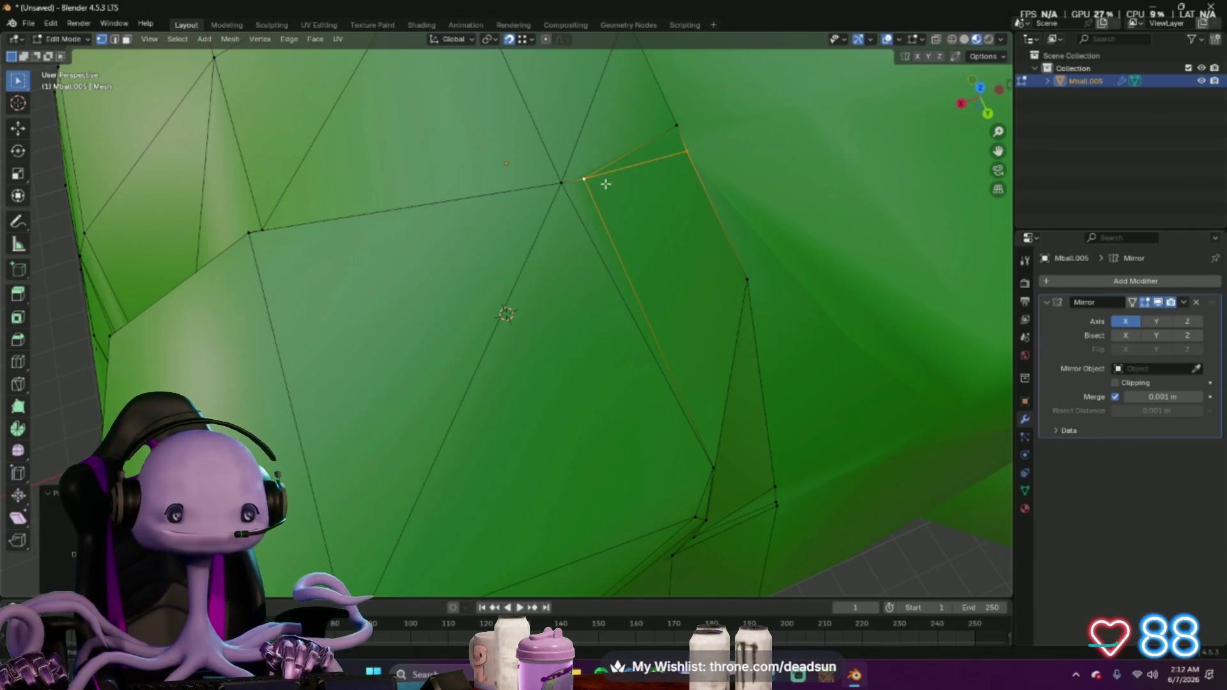
left_click(587, 179)
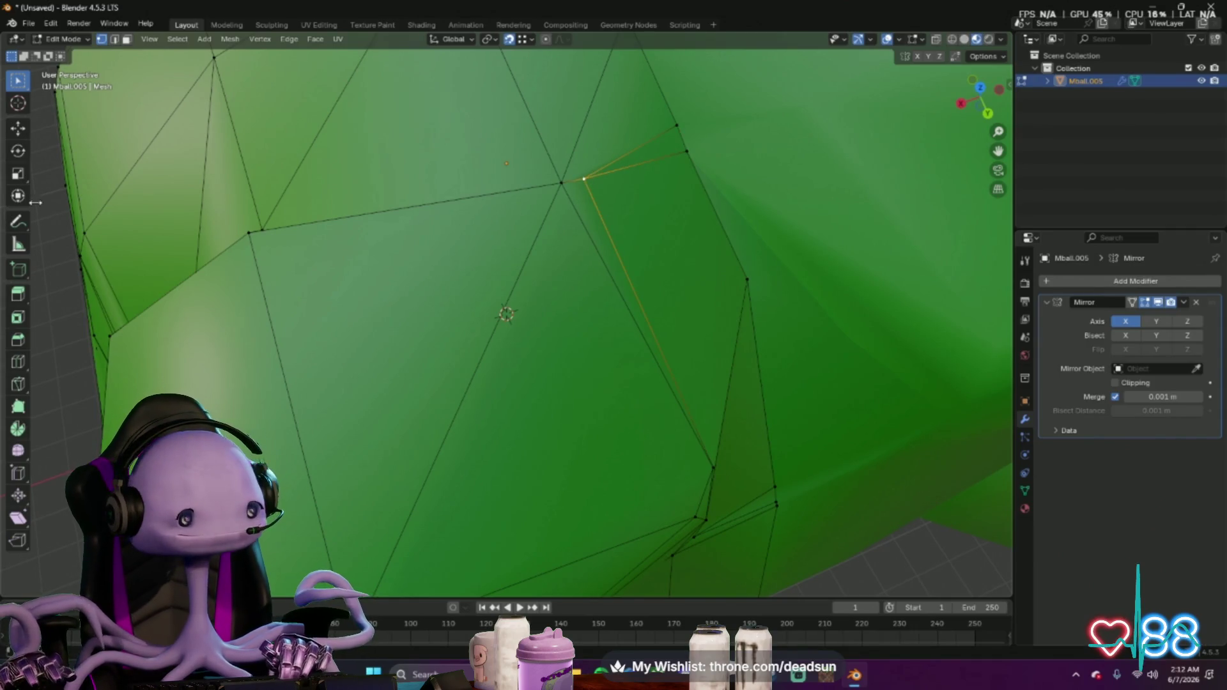
left_click(17, 196)
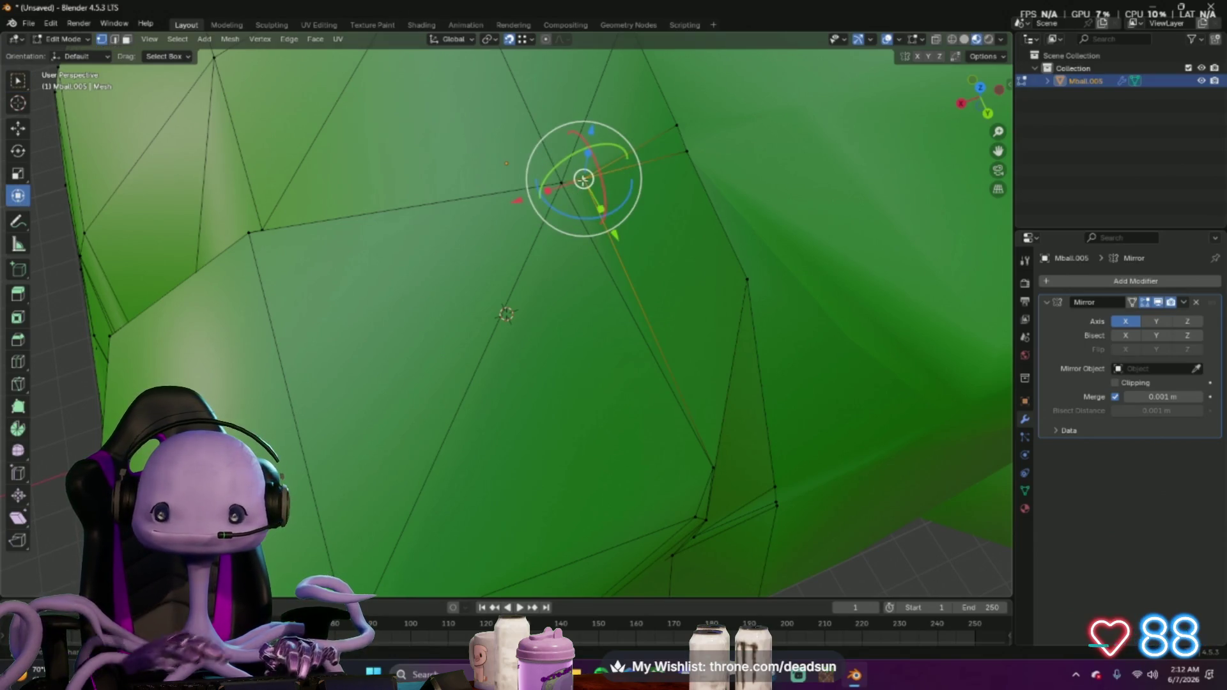
Move the vertex, undo the spike it causes, then select the whole editable half
left_click_drag(584, 180, 687, 152)
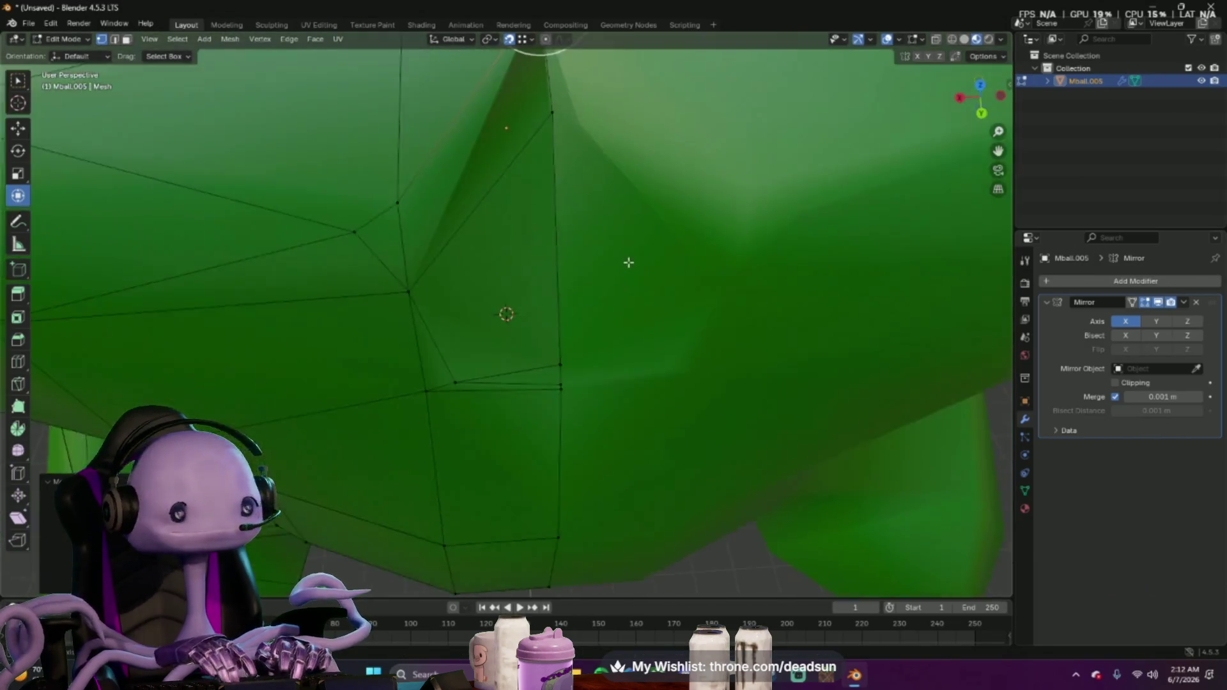
mouse_move(657, 274)
middle_mouse_down()
mouse_move(566, 241)
mouse_move(570, 262)
mouse_move(578, 239)
mouse_move(577, 265)
mouse_move(584, 240)
mouse_move(618, 247)
mouse_move(556, 274)
middle_mouse_up()
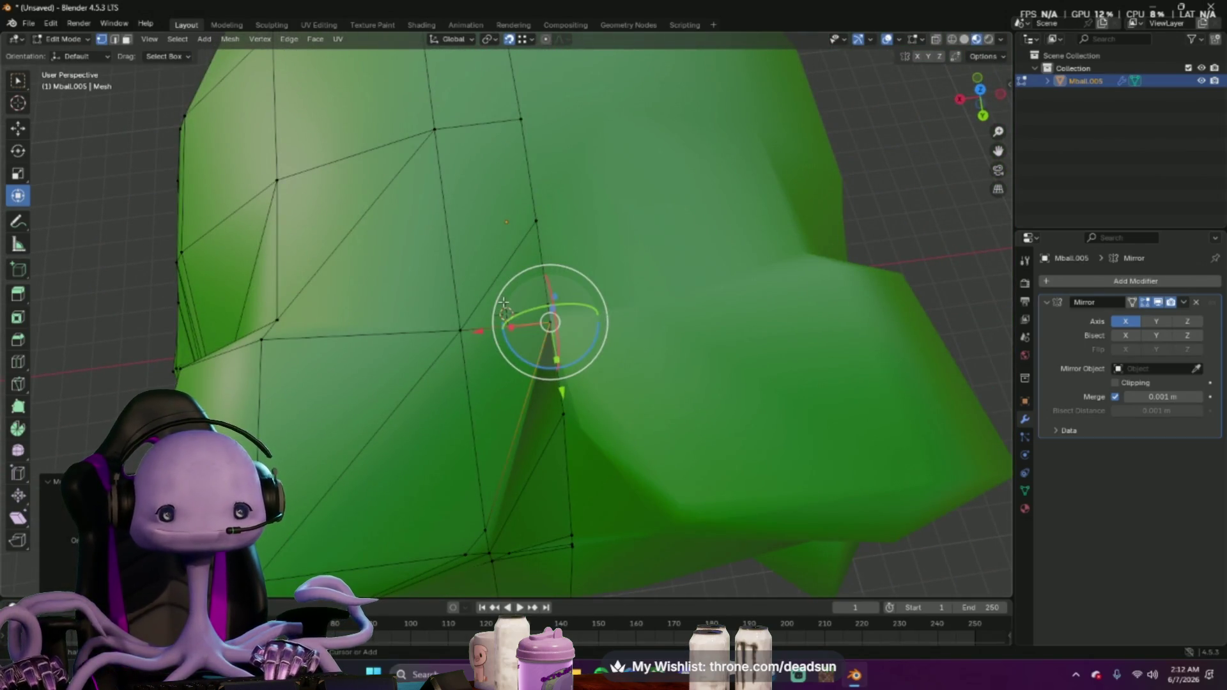
key("ctrl+z")
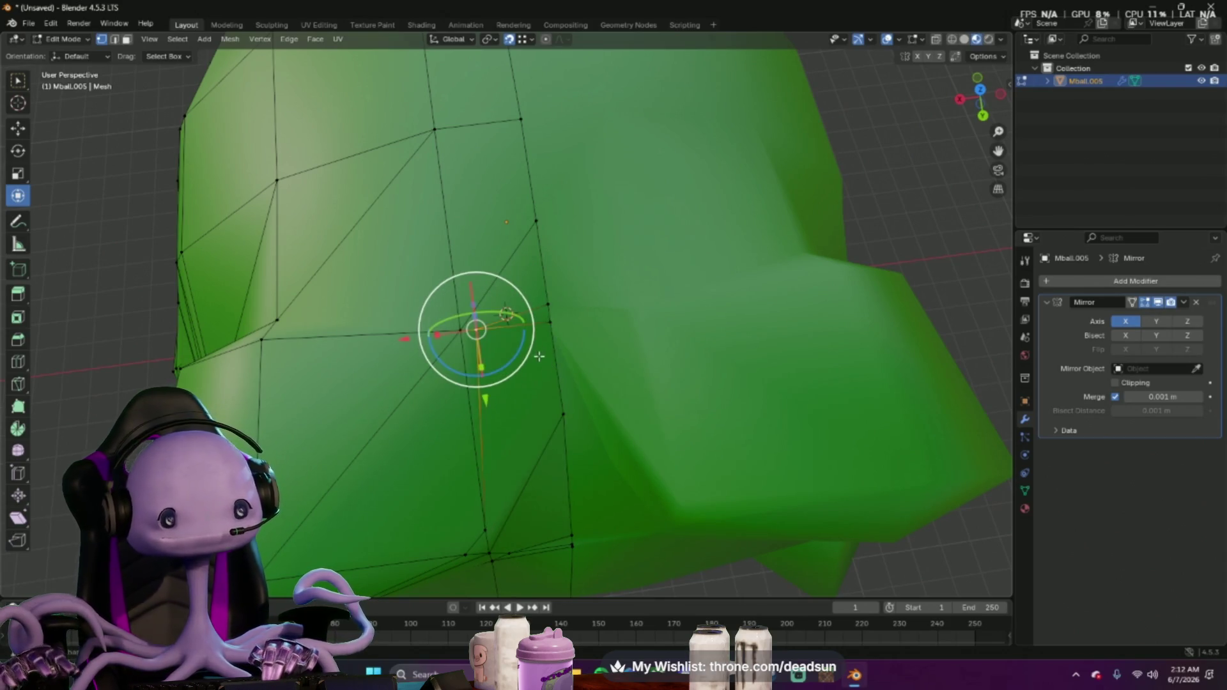
key("a")
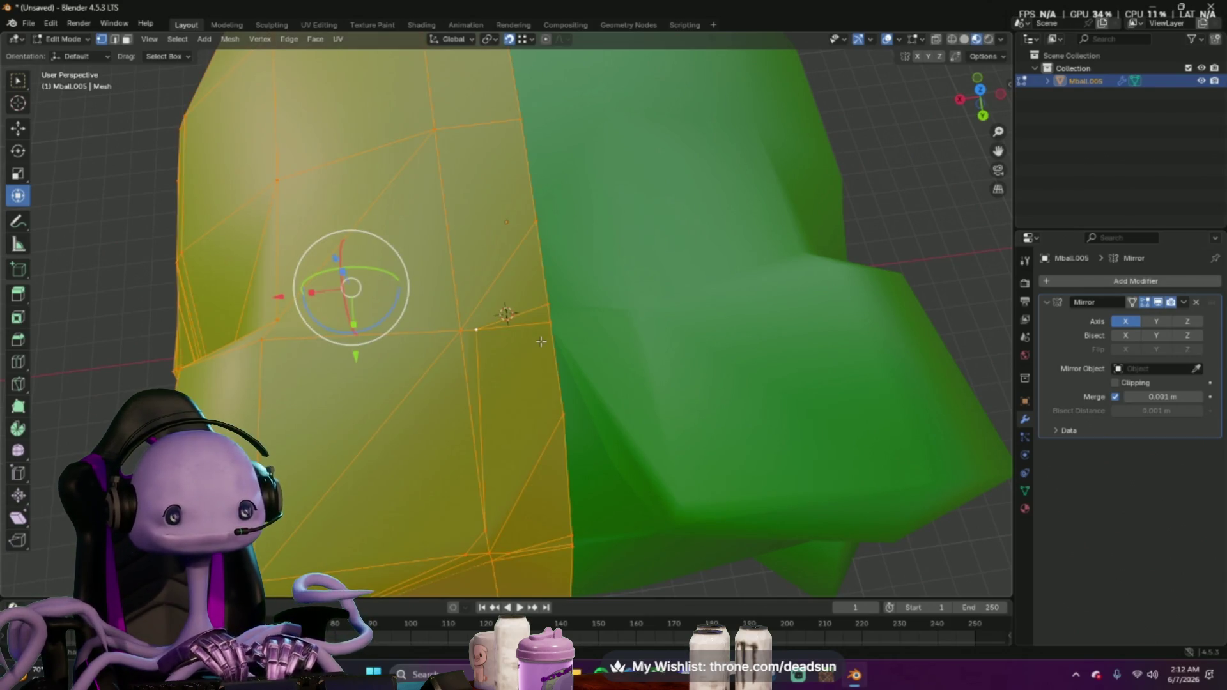
scroll(449, 358, "down", 5)
Run Mesh > Merge > By Distance over the selected half; no vertices merge
mouse_move(450, 358)
middle_mouse_down()
mouse_move(518, 312)
mouse_move(554, 310)
middle_mouse_up()
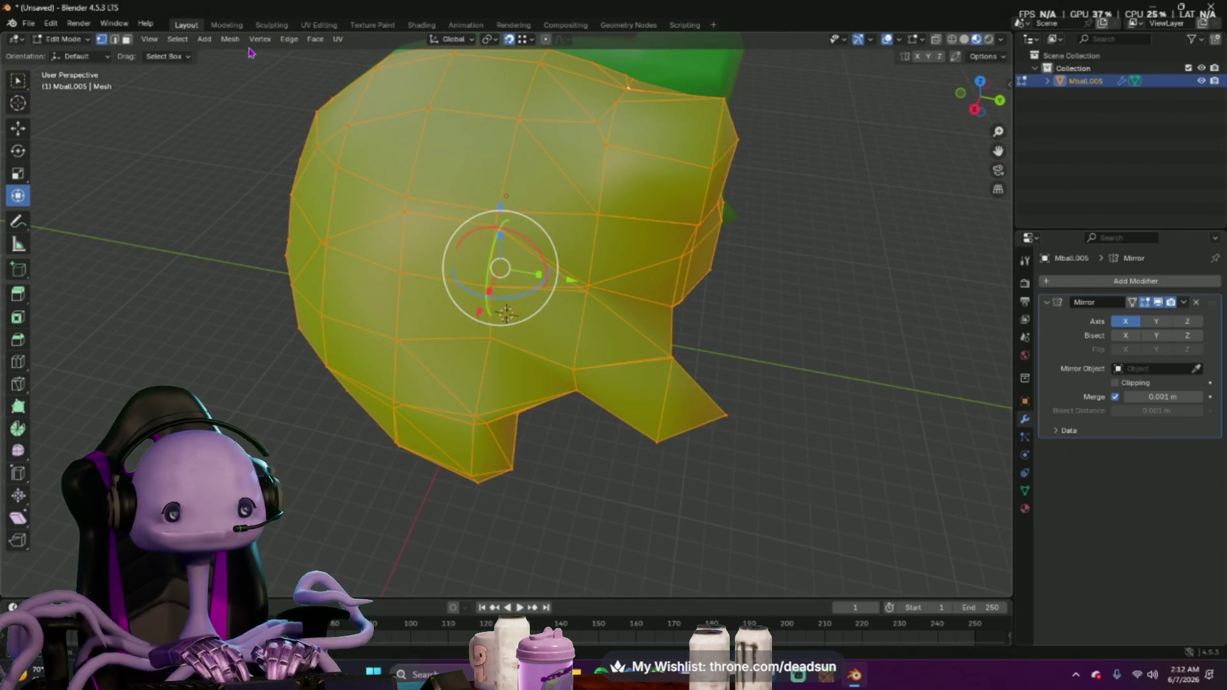
left_click(231, 38)
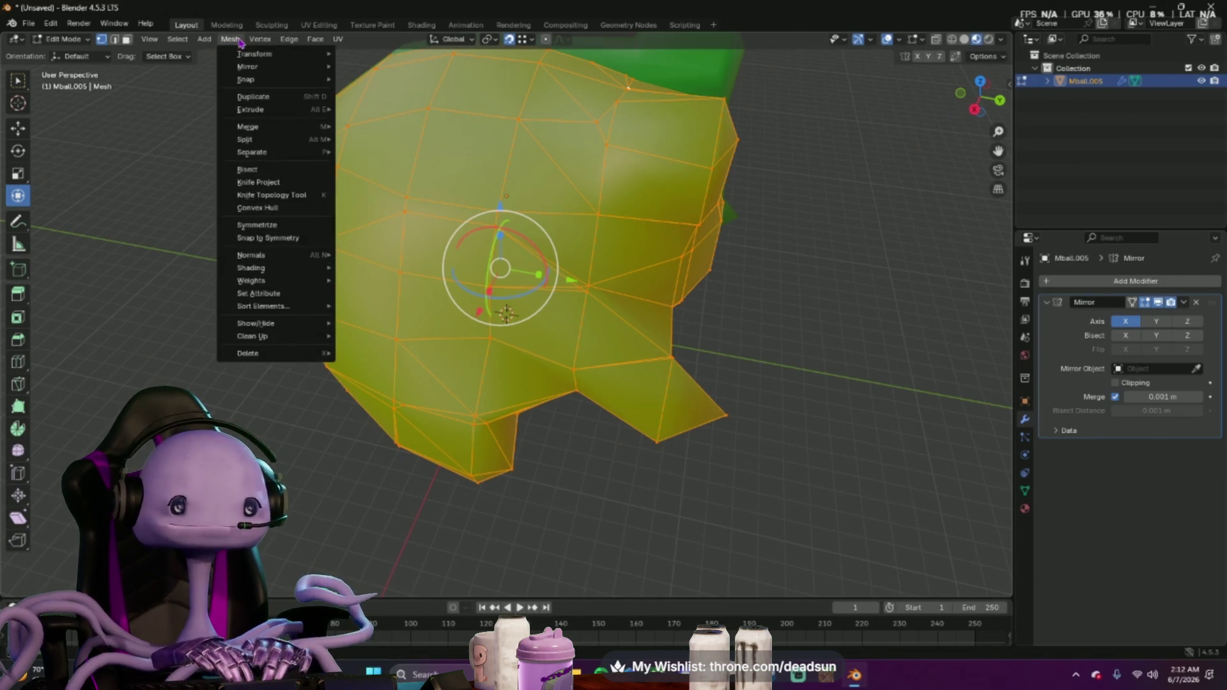
mouse_move(248, 127)
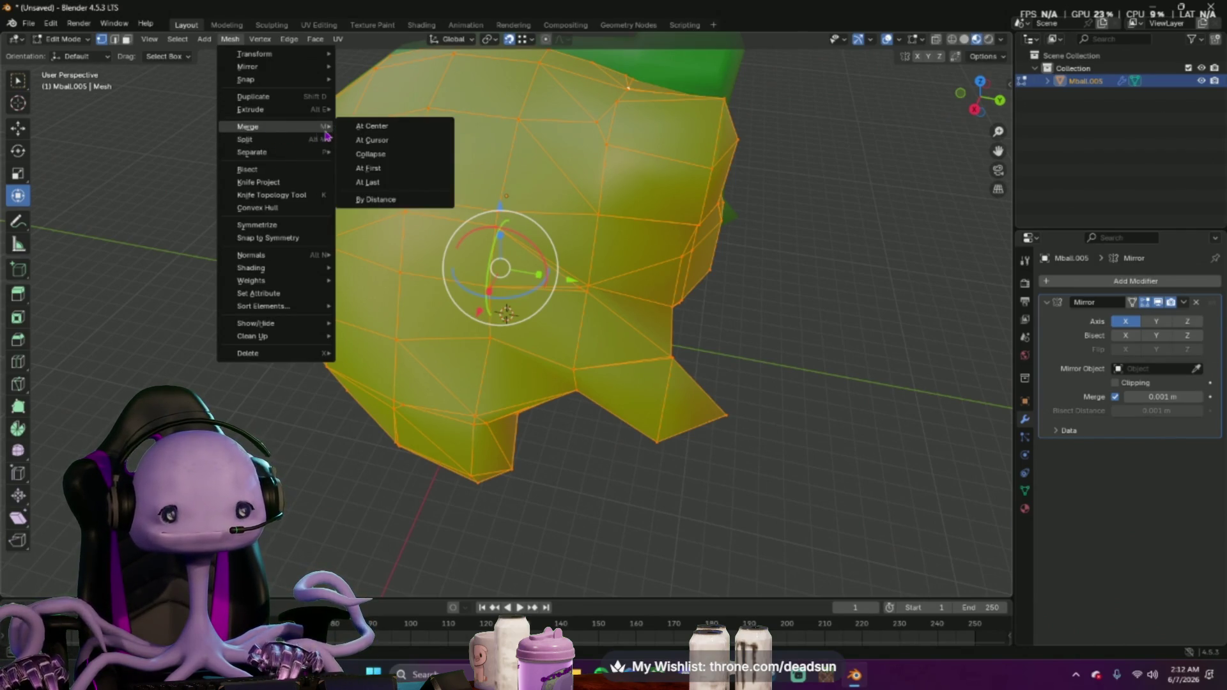
left_click(383, 200)
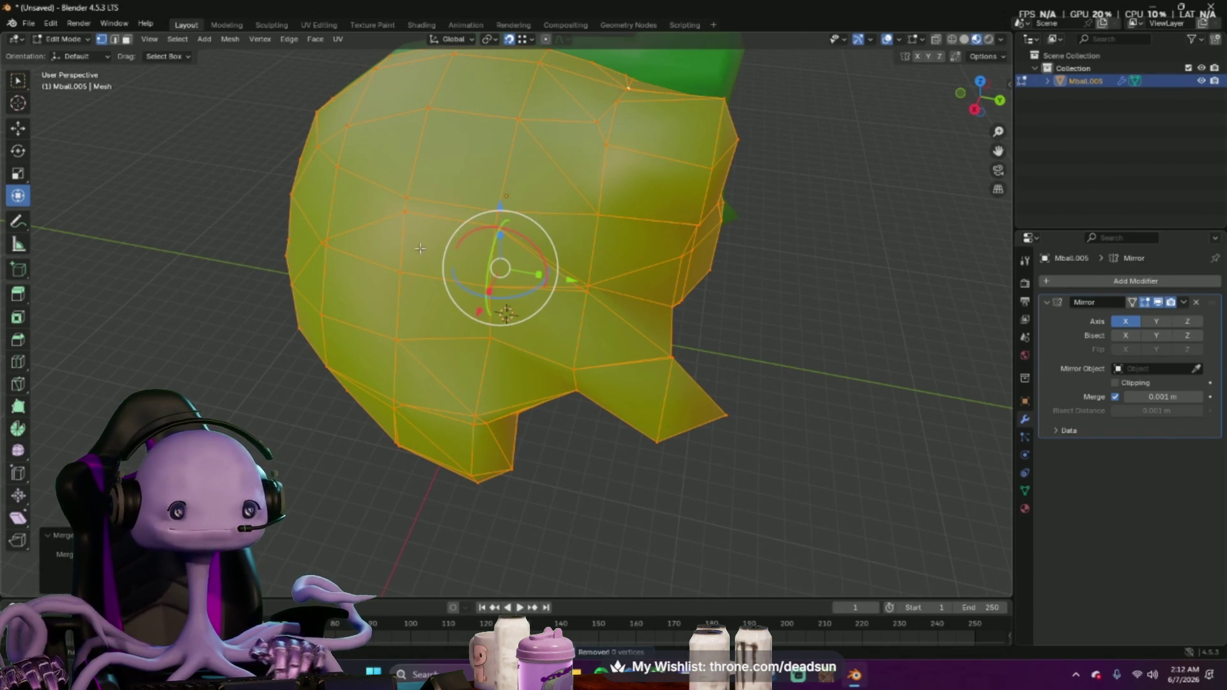
mouse_move(367, 284)
middle_mouse_down()
mouse_move(485, 352)
mouse_move(385, 337)
middle_mouse_up()
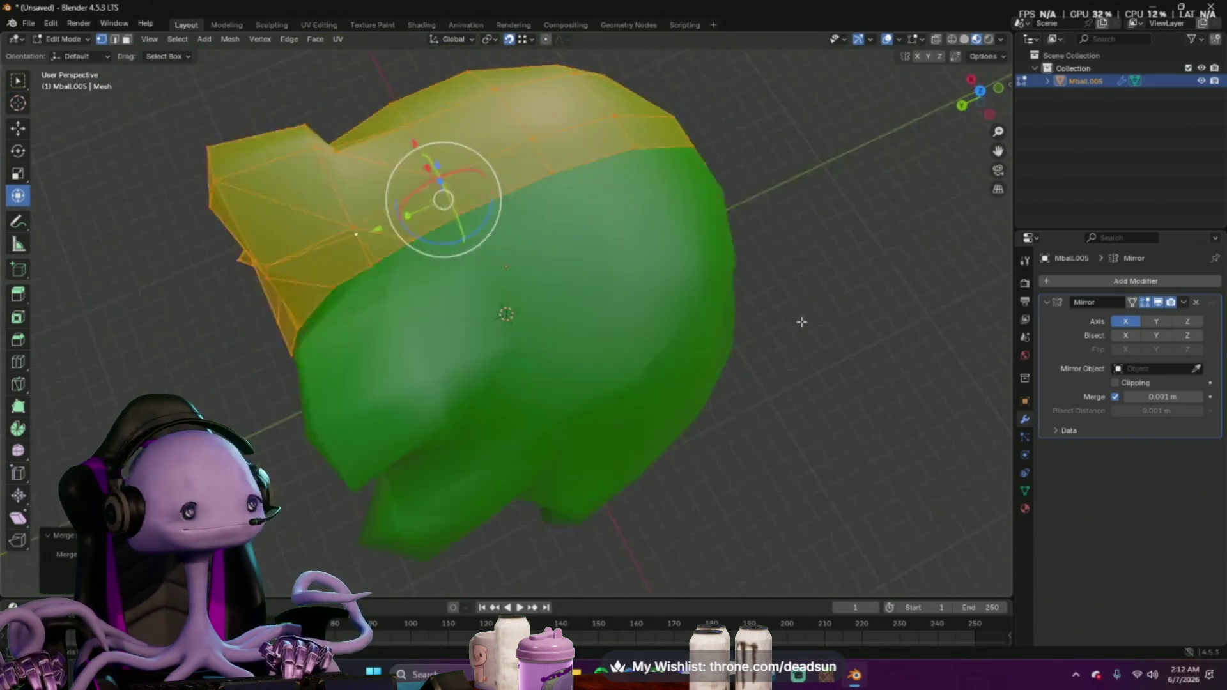
scroll(385, 337, "up", 3)
scroll(412, 334, "up", 3)
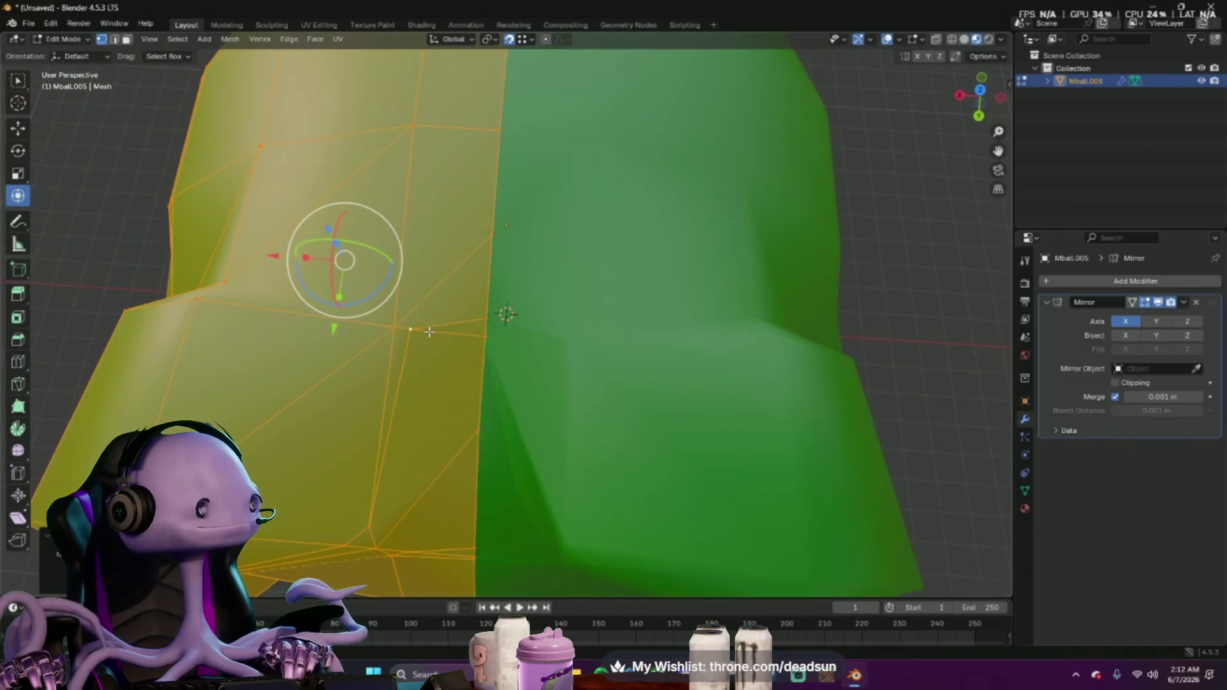
scroll(413, 329, "up", 2)
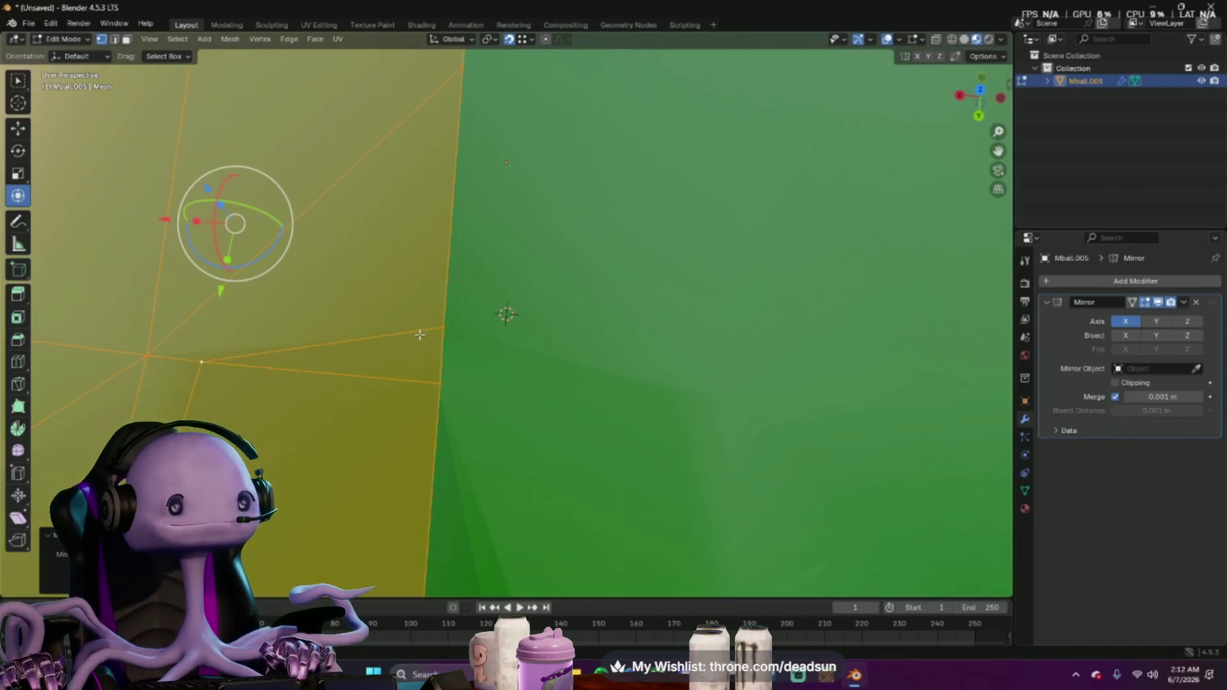
Pull two vertices beside the centre seam slightly to the left
middle_click_drag(383, 343, 400, 337)
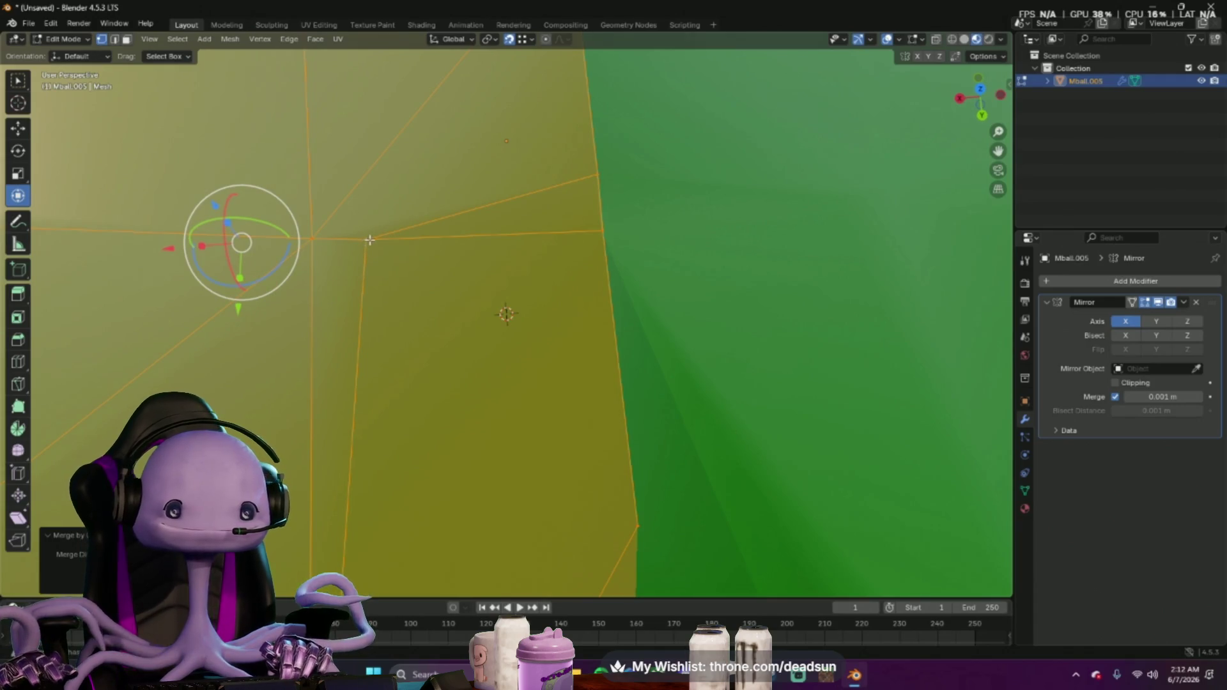
left_click(369, 239)
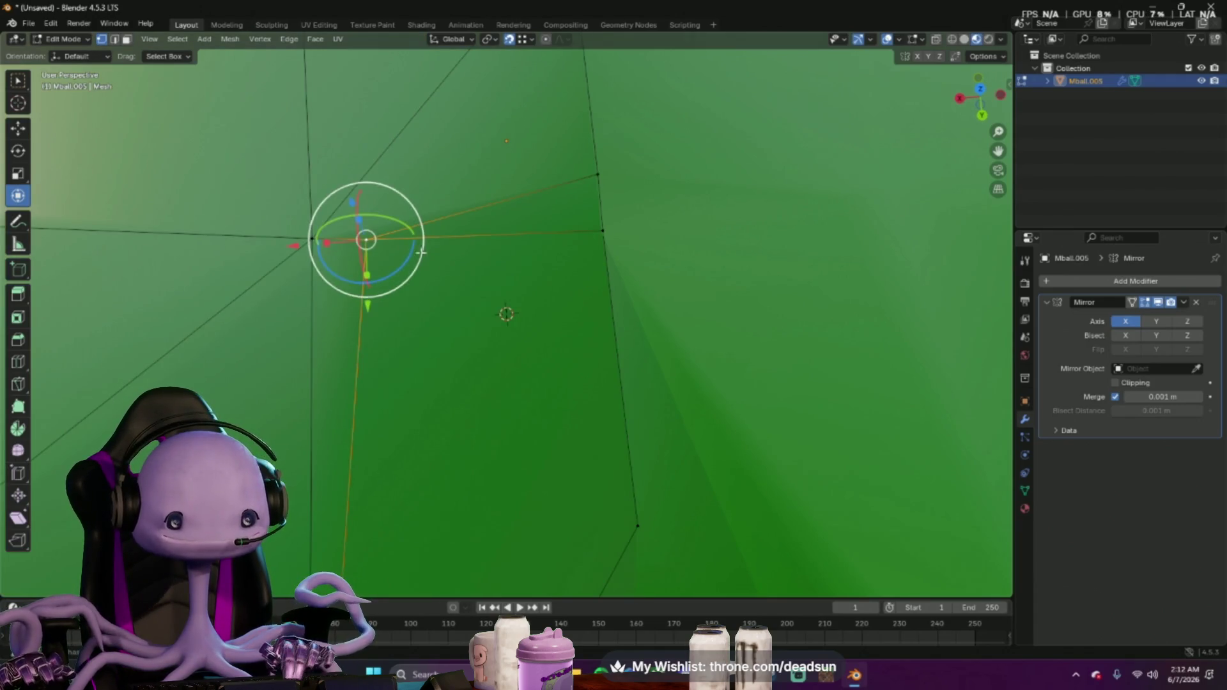
left_click_drag(420, 252, 365, 251)
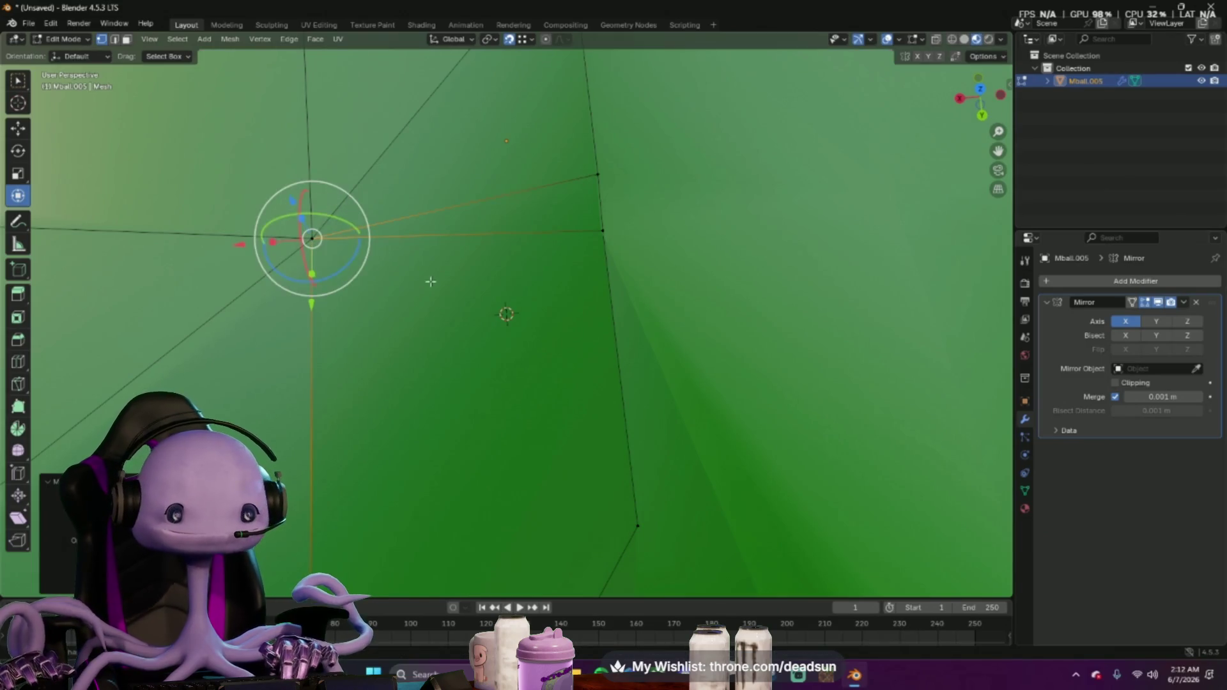
scroll(431, 280, "down", 3)
scroll(466, 278, "down", 3)
scroll(475, 289, "down", 2)
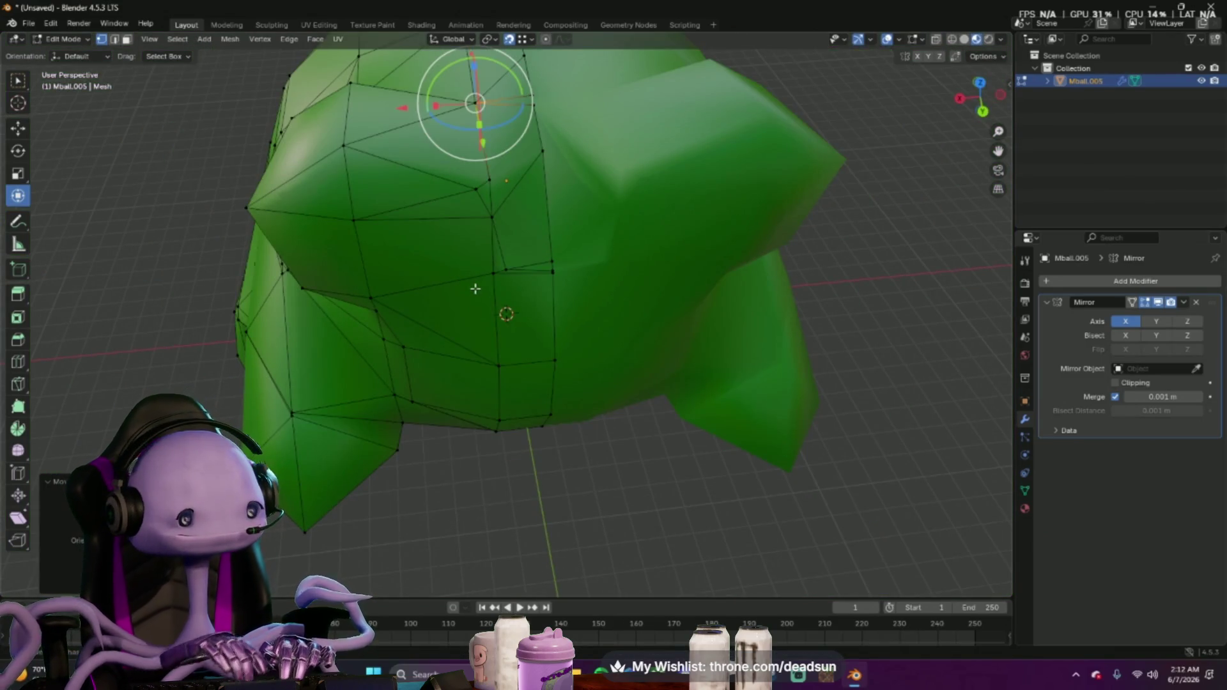
middle_click_drag(475, 289, 462, 312)
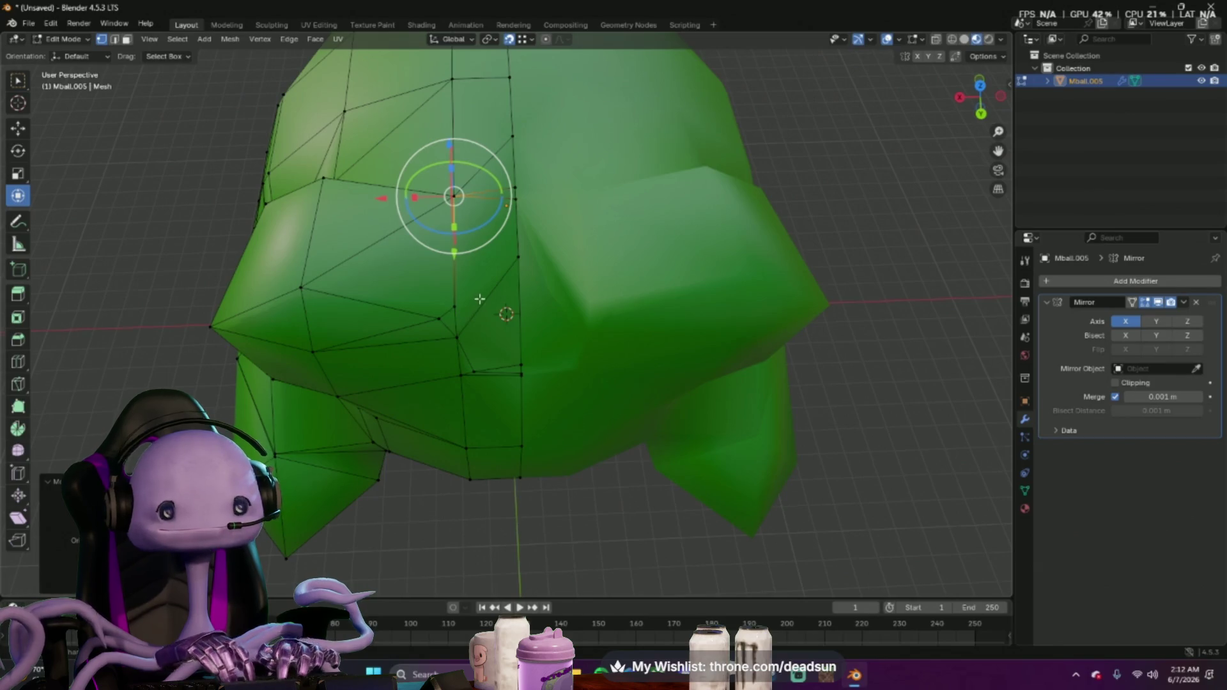
scroll(479, 299, "up", 1)
scroll(474, 288, "up", 2)
scroll(442, 312, "up", 3)
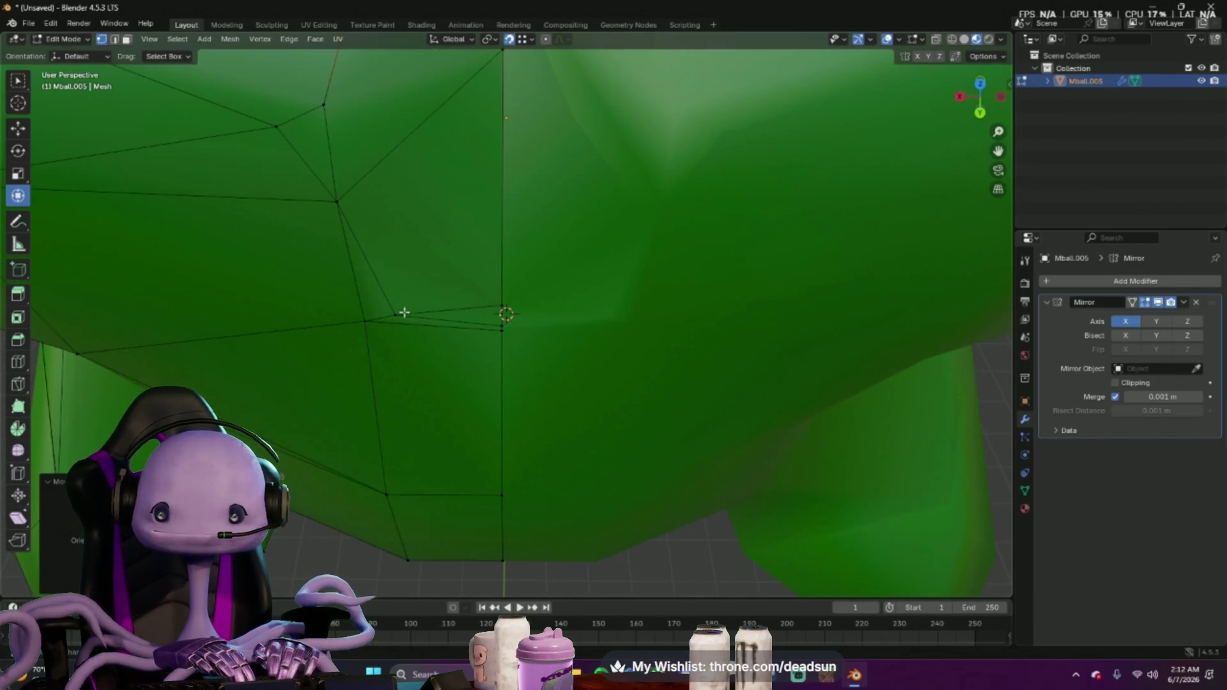
left_click(380, 319)
mouse_move(395, 317)
left_mouse_down()
mouse_move(403, 328)
mouse_move(380, 307)
mouse_move(427, 242)
left_mouse_up()
Cancel an accidental save dialog and undo the last vertex move
key("ctrl+s")
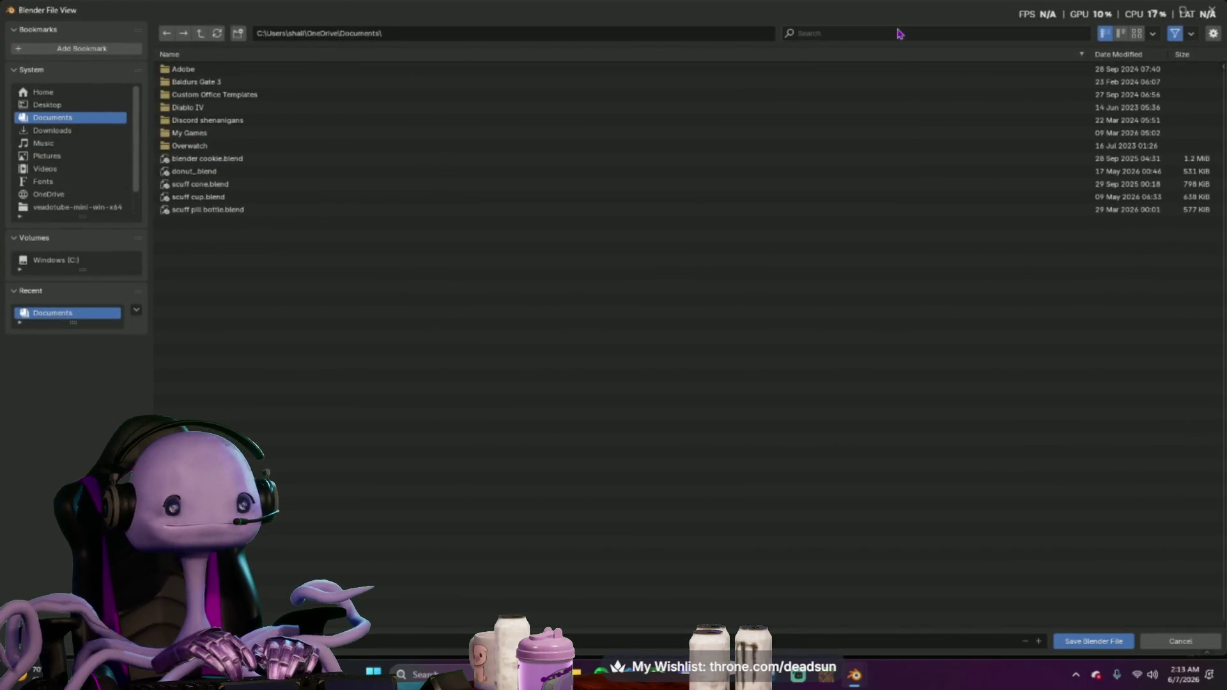
key("Escape")
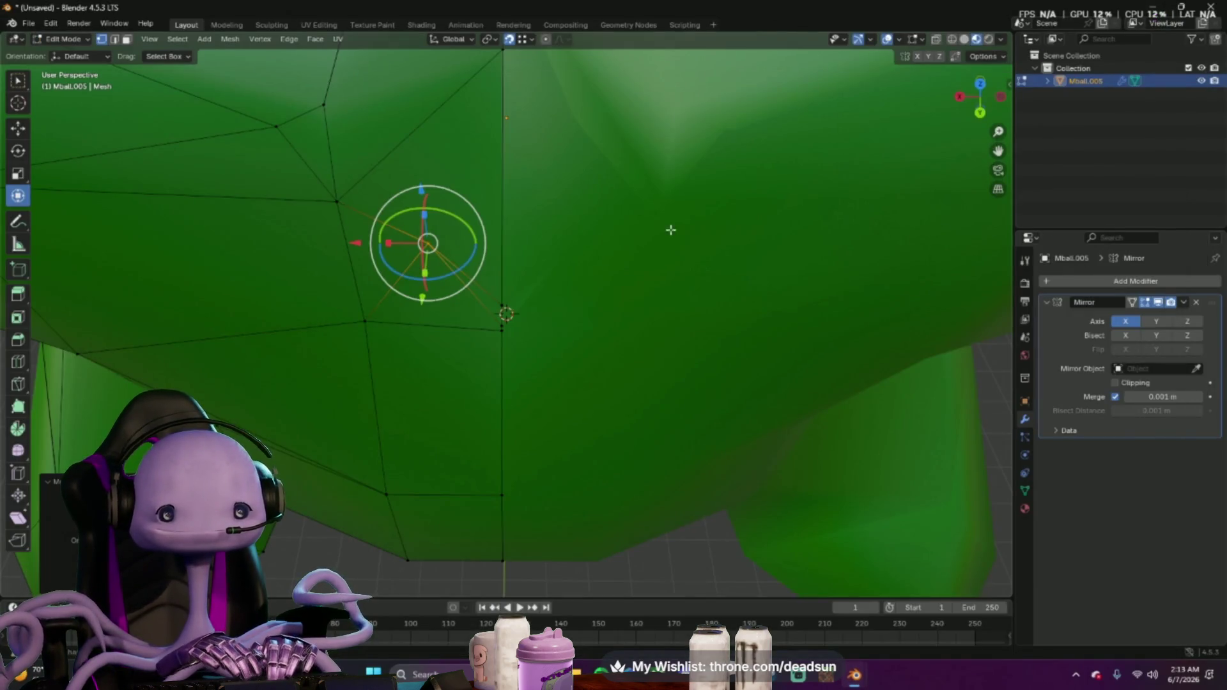
key("ctrl+z")
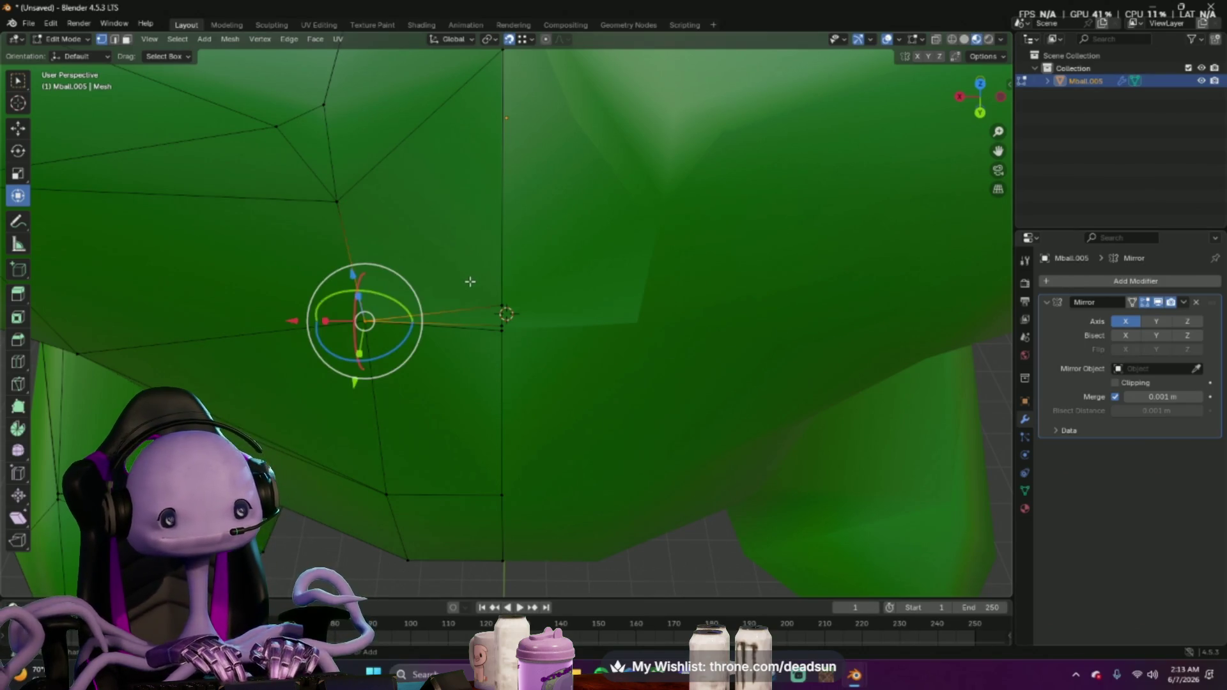
Redo the vertex shift, then pull a lower-edge vertex upward
key("ctrl+shift+z")
scroll(505, 315, "down", 5)
mouse_move(505, 315)
middle_mouse_down()
mouse_move(497, 322)
mouse_move(505, 285)
mouse_move(528, 282)
mouse_move(608, 318)
mouse_move(639, 274)
mouse_move(608, 300)
middle_mouse_up()
scroll(616, 299, "up", 2)
left_click(478, 327)
left_click_drag(478, 326, 484, 286)
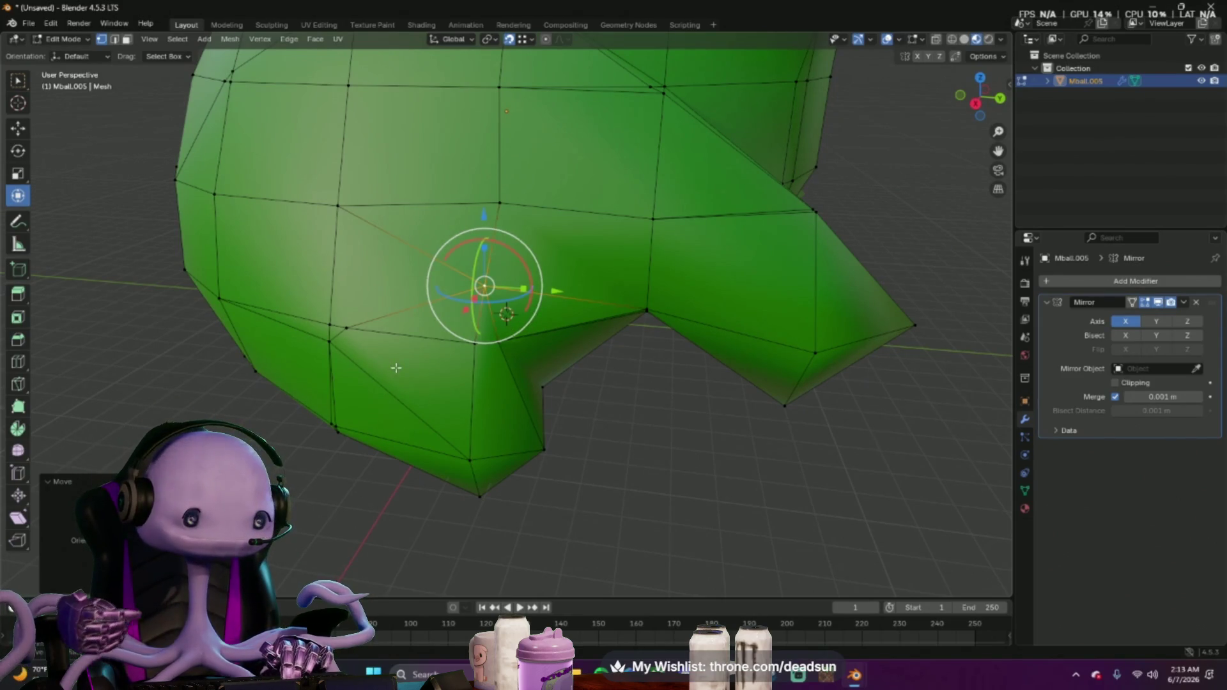
mouse_move(556, 417)
middle_mouse_down()
mouse_move(487, 412)
mouse_move(548, 425)
mouse_move(597, 407)
middle_mouse_up()
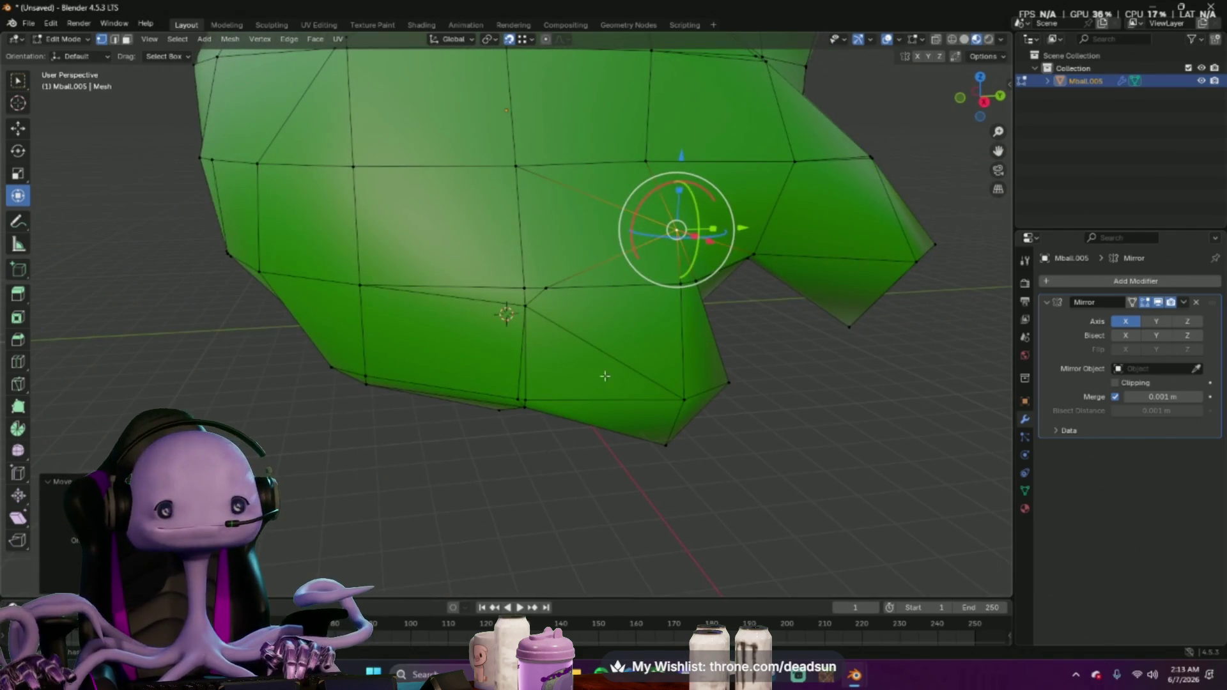
Move a vertex on the side flap inward, viewing the mesh from below
mouse_move(530, 313)
middle_mouse_down()
mouse_move(548, 416)
mouse_move(578, 375)
mouse_move(607, 264)
middle_mouse_up()
left_click(682, 209)
mouse_move(682, 209)
left_mouse_down()
mouse_move(647, 206)
mouse_move(624, 181)
mouse_move(681, 226)
left_mouse_up()
mouse_move(682, 228)
middle_mouse_down()
mouse_move(274, 214)
mouse_move(923, 178)
mouse_move(695, 356)
mouse_move(693, 288)
mouse_move(460, 249)
middle_mouse_up()
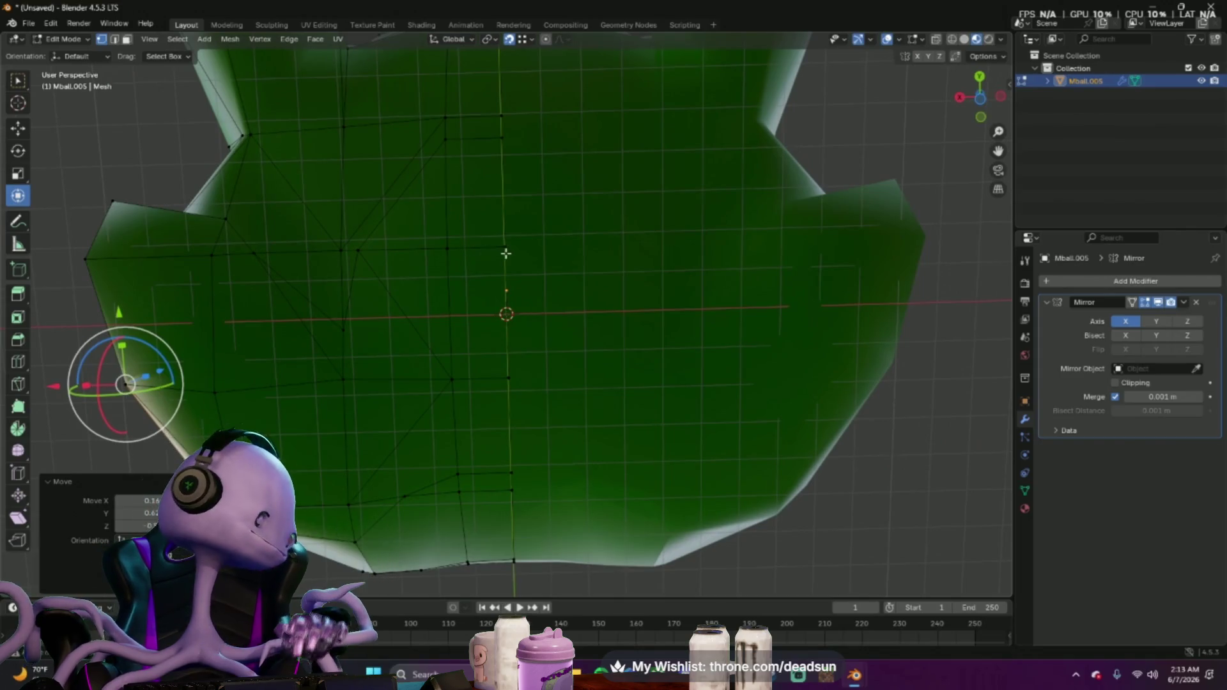
left_click(349, 250)
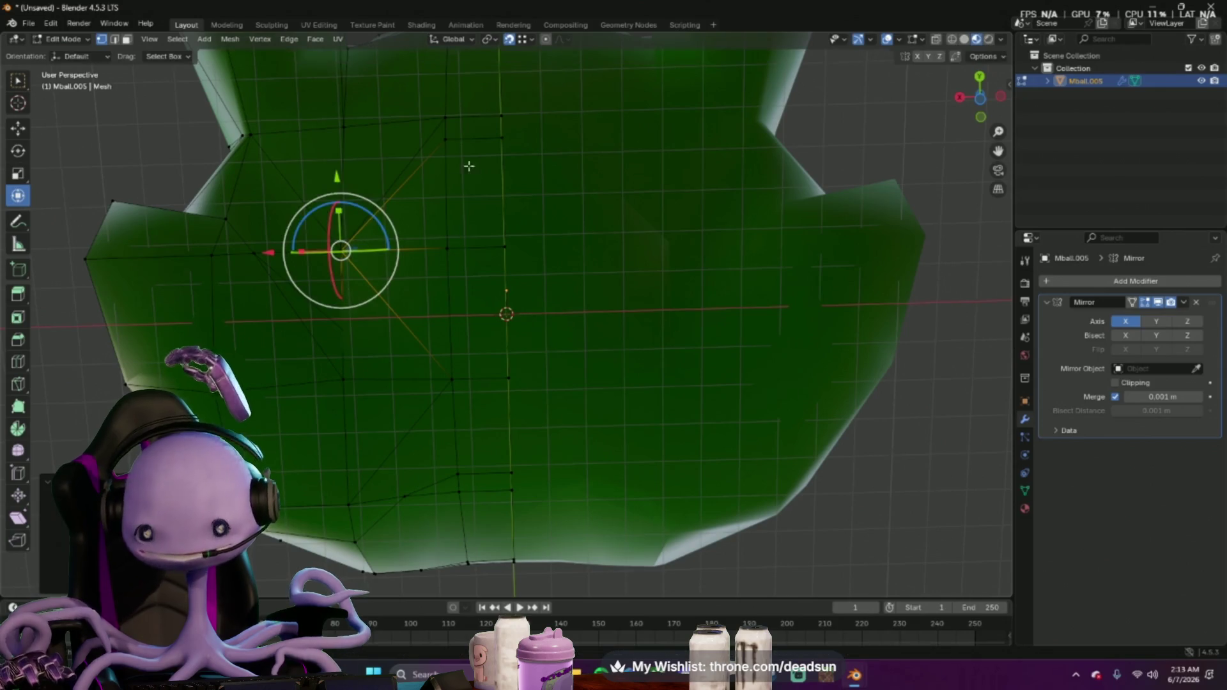
left_click(443, 135)
left_click_drag(444, 121, 507, 231)
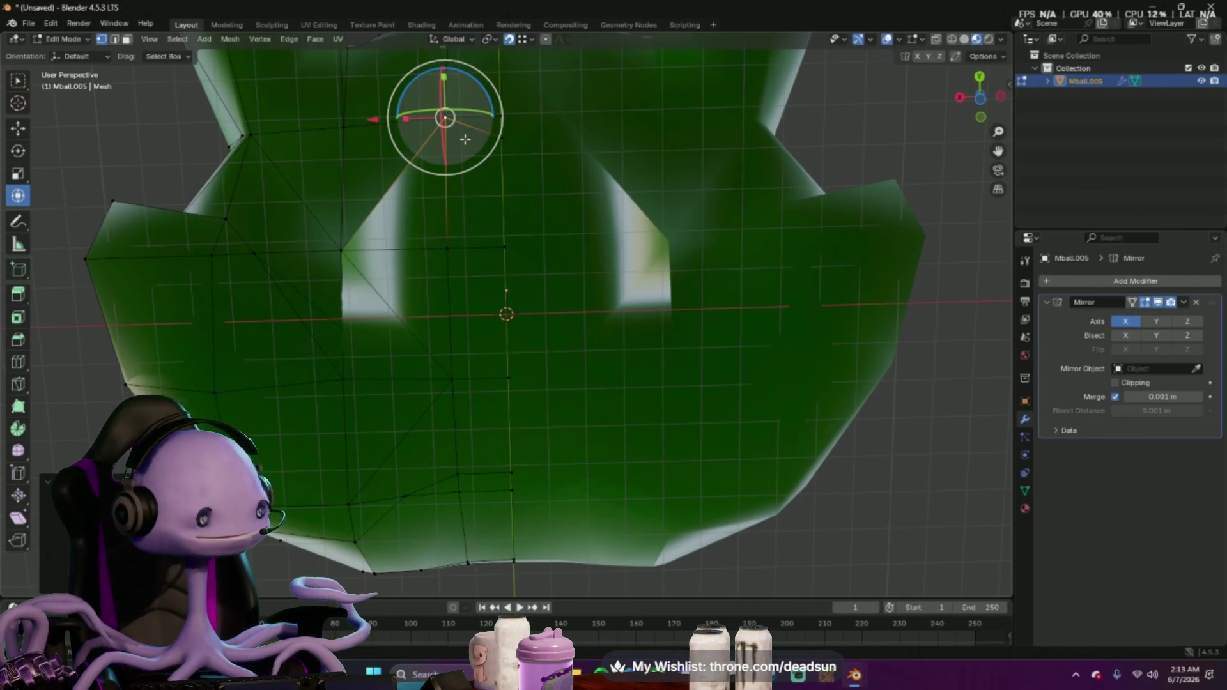
key("ctrl+z")
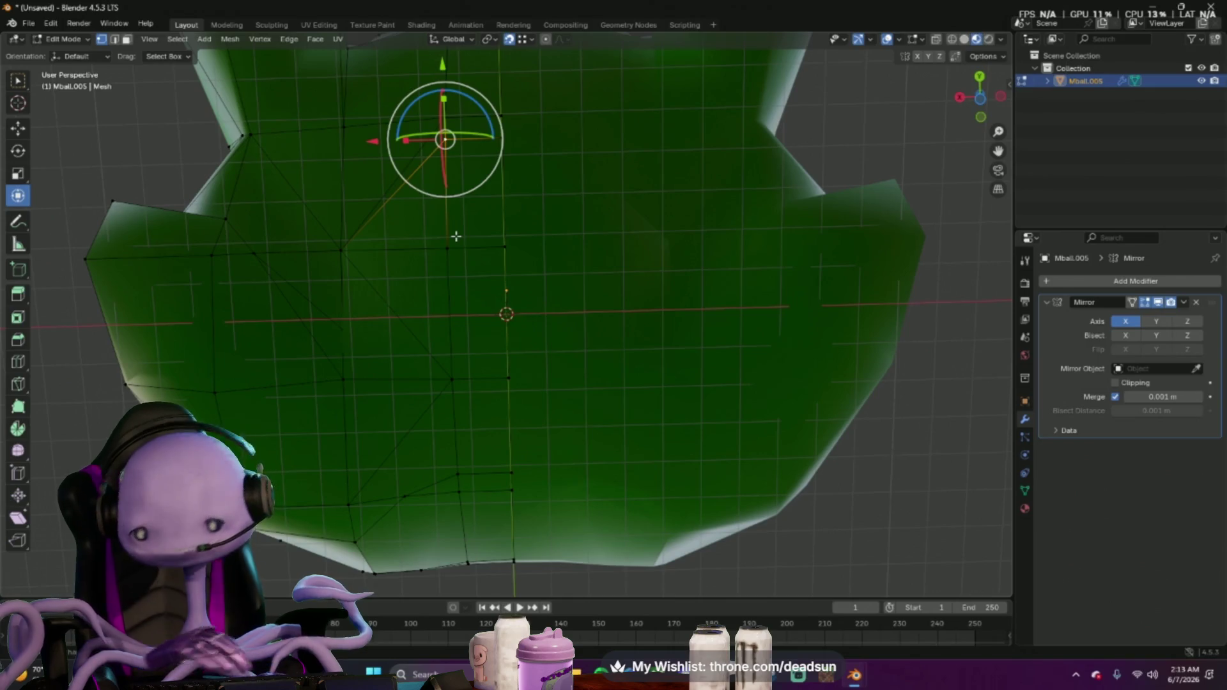
middle_click_drag(432, 209, 427, 206)
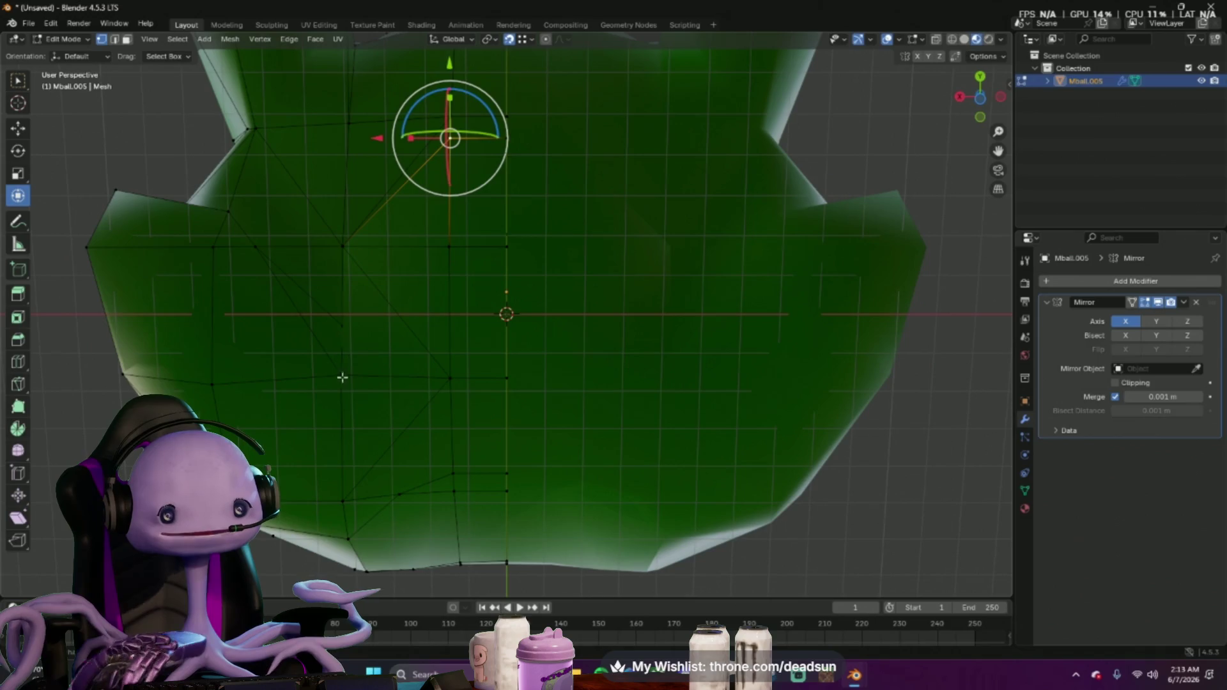
left_click(341, 327)
left_click(335, 371)
mouse_move(355, 343)
middle_mouse_down()
mouse_move(402, 349)
mouse_move(332, 425)
mouse_move(368, 409)
middle_mouse_up()
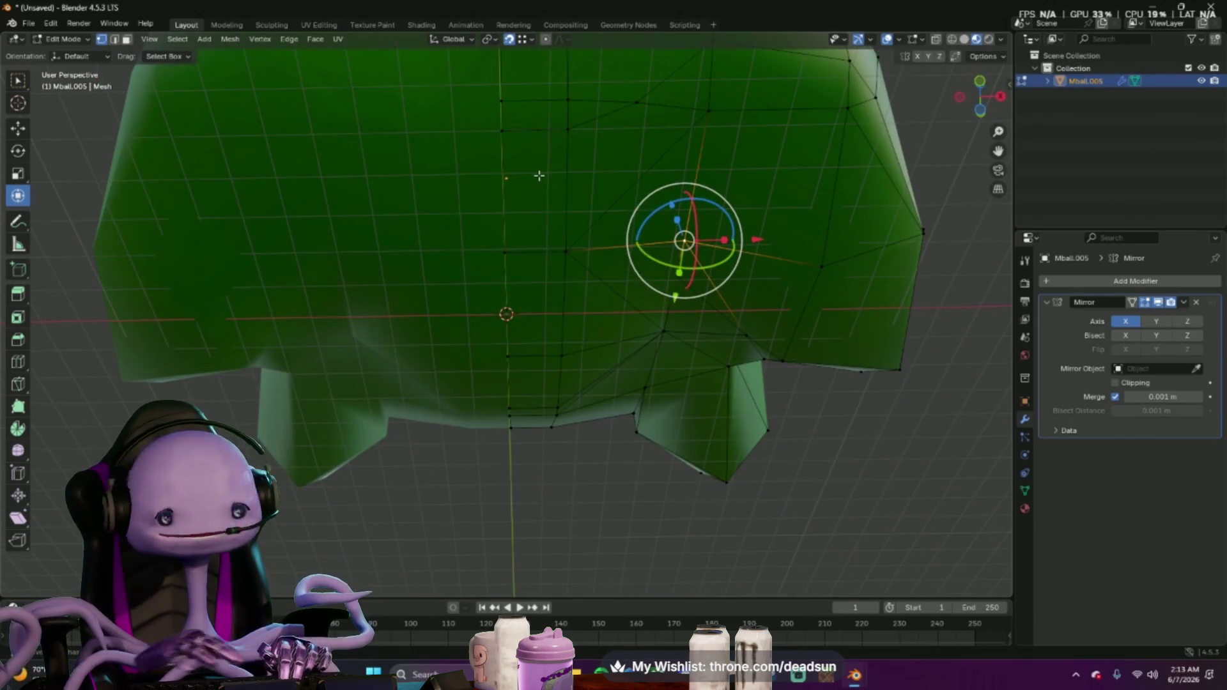
left_click(540, 176)
middle_click_drag(539, 176, 552, 177)
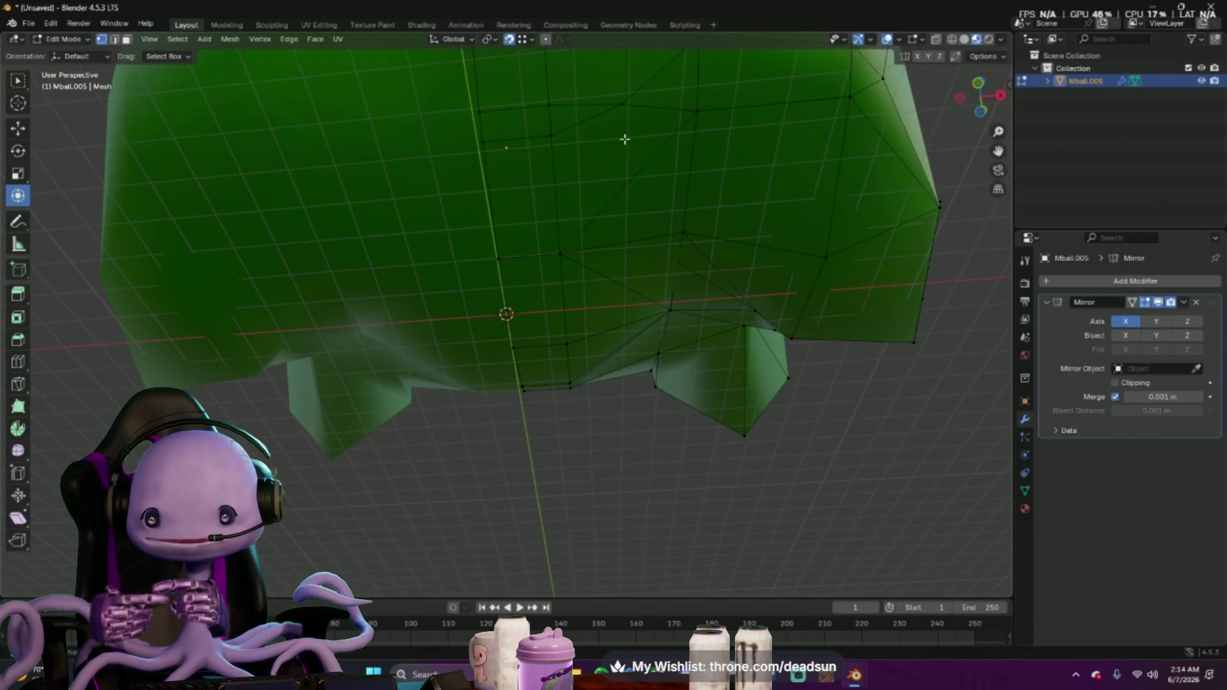
middle_click_drag(624, 138, 622, 147)
left_click(538, 113)
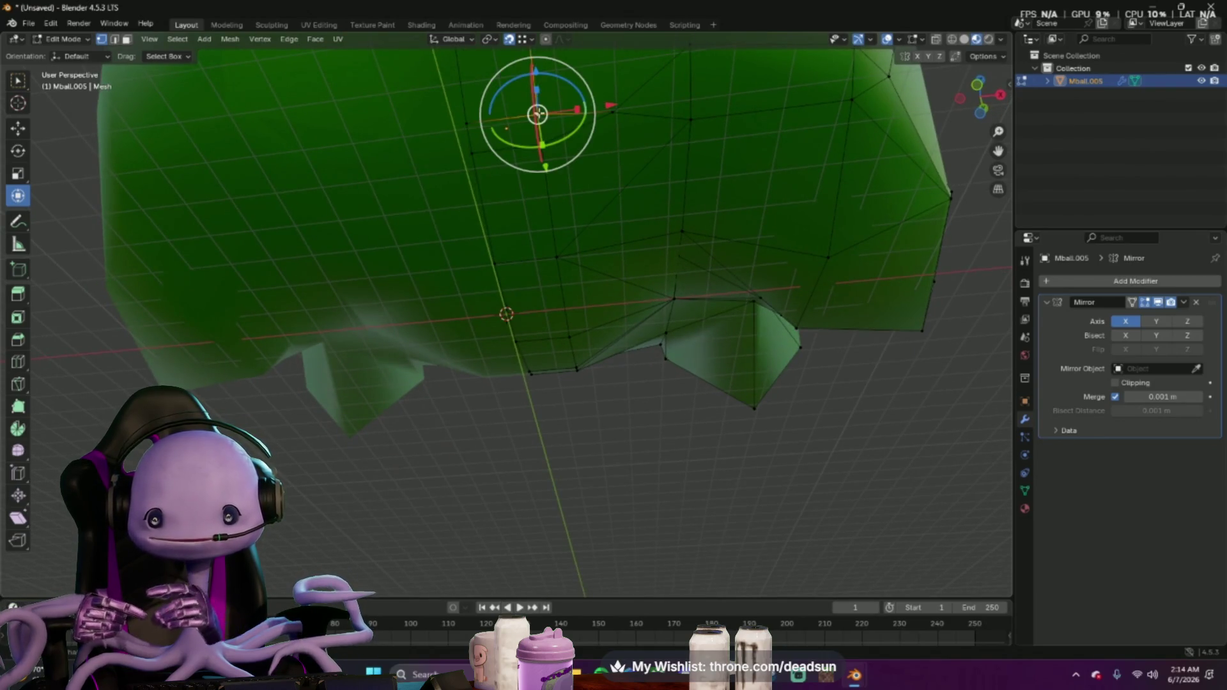
left_click(539, 143)
middle_click_drag(540, 143, 548, 248)
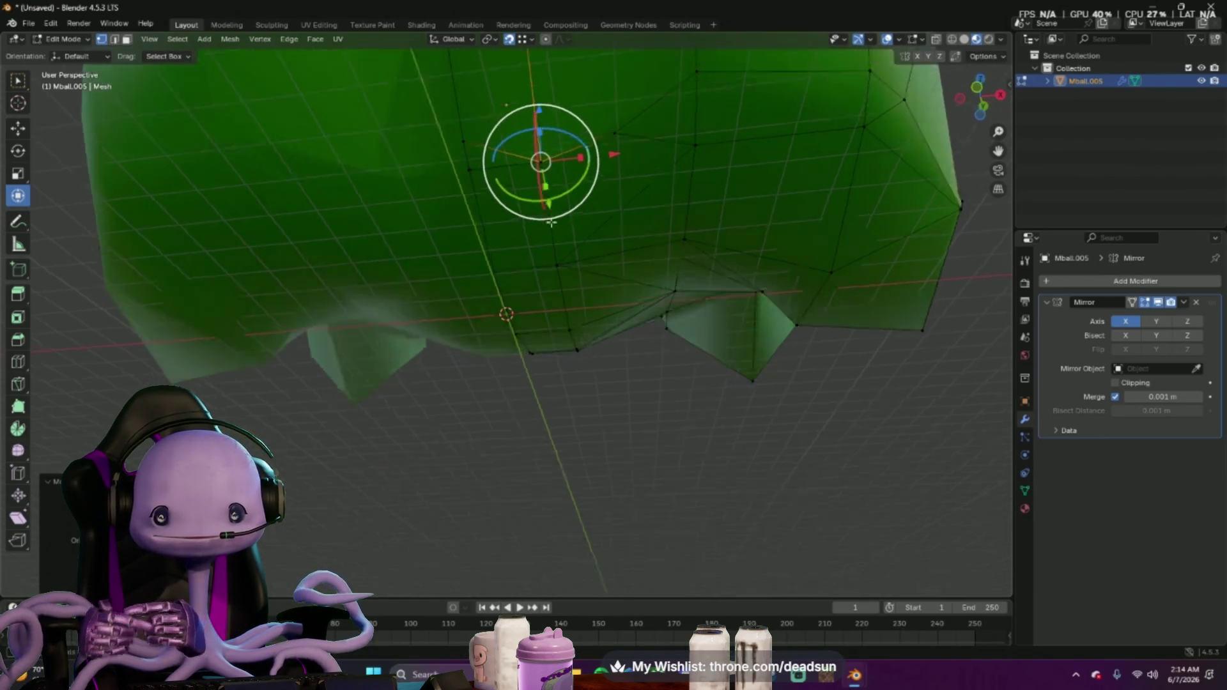
left_click(446, 210)
middle_click_drag(448, 211, 569, 287)
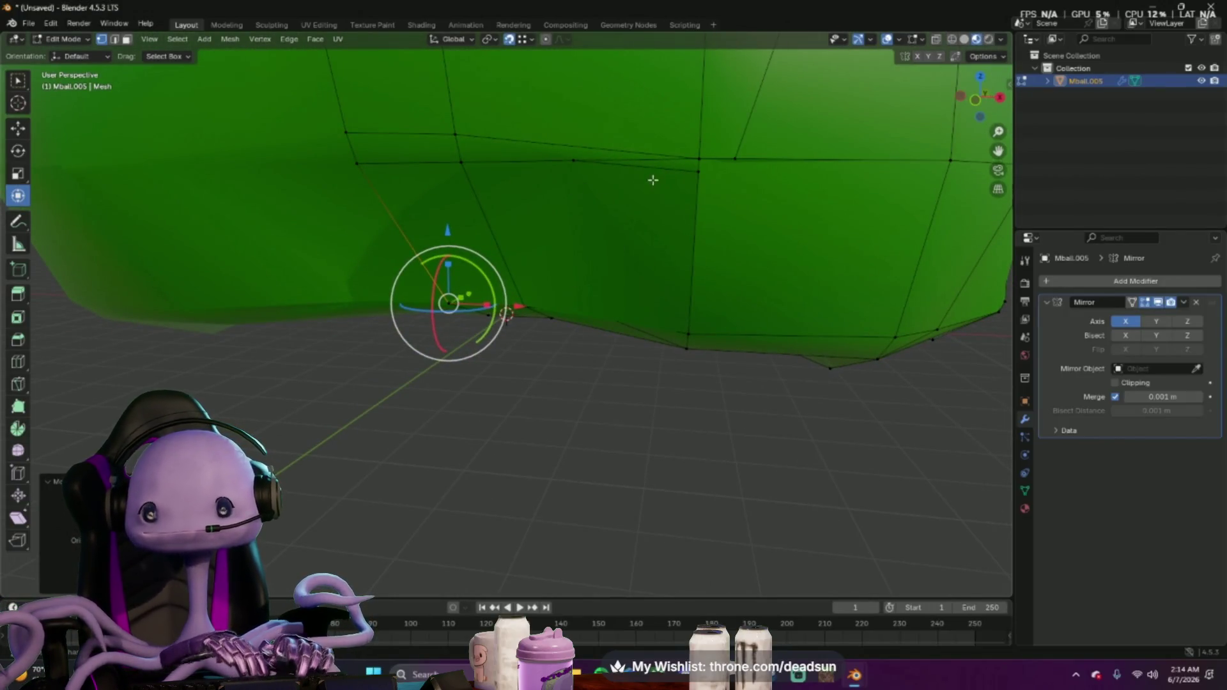
Raise one edge vertex, lower another, and snap a third onto its neighbour
left_click(693, 172)
left_click_drag(698, 172, 698, 158)
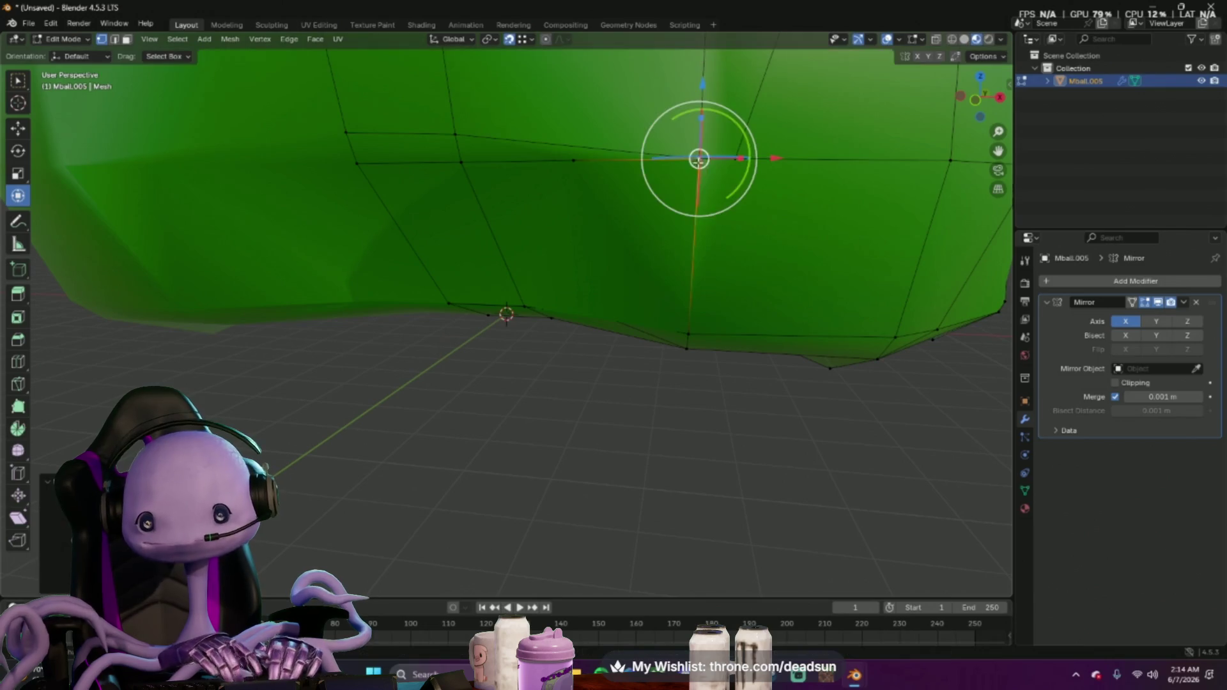
mouse_move(566, 283)
middle_mouse_down()
mouse_move(606, 279)
mouse_move(582, 274)
middle_mouse_up()
left_click(575, 144)
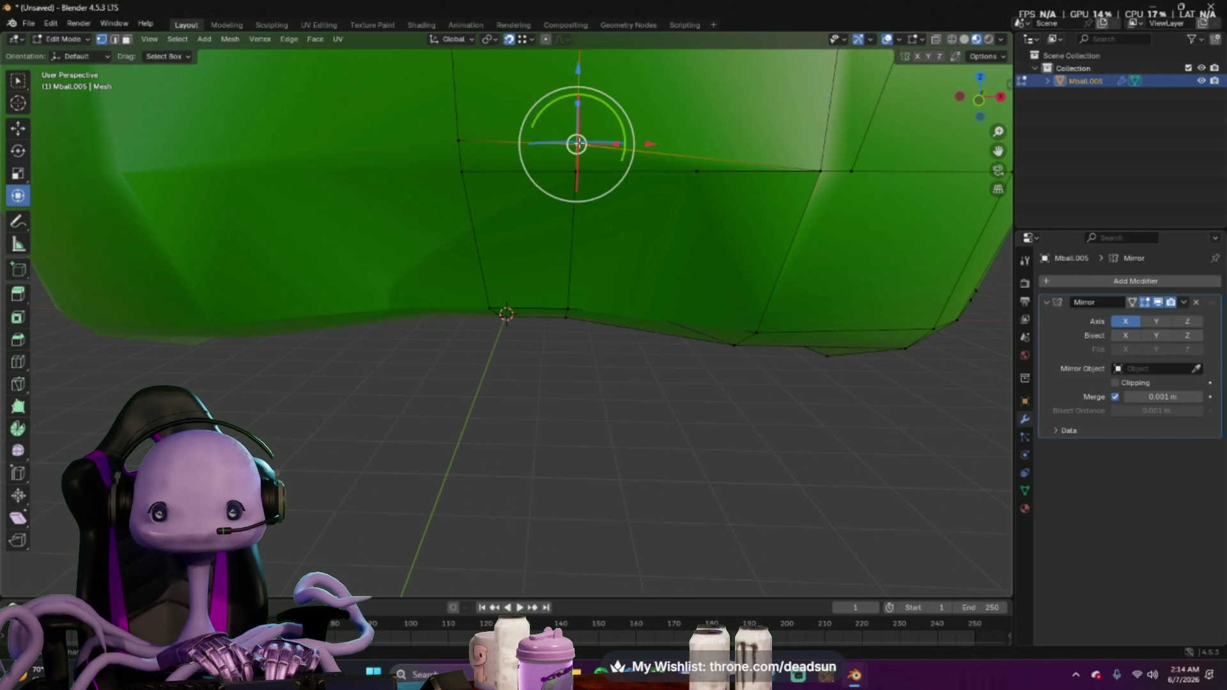
left_click_drag(575, 144, 608, 200)
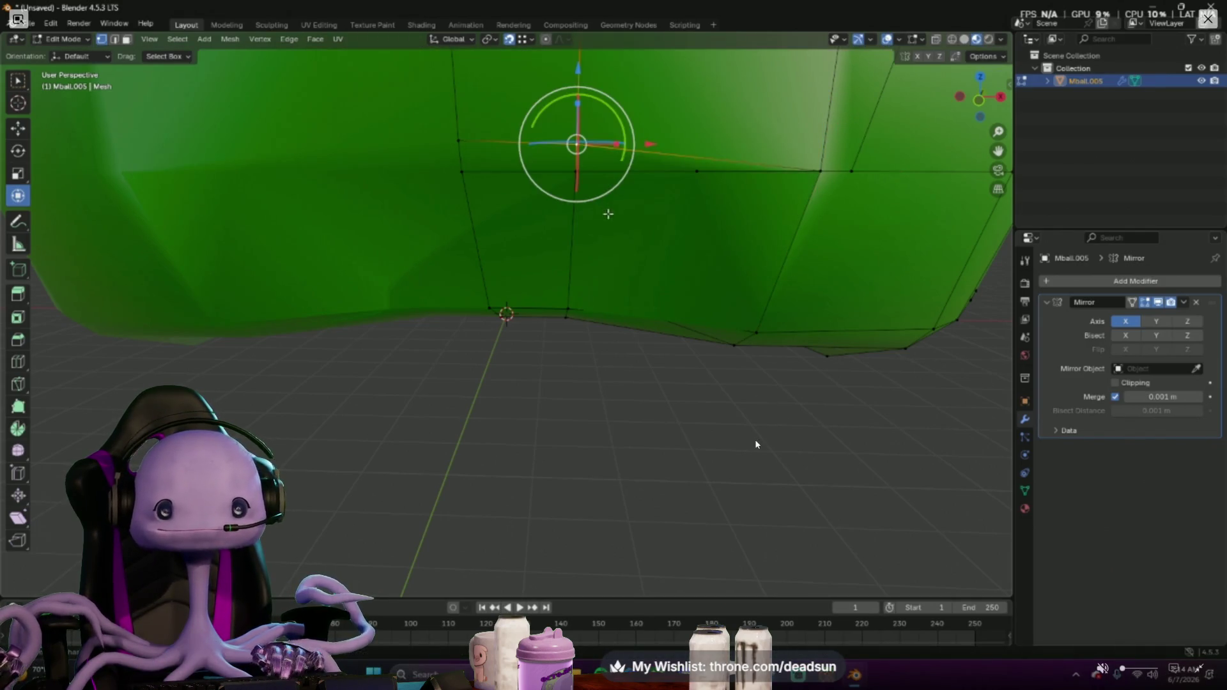
middle_click_drag(755, 438, 735, 403)
left_click(674, 176)
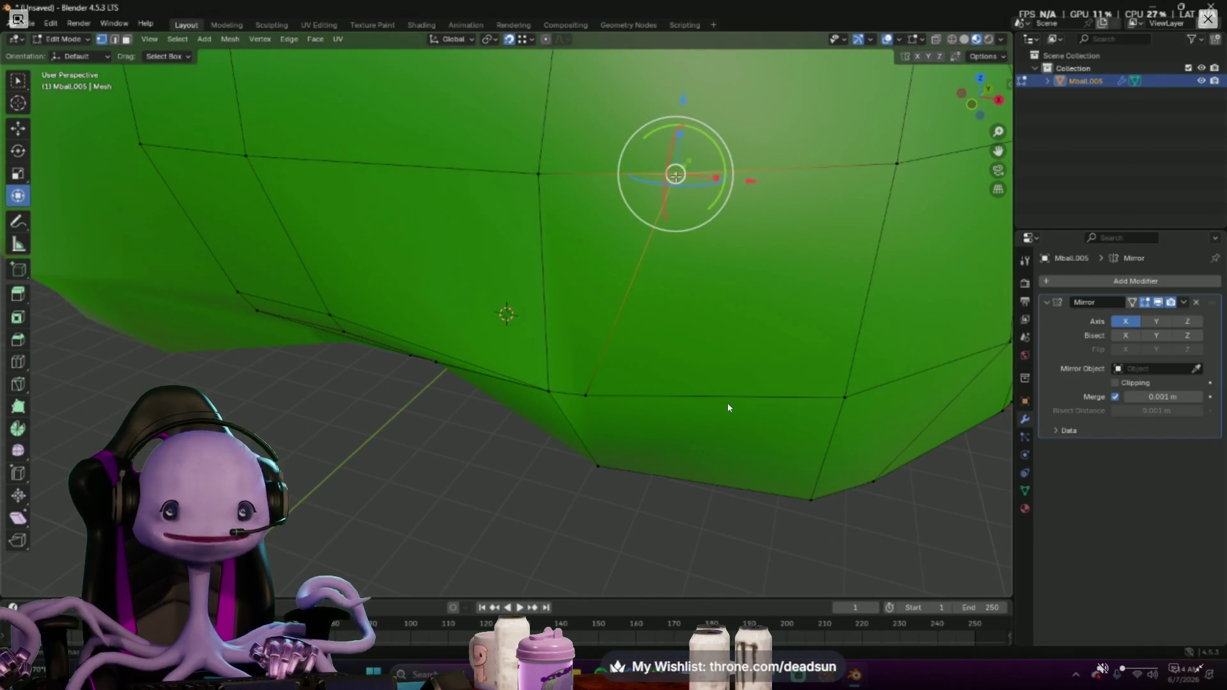
left_click_drag(673, 177, 538, 173)
Grab-move a lower-edge vertex with G, then undo it
left_click(583, 393)
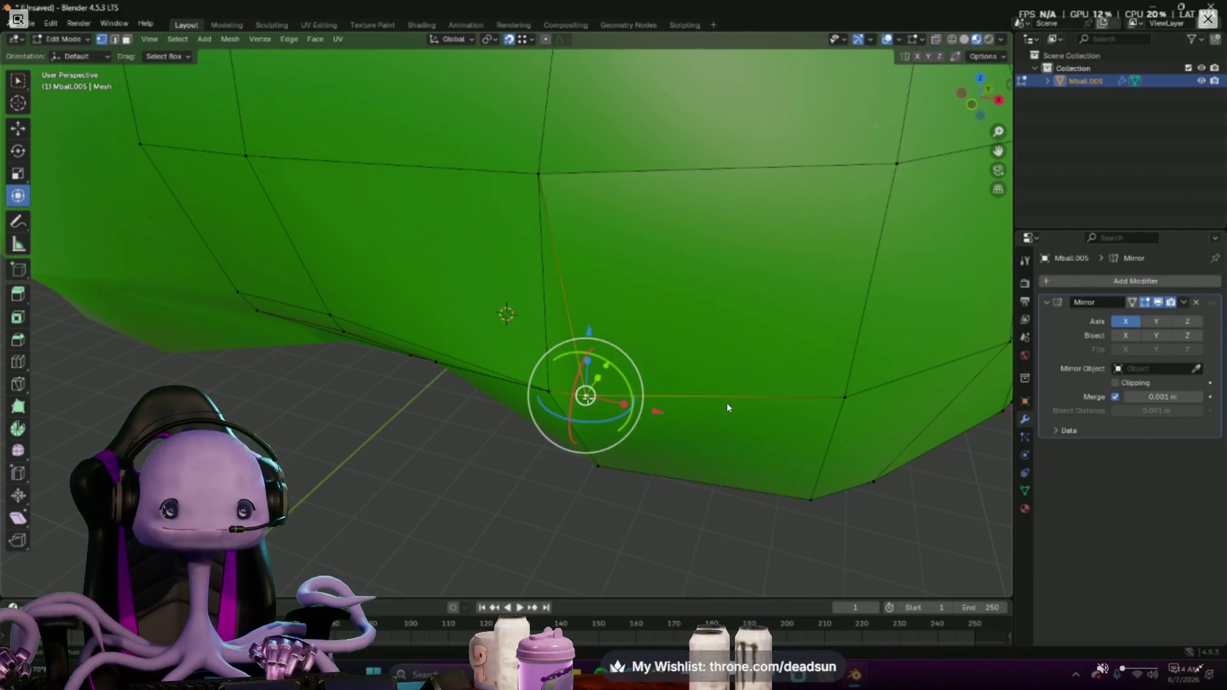
scroll(578, 411, "up", 5)
scroll(578, 410, "down", 5)
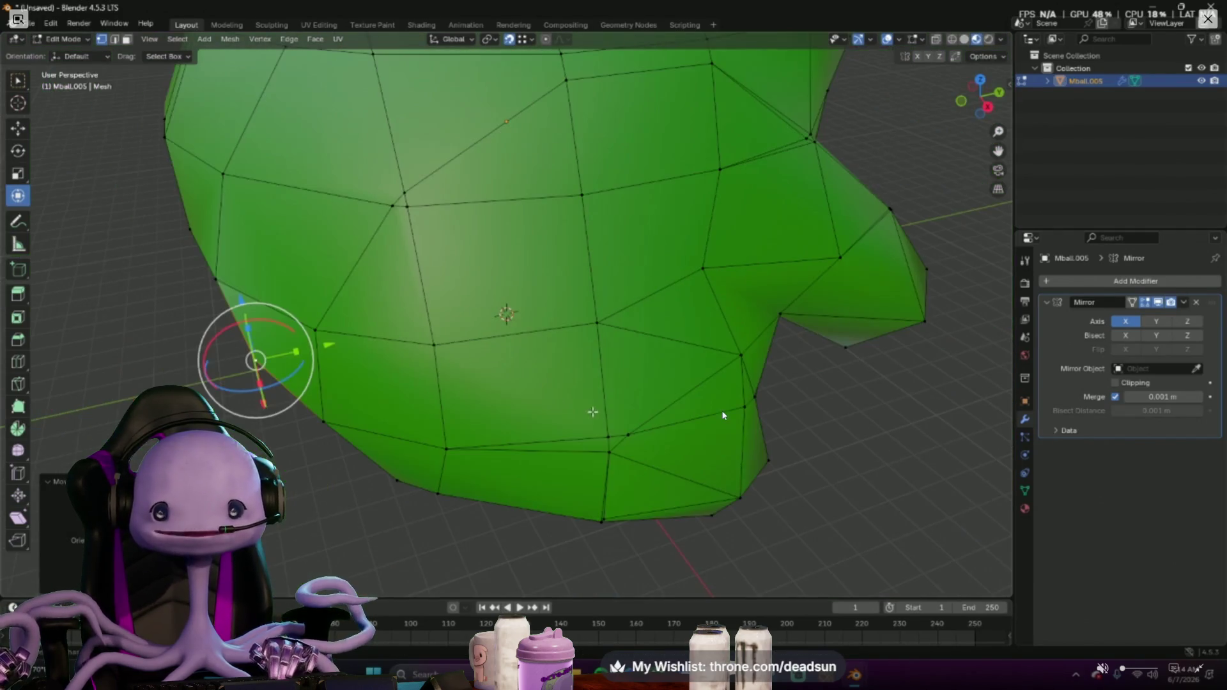
middle_click_drag(577, 410, 637, 383)
middle_click_drag(721, 409, 597, 182)
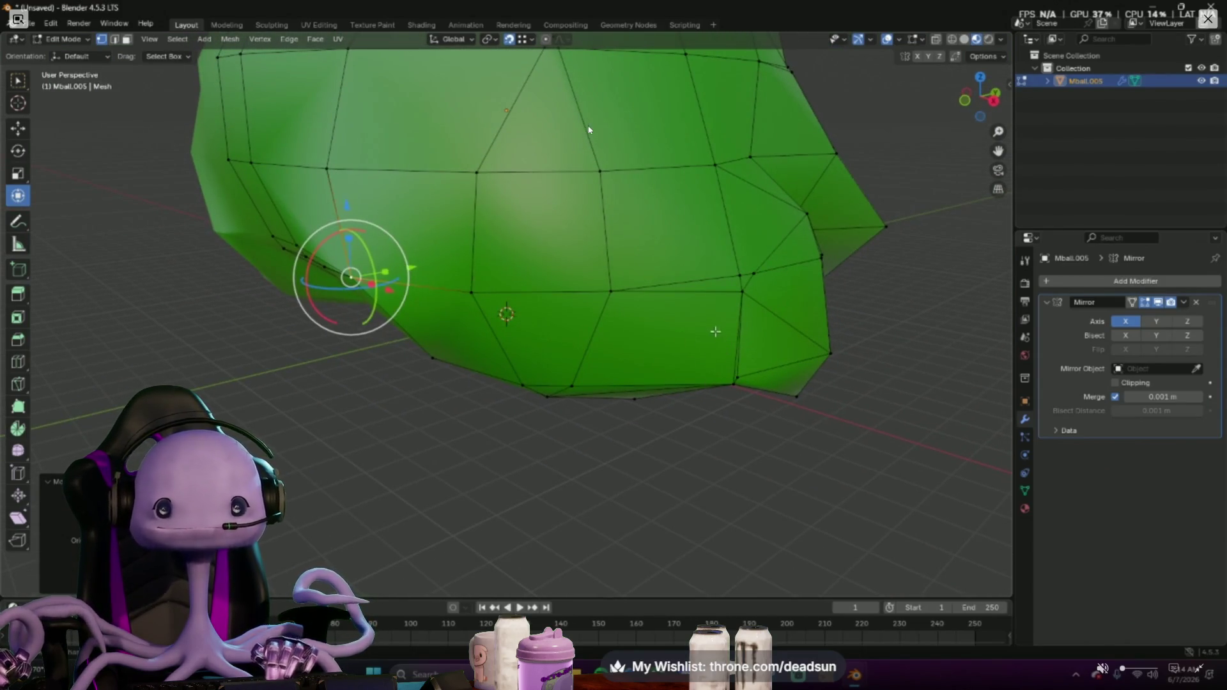
middle_click_drag(588, 133, 588, 137)
key("g")
left_click(740, 155)
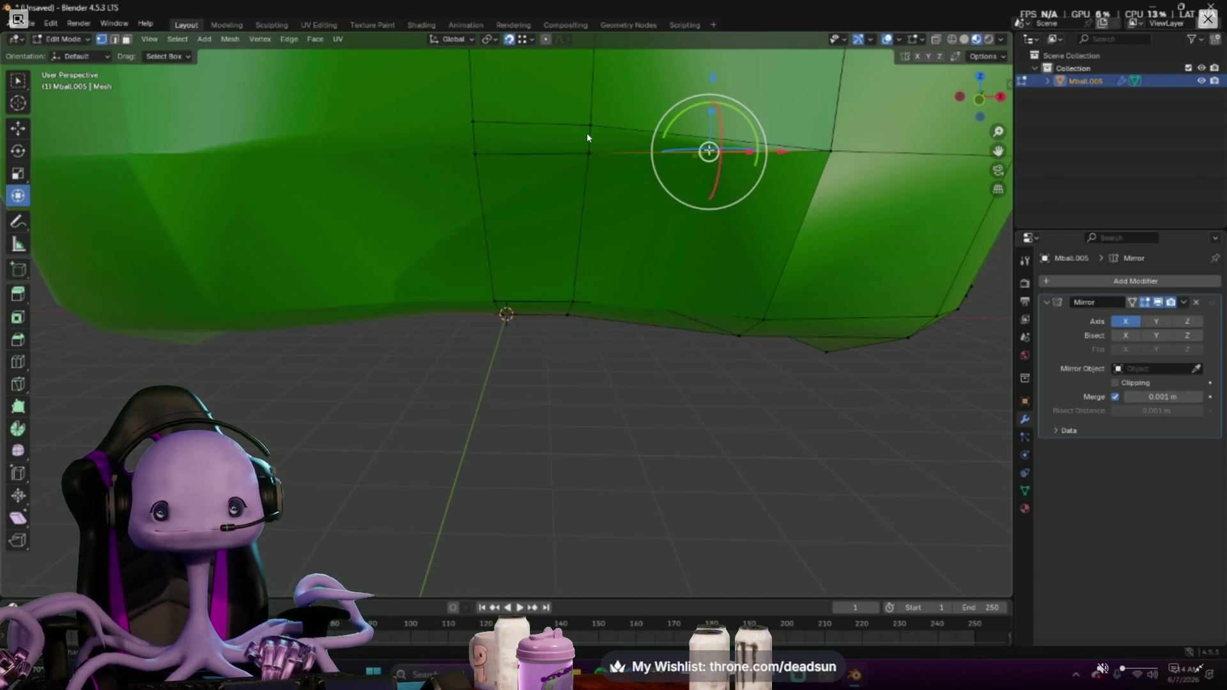
key("ctrl+z")
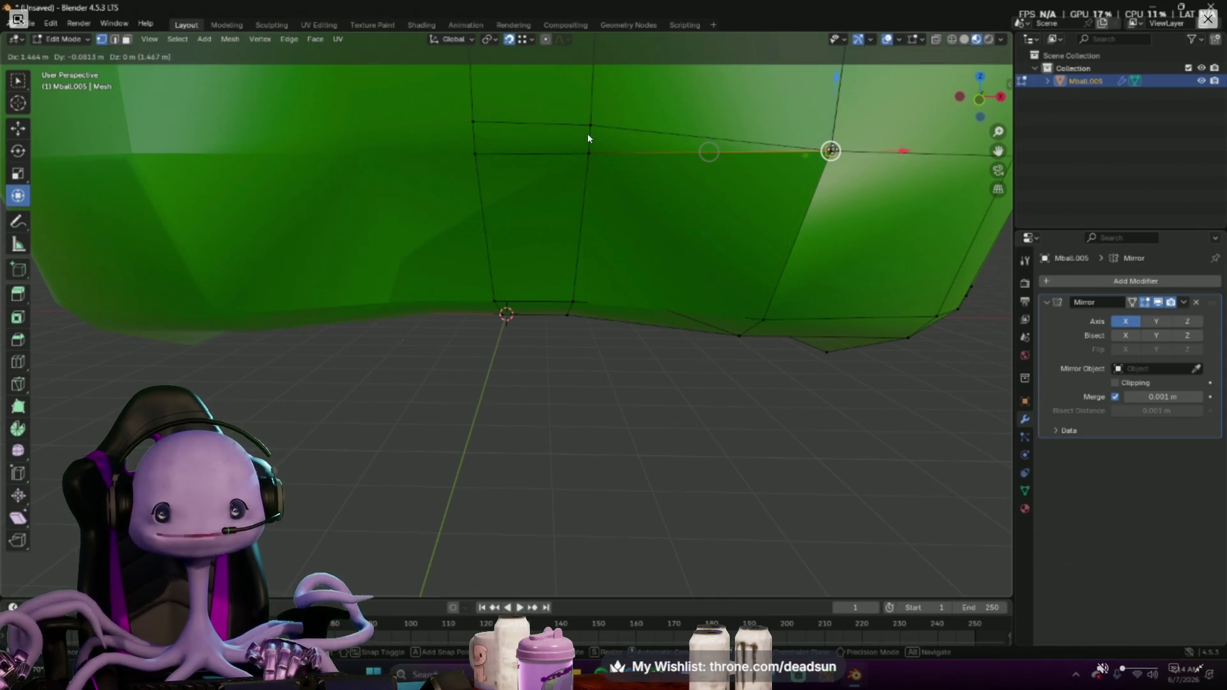
middle_click_drag(589, 140, 589, 140)
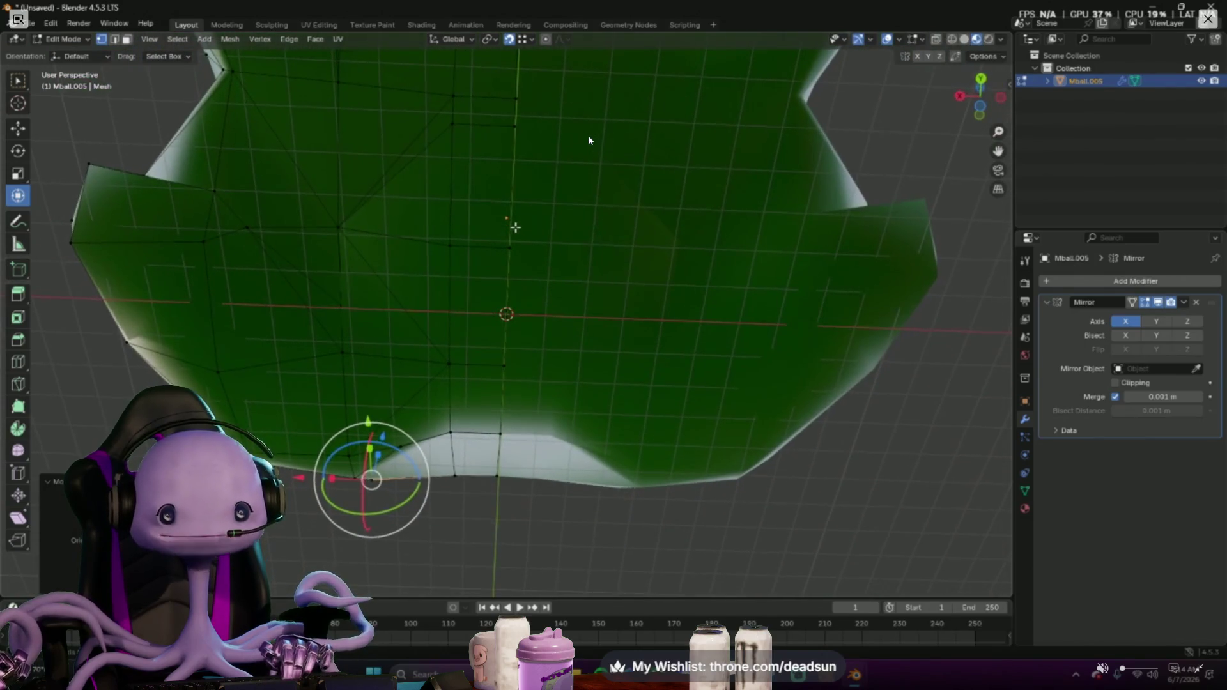
middle_click_drag(359, 244, 403, 285)
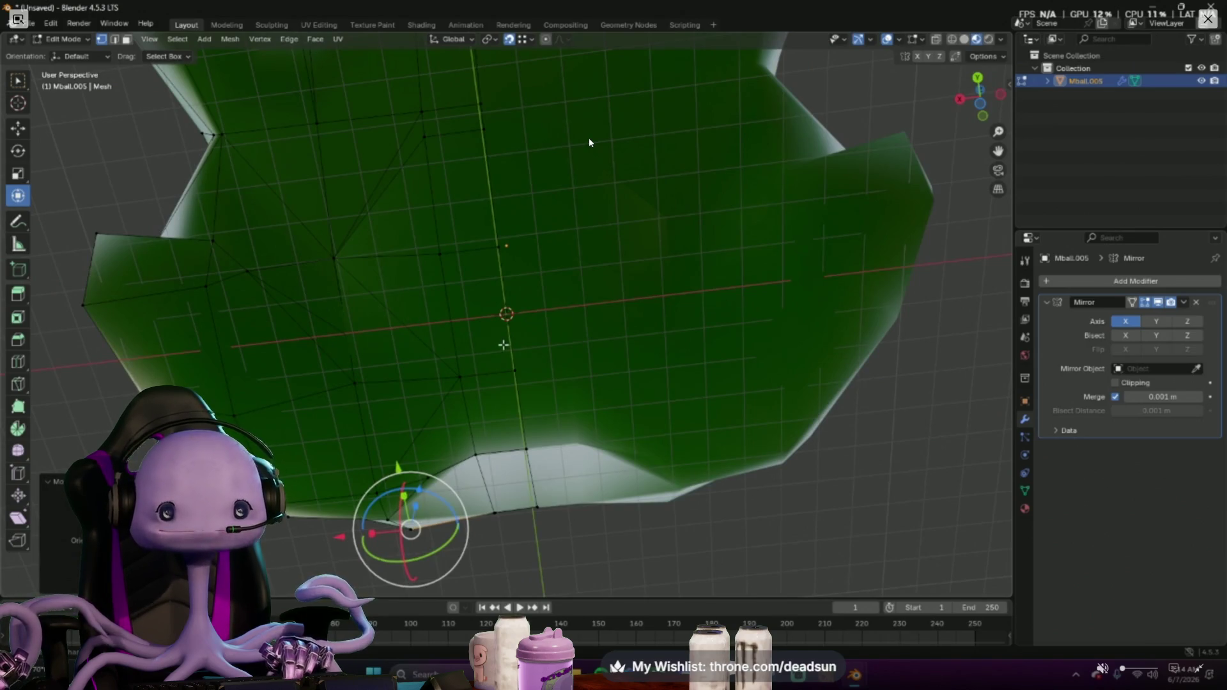
scroll(589, 140, "up", 2)
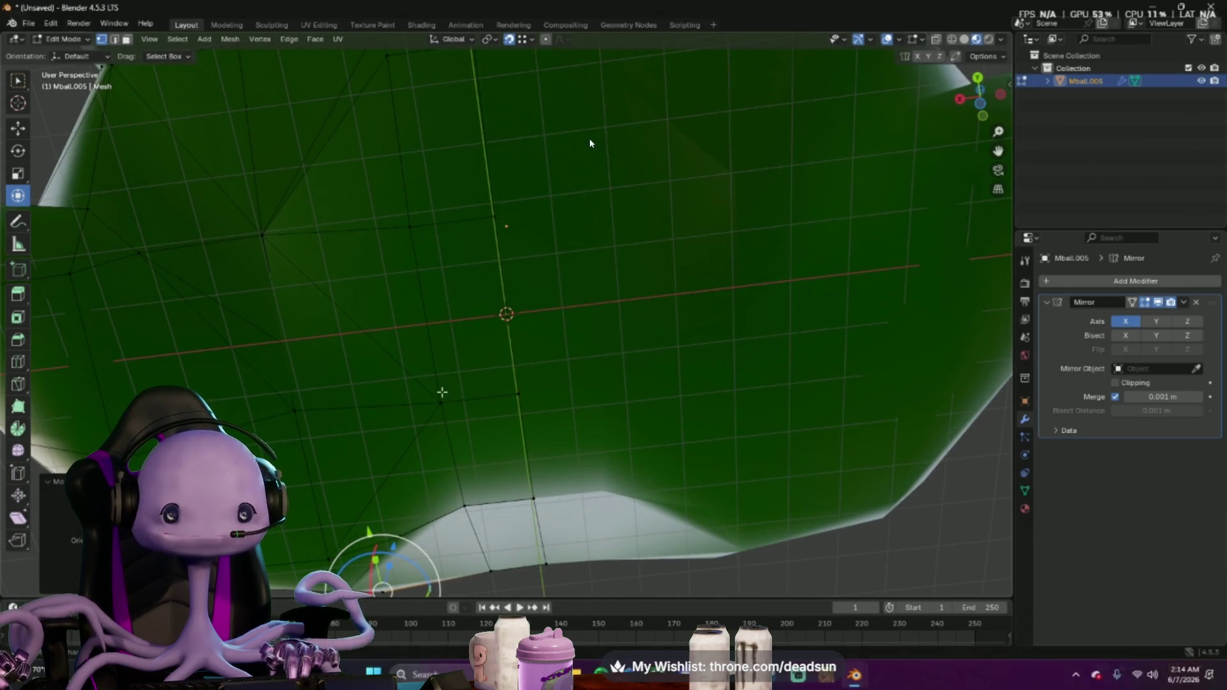
Cancel a grab on an underside vertex and switch the mesh to wireframe shading
left_click(262, 238)
key("g")
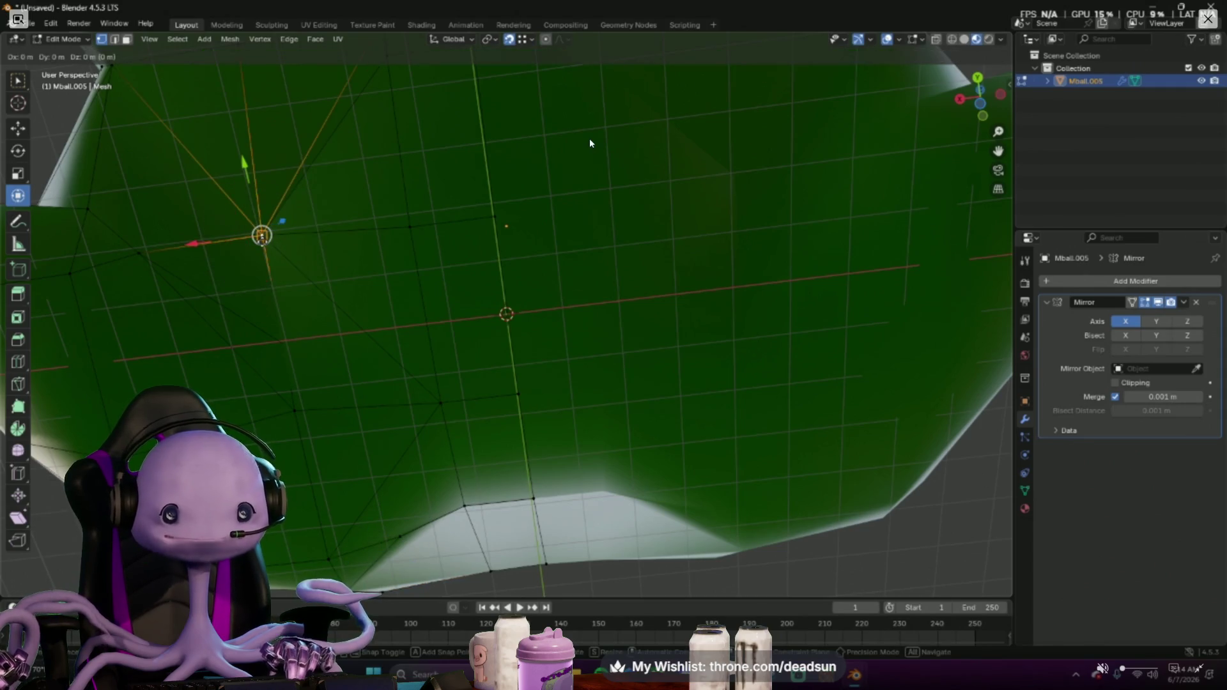
key("Escape")
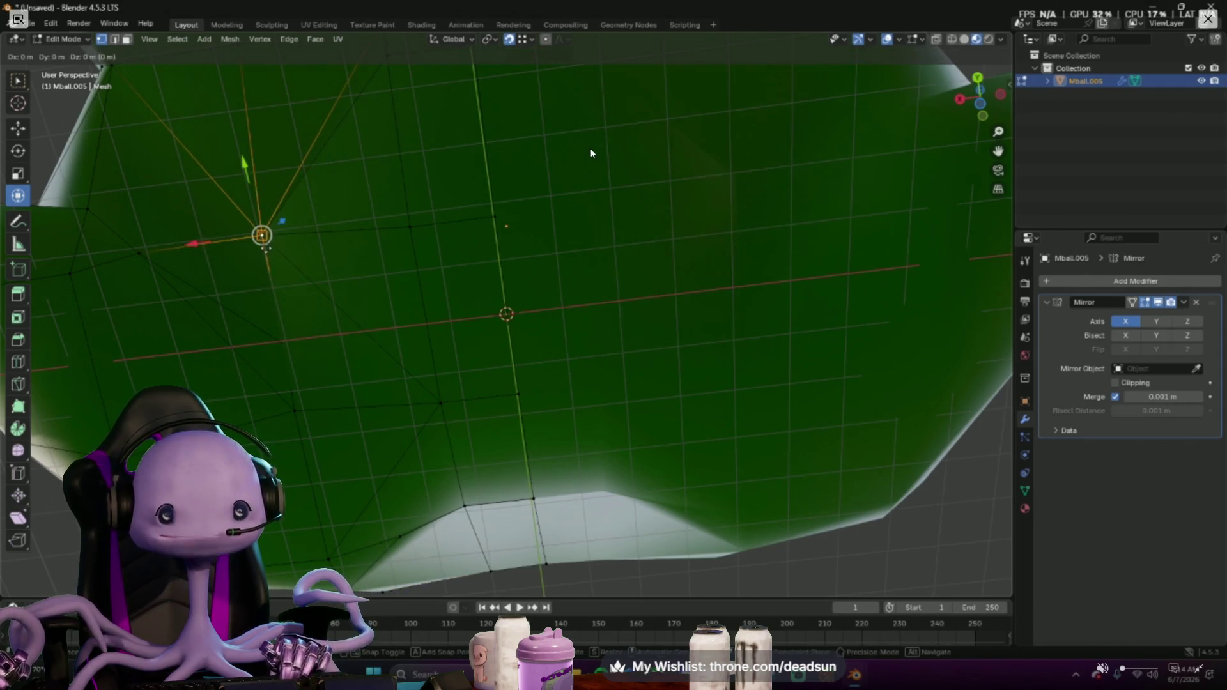
left_click(328, 303)
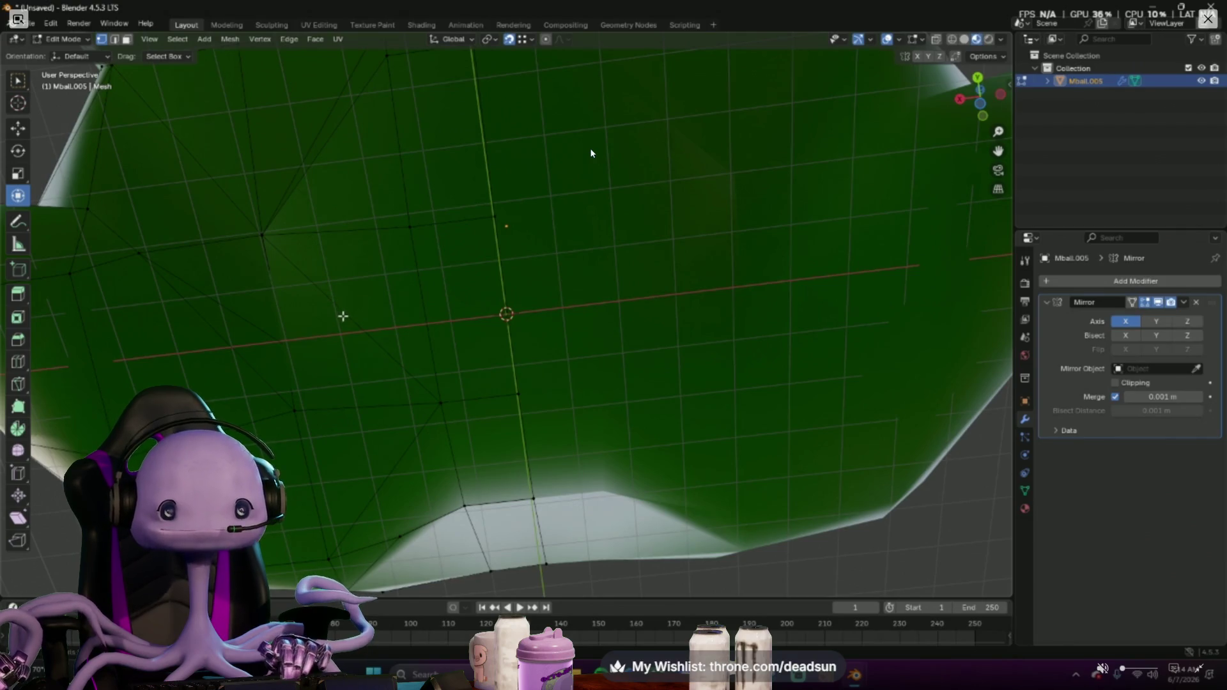
scroll(342, 316, "down", 2)
scroll(345, 315, "up", 2)
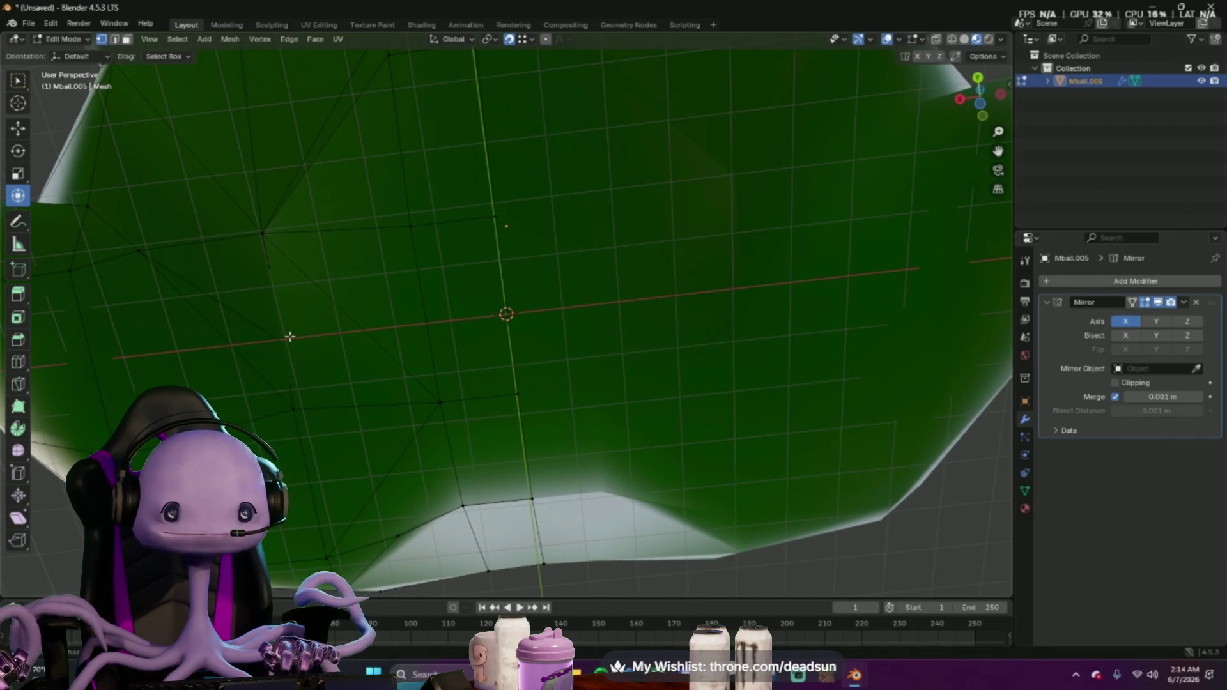
key("XF86AudioMute")
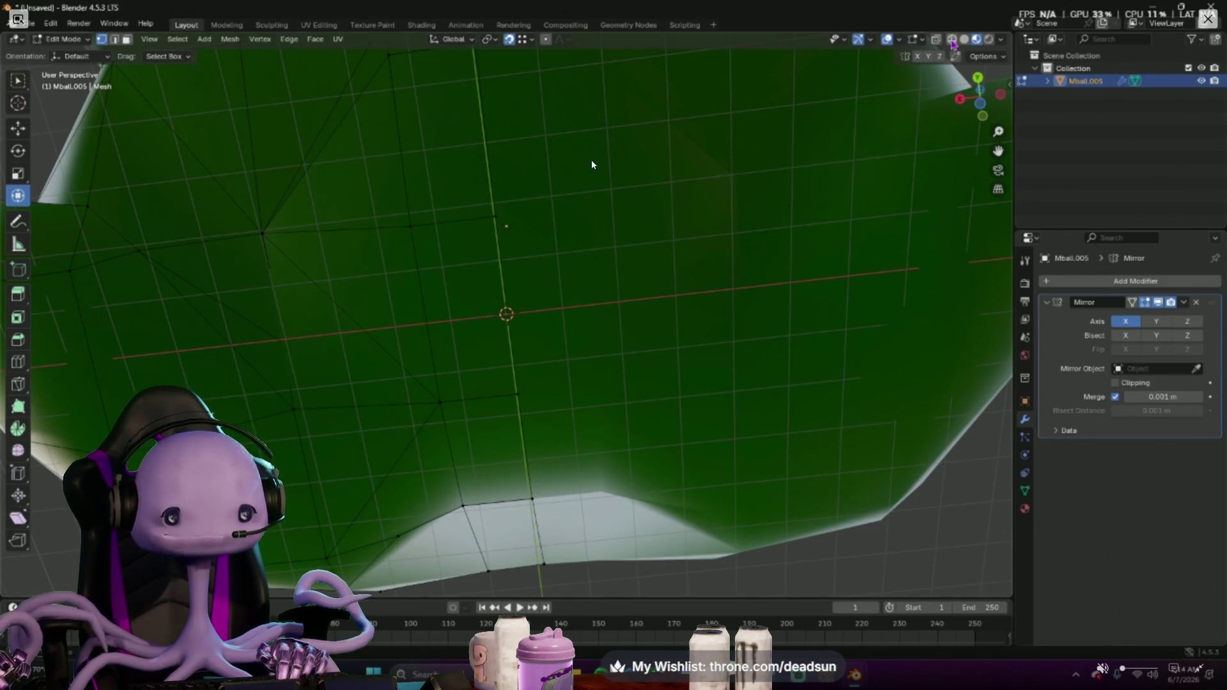
key("shift+z")
mouse_move(383, 301)
middle_mouse_down()
mouse_move(389, 387)
mouse_move(323, 486)
mouse_move(307, 497)
mouse_move(288, 479)
middle_mouse_up()
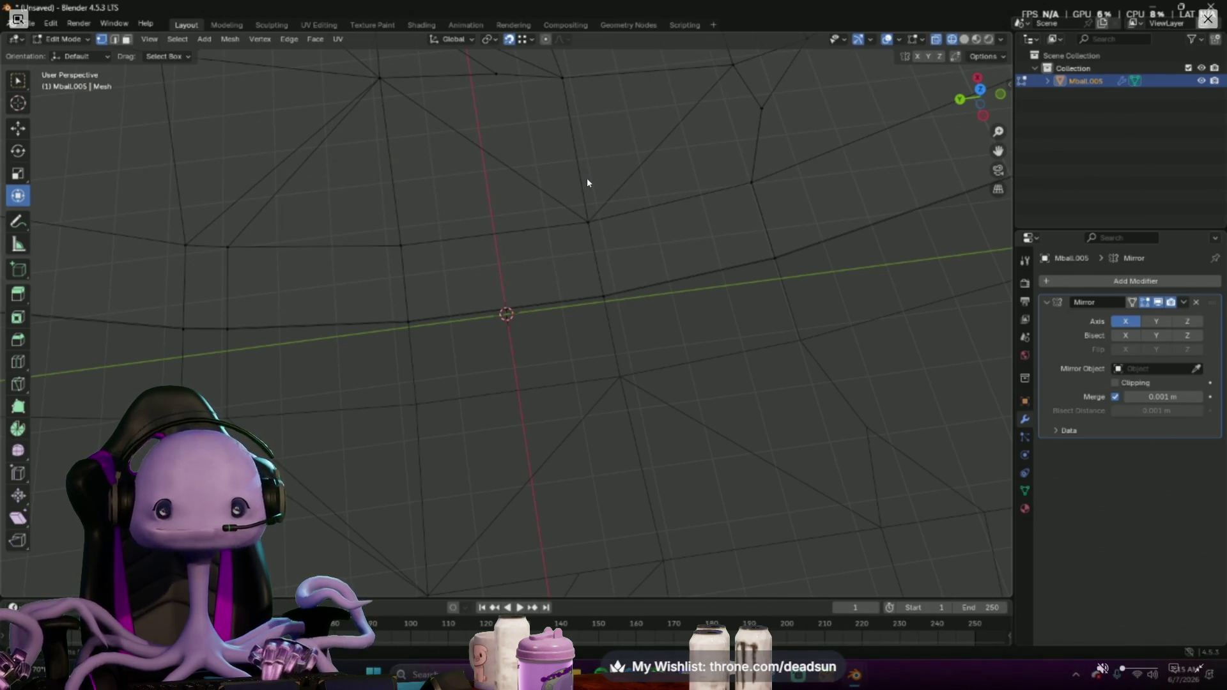
scroll(587, 177, "down", 3)
scroll(584, 182, "down", 3)
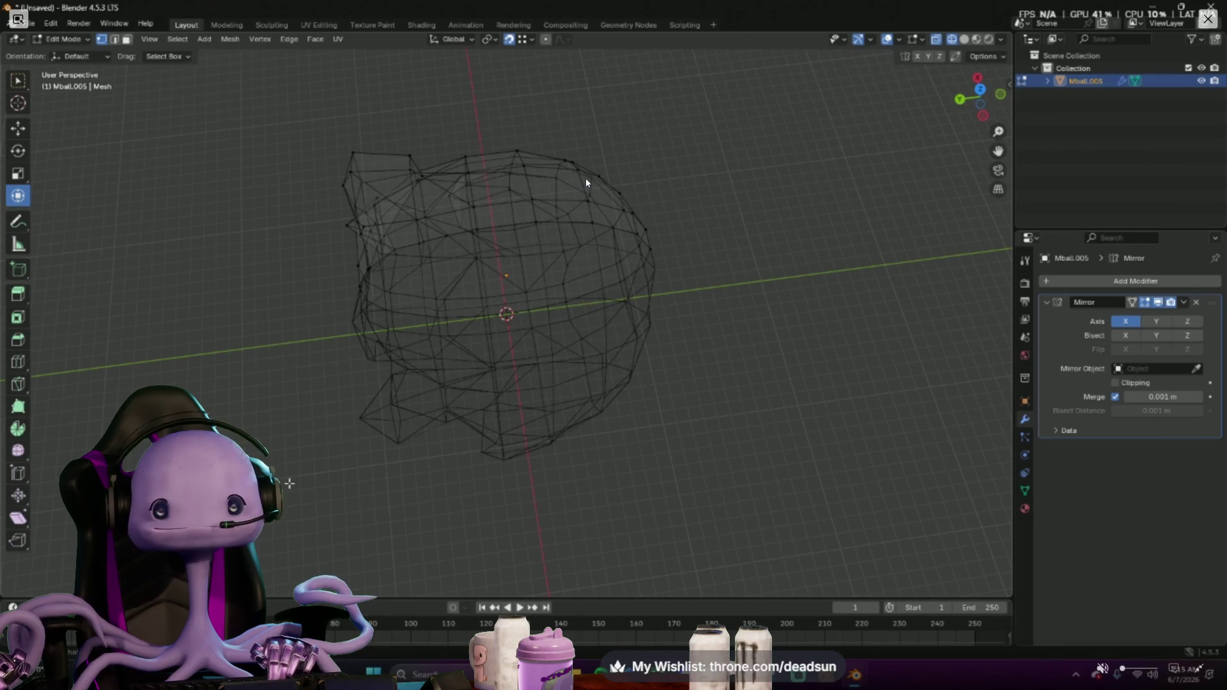
mouse_move(288, 483)
middle_mouse_down()
mouse_move(578, 495)
mouse_move(493, 479)
mouse_move(493, 460)
mouse_move(424, 430)
mouse_move(476, 402)
middle_mouse_up()
scroll(556, 496, "up", 3)
scroll(527, 497, "up", 3)
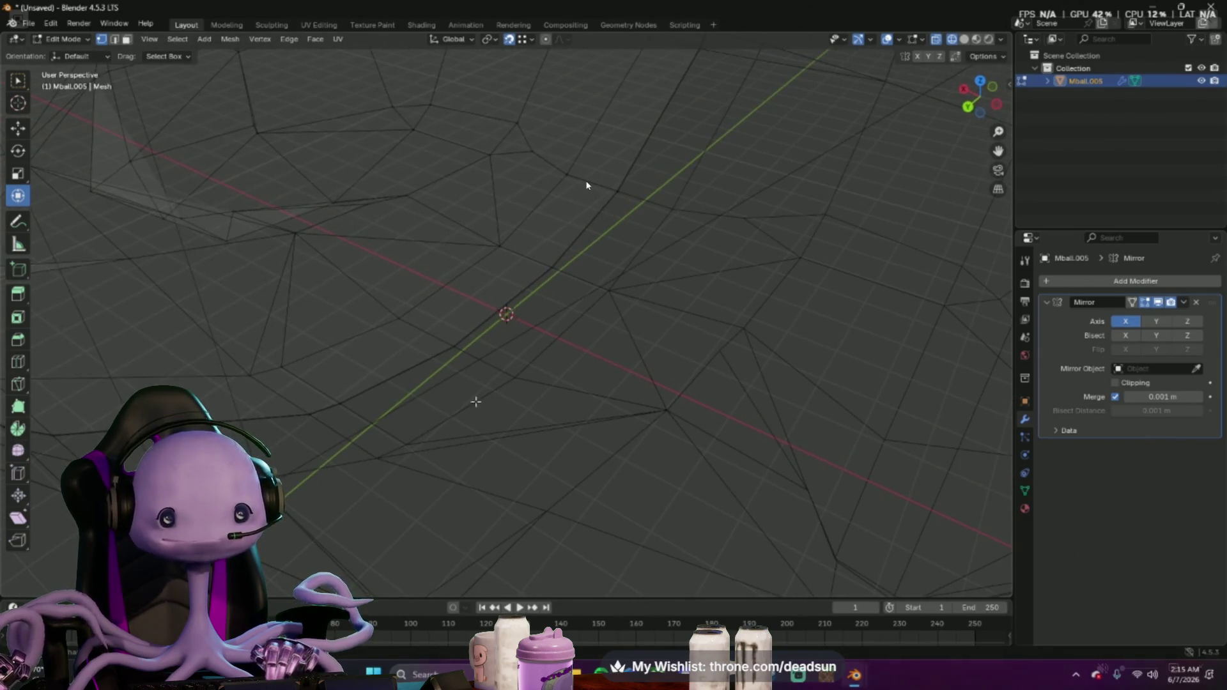
scroll(901, 90, "down", 2)
scroll(901, 90, "down", 3)
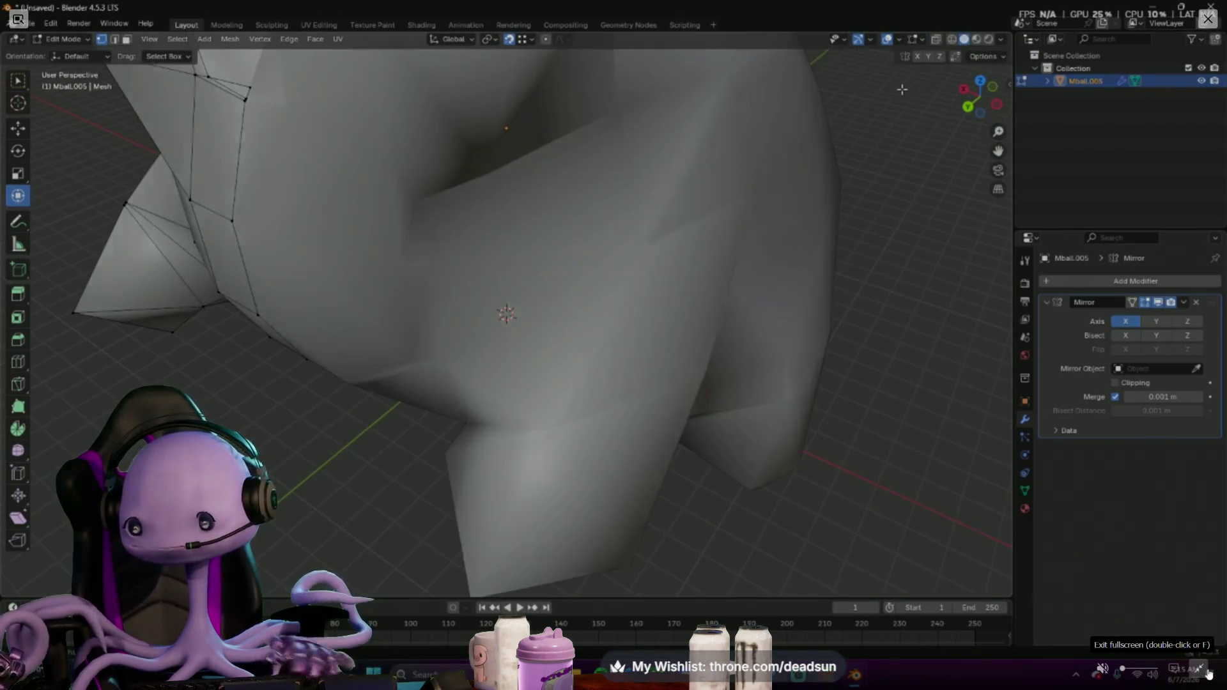
left_click(1207, 674)
Minimise Discord, move the stream popup aside and frame the barn front
mouse_move(588, 11)
left_mouse_down()
mouse_move(594, 25)
mouse_move(432, 65)
left_mouse_up()
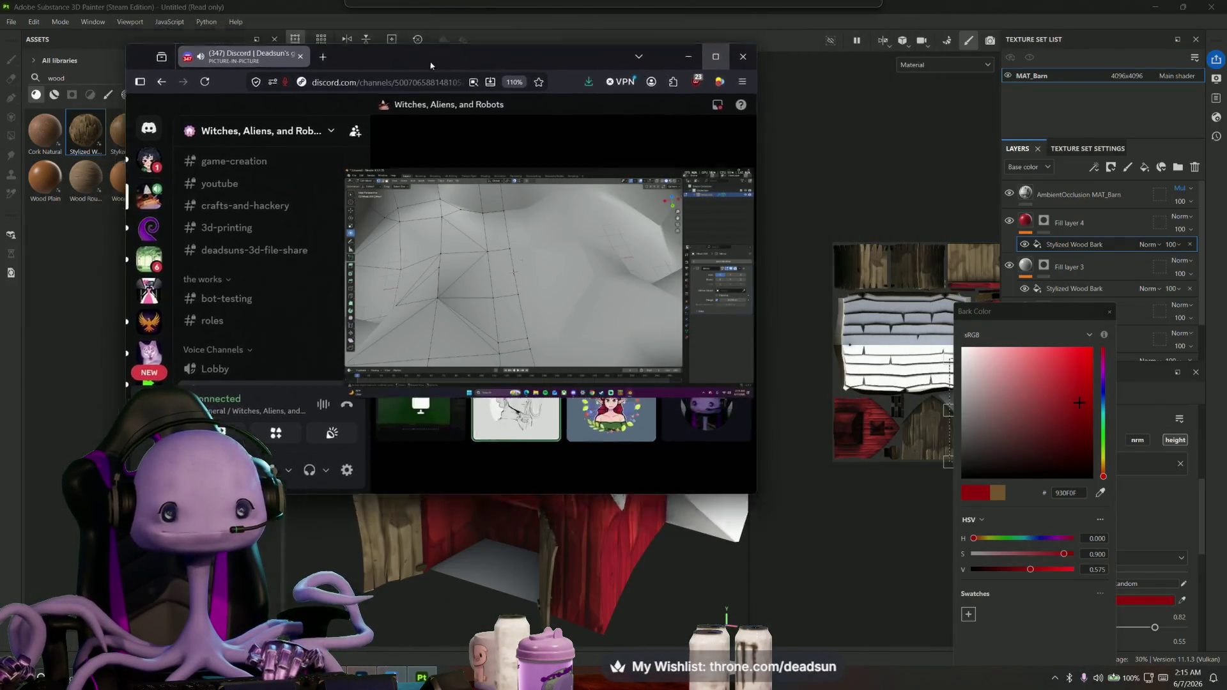
left_click(688, 55)
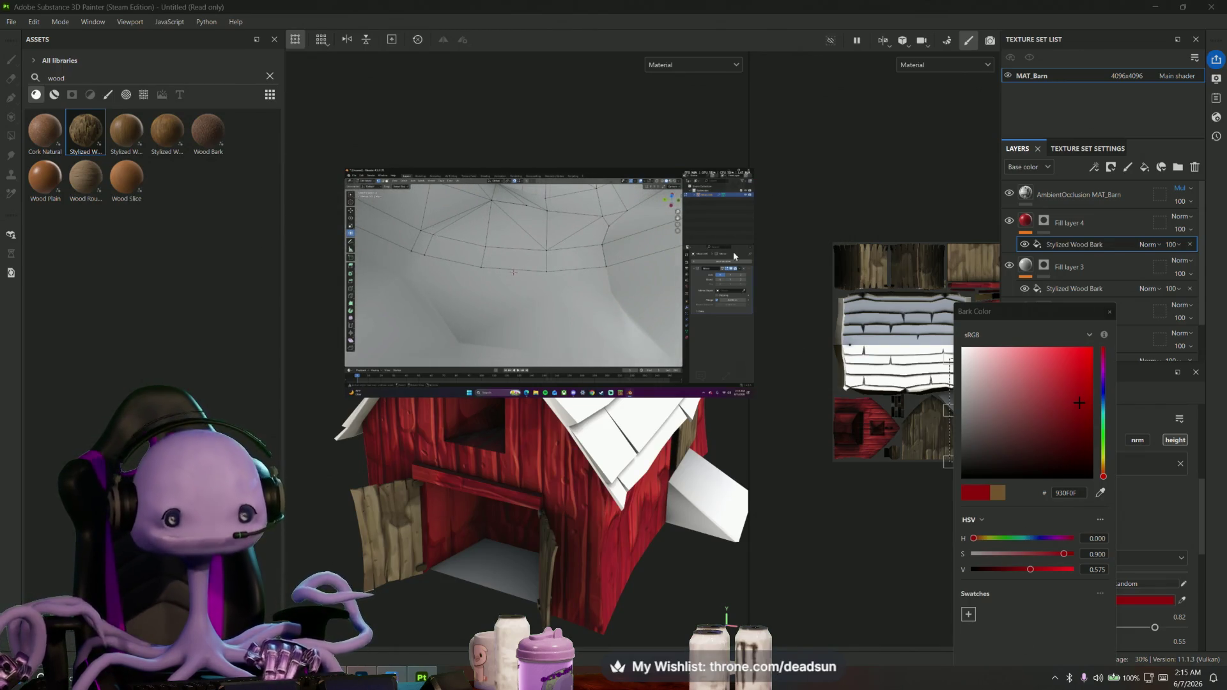
left_click_drag(643, 235, 1003, 461)
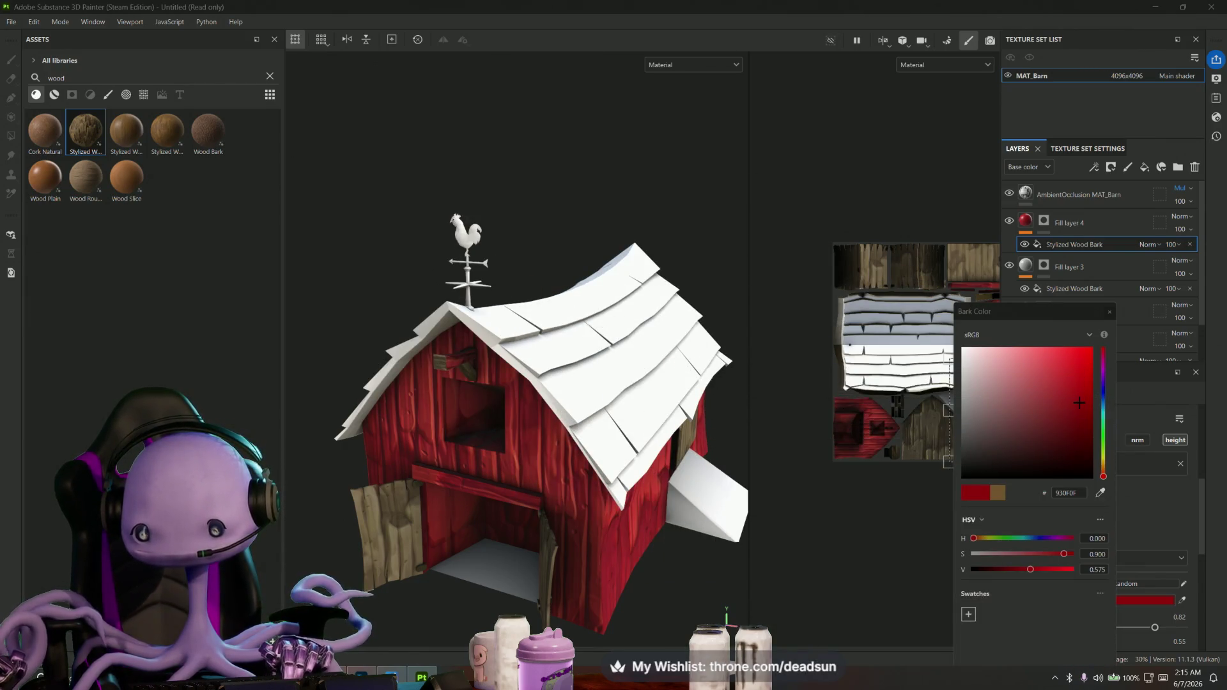
mouse_move(554, 489)
left_mouse_down("alt")
mouse_move(483, 475)
mouse_move(493, 487)
mouse_move(615, 474)
mouse_move(614, 451)
mouse_move(630, 483)
mouse_move(571, 488)
left_mouse_up("alt")
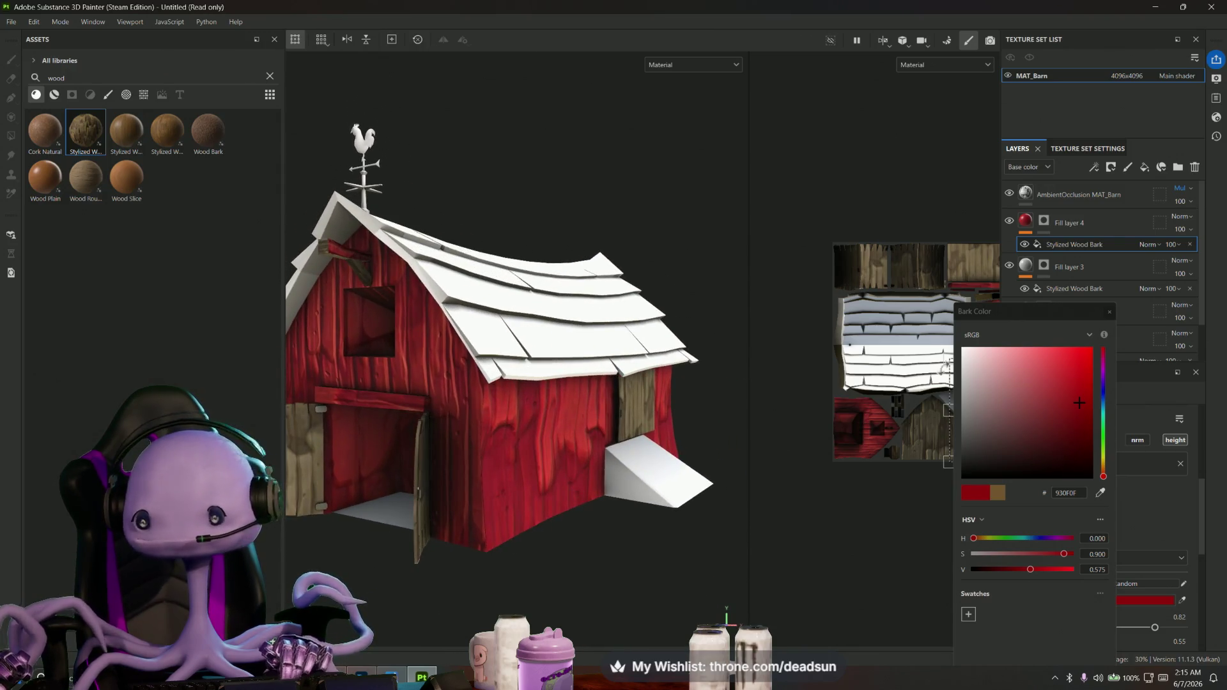
scroll(1089, 561, "down", 1)
scroll(1089, 561, "down", 1)
scroll(1088, 563, "down", 2)
scroll(1083, 570, "down", 1)
scroll(1076, 569, "up", 3)
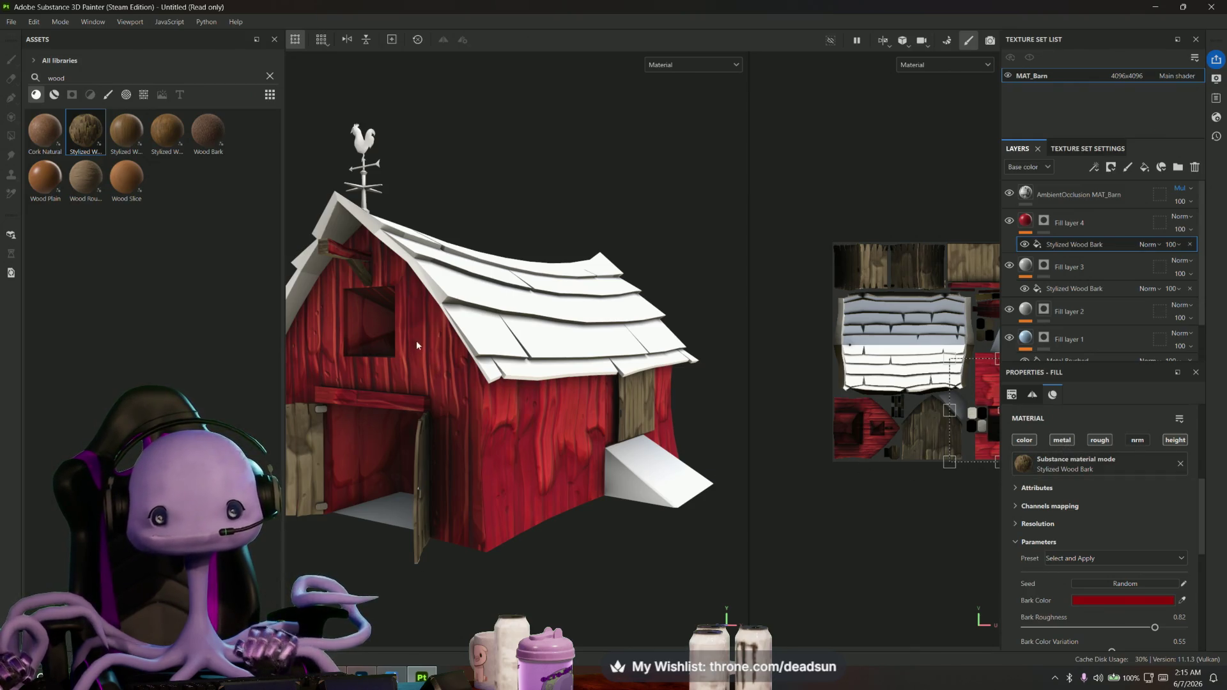
scroll(426, 360, "up", 2)
scroll(446, 383, "up", 2)
scroll(464, 413, "up", 2)
scroll(488, 437, "up", 2)
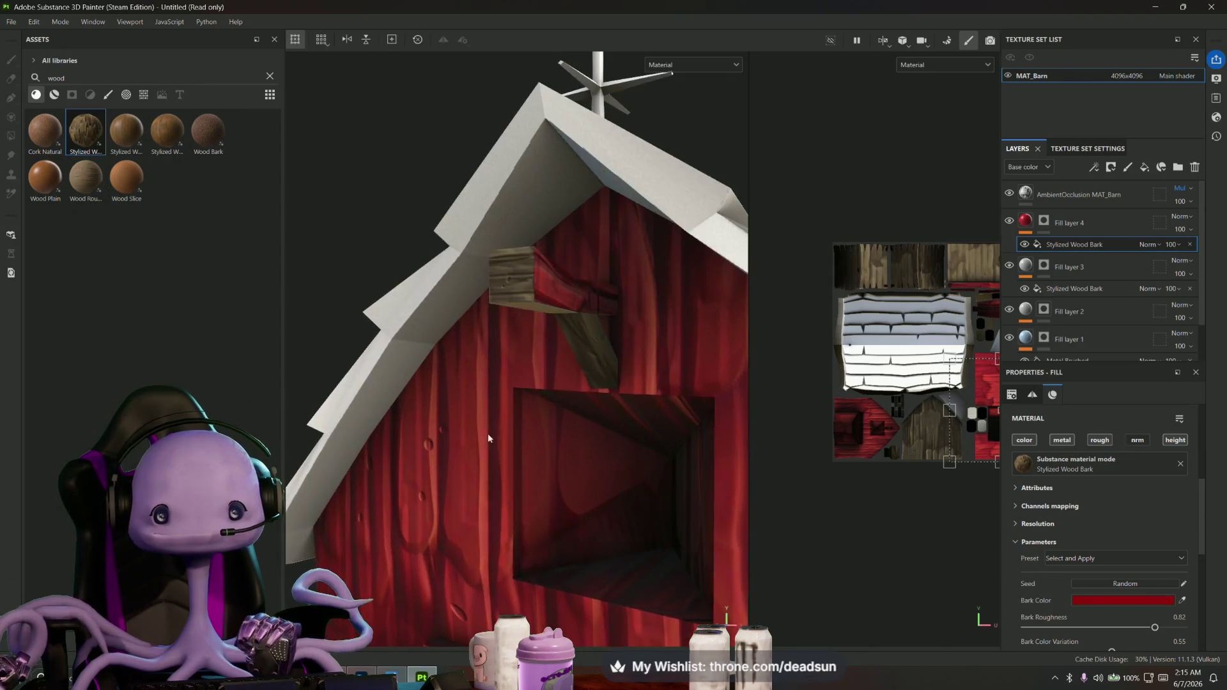
Select Fill layer 4 and start editing its mask with Polygon Fill on the gable wall
left_click_drag(488, 438, 506, 366, "alt")
left_click(571, 256)
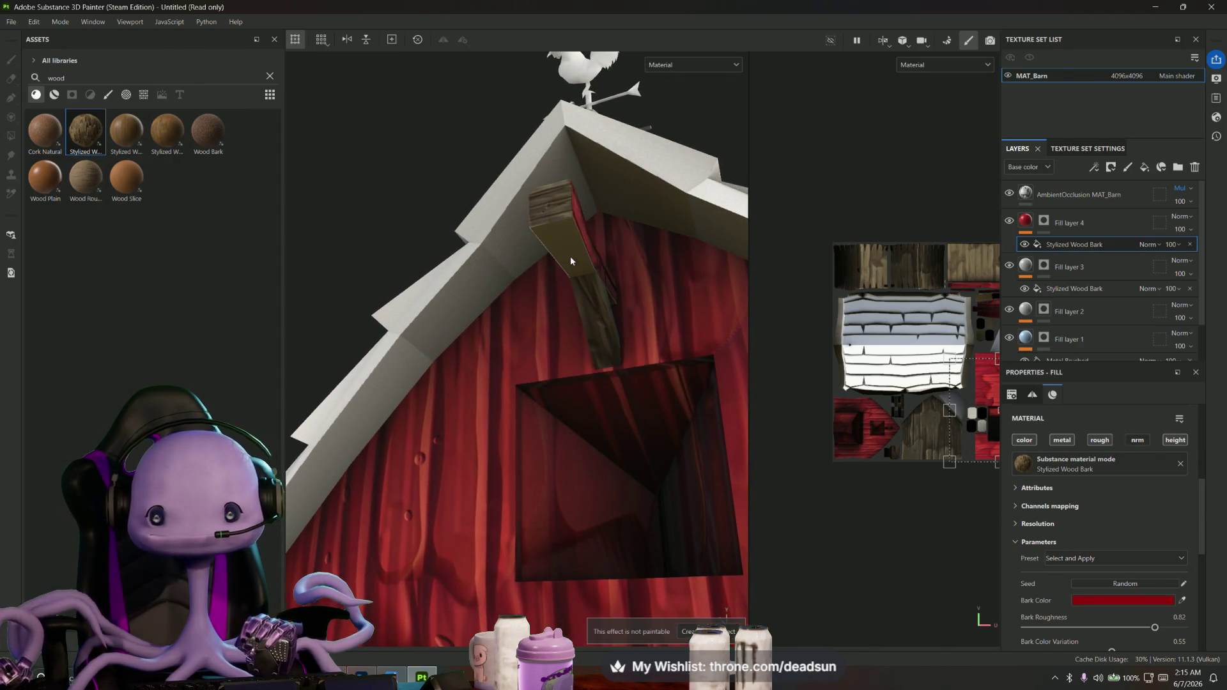
left_click(1090, 230)
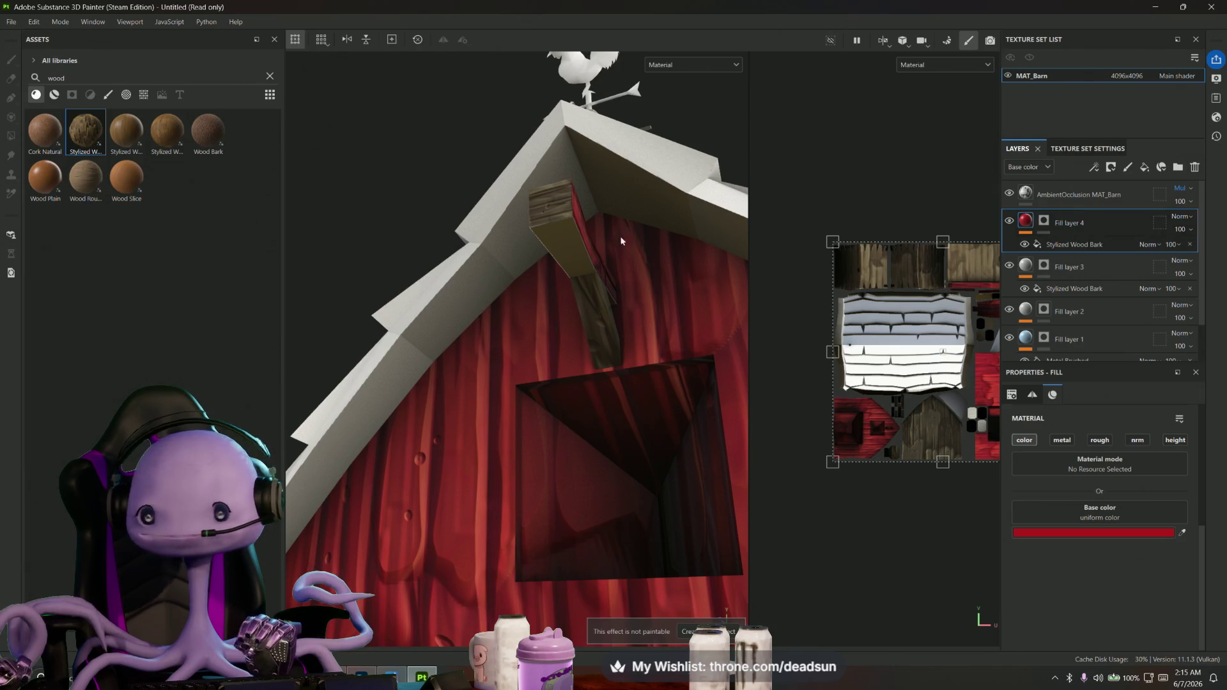
left_click_drag(568, 239, 574, 377, "alt")
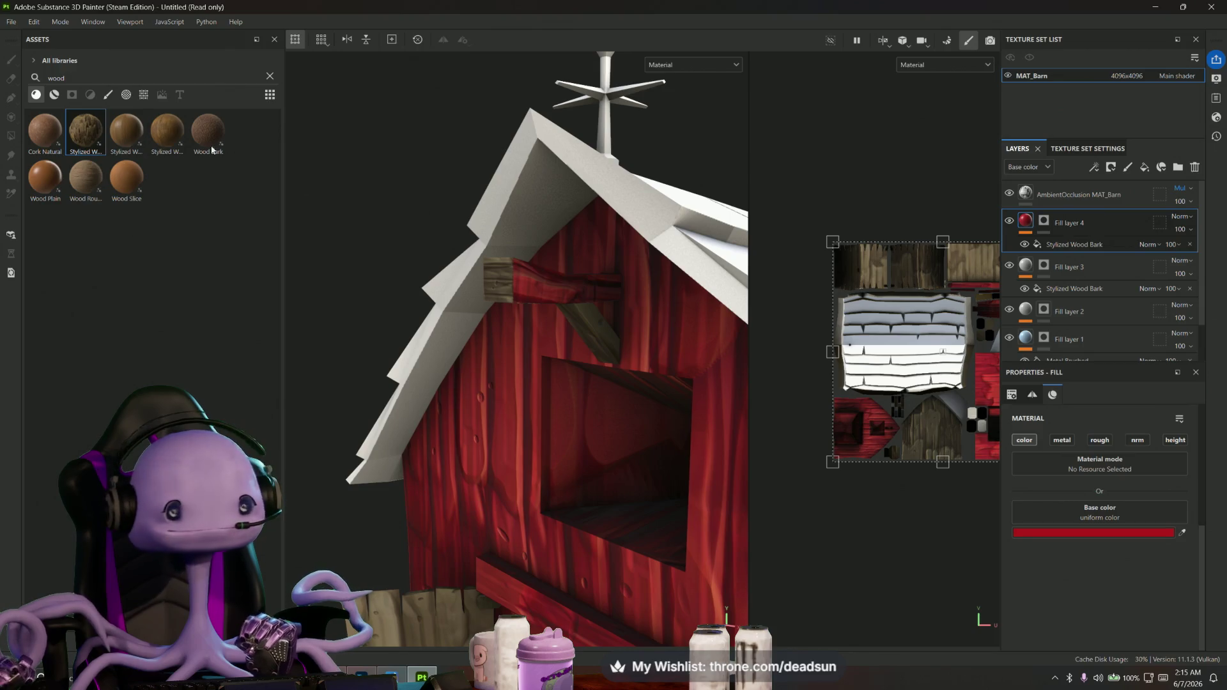
left_click(1043, 220)
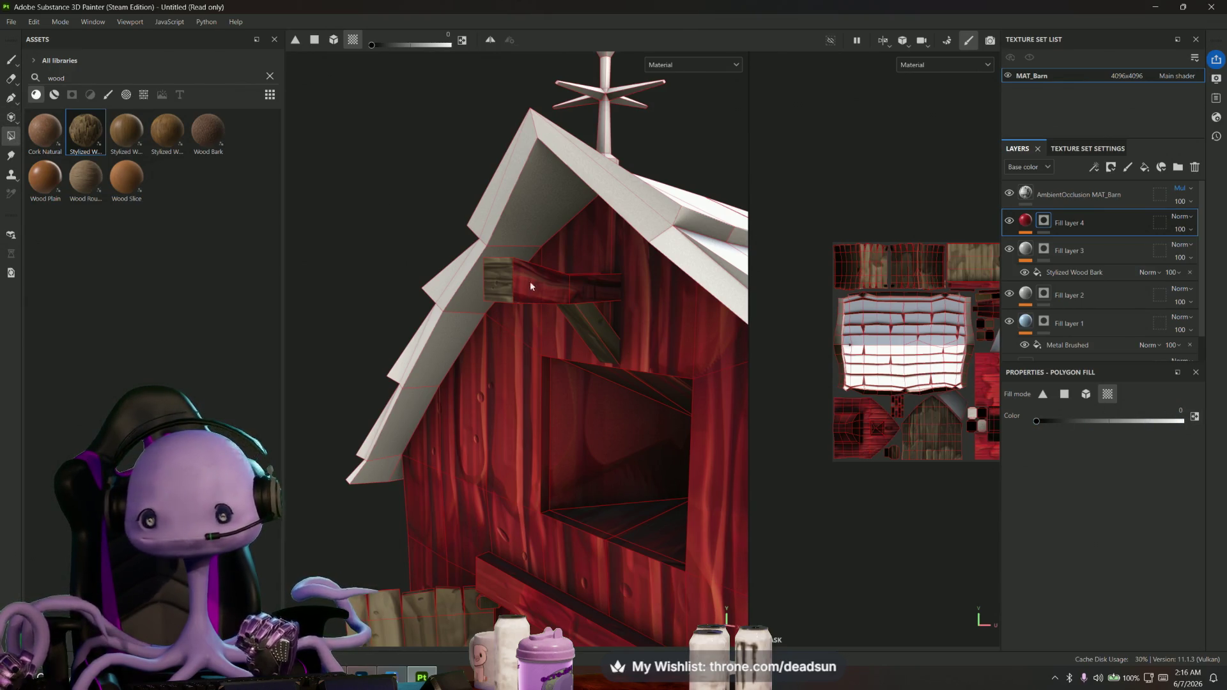
mouse_move(529, 284)
left_mouse_down("alt")
mouse_move(509, 330)
mouse_move(390, 388)
mouse_move(495, 359)
mouse_move(417, 308)
mouse_move(307, 362)
mouse_move(331, 378)
mouse_move(935, 443)
left_mouse_up("alt")
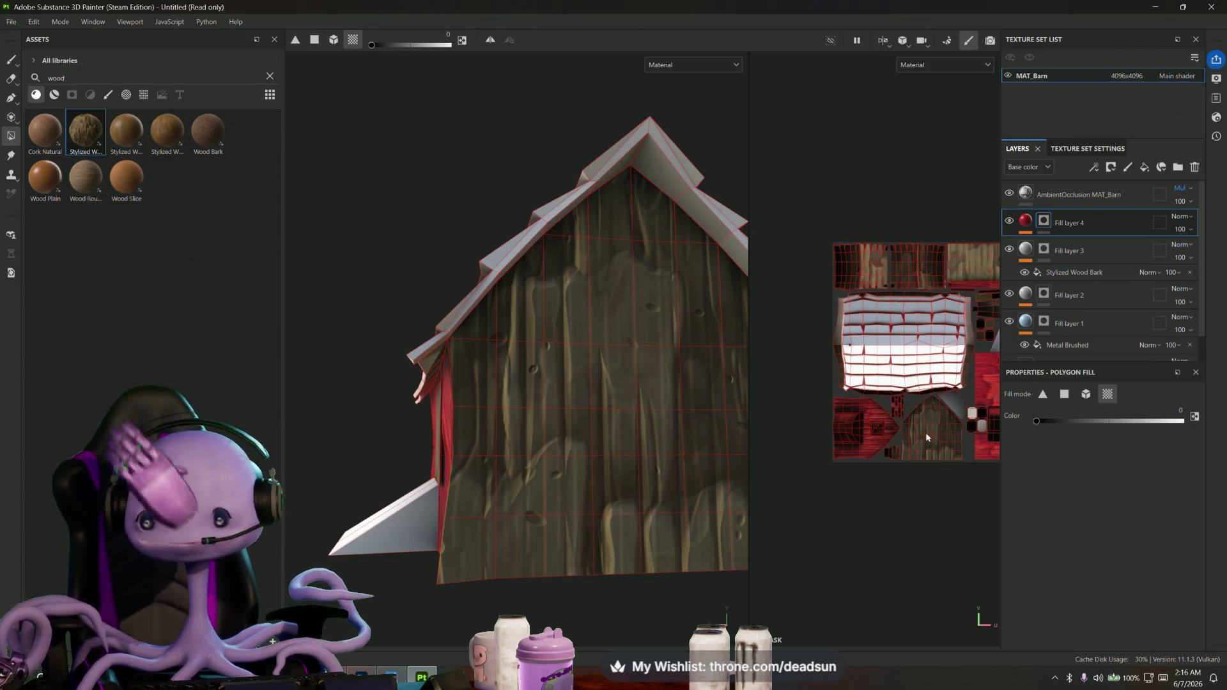
scroll(931, 430, "up", 2)
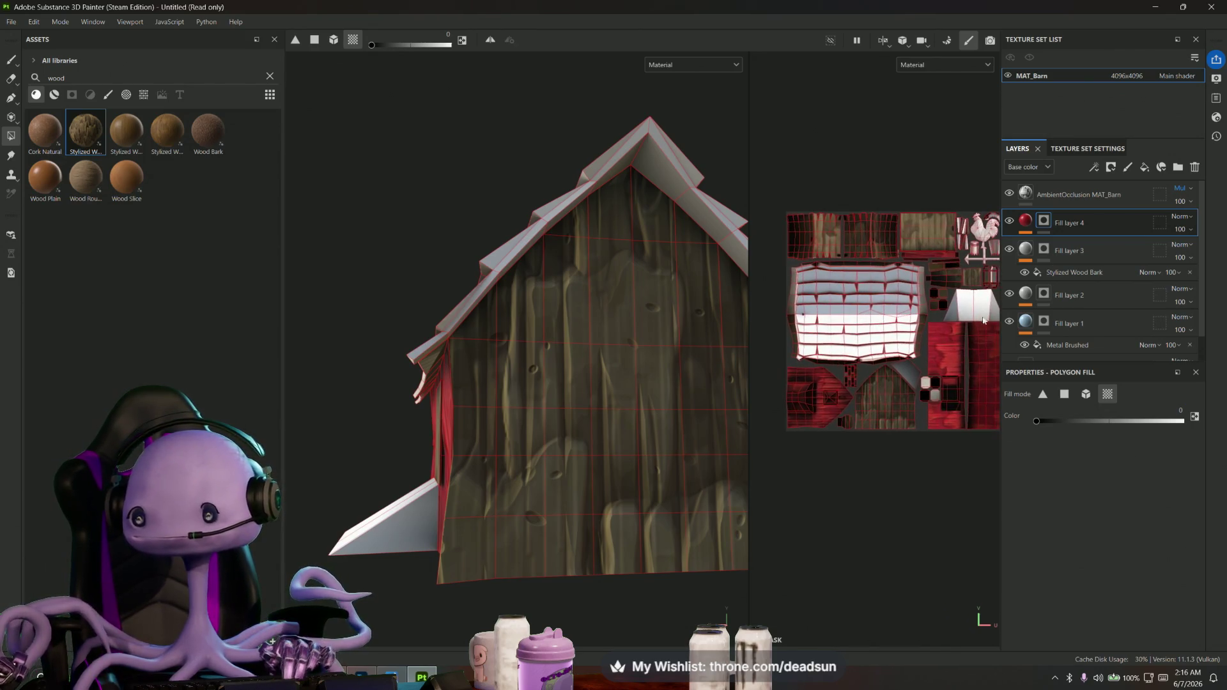
Switch to the wood-bark Fill layer 3 and try a paint stroke on the barn
left_click(1097, 245)
scroll(876, 432, "up", 4)
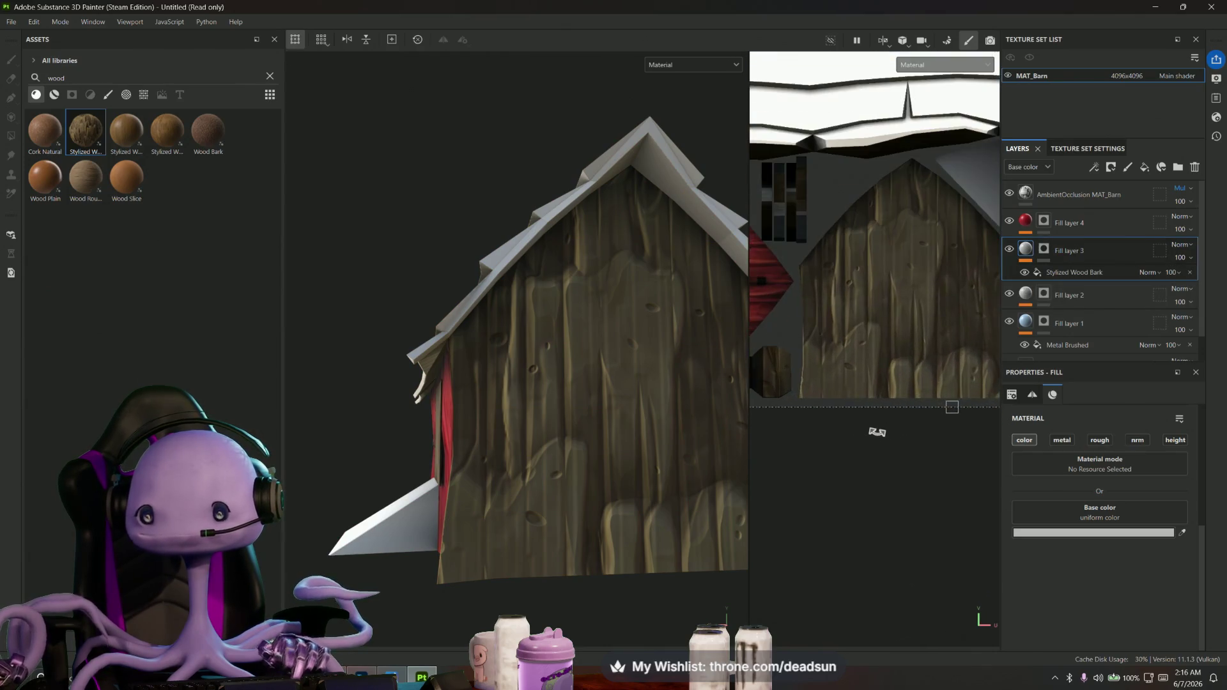
scroll(863, 429, "up", 2)
mouse_move(550, 458)
left_mouse_down("alt")
mouse_move(624, 493)
mouse_move(652, 471)
mouse_move(575, 483)
mouse_move(549, 538)
mouse_move(547, 511)
mouse_move(671, 508)
mouse_move(657, 496)
mouse_move(488, 521)
mouse_move(580, 534)
mouse_move(528, 534)
mouse_move(666, 510)
left_mouse_up("alt")
left_click(493, 544)
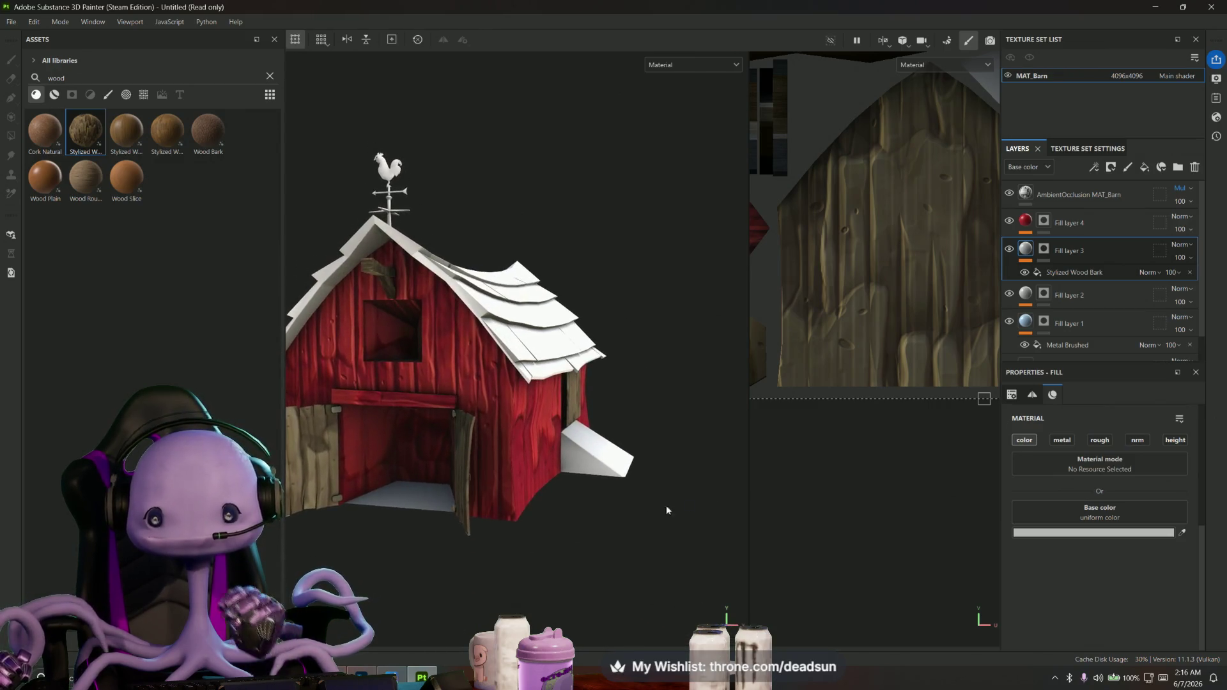
scroll(805, 407, "down", 2)
scroll(815, 388, "down", 2)
Pan the 2D texture view down the red wall and orbit to view the roof from above
mouse_move(818, 356)
middle_mouse_down()
mouse_move(942, 371)
mouse_move(903, 332)
middle_mouse_up()
scroll(903, 333, "up", 3)
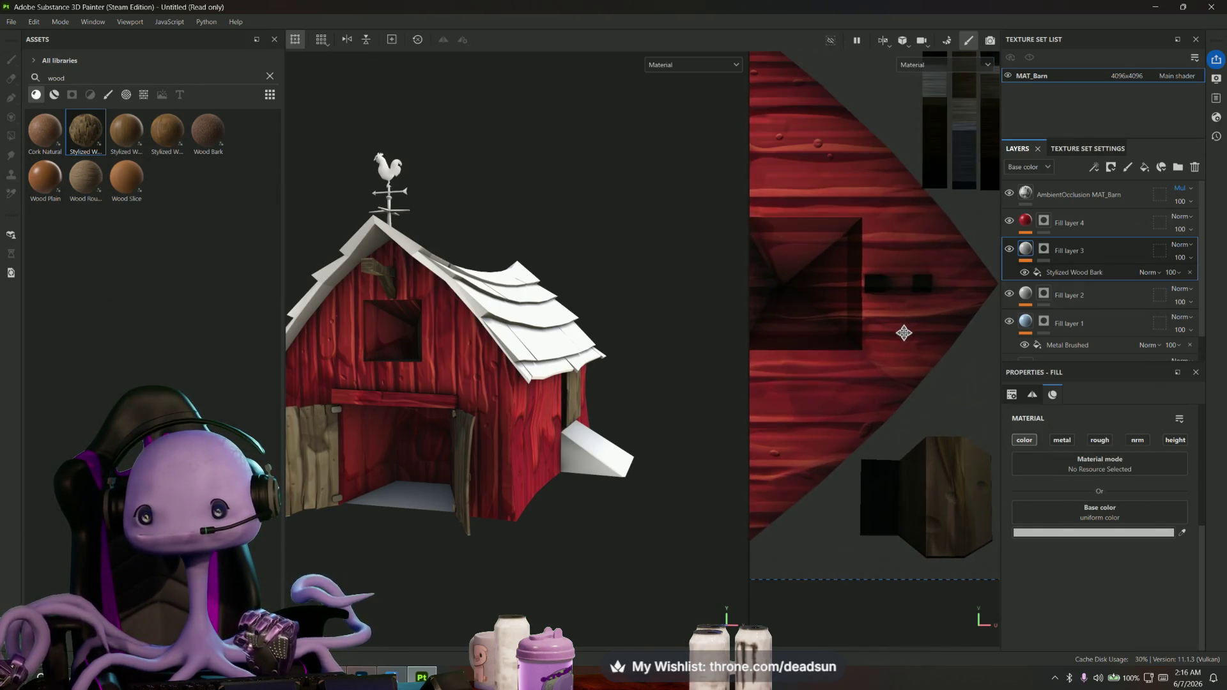
scroll(895, 338, "up", 1)
scroll(890, 336, "up", 1)
mouse_move(890, 336)
middle_mouse_down()
mouse_move(886, 389)
mouse_move(930, 451)
middle_mouse_up()
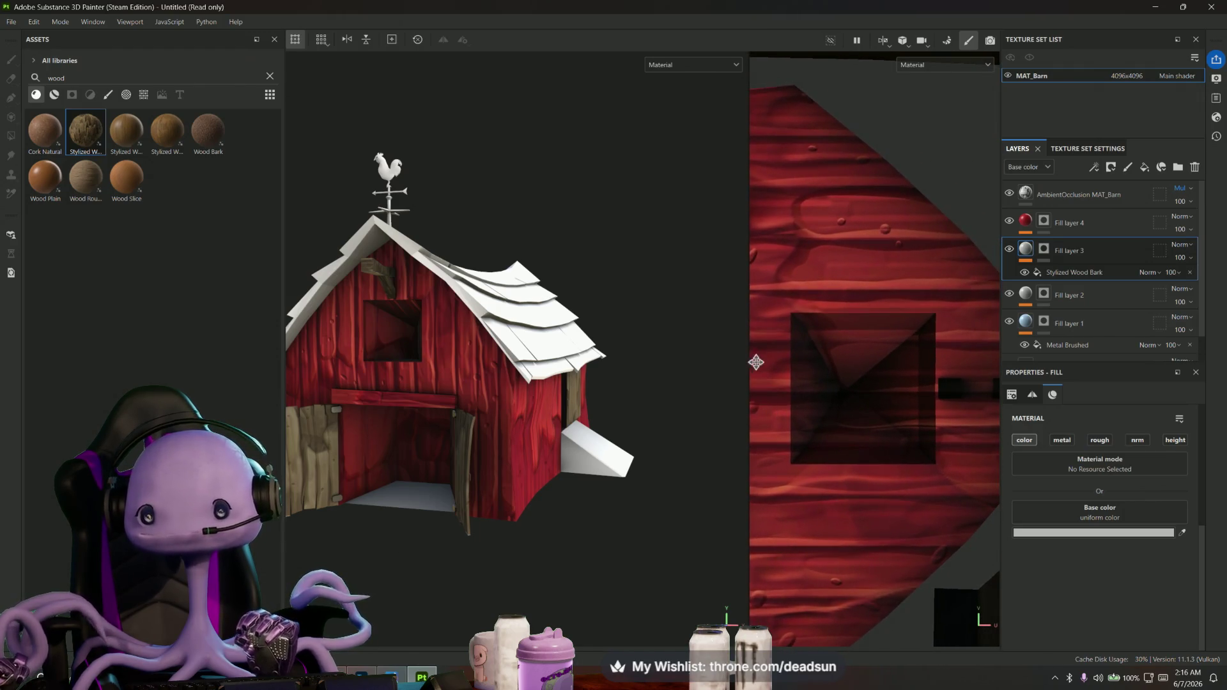
left_click_drag(504, 499, 404, 507, "alt")
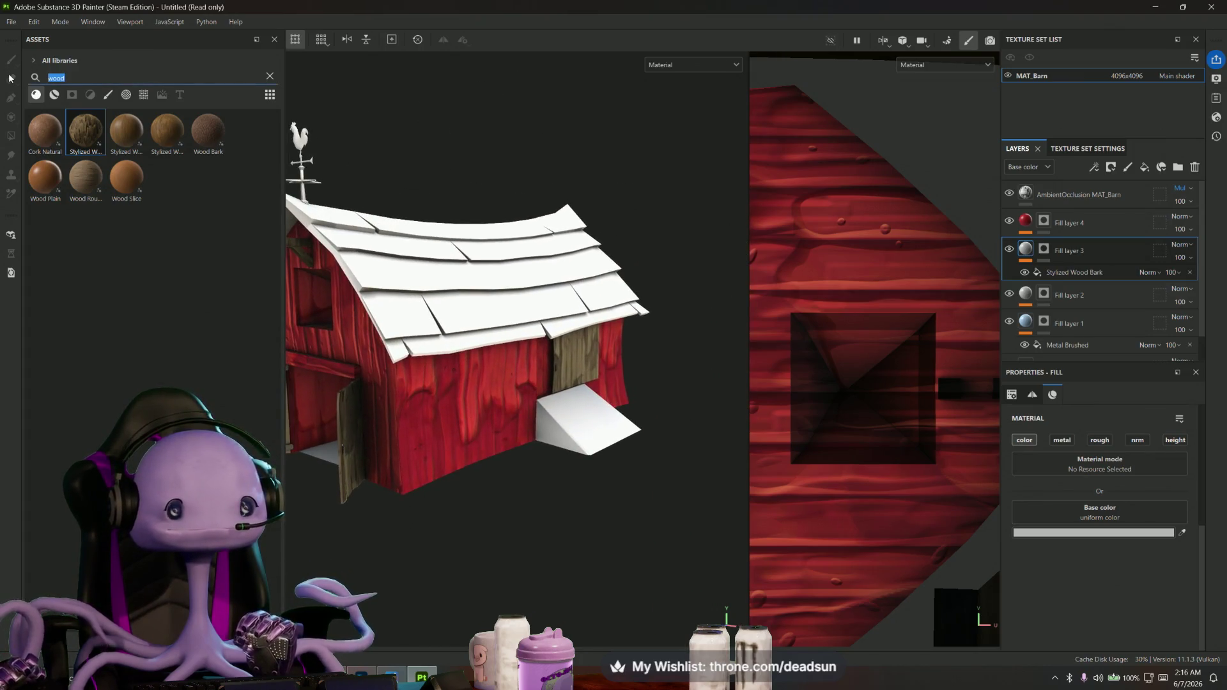
type("cement")
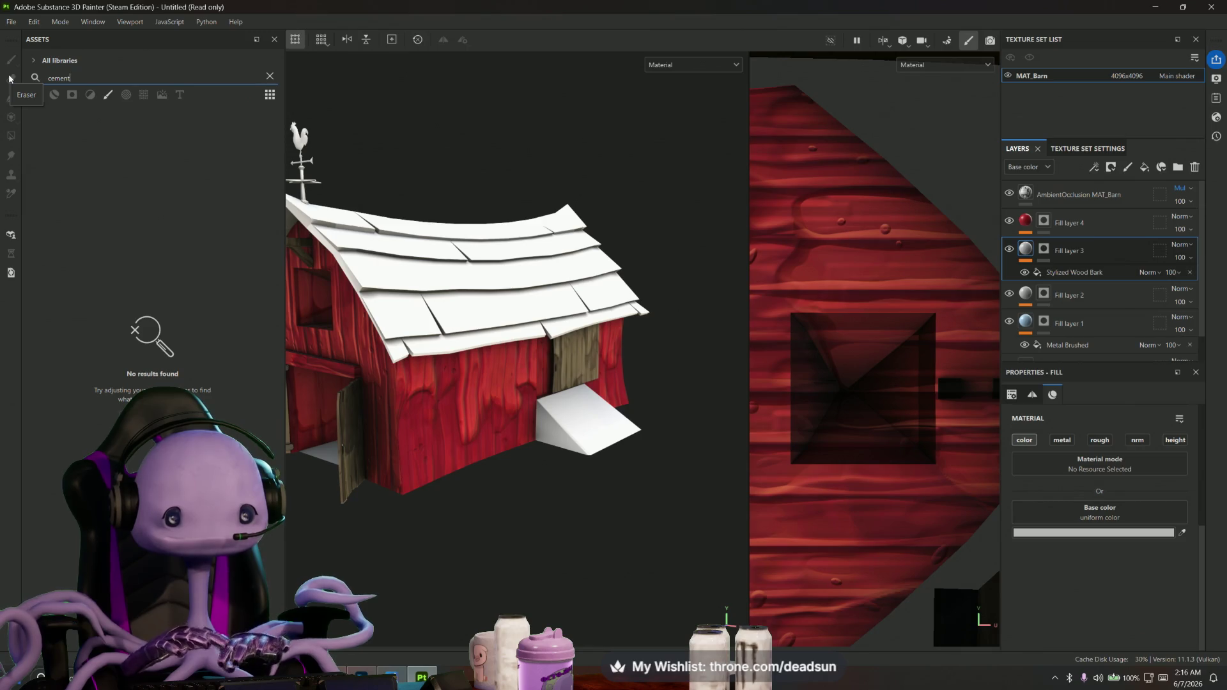
Trim the material search to list stone assets and add a new Fill layer 5 on top
key("BackSpace")
key("BackSpace")
key("BackSpace")
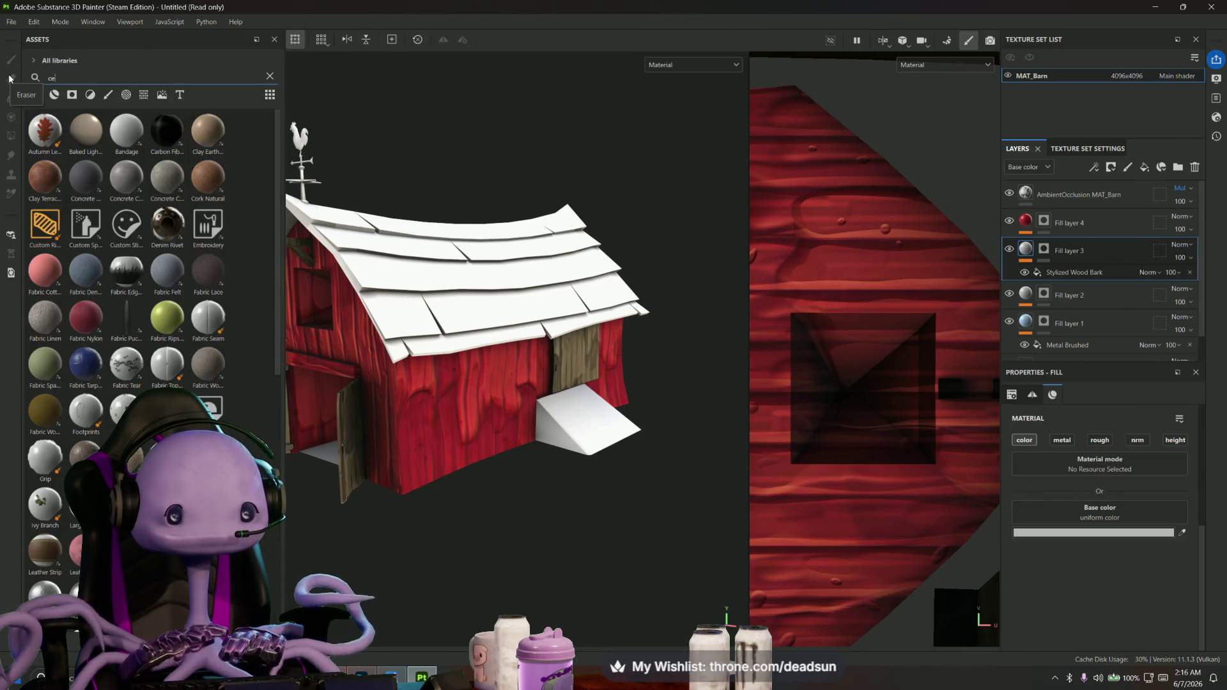
type("tone")
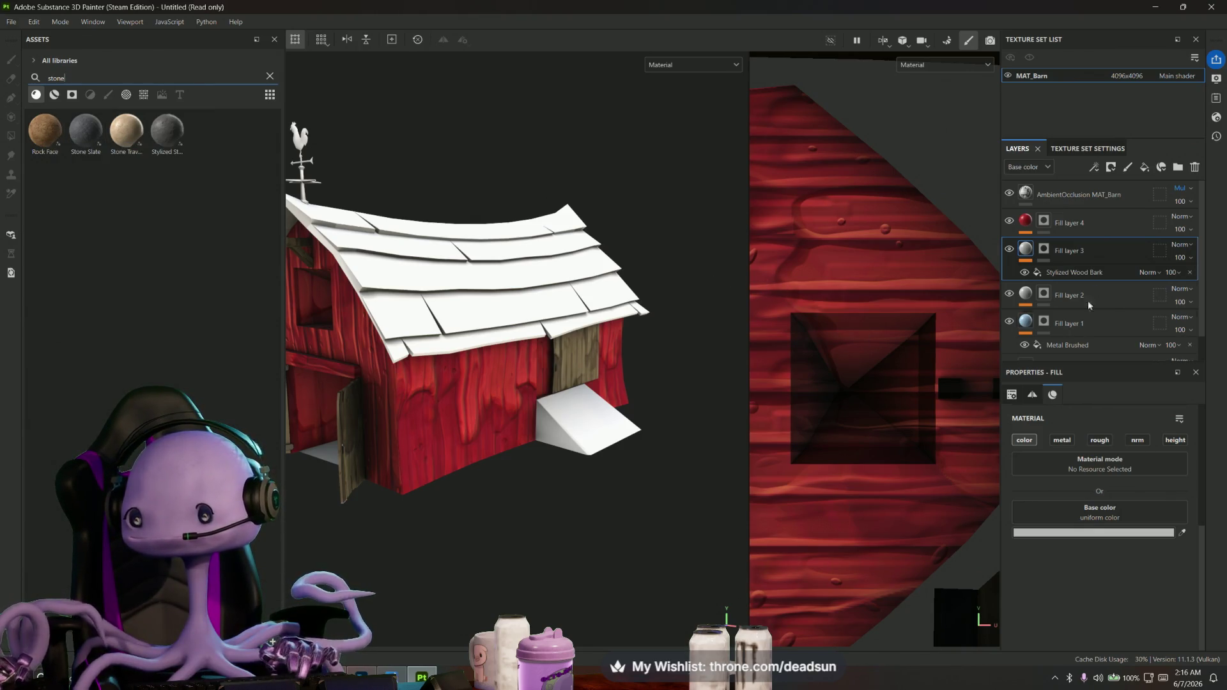
left_click(1143, 170)
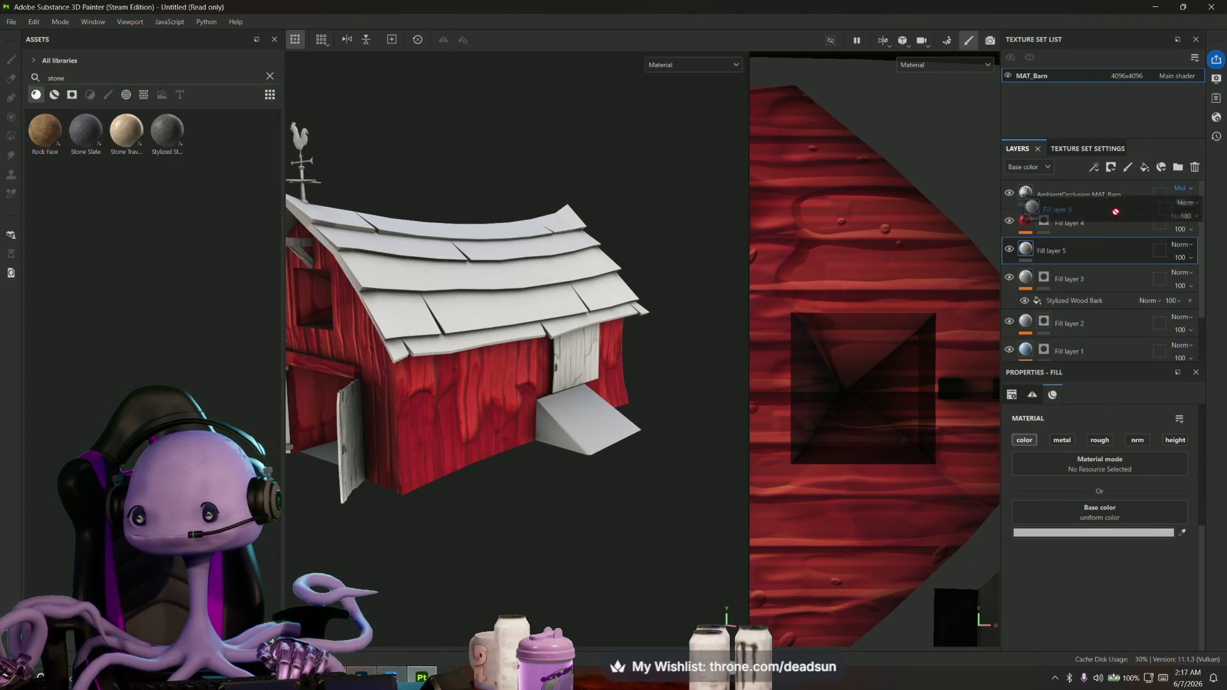
Apply the Stone Slate material to Fill layer 5
mouse_move(85, 130)
left_click_drag(80, 137, 1046, 229)
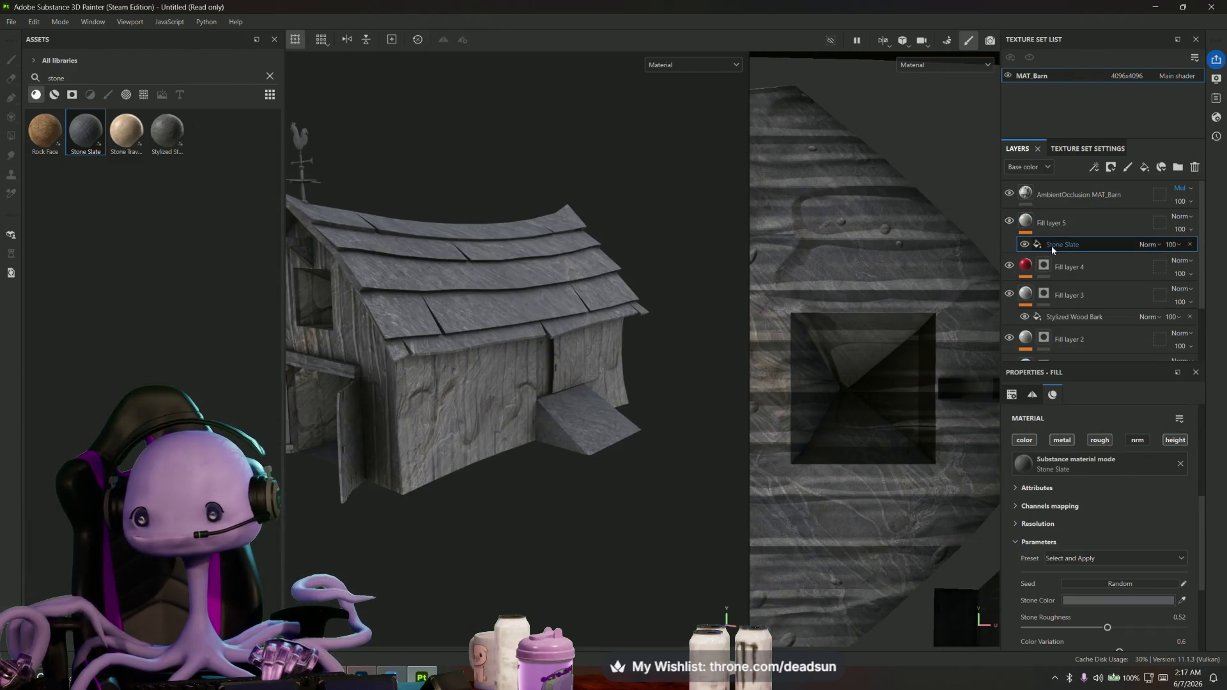
left_click(1051, 223)
right_click(1051, 224)
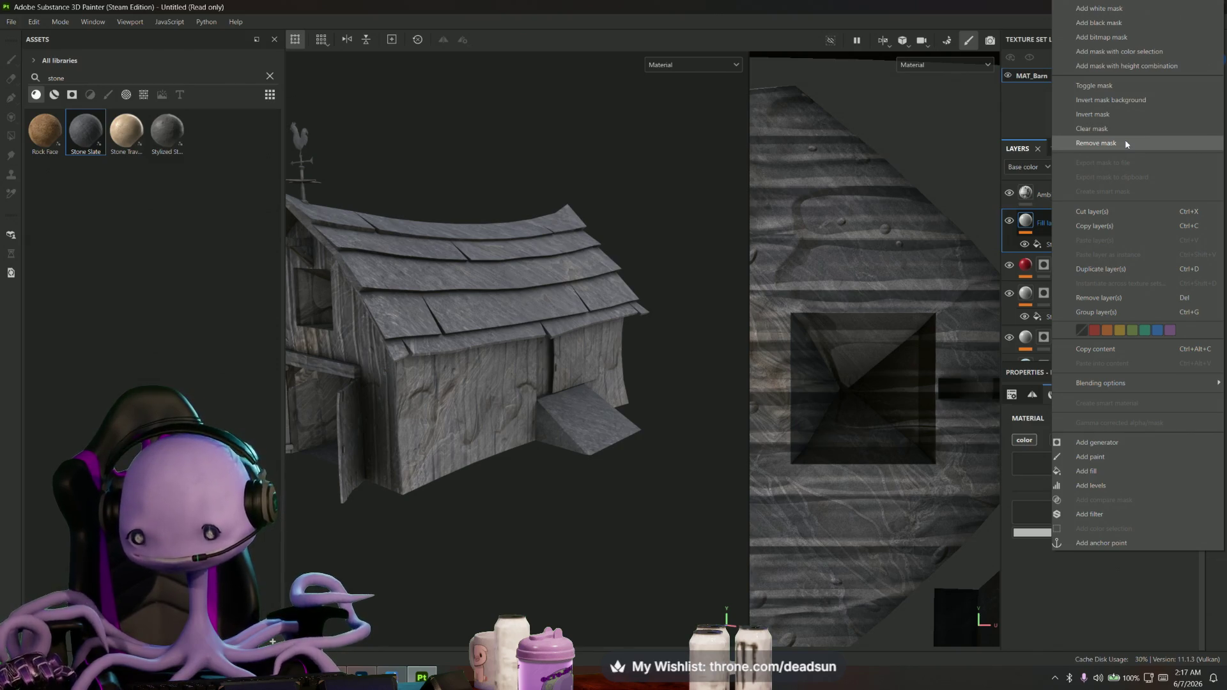
Add a black mask to the Stone Slate layer and polygon-fill only the ramp face
left_click(1127, 21)
left_click(566, 422)
mouse_move(566, 422)
left_mouse_down("alt")
mouse_move(464, 420)
mouse_move(536, 450)
left_mouse_up("alt")
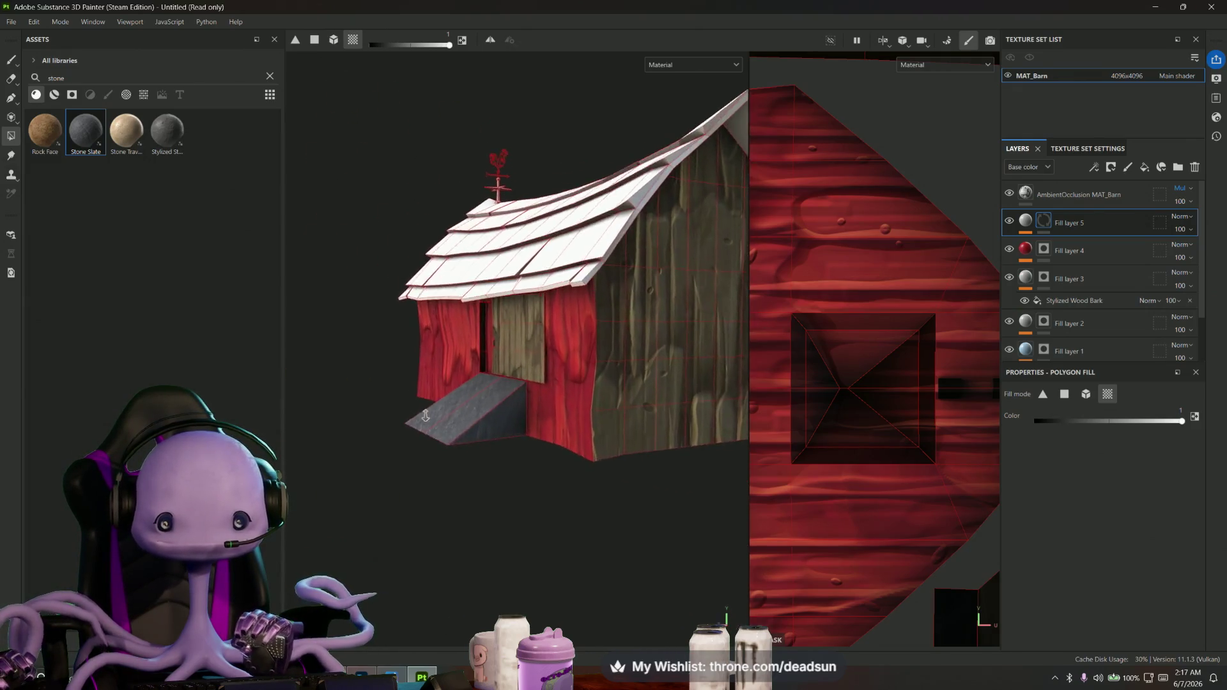
scroll(575, 469, "up", 3)
scroll(622, 487, "up", 3)
left_click_drag(668, 501, 661, 547, "alt")
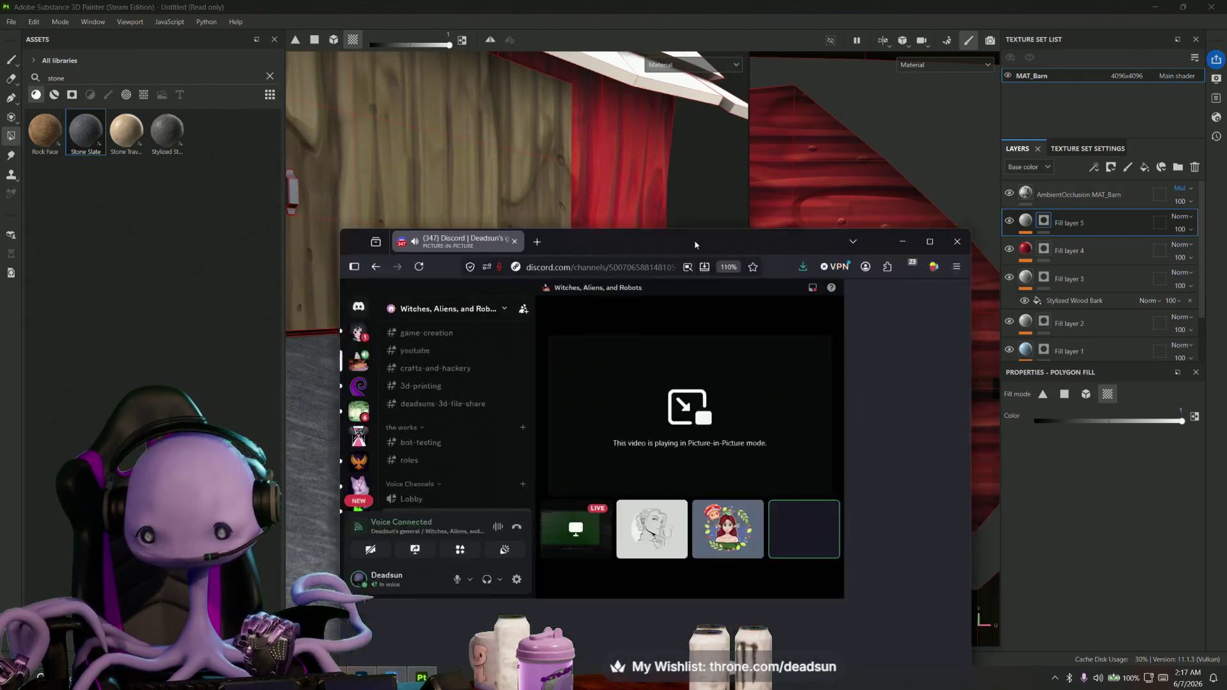
left_click_drag(671, 93, 670, 475)
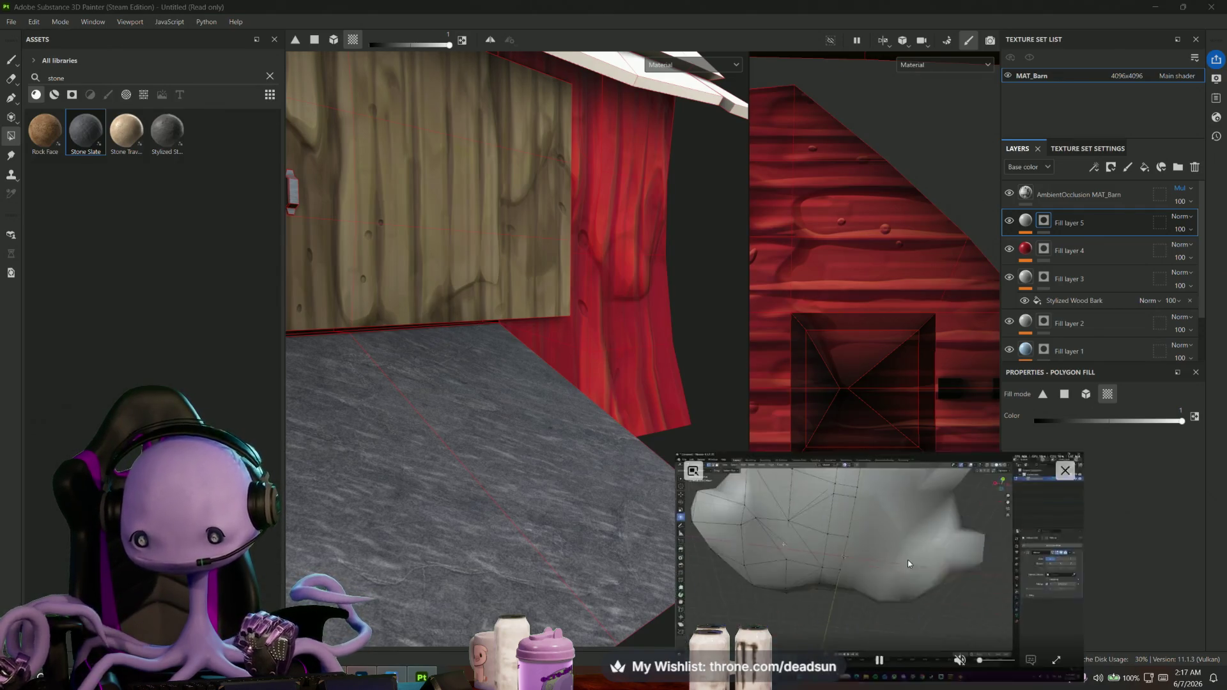
left_click_drag(509, 501, 551, 508, "alt")
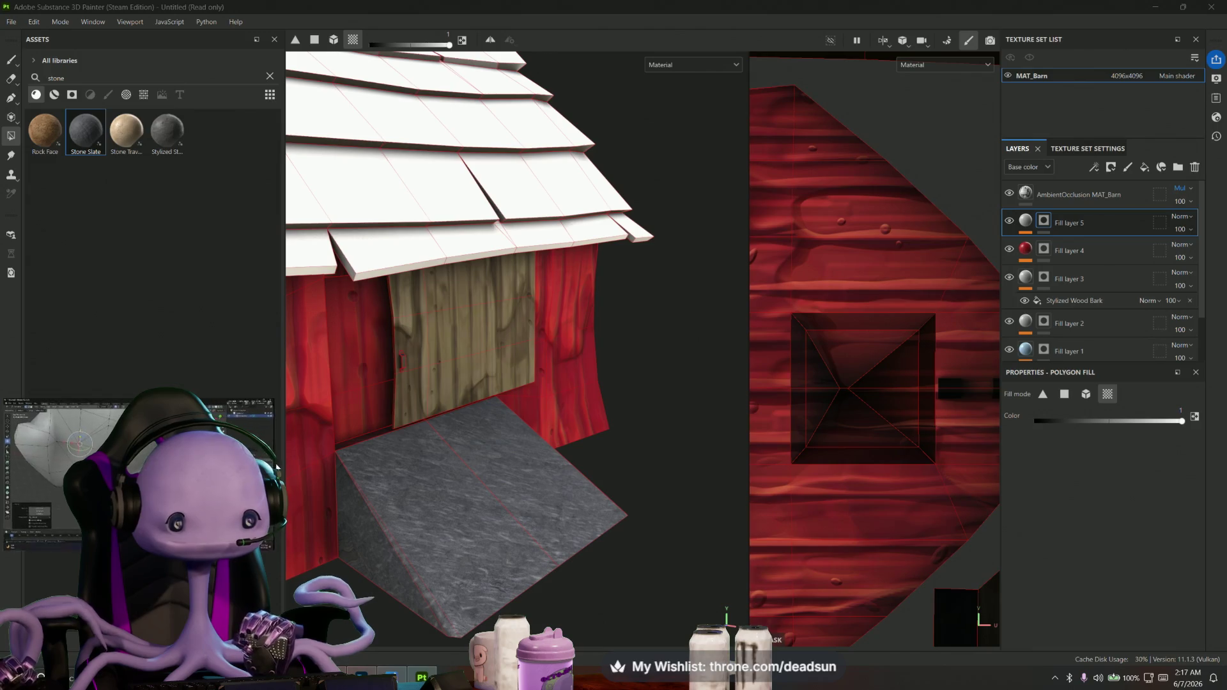
left_click_drag(193, 434, 193, 291)
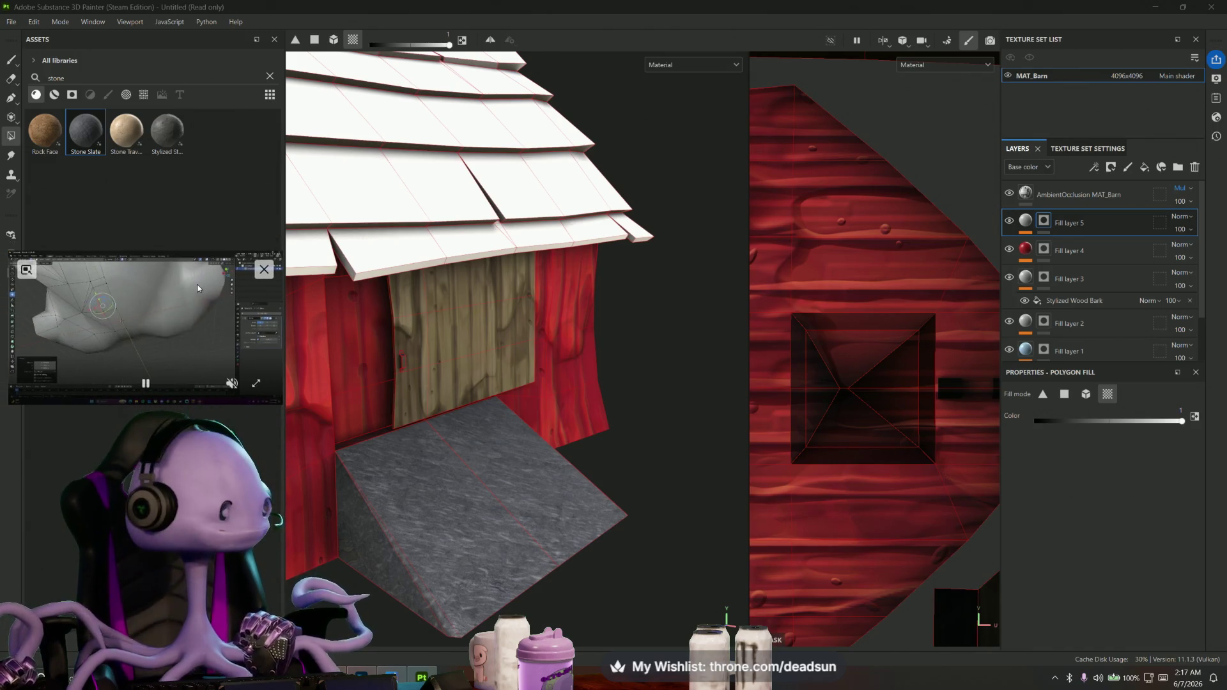
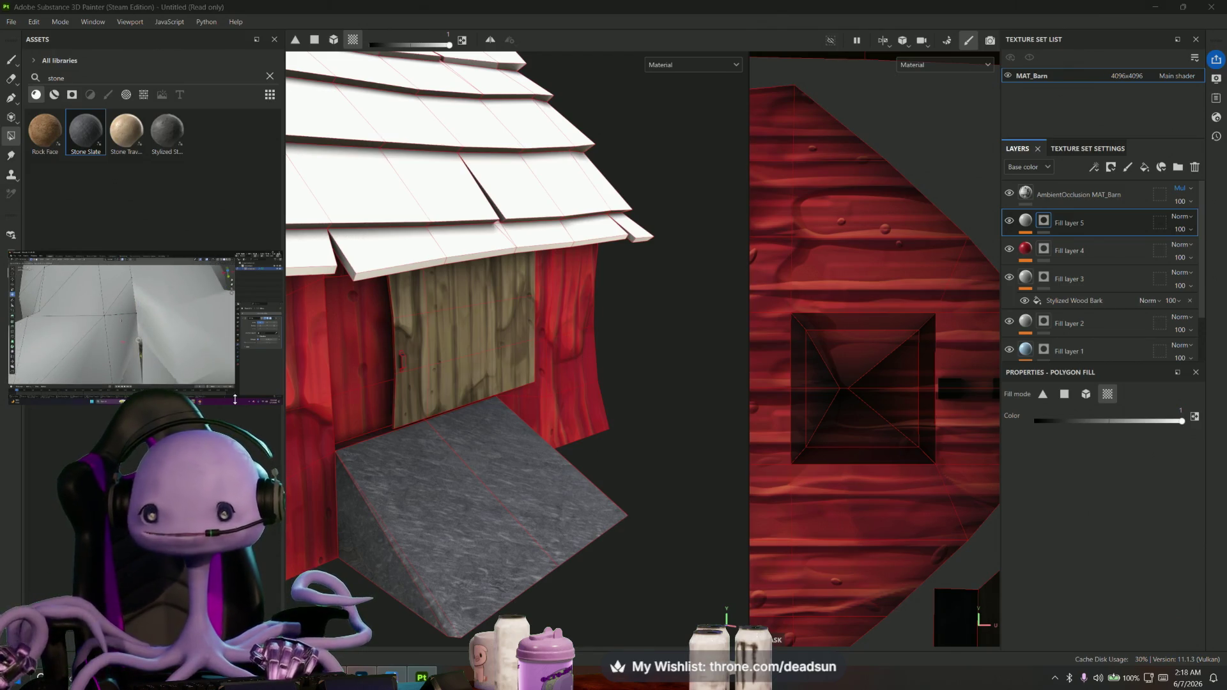
Set Fill layer 5's base colour to a dark muted blue-grey
mouse_move(480, 473)
left_mouse_down("alt")
mouse_move(470, 492)
mouse_move(402, 500)
mouse_move(522, 531)
mouse_move(602, 510)
left_mouse_up("alt")
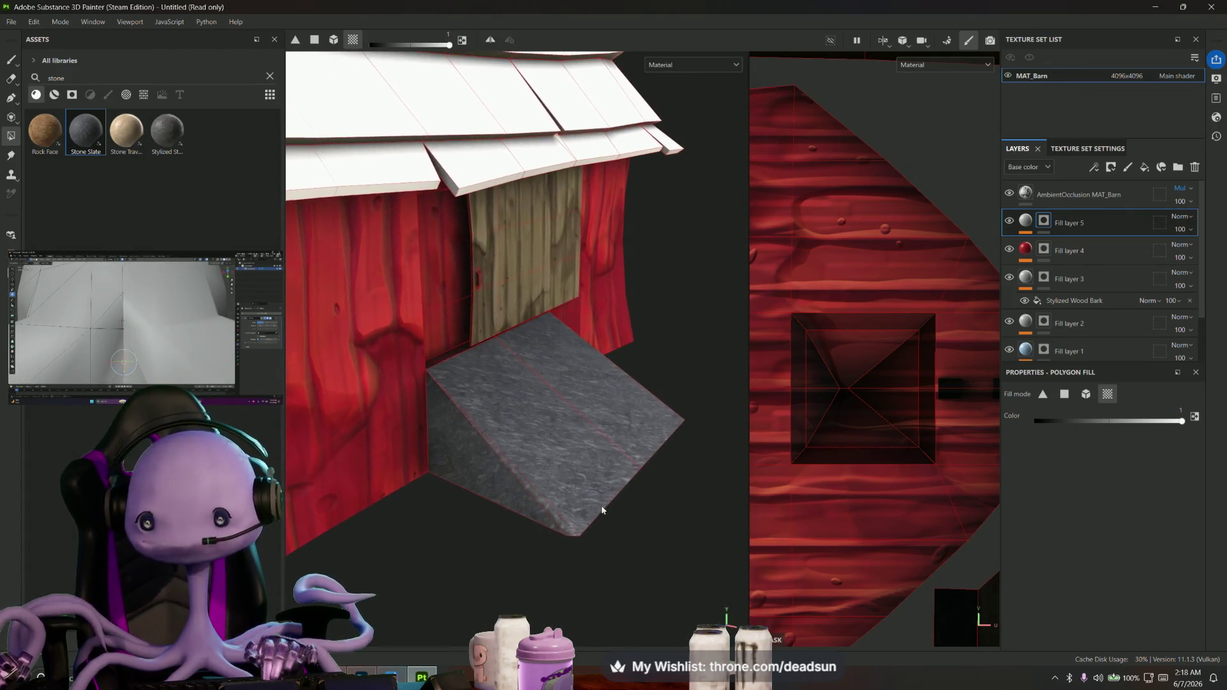
left_click(1027, 223)
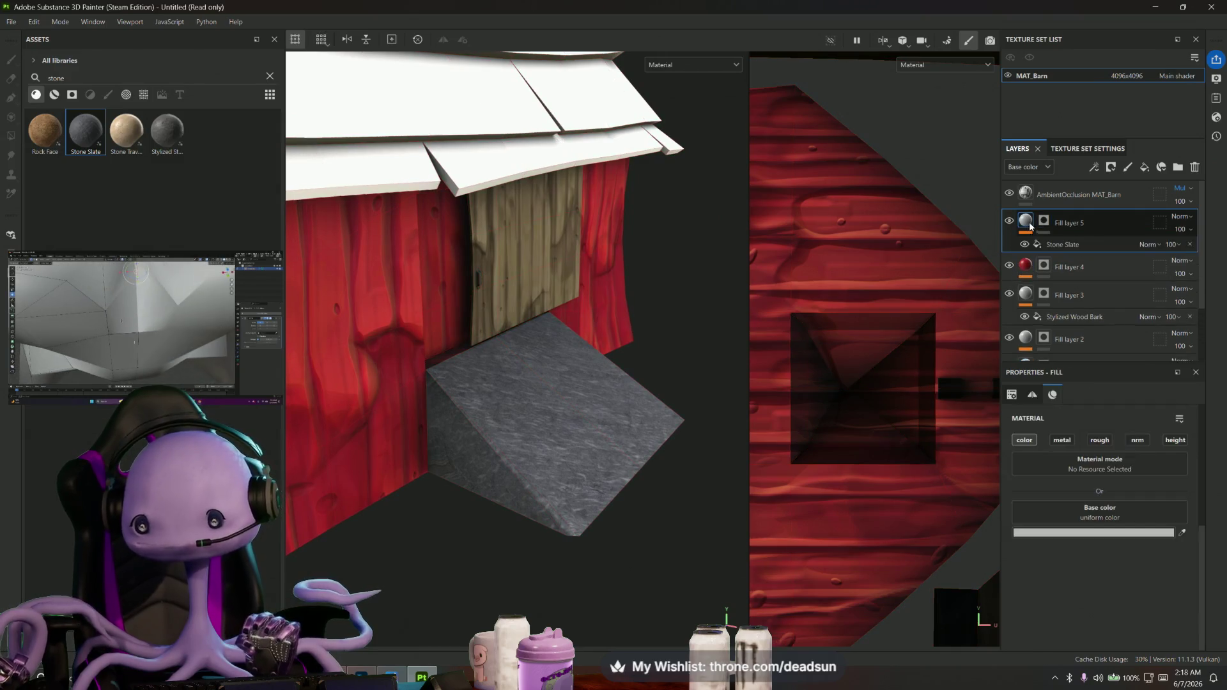
left_click(1100, 534)
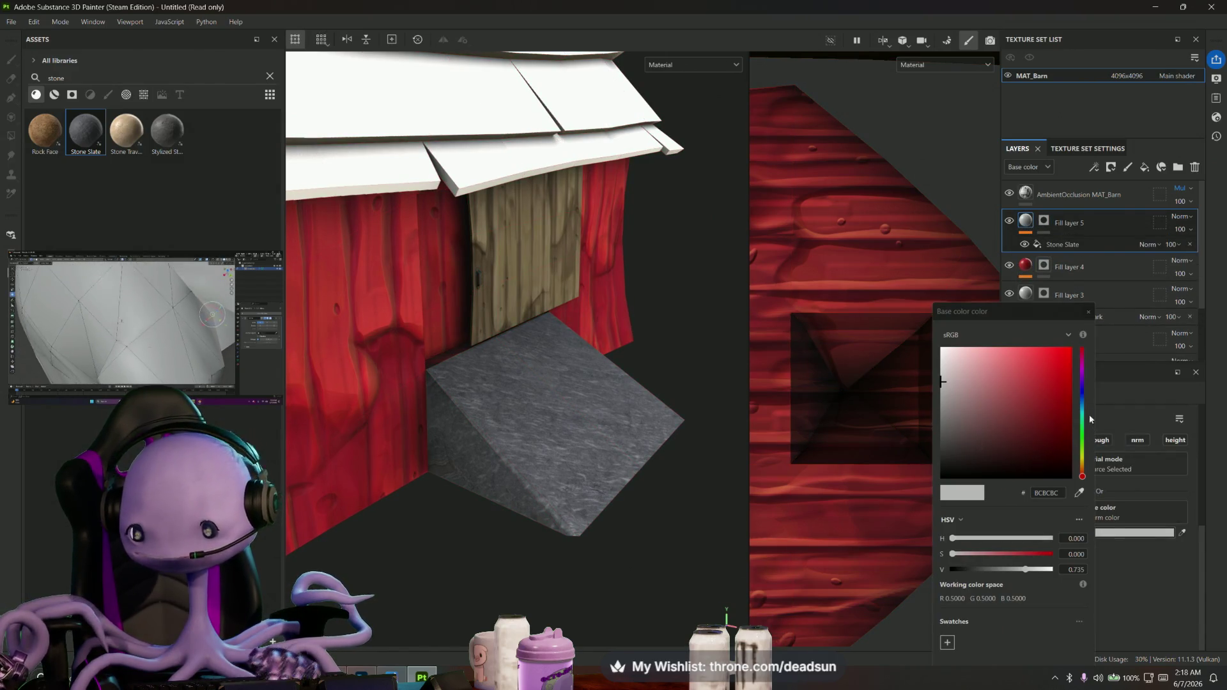
left_click_drag(1083, 414, 965, 400)
left_click(970, 409)
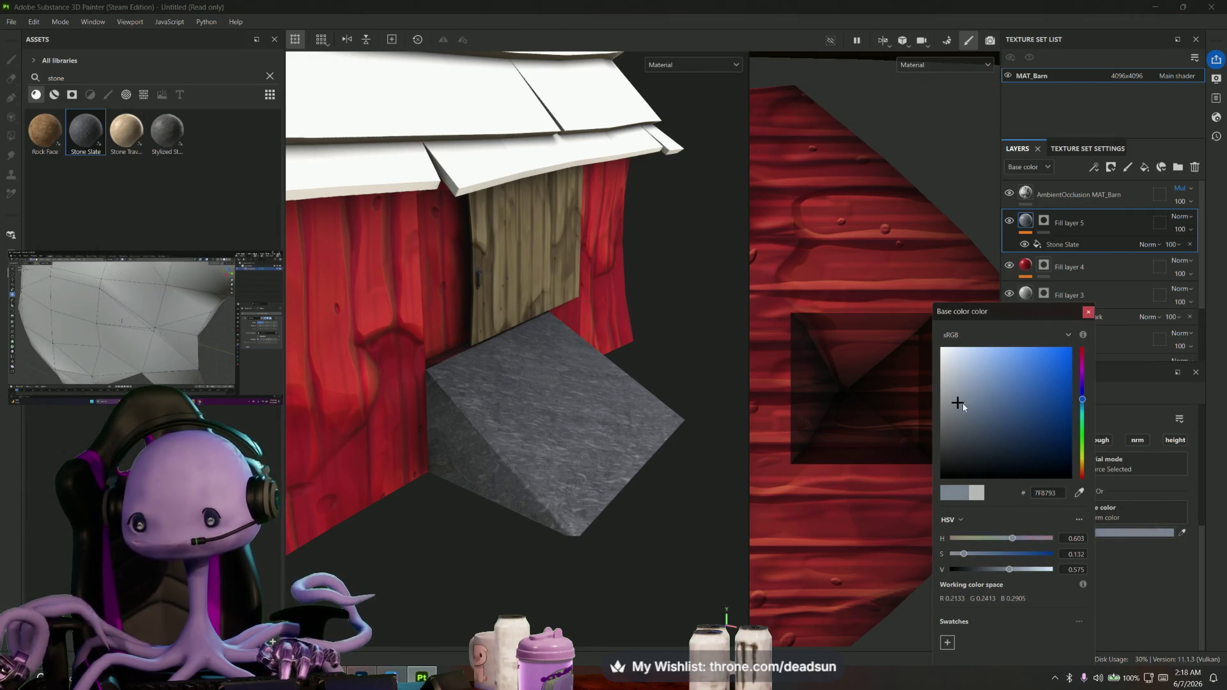
left_click_drag(963, 403, 980, 410)
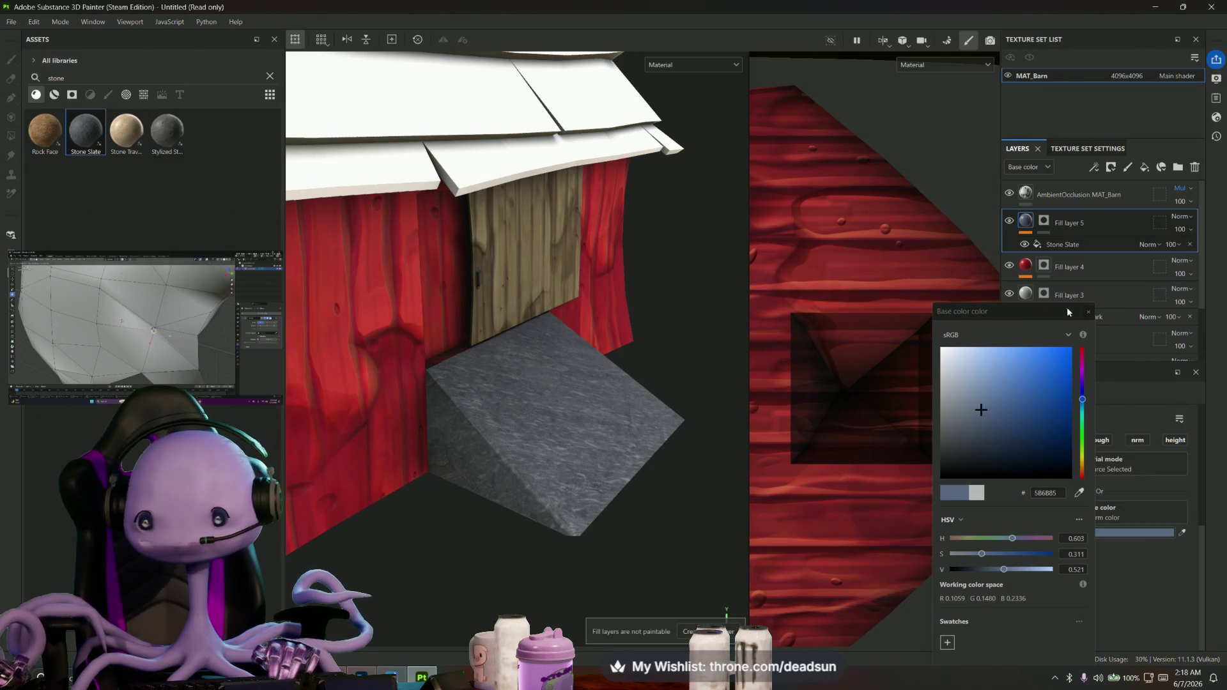
left_click(1089, 314)
left_click(1044, 223)
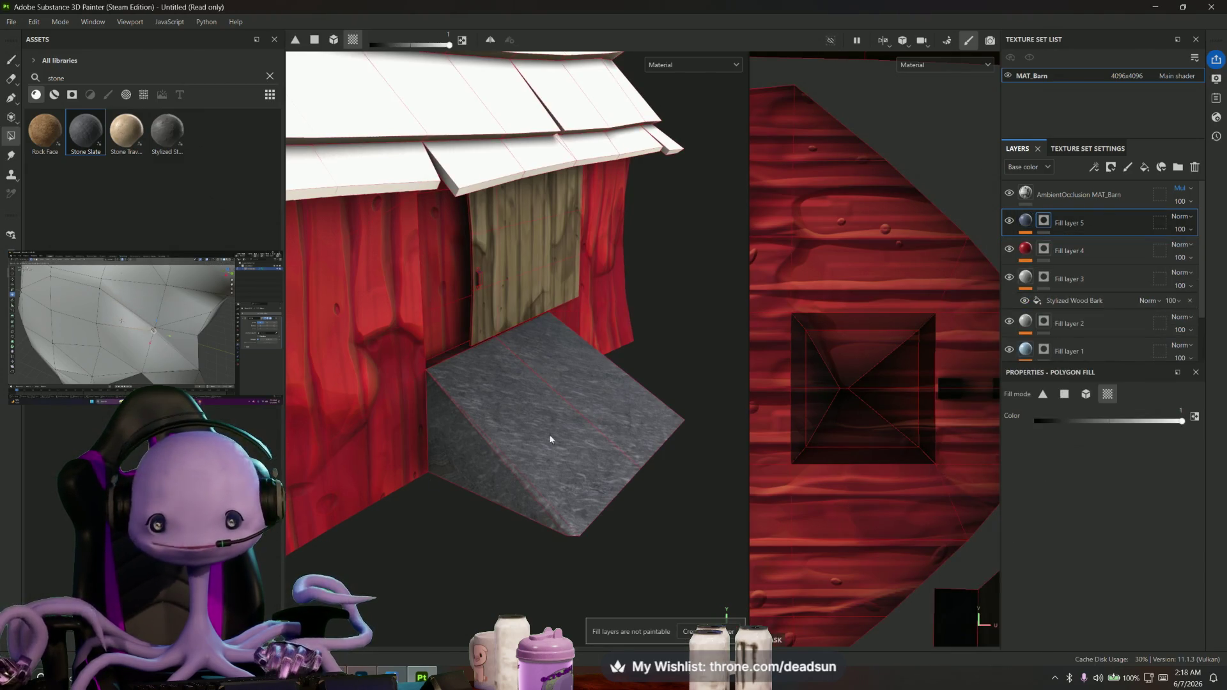
left_click_drag(475, 470, 566, 474, "alt")
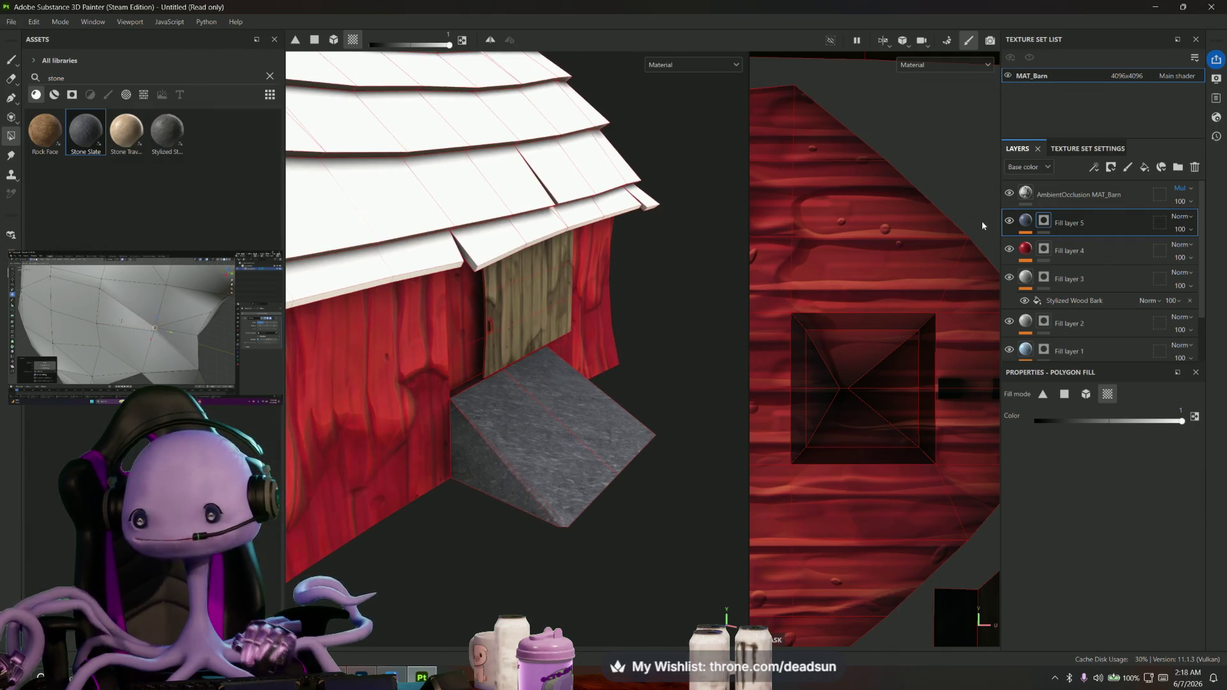
left_click(1026, 221)
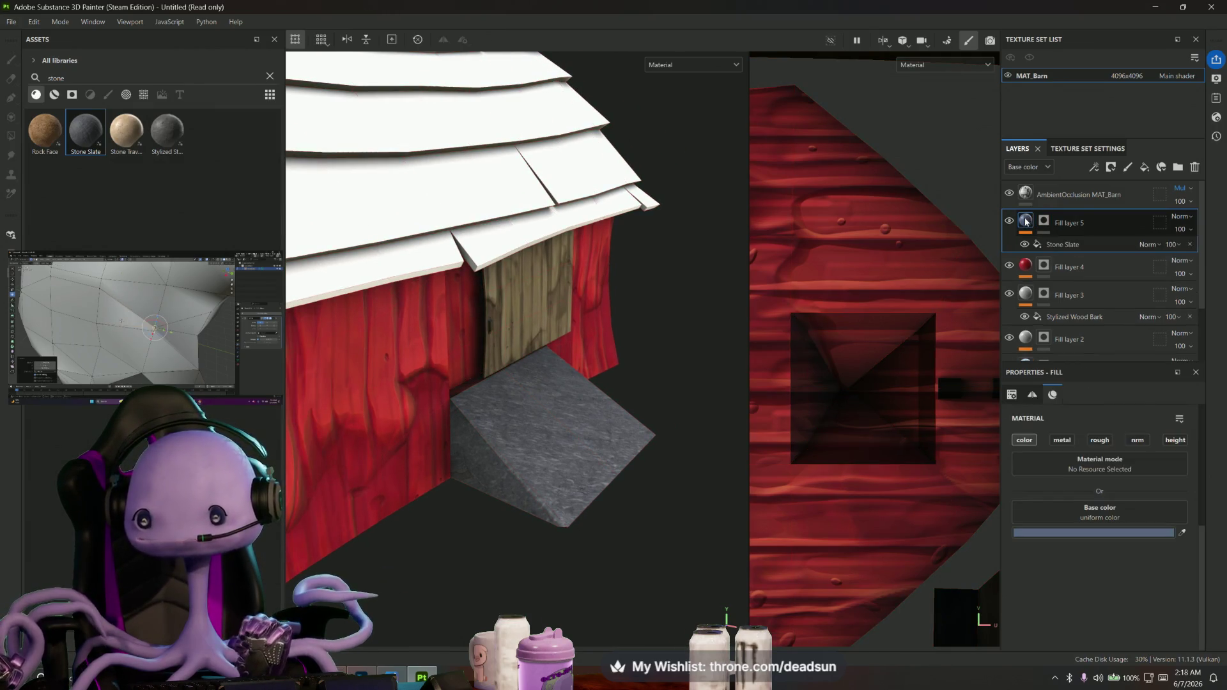
left_click(1080, 532)
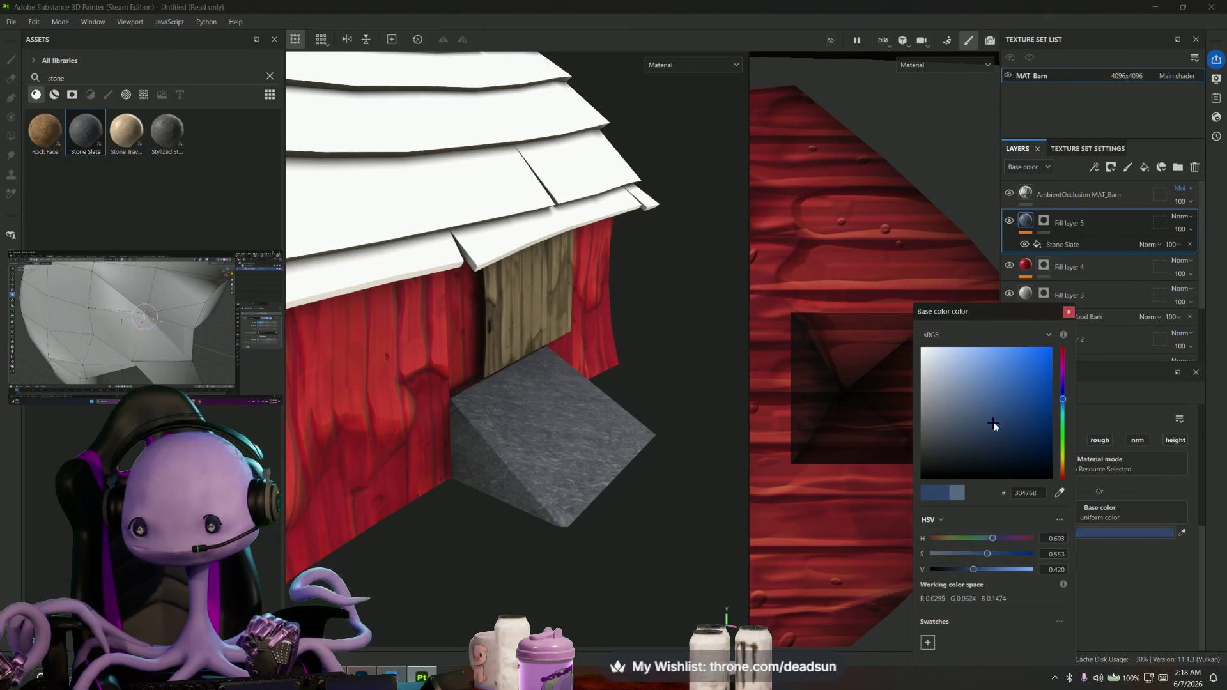
left_click(1069, 314)
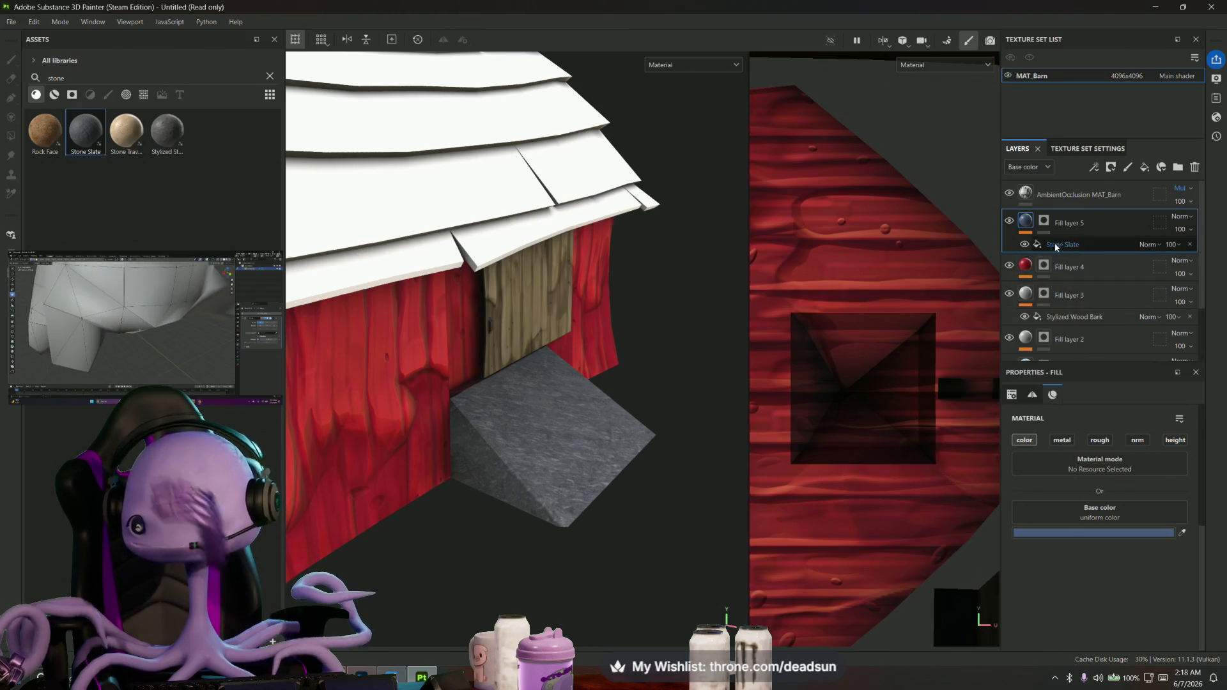
Recolour the Stone Slate material's Stone Color from grey to a richer teal
left_click(1062, 244)
left_click(1119, 597)
mouse_move(992, 410)
left_mouse_down()
mouse_move(971, 399)
mouse_move(971, 379)
left_mouse_up()
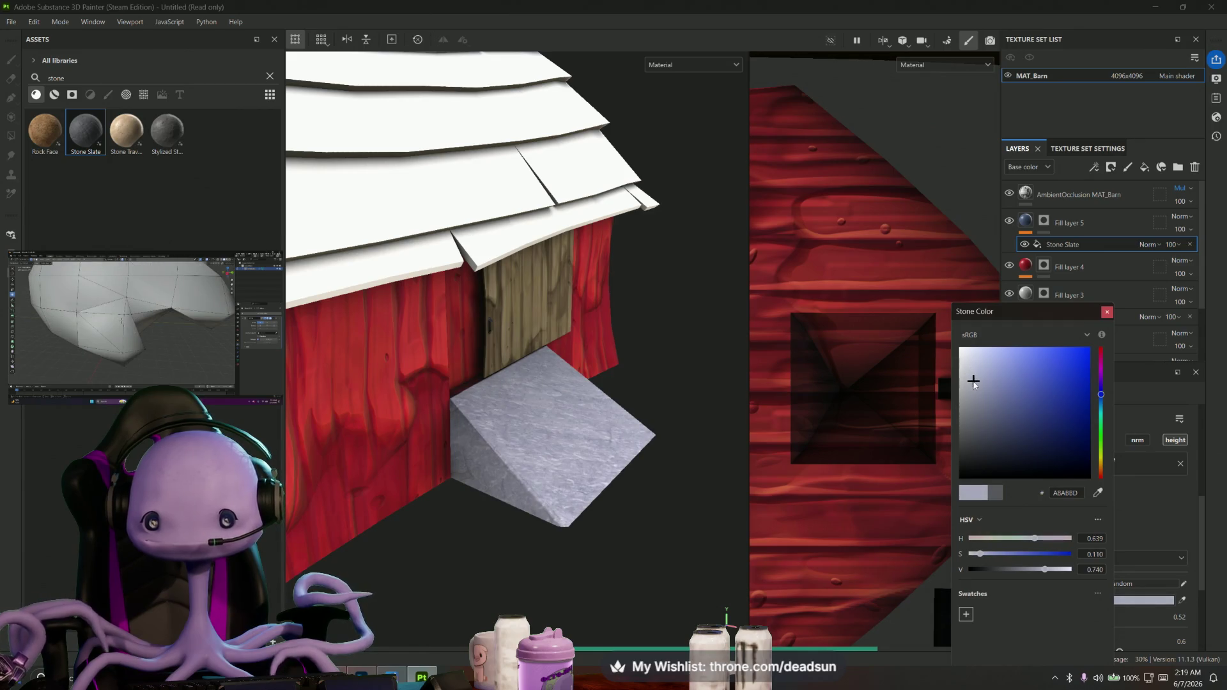
left_click(1102, 414)
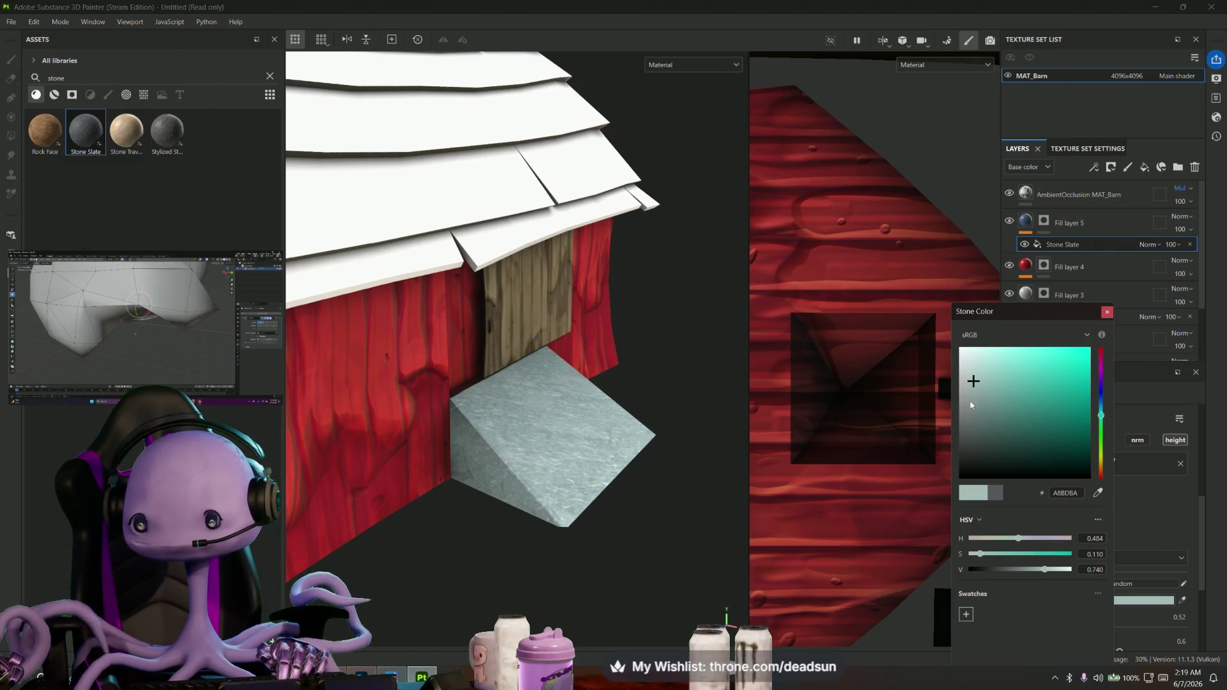
left_click_drag(980, 410, 998, 399)
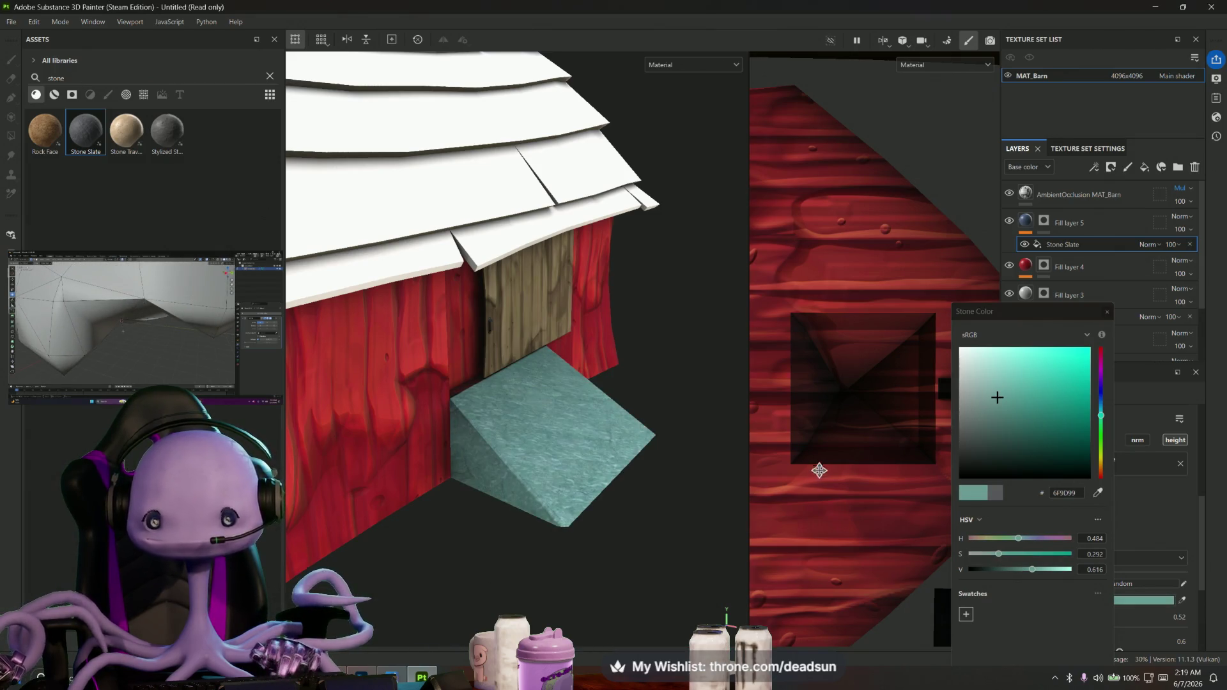
scroll(579, 540, "down", 5)
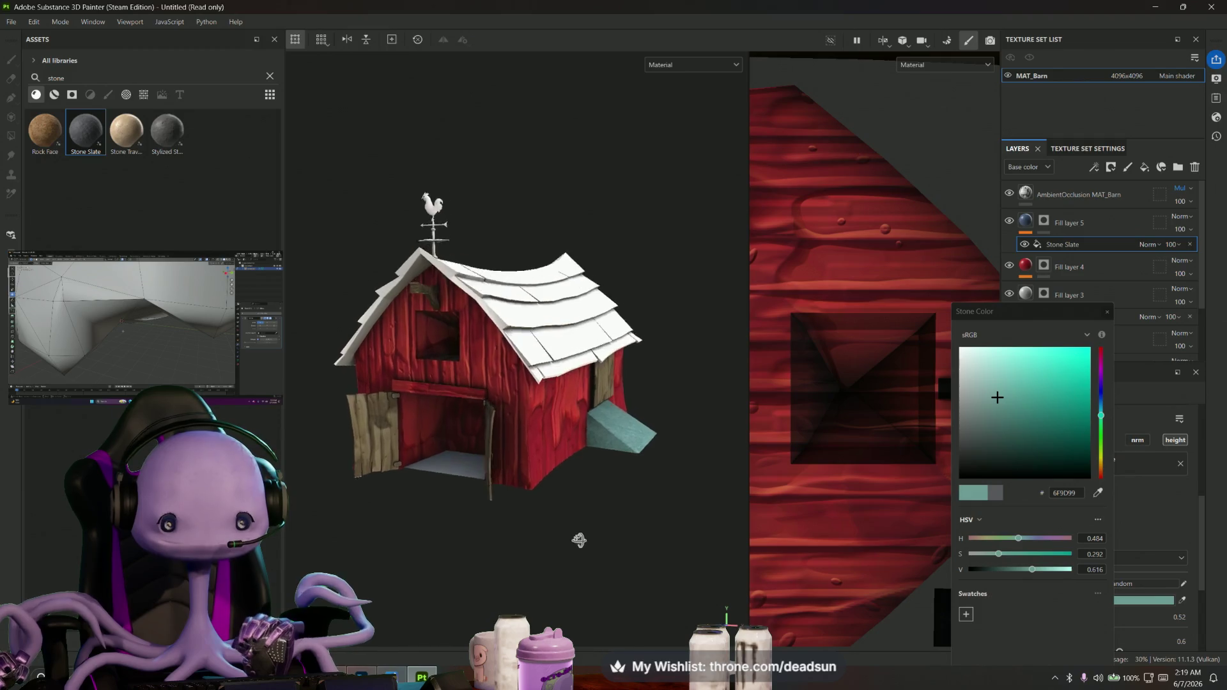
left_click_drag(579, 540, 556, 545, "alt")
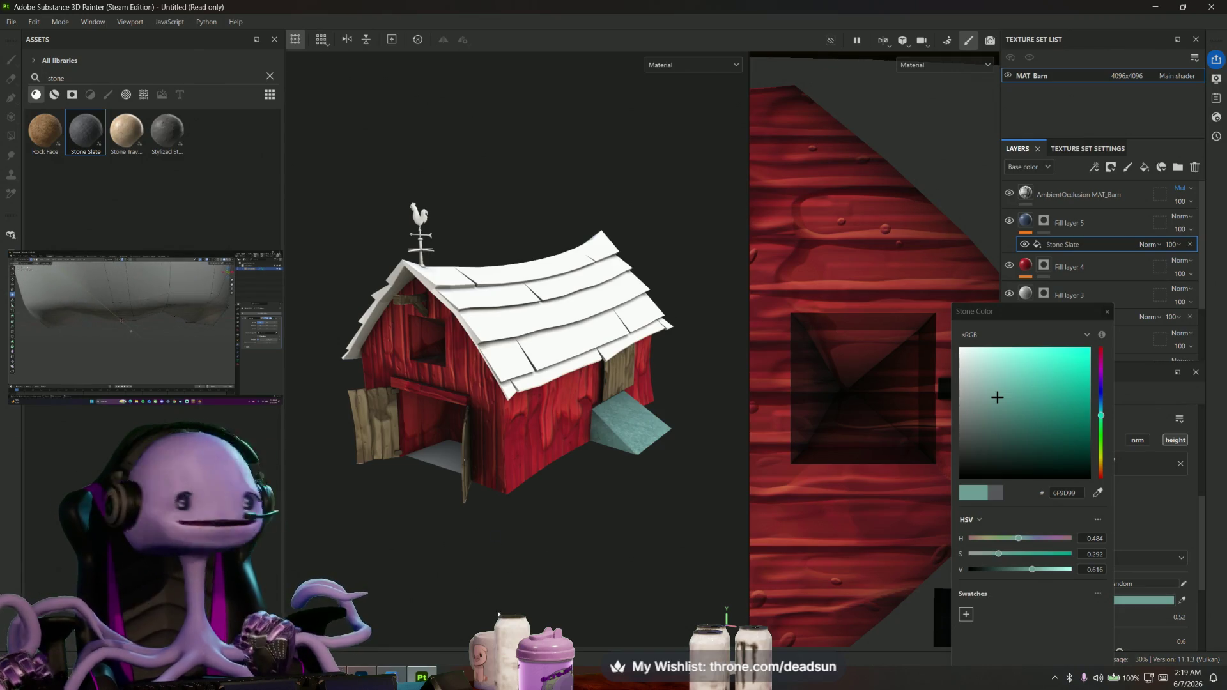
mouse_move(495, 500)
left_mouse_down("alt")
mouse_move(502, 548)
mouse_move(539, 540)
left_mouse_up("alt")
scroll(501, 565, "up", 3)
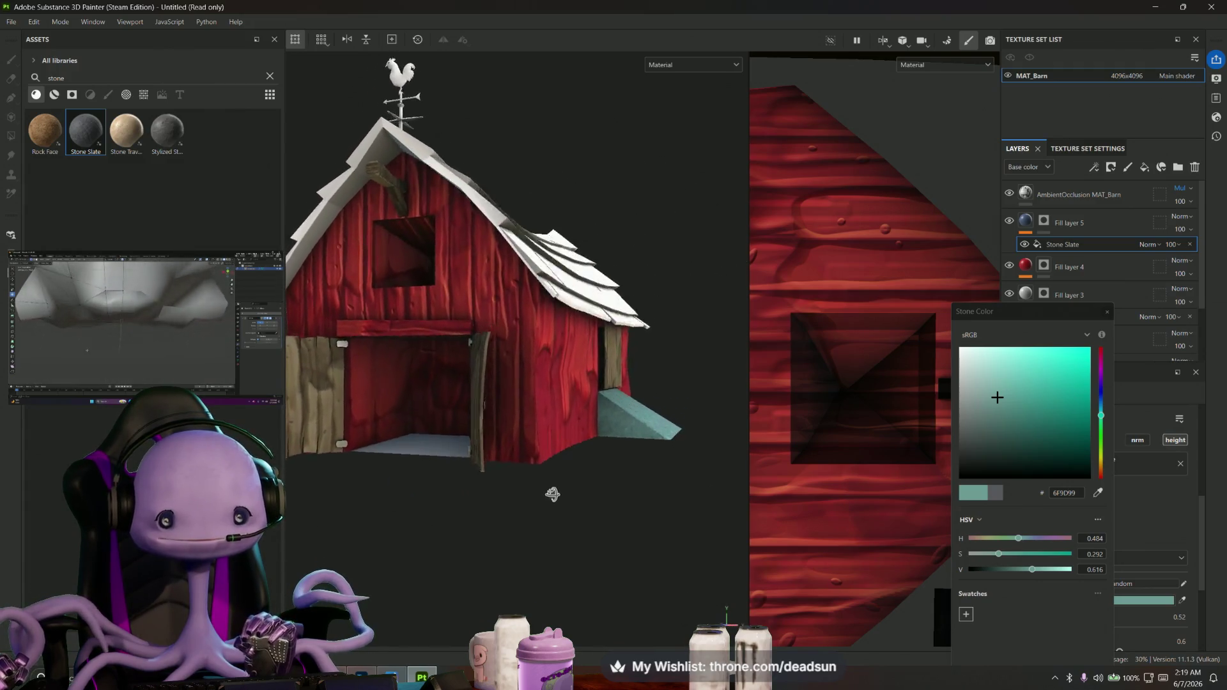
mouse_move(540, 541)
left_mouse_down("alt")
mouse_move(533, 564)
mouse_move(476, 533)
mouse_move(472, 570)
mouse_move(474, 539)
mouse_move(499, 510)
mouse_move(469, 591)
left_mouse_up("alt")
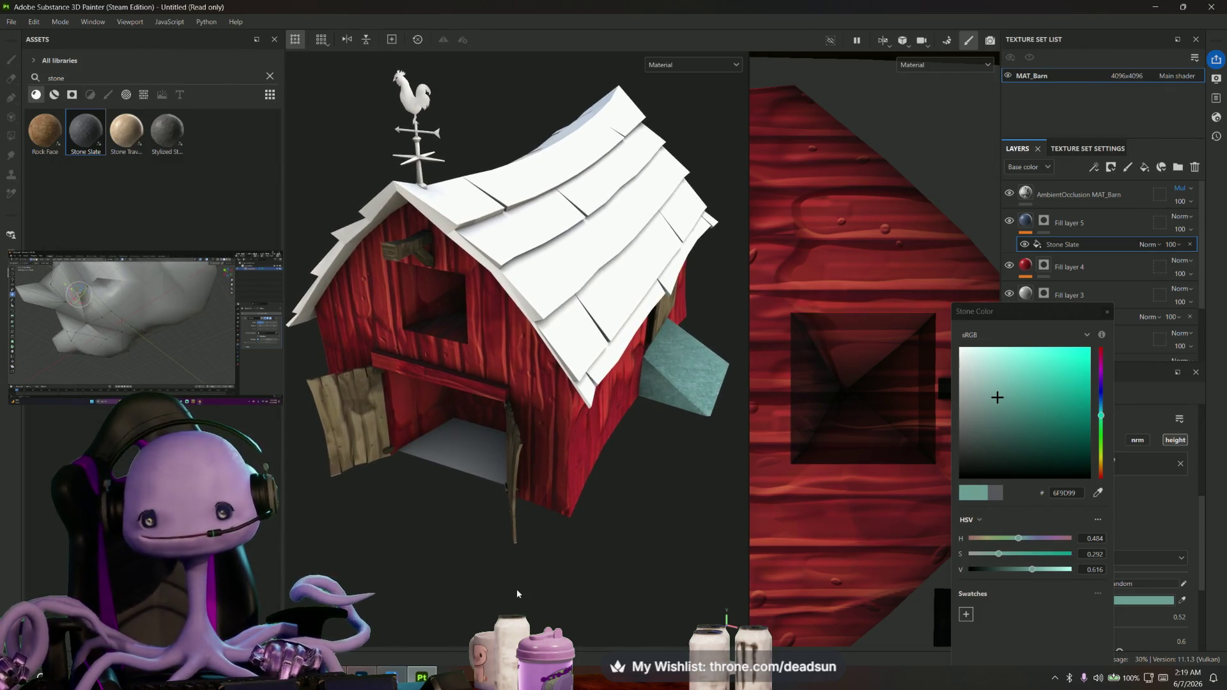
mouse_move(485, 576)
left_mouse_down("alt")
mouse_move(556, 569)
mouse_move(481, 614)
mouse_move(488, 581)
mouse_move(505, 572)
left_mouse_up("alt")
scroll(508, 573, "up", 5)
scroll(533, 566, "up", 3)
scroll(485, 578, "up", 3)
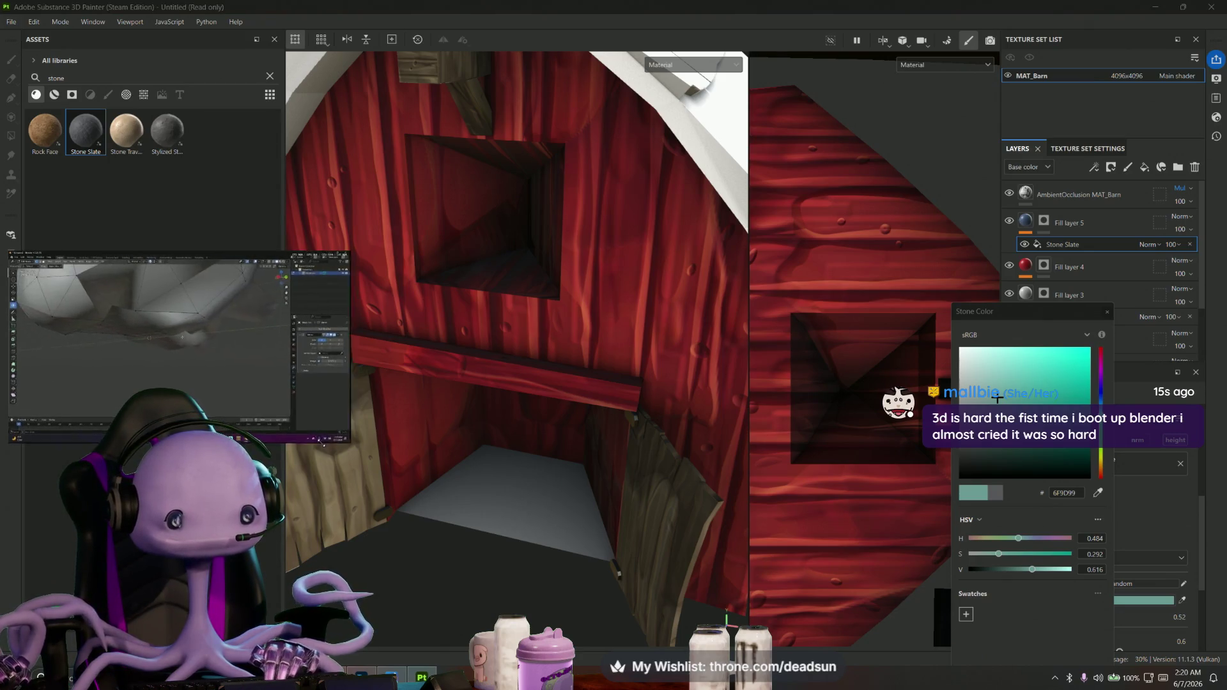
Orbit to an angled corner view showing the roof and wooden gable wall, with Fill layer 5 selected
left_click_drag(347, 474, 263, 342)
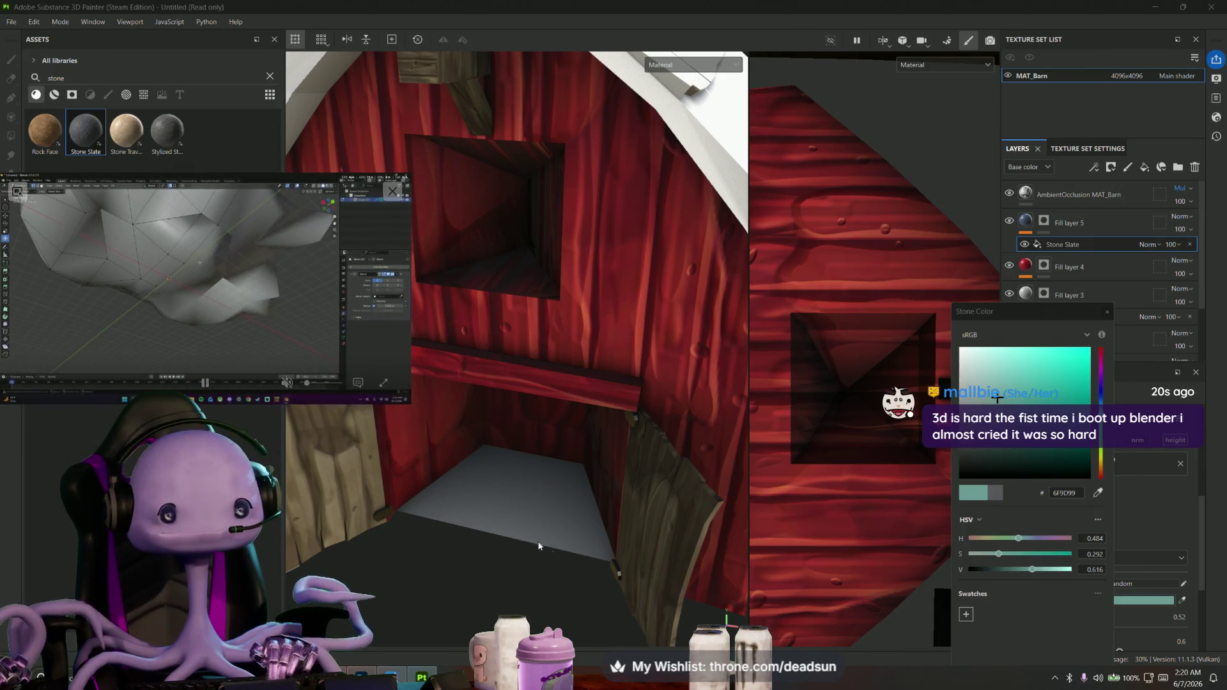
mouse_move(460, 582)
left_mouse_down("alt")
mouse_move(497, 600)
mouse_move(586, 552)
mouse_move(540, 568)
left_mouse_up("alt")
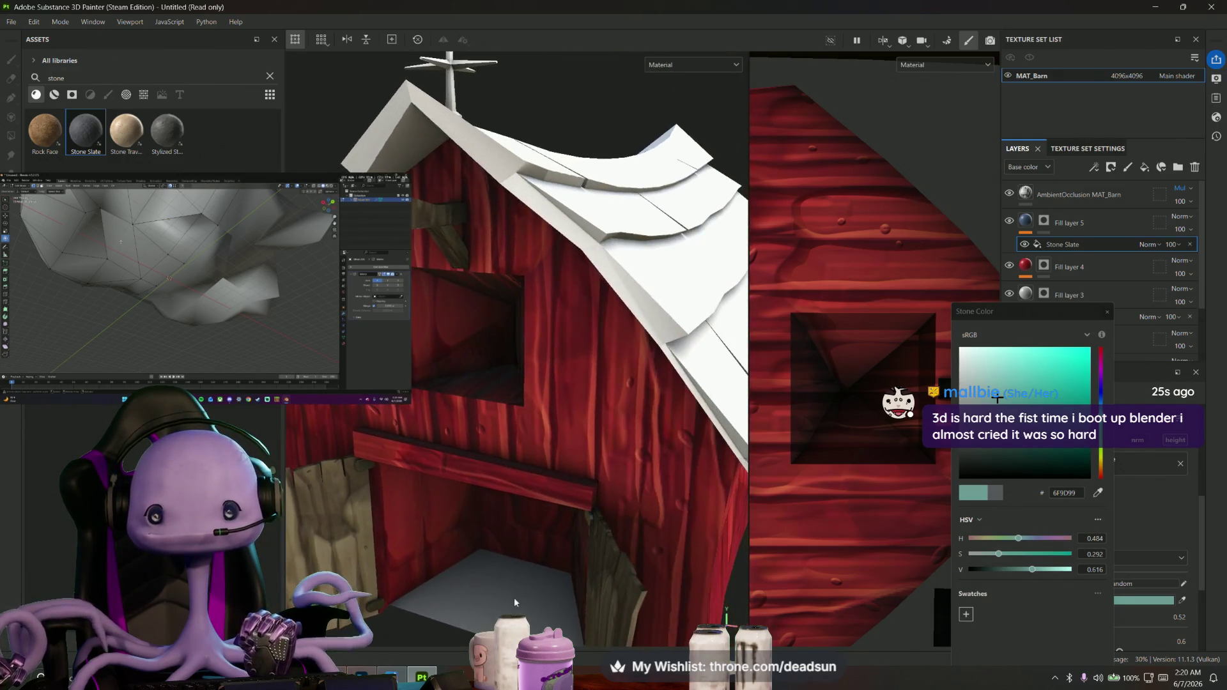
left_click(1064, 223)
mouse_move(595, 403)
left_mouse_down("alt")
mouse_move(632, 382)
mouse_move(644, 406)
left_mouse_up("alt")
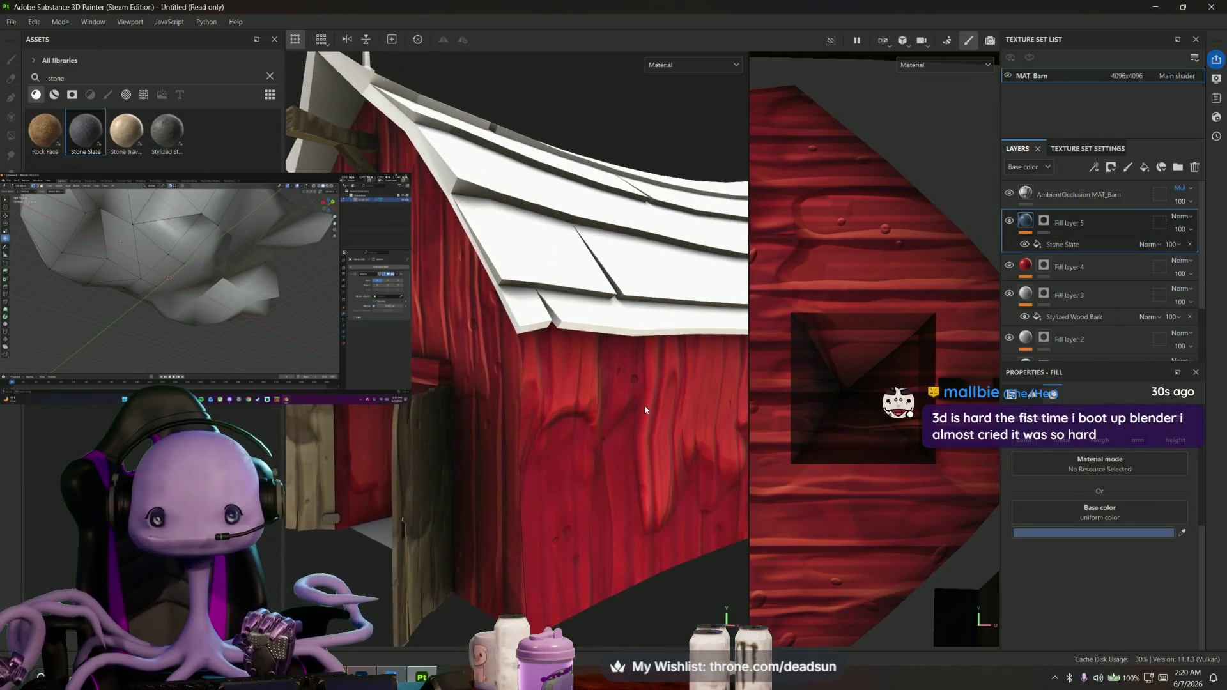
scroll(644, 405, "down", 5)
scroll(551, 423, "up", 2)
left_click_drag(551, 422, 613, 412, "alt")
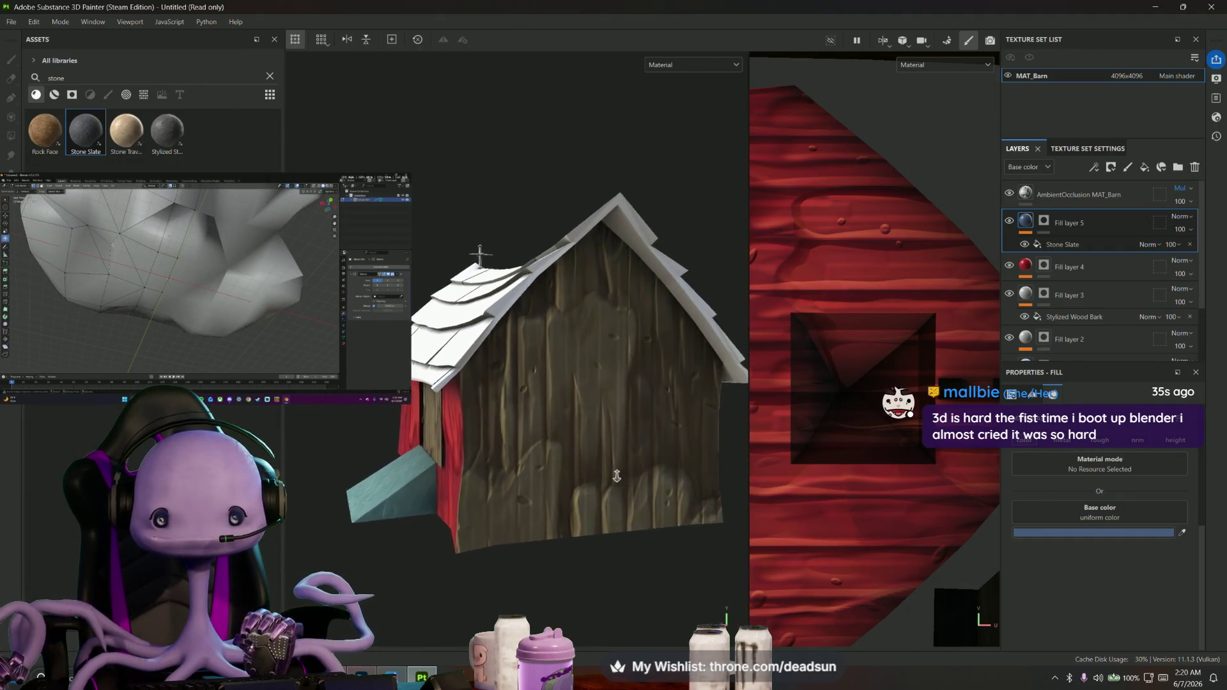
scroll(614, 412, "up", 2)
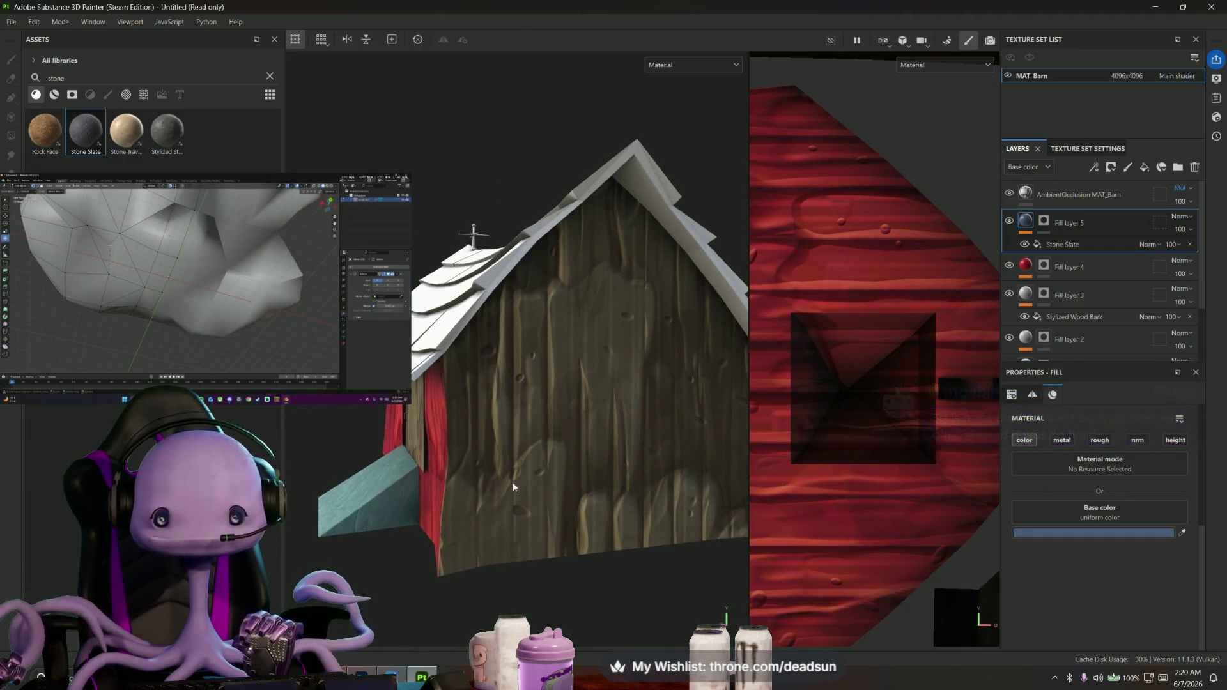
Try a polygon fill of red on the gable wall via Fill layer 4's mask, then undo it
left_click(1071, 268)
key("4")
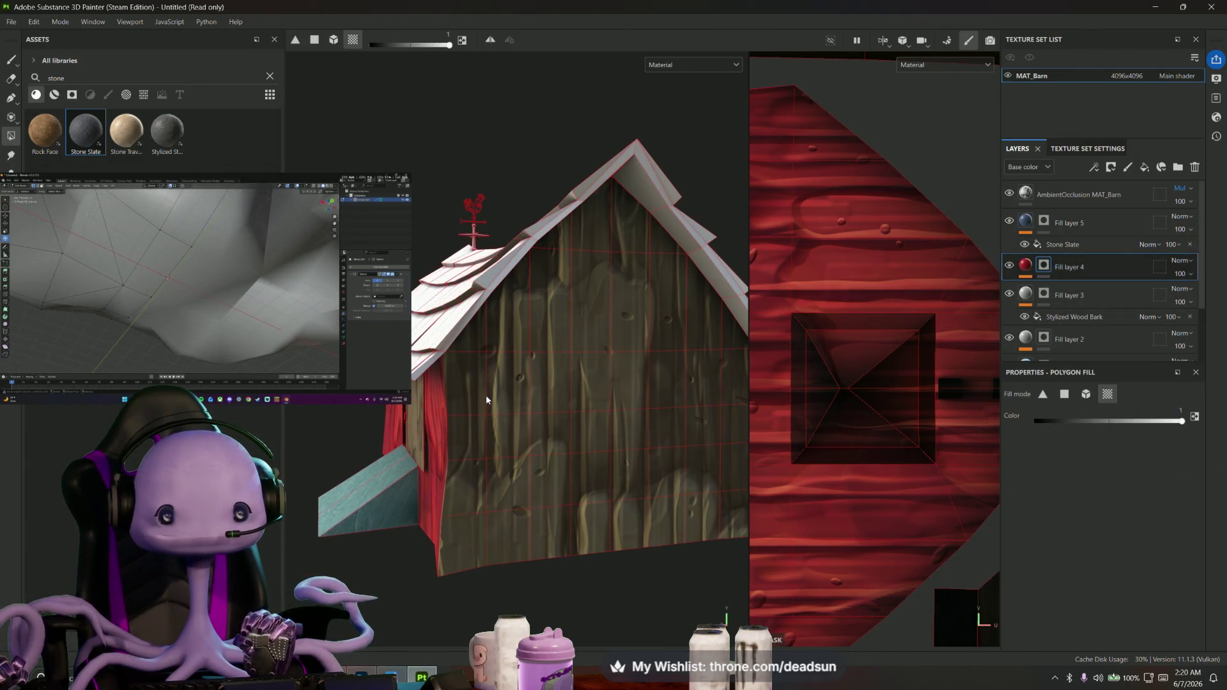
left_click(498, 386)
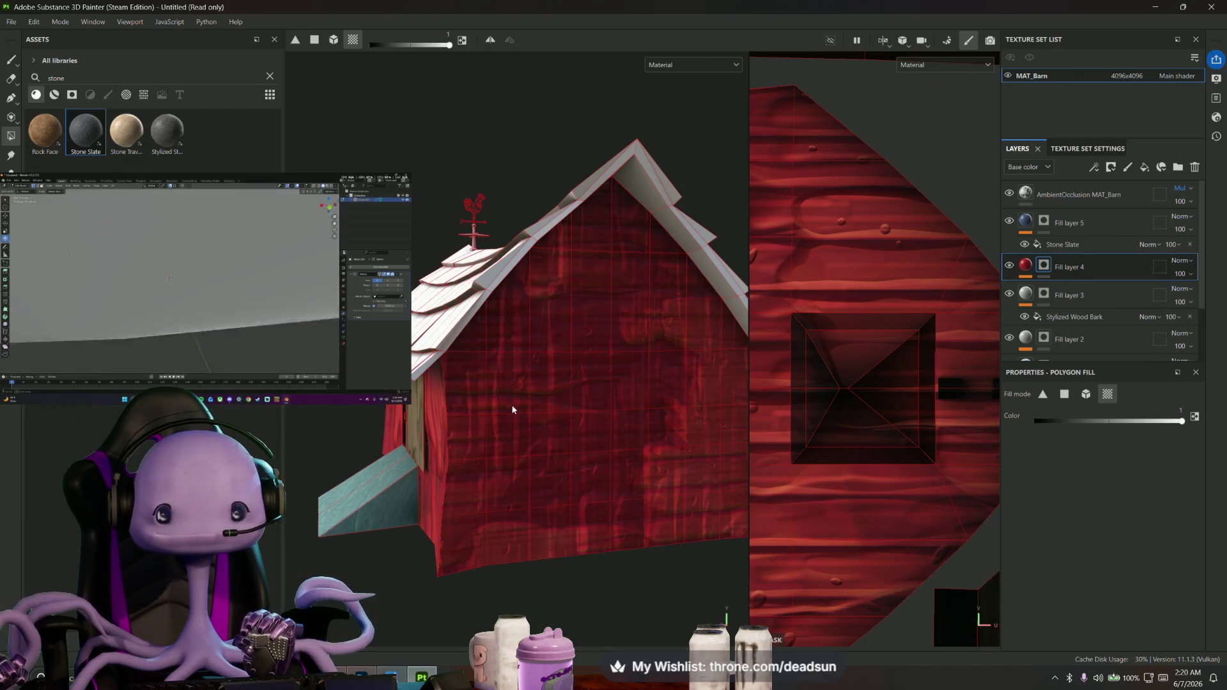
key("ctrl+z")
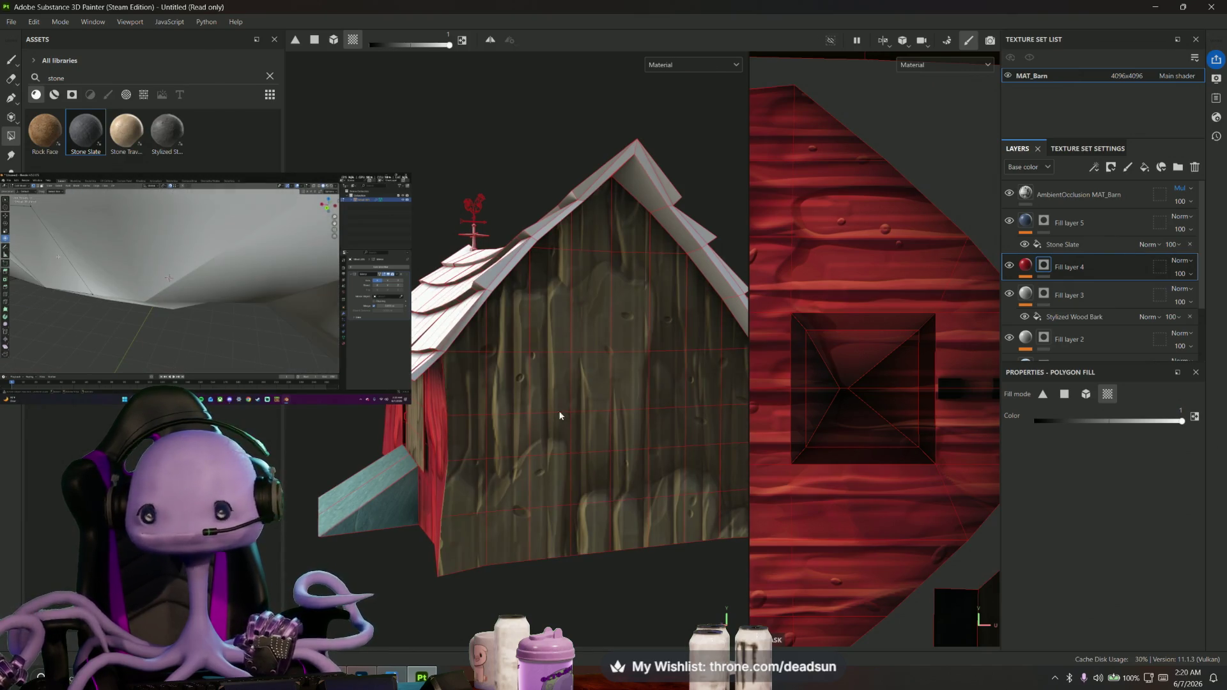
mouse_move(642, 409)
left_mouse_down("alt")
mouse_move(523, 460)
mouse_move(549, 478)
left_mouse_up("alt")
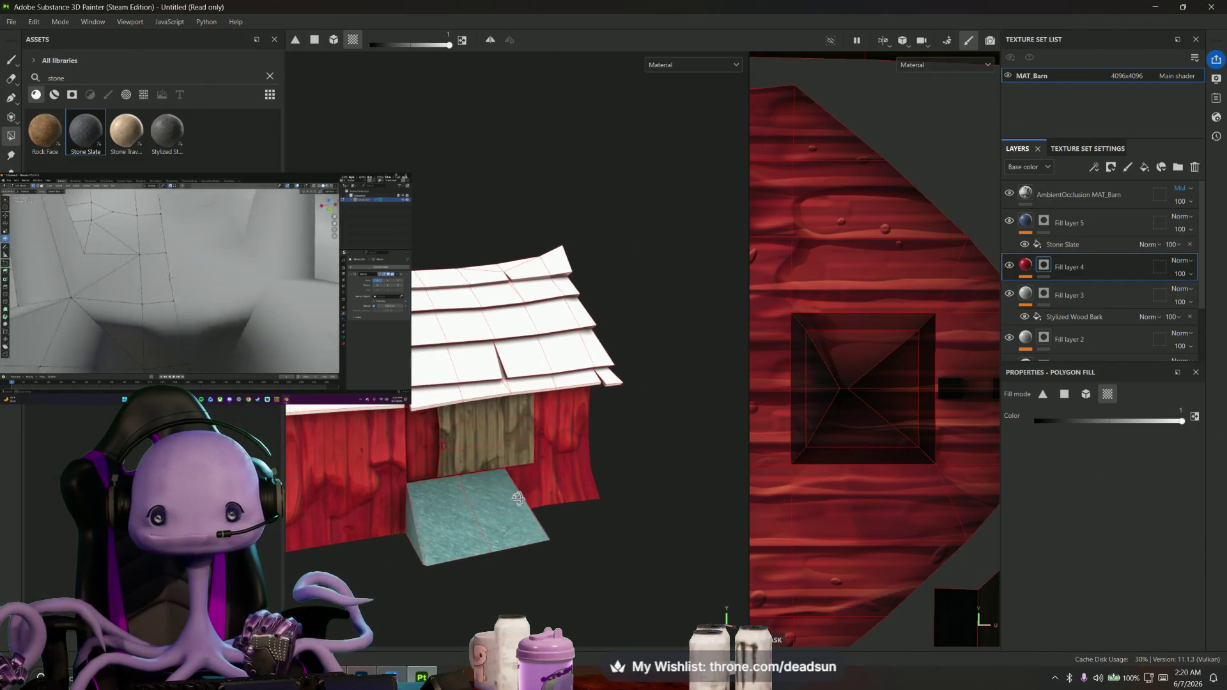
left_click_drag(550, 478, 666, 484, "alt")
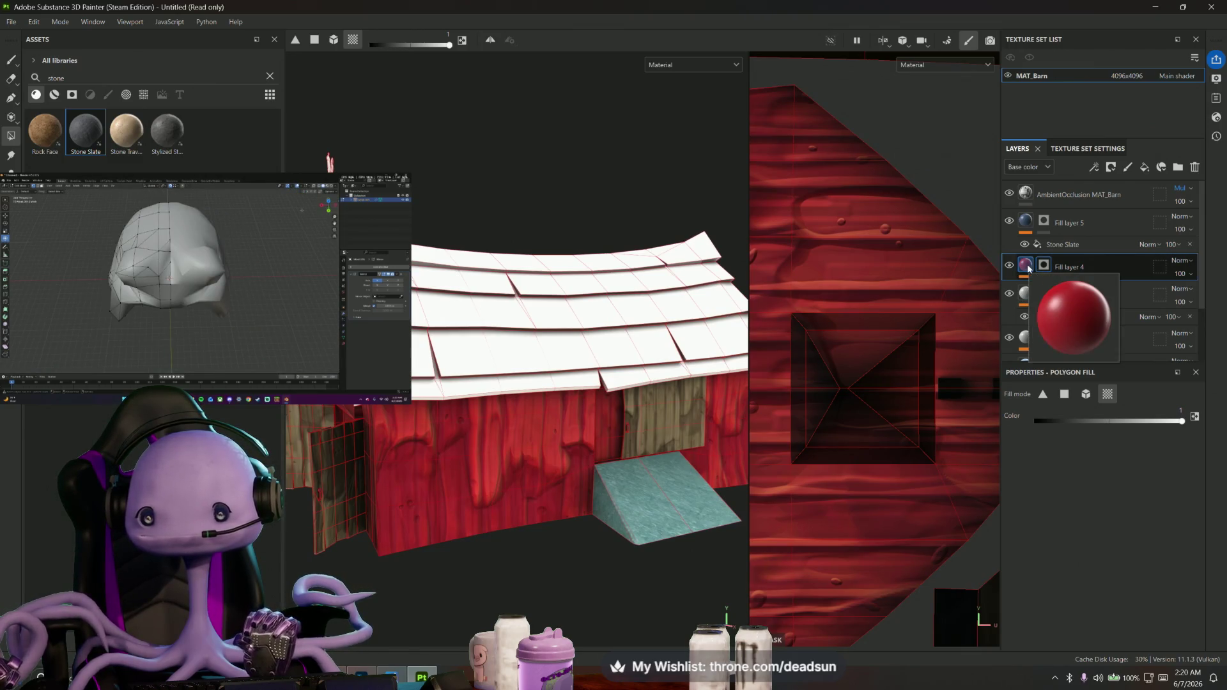
Shift Fill layer 4's red base colour to a desaturated orange grey-brown
left_click(1028, 270)
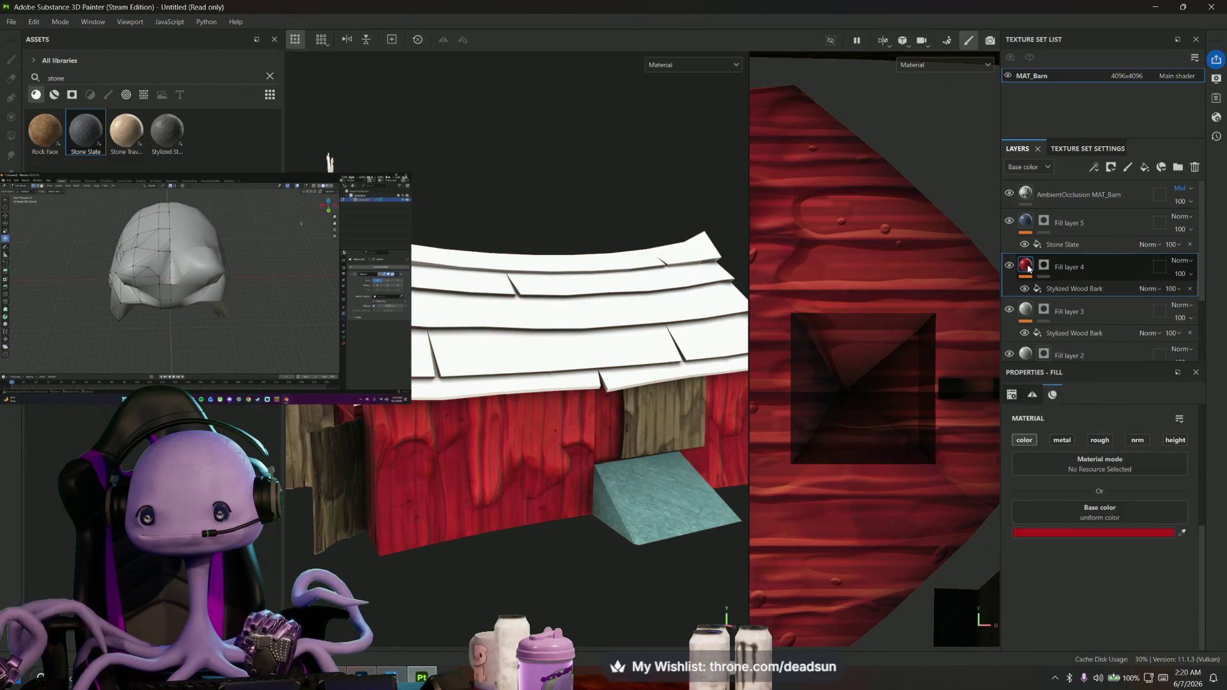
key("ctrl+v")
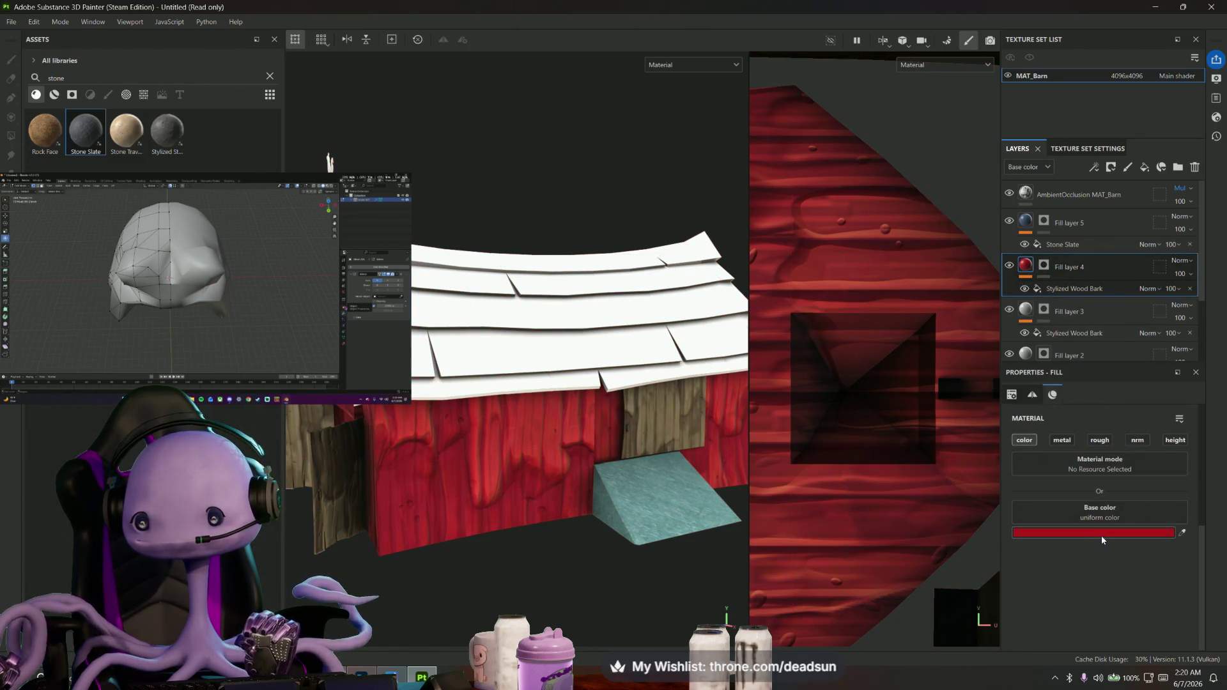
left_click(1109, 533)
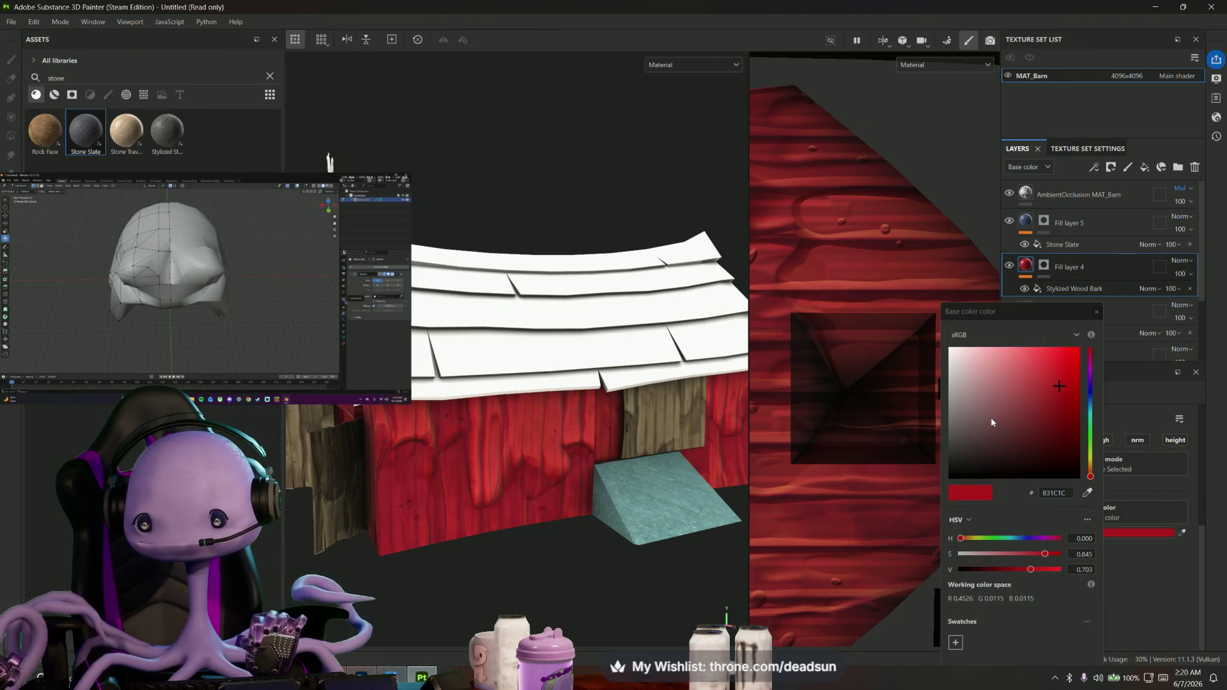
left_click_drag(1088, 470, 1090, 467)
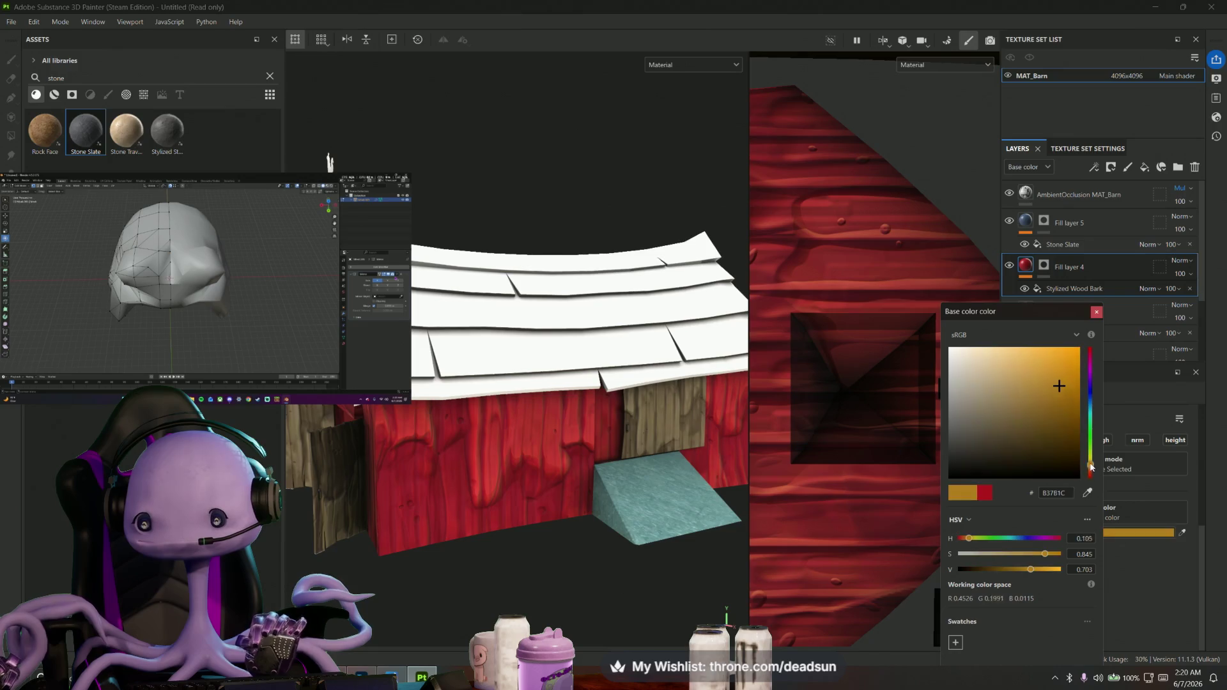
left_click(1000, 411)
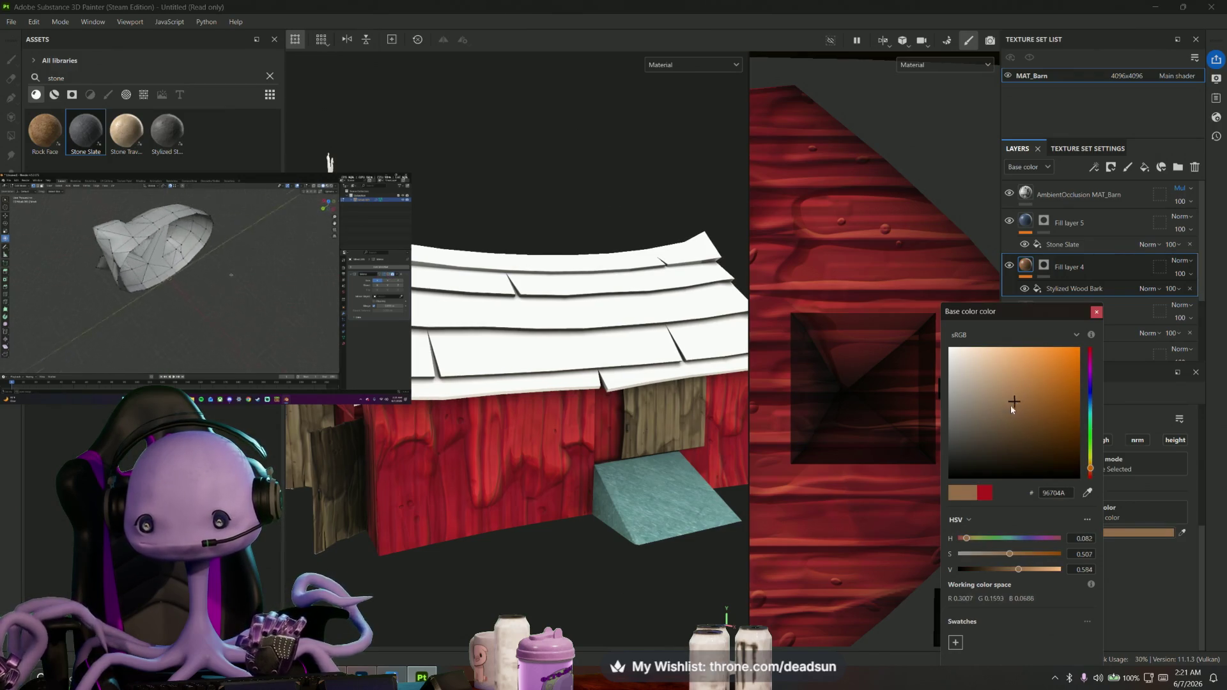
left_click_drag(1015, 401, 970, 417)
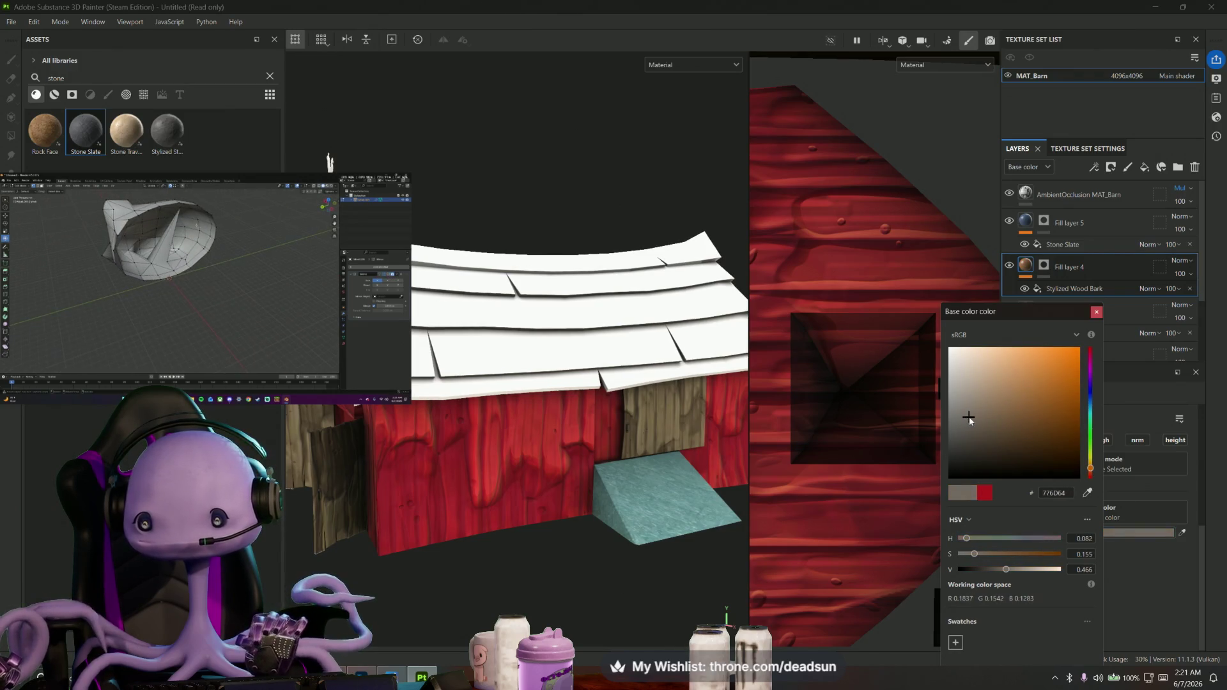
Set the Stylized Wood Bark's Bark Color to muted yellowish brown 645134
left_click(1054, 286)
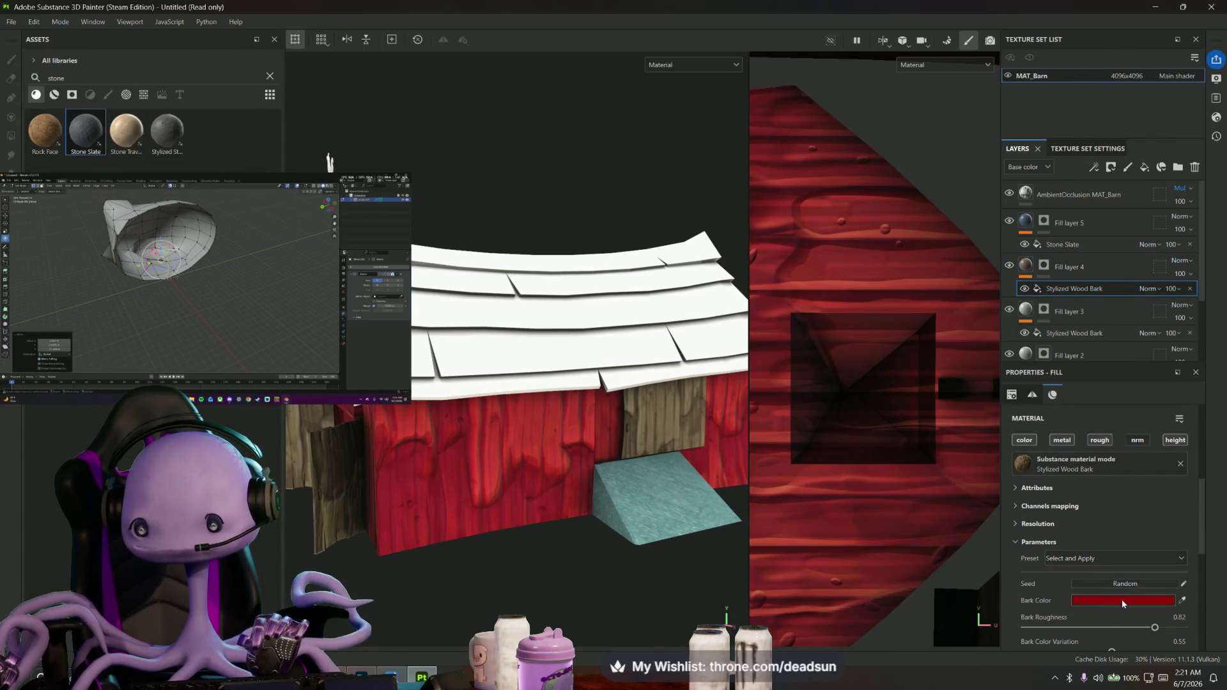
left_click(1122, 599)
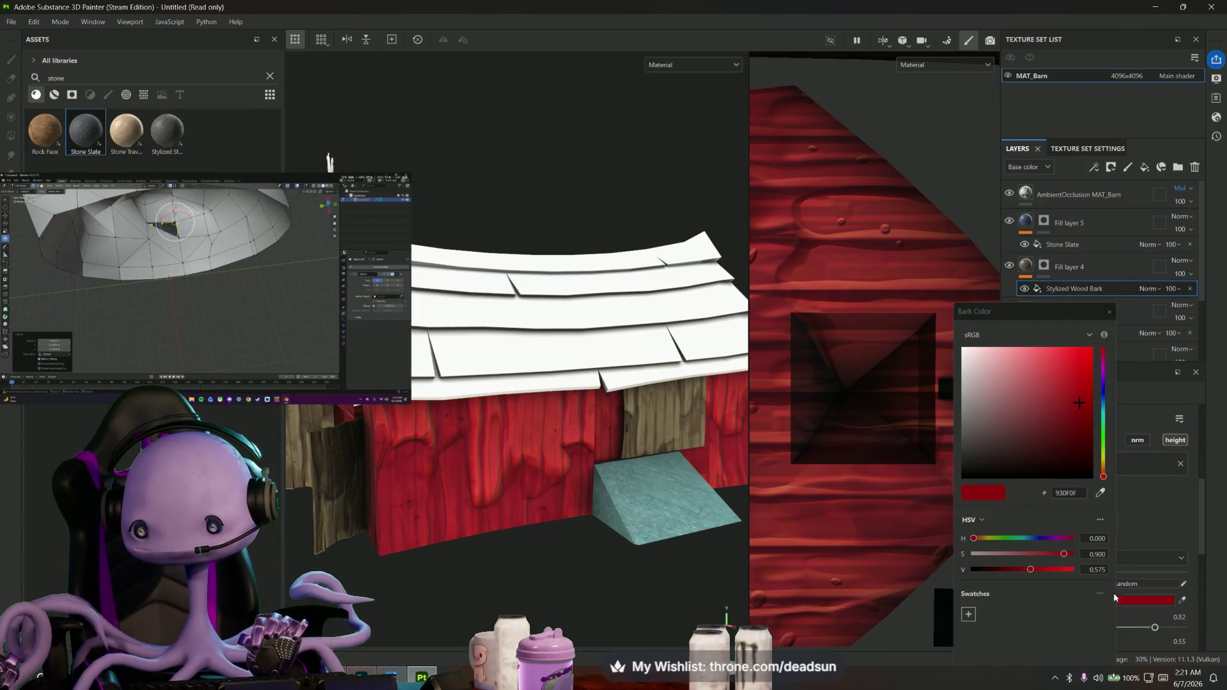
left_click(1023, 428)
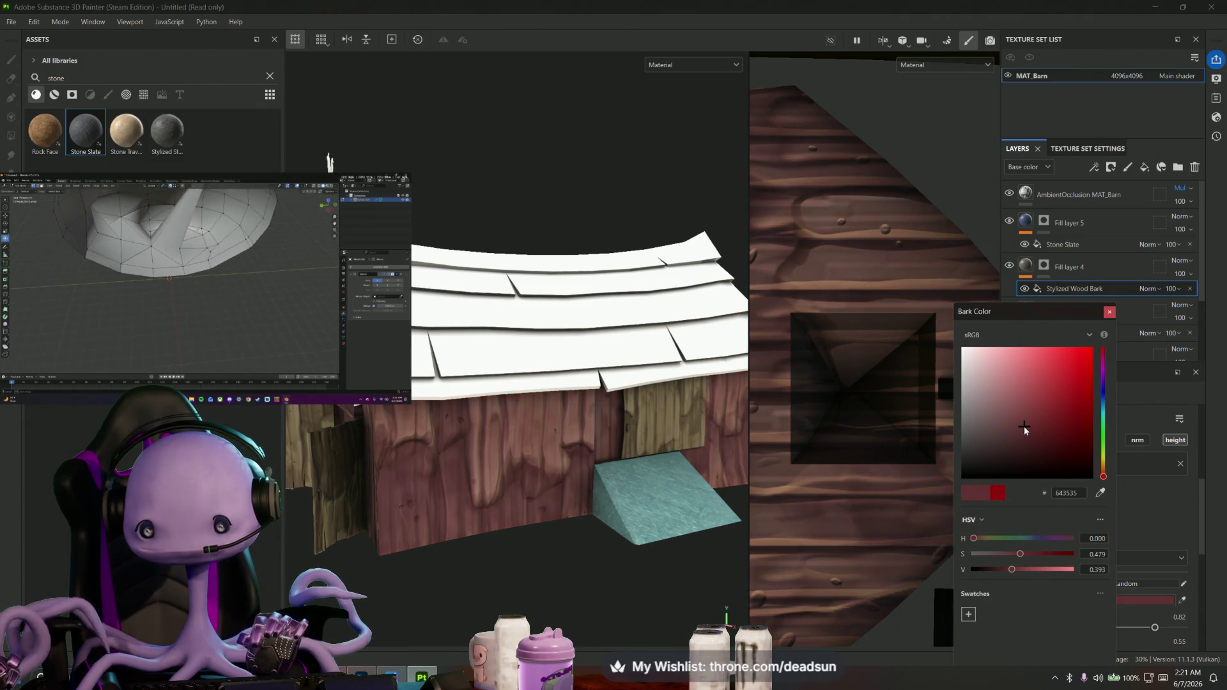
left_click_drag(1102, 476, 1103, 466)
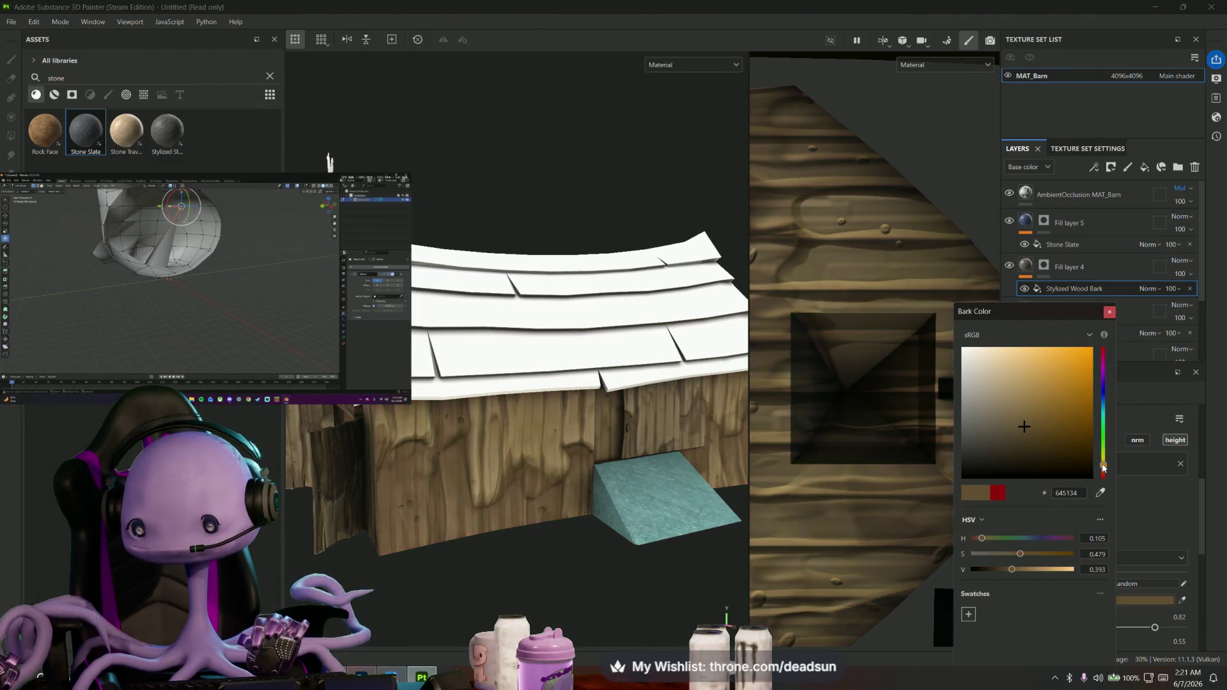
left_click_drag(419, 589, 959, 342, "alt")
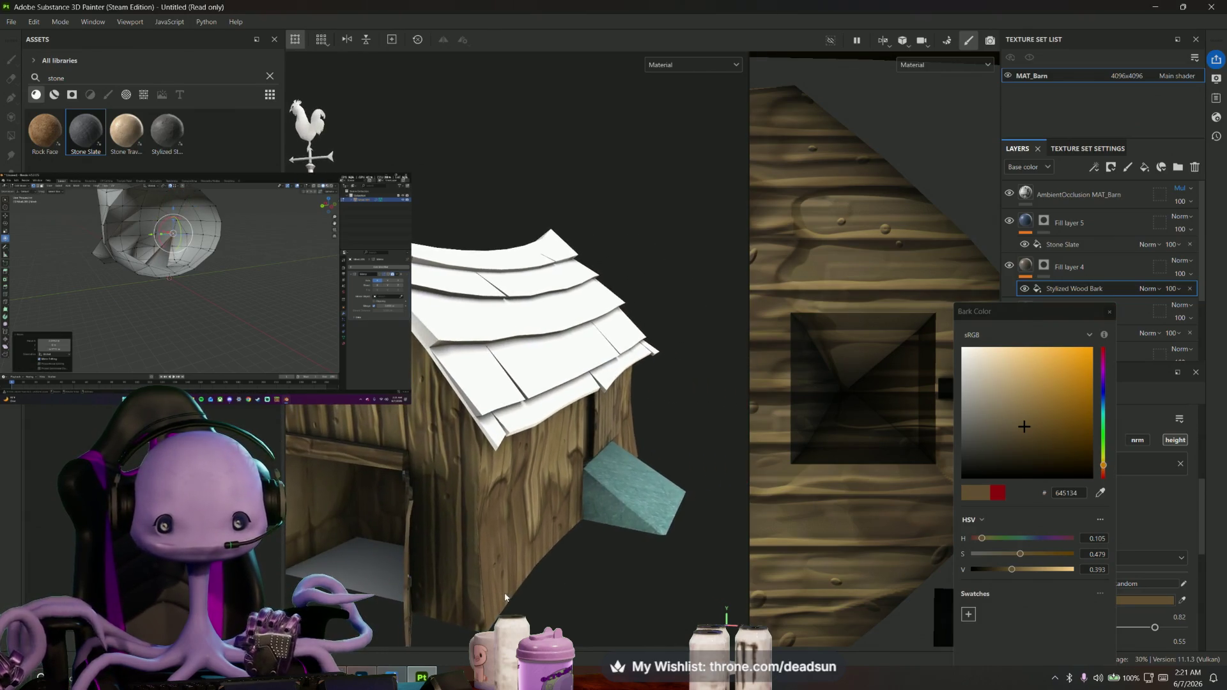
left_click(1110, 312)
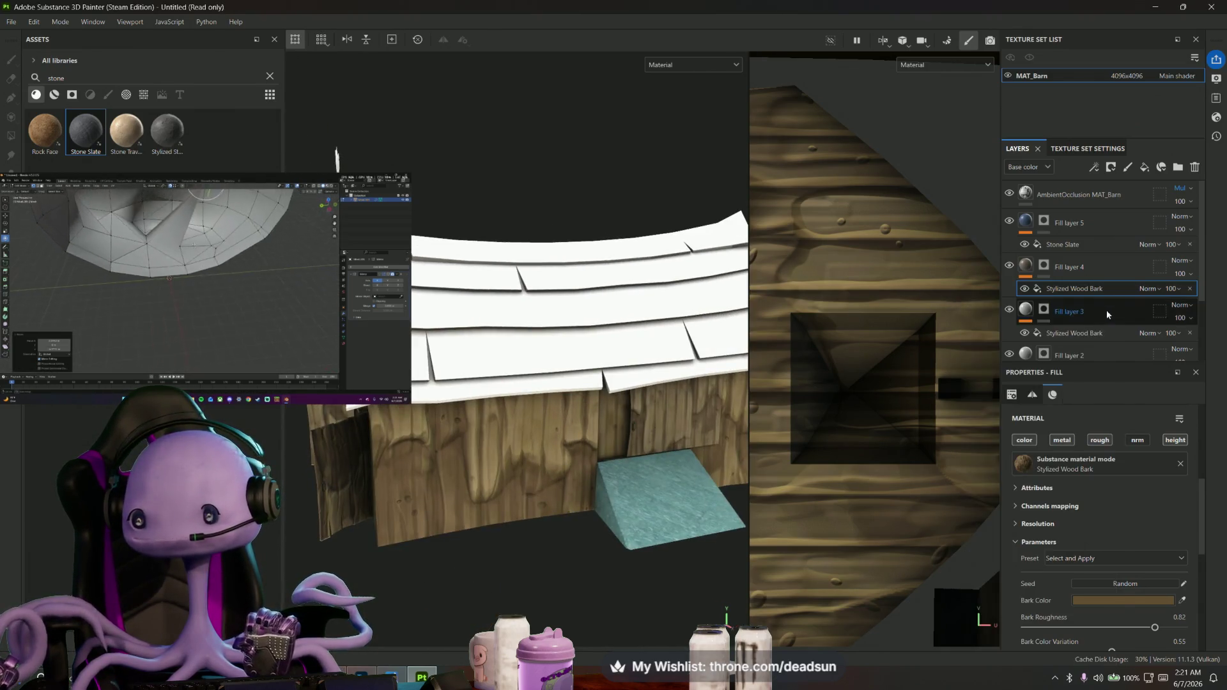
left_click_drag(407, 252, 695, 463, "alt")
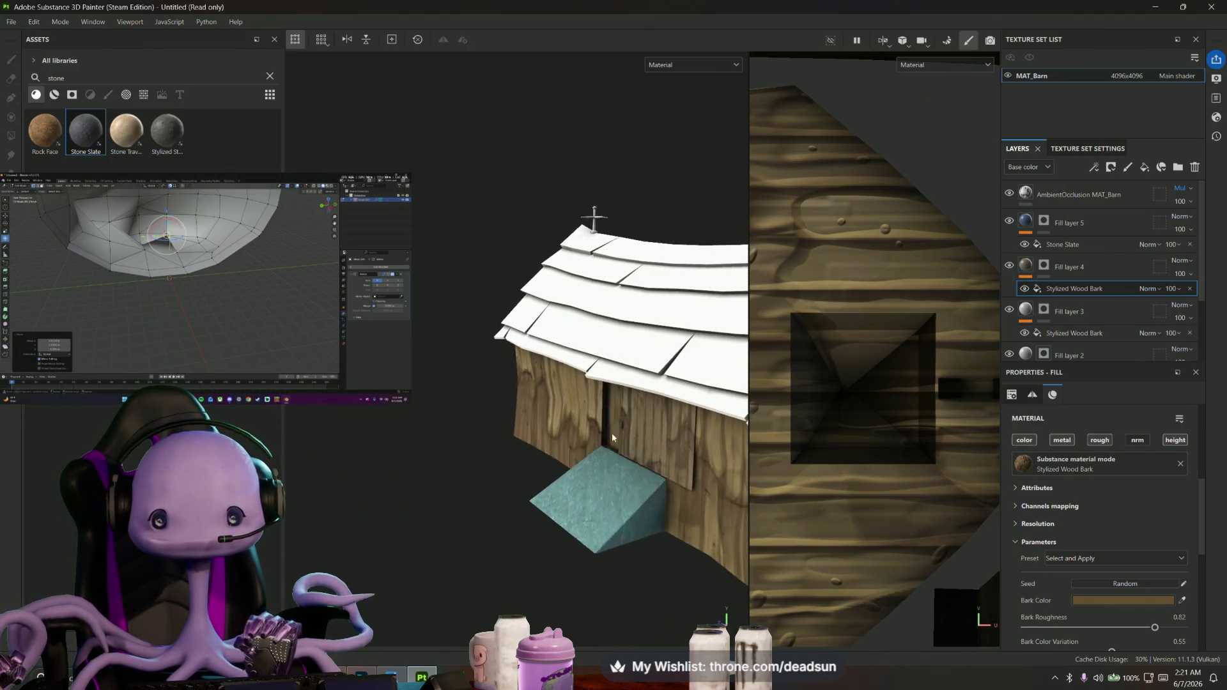
On Fill layer 5's mask, try a stone polygon fill on the wall, undo it, and switch to triangle fill mode
mouse_move(614, 422)
left_mouse_down("alt")
mouse_move(499, 538)
mouse_move(567, 487)
mouse_move(539, 482)
mouse_move(588, 438)
mouse_move(625, 477)
mouse_move(575, 431)
left_mouse_up("alt")
left_click(1069, 223)
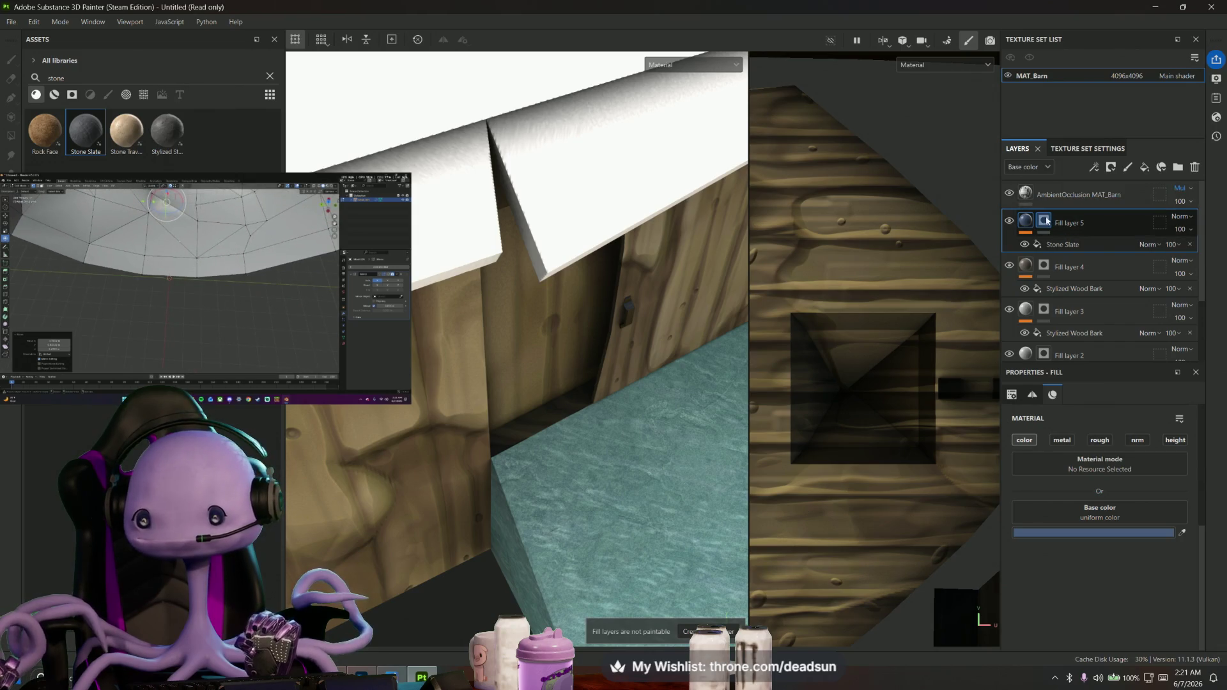
left_click(1045, 221)
left_click(548, 413)
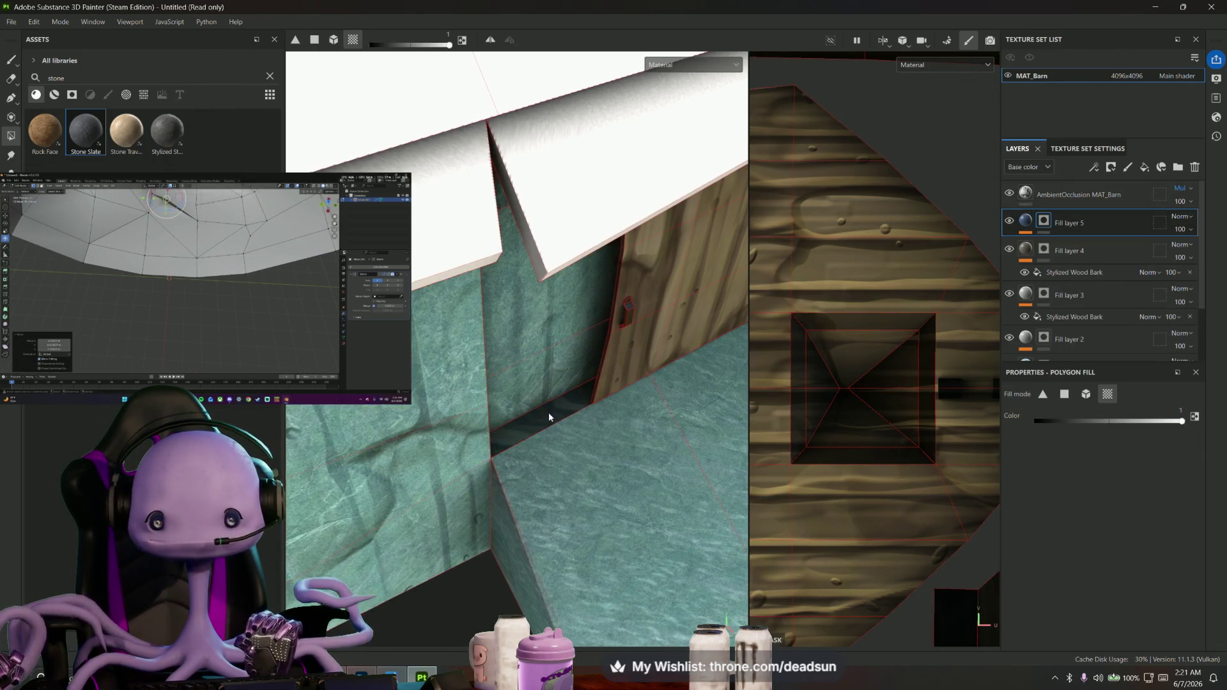
key("ctrl+z")
left_click_drag(548, 413, 322, 96, "alt")
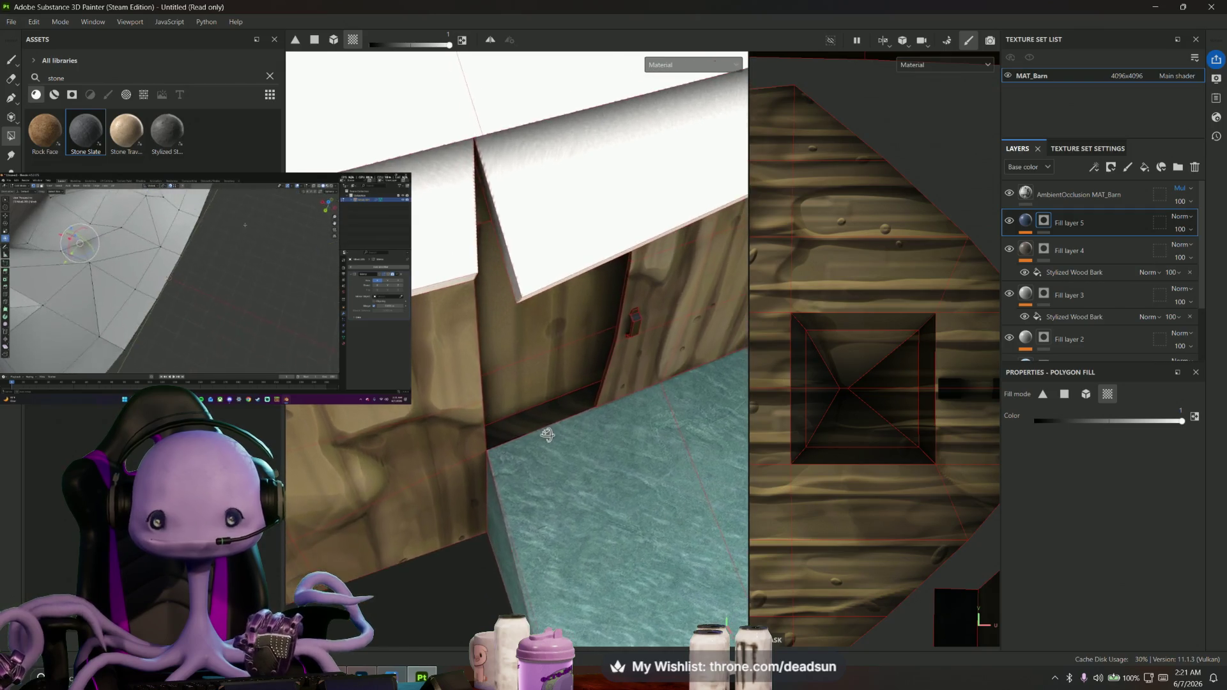
left_click(296, 40)
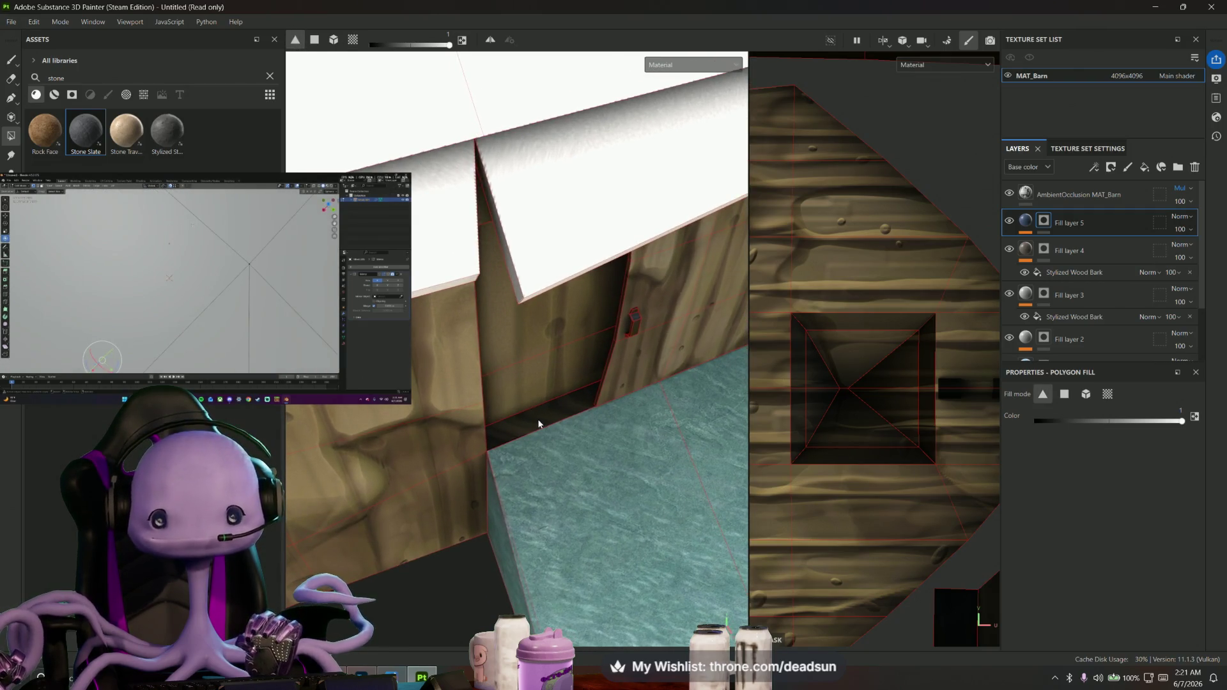
Inspect the wall and roof, then switch over to the Maya window
mouse_move(580, 398)
left_mouse_down("alt")
mouse_move(578, 465)
mouse_move(617, 391)
mouse_move(834, 566)
mouse_move(808, 589)
mouse_move(793, 572)
mouse_move(652, 550)
mouse_move(673, 510)
mouse_move(741, 507)
mouse_move(676, 552)
mouse_move(593, 526)
mouse_move(604, 556)
mouse_move(589, 562)
mouse_move(506, 547)
mouse_move(542, 547)
mouse_move(540, 566)
mouse_move(553, 547)
mouse_move(547, 556)
mouse_move(538, 377)
mouse_move(723, 457)
left_mouse_up("alt")
mouse_move(683, 500)
left_mouse_down("alt")
mouse_move(590, 584)
mouse_move(692, 542)
mouse_move(538, 562)
mouse_move(596, 564)
mouse_move(581, 569)
left_mouse_up("alt")
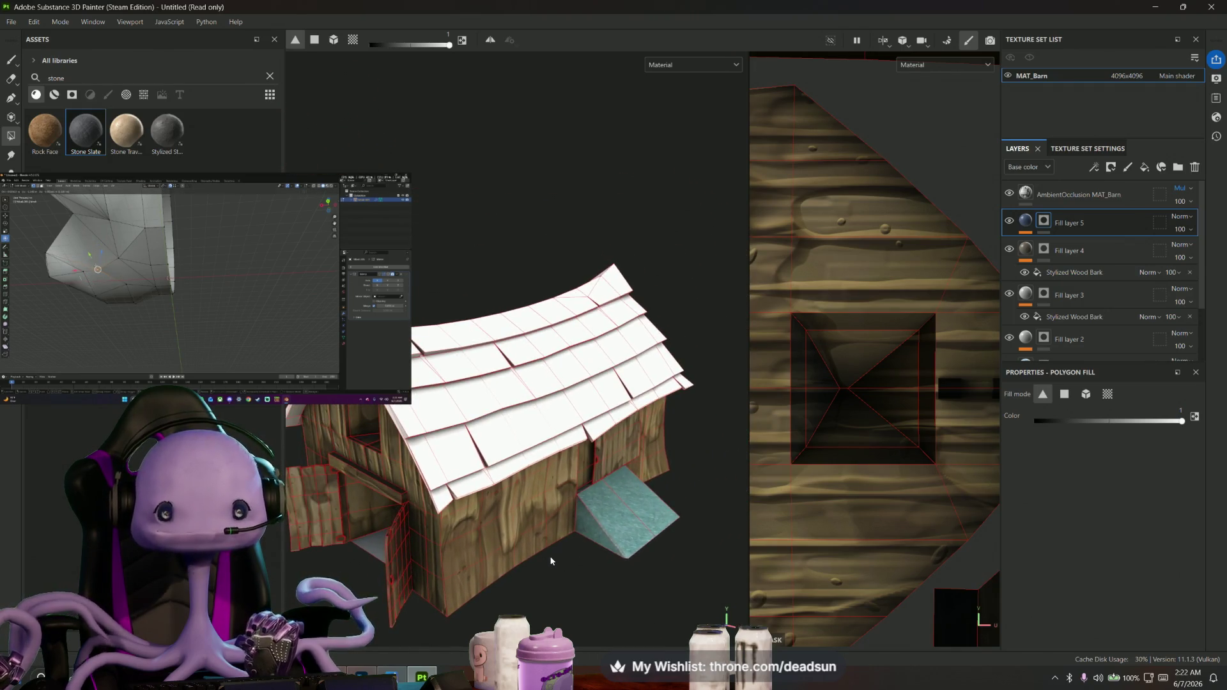
key("alt+Tab")
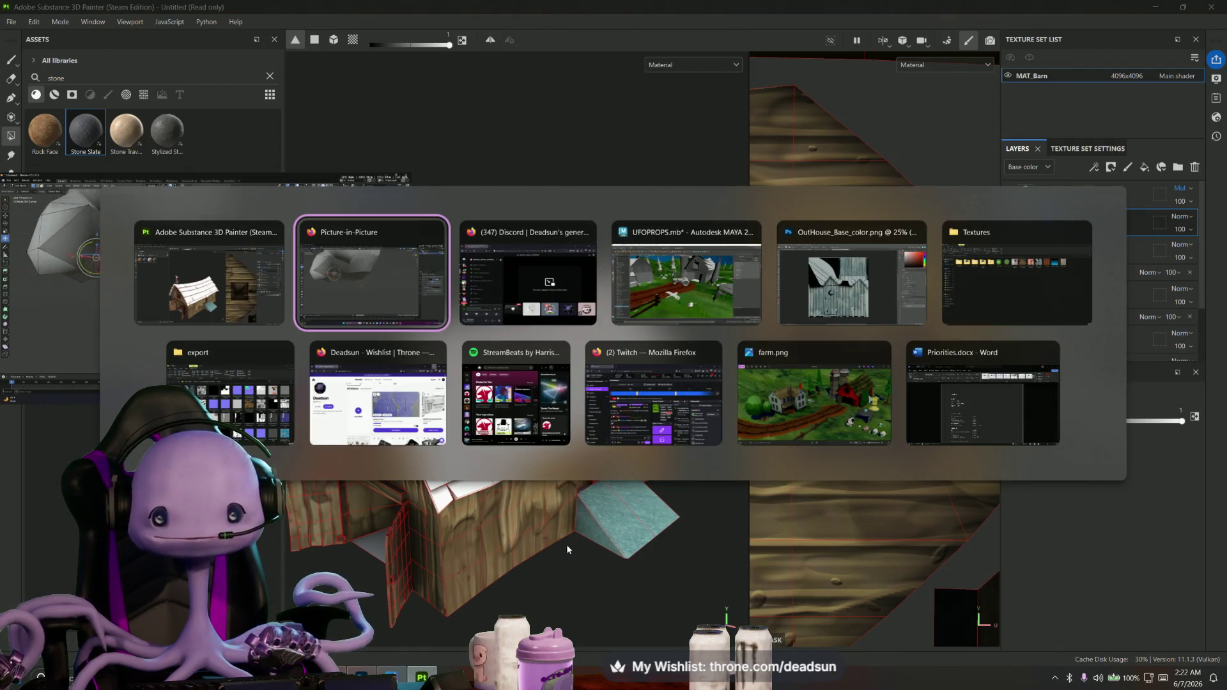
key("Tab")
key("Tab")
mouse_move(572, 540)
left_mouse_down("alt")
mouse_move(630, 432)
mouse_move(615, 428)
left_mouse_up("alt")
Triangulate the Barn1 mesh and return to object selection
left_click(630, 431)
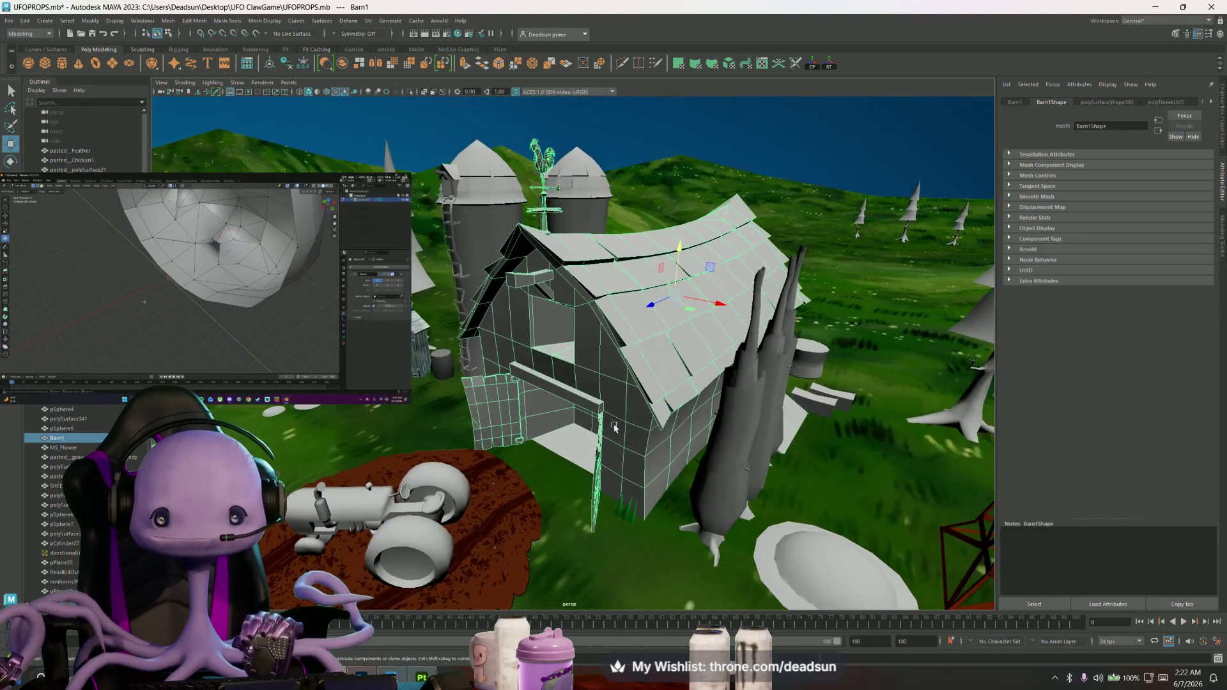
left_click(166, 19)
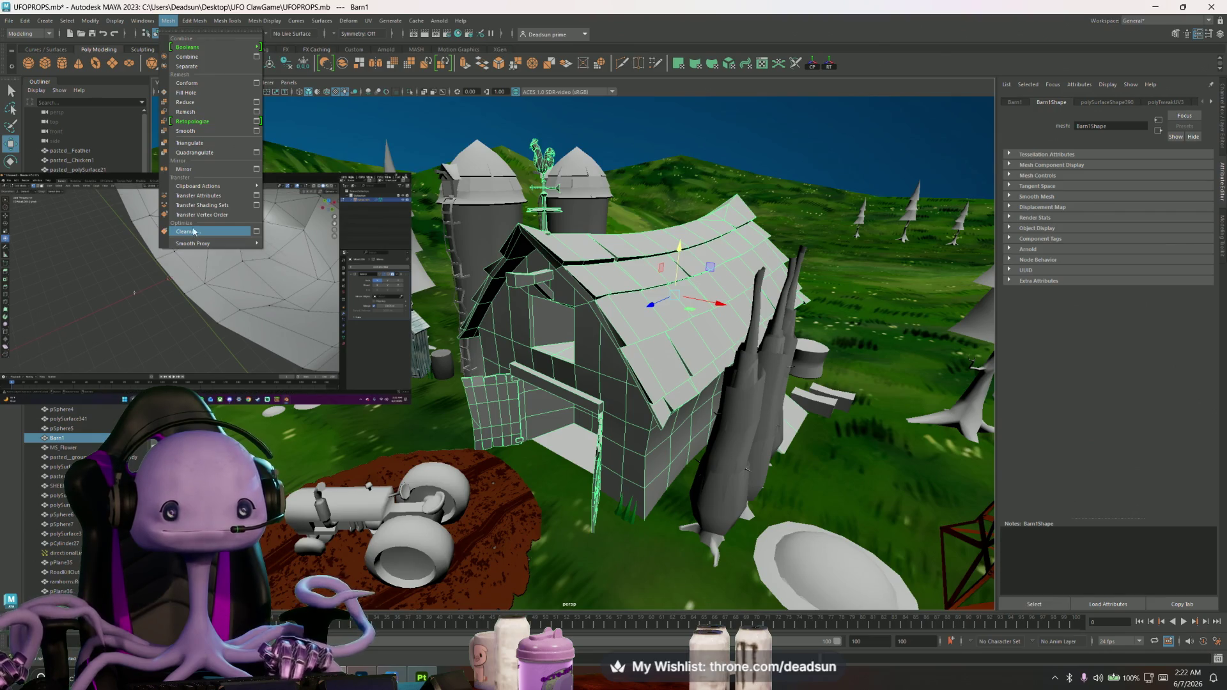
left_click(203, 143)
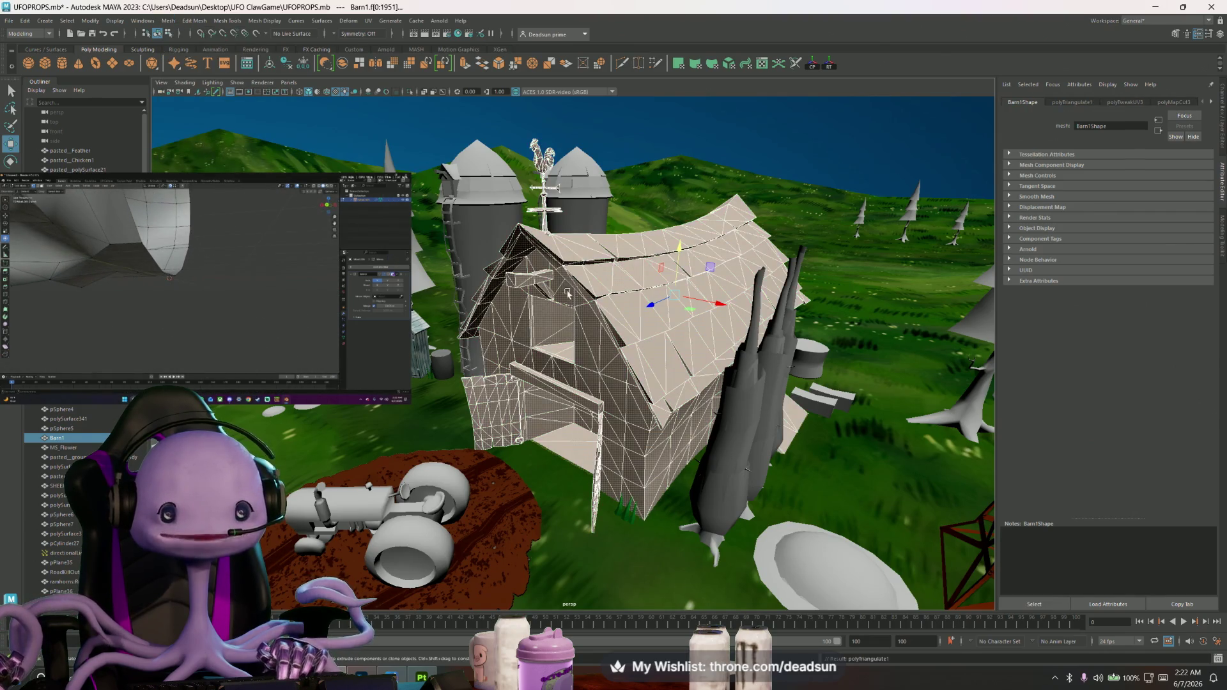
key("F8")
Export the selected barn over the existing Barn.fbx, confirming Replace, and return to Substance Painter
left_click(9, 19)
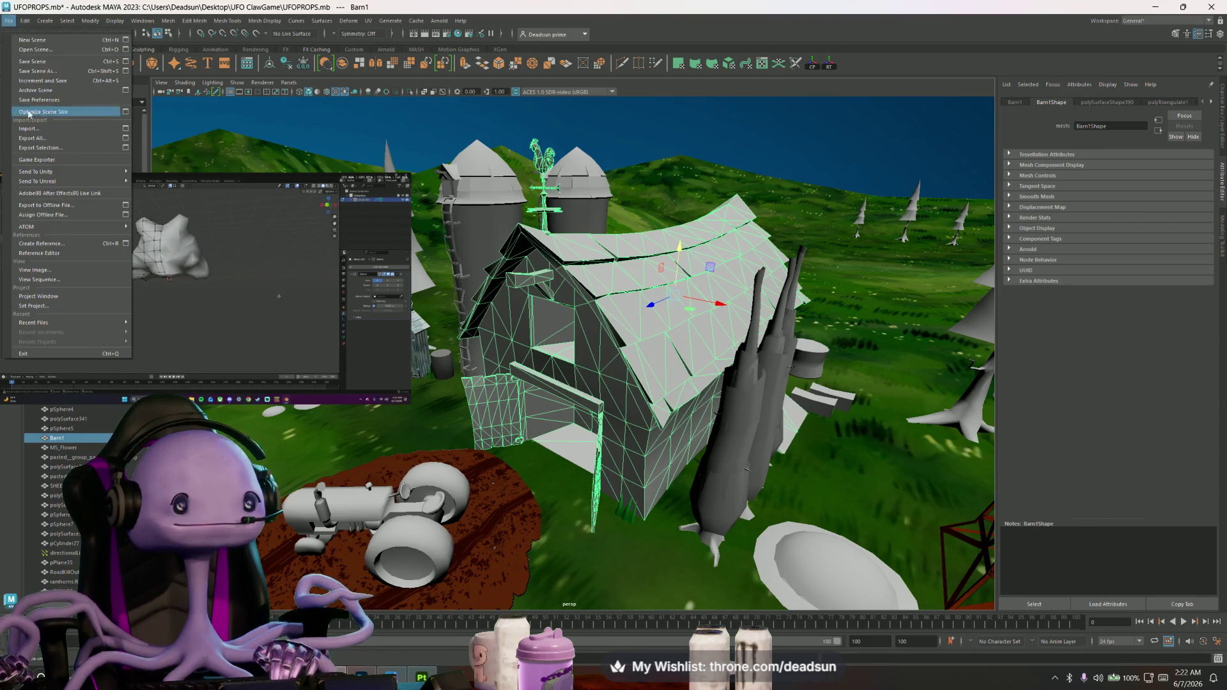
left_click(47, 148)
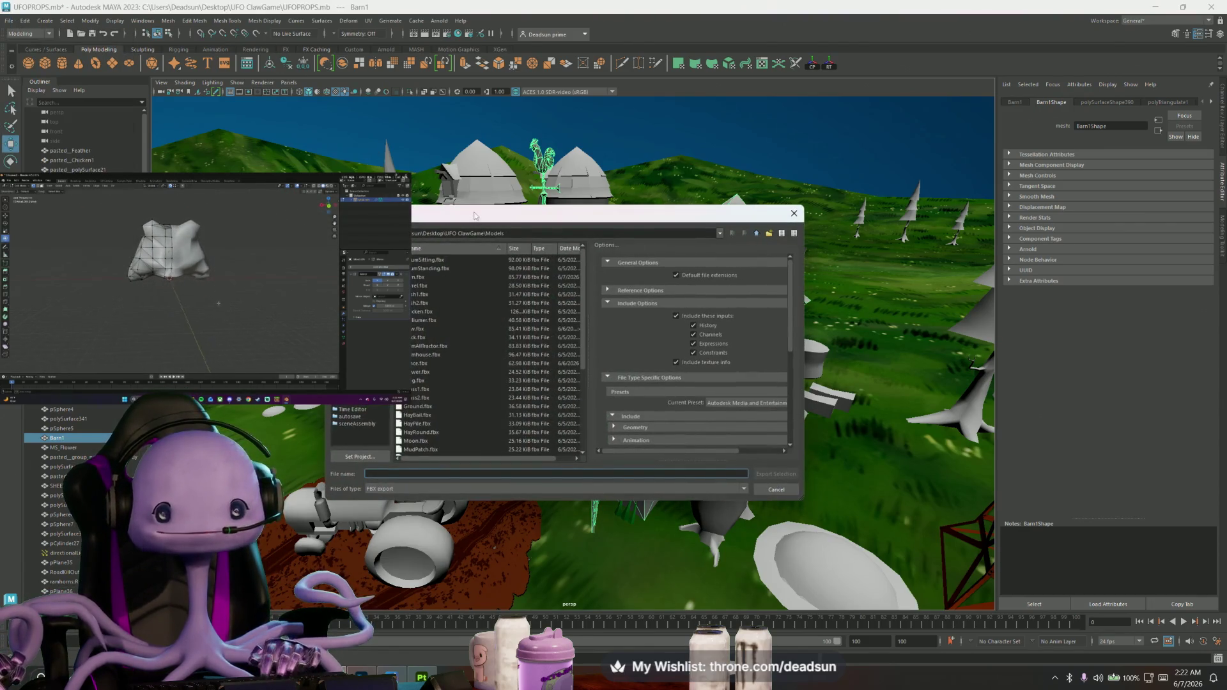
left_click_drag(474, 215, 636, 203)
left_click(581, 265)
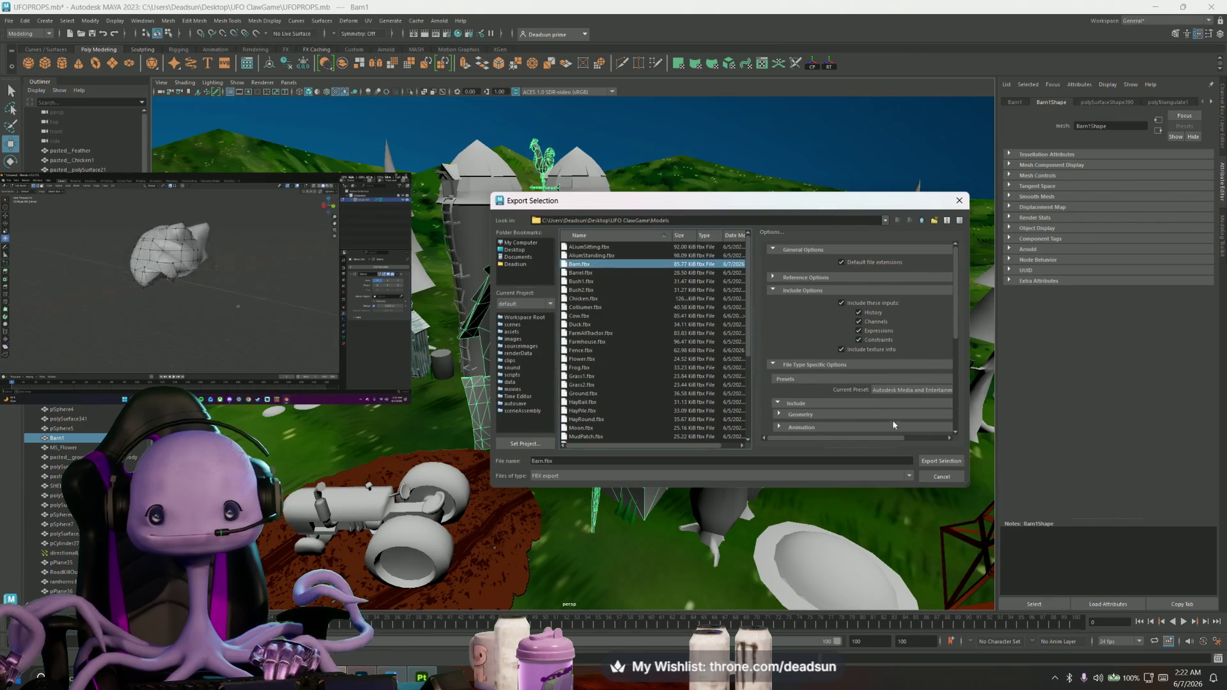
left_click(942, 461)
left_click(709, 362)
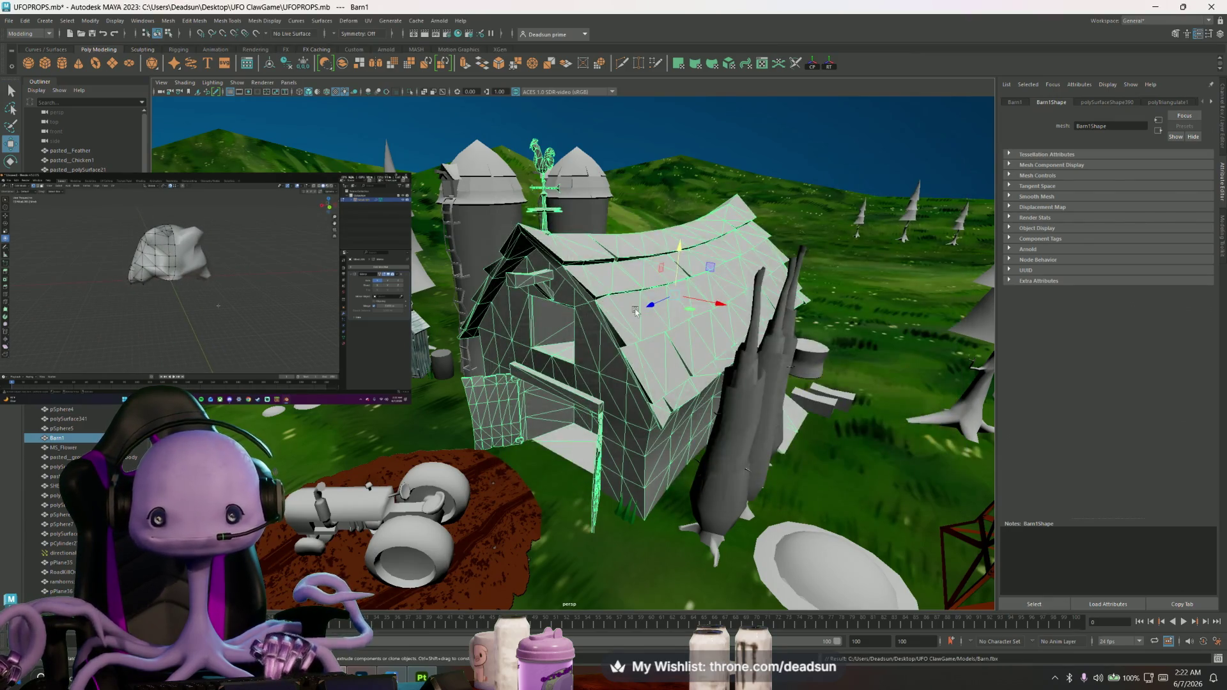
key("alt+Tab")
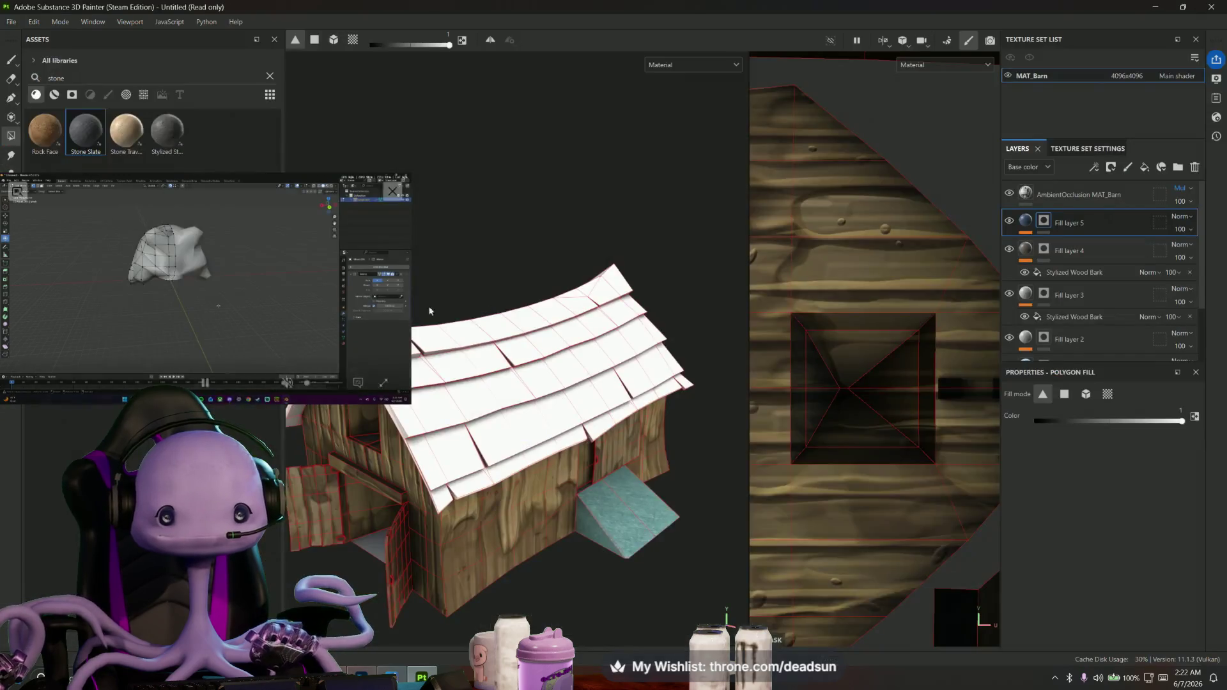
Reload via the Edit menu and add a new light-grey Fill layer 6 on top of the stack
left_click(35, 22)
left_click(49, 75)
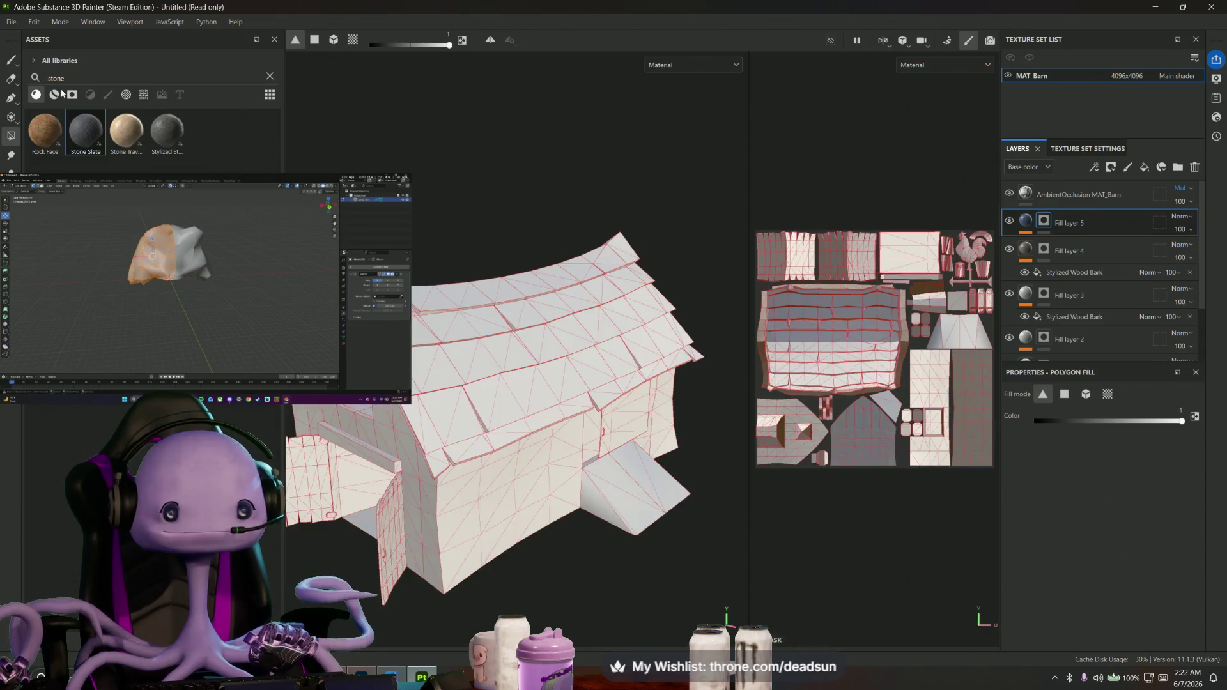
mouse_move(488, 414)
left_mouse_down("alt")
mouse_move(566, 464)
mouse_move(550, 446)
mouse_move(575, 451)
left_mouse_up("alt")
scroll(565, 464, "up", 3)
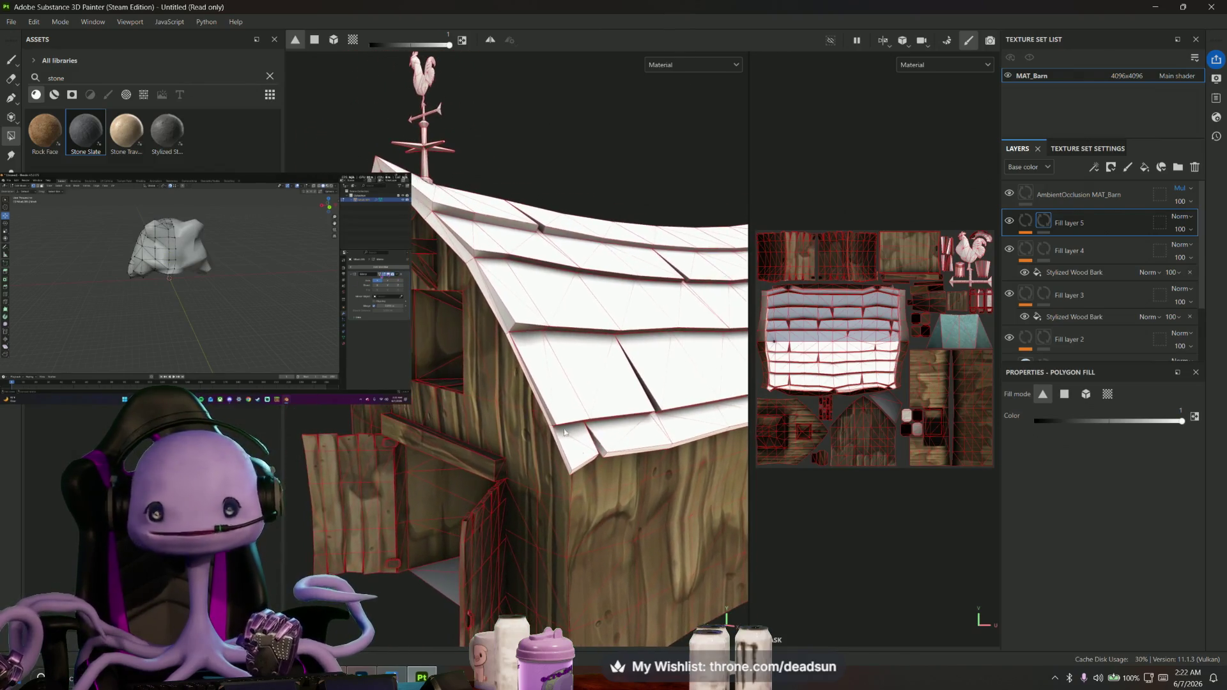
left_click(1143, 169)
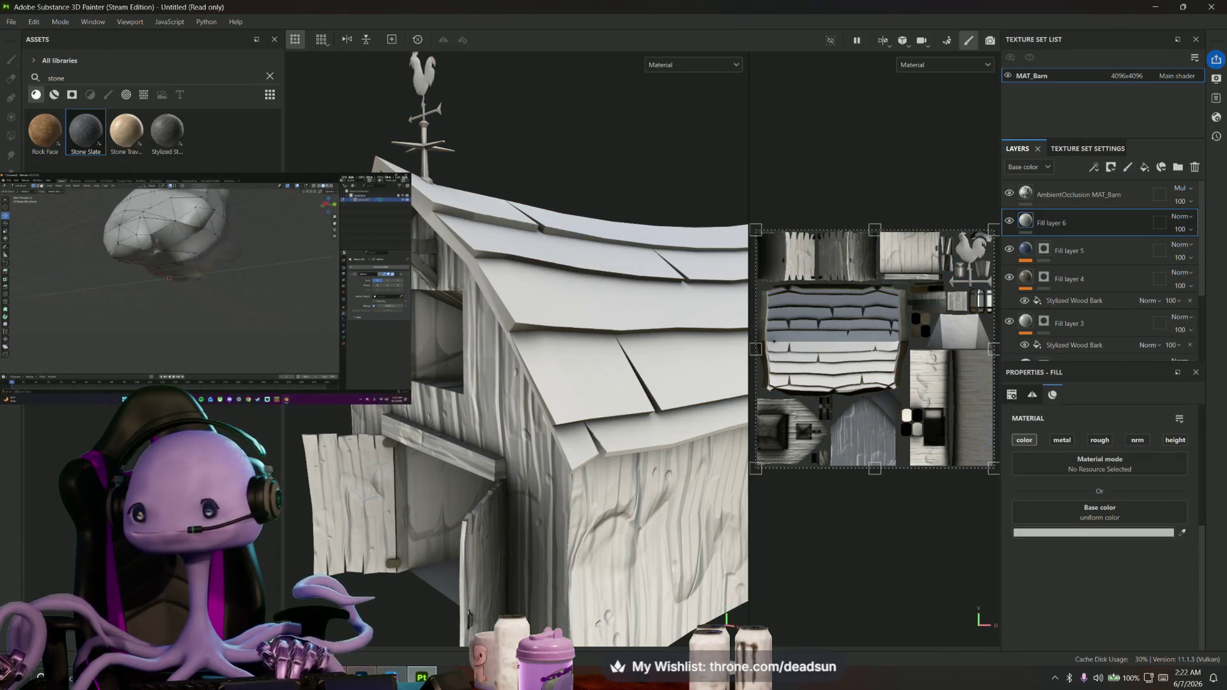
Set Fill layer 6 to Multiply blending and move the reference video window aside
left_click(1183, 218)
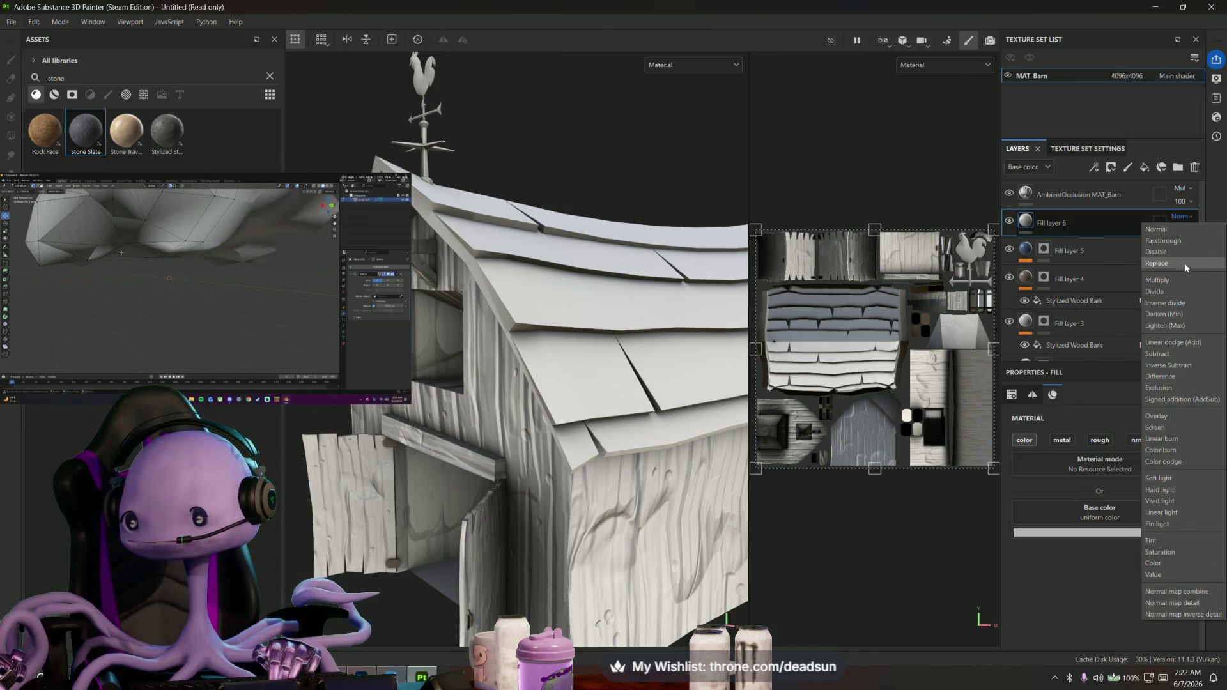
left_click(1179, 280)
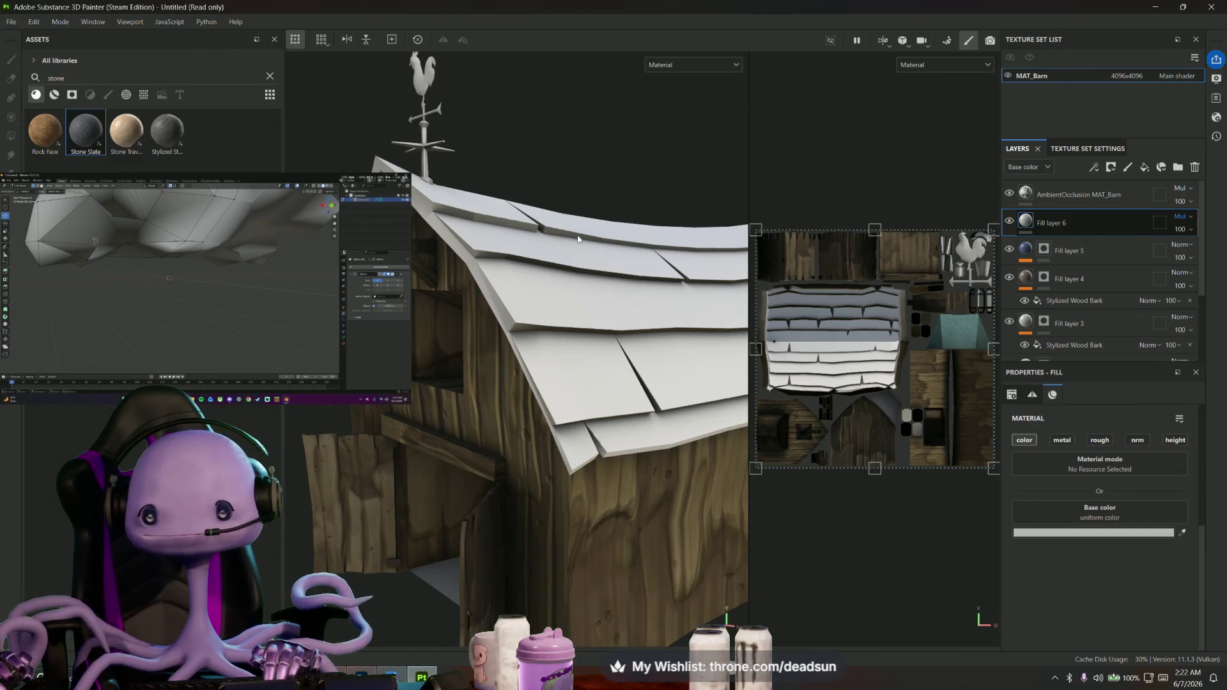
mouse_move(307, 199)
left_mouse_down()
mouse_move(338, 190)
mouse_move(296, 326)
left_mouse_up()
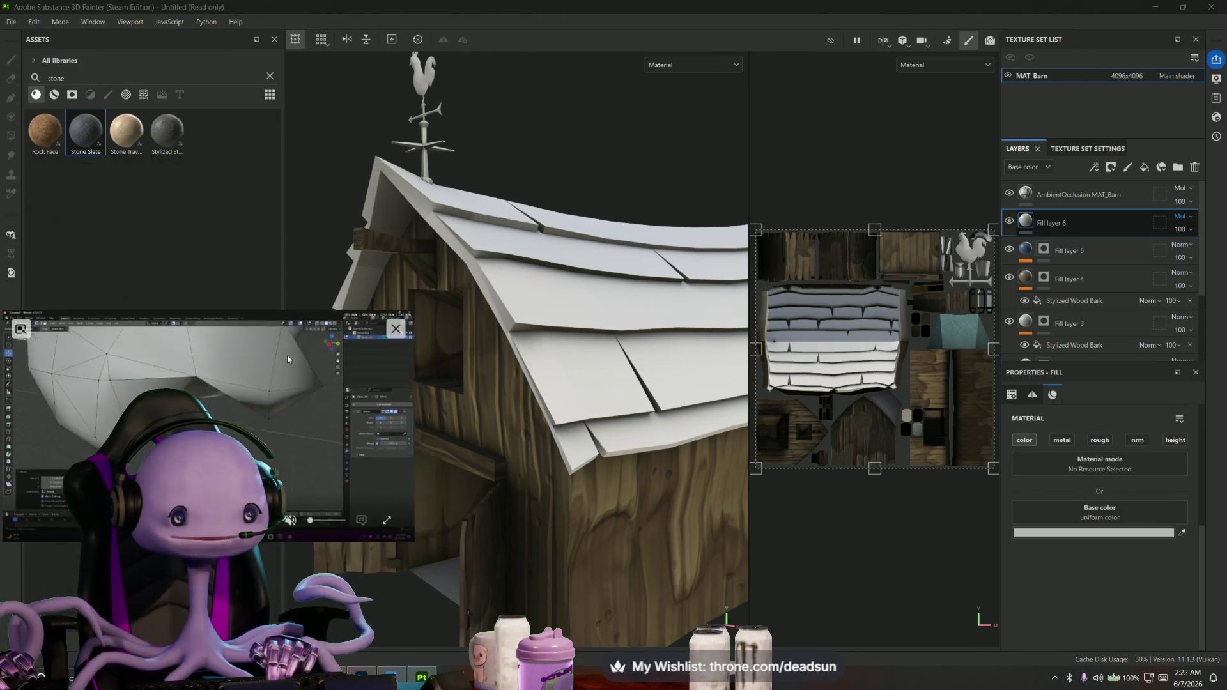
left_click_drag(412, 390, 284, 364)
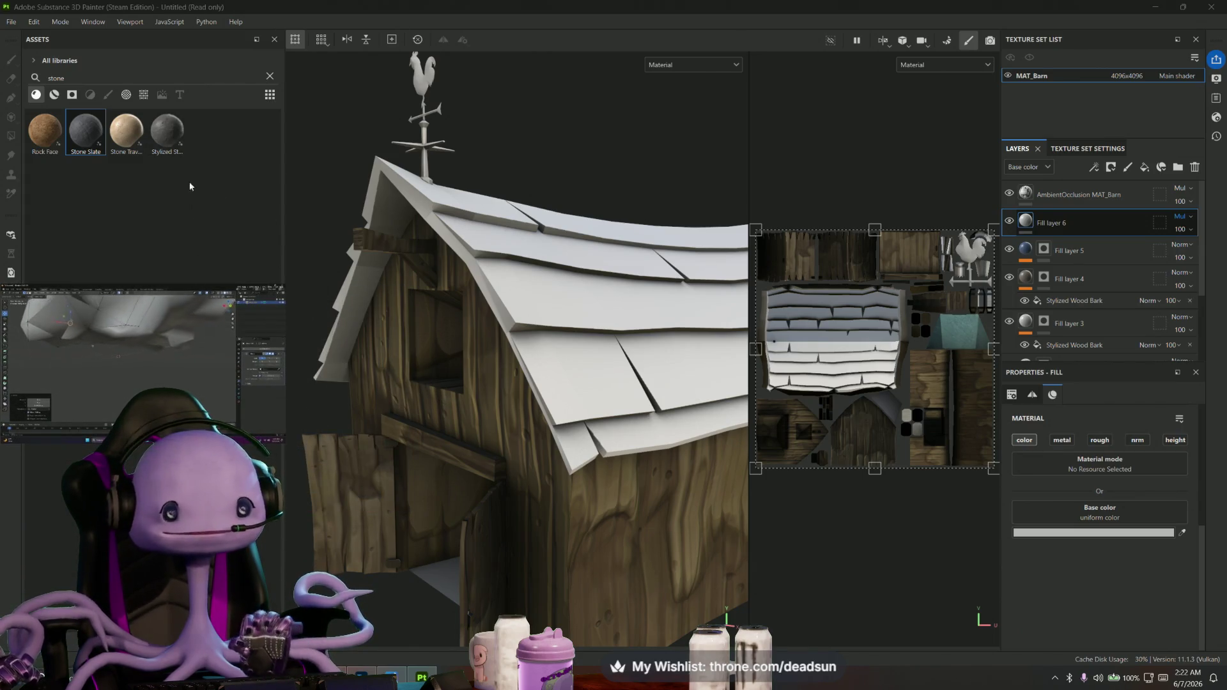
Clear the 'stone' Assets search, then start turning Fill layer 6's base colour red
left_click(87, 180)
key("BackSpace")
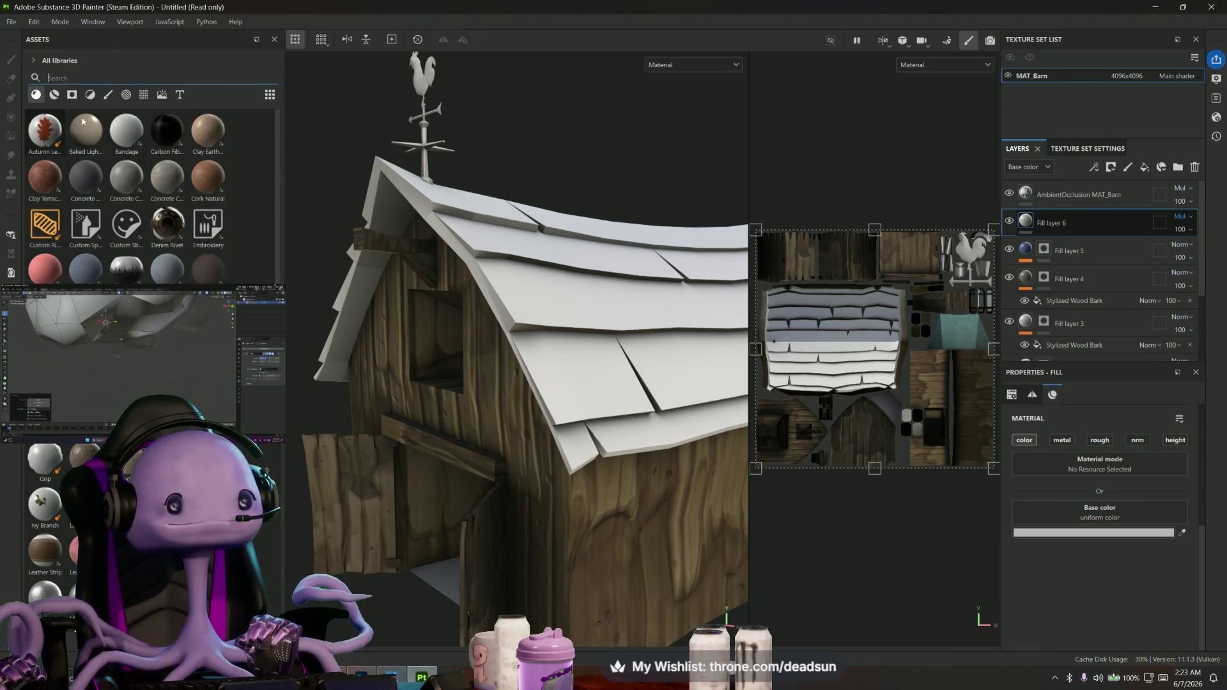
right_click(1039, 224)
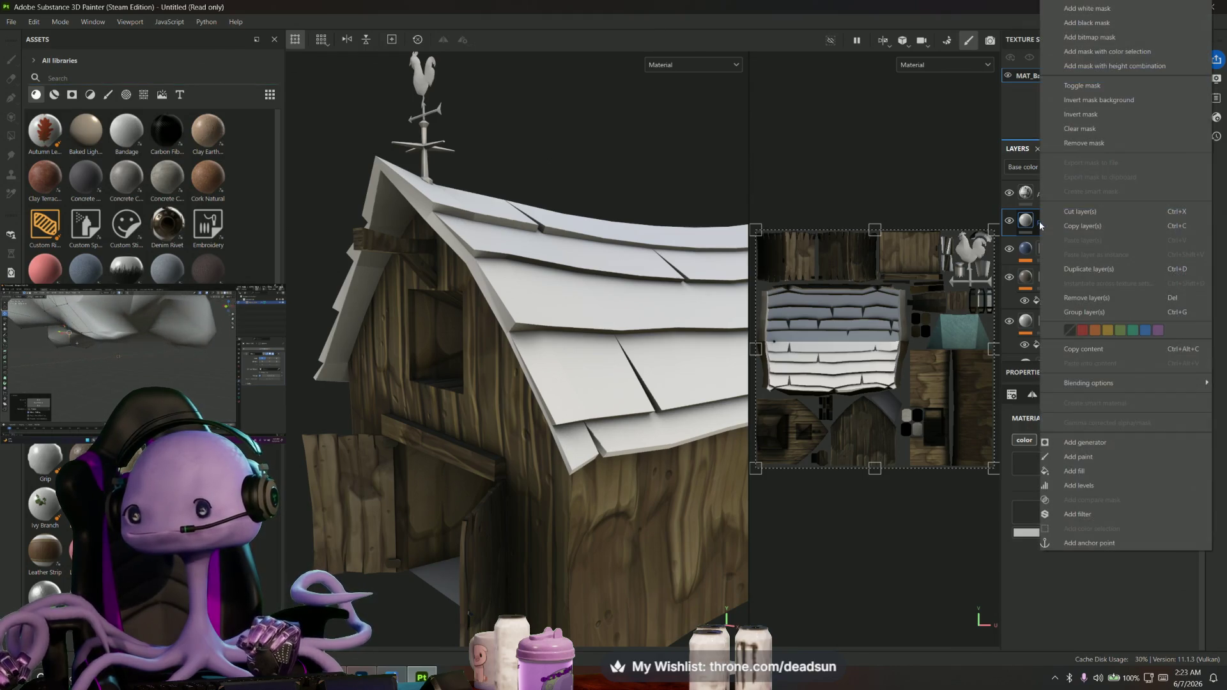
left_click(1038, 225)
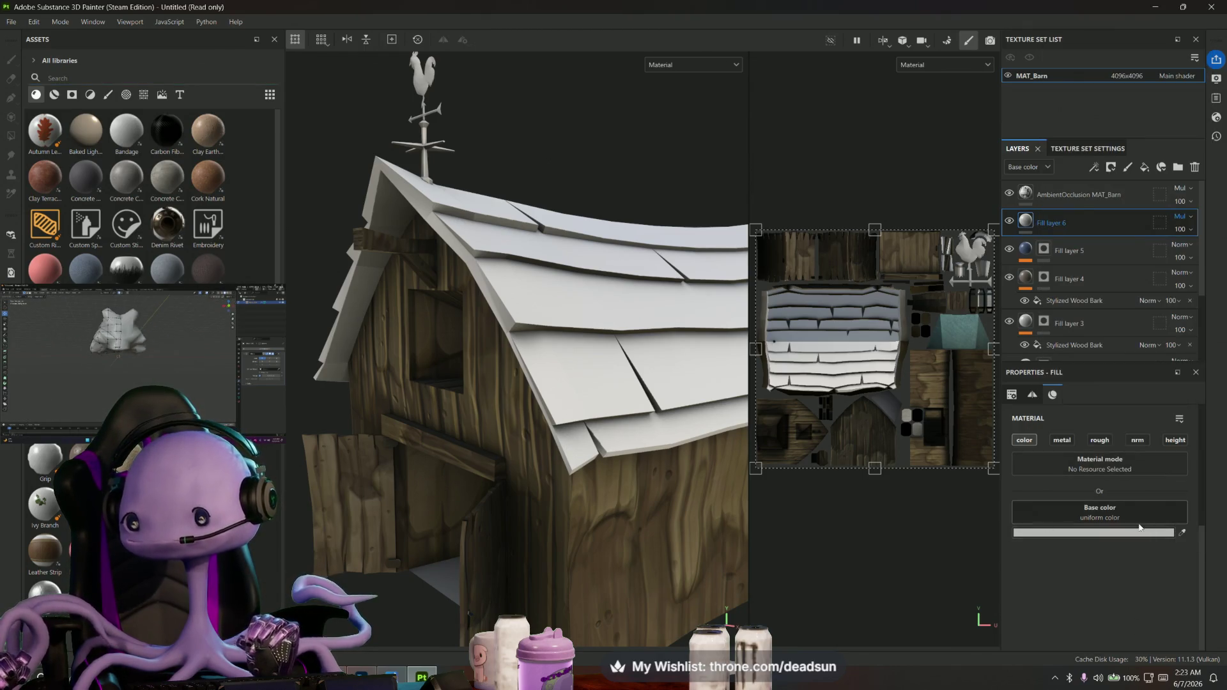
left_click(1109, 533)
left_click_drag(1058, 405, 1051, 368)
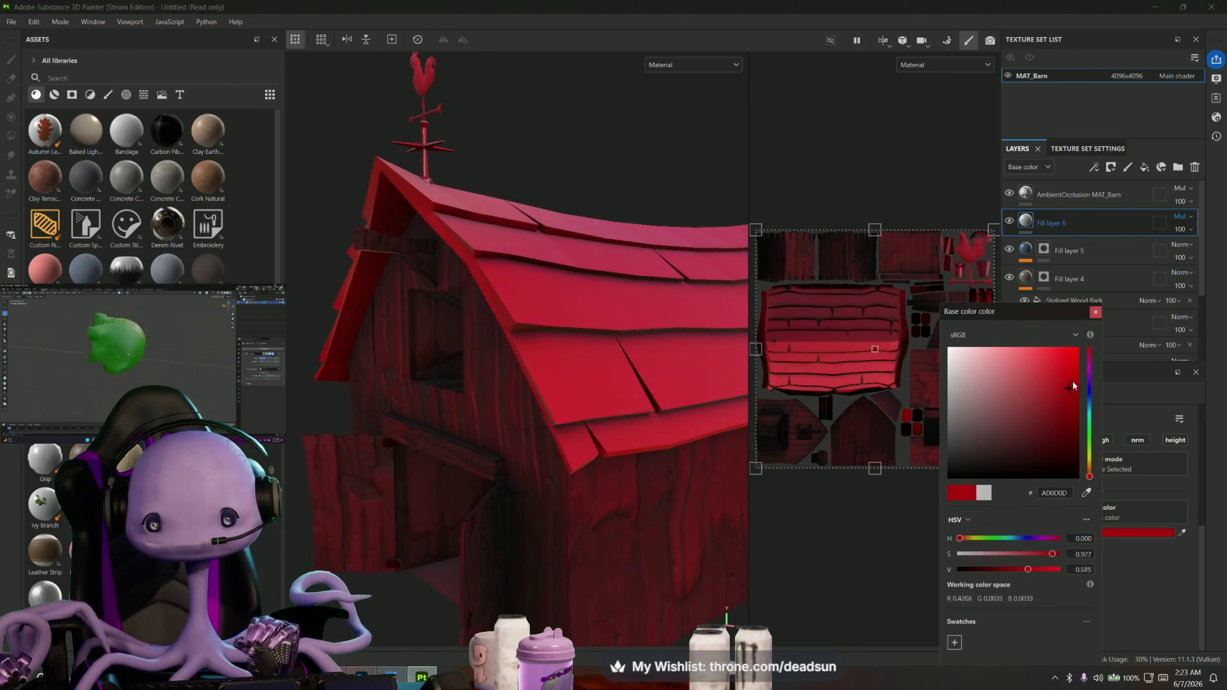
Dull the red, adjust Fill layer 6's opacity and set its blending to Replace
mouse_move(1052, 368)
left_mouse_down()
mouse_move(1022, 407)
mouse_move(1059, 353)
mouse_move(1080, 352)
left_mouse_up()
scroll(526, 495, "down", 3)
mouse_move(527, 496)
left_mouse_down("alt")
mouse_move(547, 501)
mouse_move(556, 466)
mouse_move(643, 439)
mouse_move(536, 493)
mouse_move(486, 471)
mouse_move(497, 488)
left_mouse_up("alt")
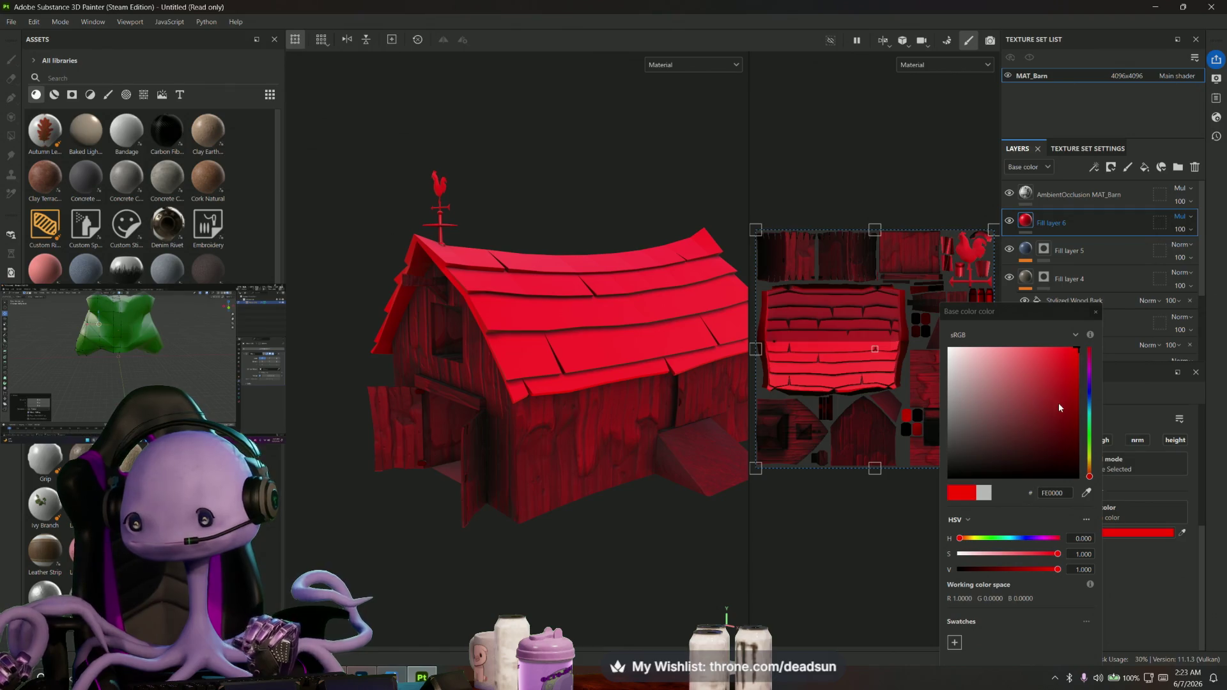
left_click_drag(1194, 251, 1221, 251)
left_click(1182, 216)
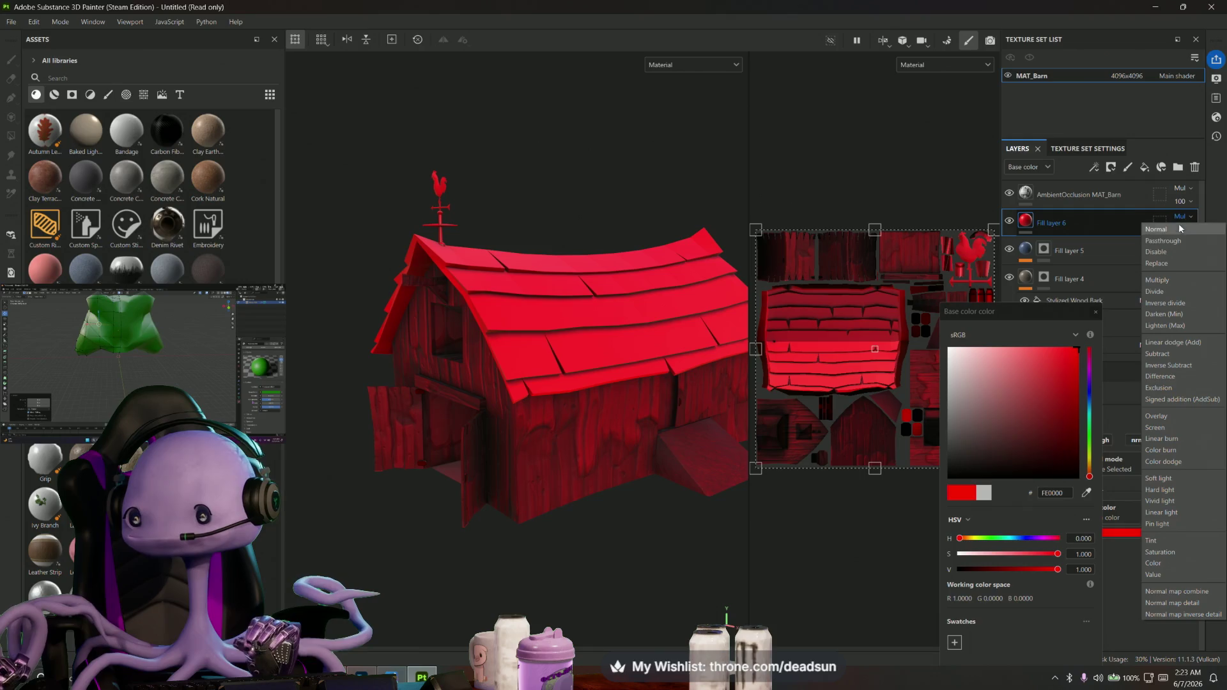
left_click(1164, 264)
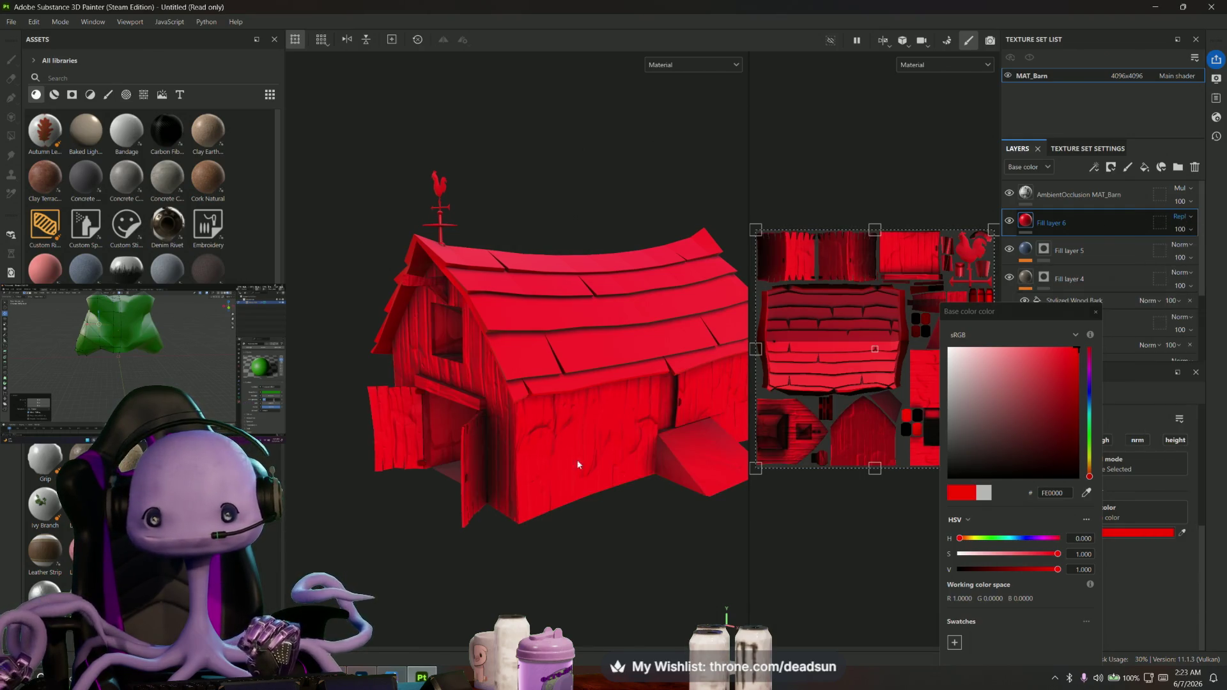
Tune the fill through dark red and maroon tones while checking the barn's sides
left_click_drag(578, 465, 594, 465, "alt")
left_click(1049, 407)
mouse_move(1038, 421)
left_mouse_down()
mouse_move(1077, 426)
mouse_move(1024, 413)
mouse_move(1056, 413)
left_mouse_up()
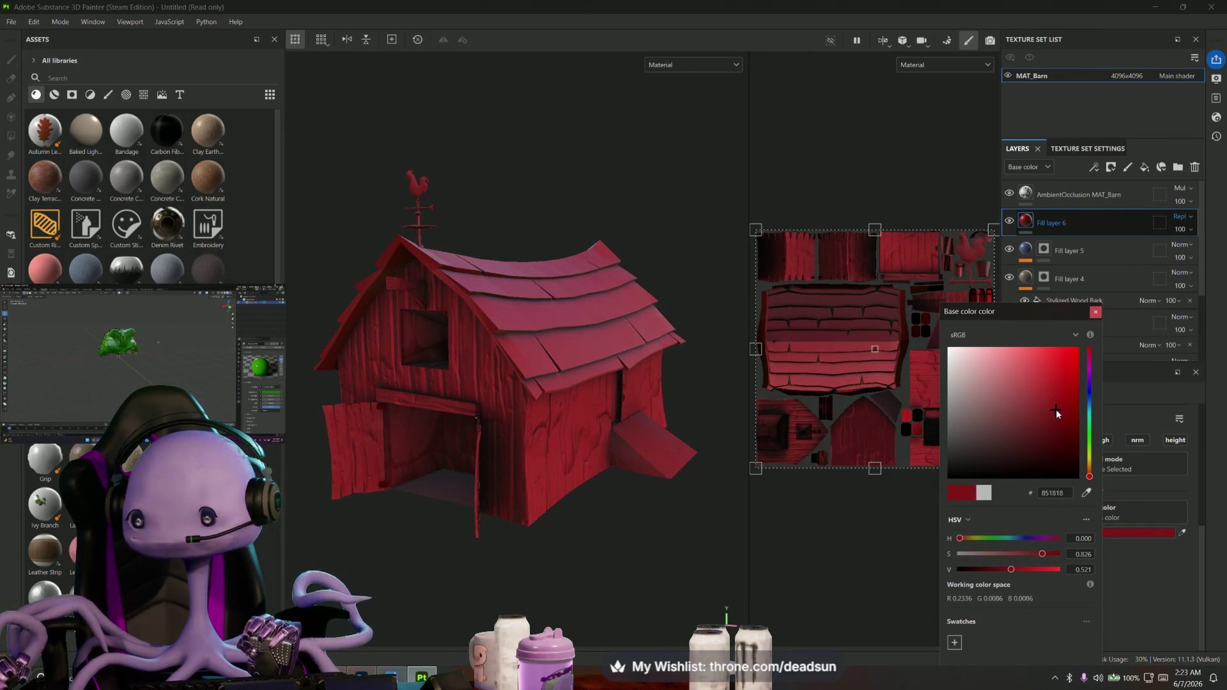
left_click_drag(1090, 475, 1090, 471)
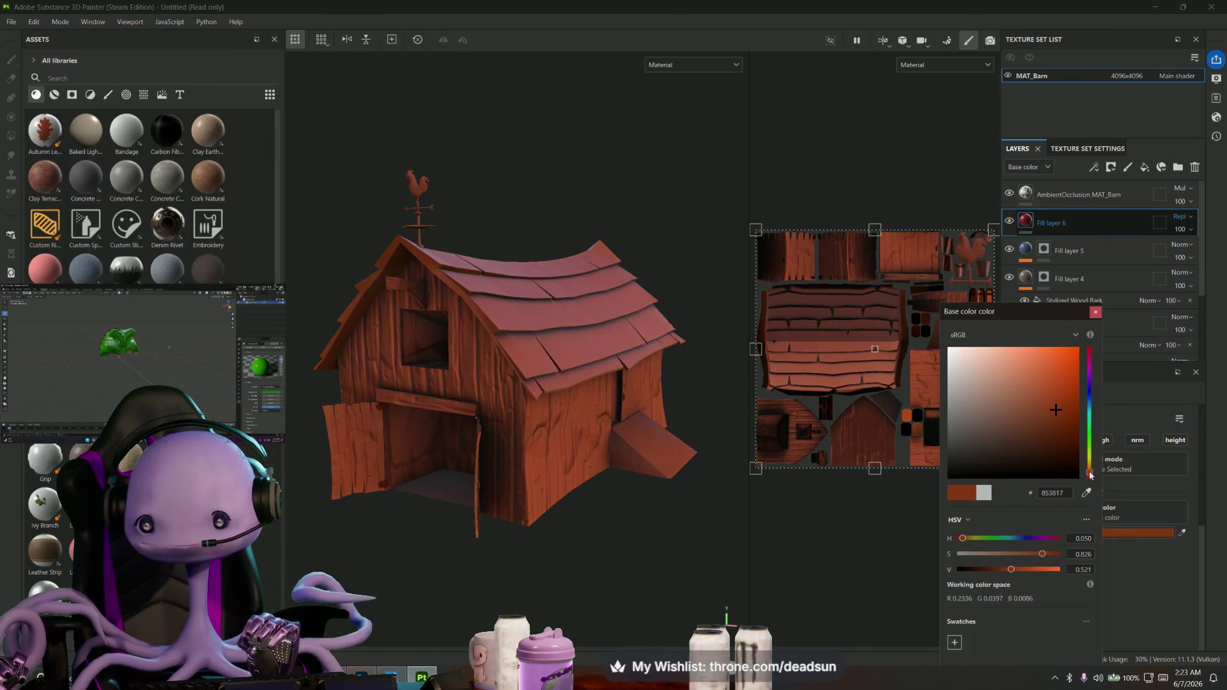
left_click_drag(1061, 428, 1075, 404)
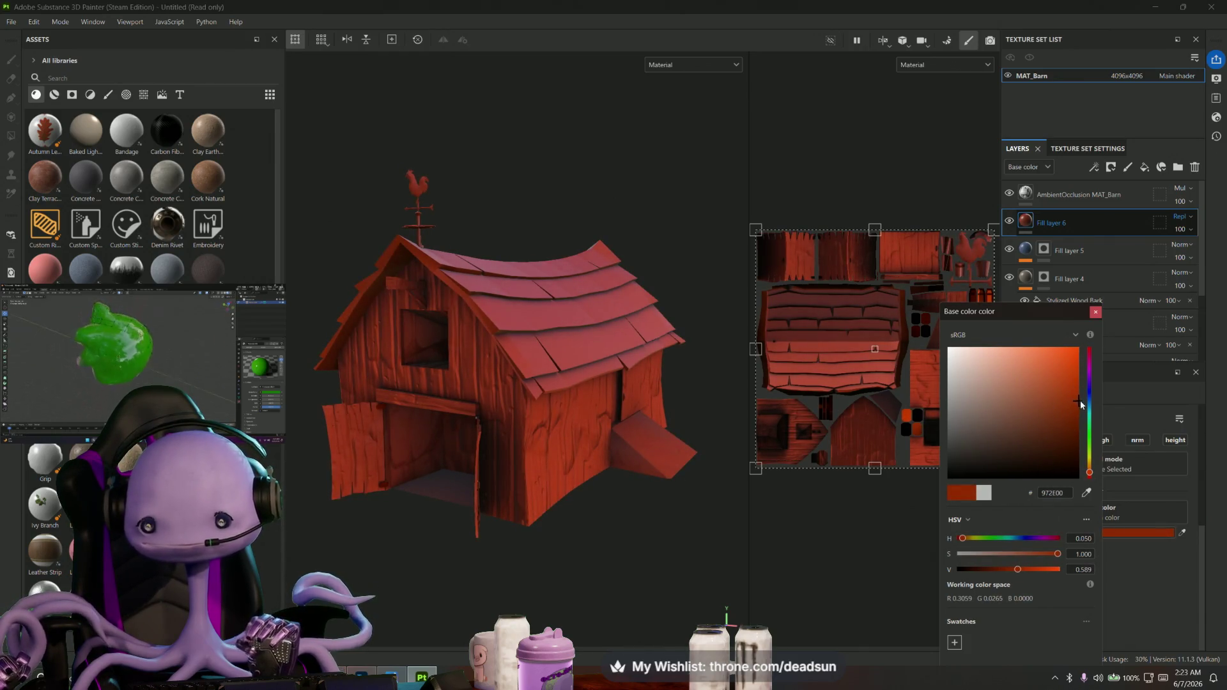
left_click_drag(1090, 471, 1089, 477)
mouse_move(671, 491)
left_mouse_down("alt")
mouse_move(575, 493)
mouse_move(618, 505)
left_mouse_up("alt")
right_click_drag(487, 525, 589, 532, "alt")
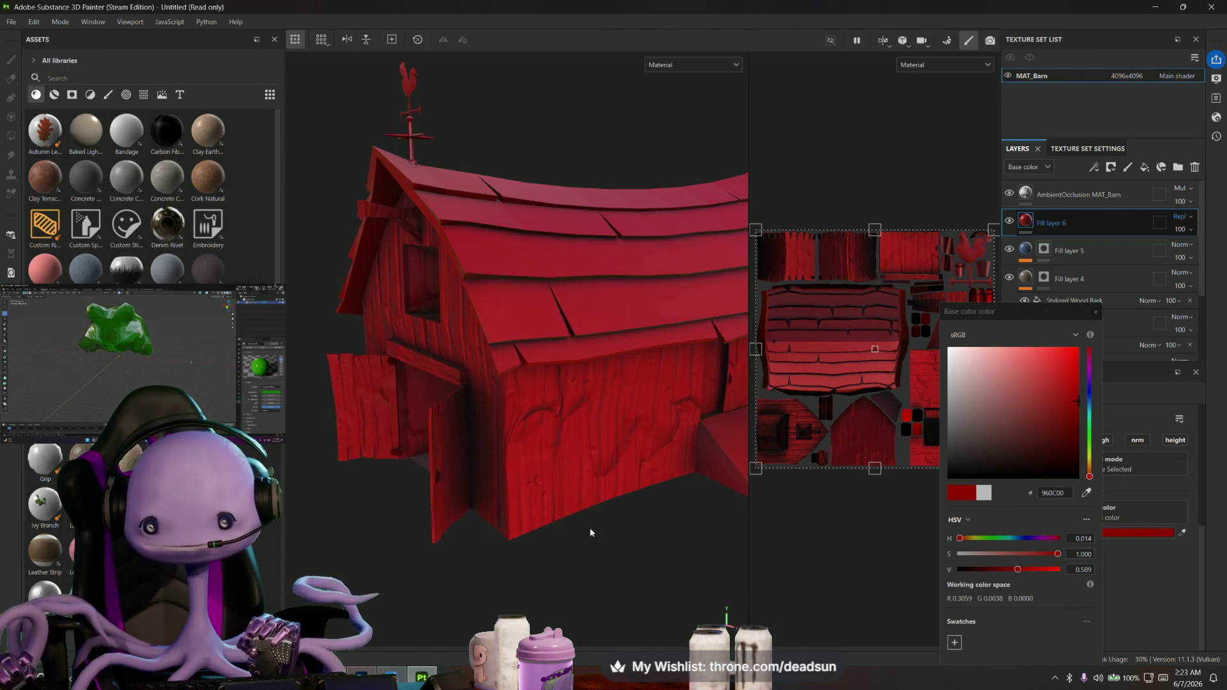
left_click(1068, 447)
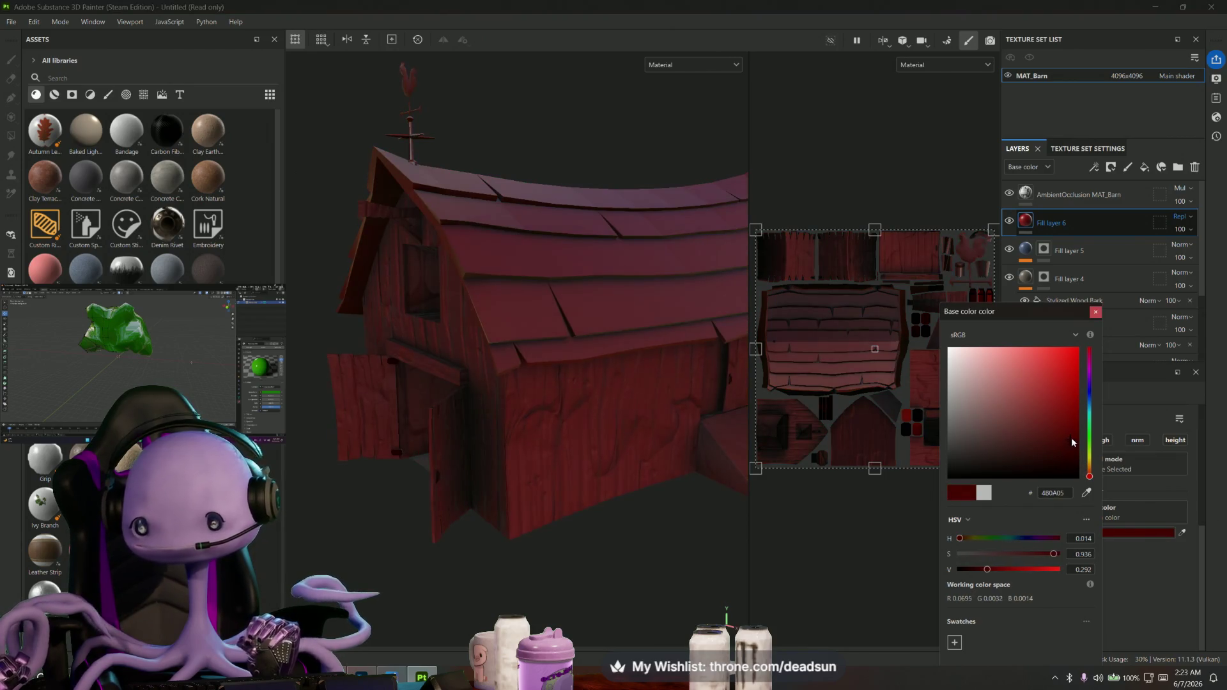
mouse_move(1088, 482)
left_mouse_down()
mouse_move(1094, 345)
mouse_move(1087, 477)
left_mouse_up()
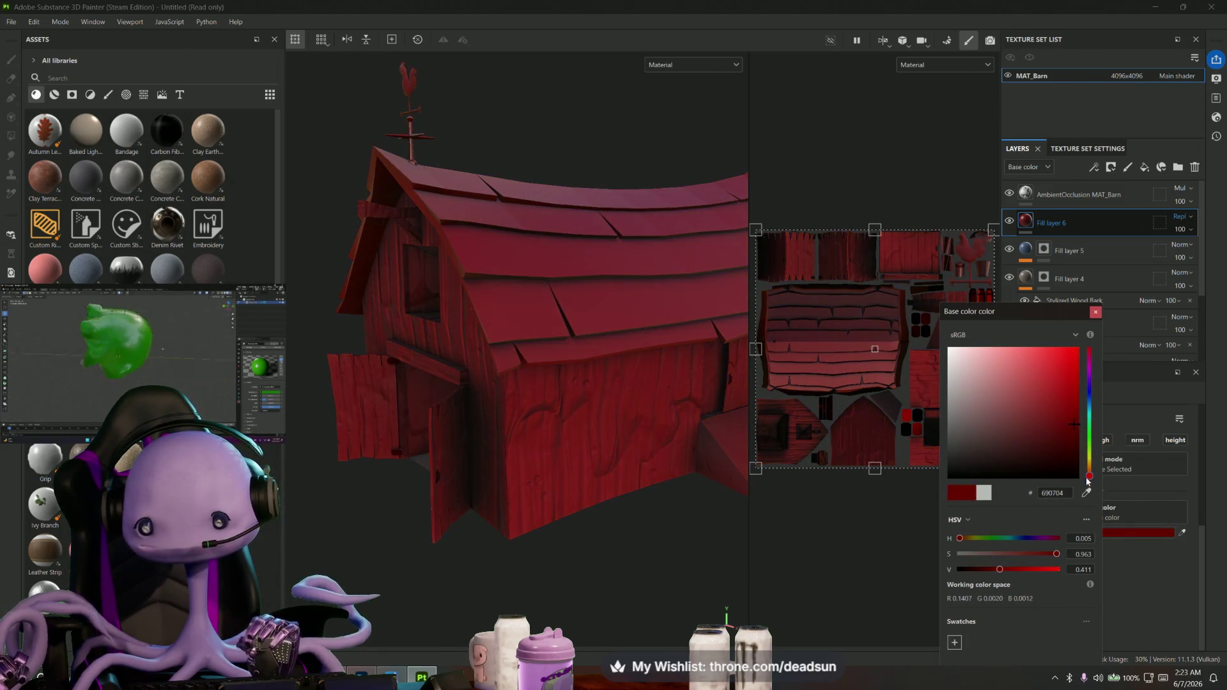
left_click_drag(1052, 443, 1073, 419)
Return blending to Normal and settle on deep crimson 721010 for Fill layer 6
left_click(1179, 220)
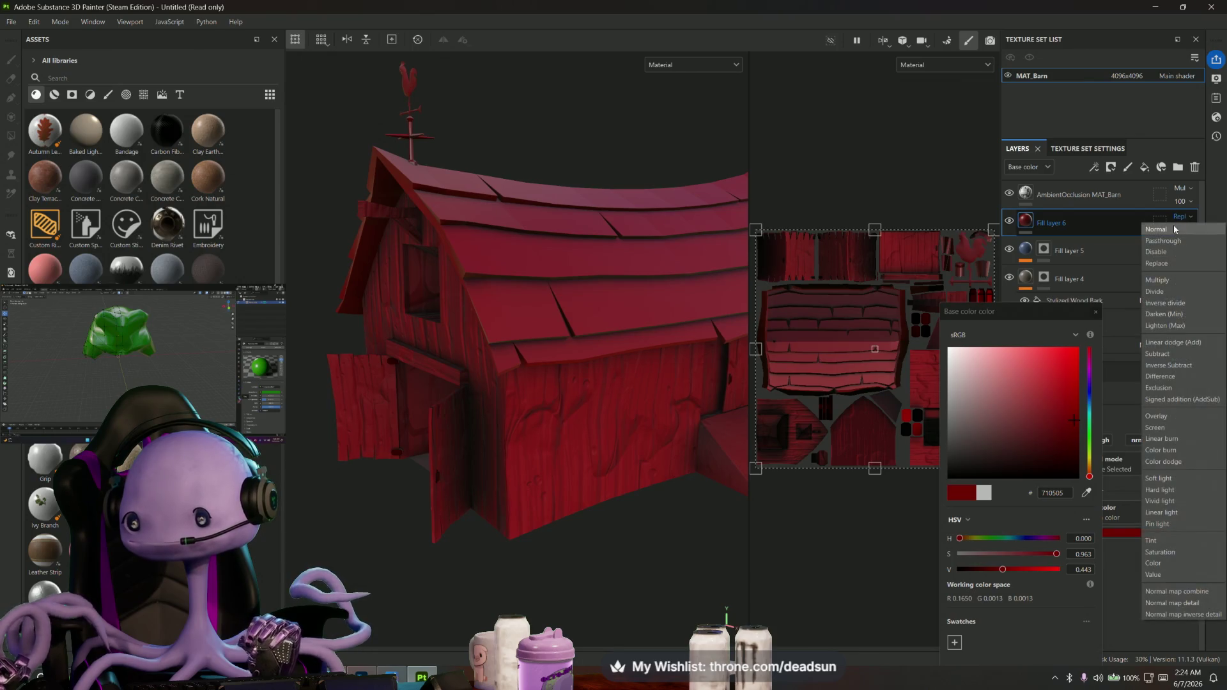
left_click(1058, 382)
mouse_move(1059, 373)
left_mouse_down()
mouse_move(1050, 408)
mouse_move(1067, 425)
mouse_move(1051, 417)
left_mouse_up()
left_click_drag(1060, 418, 1065, 420)
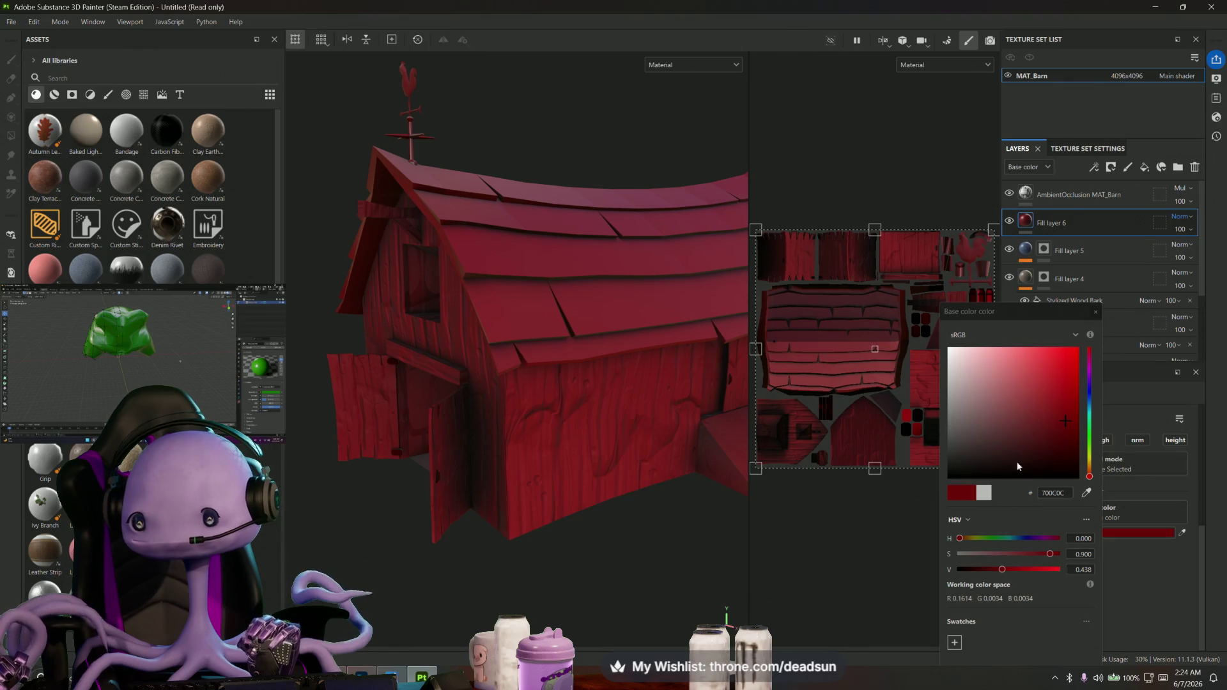
mouse_move(1038, 433)
left_mouse_down()
mouse_move(956, 425)
mouse_move(1034, 406)
left_mouse_up()
left_click_drag(581, 512, 627, 509, "alt")
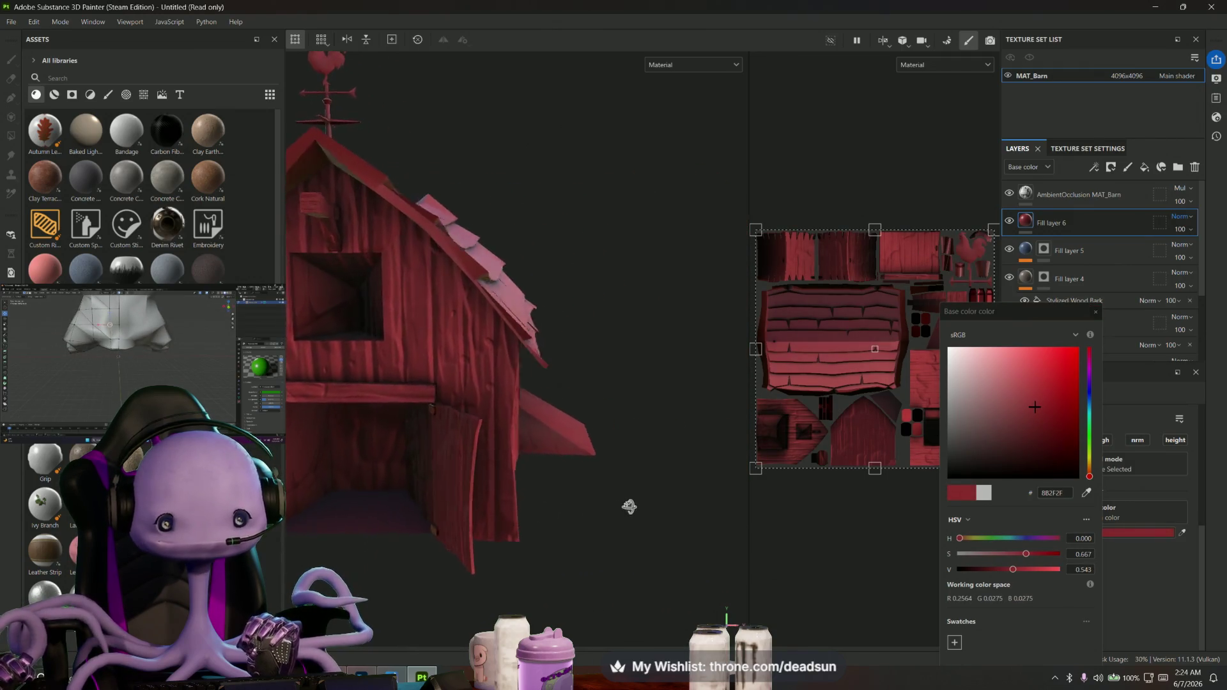
left_click_drag(1056, 417, 1059, 419)
mouse_move(499, 508)
left_mouse_down("alt")
mouse_move(461, 520)
mouse_move(447, 569)
mouse_move(479, 509)
mouse_move(643, 512)
left_mouse_up("alt")
scroll(480, 517, "down", 5)
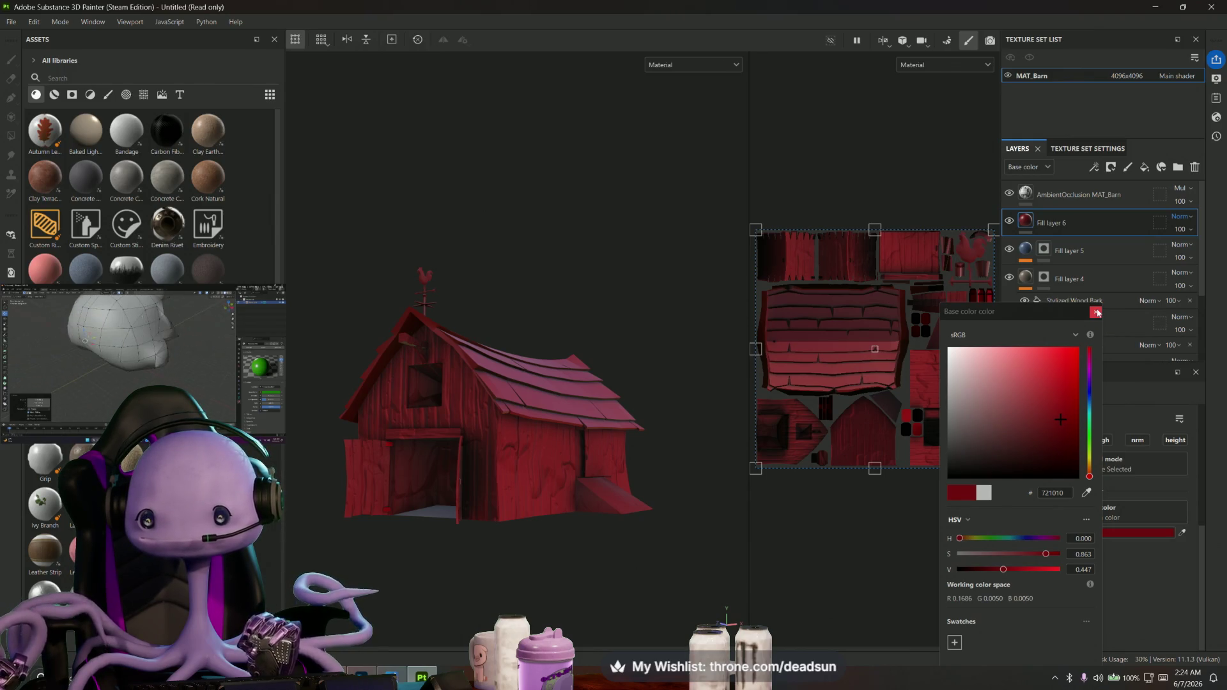
left_click(1097, 313)
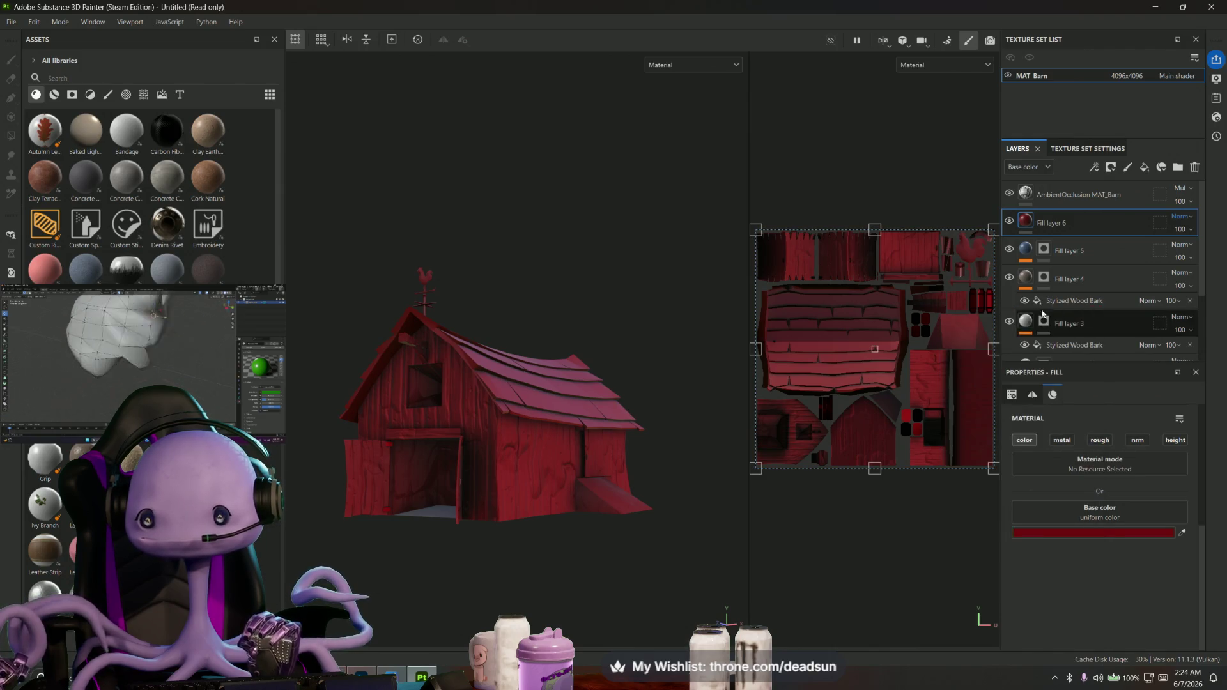
Add a black mask to Fill layer 6 and polygon-fill the front and right walls red
left_click_drag(575, 466, 586, 501, "alt")
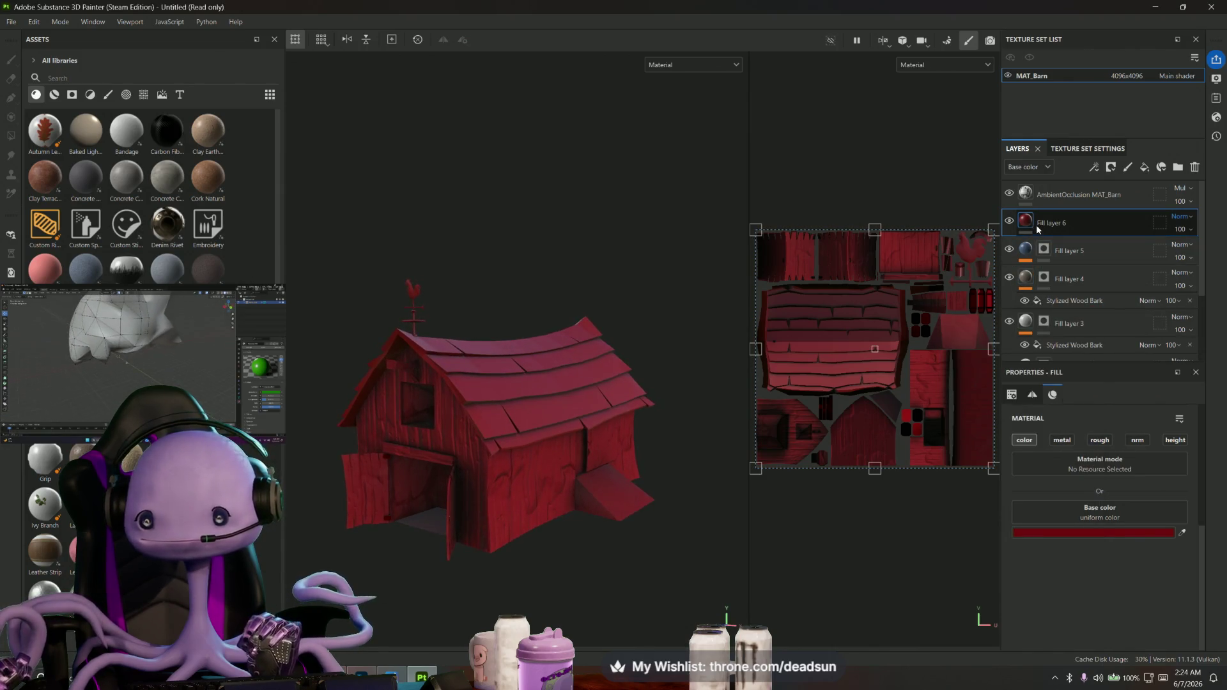
right_click(1038, 226)
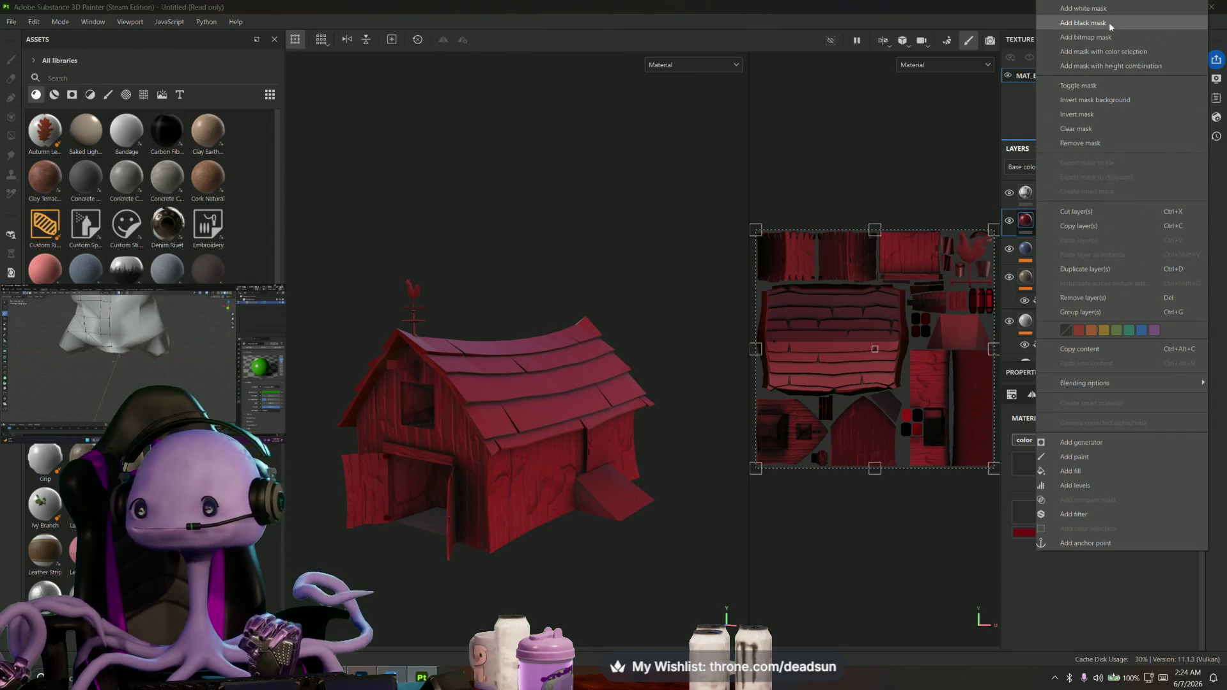
left_click(1106, 52)
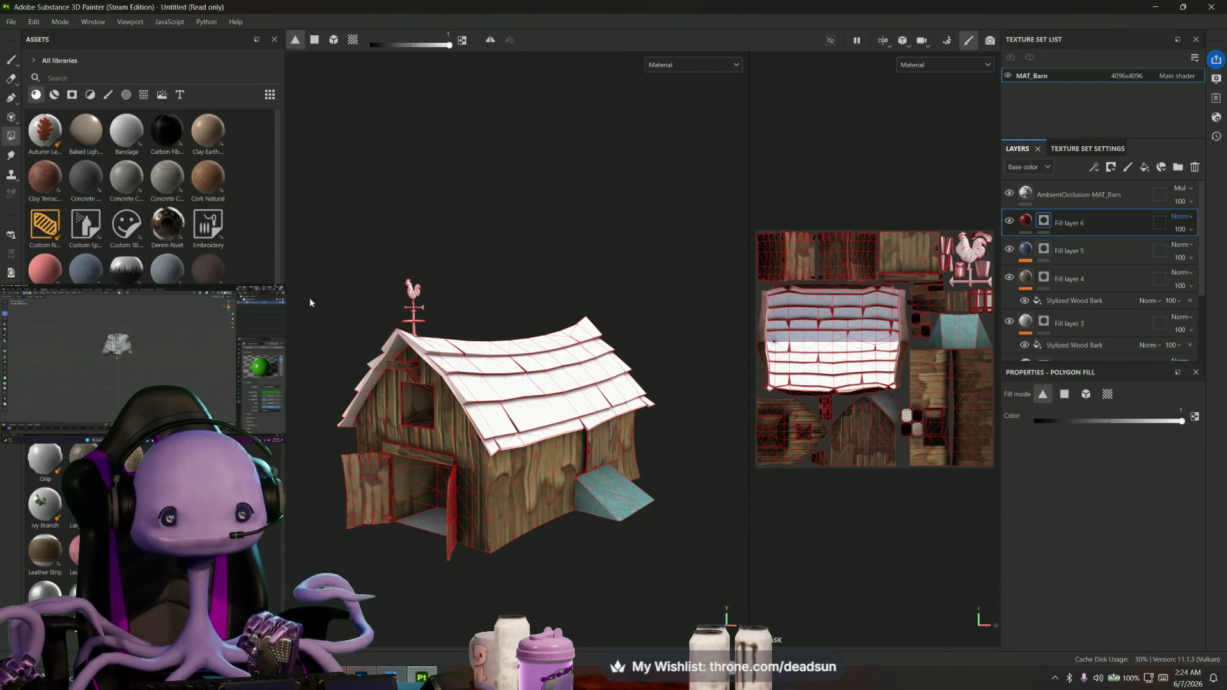
left_click(463, 429)
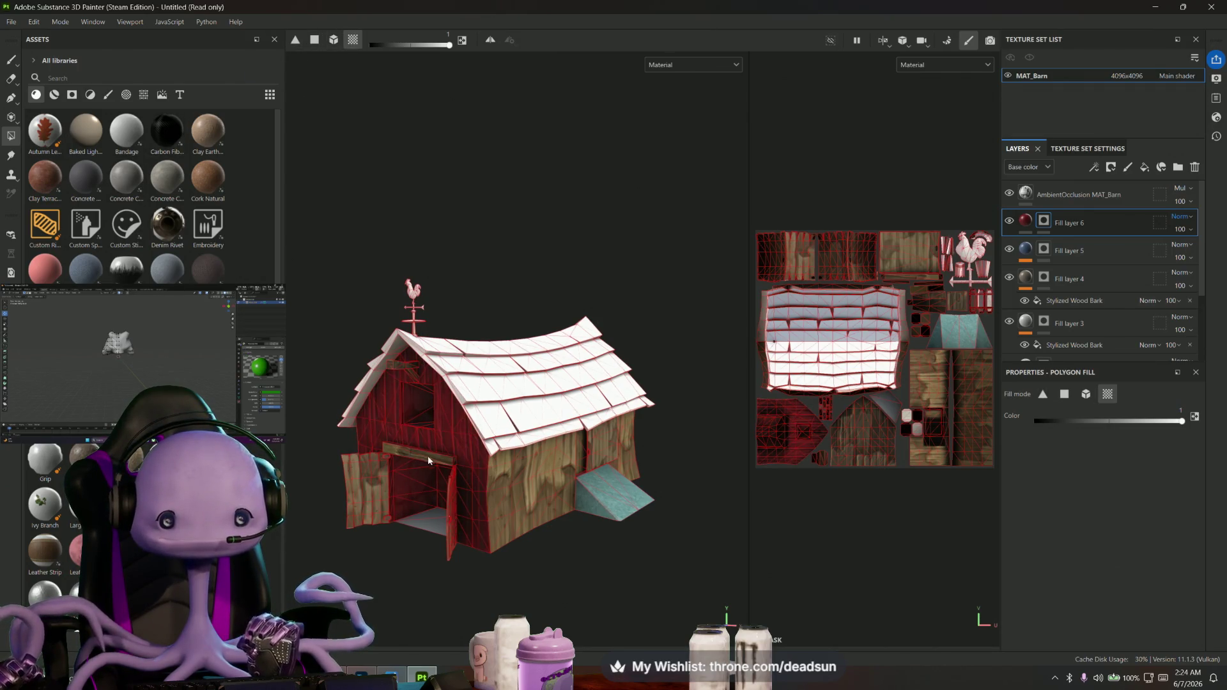
left_click_drag(428, 455, 550, 493)
scroll(621, 470, "down", 3)
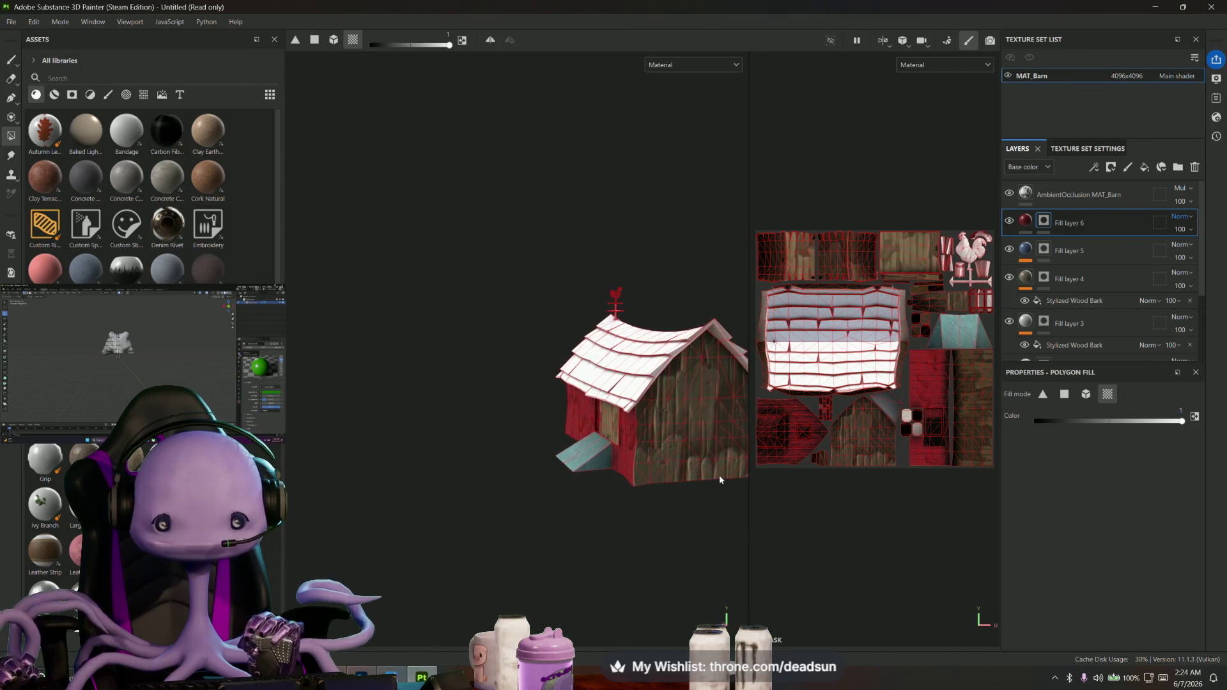
Check the walls from all sides, then raise the red fill's roughness to about 0.3
left_click_drag(718, 482, 633, 508, "alt")
scroll(575, 503, "up", 3)
mouse_move(507, 501)
left_mouse_down("alt")
mouse_move(628, 487)
mouse_move(520, 502)
left_mouse_up("alt")
scroll(548, 506, "up", 1)
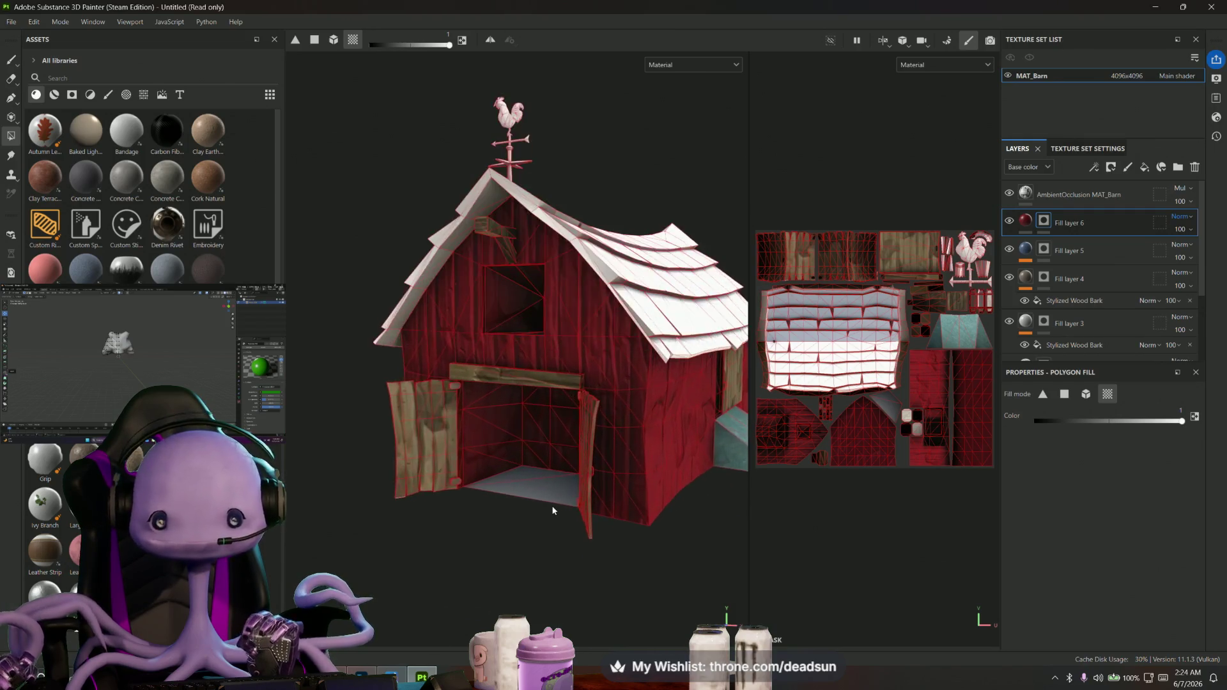
scroll(486, 436, "up", 3)
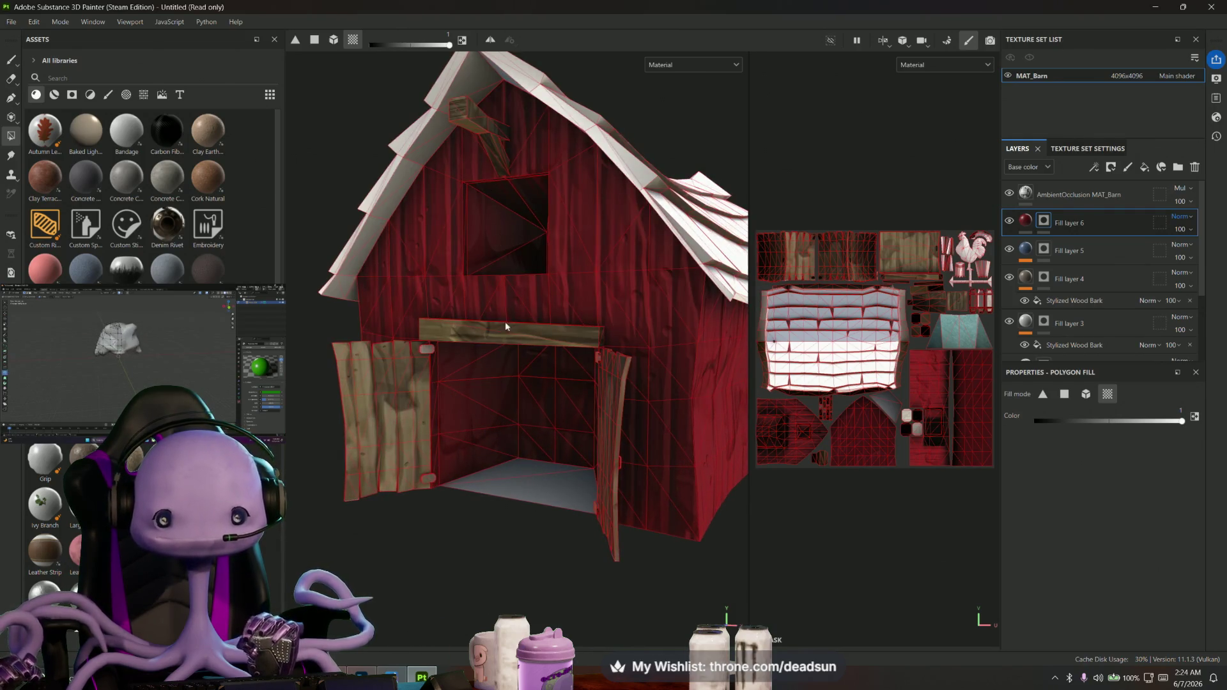
left_click_drag(505, 322, 502, 512, "alt")
scroll(493, 403, "up", 3)
scroll(493, 402, "up", 2)
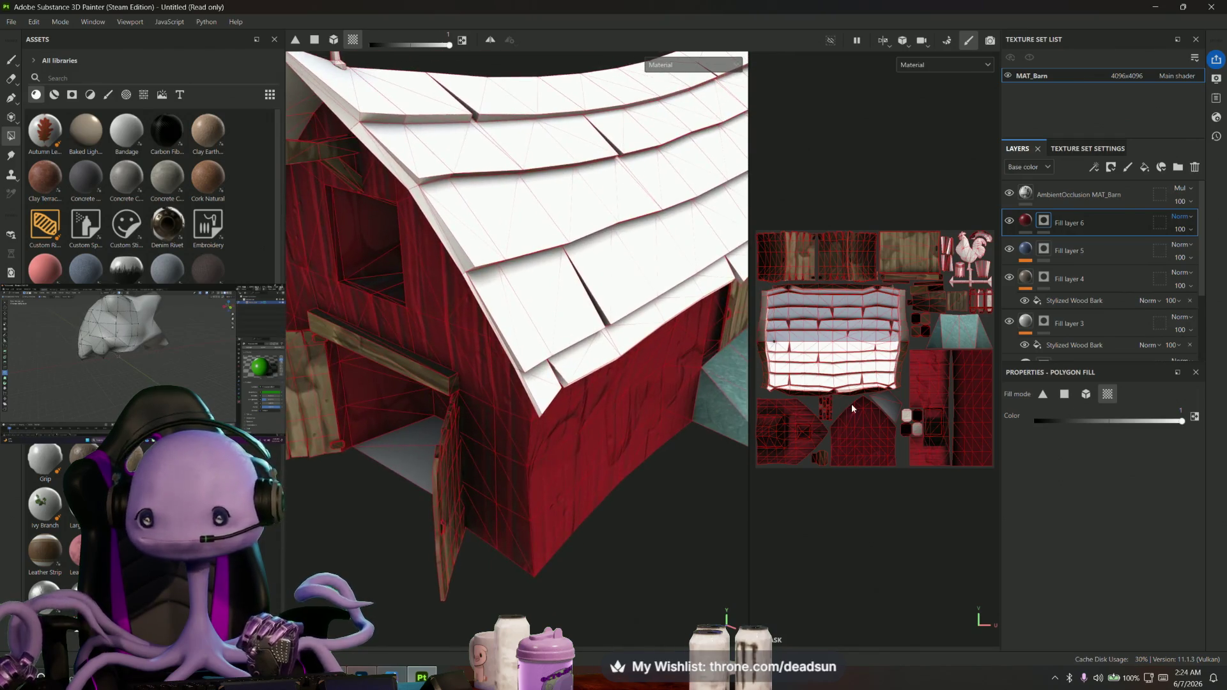
key("f")
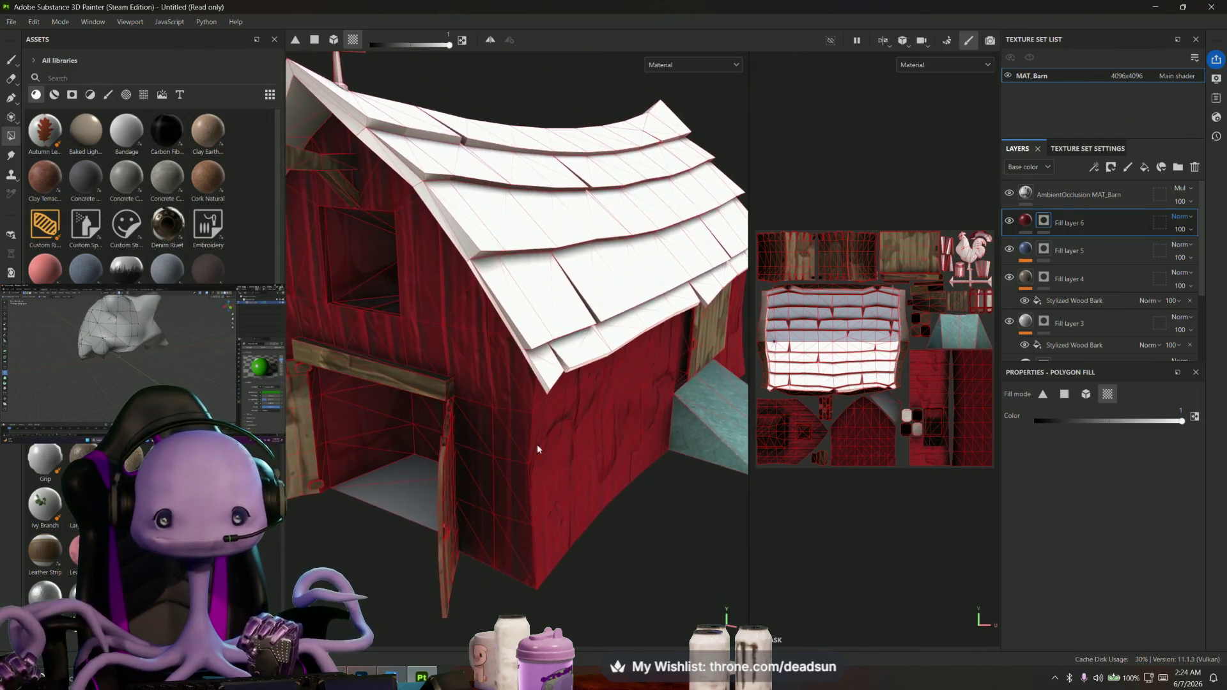
left_click(10, 63)
mouse_move(548, 567)
left_mouse_down("alt")
mouse_move(614, 546)
mouse_move(443, 540)
mouse_move(460, 542)
mouse_move(447, 520)
mouse_move(575, 562)
mouse_move(433, 556)
mouse_move(547, 556)
mouse_move(450, 558)
left_mouse_up("alt")
scroll(676, 550, "up", 2)
scroll(455, 530, "up", 2)
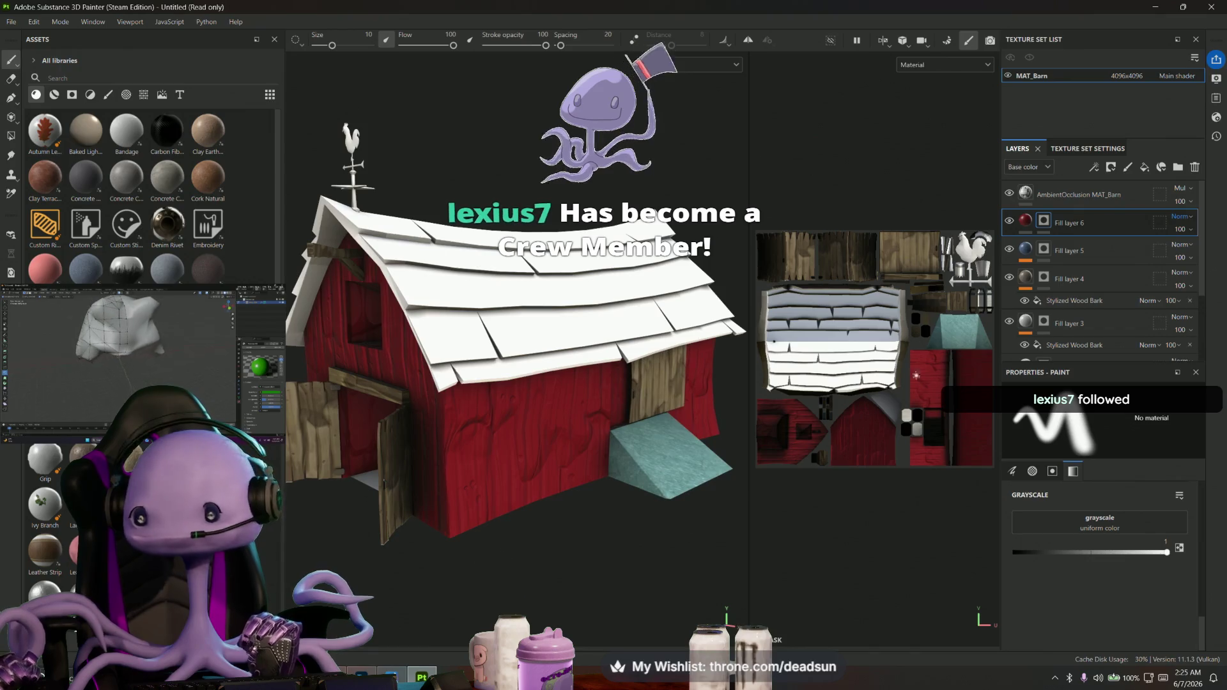
left_click(1025, 221)
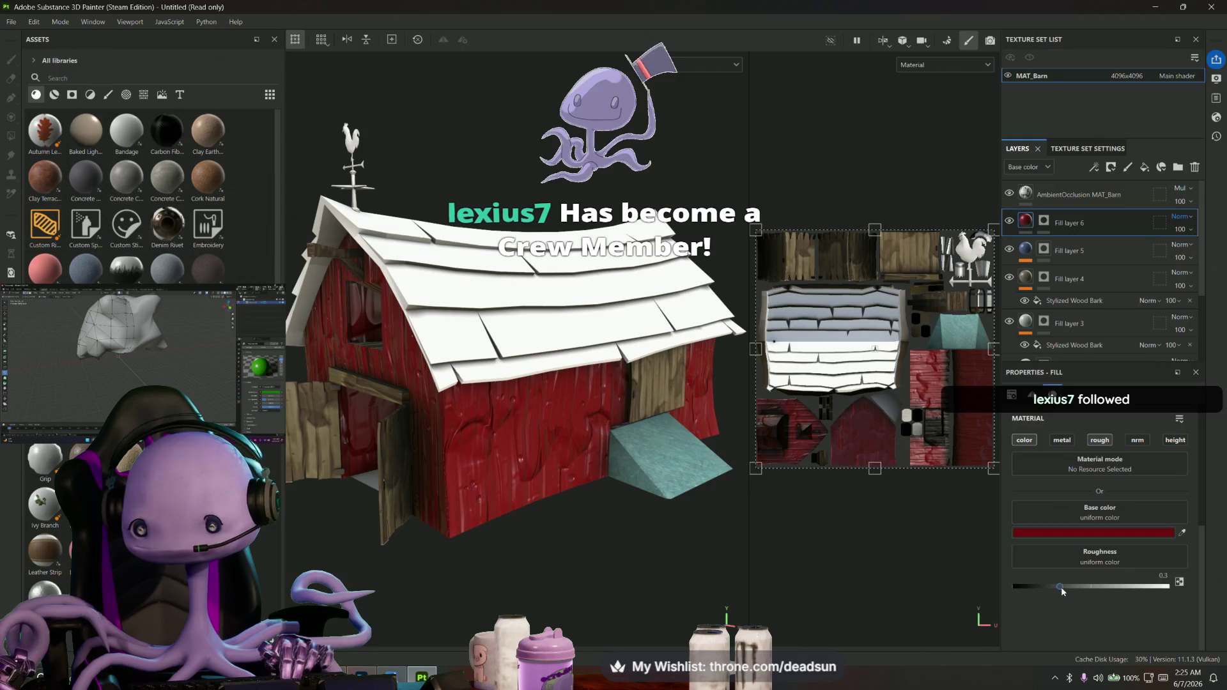
left_click_drag(1061, 586, 1107, 586)
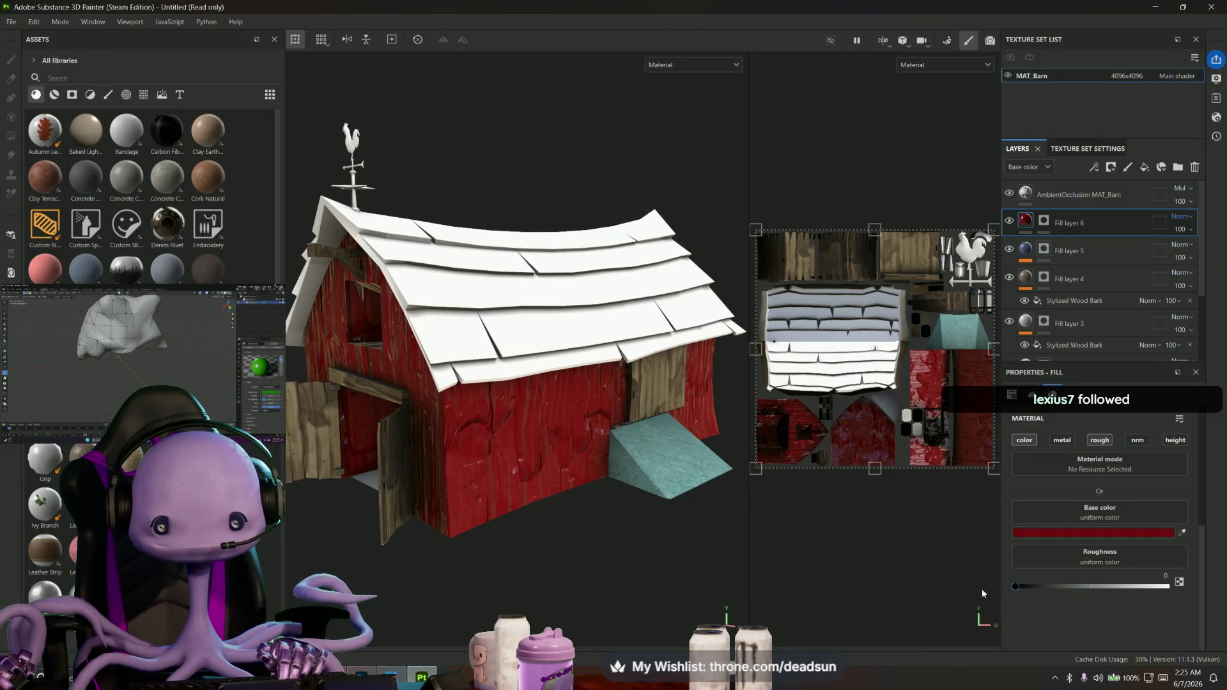
left_click_drag(1014, 585, 1117, 586)
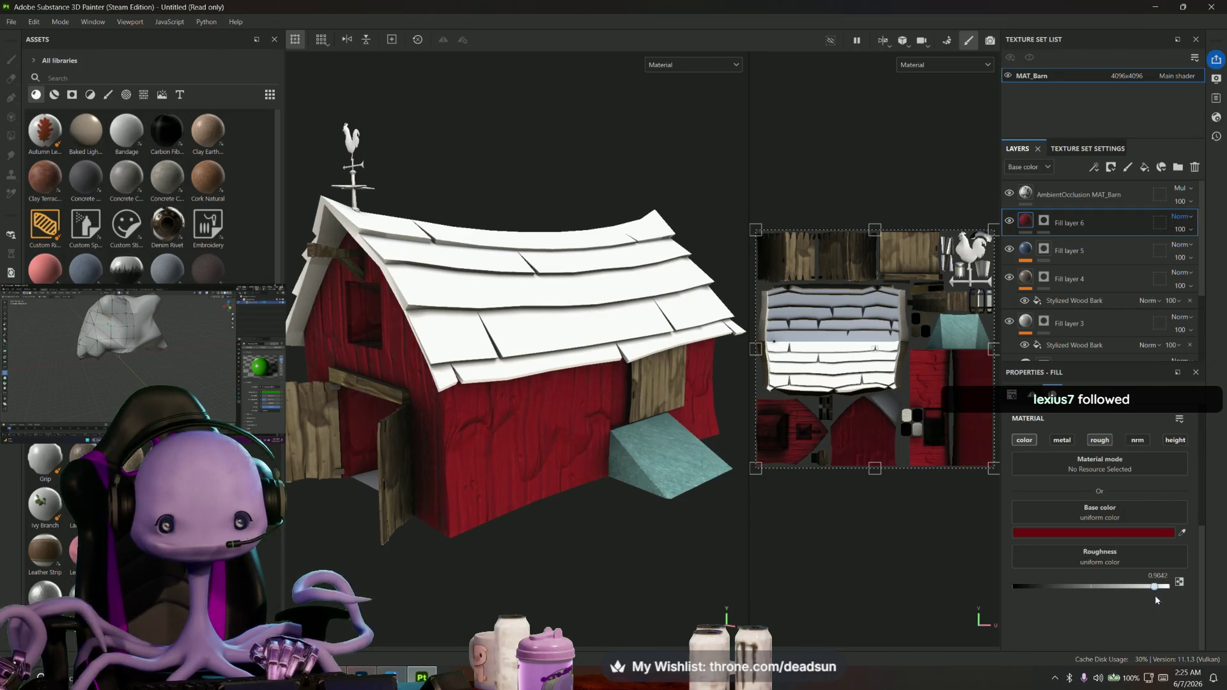
mouse_move(571, 542)
left_mouse_down("alt")
mouse_move(700, 516)
mouse_move(599, 541)
left_mouse_up("alt")
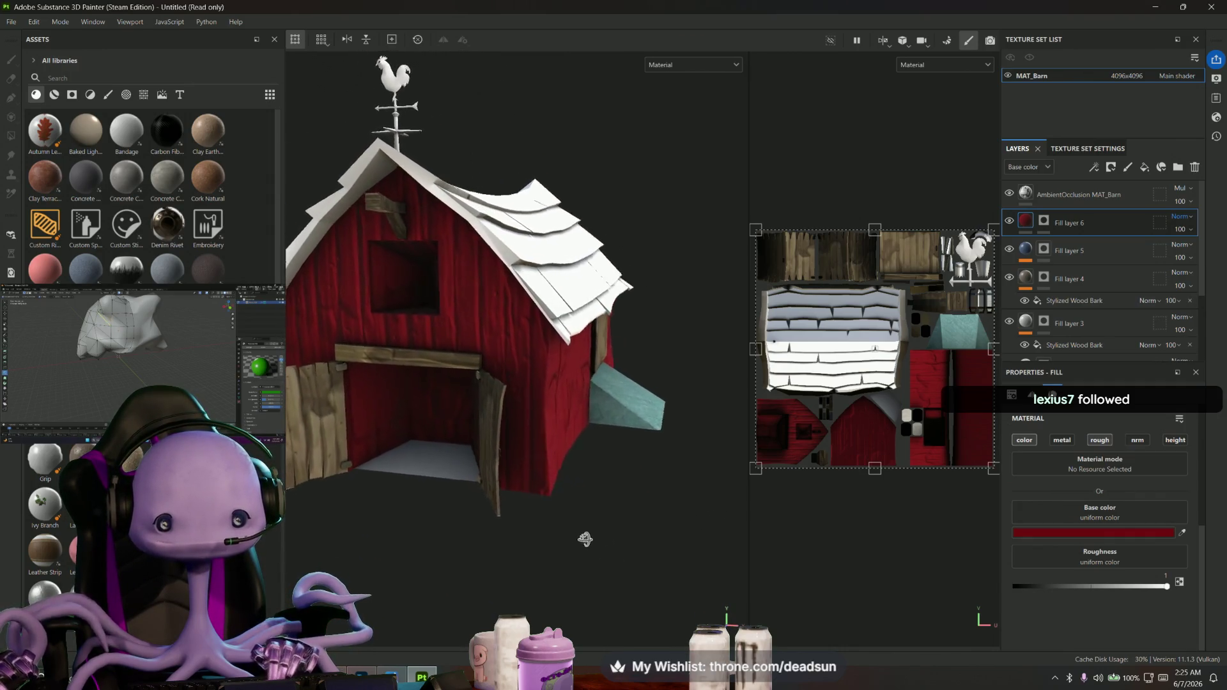
left_click_drag(599, 541, 508, 537, "alt")
scroll(433, 474, "up", 3)
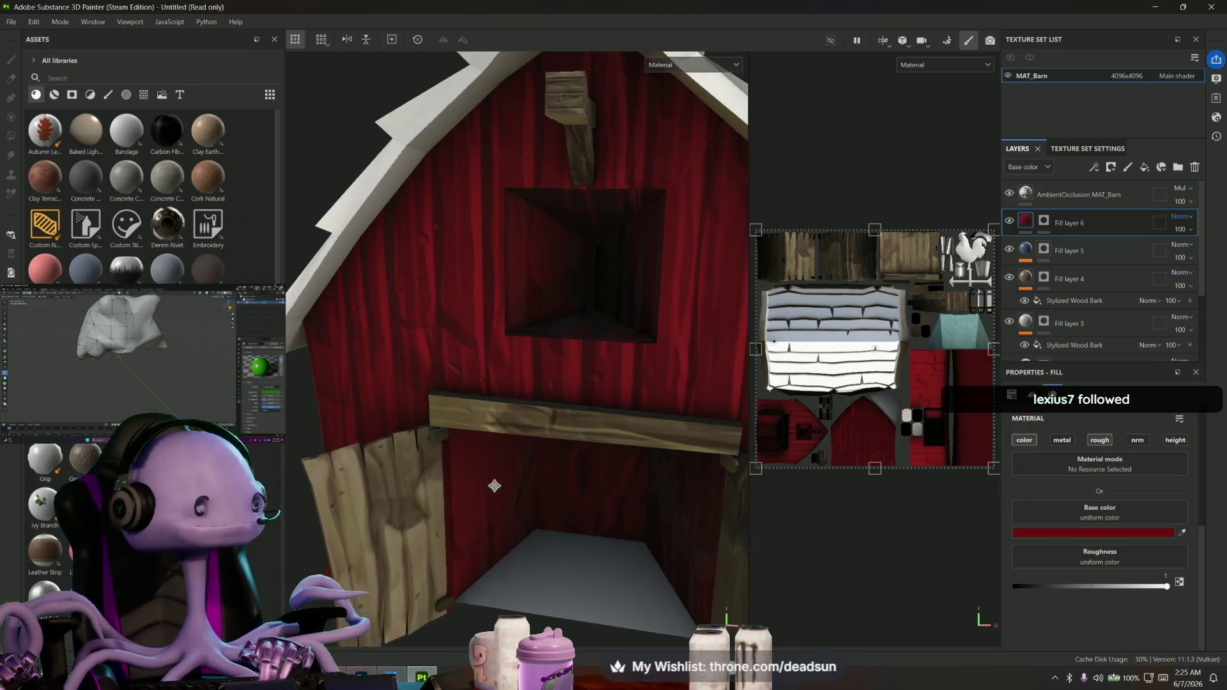
left_click_drag(435, 474, 575, 518, "alt")
scroll(683, 551, "up", 4)
mouse_move(683, 552)
left_mouse_down("alt")
mouse_move(653, 473)
mouse_move(669, 493)
mouse_move(524, 484)
mouse_move(565, 486)
left_mouse_up("alt")
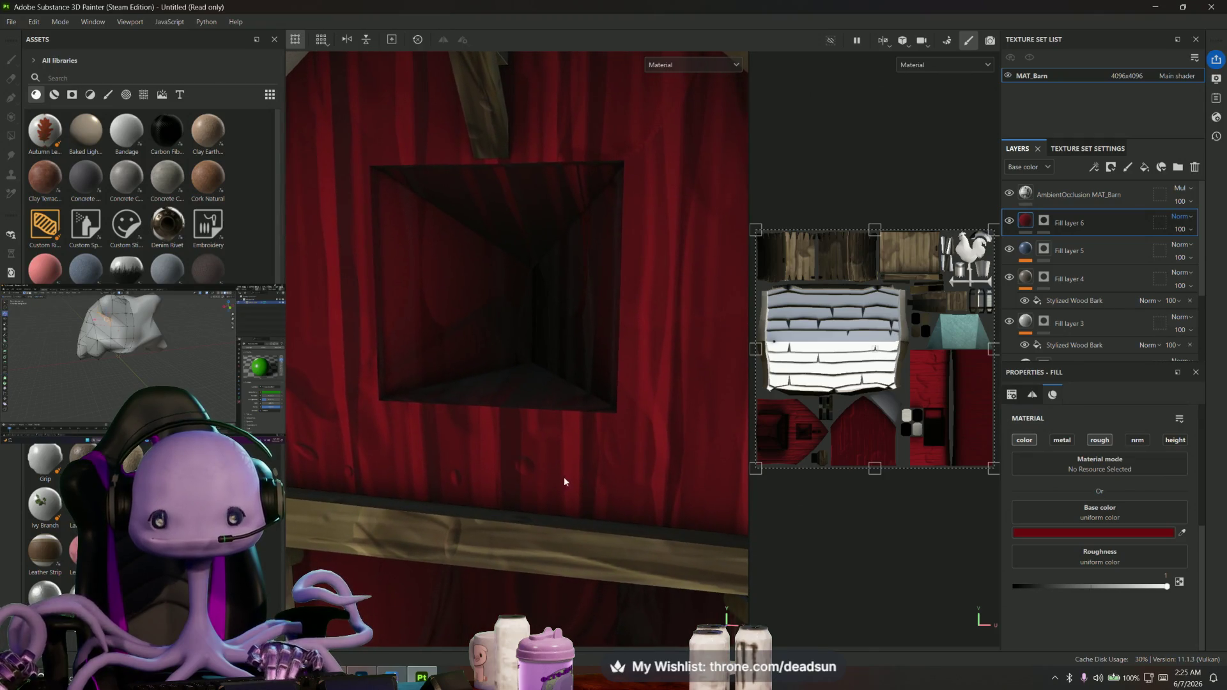
scroll(565, 408, "down", 2)
mouse_move(565, 408)
left_mouse_down("alt")
mouse_move(587, 422)
mouse_move(578, 466)
mouse_move(578, 435)
mouse_move(623, 467)
left_mouse_up("alt")
scroll(623, 468, "down", 3)
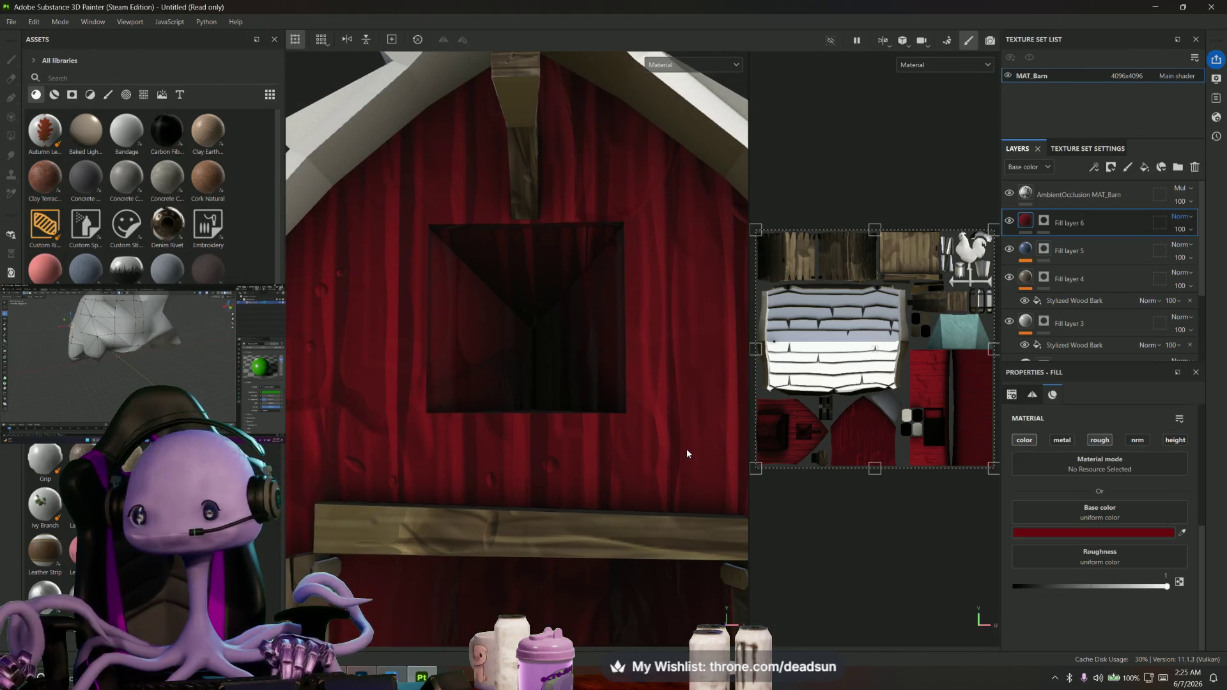
scroll(535, 419, "down", 2)
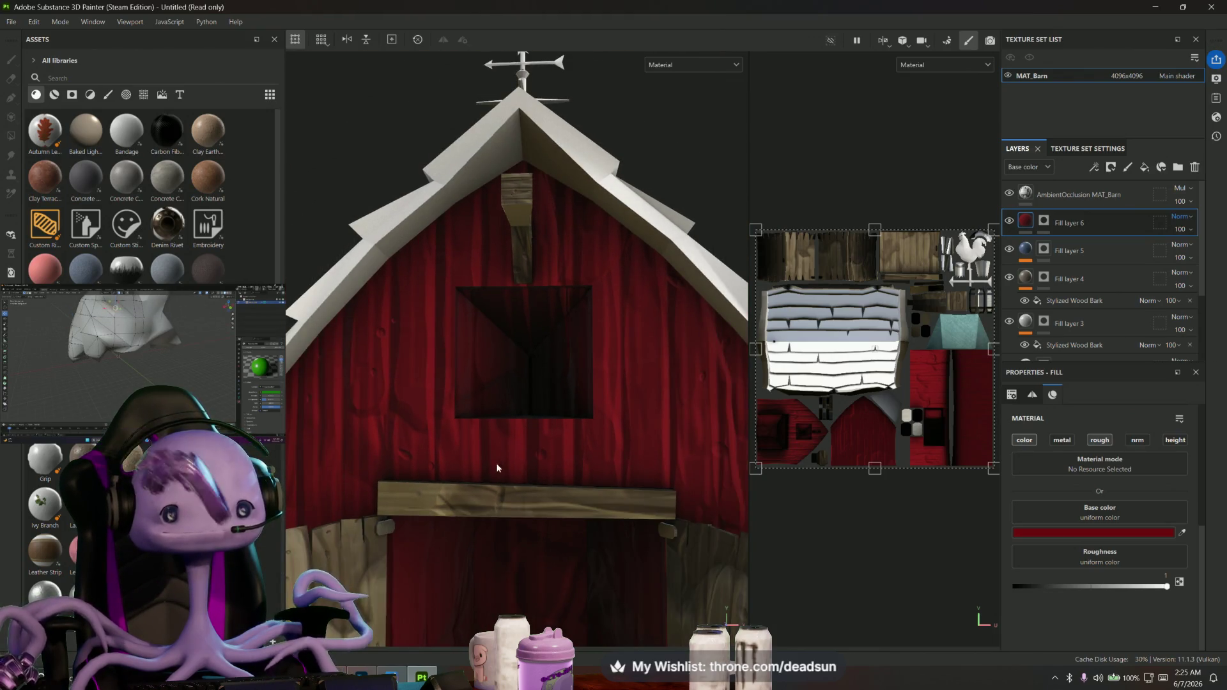
mouse_move(562, 424)
left_mouse_down("alt")
mouse_move(493, 390)
mouse_move(473, 442)
mouse_move(433, 416)
mouse_move(602, 433)
mouse_move(562, 438)
left_mouse_up("alt")
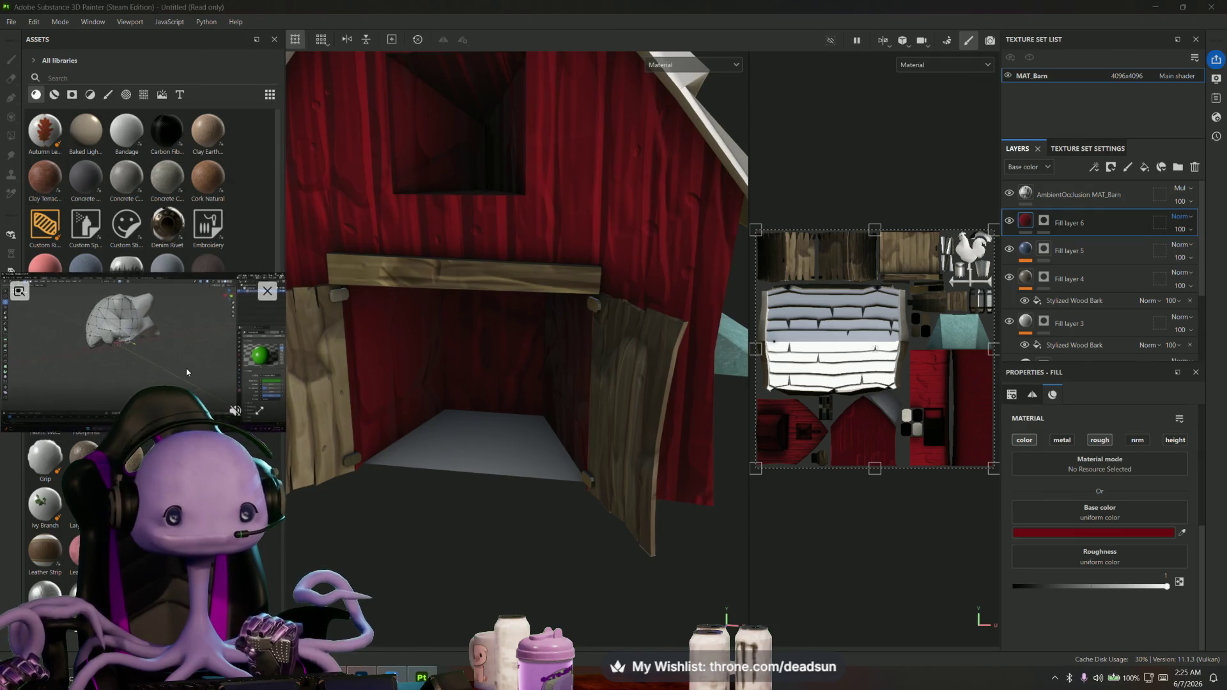
mouse_move(144, 356)
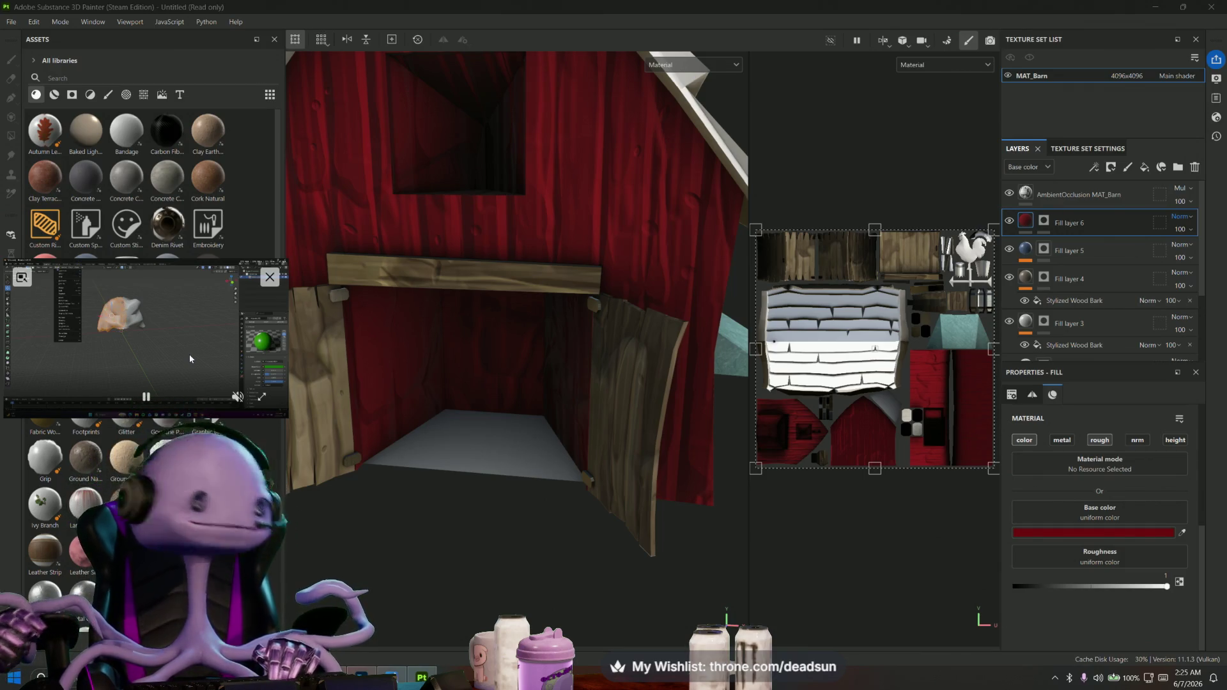
left_click_drag(438, 464, 807, 516, "alt")
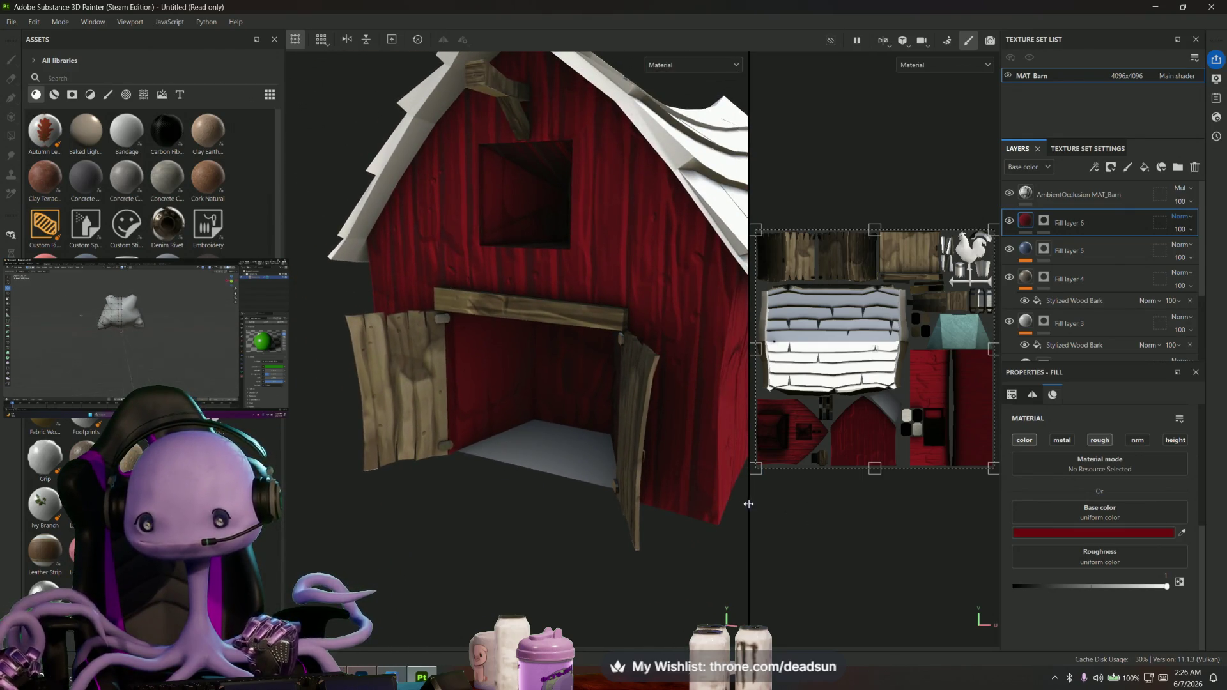
left_click_drag(748, 503, 309, 451)
scroll(470, 391, "up", 2)
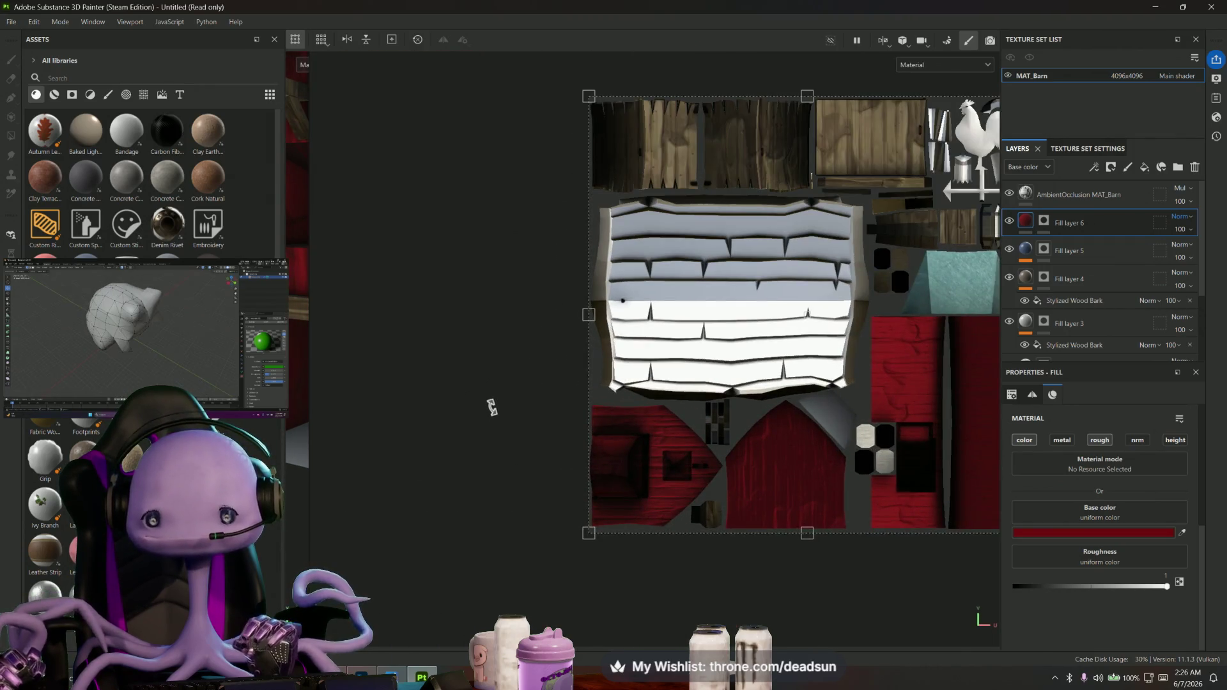
scroll(491, 408, "down", 1)
mouse_move(313, 478)
left_mouse_down()
mouse_move(725, 487)
mouse_move(503, 488)
left_mouse_up()
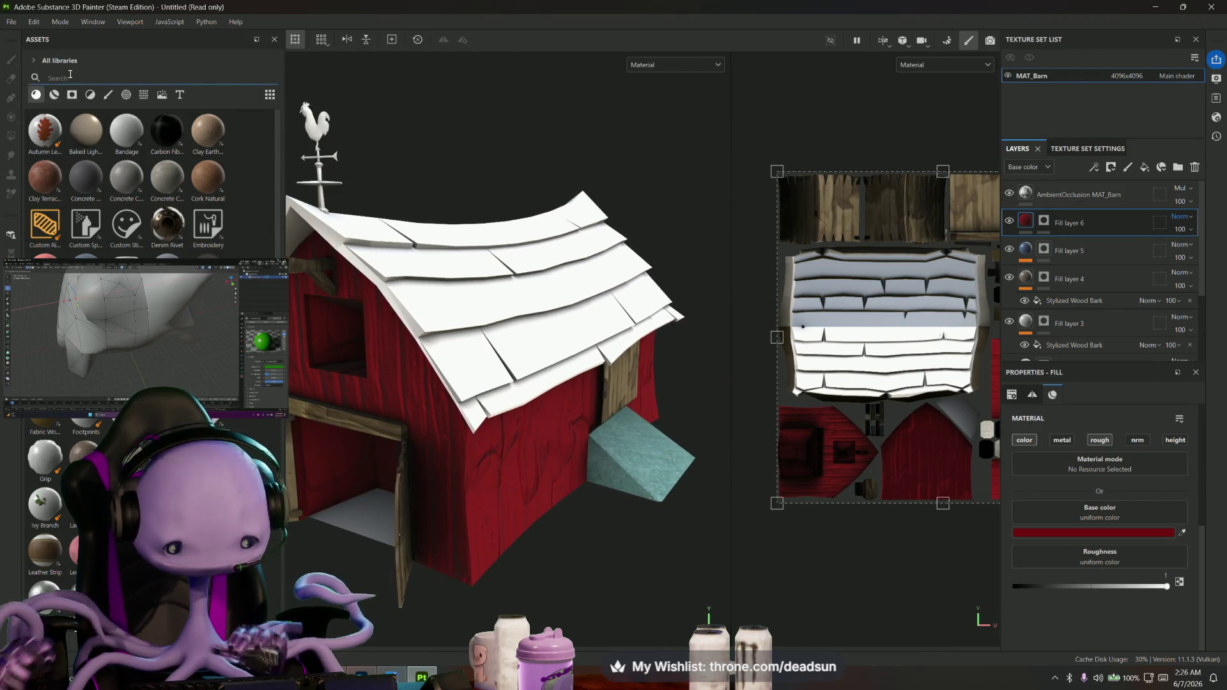
type("one")
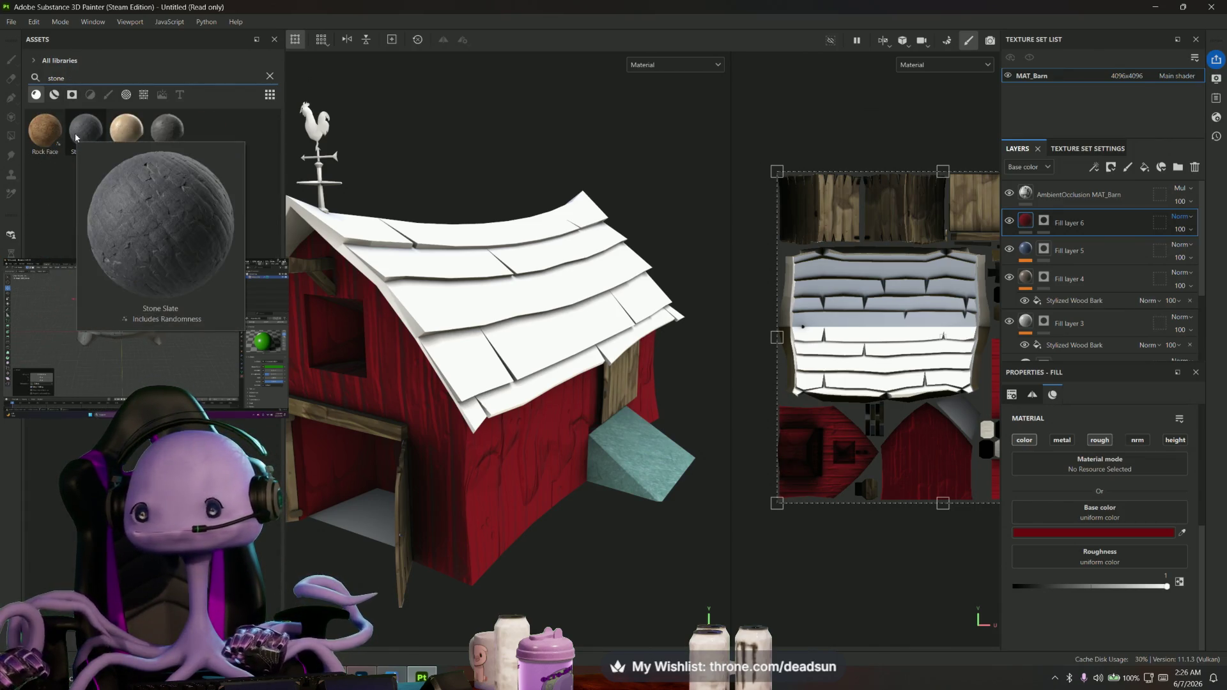
Add Fill layer 7 and position it just below the AmbientOcclusion layer
left_click(1145, 168)
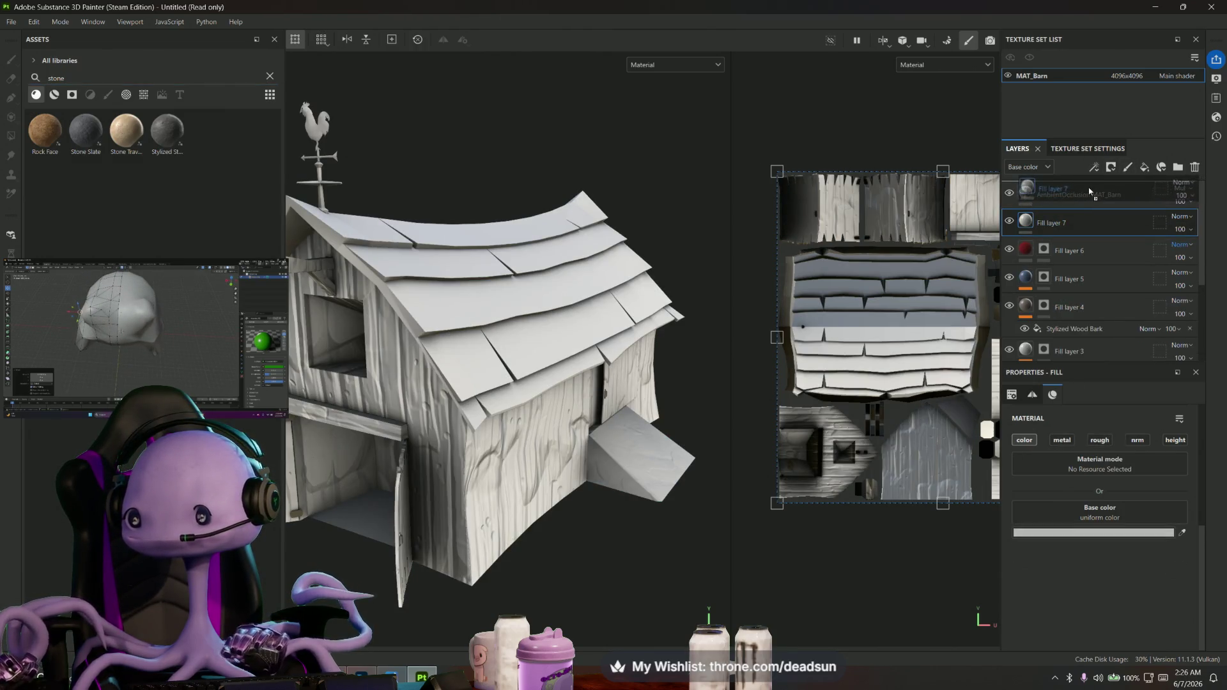
left_click_drag(1089, 191, 1030, 201)
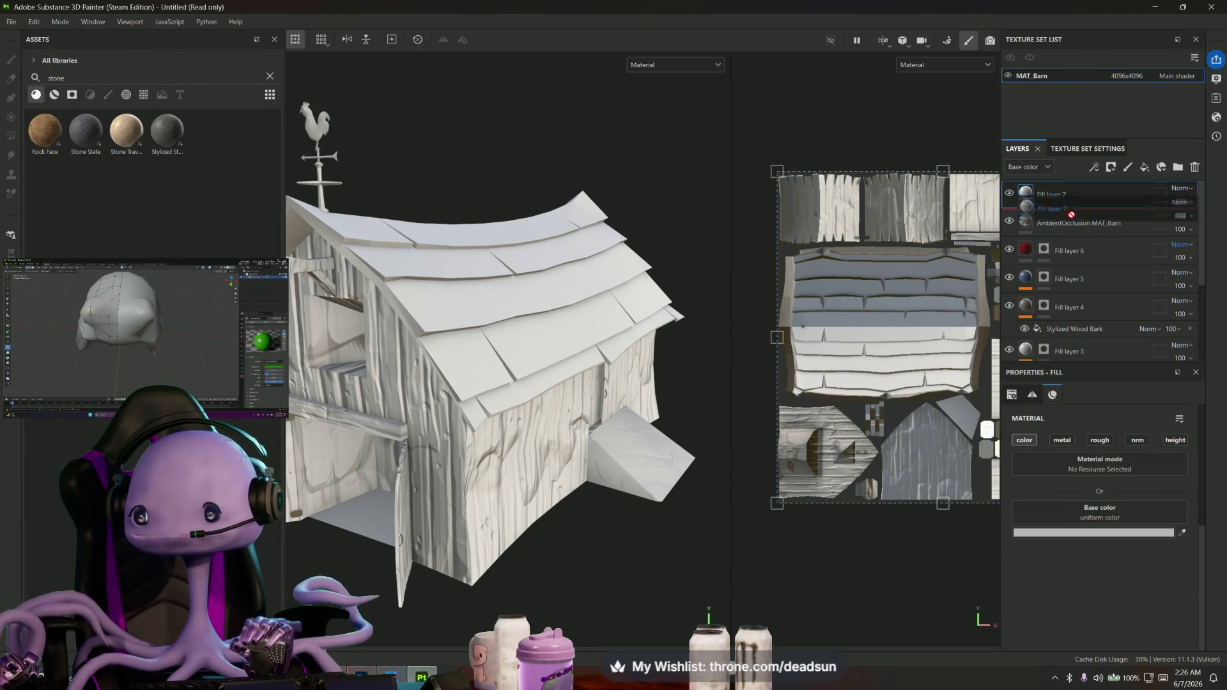
left_click_drag(1067, 195, 1063, 236)
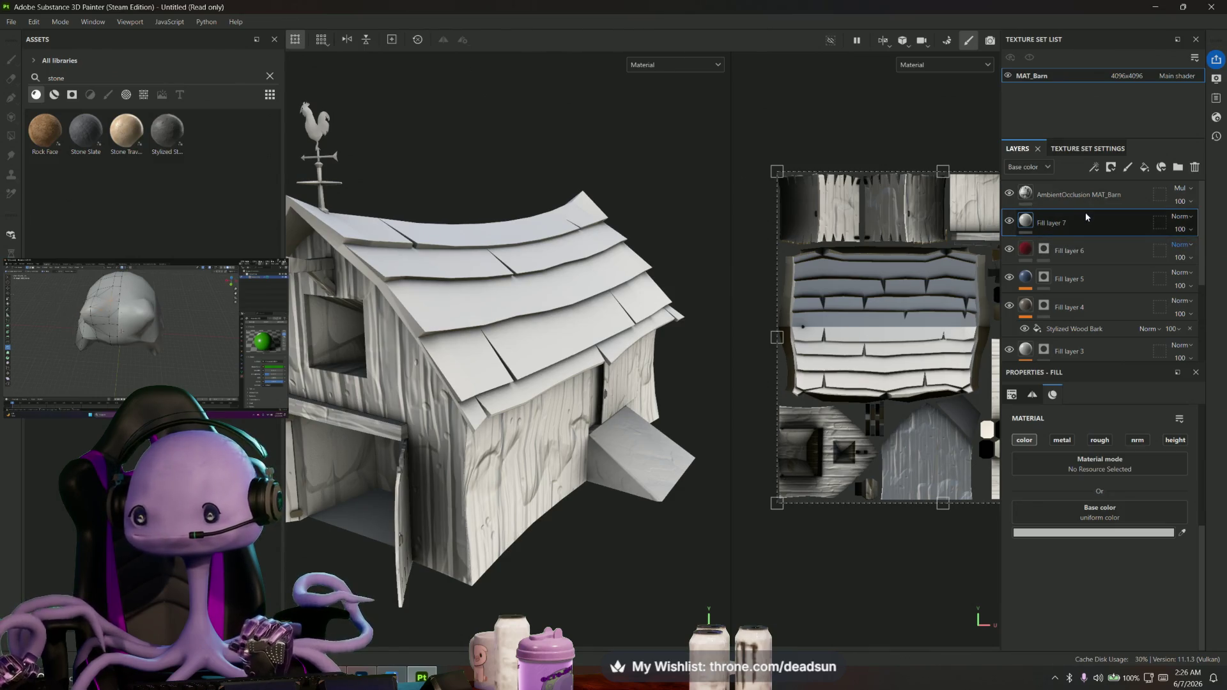
mouse_move(1086, 191)
left_mouse_down()
mouse_move(1082, 333)
mouse_move(1081, 207)
left_mouse_up()
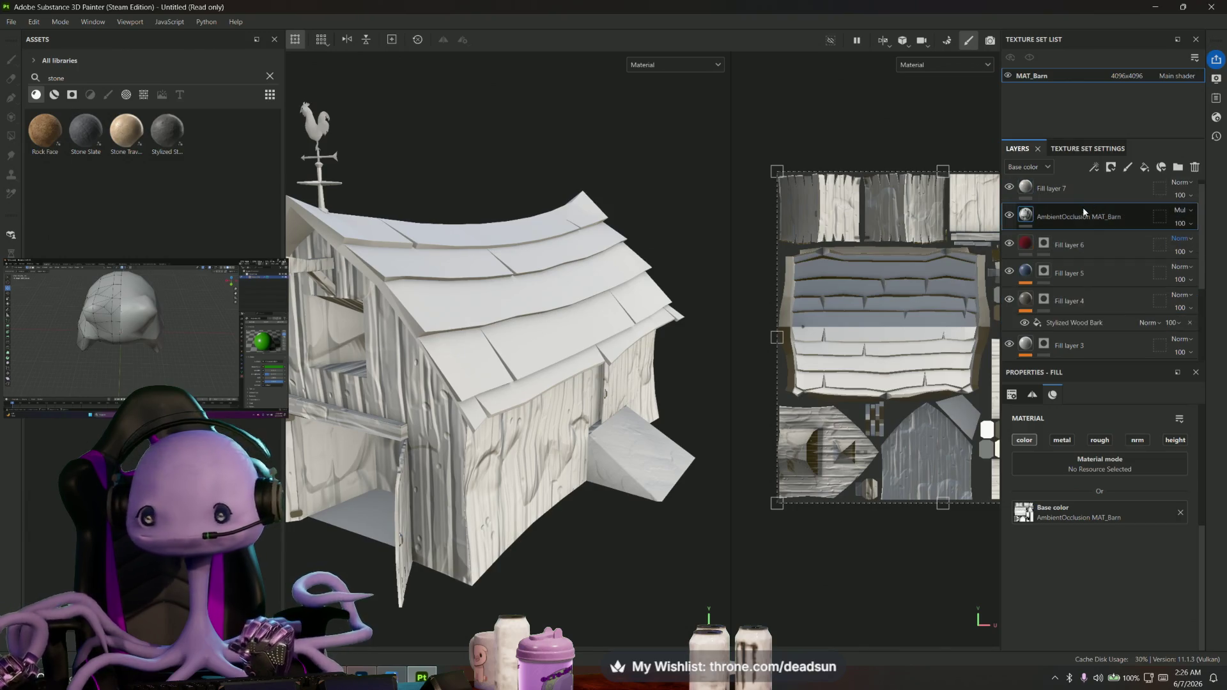
left_click(1059, 192)
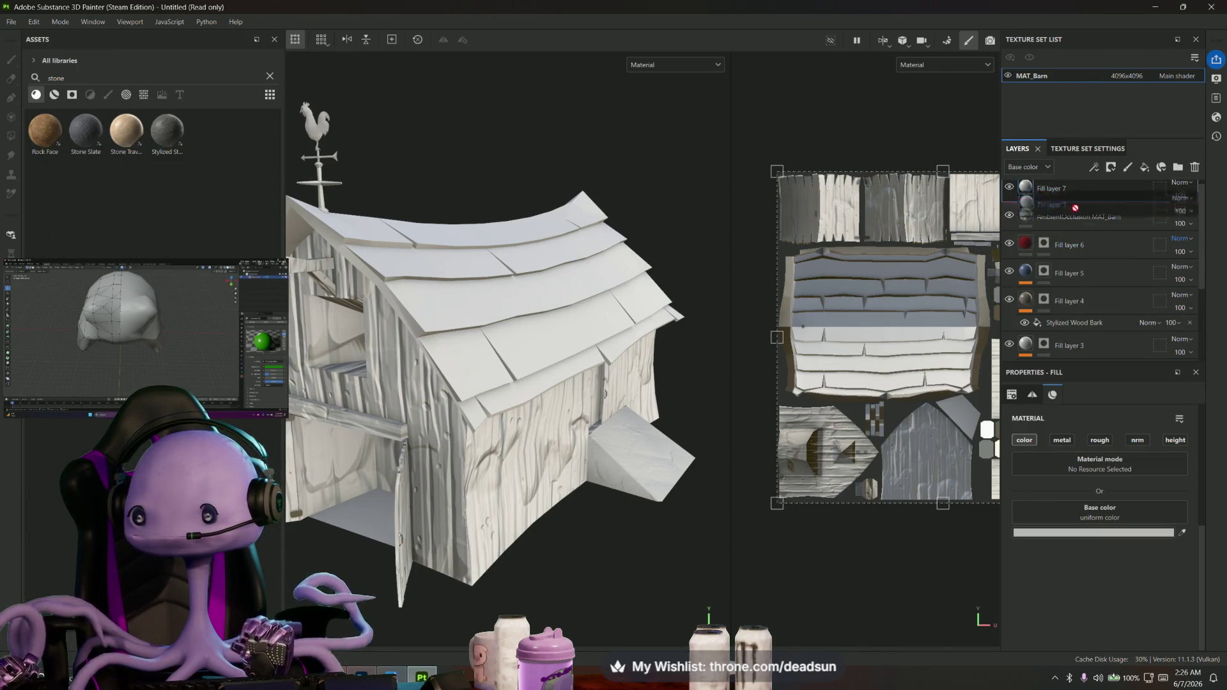
left_click_drag(1075, 207, 1068, 231)
Frame the barn and drag the Stylized Stone material onto the new fill layer
left_click_drag(706, 348, 604, 406, "alt")
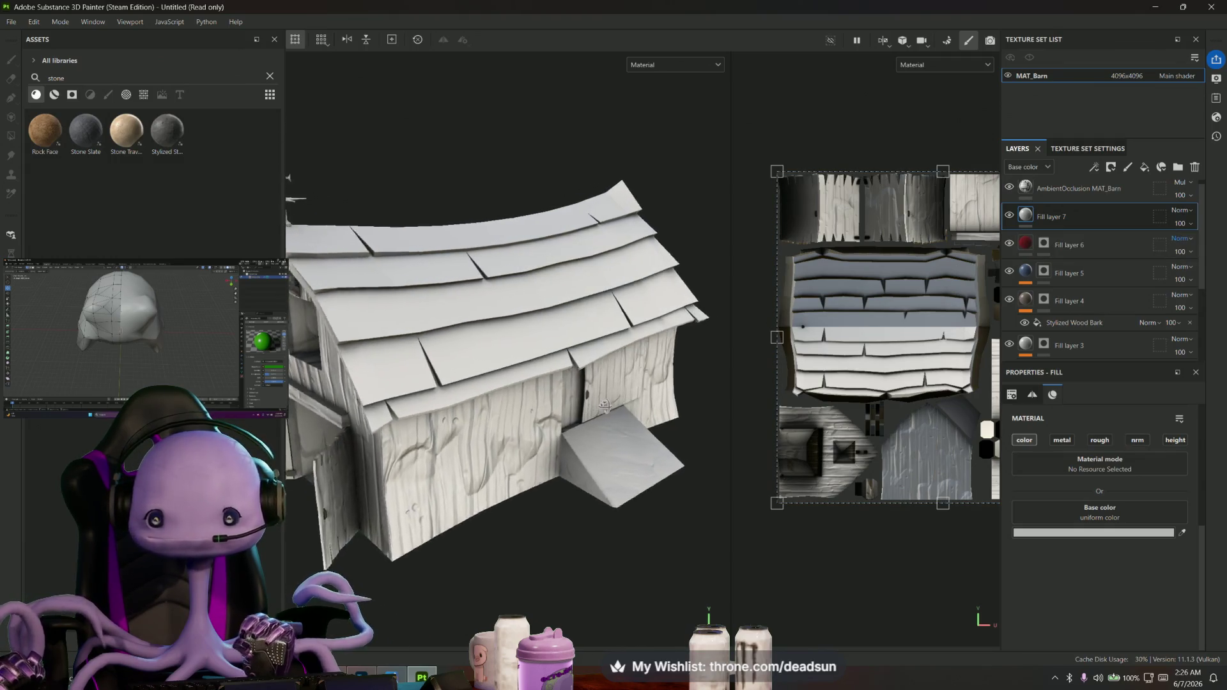
key("f")
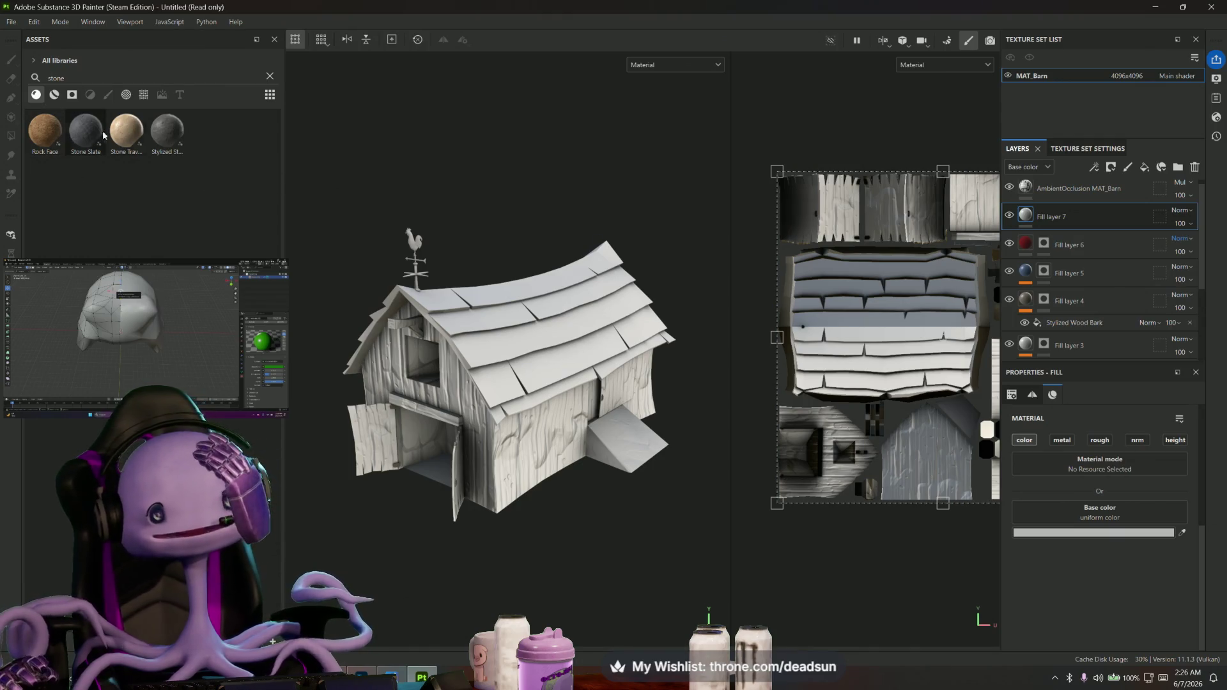
mouse_move(166, 131)
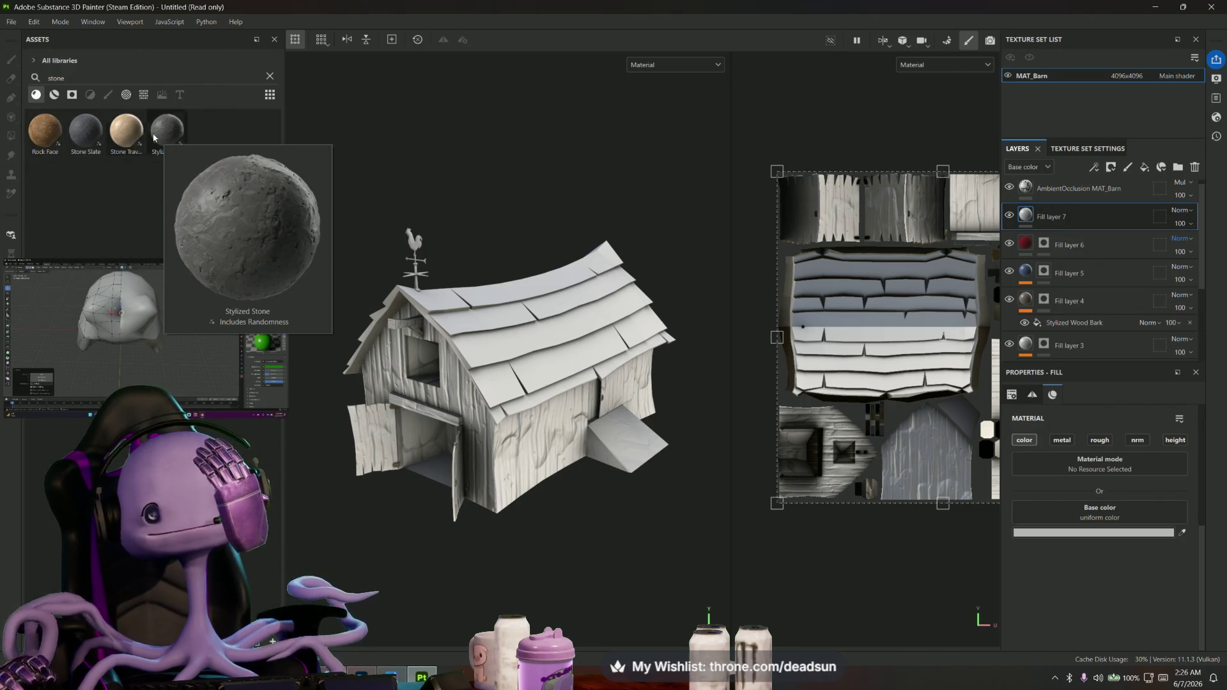
left_click_drag(153, 138, 1028, 216)
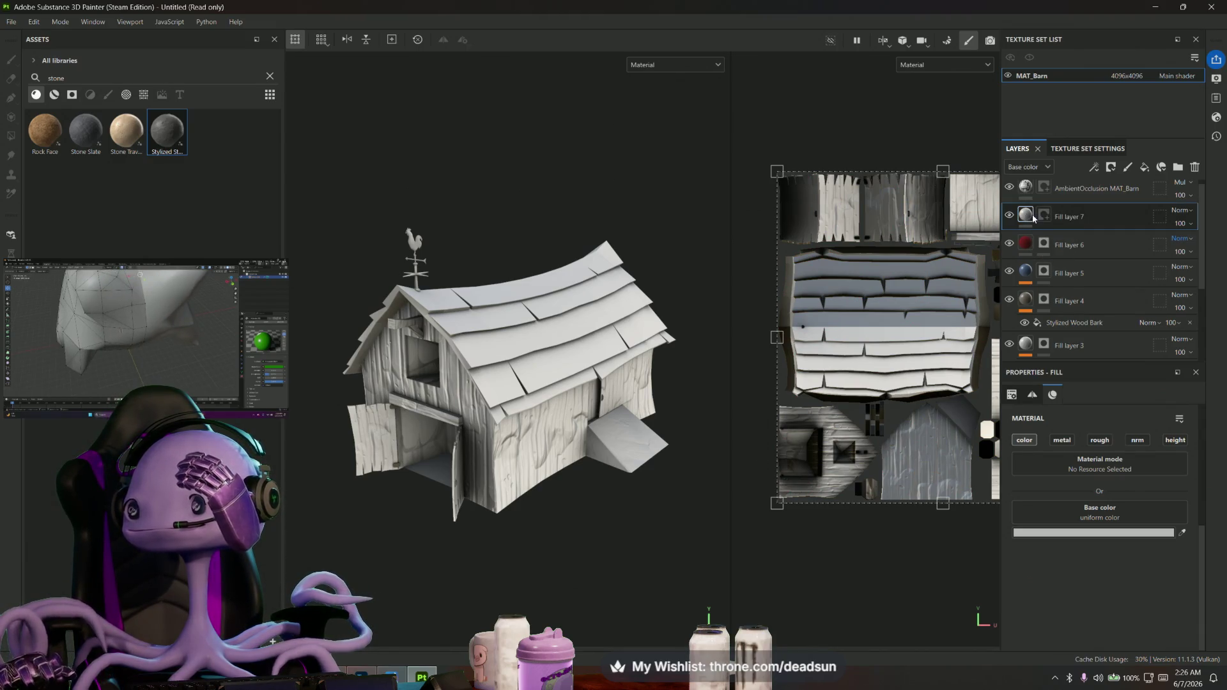
Fill layer 7 with Stylized Stone and enlarge its projection over the roof slightly
left_click_drag(1033, 218, 1032, 220)
scroll(456, 460, "up", 5)
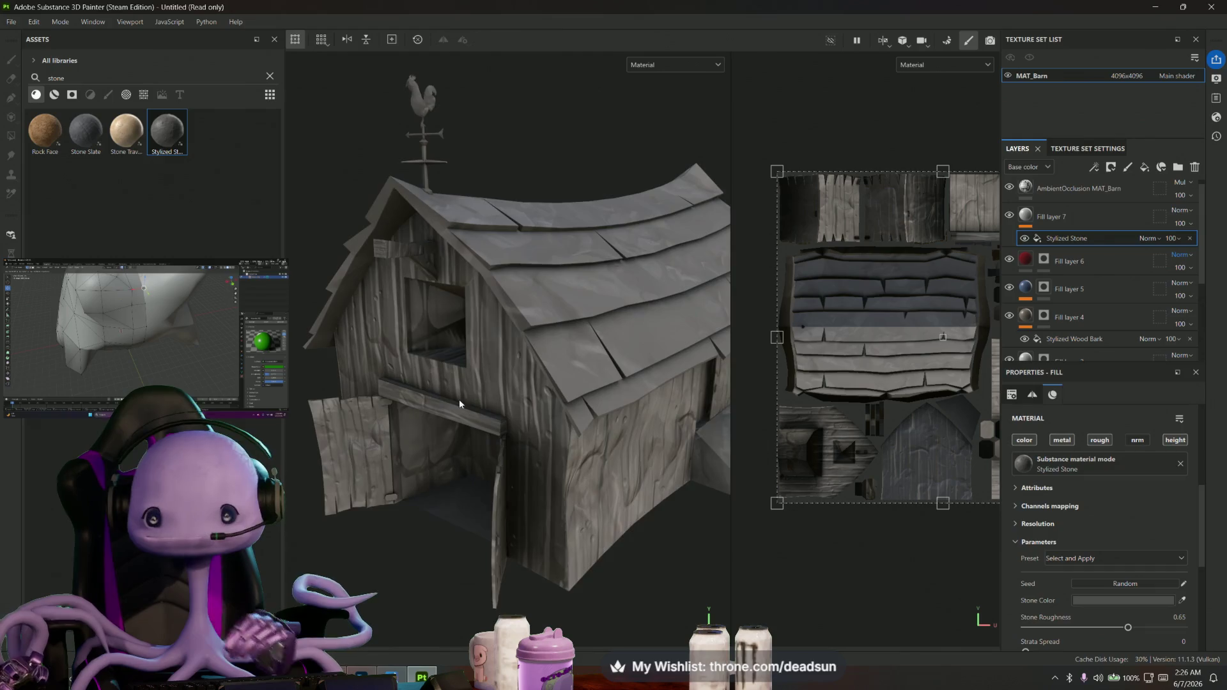
mouse_move(413, 451)
left_mouse_down("alt")
mouse_move(456, 460)
mouse_move(735, 251)
left_mouse_up("alt")
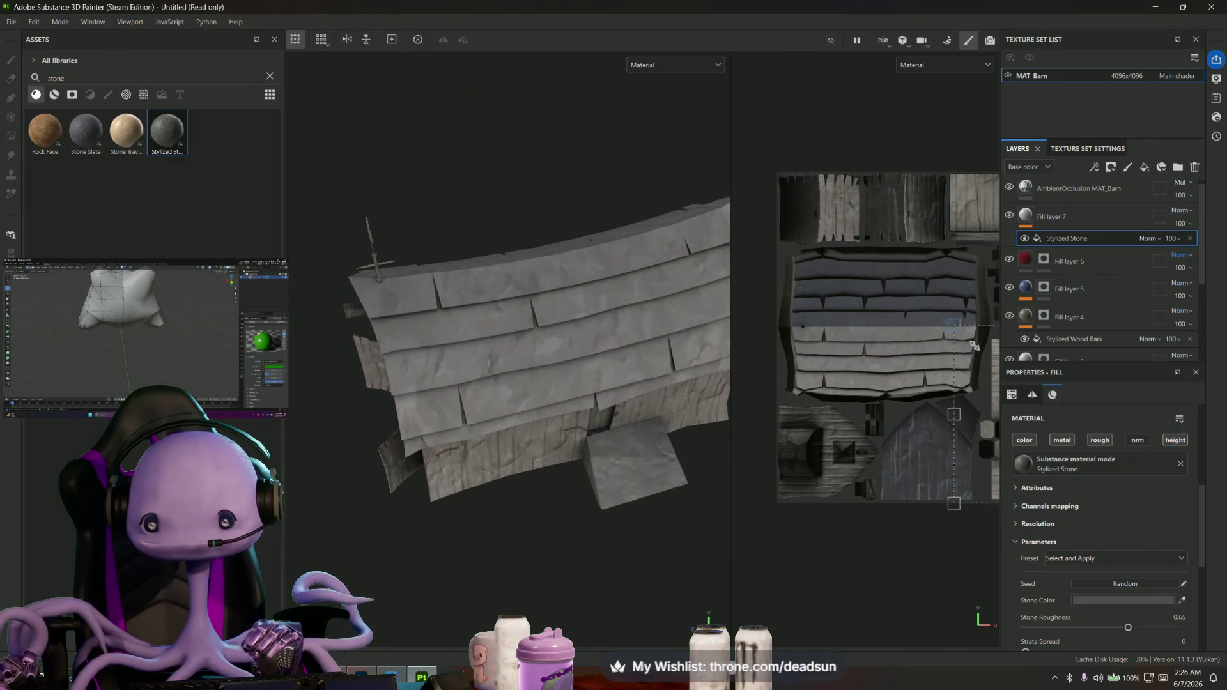
middle_click_drag(969, 379, 843, 373)
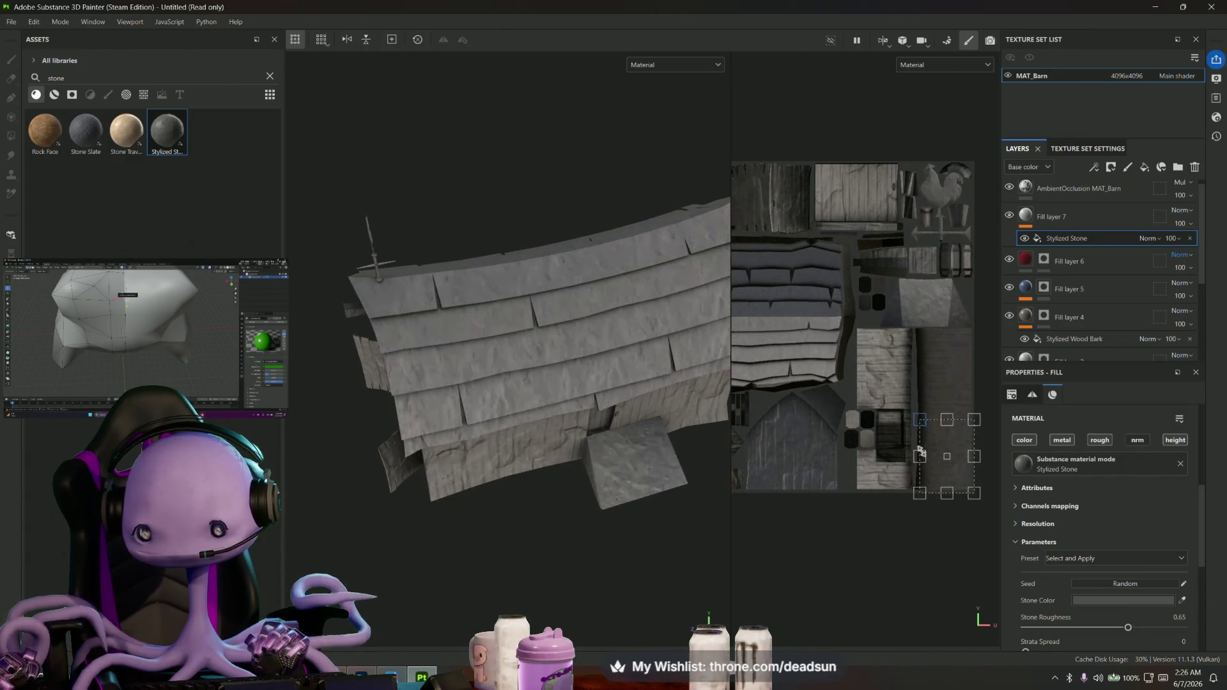
left_click_drag(918, 453, 915, 448)
left_click_drag(537, 364, 575, 389, "alt")
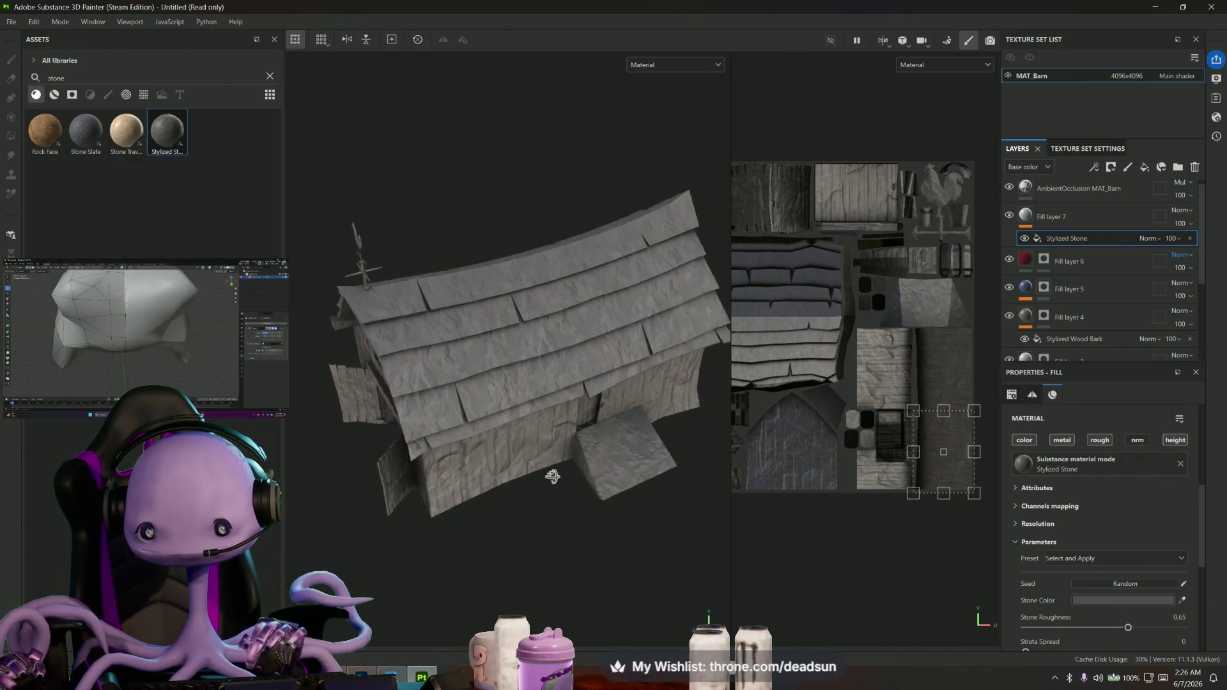
Add a black mask to Fill layer 7 so the stone is hidden for now
right_click(1057, 218)
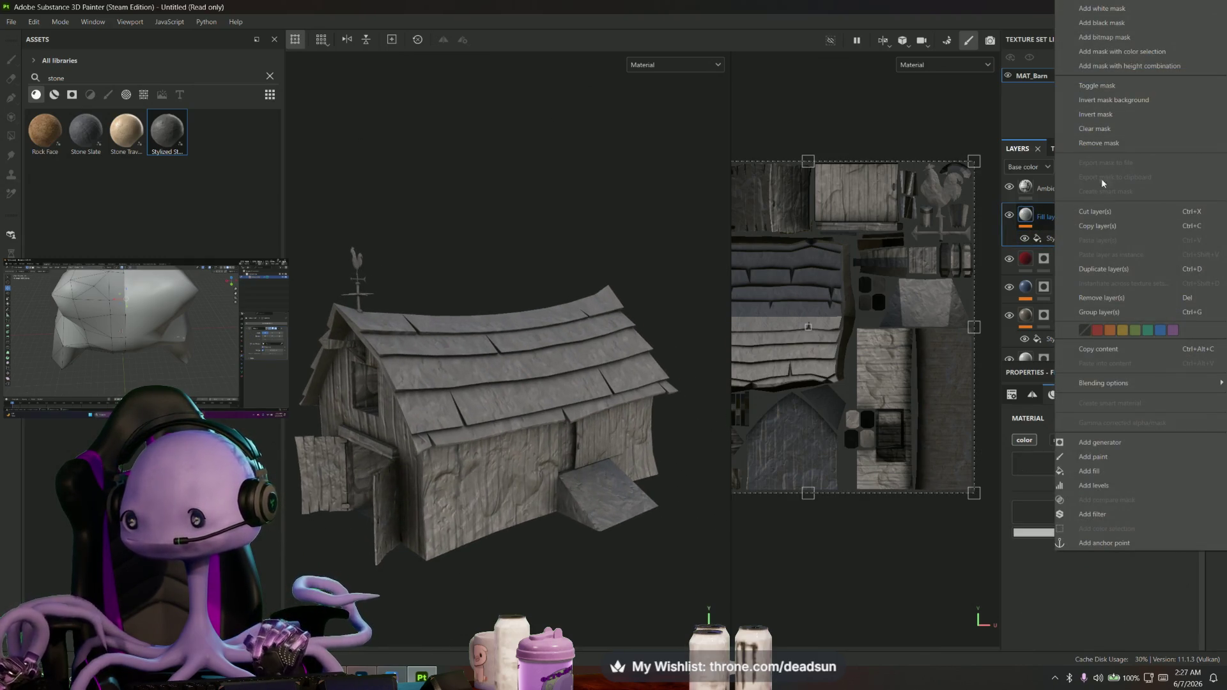
left_click(1134, 25)
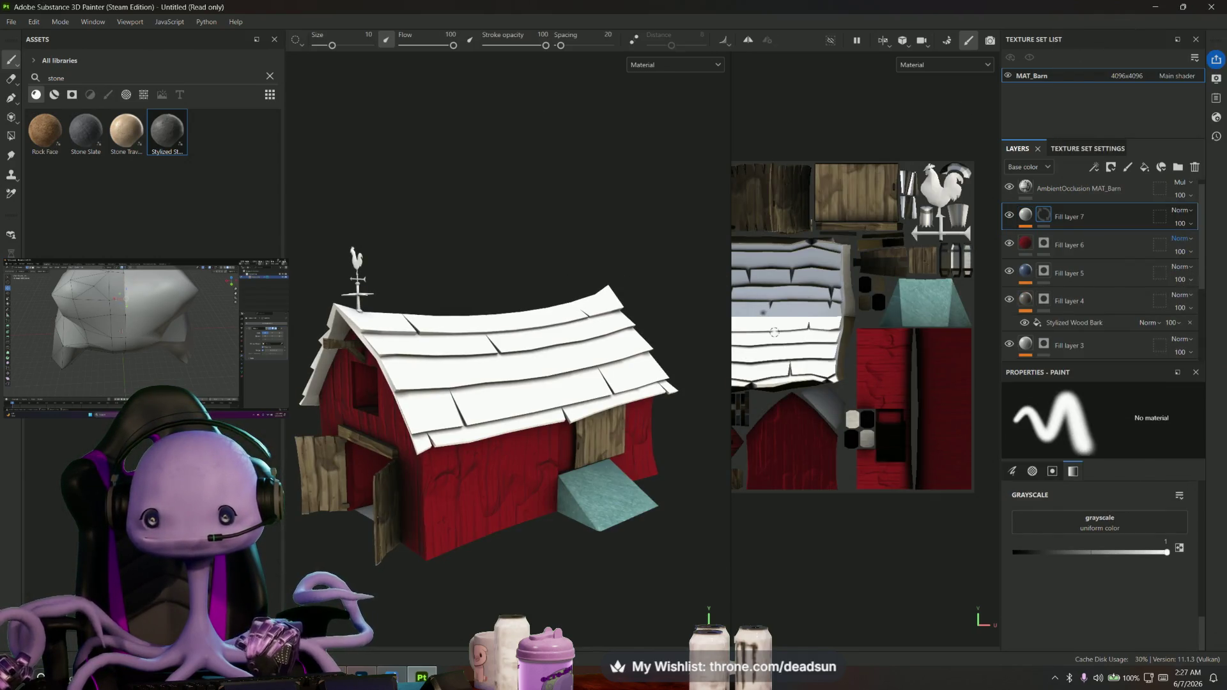
Switch Polygon Fill to whole polygons and orbit to view the roof from above and the side
left_click(11, 136)
mouse_move(507, 331)
left_mouse_down("alt")
mouse_move(501, 392)
mouse_move(575, 392)
mouse_move(585, 430)
mouse_move(512, 491)
mouse_move(499, 413)
mouse_move(444, 320)
mouse_move(467, 211)
mouse_move(504, 274)
mouse_move(482, 394)
mouse_move(438, 395)
mouse_move(529, 448)
mouse_move(471, 392)
mouse_move(519, 438)
mouse_move(479, 471)
mouse_move(581, 488)
mouse_move(400, 466)
mouse_move(397, 447)
mouse_move(434, 502)
mouse_move(463, 493)
mouse_move(436, 435)
mouse_move(476, 487)
left_mouse_up("alt")
mouse_move(339, 509)
left_mouse_down("alt")
mouse_move(310, 458)
mouse_move(652, 499)
mouse_move(536, 476)
mouse_move(648, 509)
left_mouse_up("alt")
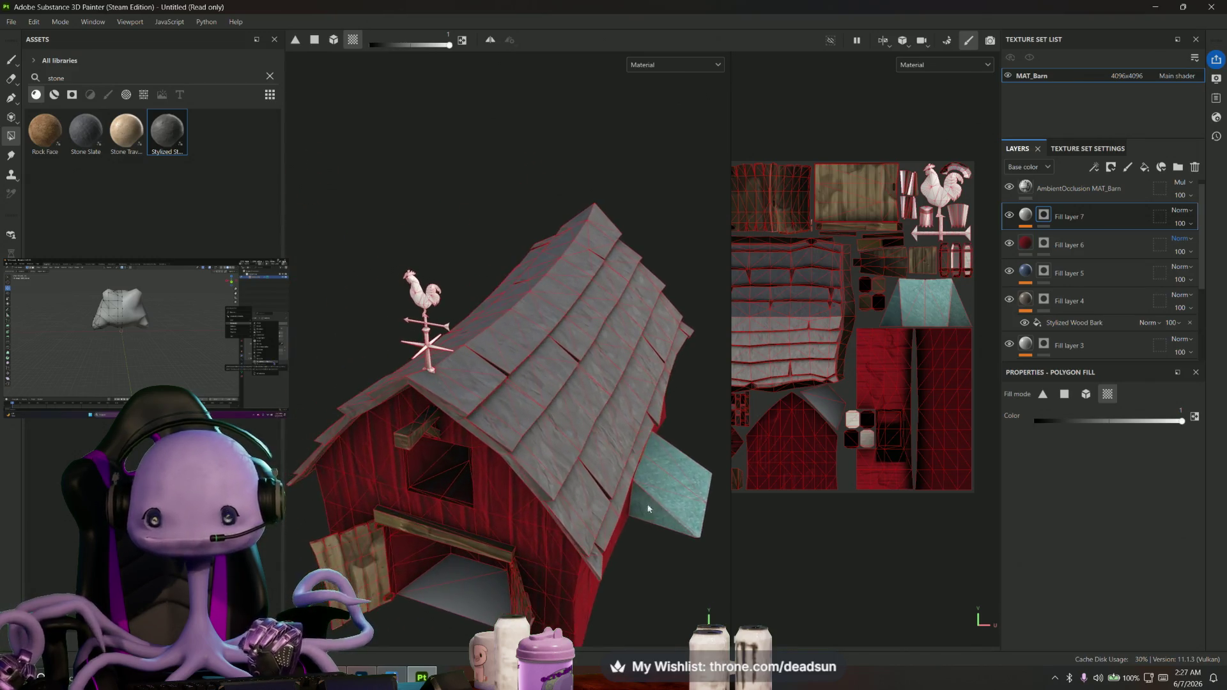
type("metal")
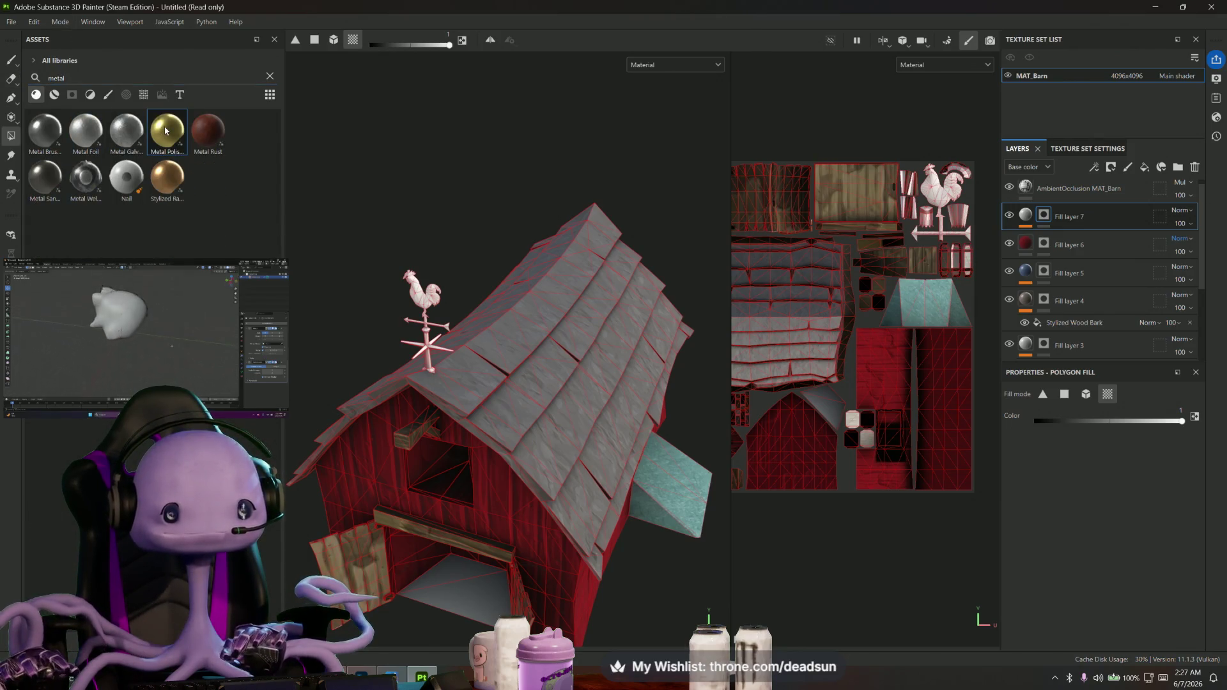
Add Fill layer 8 with Metal Polished and give it a mask
left_click(1144, 168)
left_click_drag(166, 130, 1026, 222)
left_click_drag(435, 361, 453, 282, "alt")
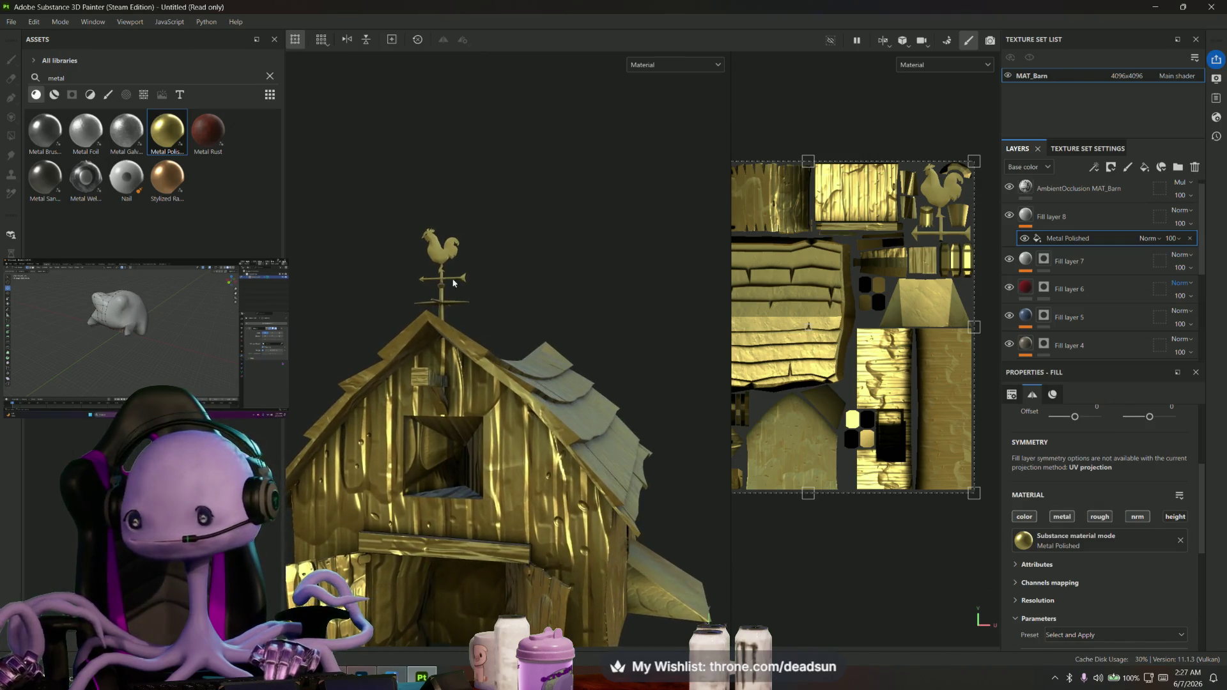
right_click(1055, 217)
left_click(1123, 24)
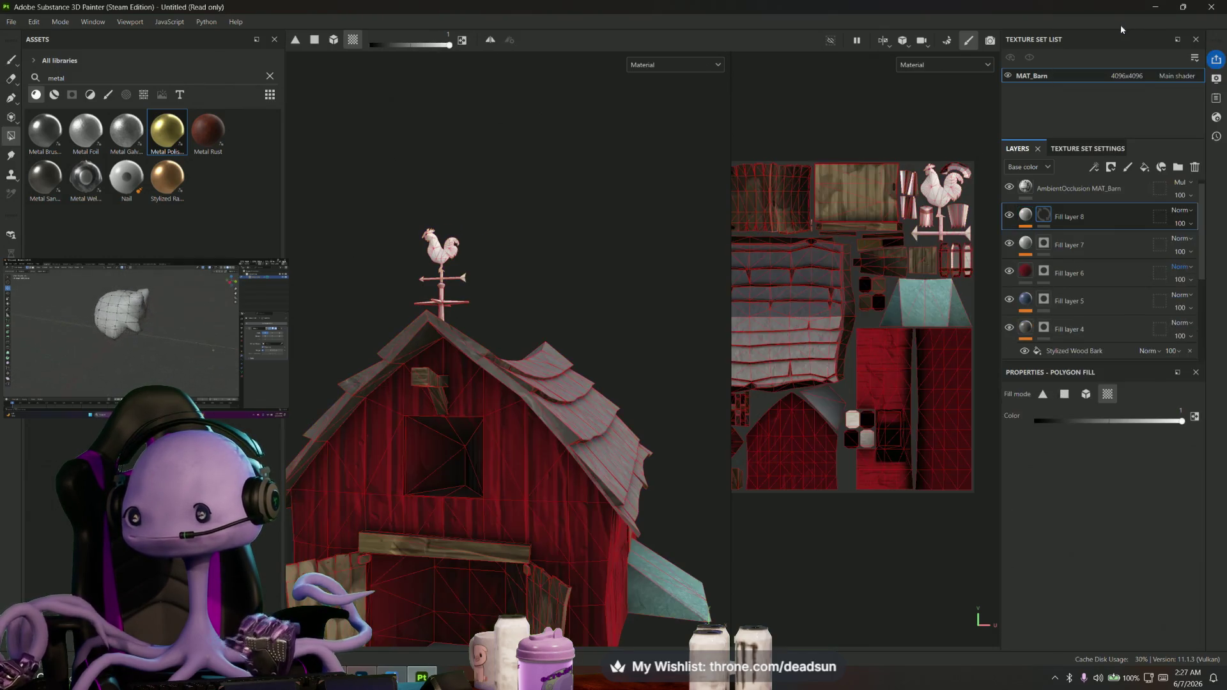
Fill the weathervane pole and left arm with gold metal, then view the whole barn again
mouse_move(485, 238)
left_mouse_down("alt")
mouse_move(549, 400)
mouse_move(502, 408)
left_mouse_up("alt")
scroll(549, 401, "up", 4)
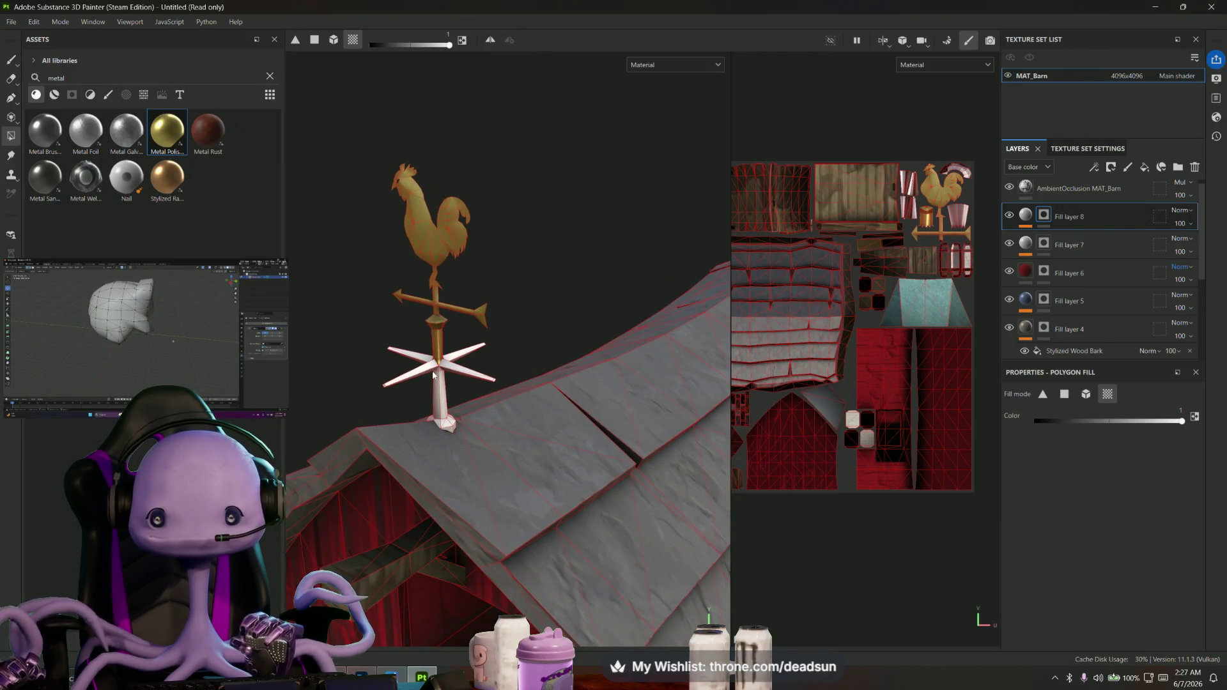
left_click(433, 376)
left_click(418, 357)
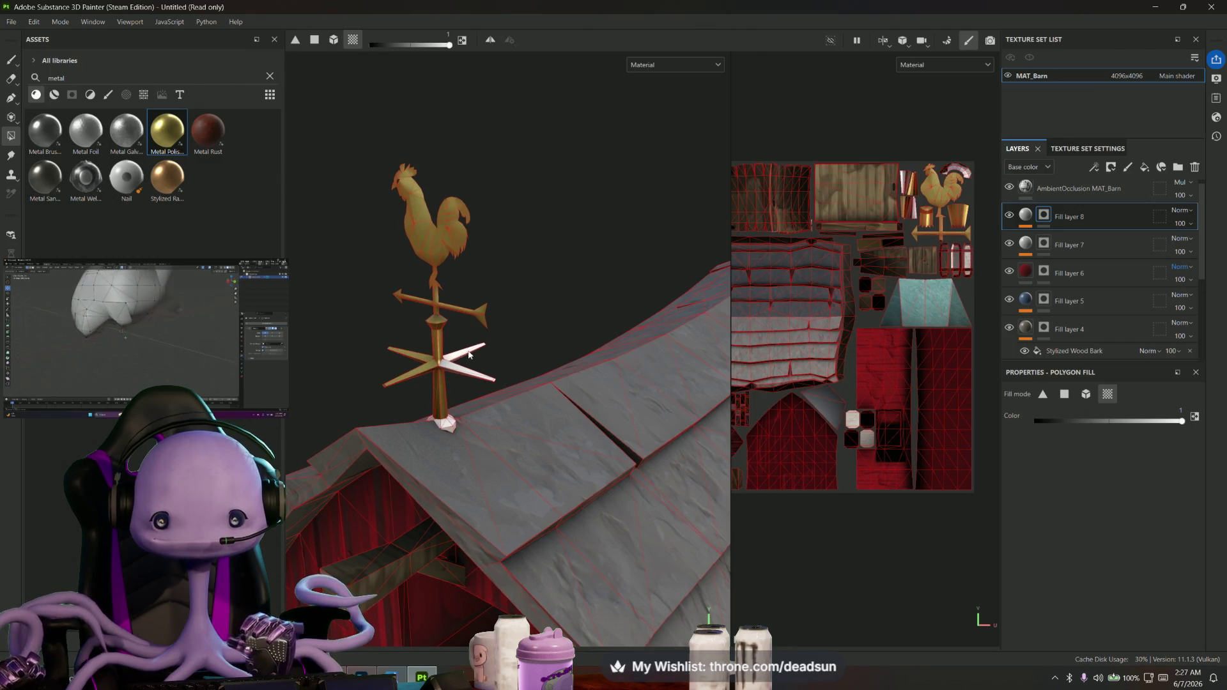
mouse_move(450, 426)
left_mouse_down("alt")
mouse_move(303, 381)
mouse_move(452, 405)
mouse_move(630, 347)
mouse_move(329, 372)
mouse_move(405, 417)
left_mouse_up("alt")
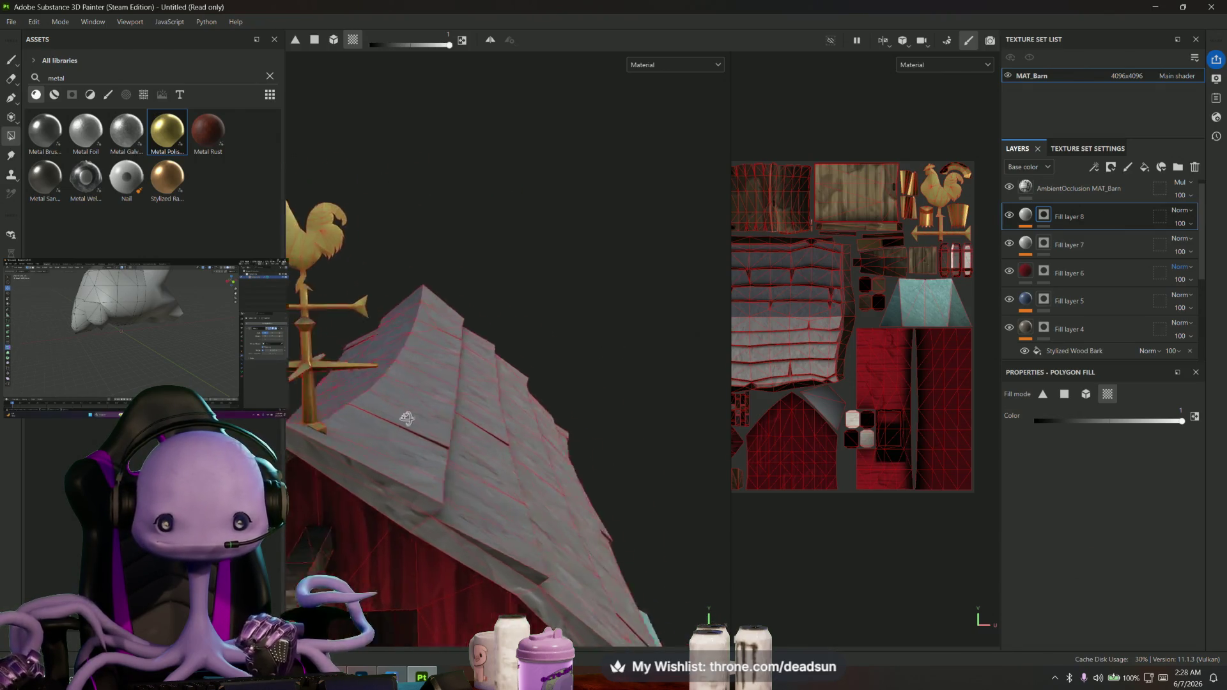
scroll(406, 416, "up", 3)
scroll(436, 434, "down", 5)
mouse_move(467, 452)
left_mouse_down("alt")
mouse_move(383, 406)
mouse_move(407, 427)
mouse_move(383, 451)
mouse_move(392, 473)
left_mouse_up("alt")
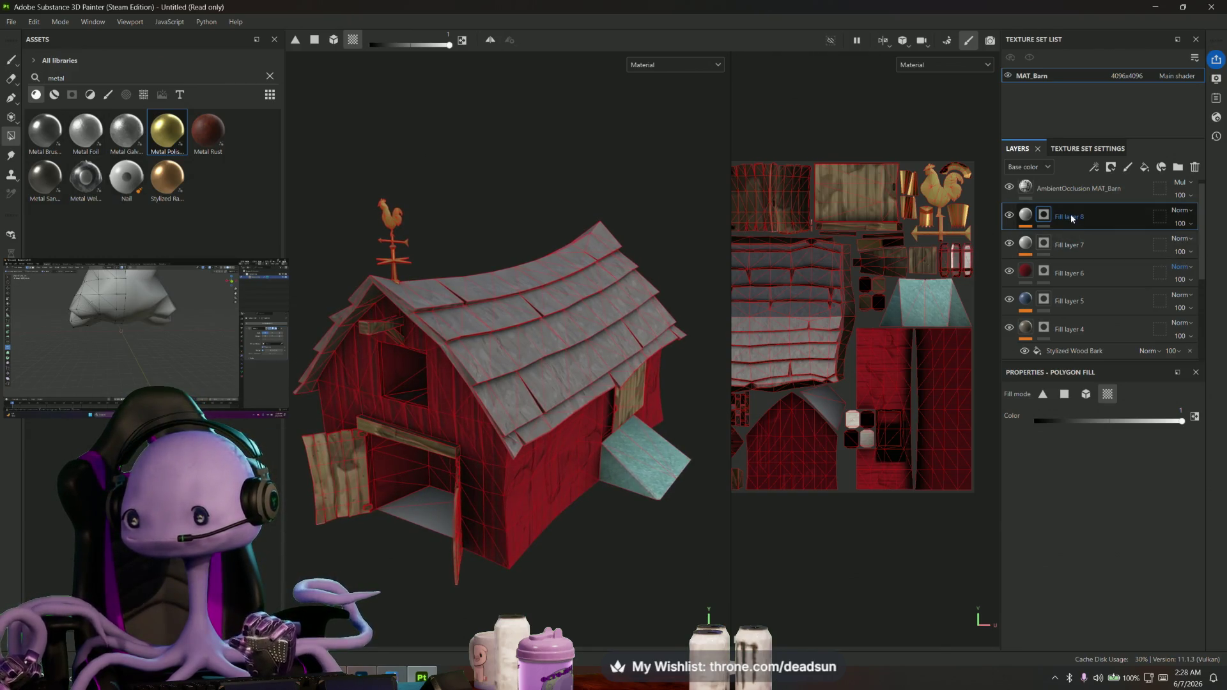
type("Metal")
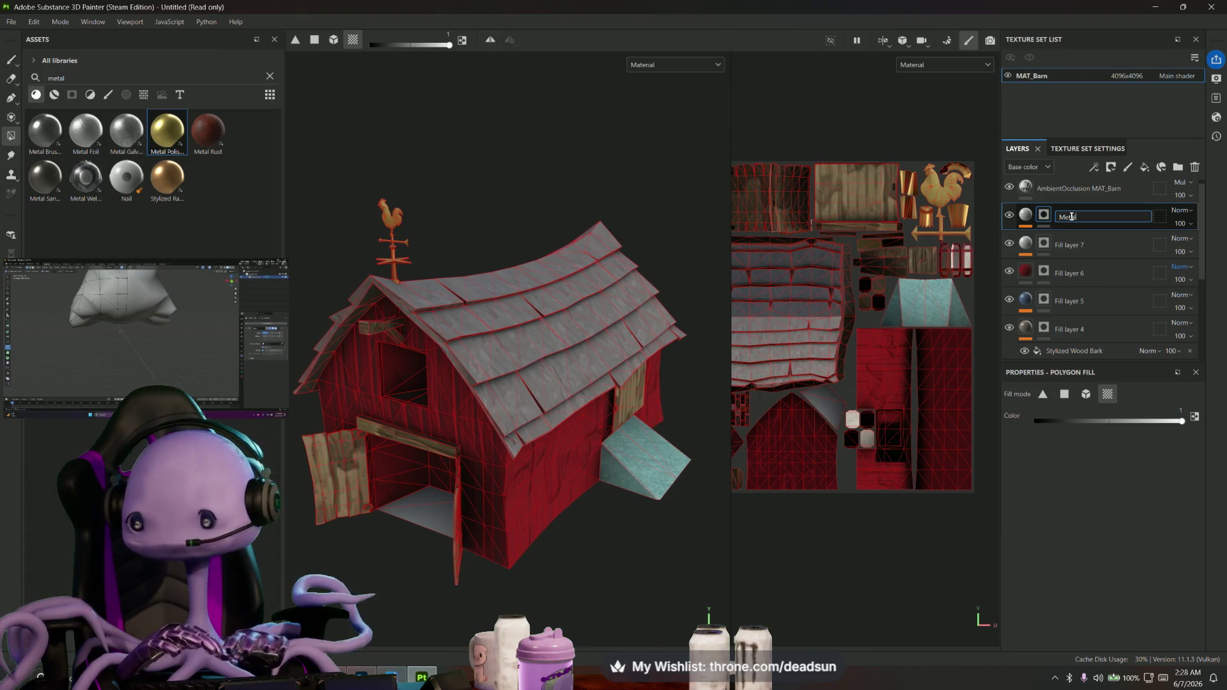
Name the top layers Metal, RoofSlate and Barn Red, and lower Barn Red's opacity to 87
key("Return")
double_click(1068, 246)
type("RoofS")
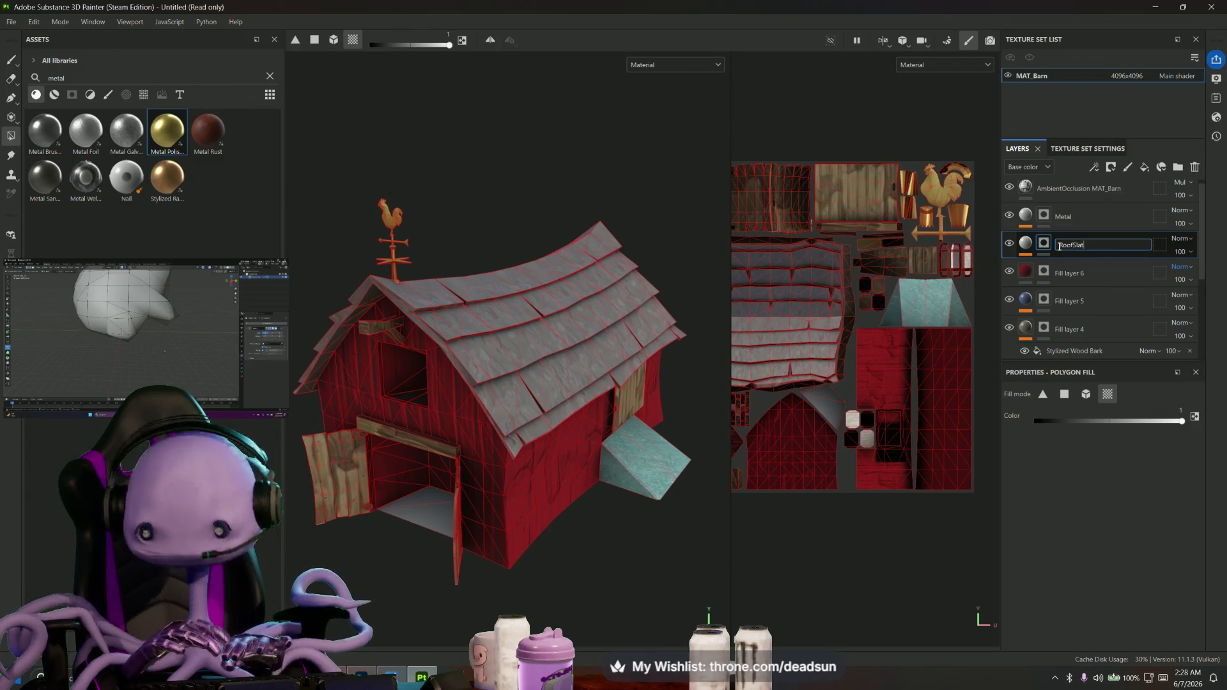
type("late")
key("Return")
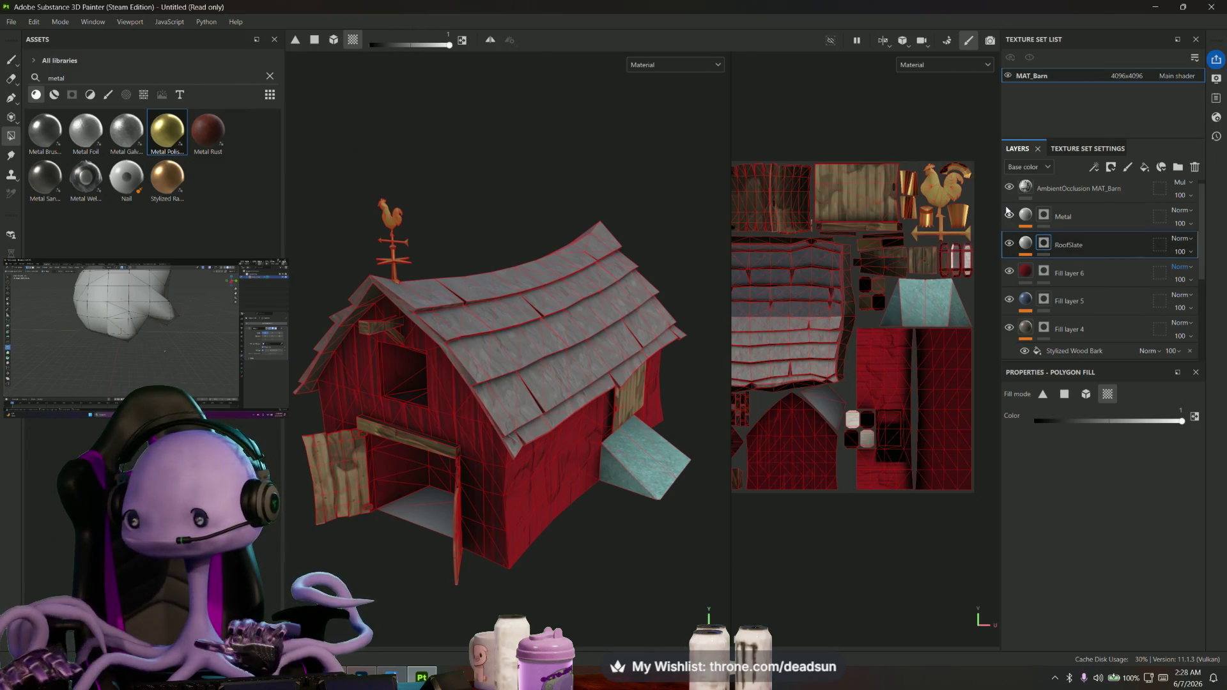
double_click(1065, 275)
type("Ba")
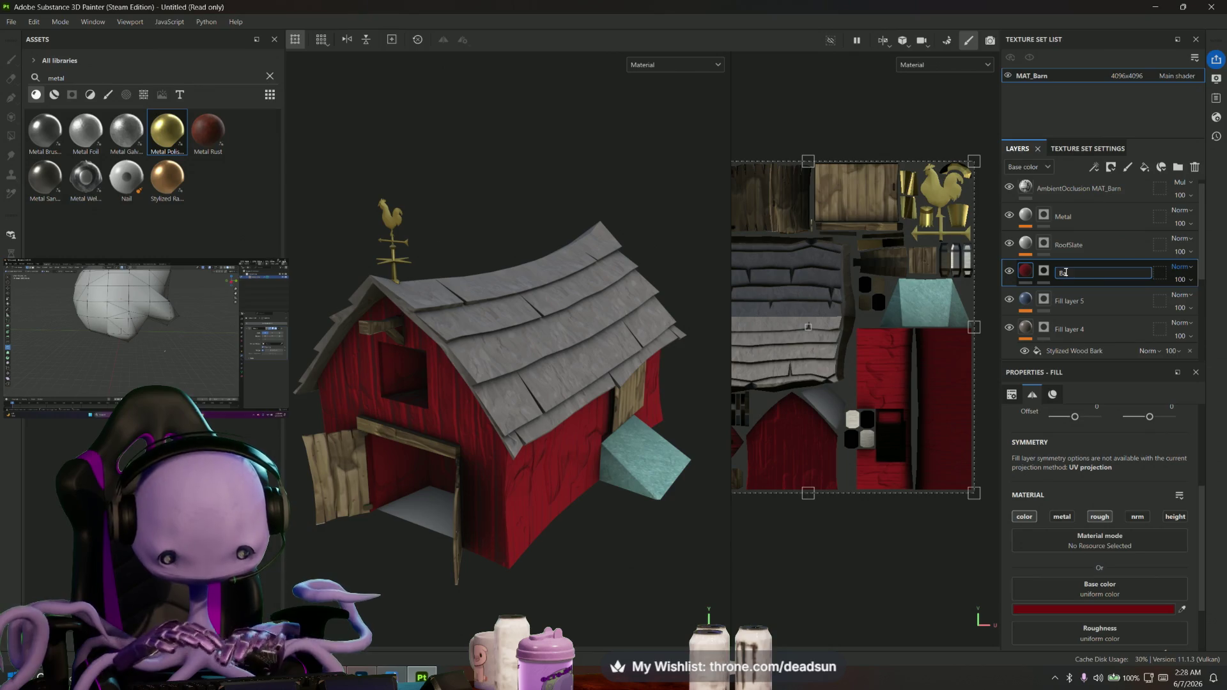
type("rn Red")
key("Return")
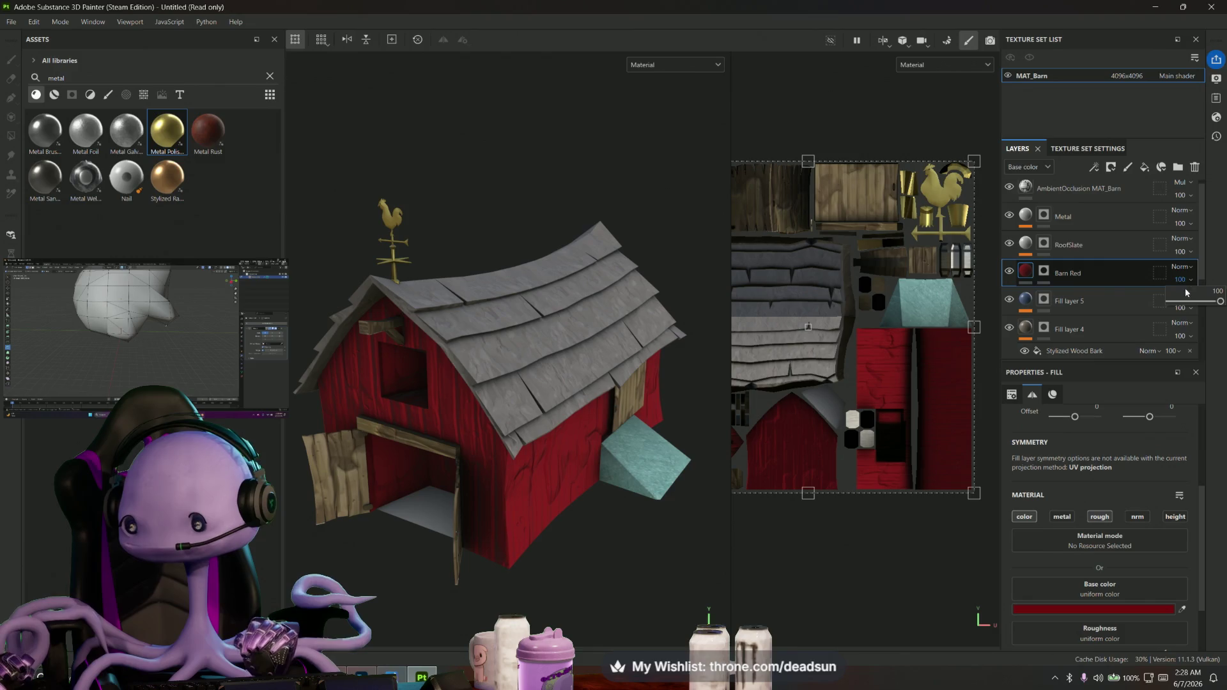
left_click_drag(1220, 302, 1206, 303)
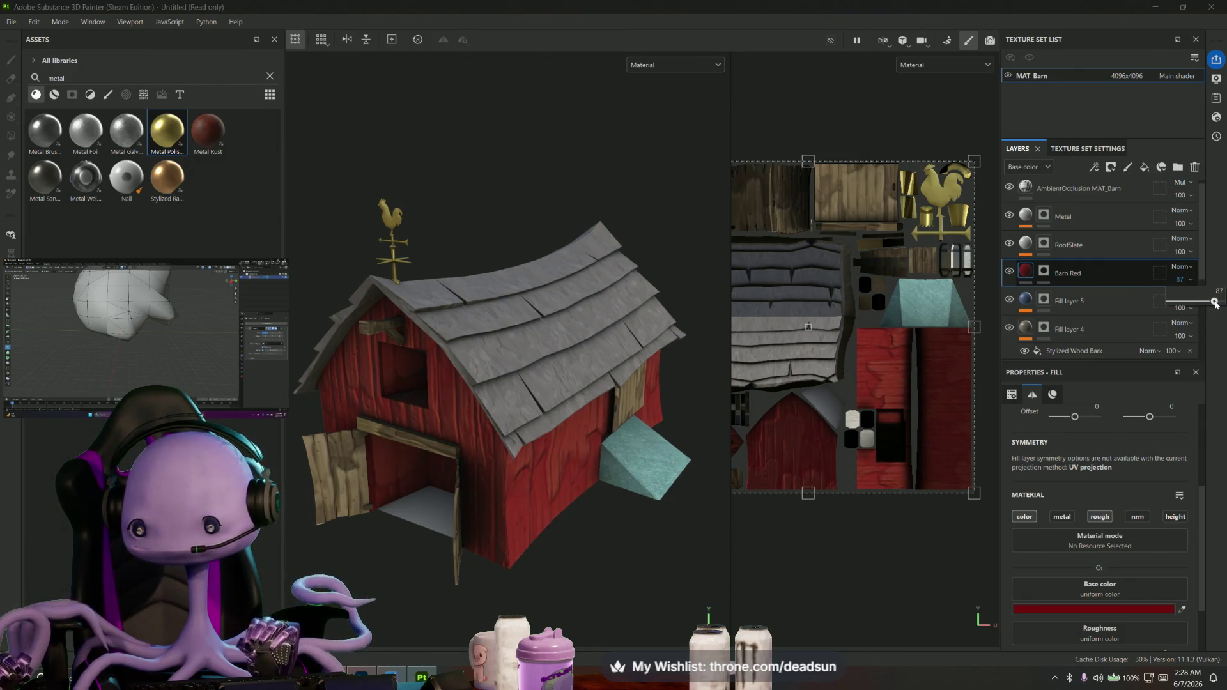
Rename Fill layer 5 to RampSlate and Fill layer 4 to BarnSides, toggling visibility to check coverage
left_click(1026, 303)
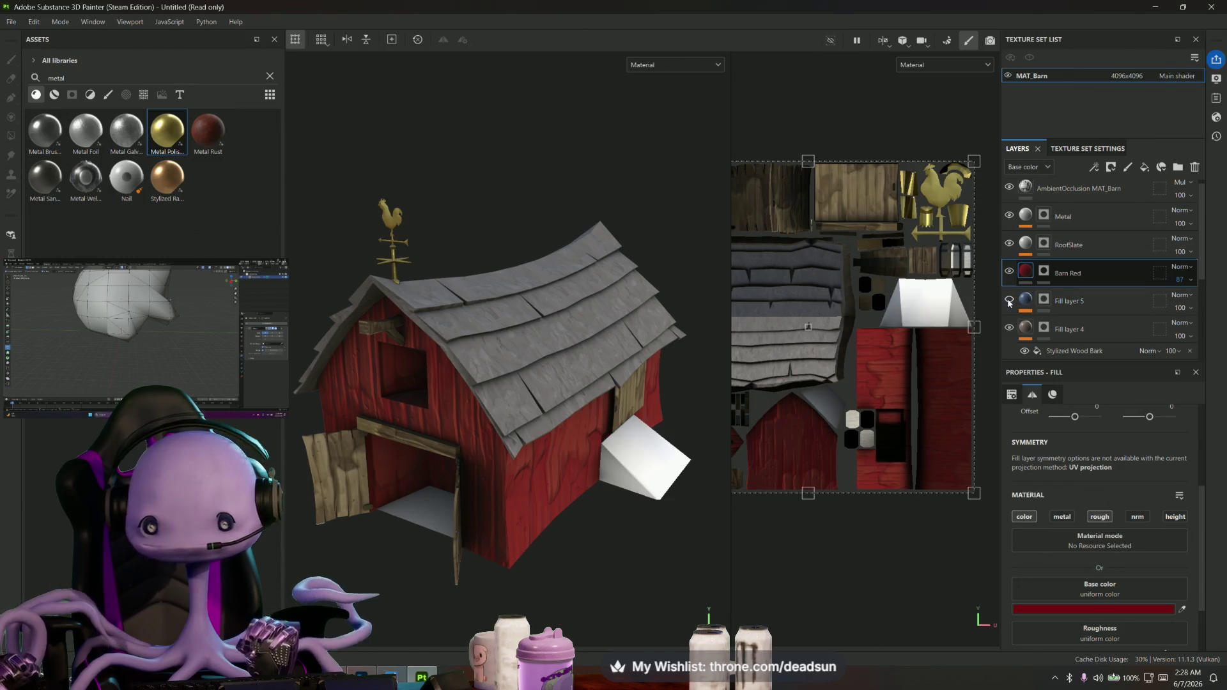
double_click(1077, 304)
type("Ra")
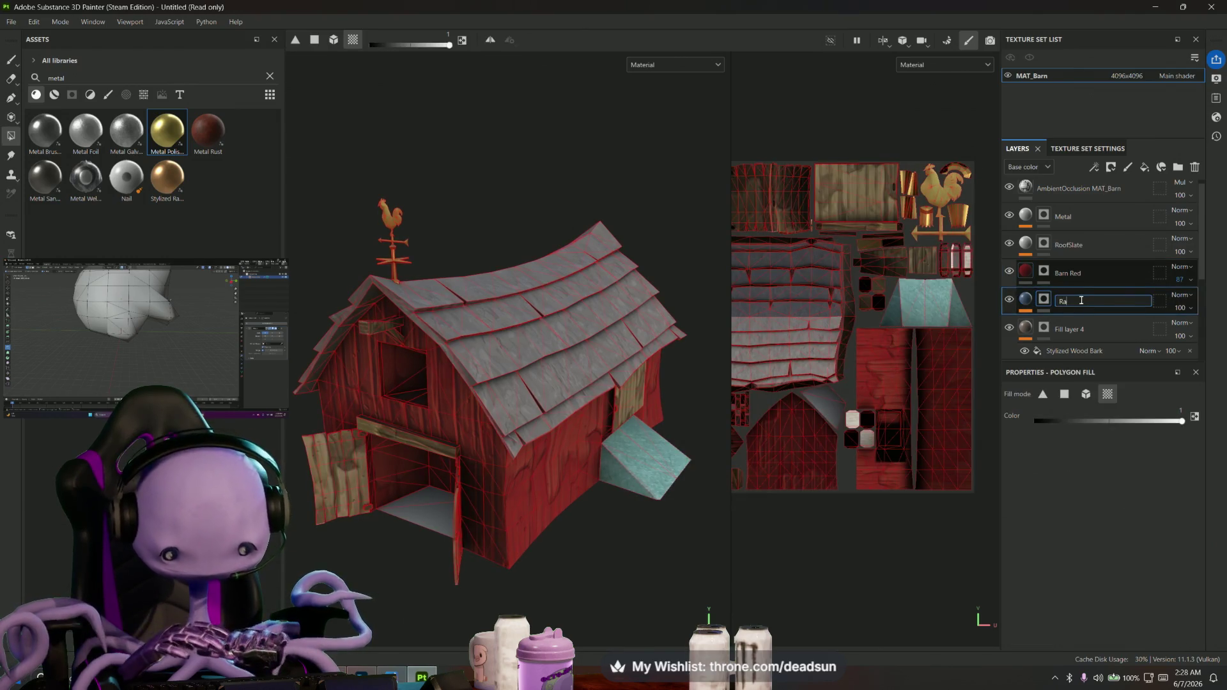
type("mplate")
key("Return")
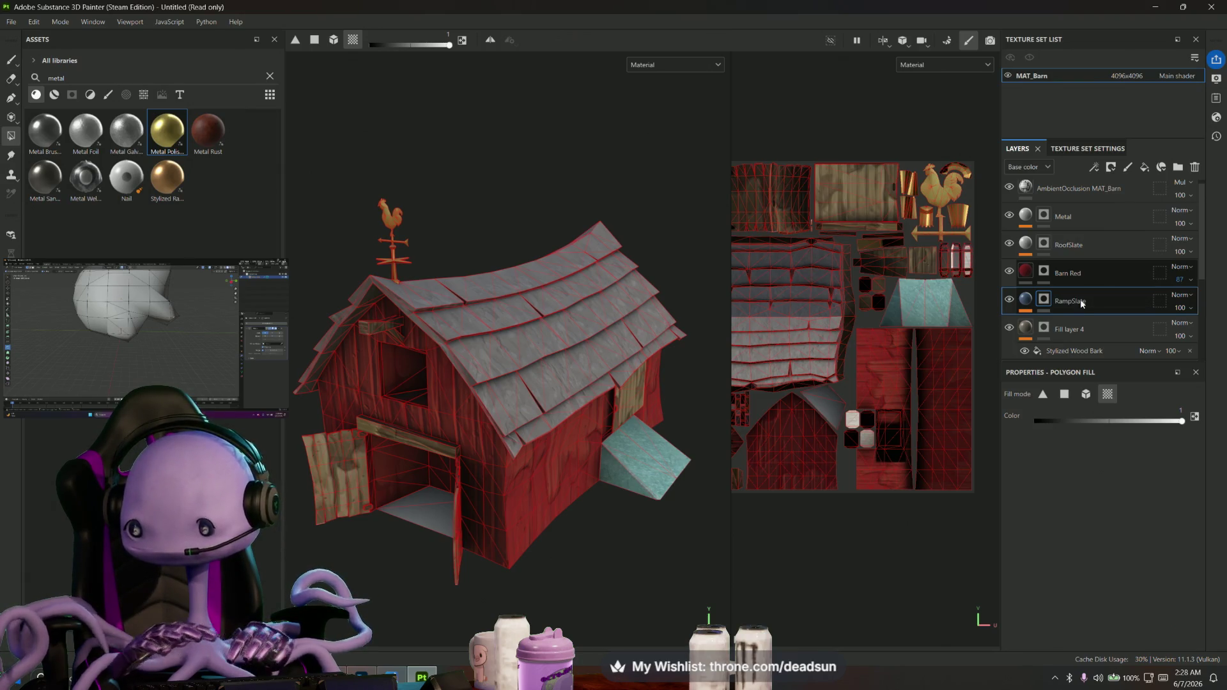
left_click(1054, 329)
left_click(1009, 328)
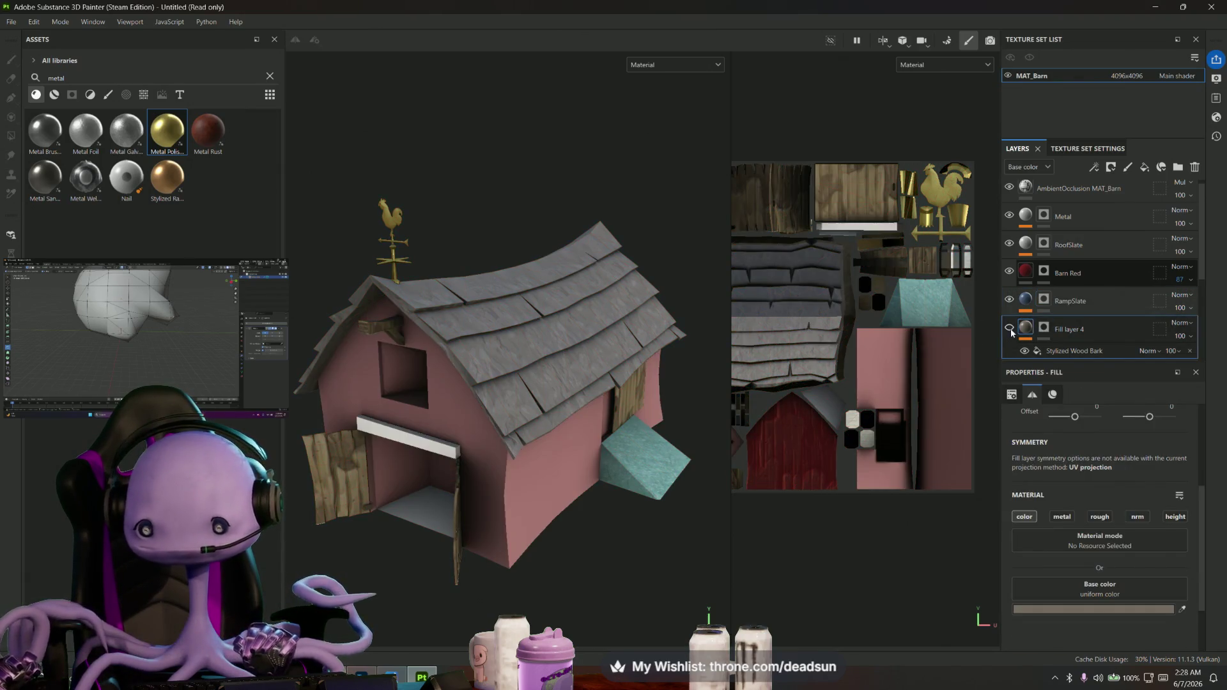
double_click(1071, 331)
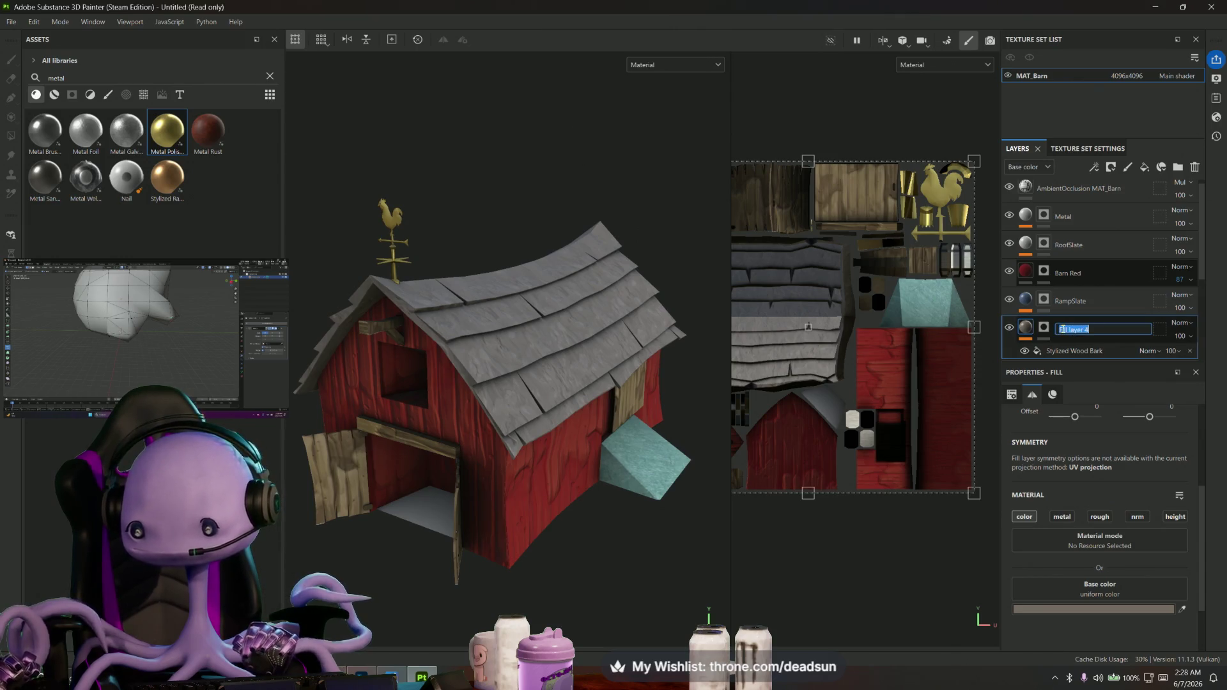
type("Barn")
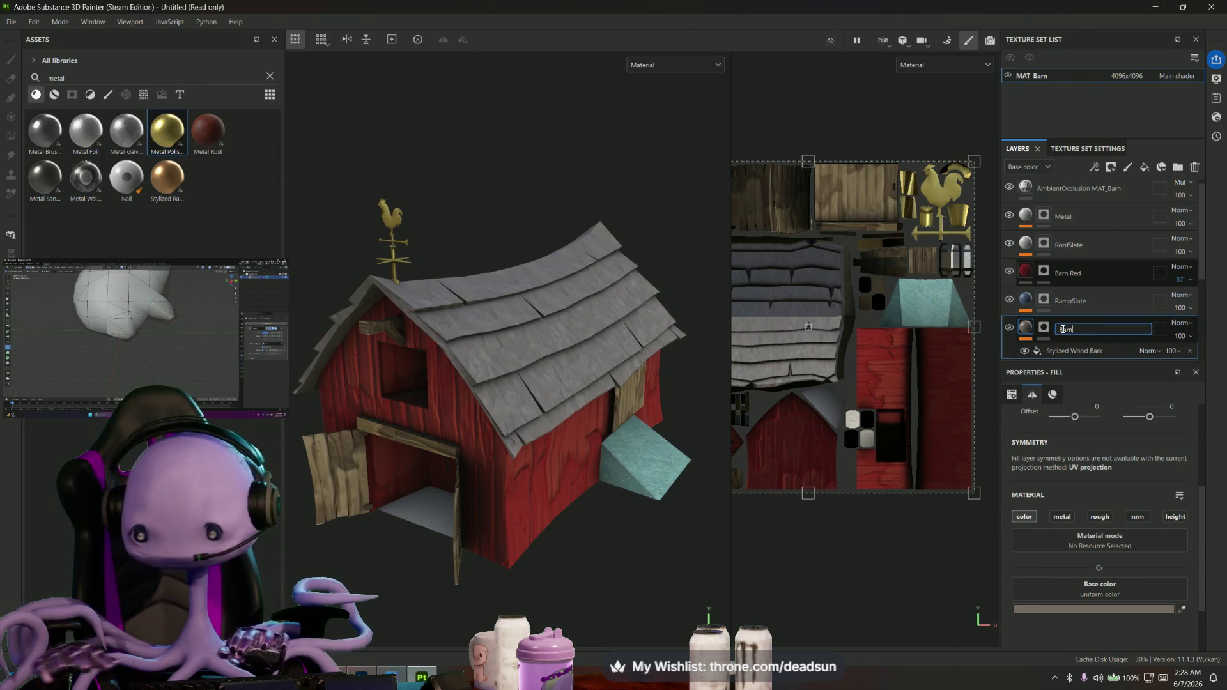
type("Sides")
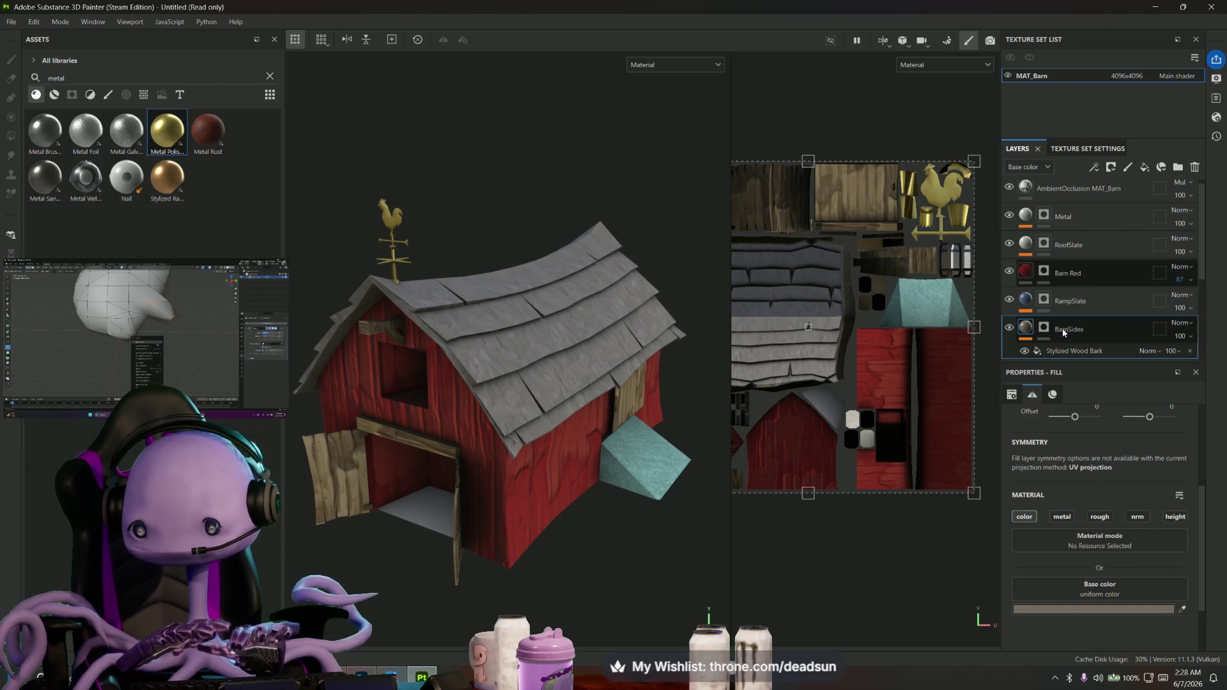
key("Return")
scroll(1104, 240, "down", 2)
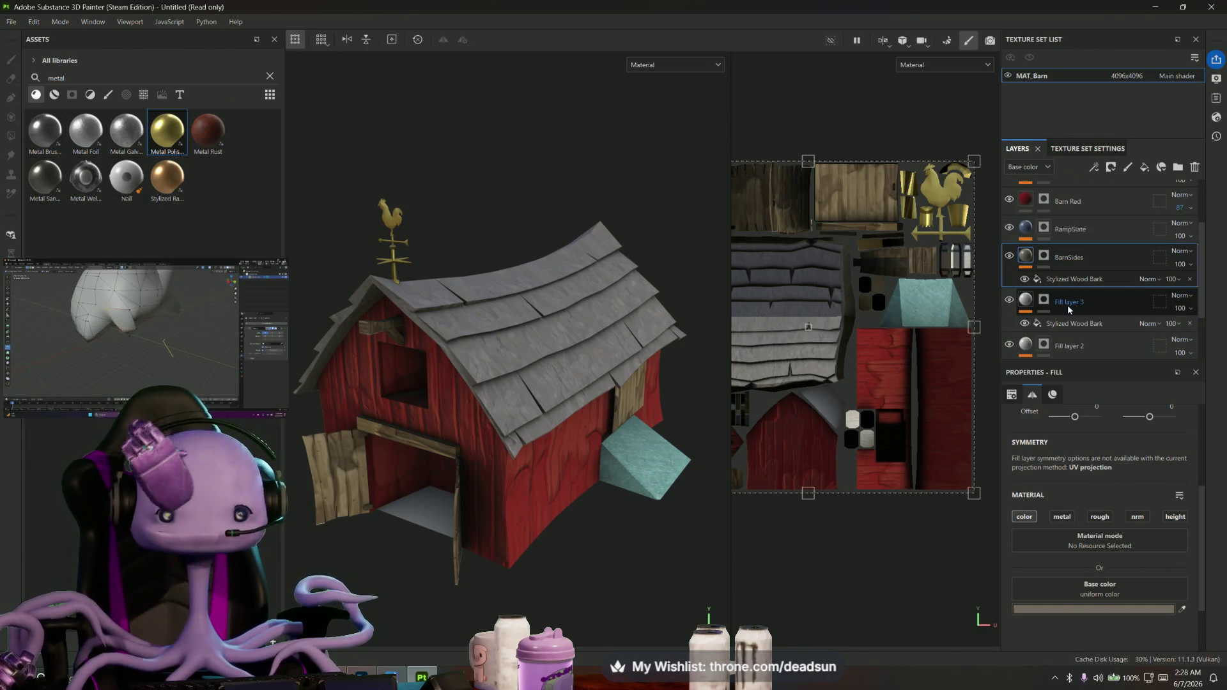
Rename the remaining layers BarnBack, Main Wood and HingeMetal
left_click(1009, 301)
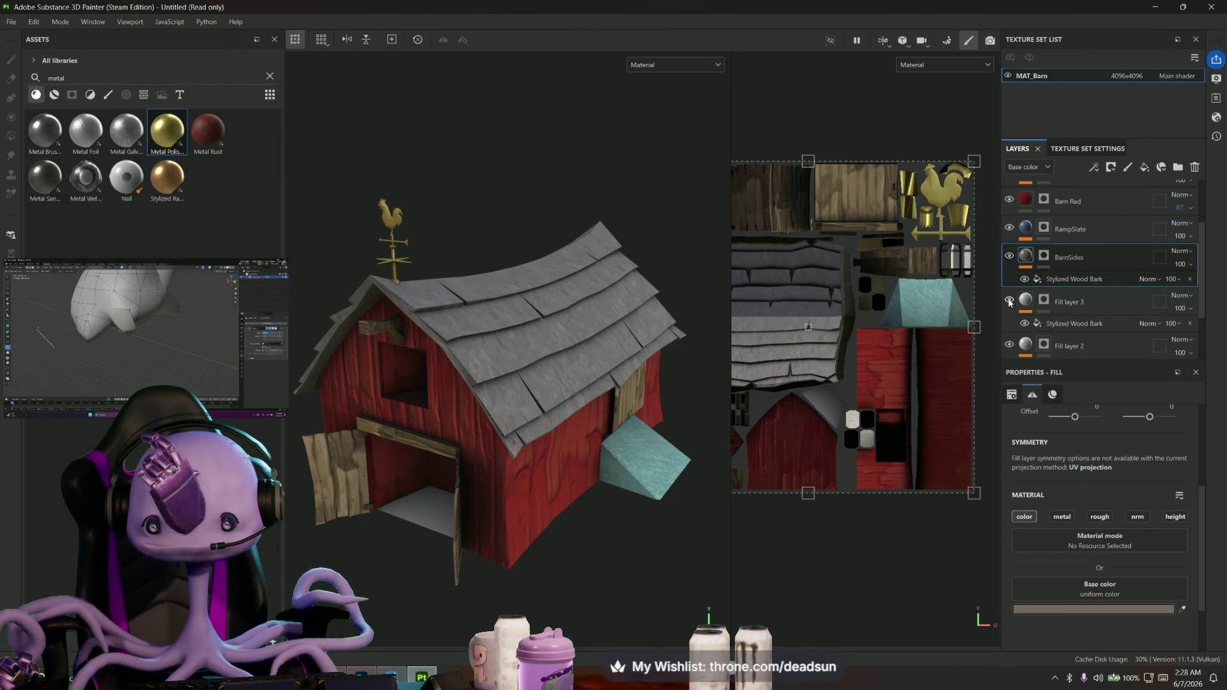
double_click(1070, 302)
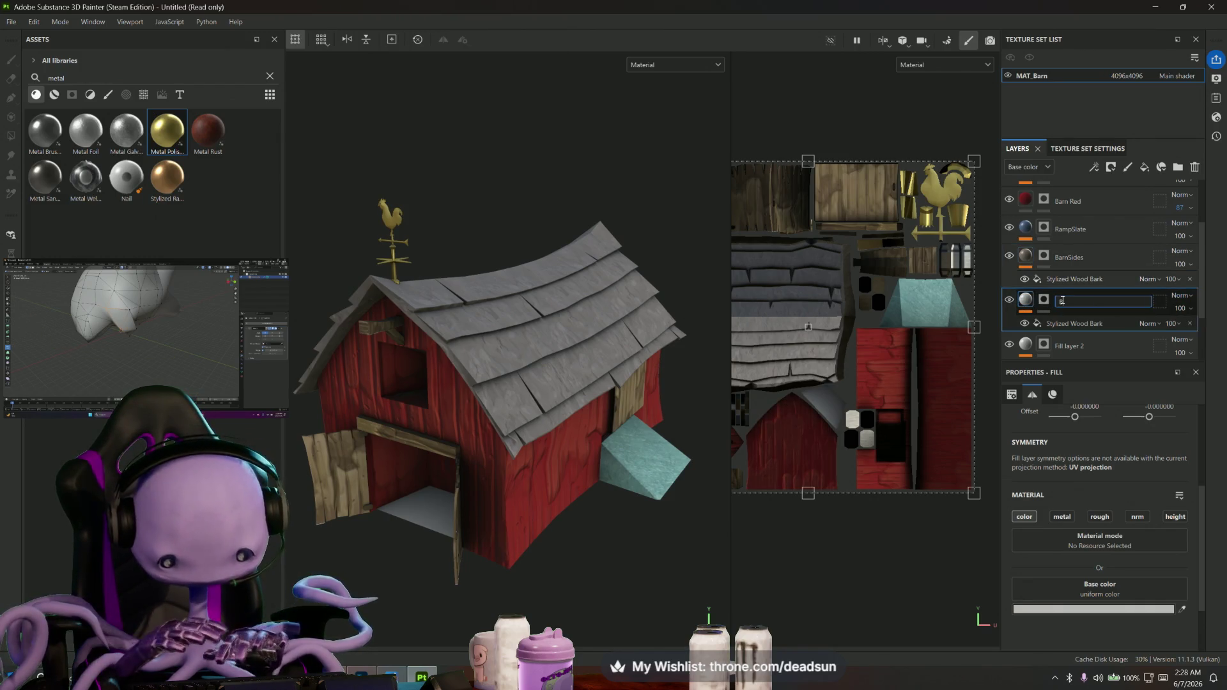
type("BarnBack")
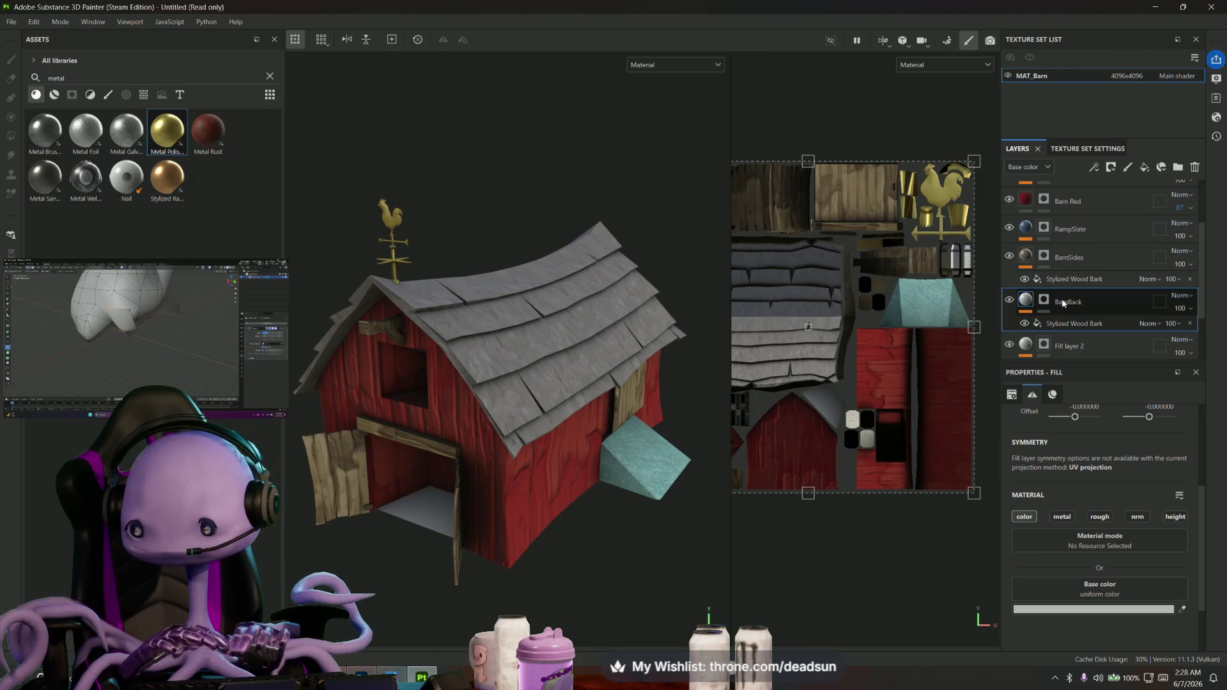
double_click(1074, 346)
type("Main Wood")
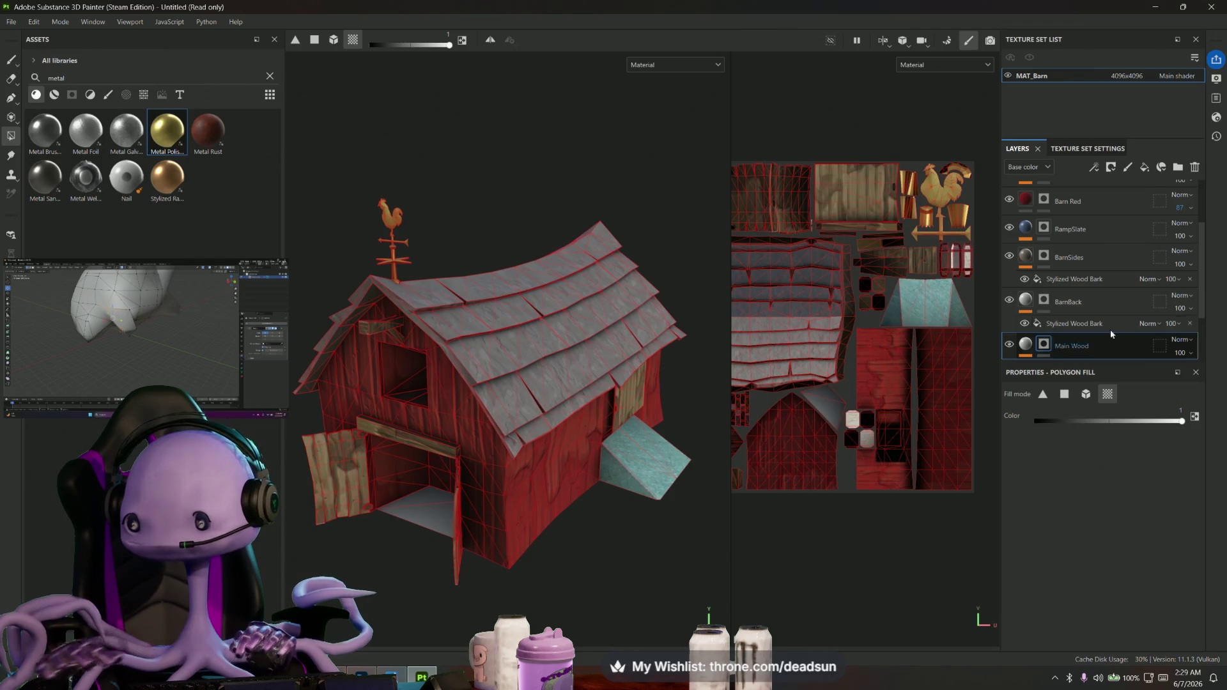
scroll(1110, 328, "down", 2)
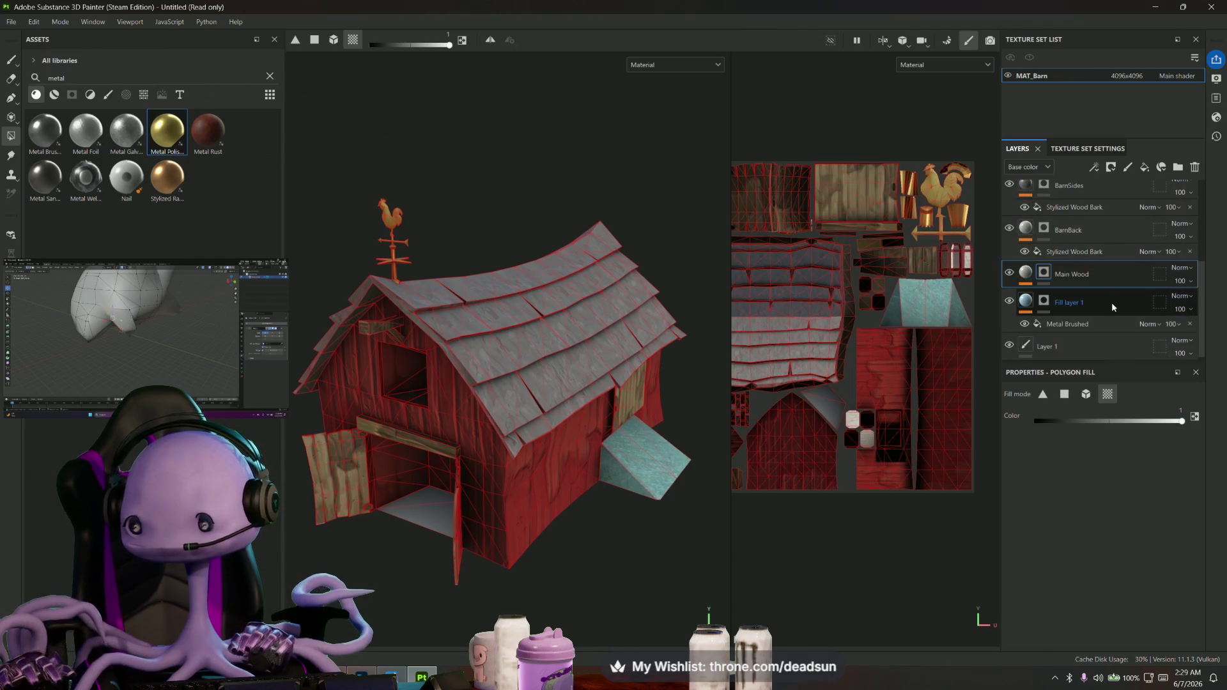
double_click(1068, 303)
type("Hinge")
type("etal")
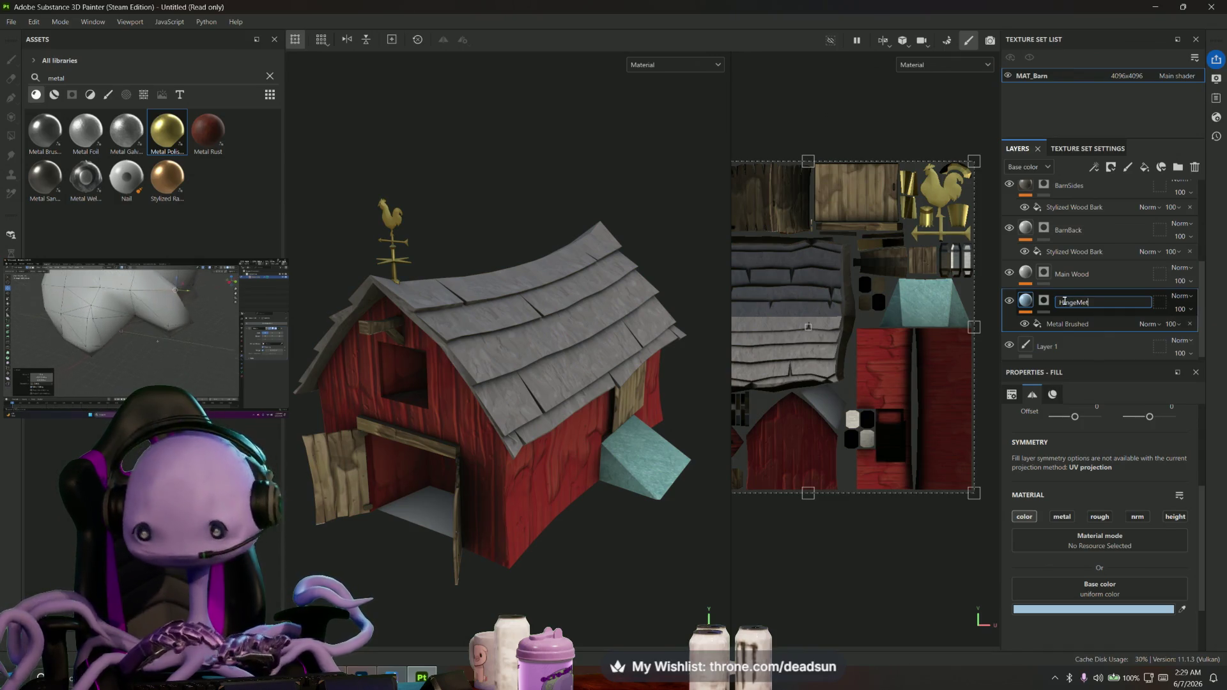
key("Return")
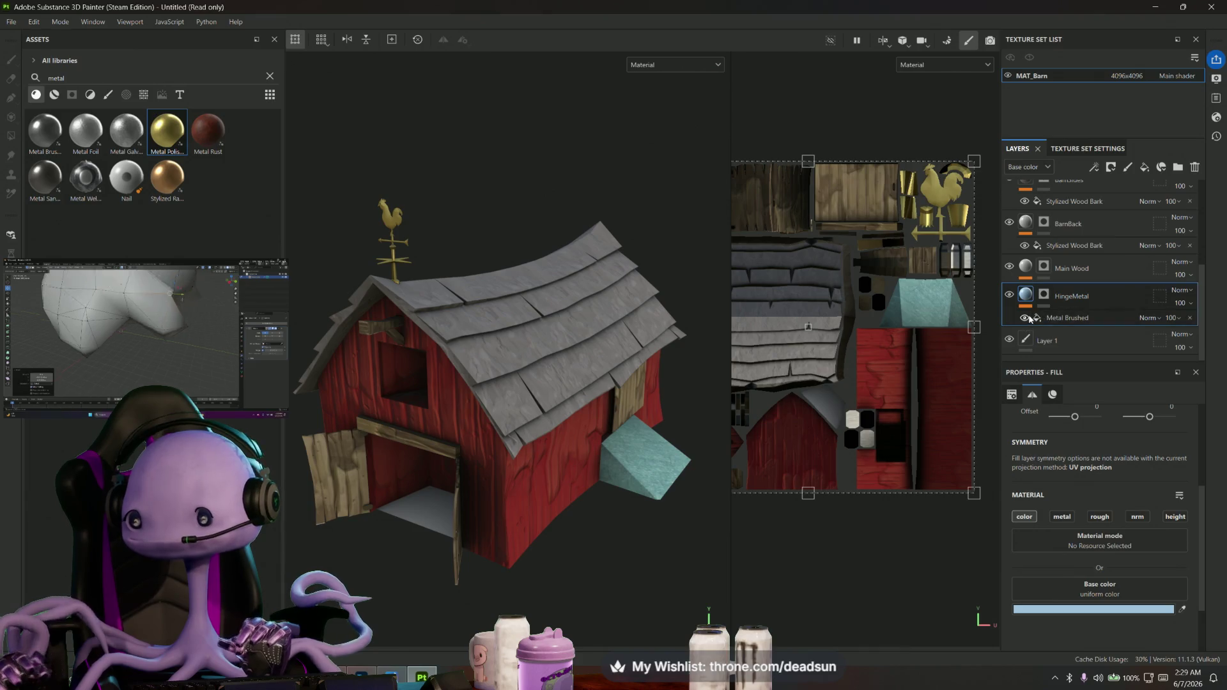
scroll(1059, 312, "up", 2)
scroll(1046, 332, "up", 1)
scroll(1052, 321, "up", 2)
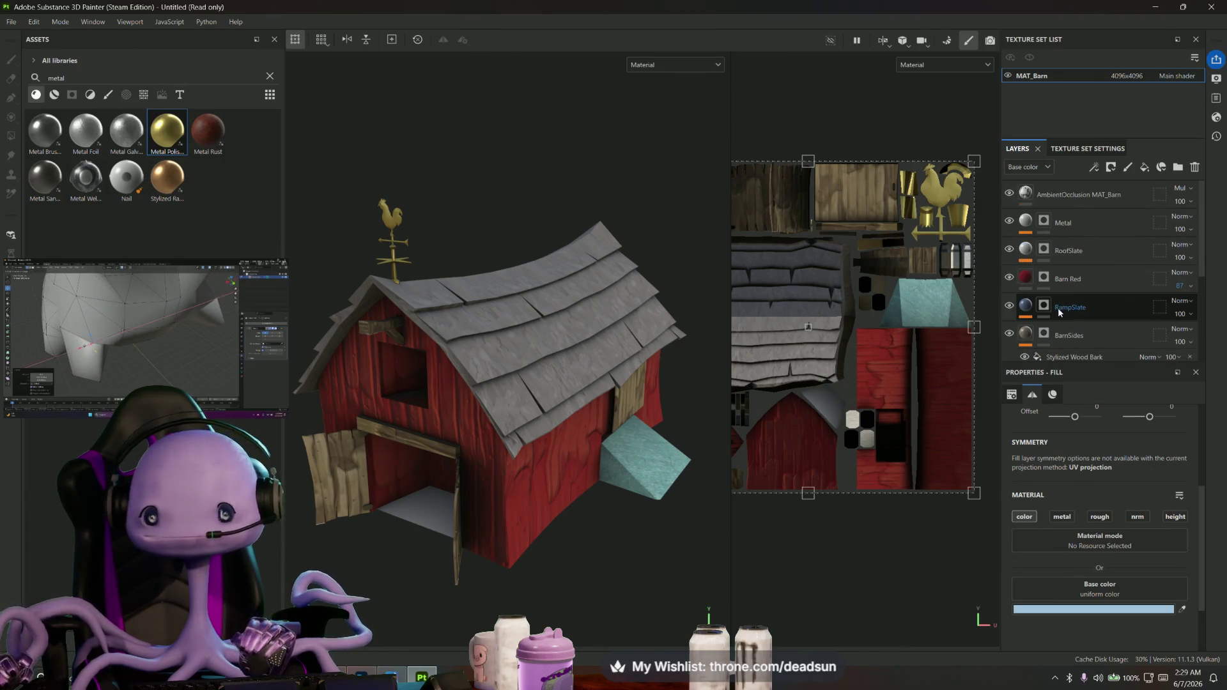
Orbit the barn through tilted, underside and roof close-up angles back to a front view
mouse_move(594, 412)
left_mouse_down("alt")
mouse_move(649, 434)
mouse_move(288, 472)
left_mouse_up("alt")
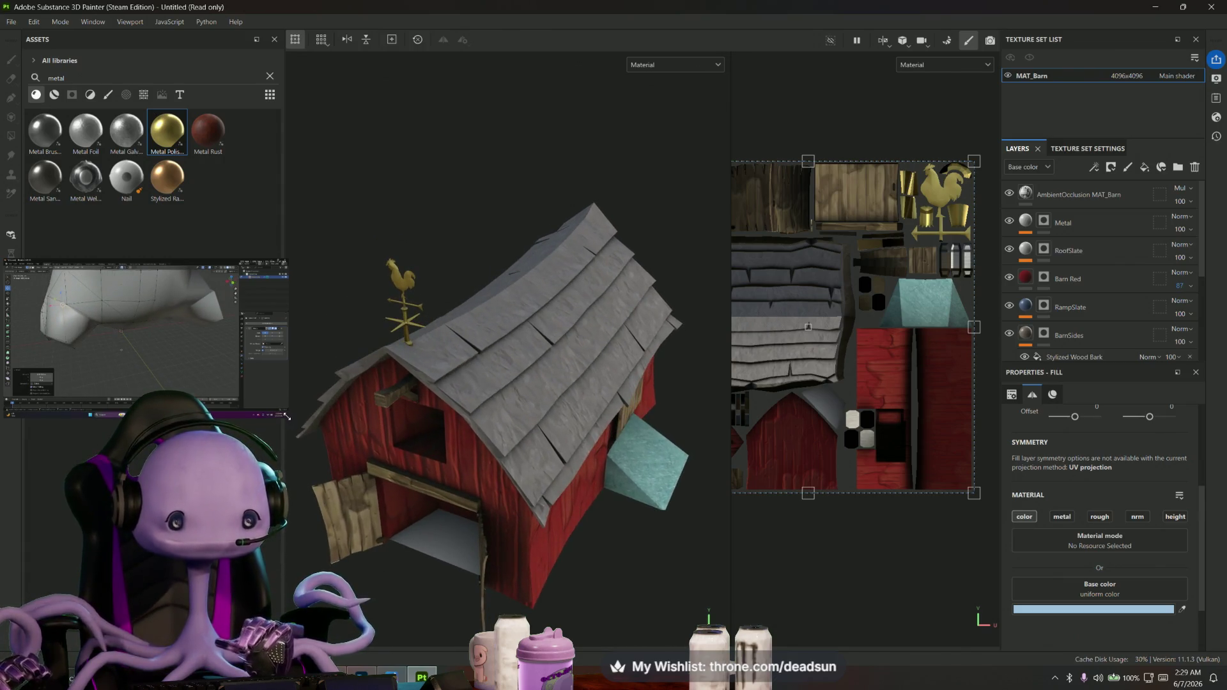
left_click_drag(286, 415, 606, 596)
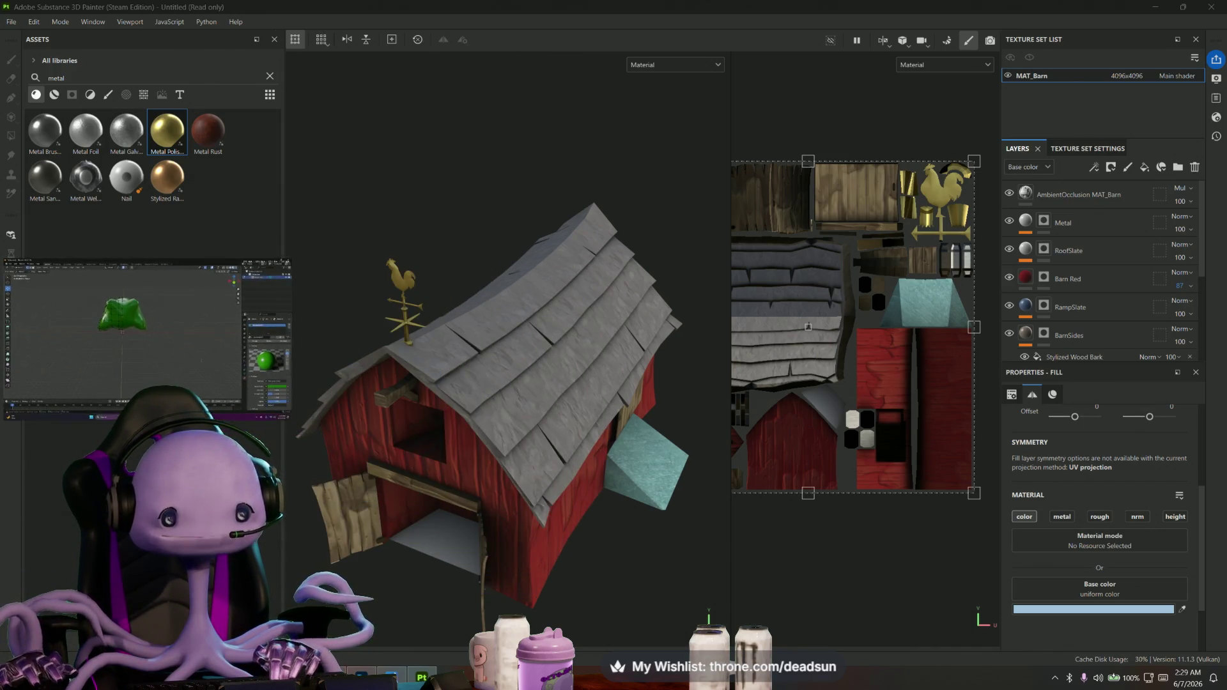
mouse_move(446, 526)
left_mouse_down("alt")
mouse_move(445, 341)
mouse_move(389, 563)
mouse_move(396, 518)
left_mouse_up("alt")
scroll(382, 557, "up", 3)
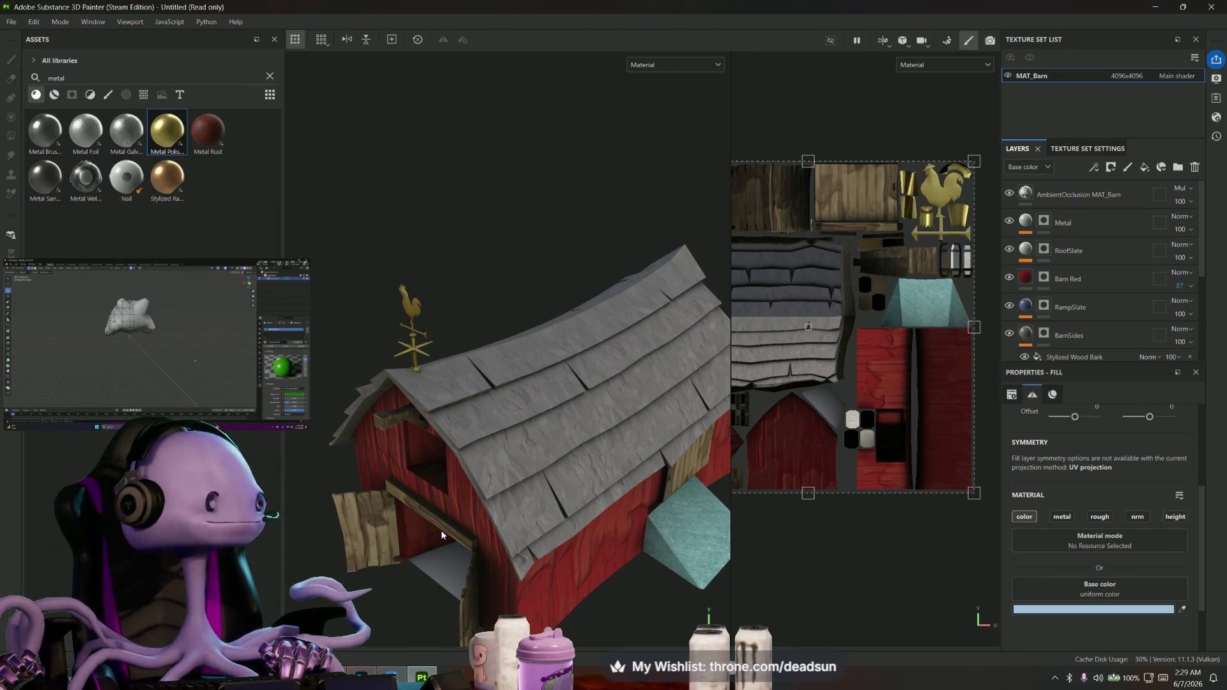
mouse_move(533, 324)
left_mouse_down("alt")
mouse_move(472, 355)
mouse_move(597, 329)
mouse_move(630, 274)
mouse_move(660, 347)
mouse_move(583, 370)
mouse_move(756, 315)
mouse_move(465, 376)
mouse_move(614, 299)
mouse_move(604, 334)
mouse_move(652, 377)
mouse_move(547, 364)
mouse_move(639, 323)
mouse_move(404, 328)
mouse_move(557, 340)
mouse_move(538, 316)
mouse_move(501, 307)
mouse_move(504, 326)
left_mouse_up("alt")
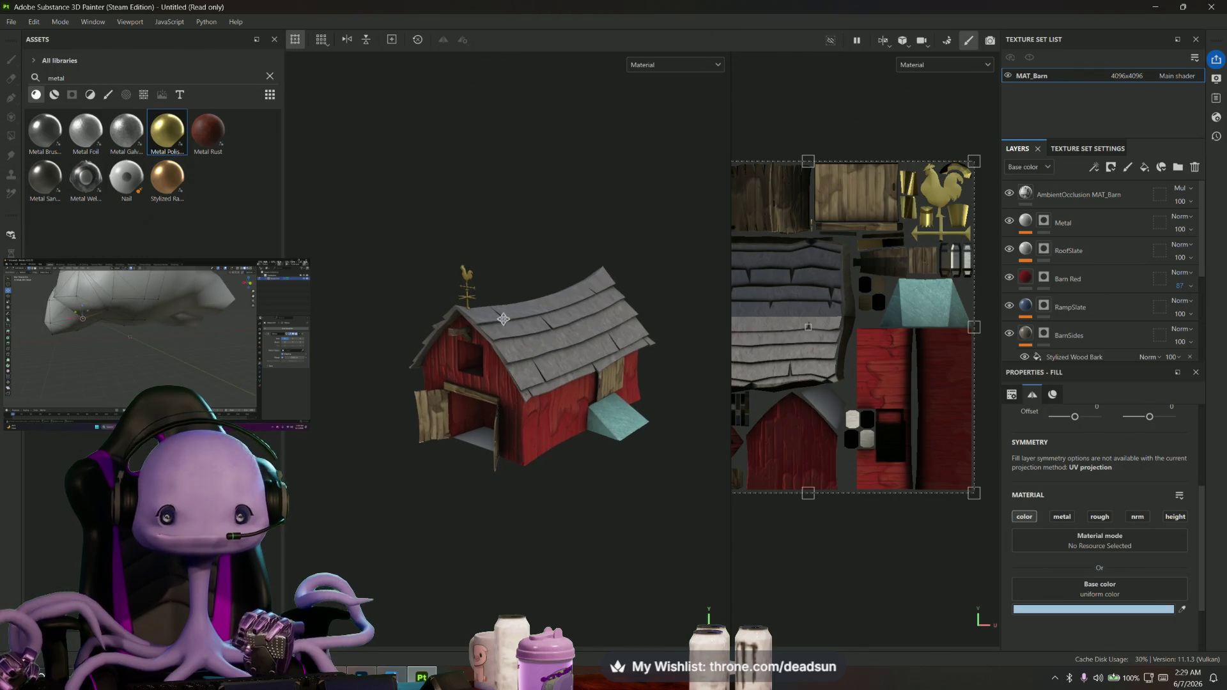
scroll(506, 351, "up", 2)
scroll(458, 367, "up", 2)
mouse_move(459, 366)
left_mouse_down("alt")
mouse_move(542, 349)
mouse_move(486, 335)
left_mouse_up("alt")
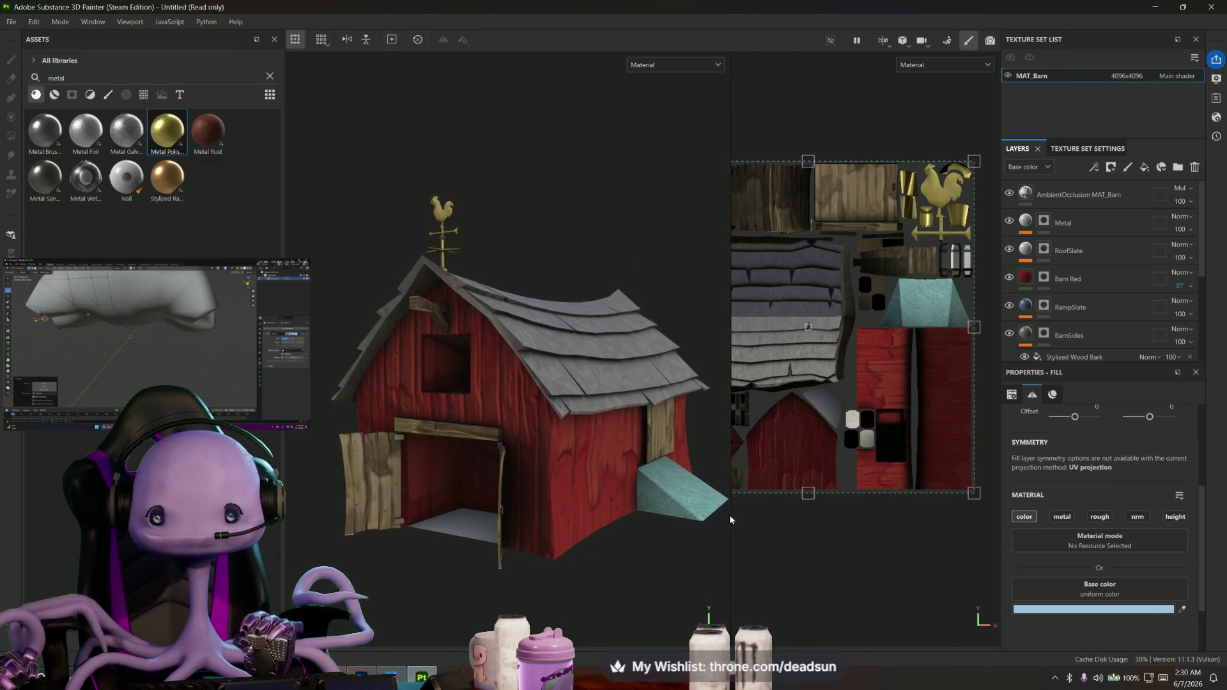
Widen the 2D texture view and zoom it onto the barn wall texture islands
left_click_drag(730, 519, 374, 488)
mouse_move(403, 488)
right_mouse_down("alt")
mouse_move(460, 507)
mouse_move(500, 494)
right_mouse_up("alt")
mouse_move(500, 494)
middle_mouse_down("alt")
mouse_move(603, 508)
mouse_move(589, 602)
mouse_move(580, 576)
mouse_move(604, 595)
middle_mouse_up("alt")
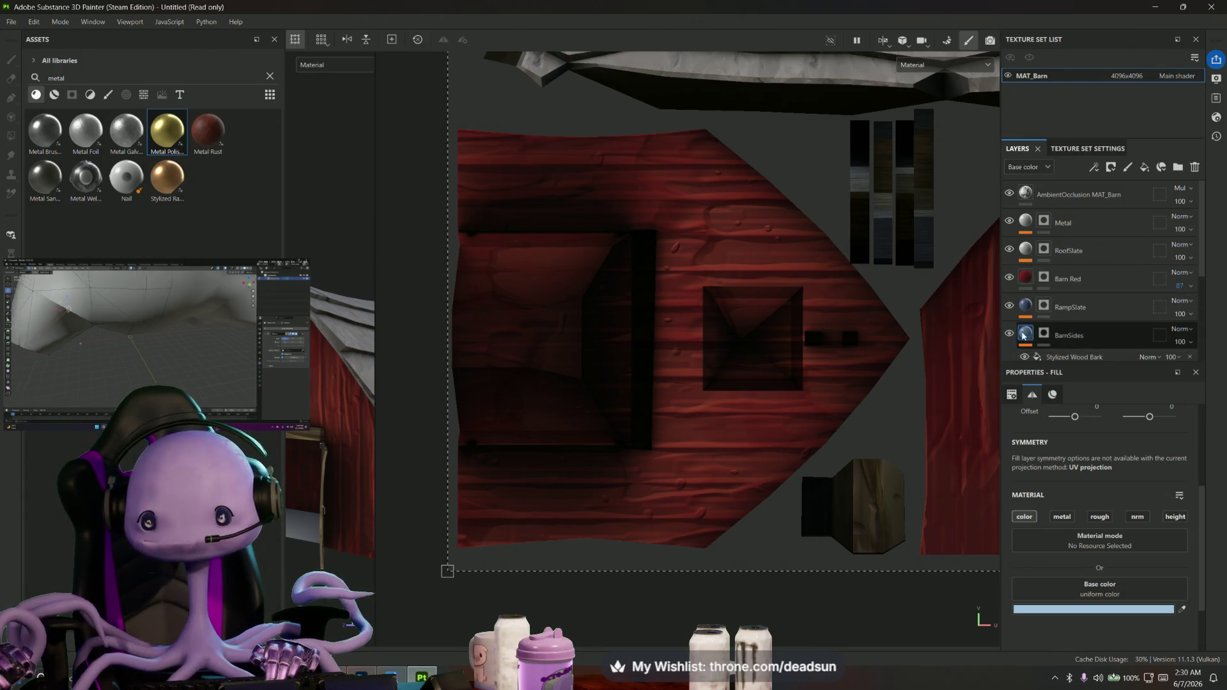
Hide the BarnSides layer to compare the walls without wood grain
left_click(1009, 333)
left_click(1008, 332)
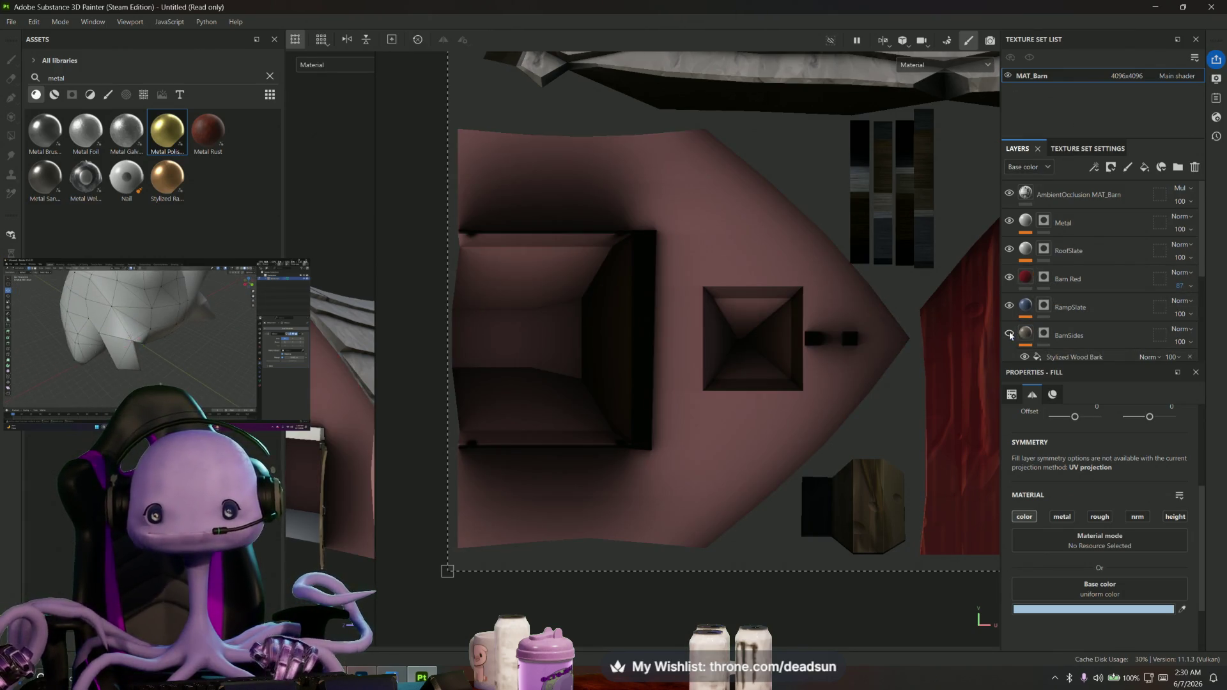
scroll(761, 247, "down", 2)
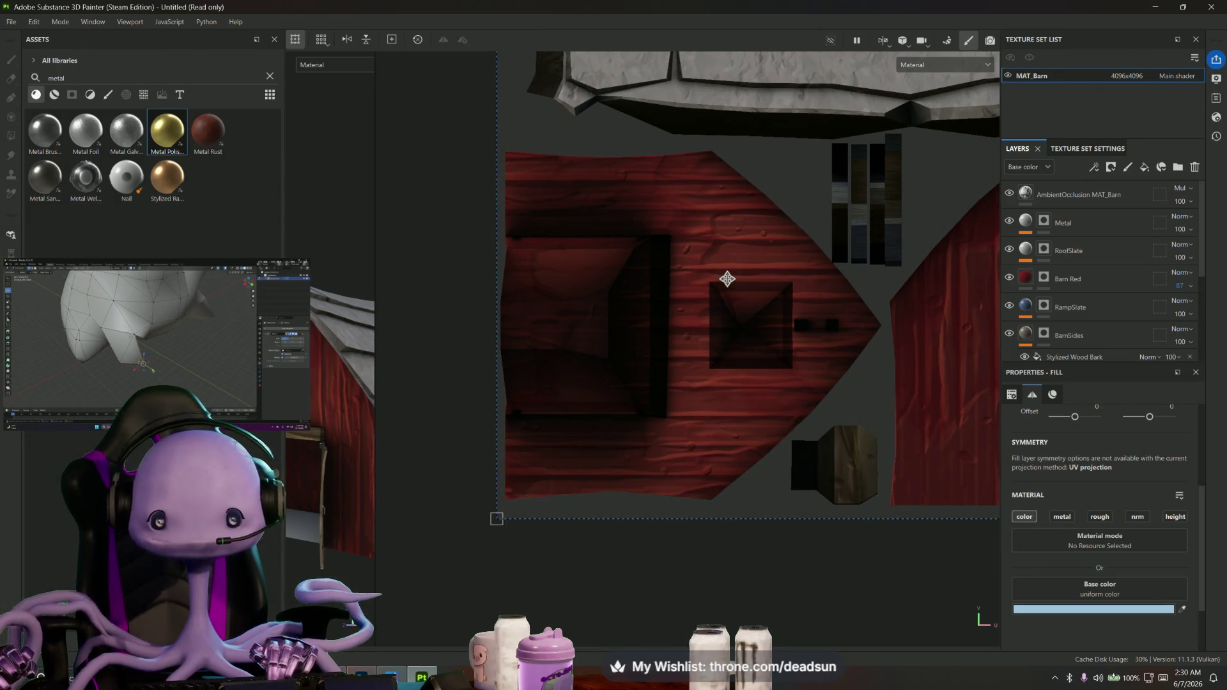
scroll(732, 279, "down", 1)
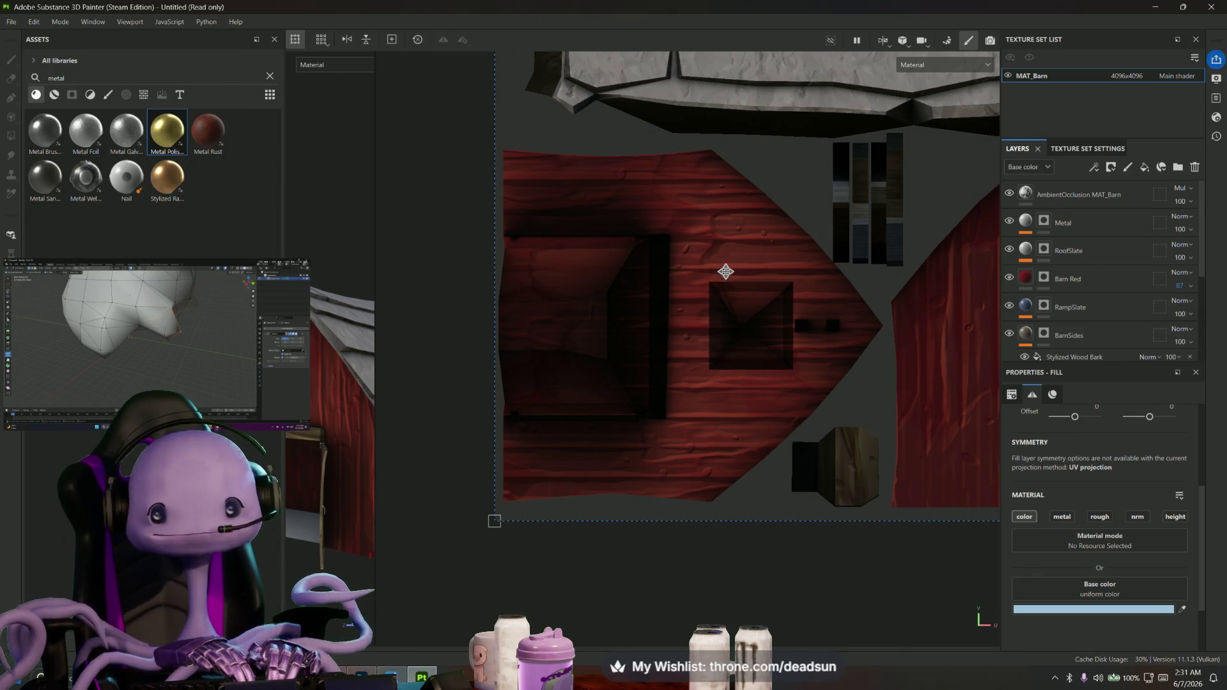
scroll(633, 205, "up", 2)
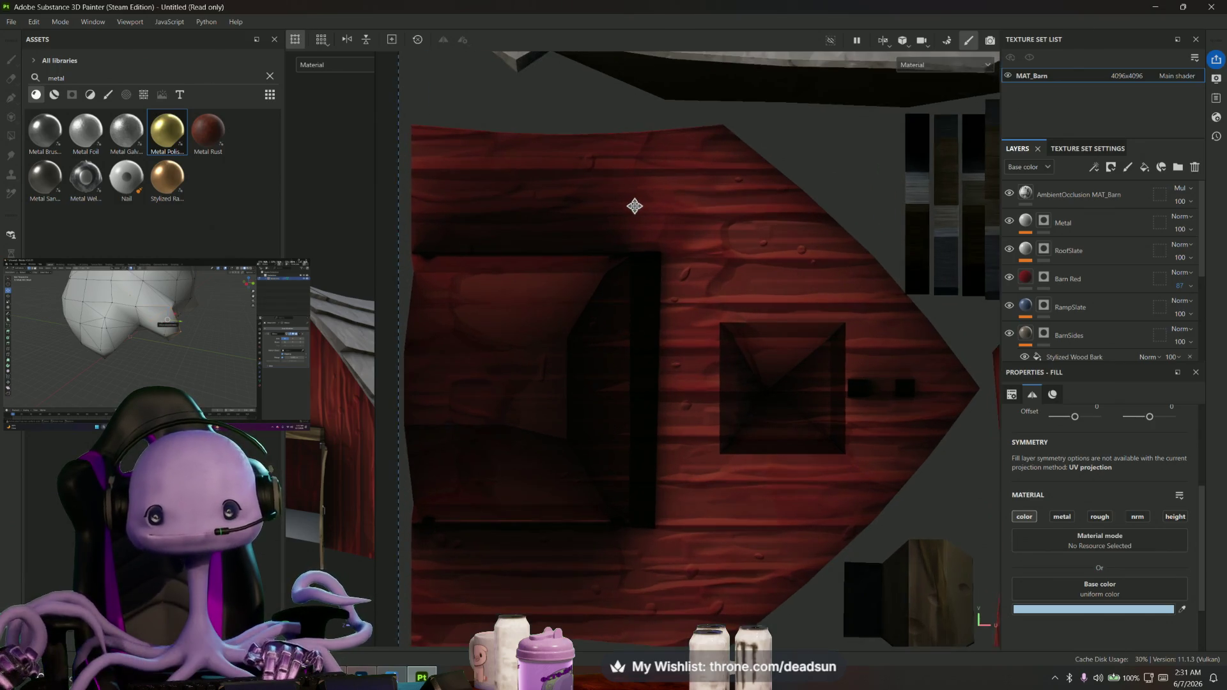
scroll(616, 211, "up", 2)
scroll(711, 276, "up", 2)
middle_click_drag(712, 276, 677, 236)
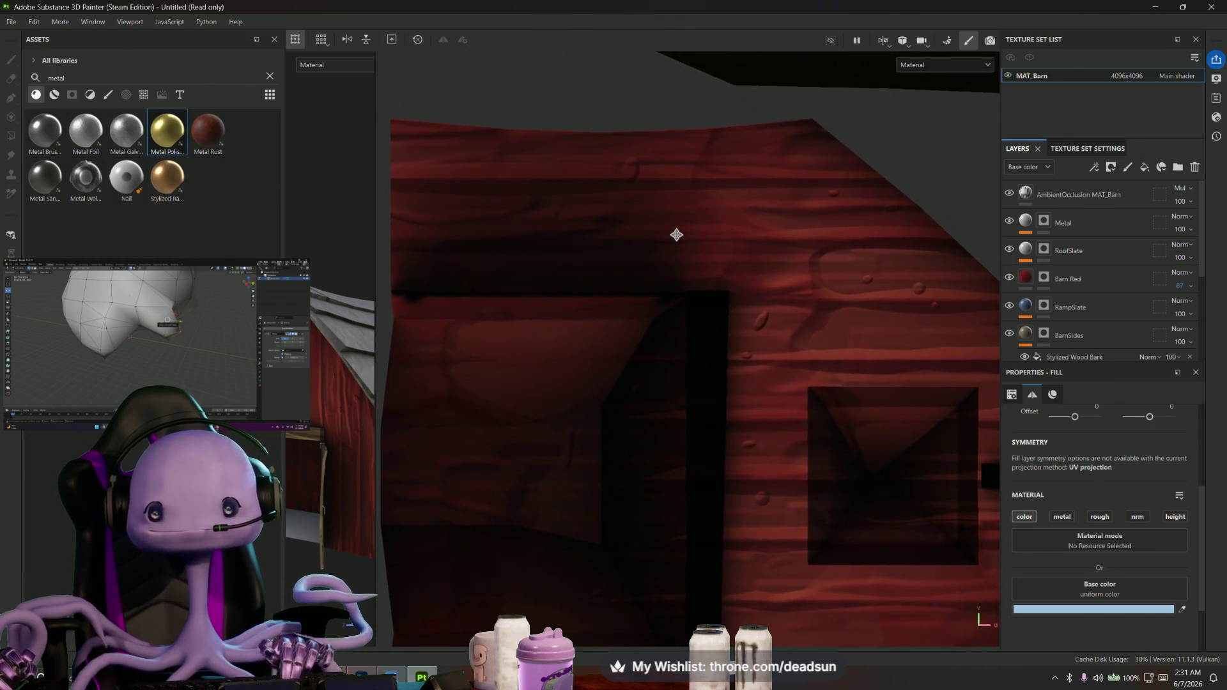
Add paint Layer 2 and choose the Basic Hard brush at size 0.1
left_click(1110, 168)
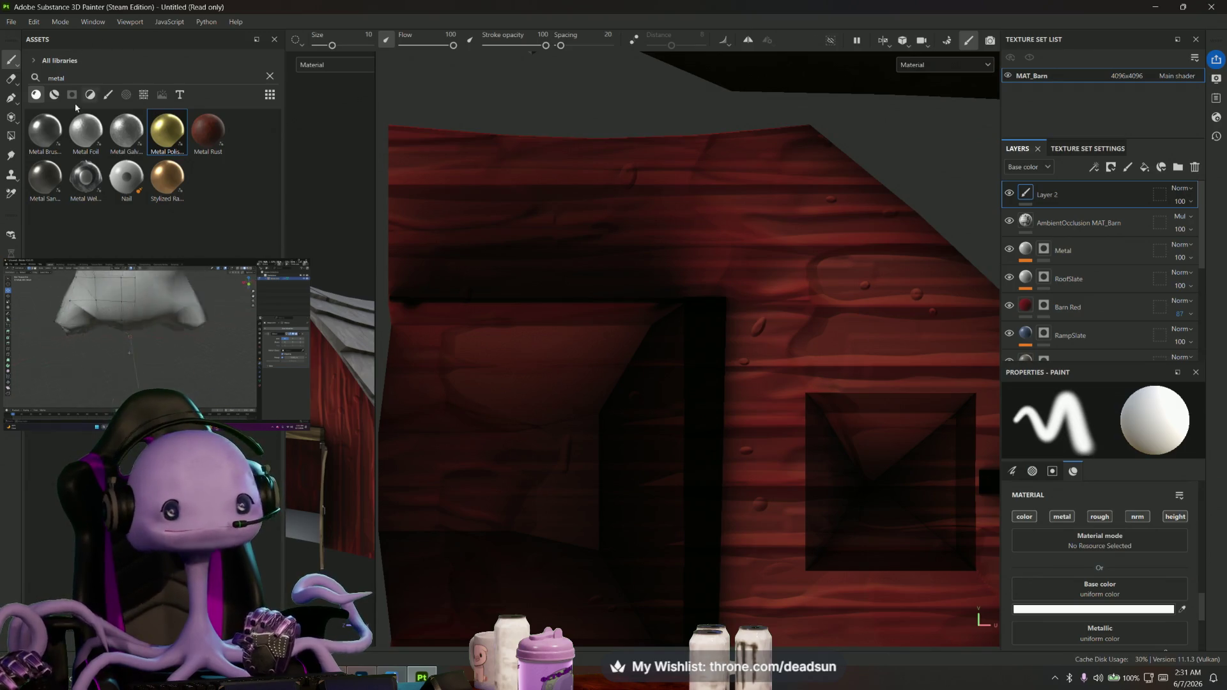
left_click(107, 94)
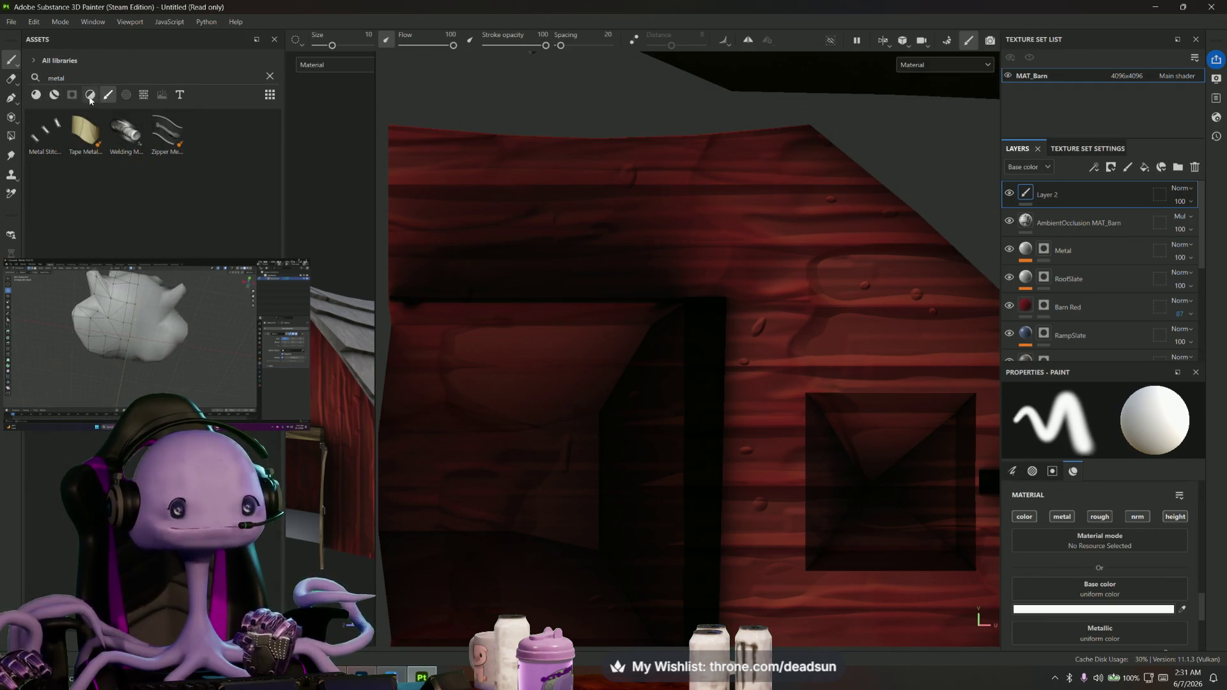
key("BackSpace")
key("BackSpace")
key("BackSpace")
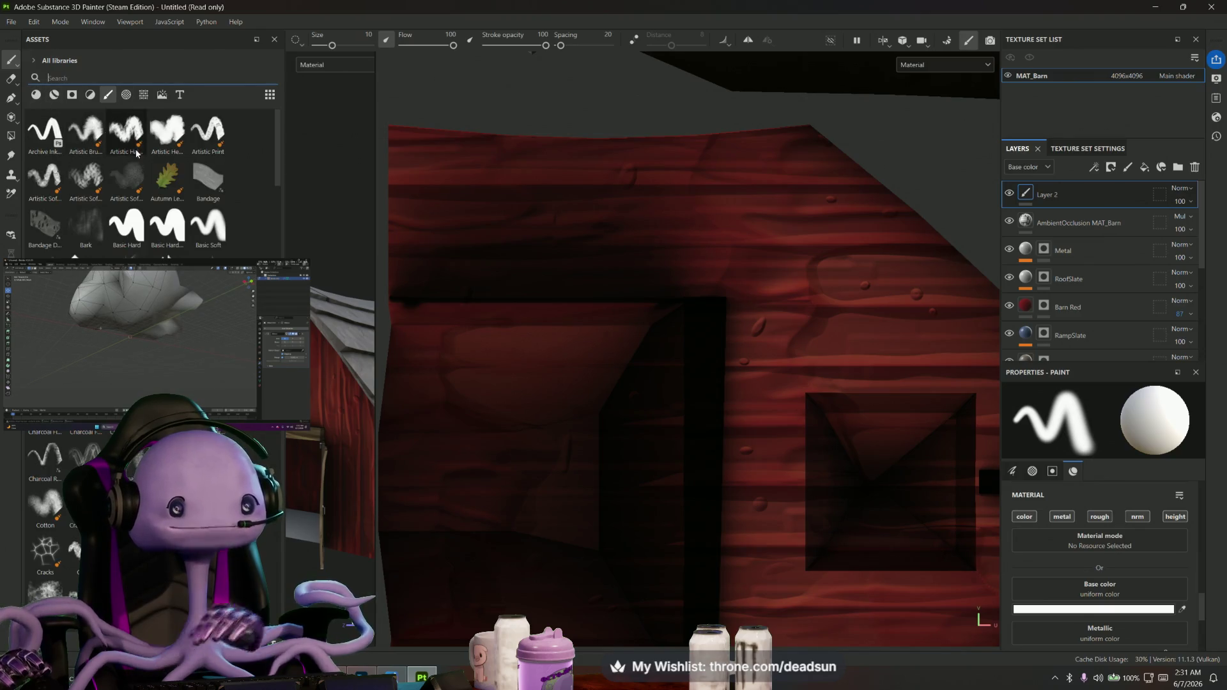
left_click(126, 225)
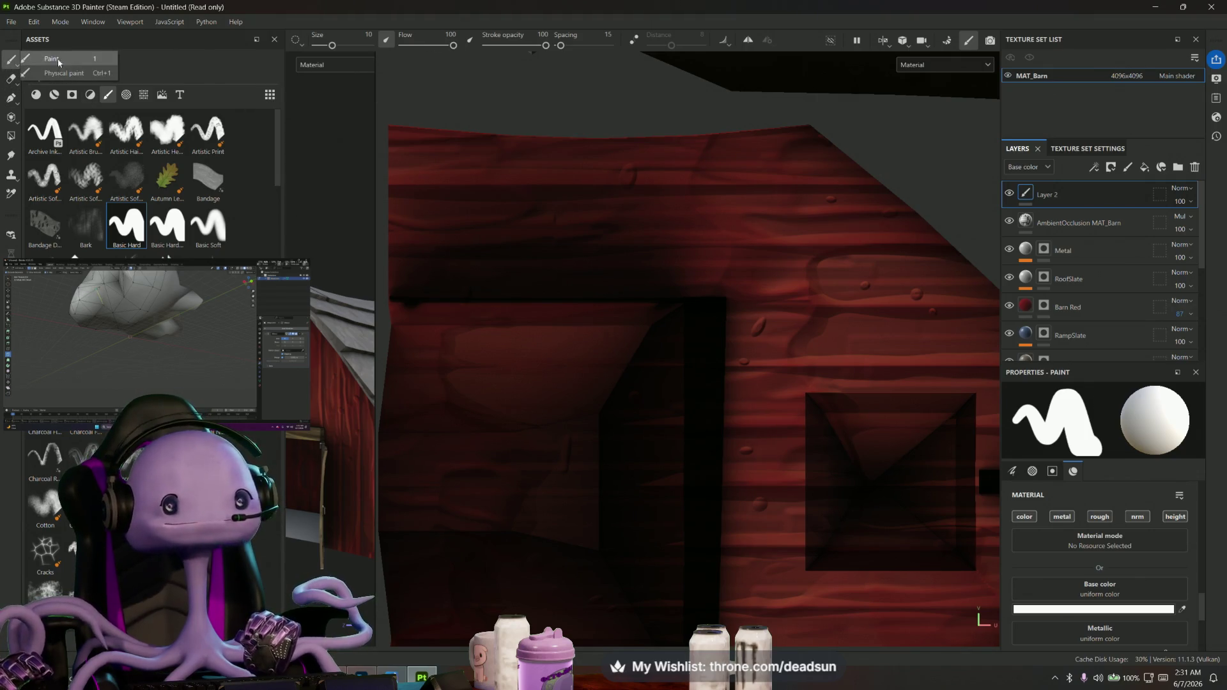
left_click_drag(332, 45, 316, 45)
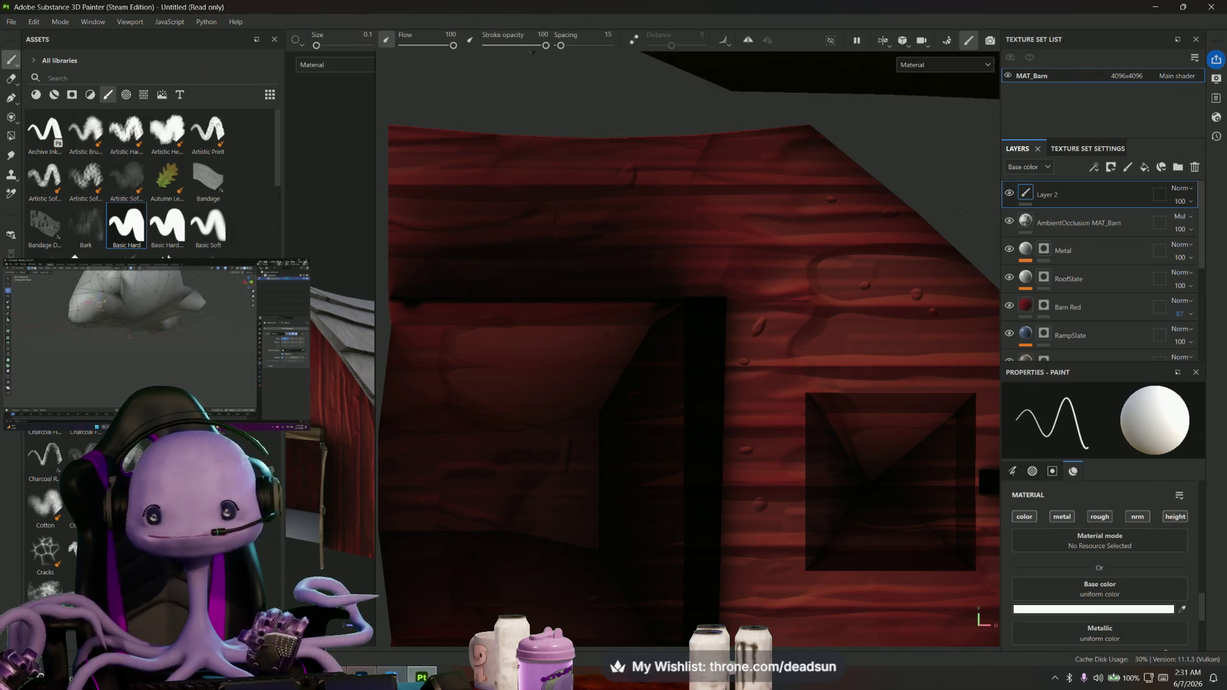
Enlarge the brush slightly and undo a trial straight white line on the wall
left_click(317, 46)
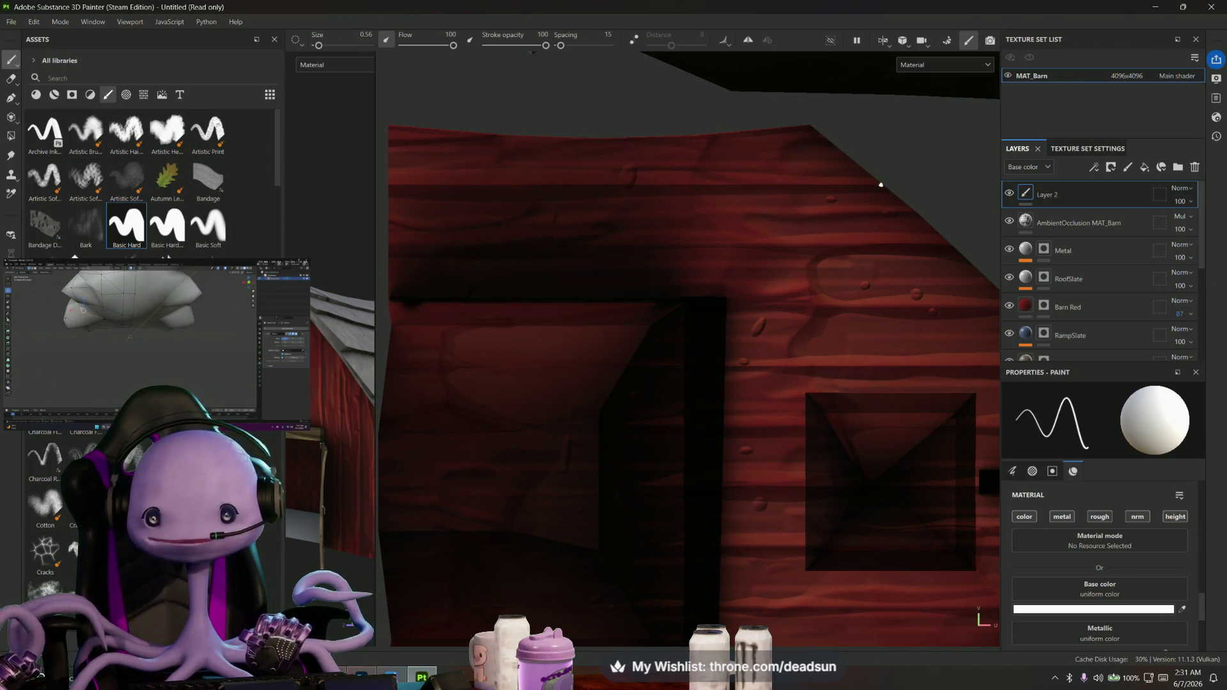
left_click(779, 184, "shift")
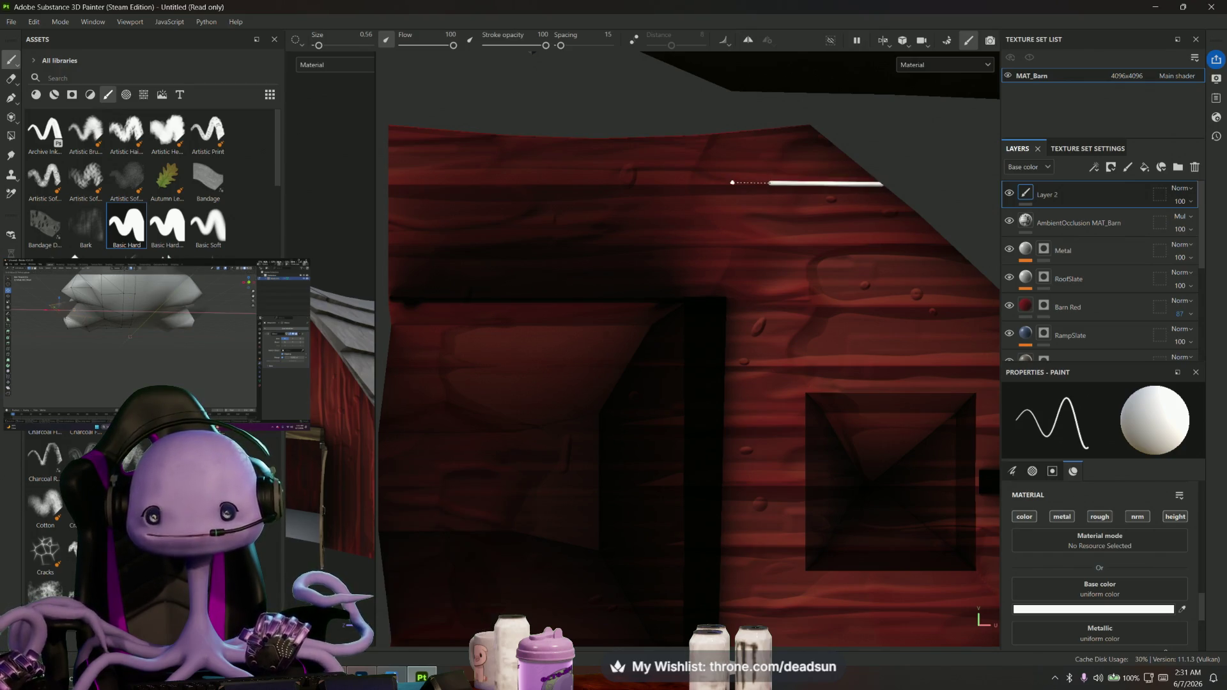
key("ctrl+z")
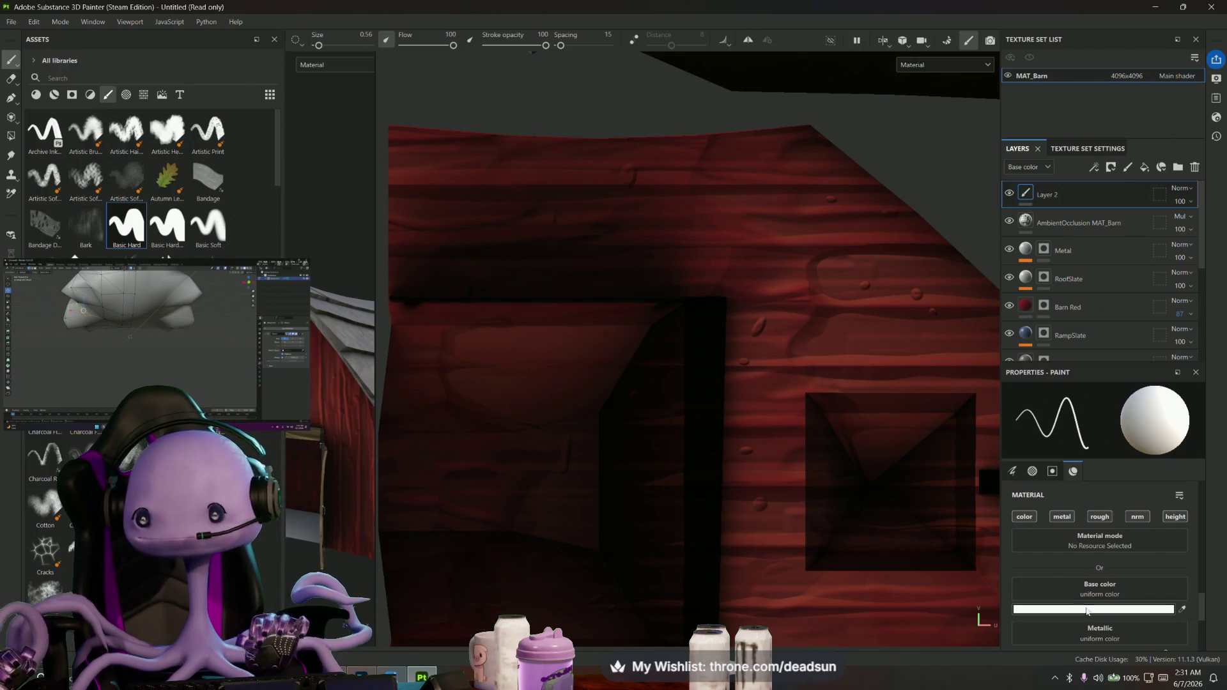
Set the paint base colour to black, then switch over to the web browser
left_click(1085, 610)
left_click_drag(959, 452, 933, 488)
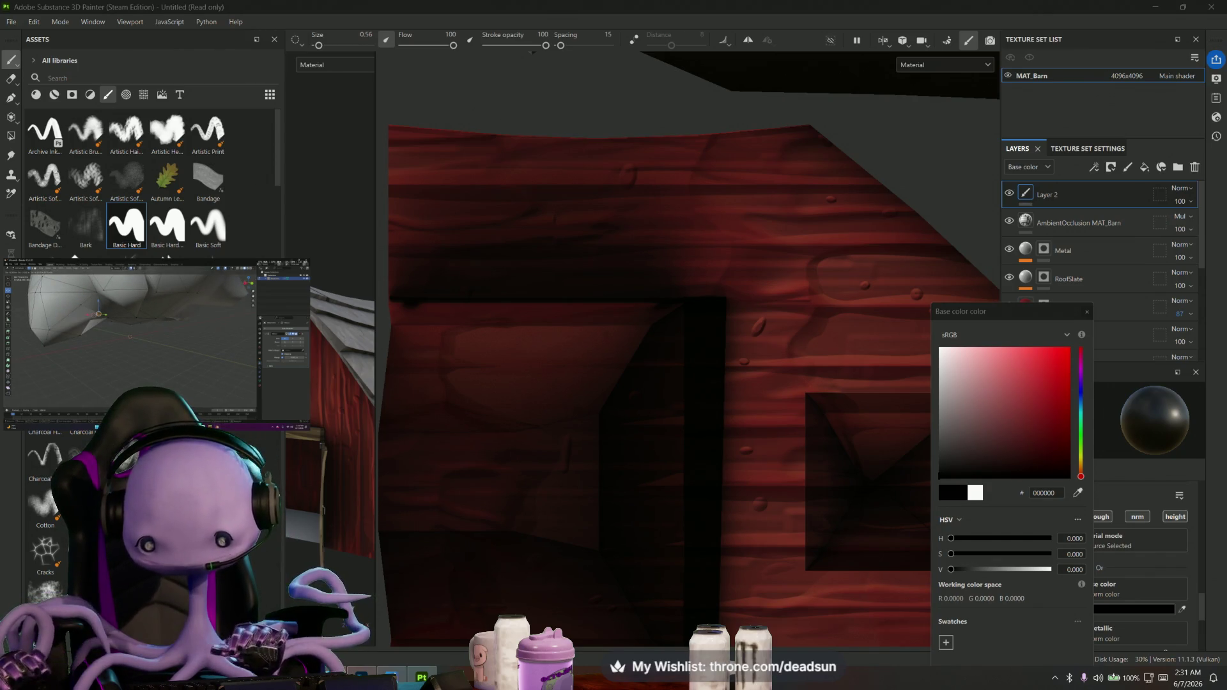
key("alt+Tab")
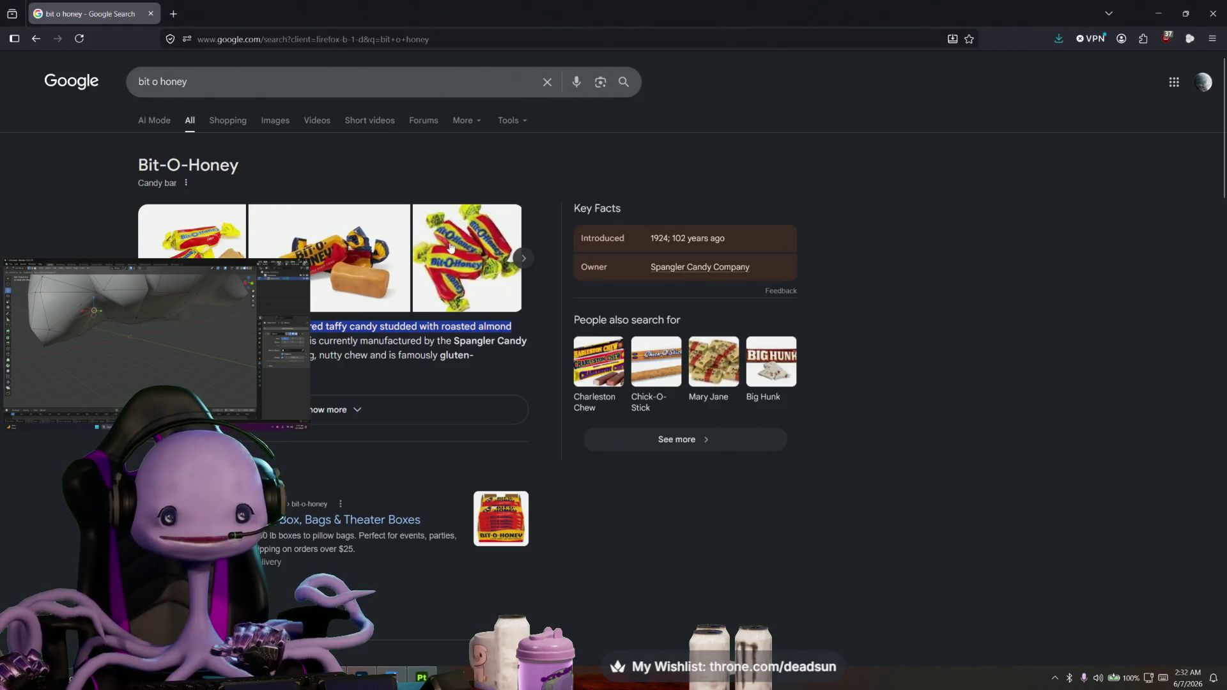
Browse Bit-O-Honey candy photos in Google, then close the browser to return to Painter
left_click(451, 246)
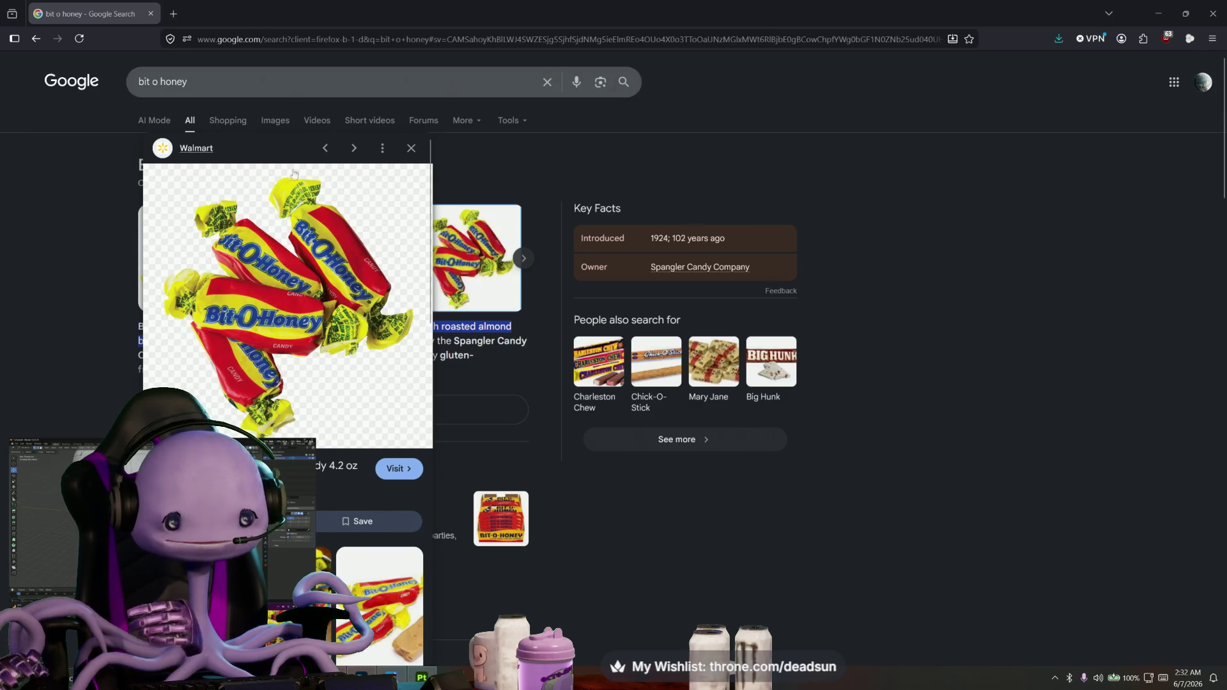
scroll(378, 347, "down", 3)
scroll(378, 348, "down", 2)
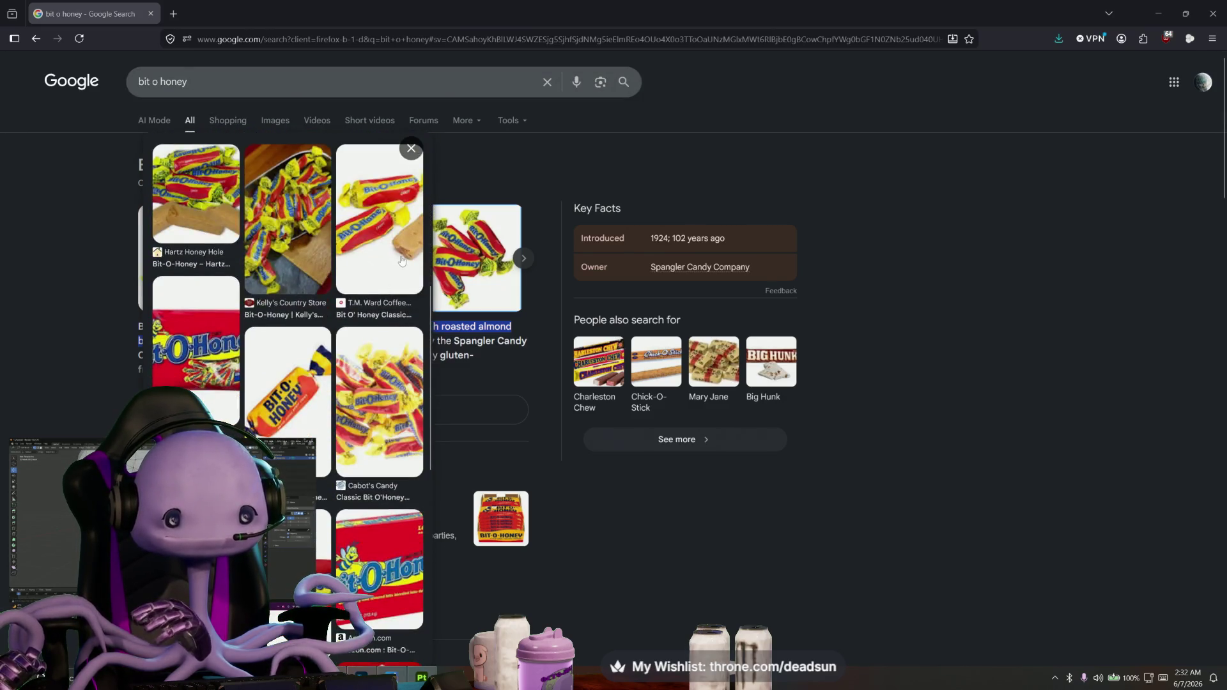
left_click(401, 261)
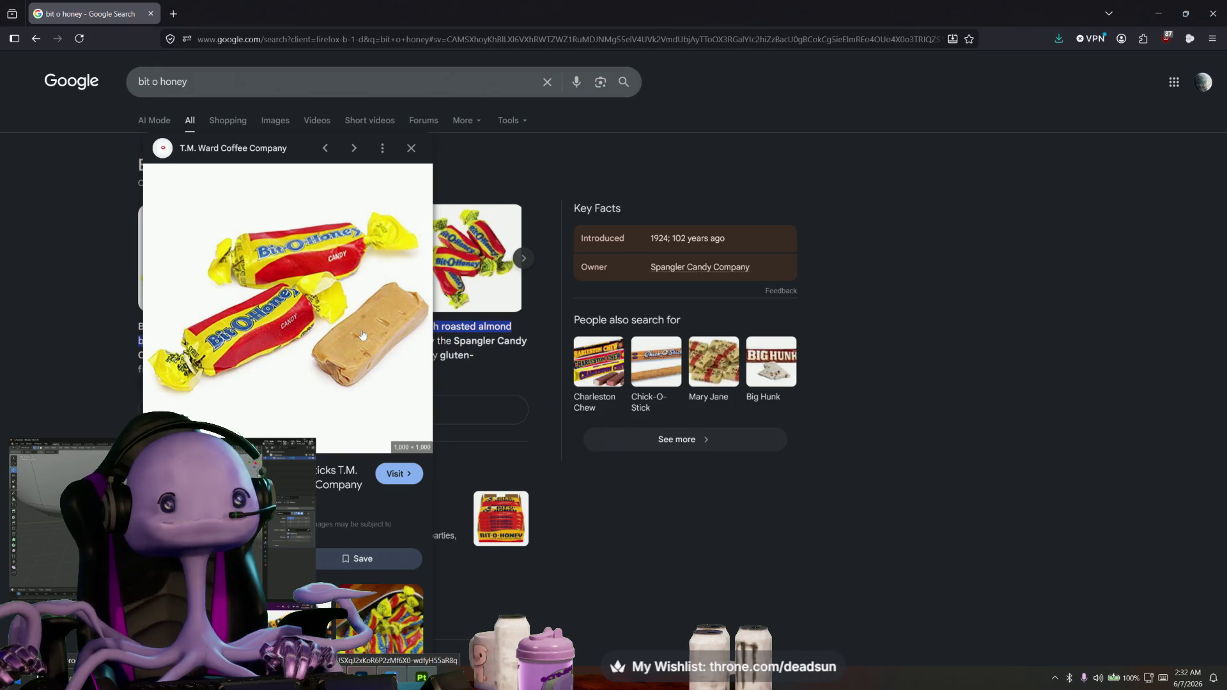
left_click(412, 150)
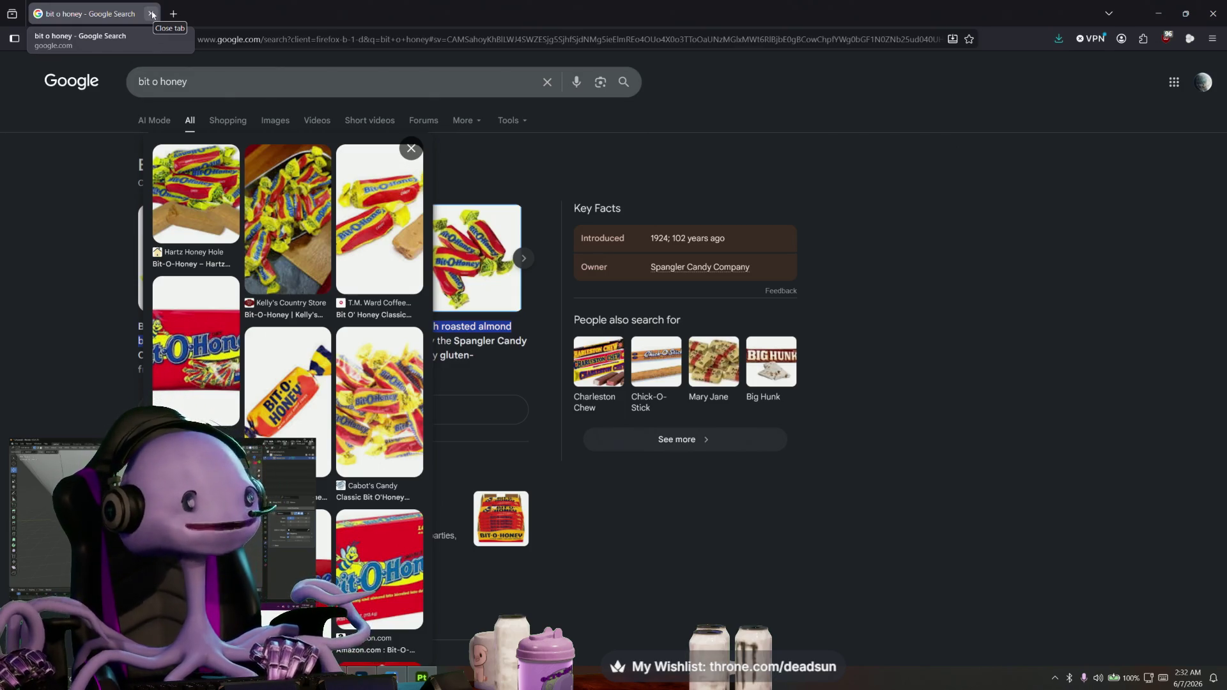
left_click(151, 13)
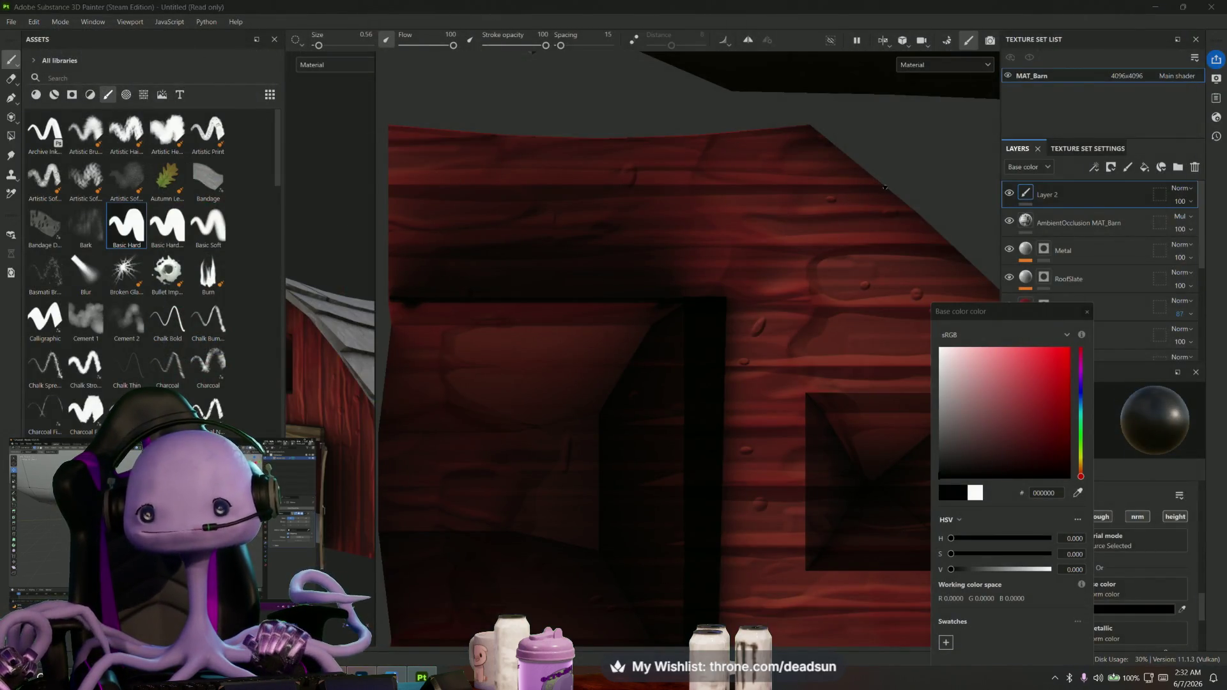
scroll(885, 187, "up", 1)
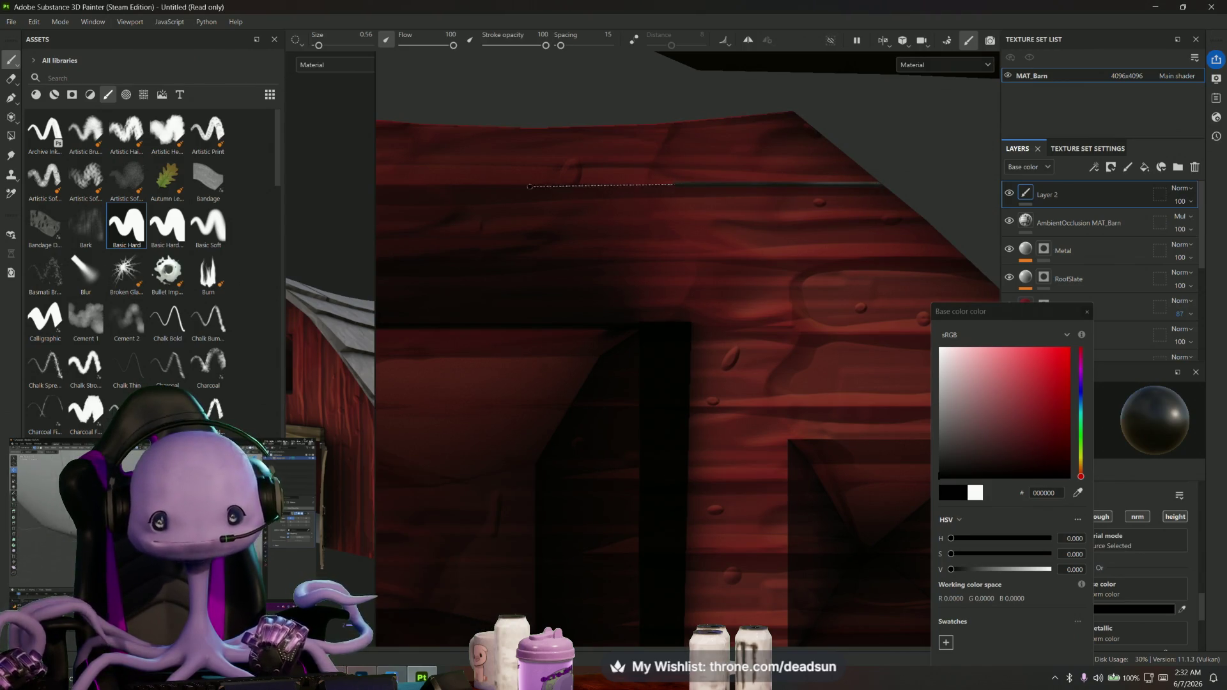
Set Layer 2's blend mode to Passthrough after undoing a Replace choice
mouse_move(527, 186)
left_mouse_down("alt")
mouse_move(717, 235)
mouse_move(667, 253)
left_mouse_up("alt")
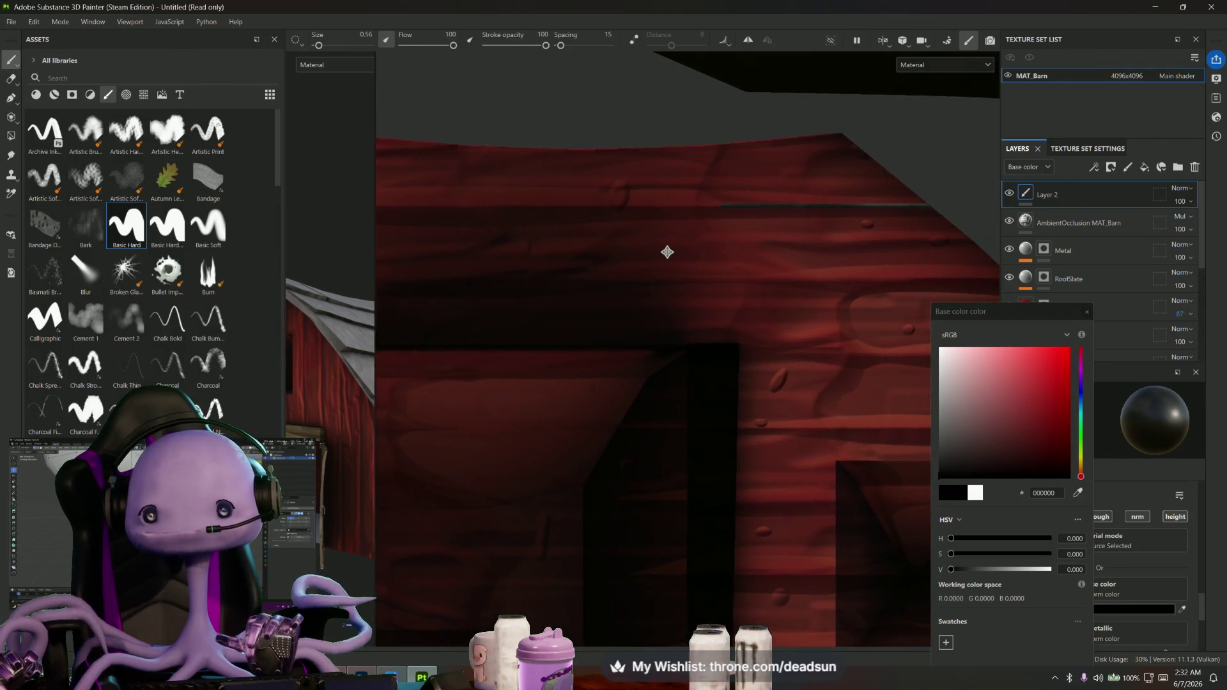
left_click(1185, 190)
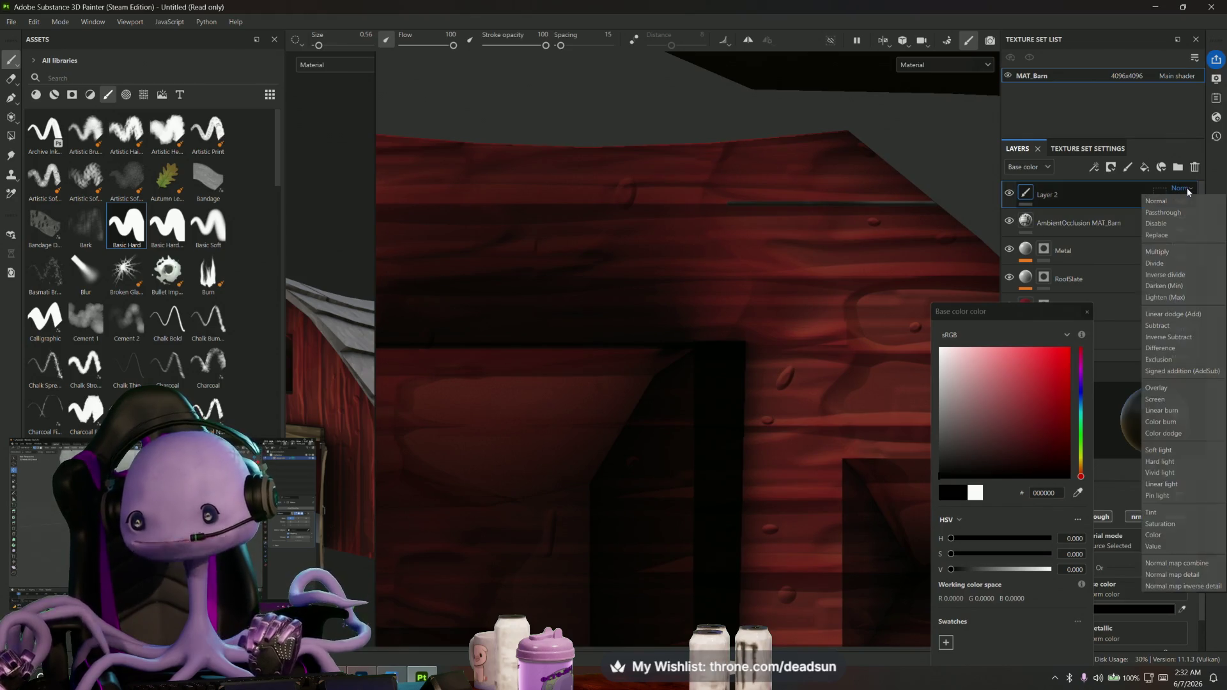
left_click(1157, 235)
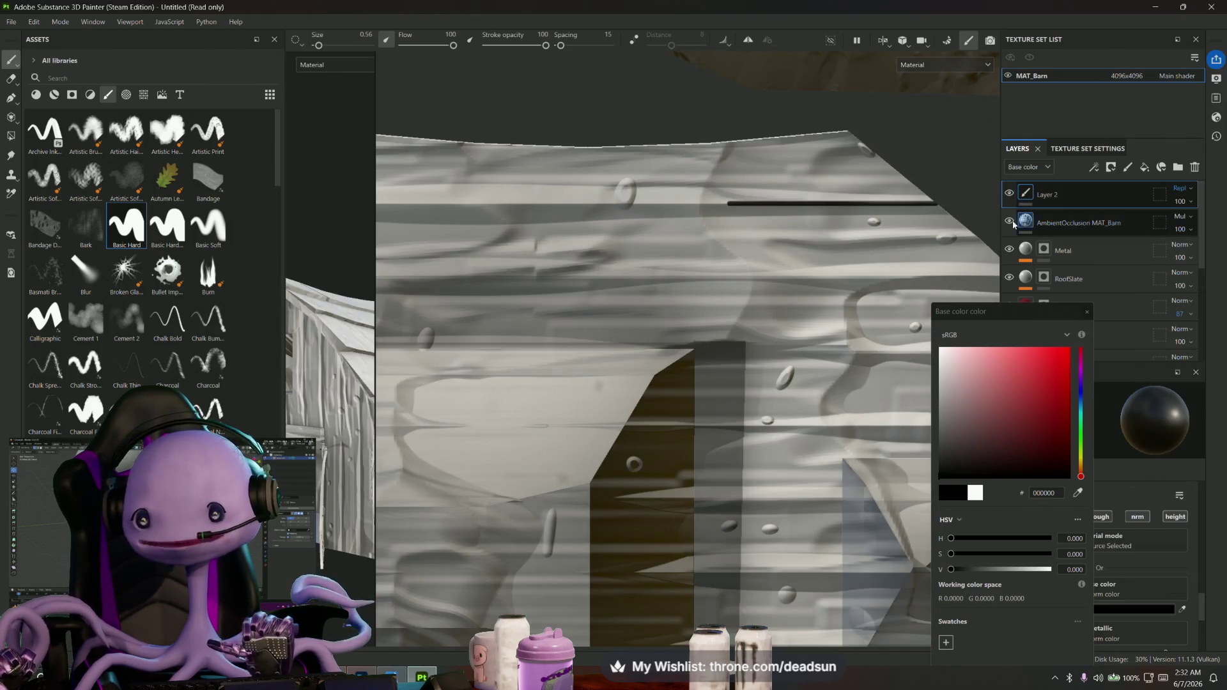
key("ctrl+z")
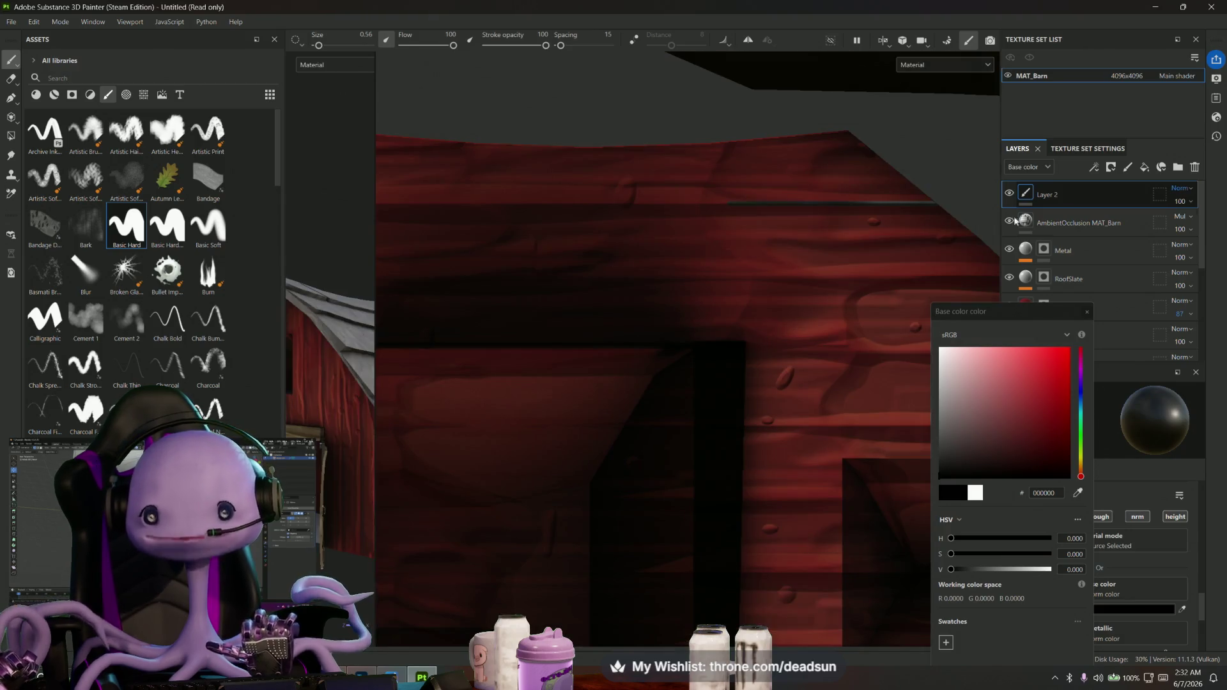
left_click(1184, 189)
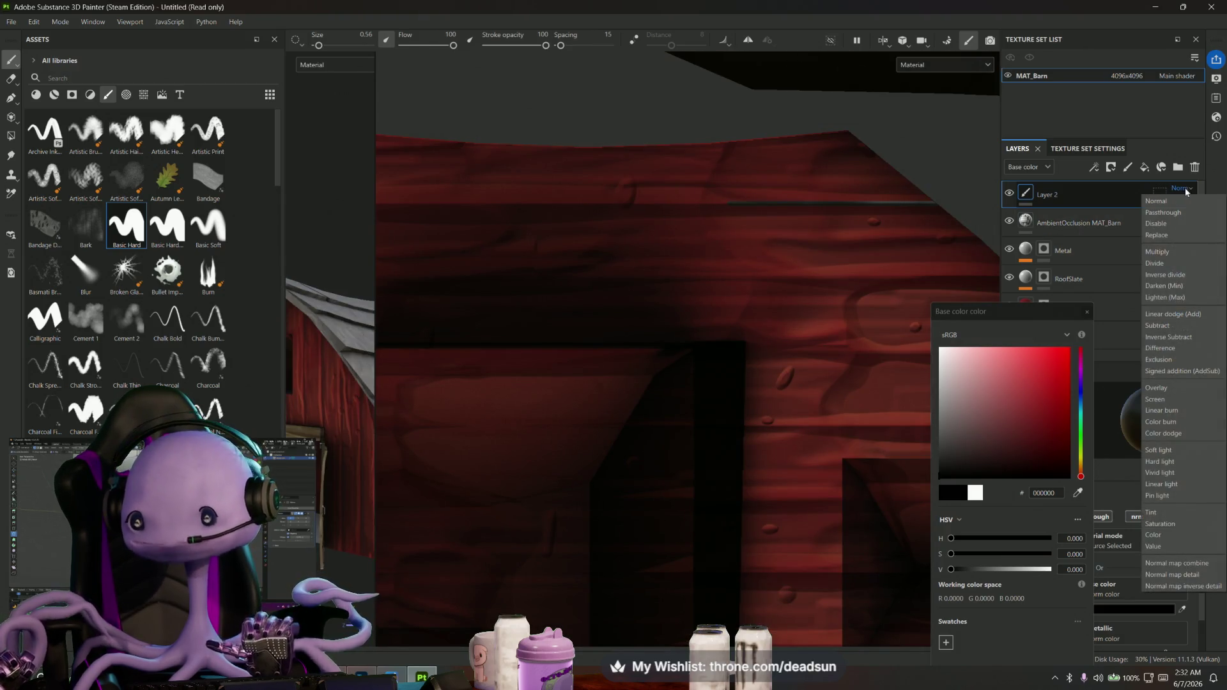
left_click(1187, 212)
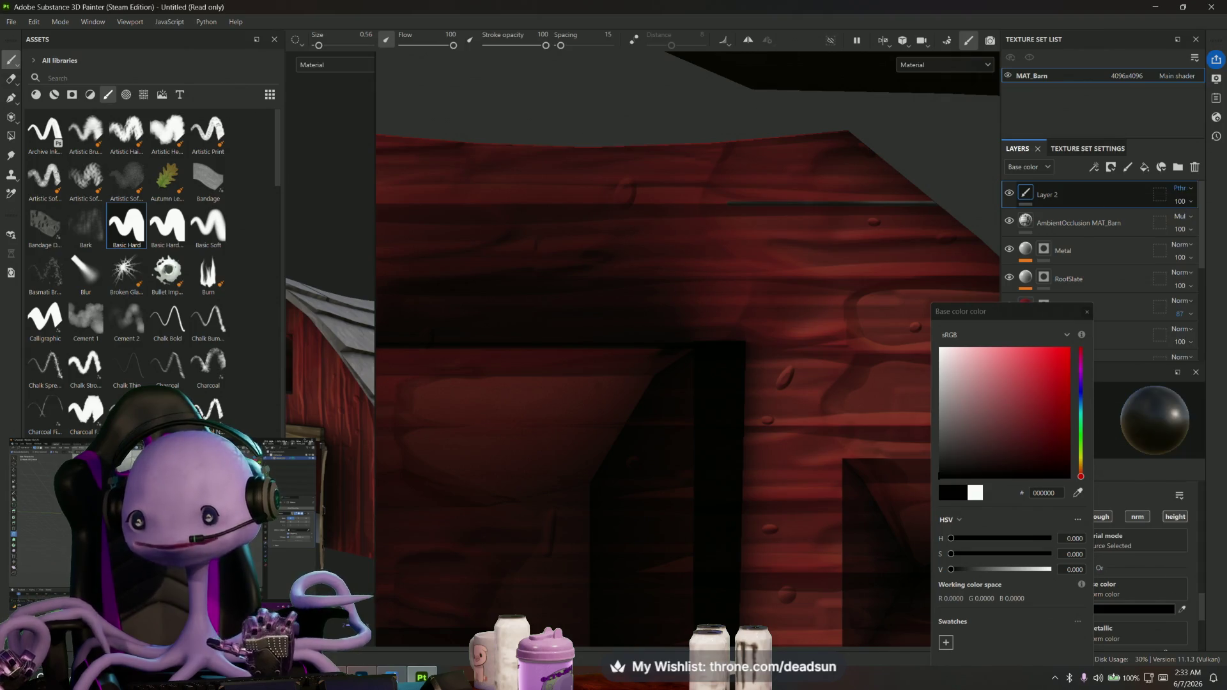
Shift-click a straight dark plank line across the upper wall and orbit to check it
key("shift")
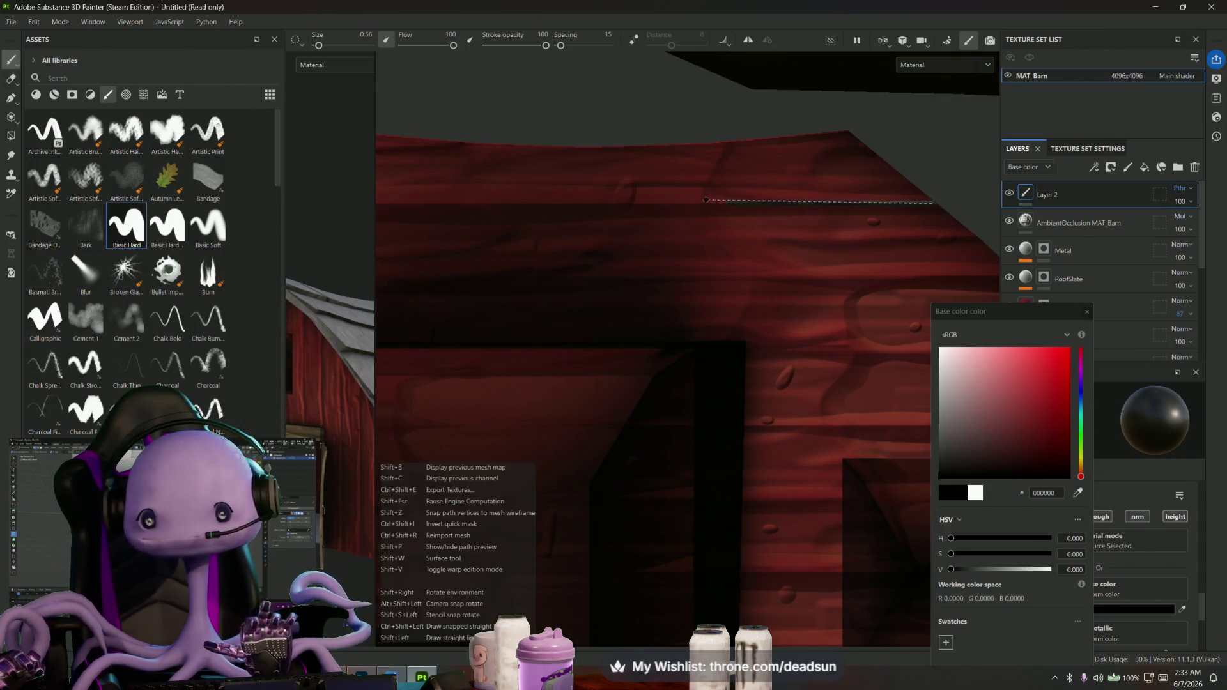
left_click(714, 205, "shift")
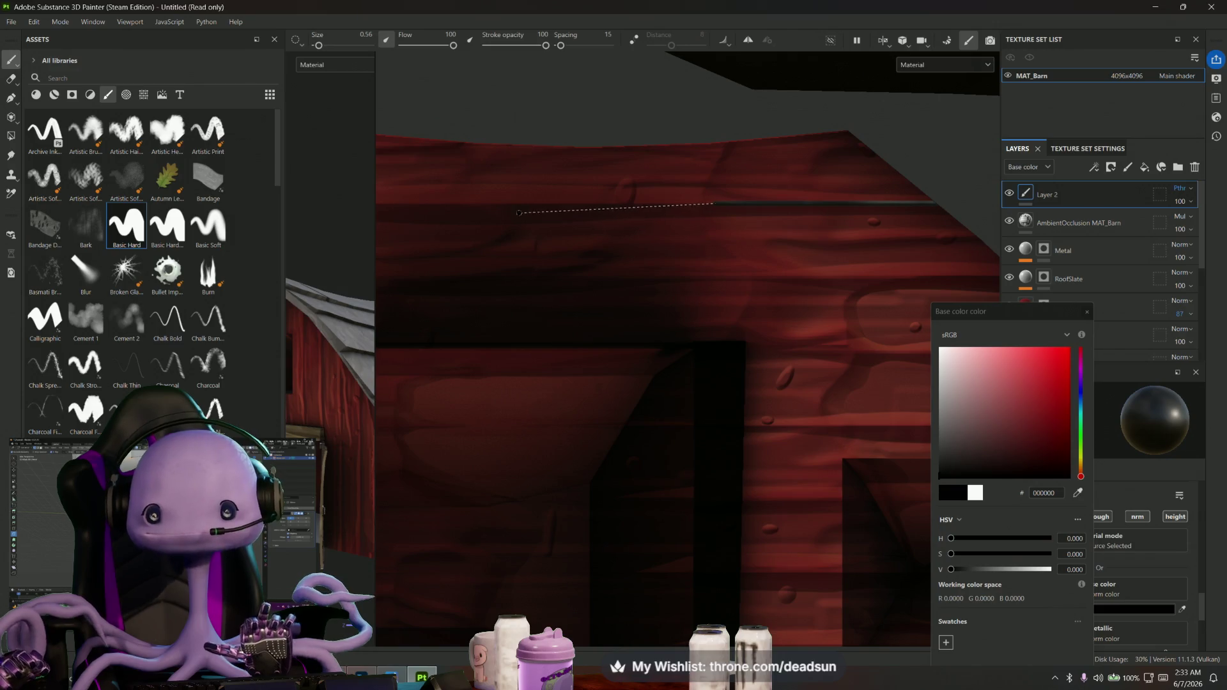
left_click_drag(714, 204, 771, 250, "alt")
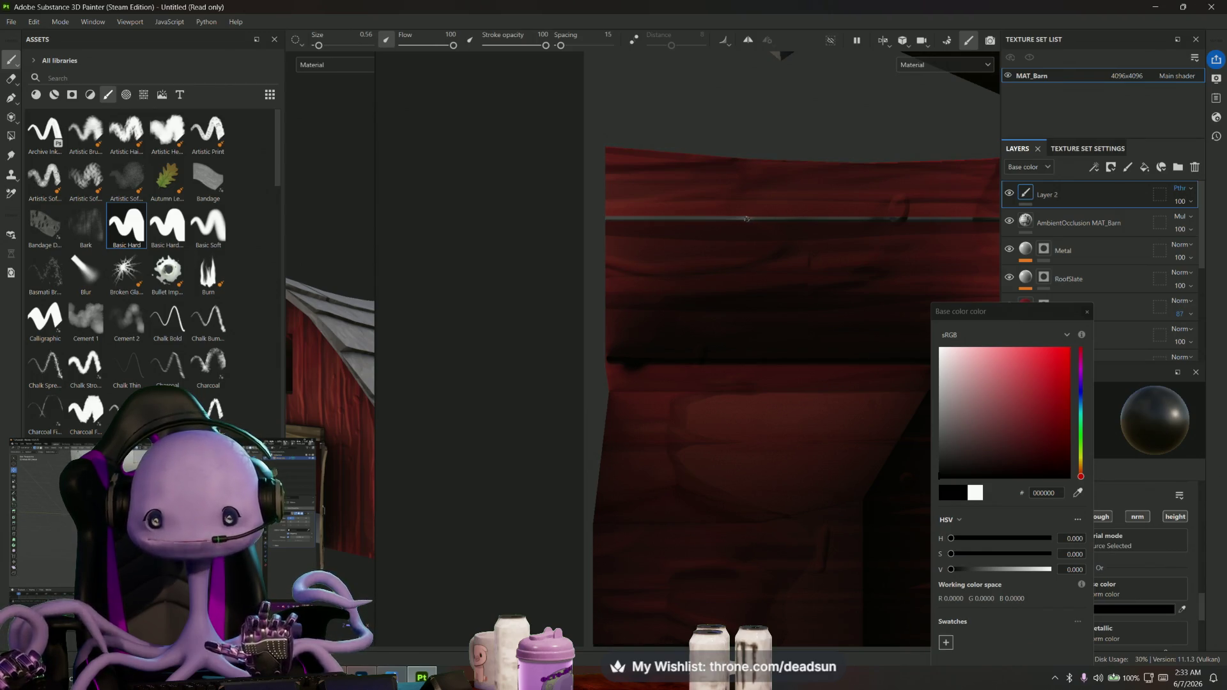
left_click_drag(432, 327, 457, 342, "alt")
left_click_drag(382, 363, 376, 366, "alt")
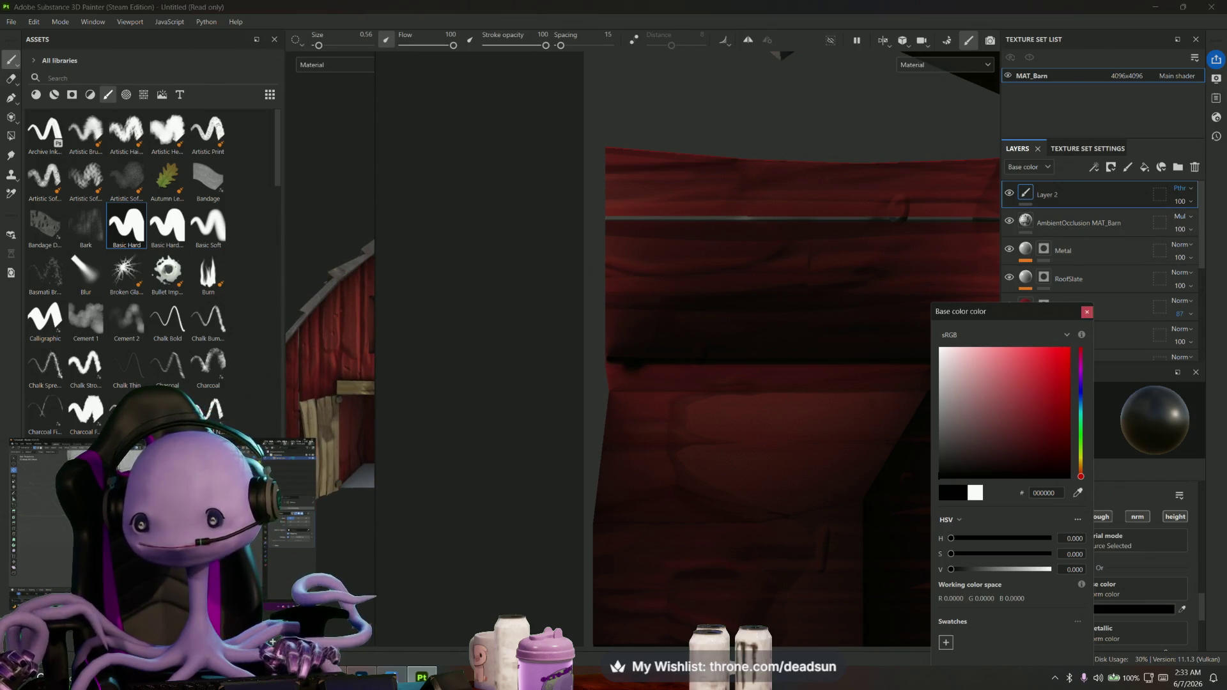
Dismiss the colour picker and set the paint brush to Roughness 1 and Height about -0.7
left_click_drag(1047, 316, 894, 254)
left_click(935, 248)
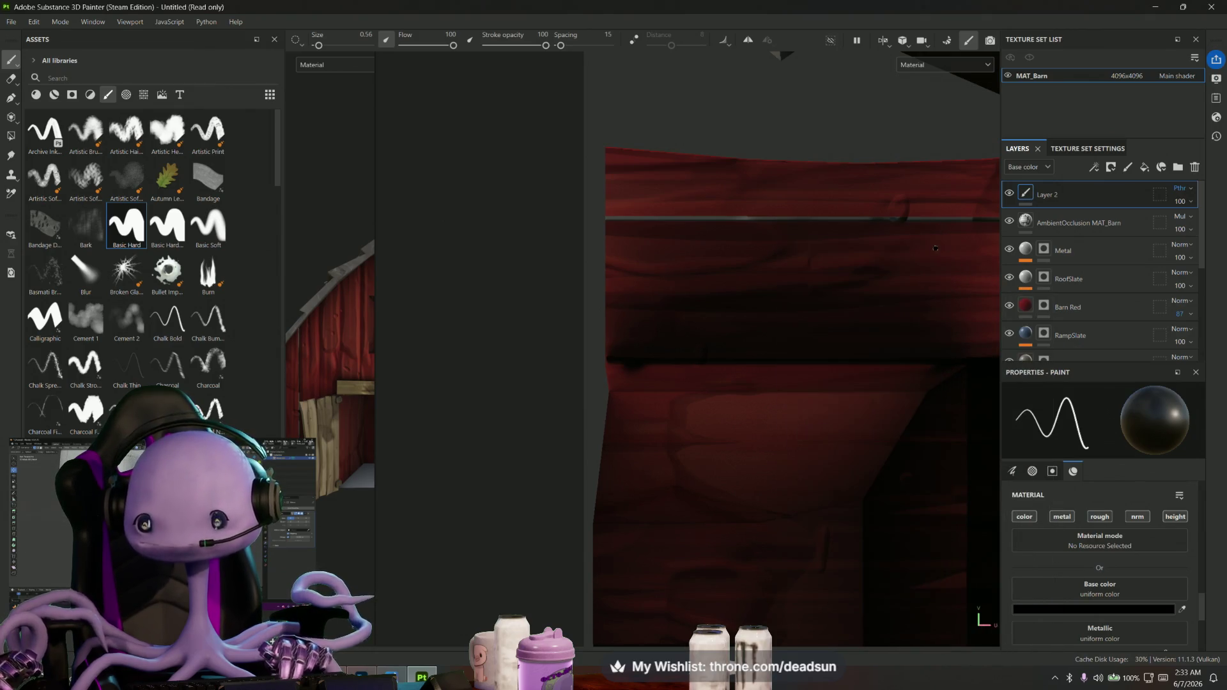
scroll(1122, 546, "down", 3)
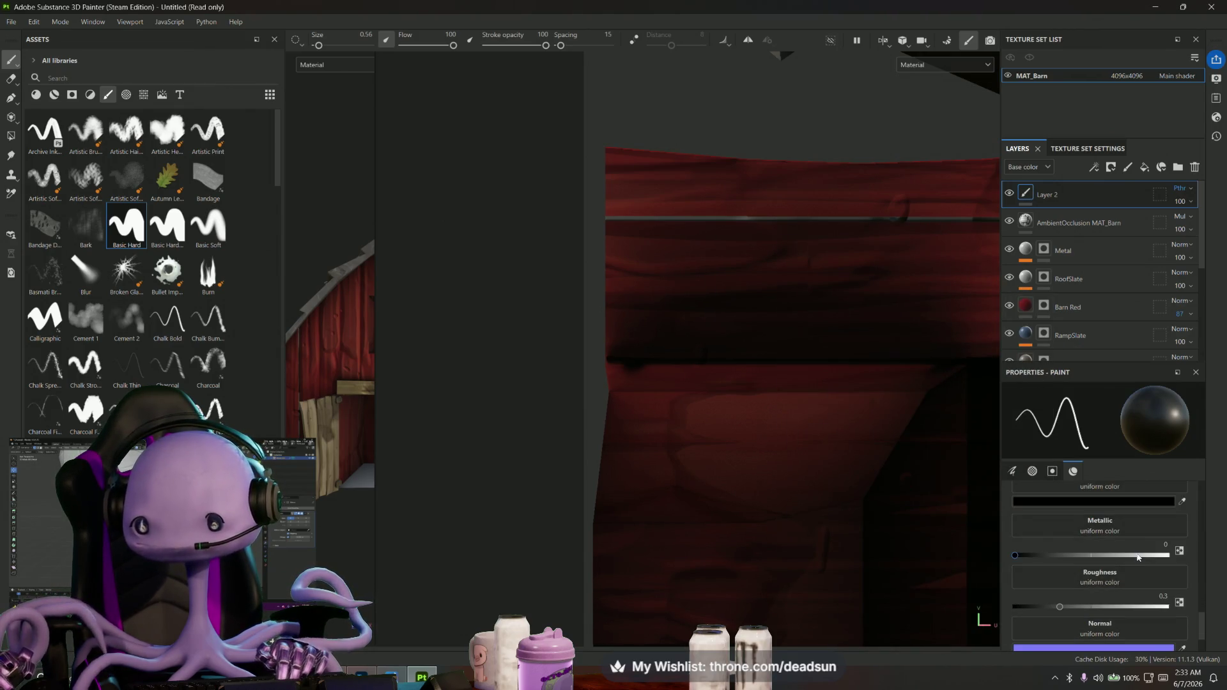
left_click_drag(1063, 610, 1185, 616)
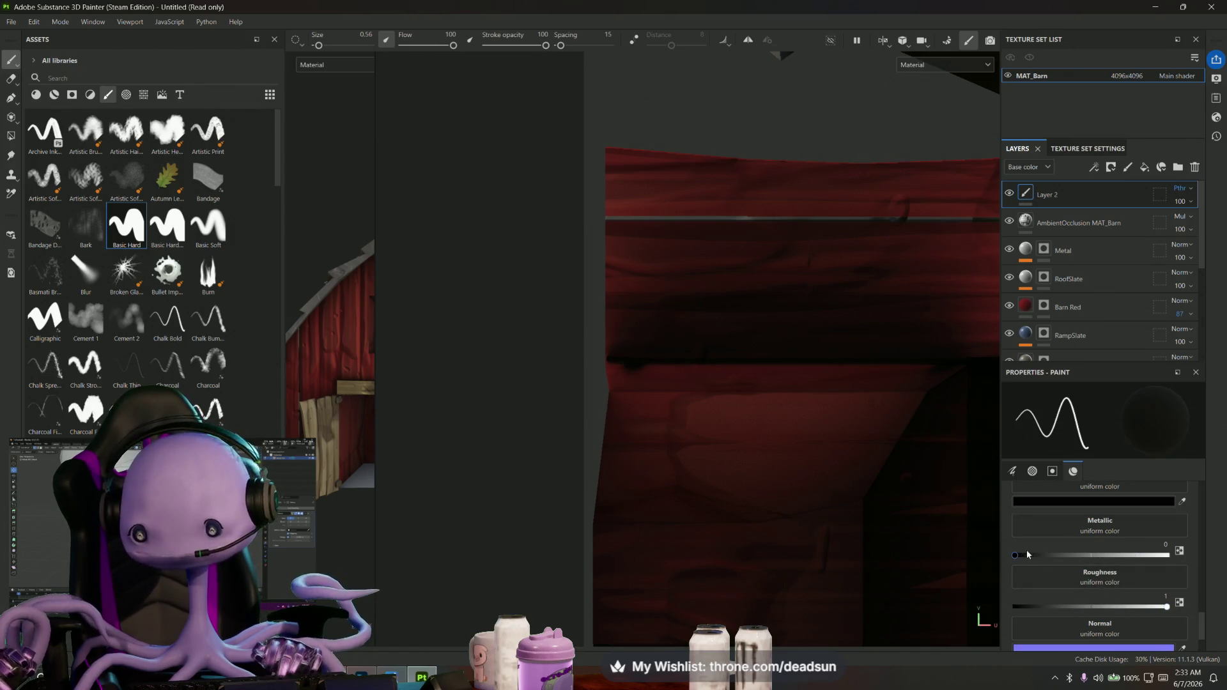
scroll(1094, 572, "down", 2)
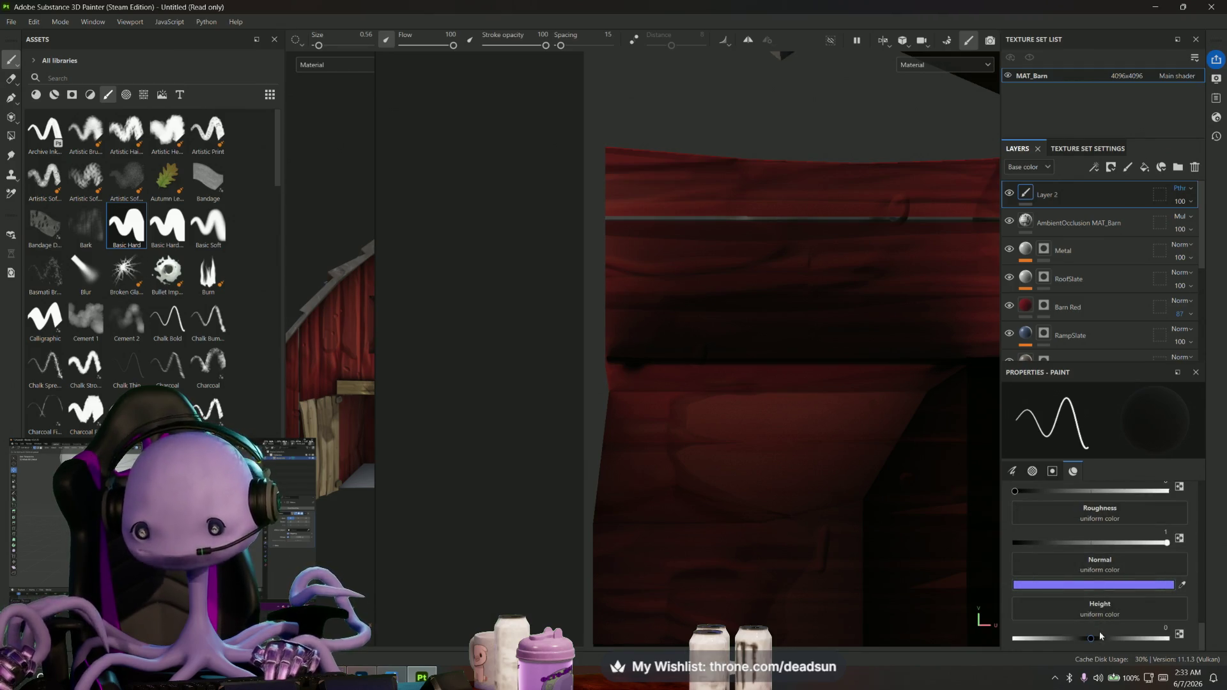
left_click_drag(1060, 641, 1043, 640)
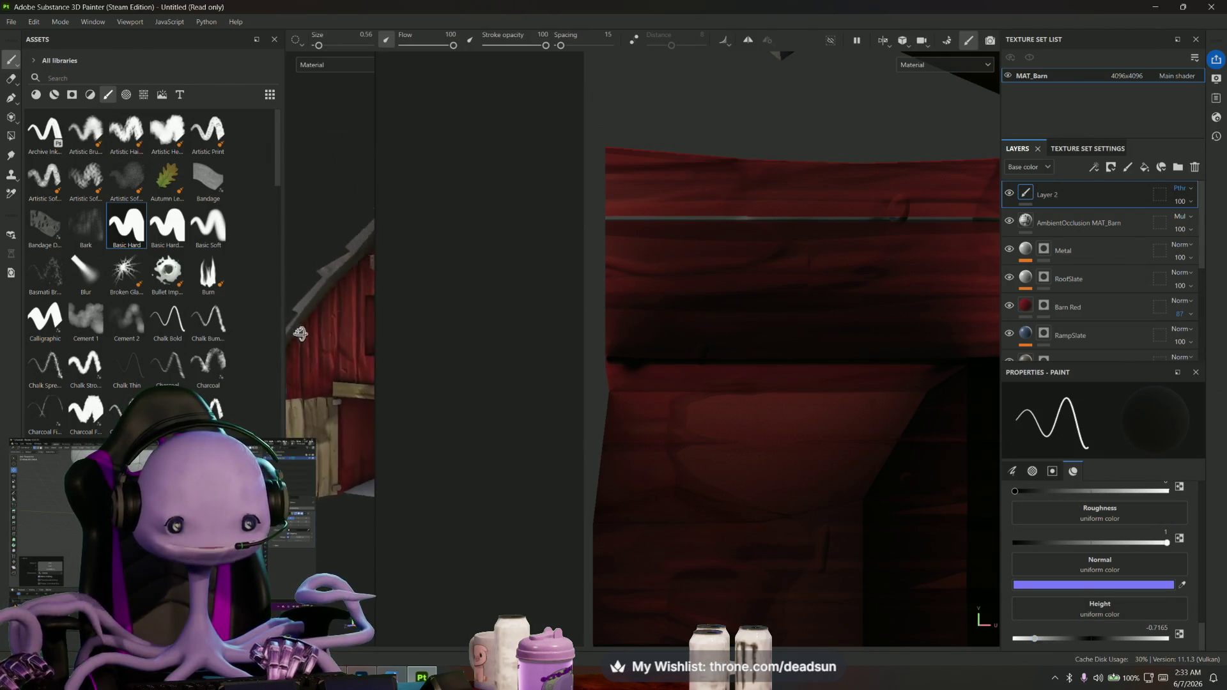
Switch Layer 2's blend mode to Normal
middle_click_drag(925, 244, 703, 320, "alt")
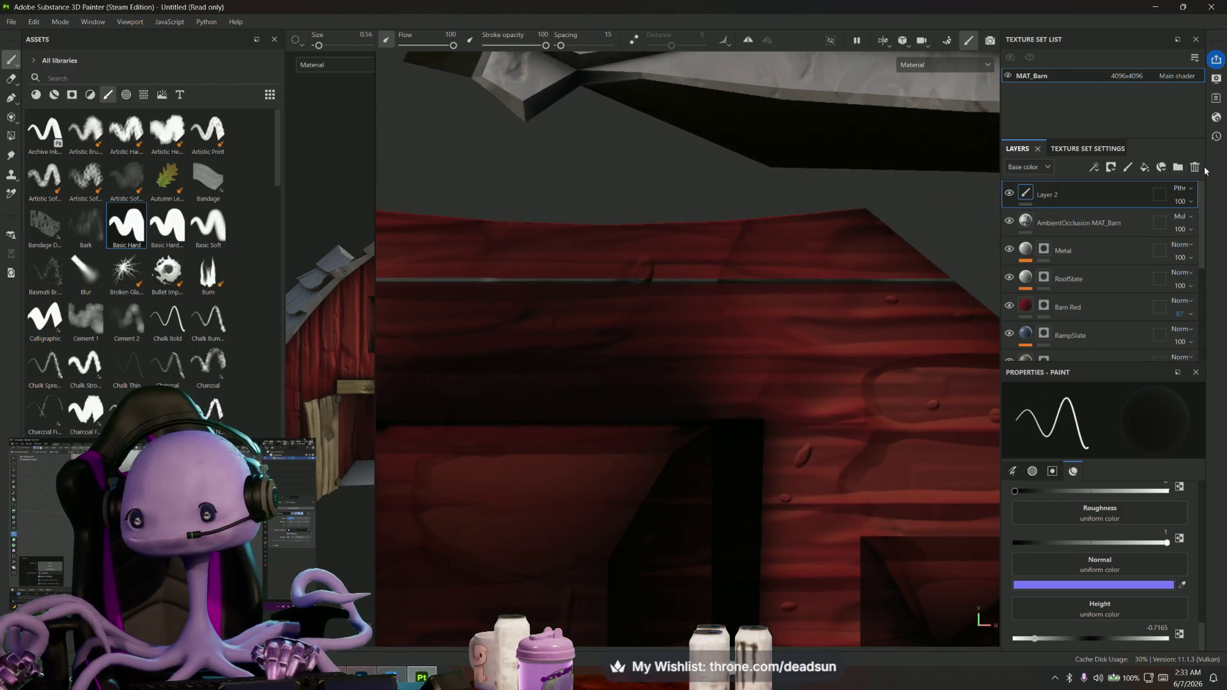
left_click(1183, 191)
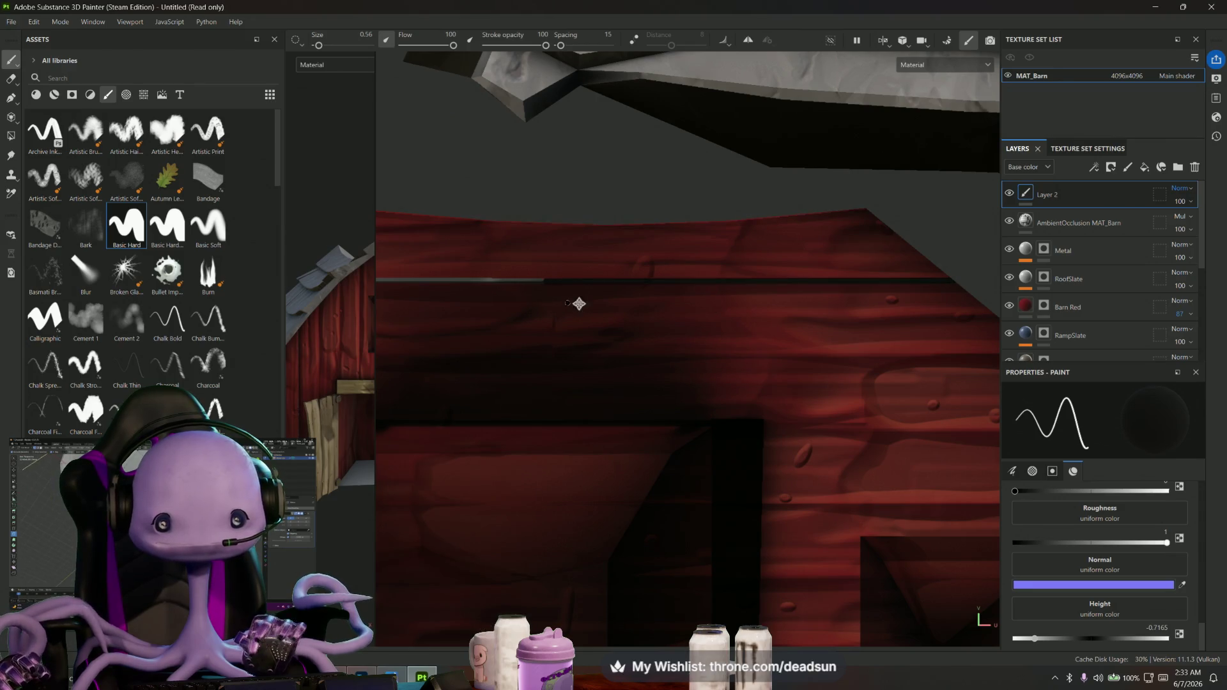
Shift-draw a straight dark groove along a plank seam on the red barn wall
left_click_drag(578, 303, 759, 301, "alt")
key("shift")
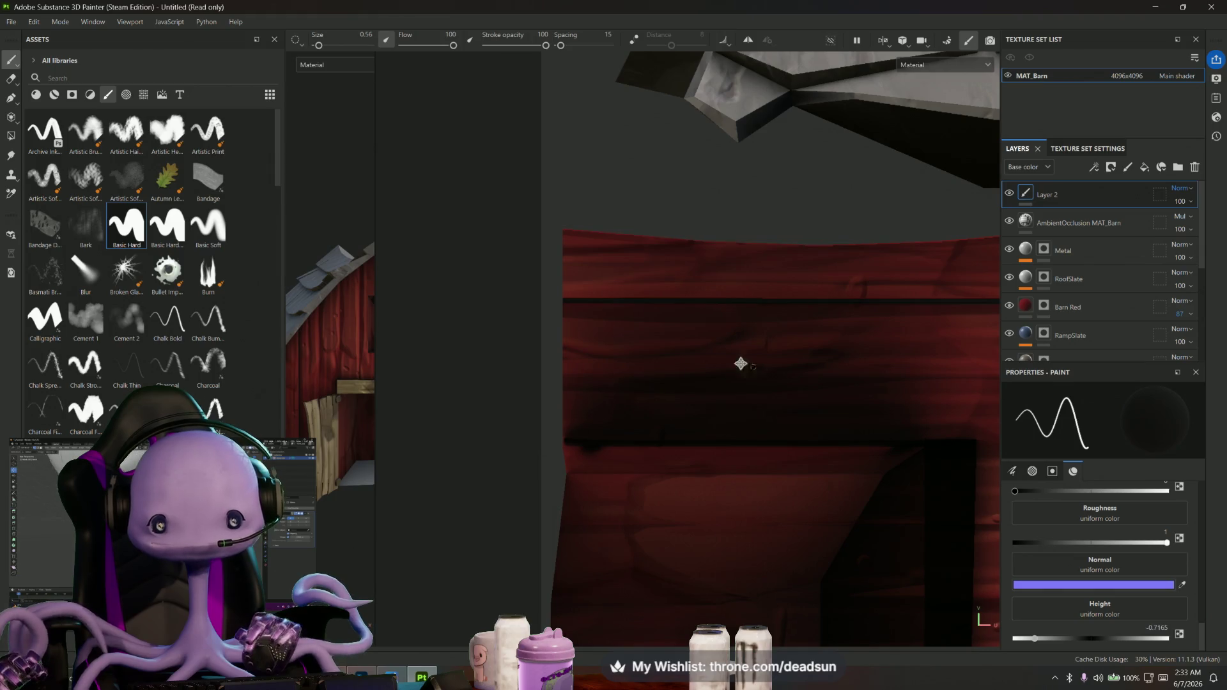
left_click_drag(740, 364, 710, 356, "alt")
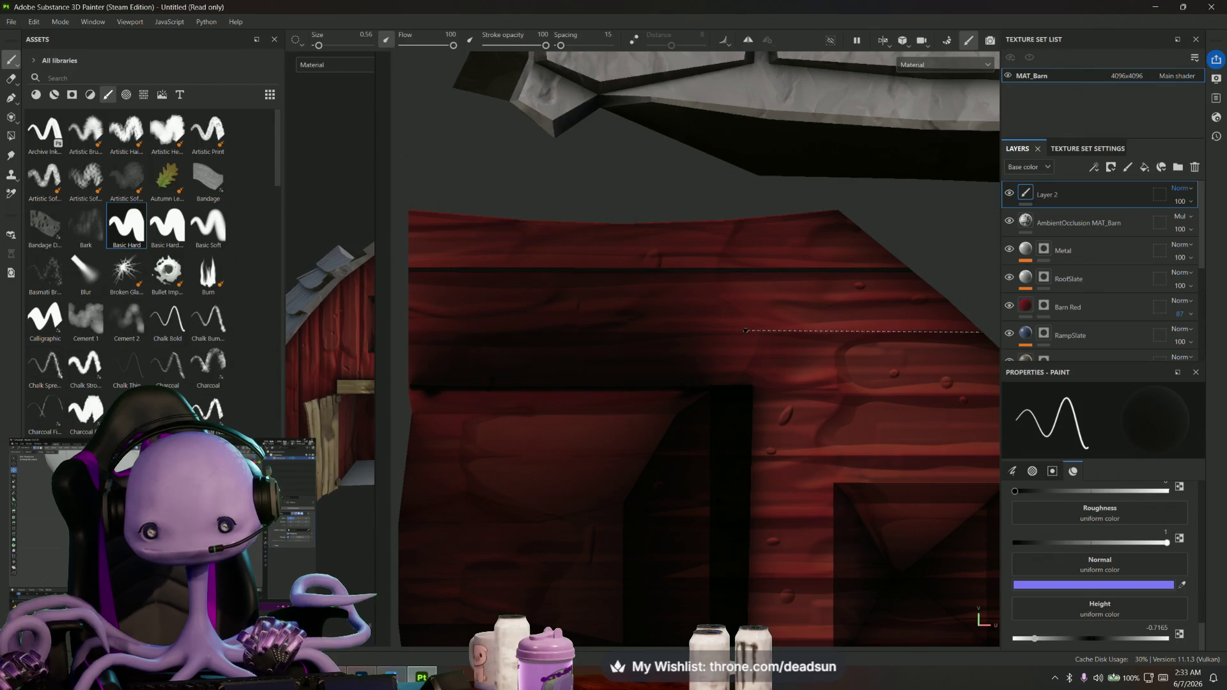
left_click(606, 332, "shift")
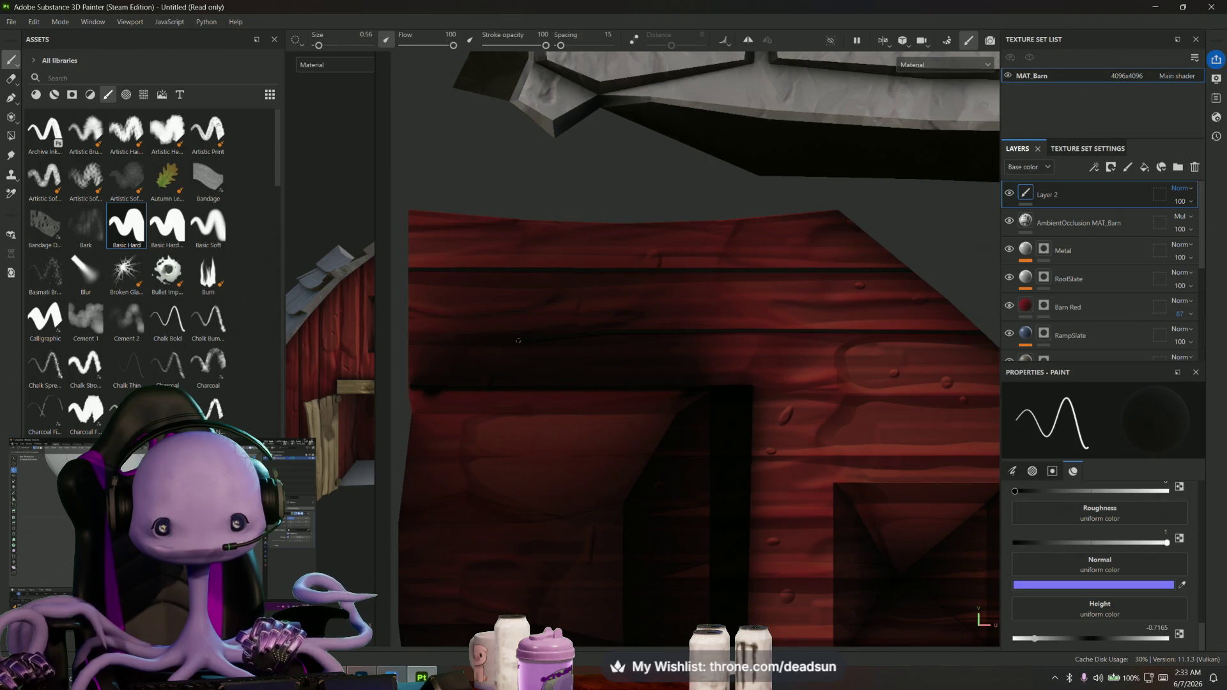
Draw a second straight dark groove along another plank seam across the gable wall
middle_click_drag(499, 348, 620, 354, "alt")
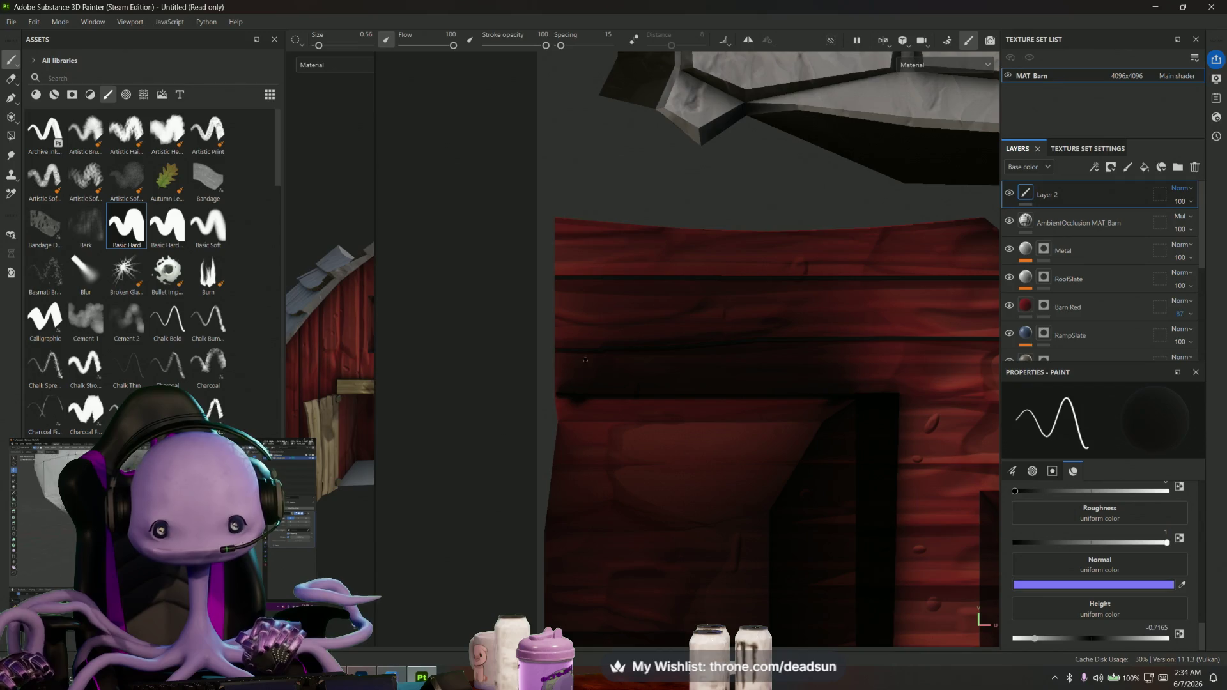
scroll(602, 352, "down", 3)
scroll(599, 349, "down", 2)
scroll(599, 349, "up", 2)
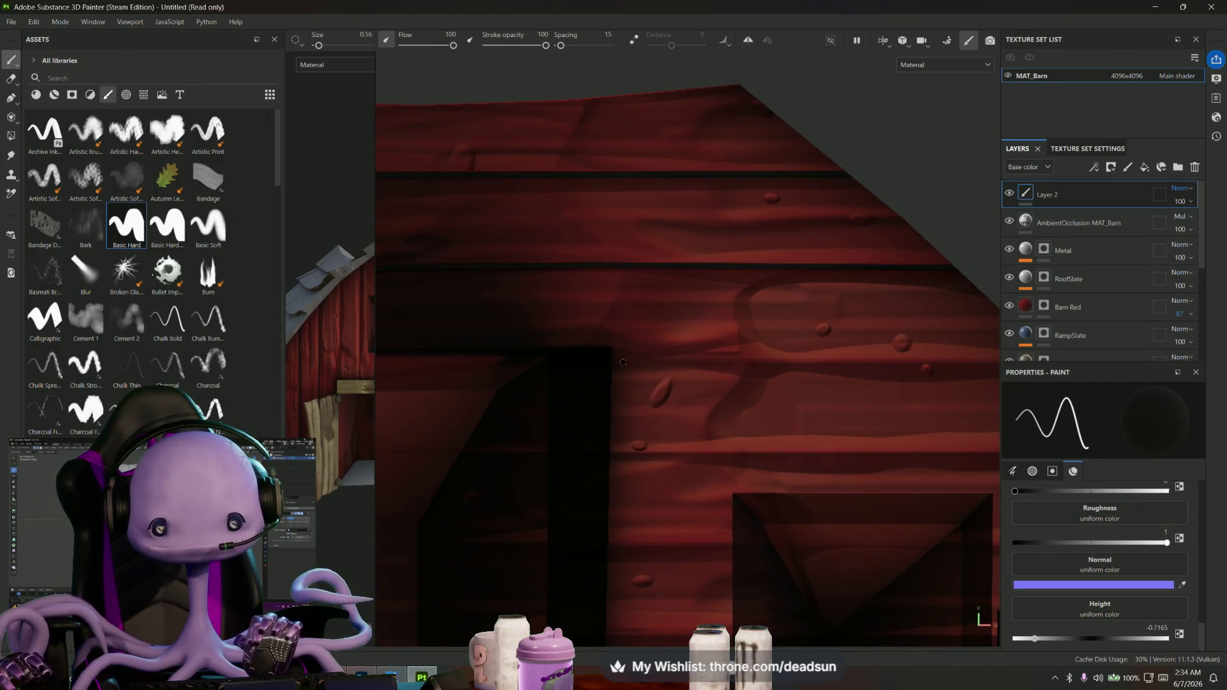
middle_click_drag(623, 362, 637, 354, "alt")
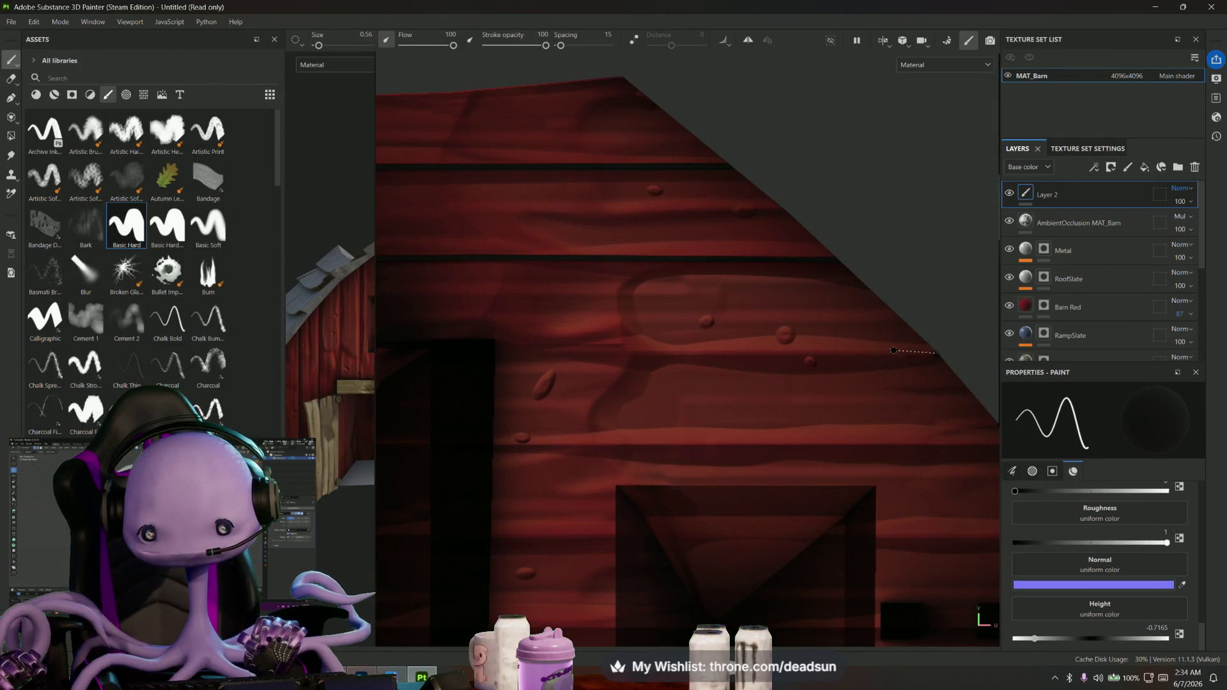
left_click(814, 353, "shift")
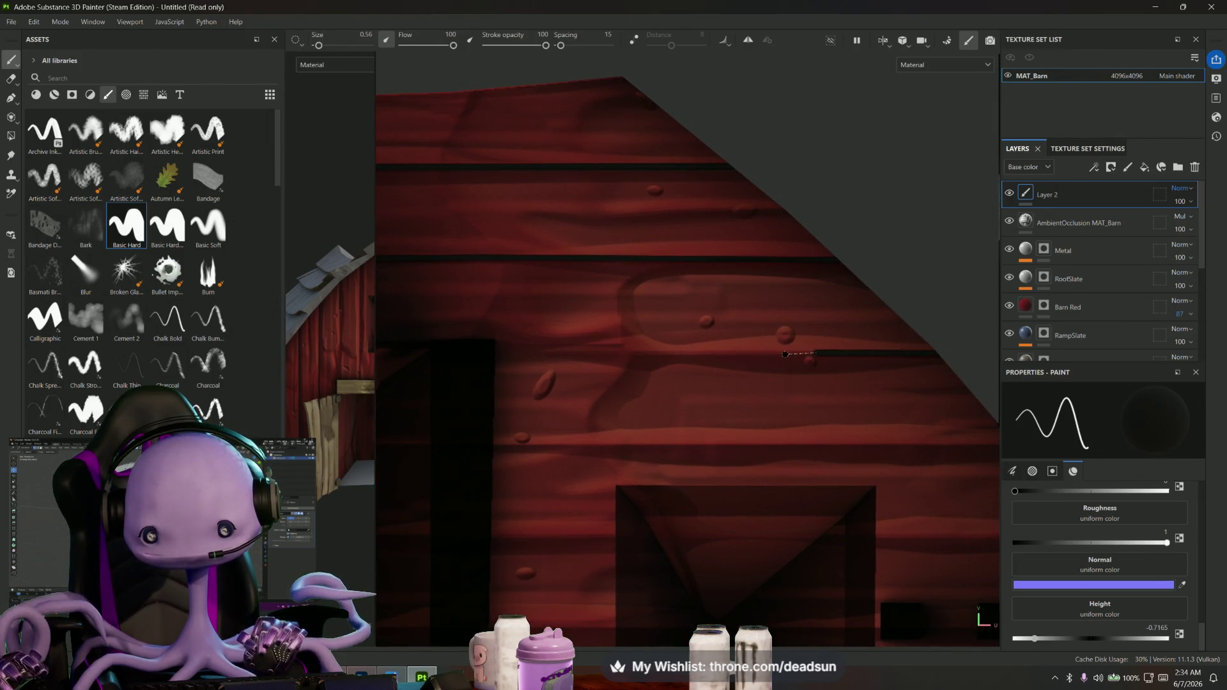
left_click(719, 353, "shift")
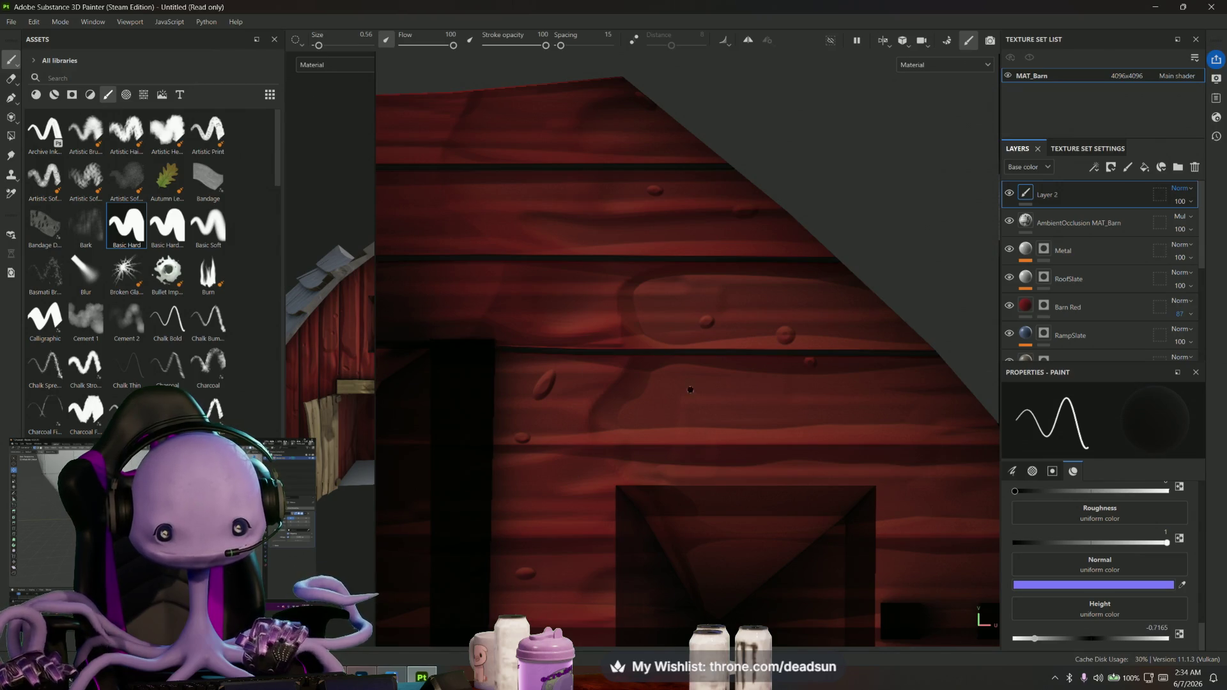
middle_click_drag(690, 390, 655, 309)
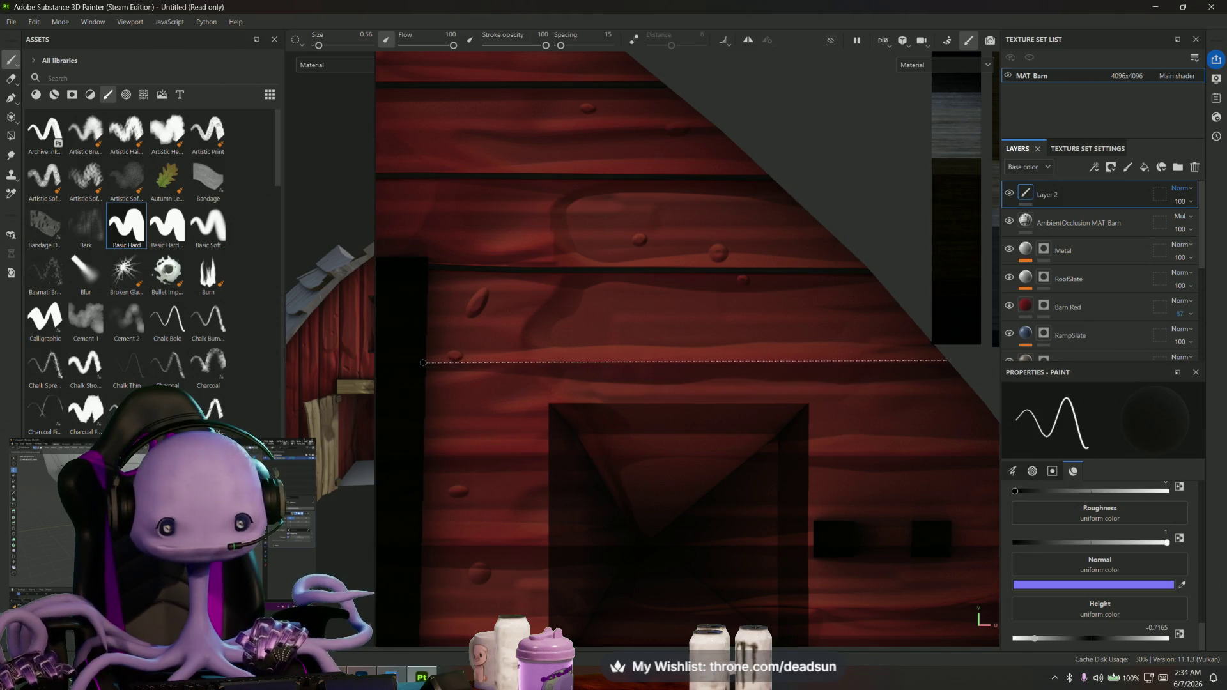
scroll(427, 363, "up", 2)
scroll(437, 365, "up", 3)
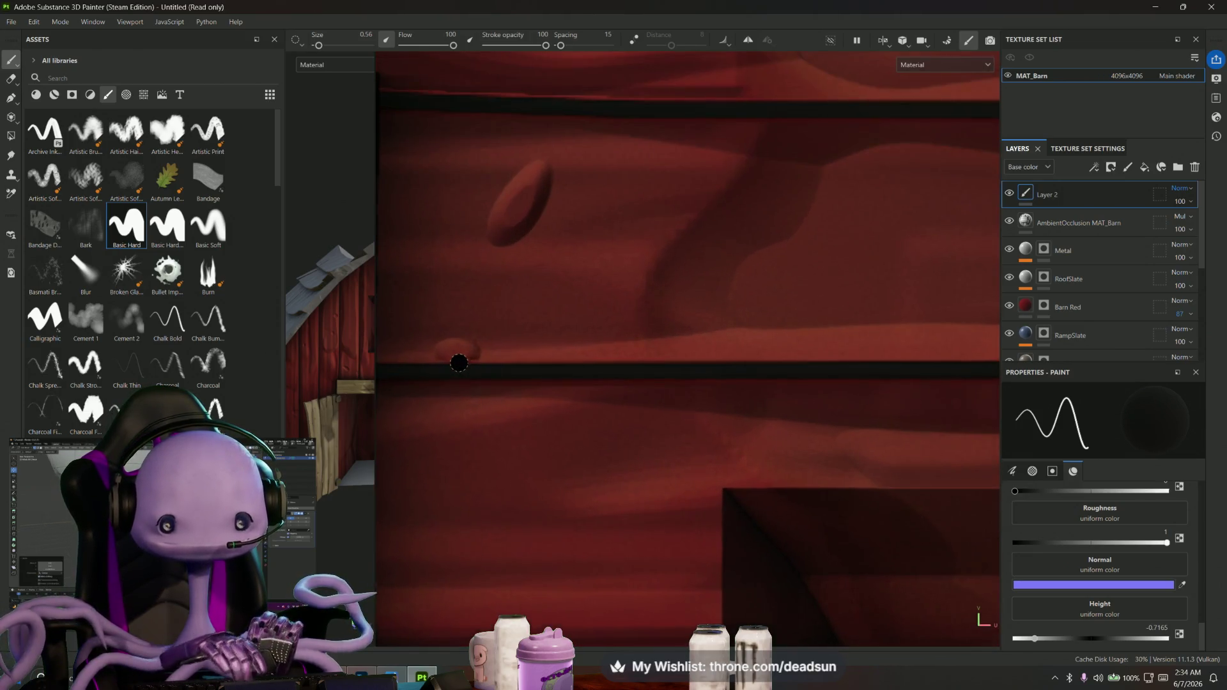
Dab several small dark round knot holes onto the red wall planks with the Basic Hard brush
left_click_drag(448, 367, 459, 361)
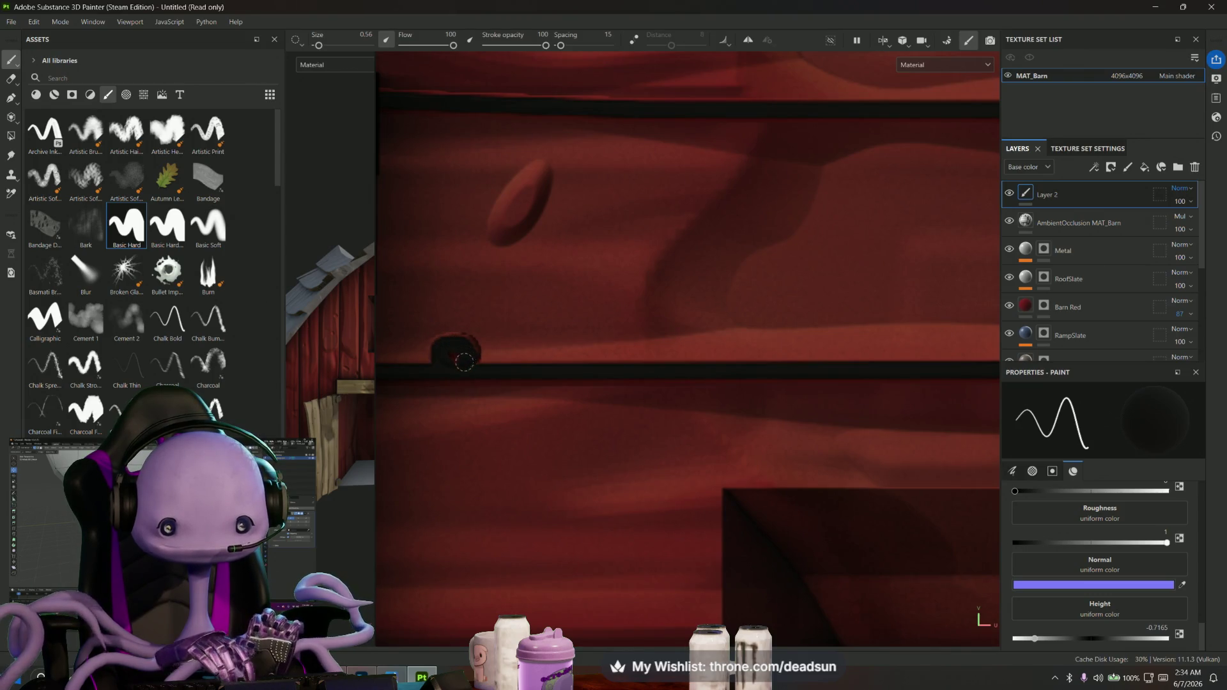
left_click(522, 325)
mouse_move(521, 326)
left_mouse_down("alt")
mouse_move(406, 470)
mouse_move(722, 321)
mouse_move(668, 348)
mouse_move(687, 352)
left_mouse_up("alt")
mouse_move(602, 324)
left_mouse_down("alt")
mouse_move(912, 432)
mouse_move(770, 285)
left_mouse_up("alt")
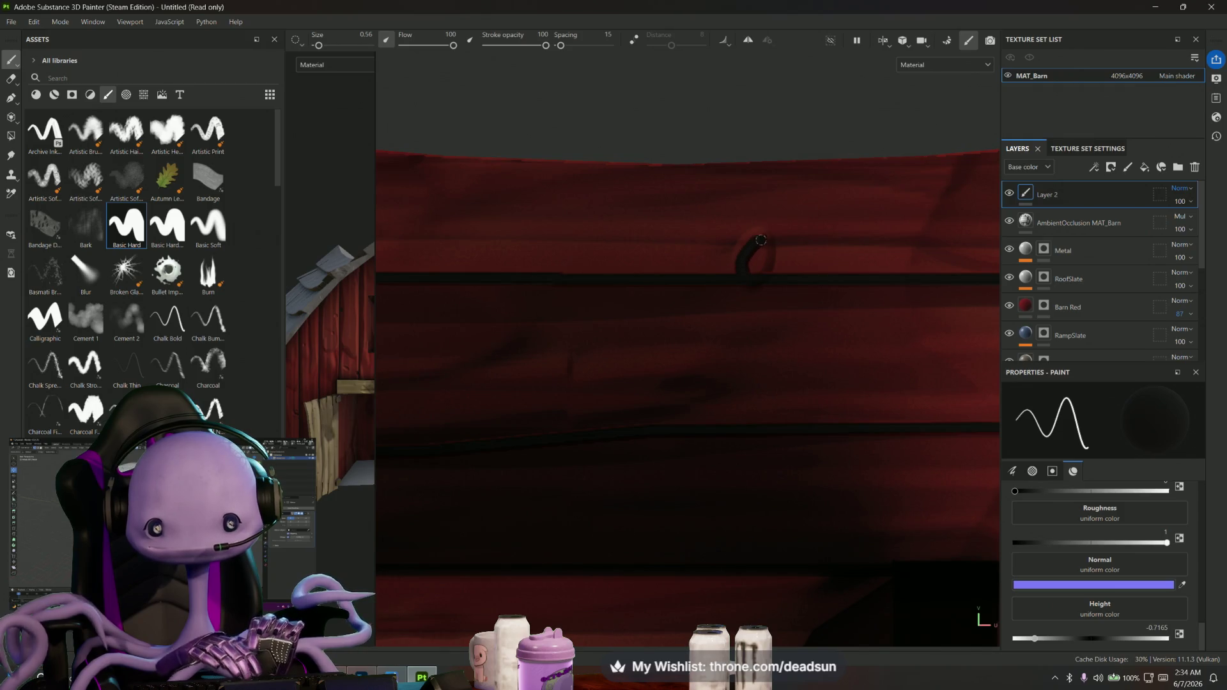
mouse_move(757, 260)
left_mouse_down("alt")
mouse_move(739, 348)
mouse_move(623, 372)
mouse_move(726, 320)
mouse_move(578, 198)
mouse_move(482, 252)
mouse_move(499, 192)
mouse_move(639, 304)
mouse_move(808, 296)
mouse_move(567, 323)
mouse_move(592, 400)
mouse_move(507, 316)
left_mouse_up("alt")
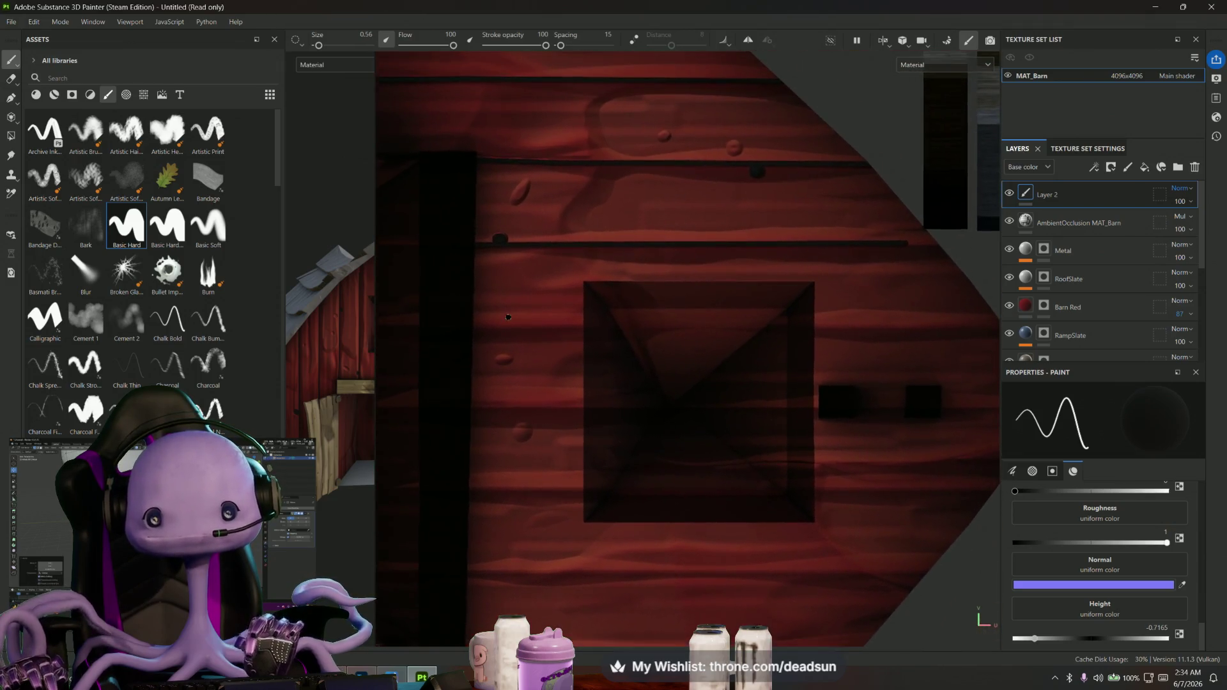
scroll(507, 317, "up", 2)
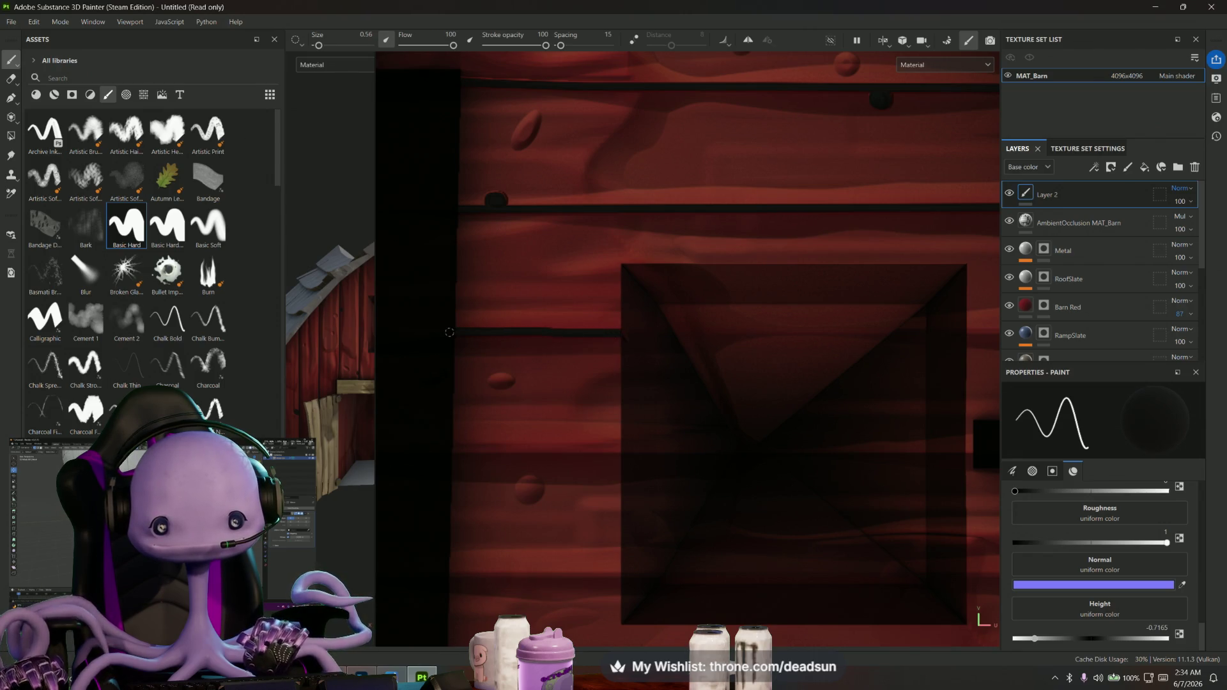
Paint straight dark grooves along an upper and a lower plank seam of the wall
left_click(622, 330)
left_click(458, 332, "shift")
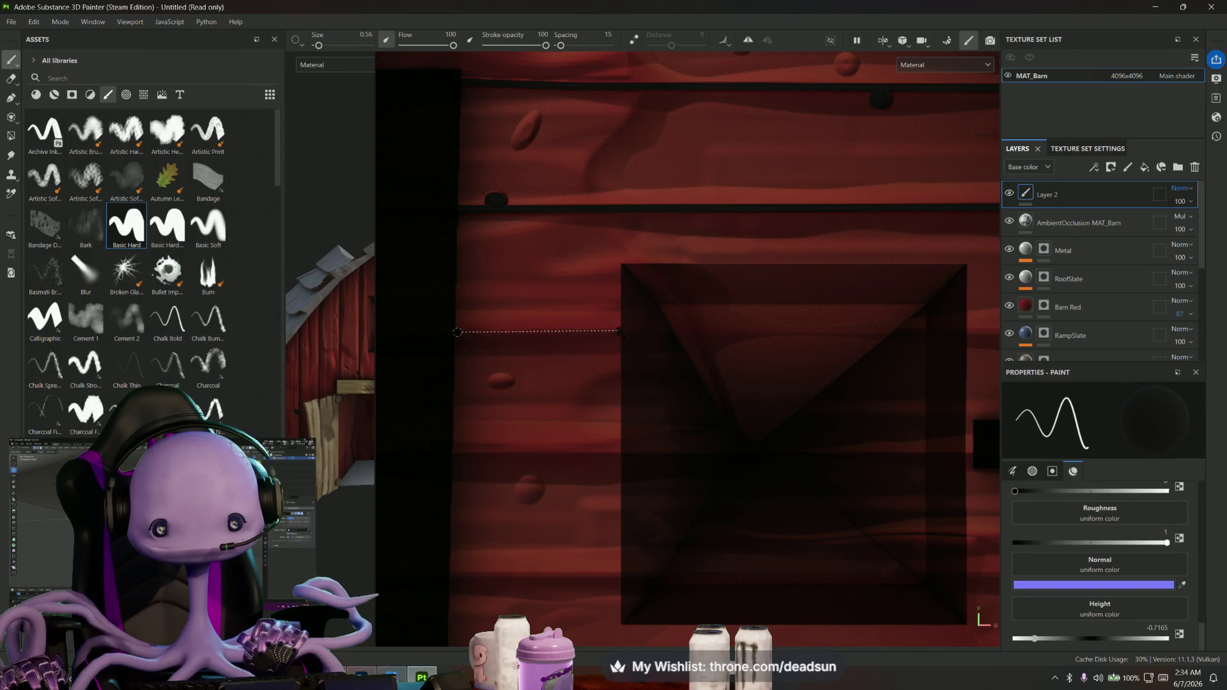
left_click(455, 330, "shift")
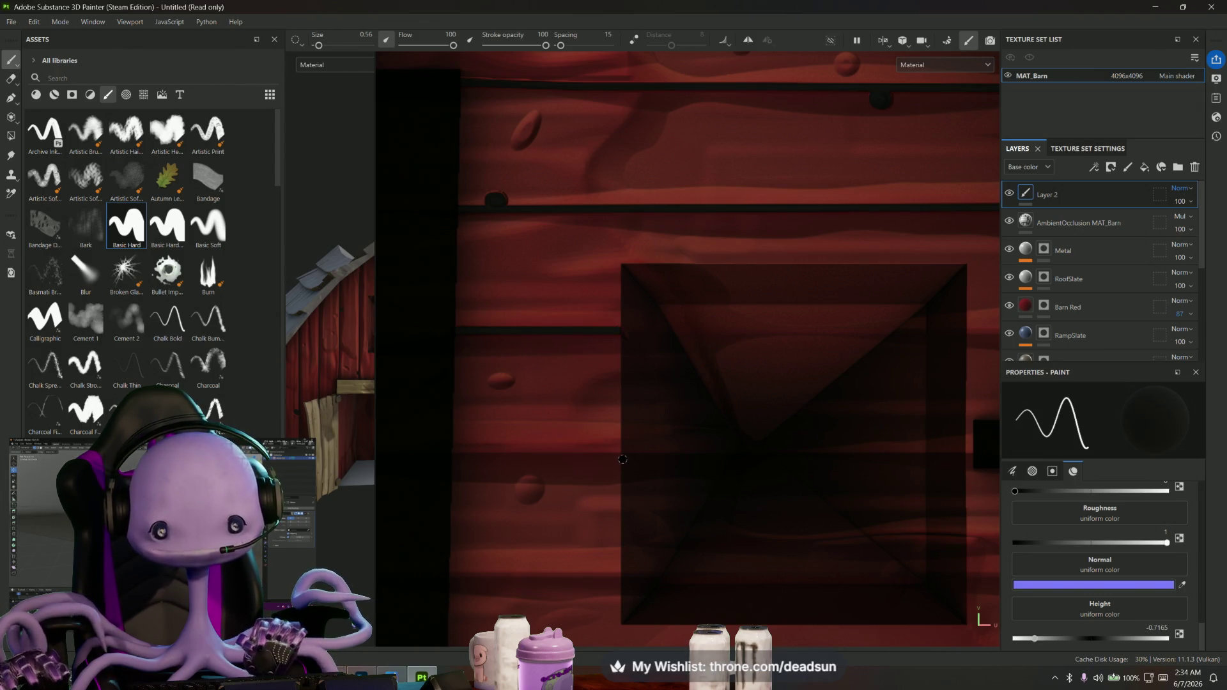
left_click(457, 449, "shift")
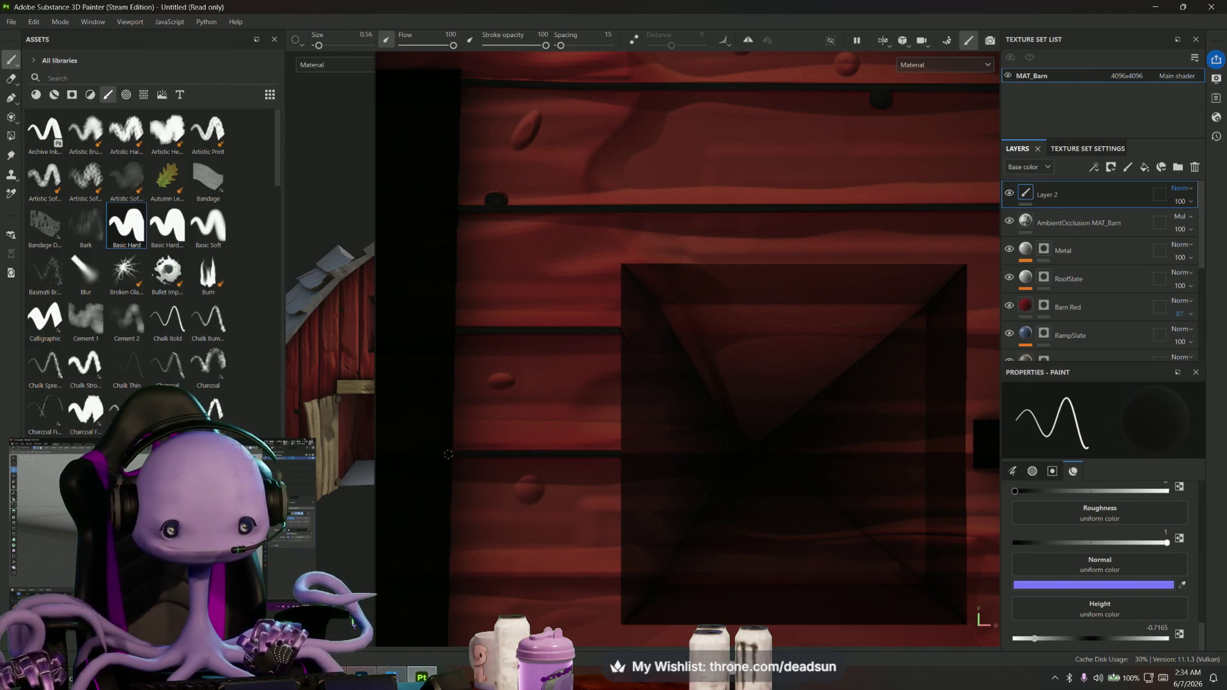
middle_click_drag(605, 562, 637, 405)
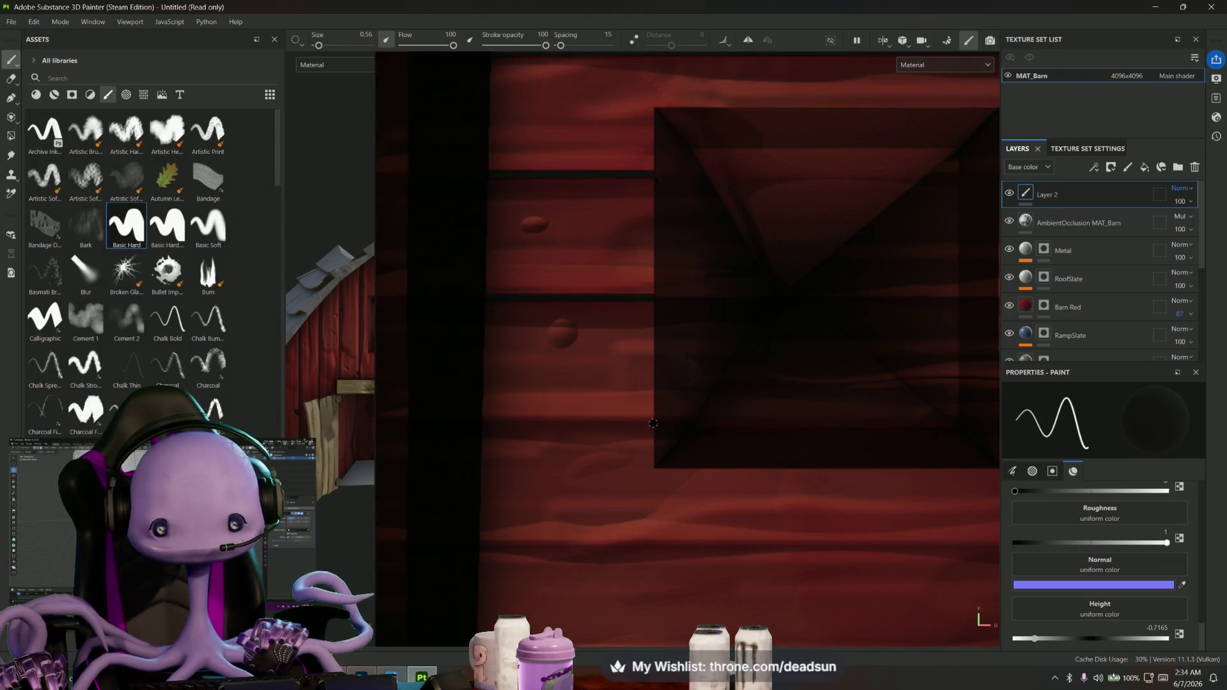
Paint a long dark groove across the wall near the windows and another along a lower seam
mouse_move(495, 437)
left_mouse_down("alt")
mouse_move(397, 479)
mouse_move(647, 463)
left_mouse_up("alt")
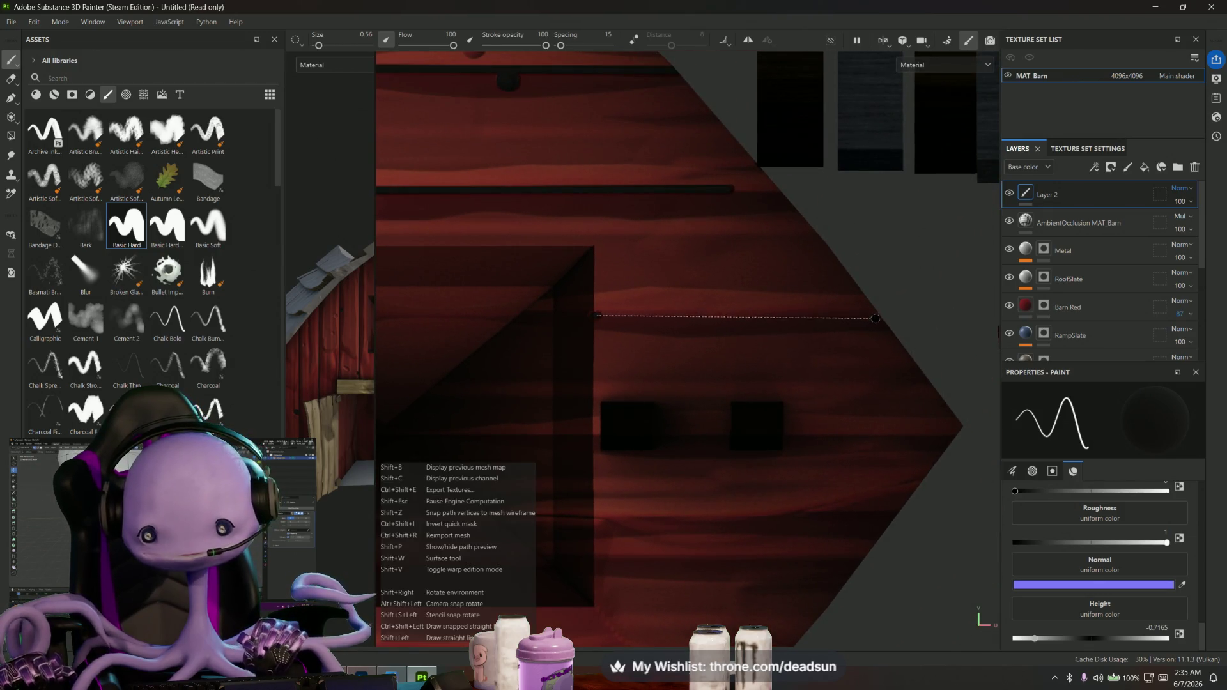
left_click_drag(872, 421, 769, 340, "alt")
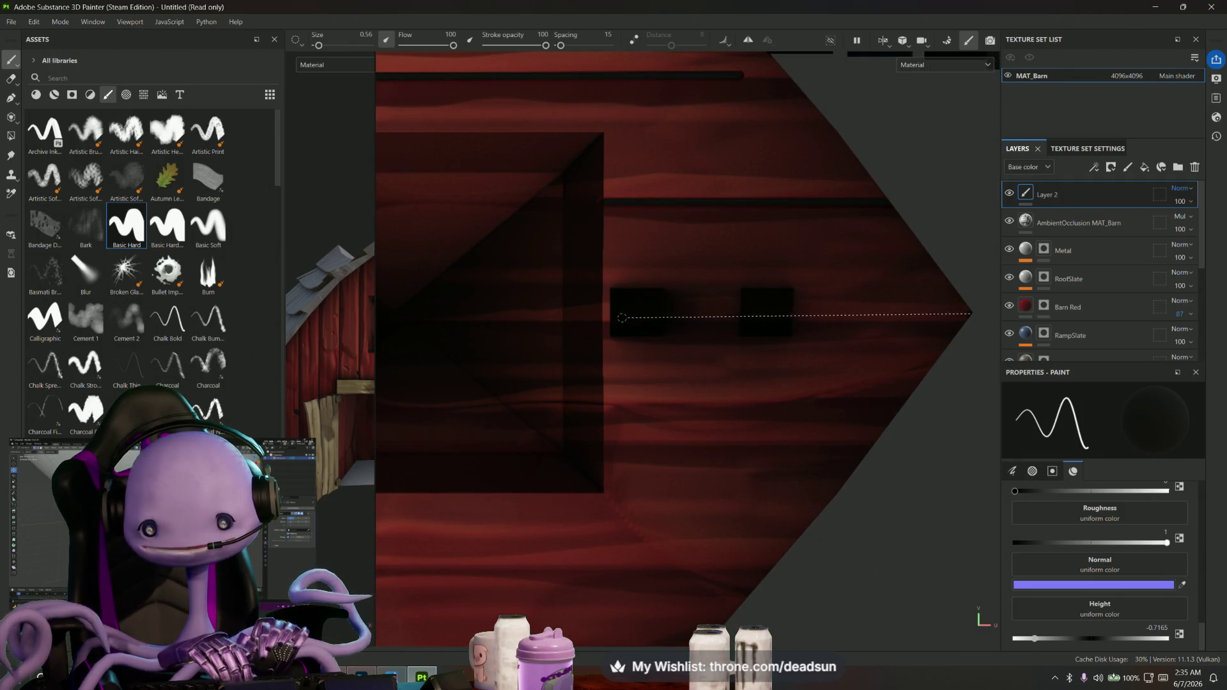
left_click(970, 312, "shift")
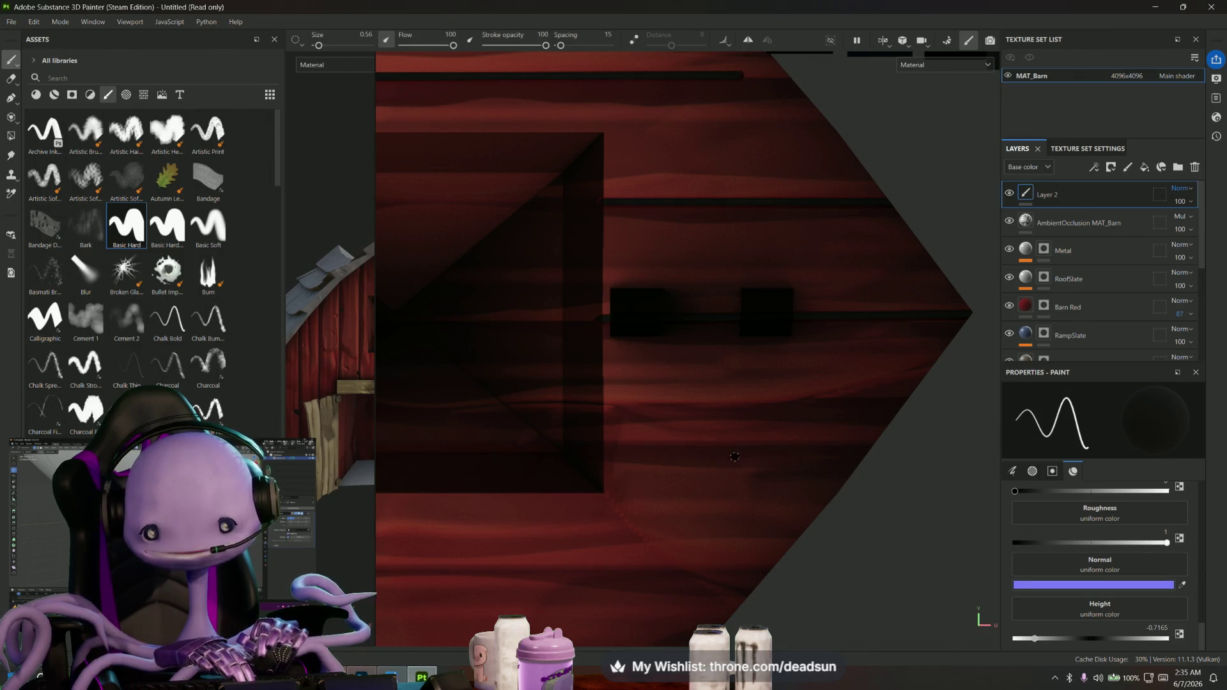
scroll(874, 443, "down", 2)
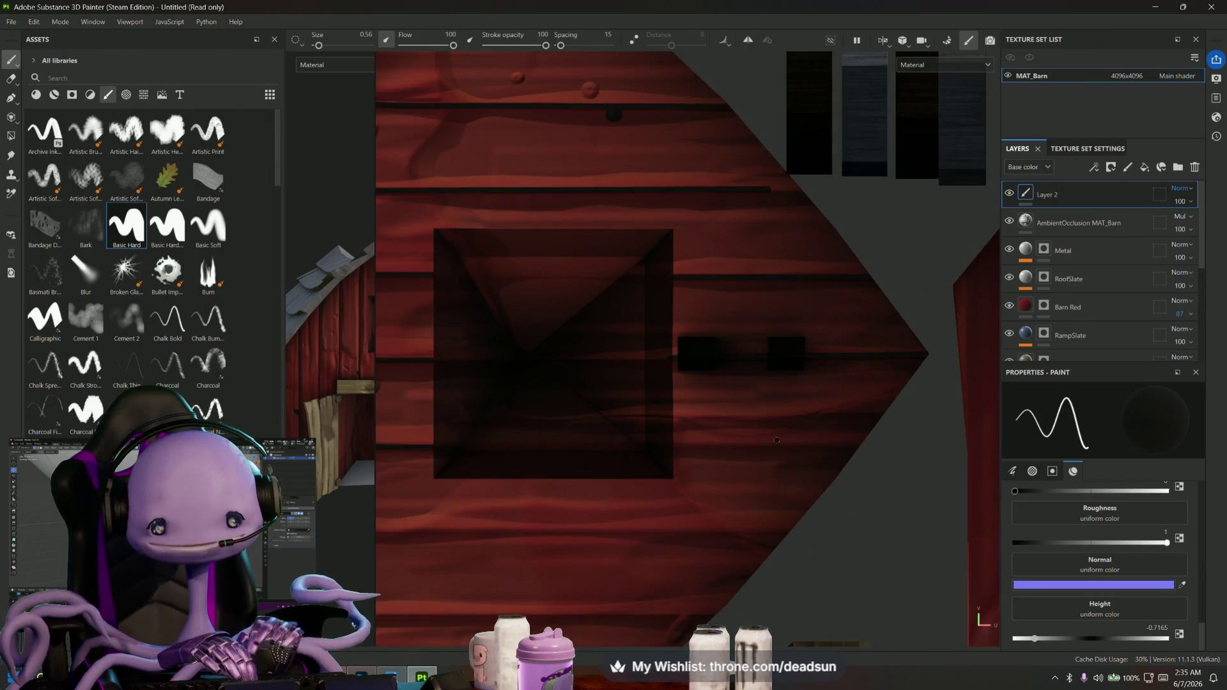
scroll(682, 439, "up", 2)
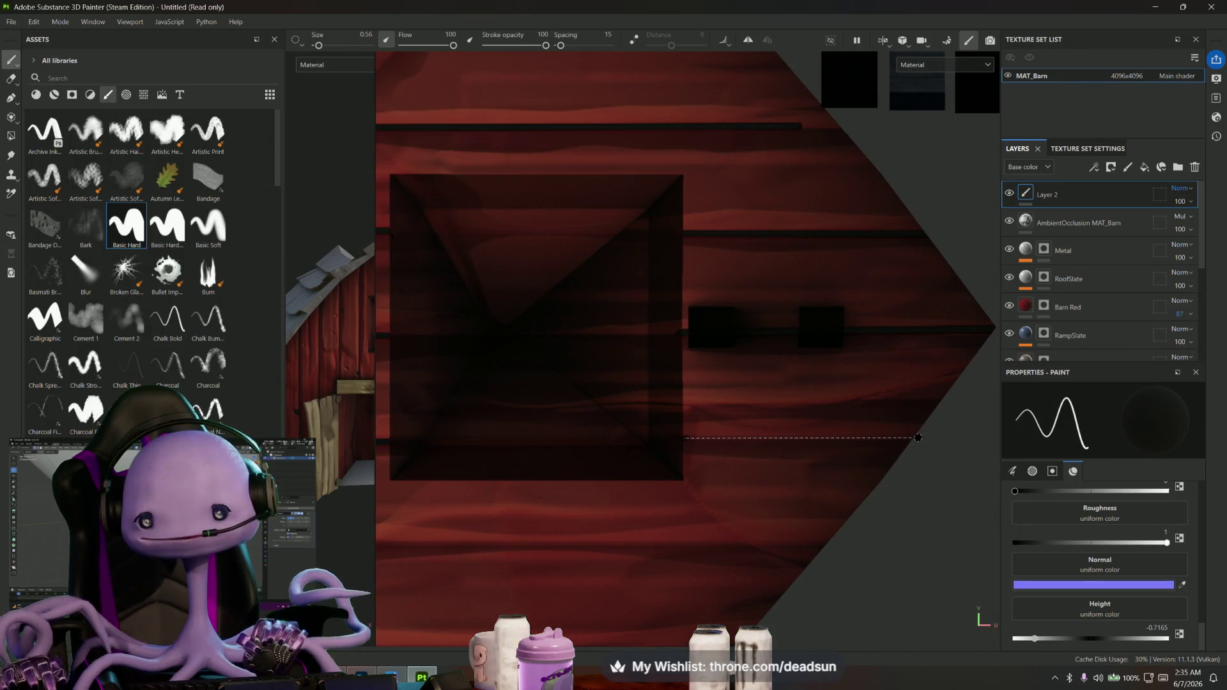
left_click(911, 440, "shift")
Face the windowed wall and set the start point of a new straight plank line beside the square window
left_click_drag(794, 500, 680, 460, "alt")
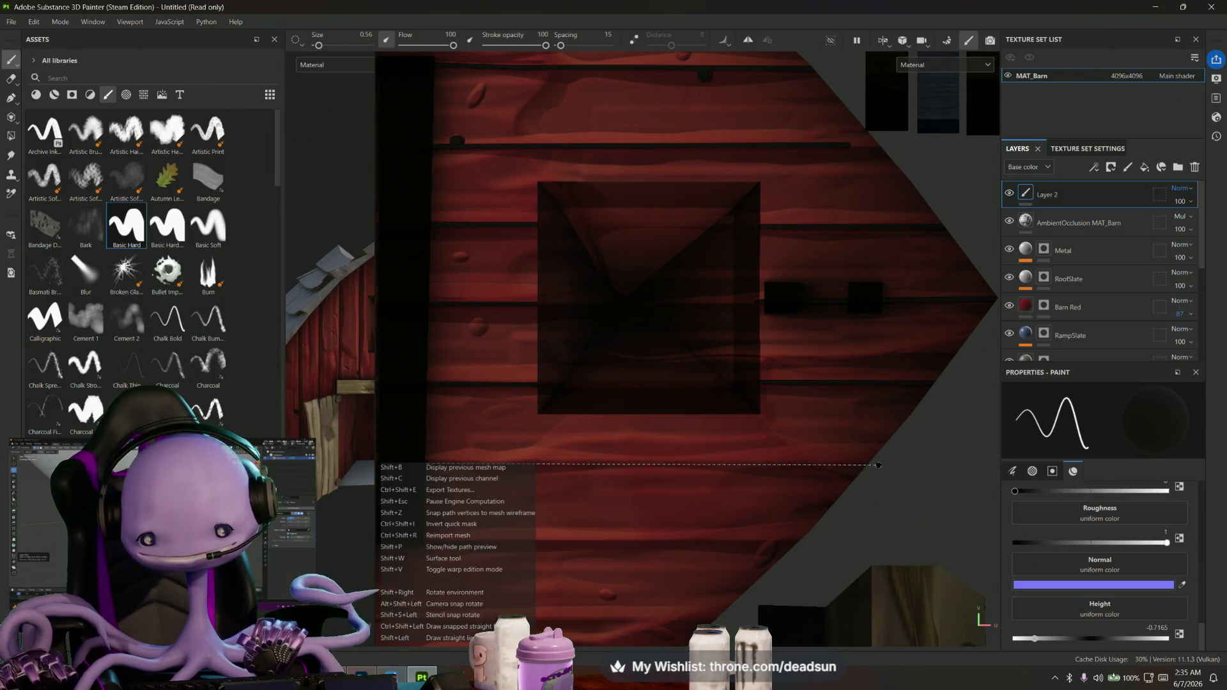
mouse_move(850, 473)
left_mouse_down("alt")
mouse_move(680, 494)
mouse_move(503, 462)
left_mouse_up("alt")
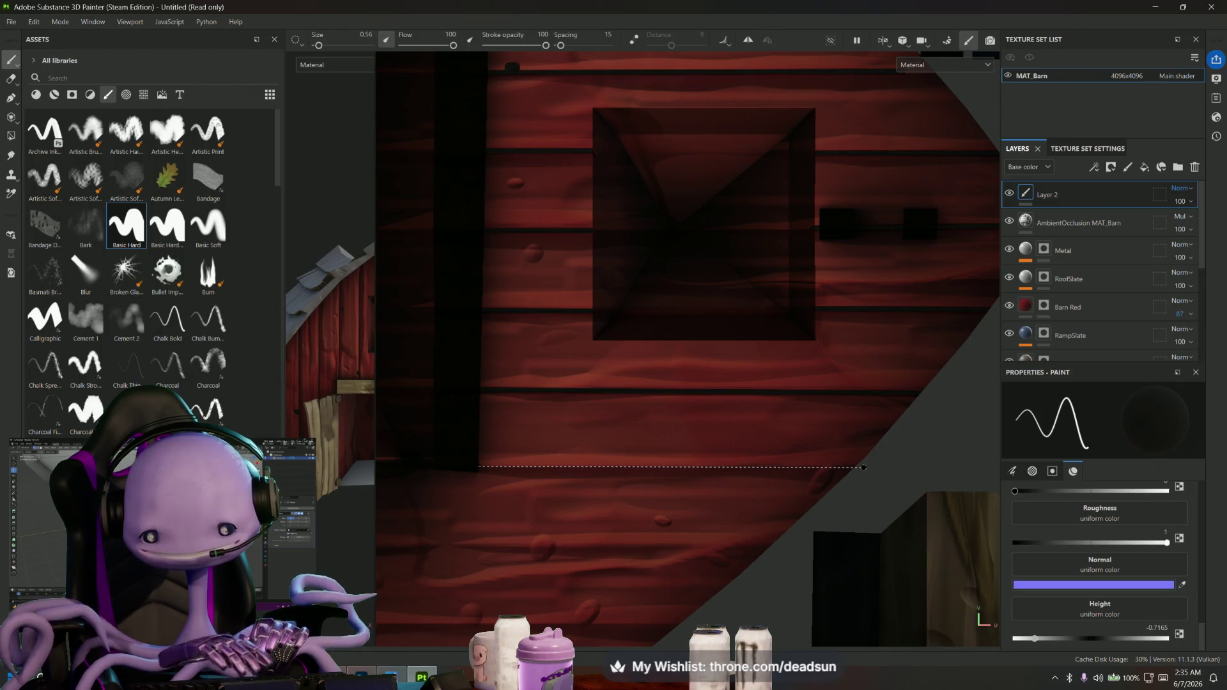
left_click_drag(863, 468, 785, 480, "alt")
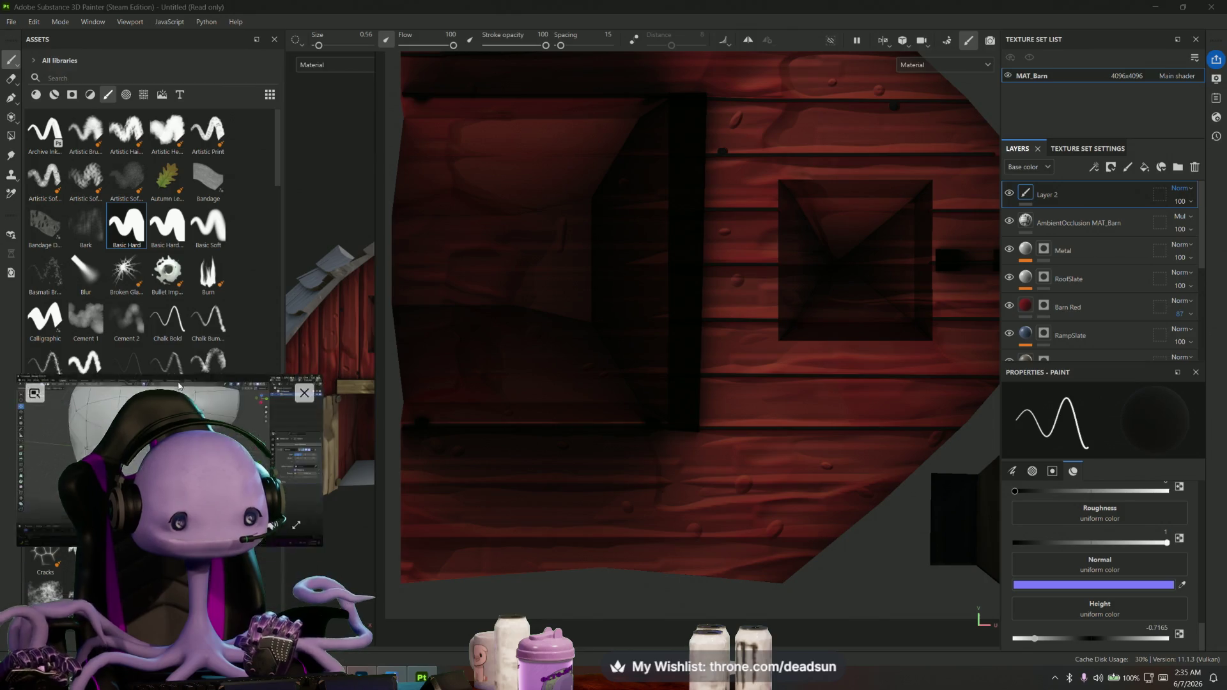
mouse_move(588, 452)
left_mouse_down("alt")
mouse_move(707, 416)
mouse_move(682, 403)
mouse_move(634, 416)
left_mouse_up("alt")
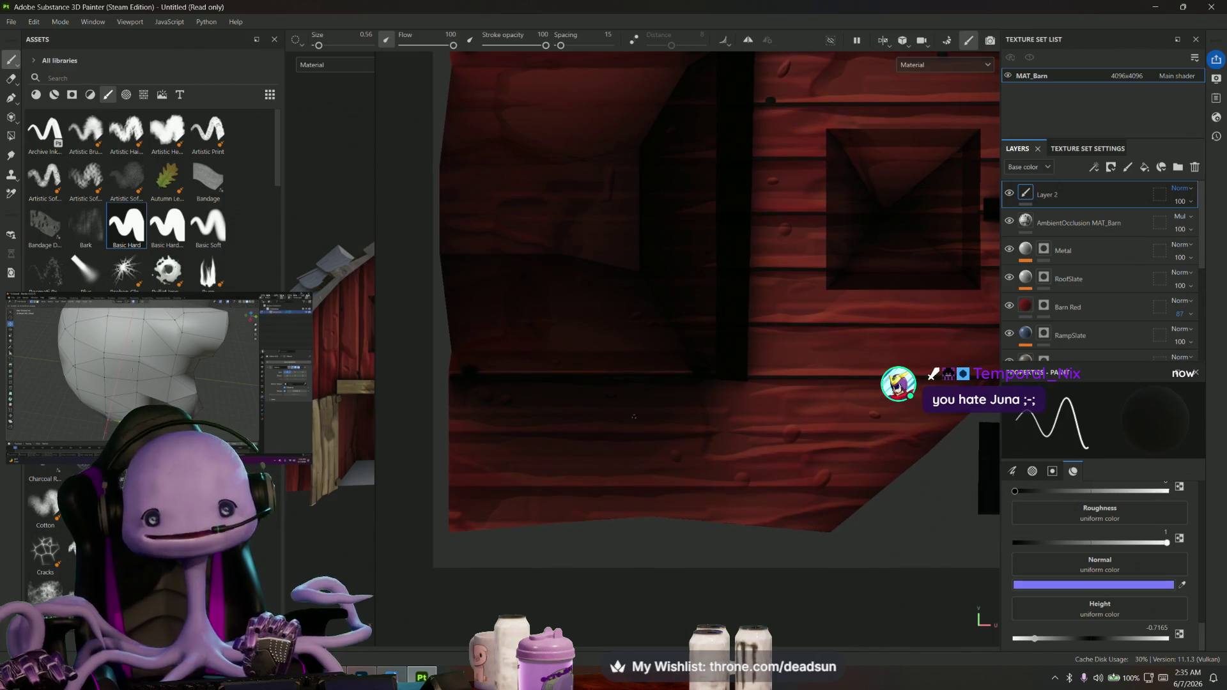
left_click(447, 434)
key("shift")
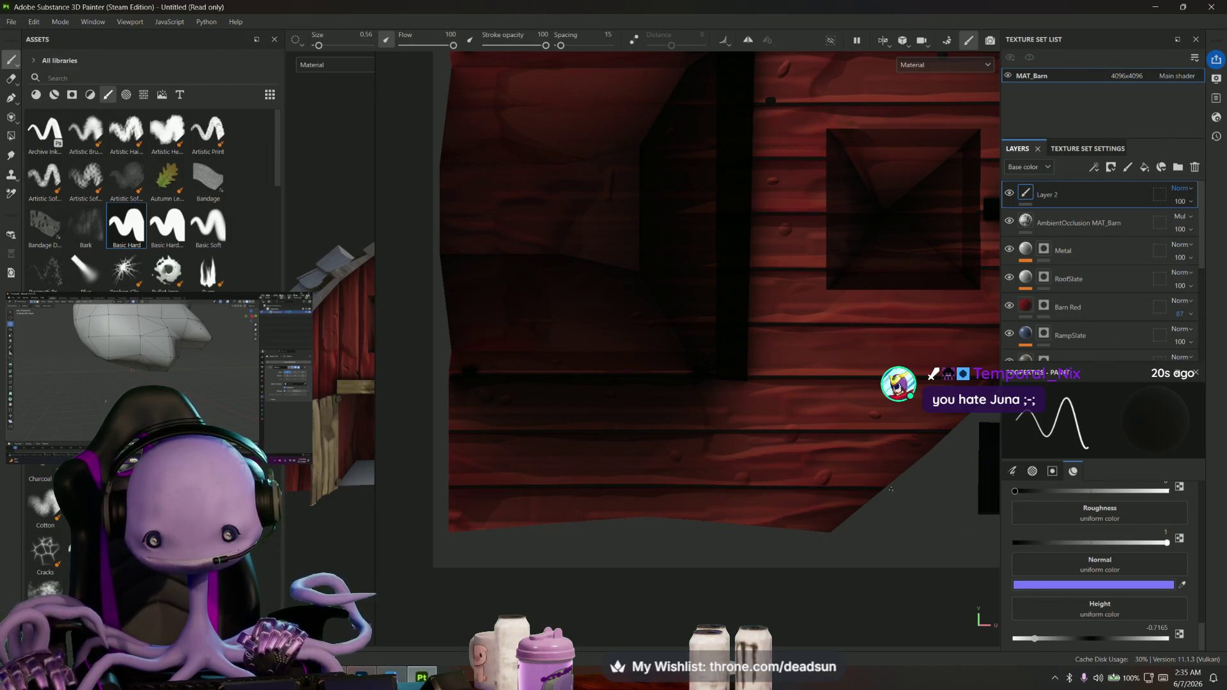
scroll(890, 490, "down", 3)
Paint dark vertical plank lines on the gable wall, undoing the last misplaced one
middle_click_drag(891, 489, 696, 488)
scroll(696, 489, "down", 1)
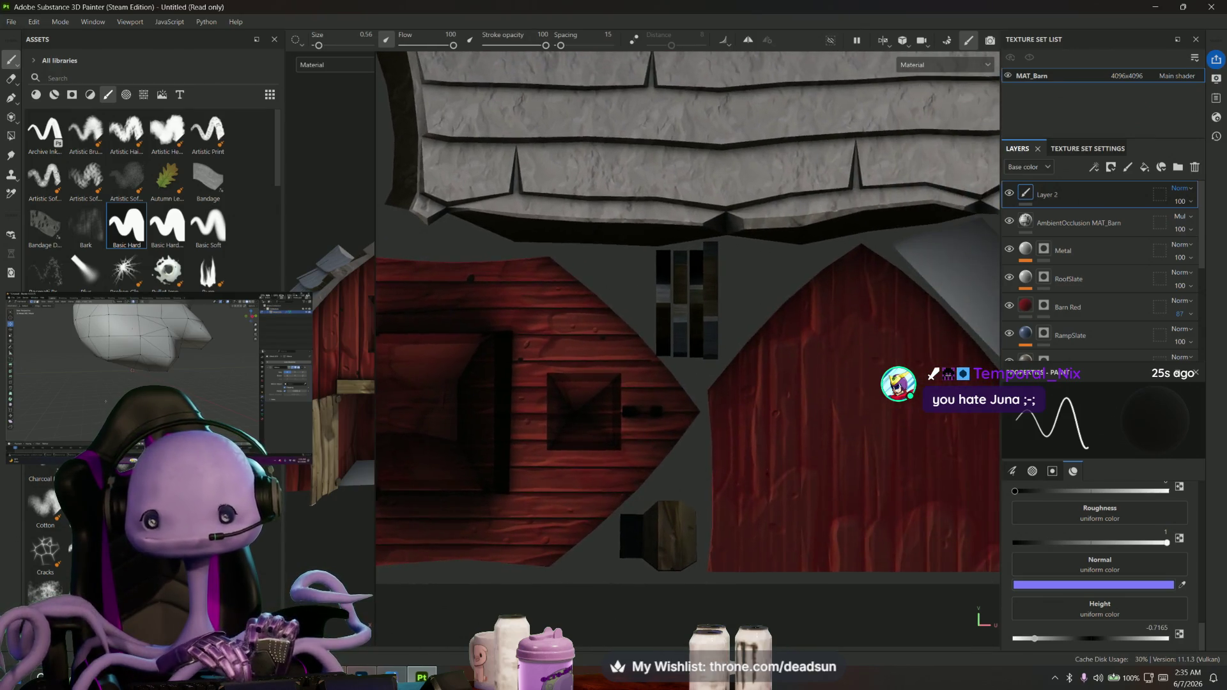
scroll(697, 488, "down", 1)
scroll(681, 485, "up", 3)
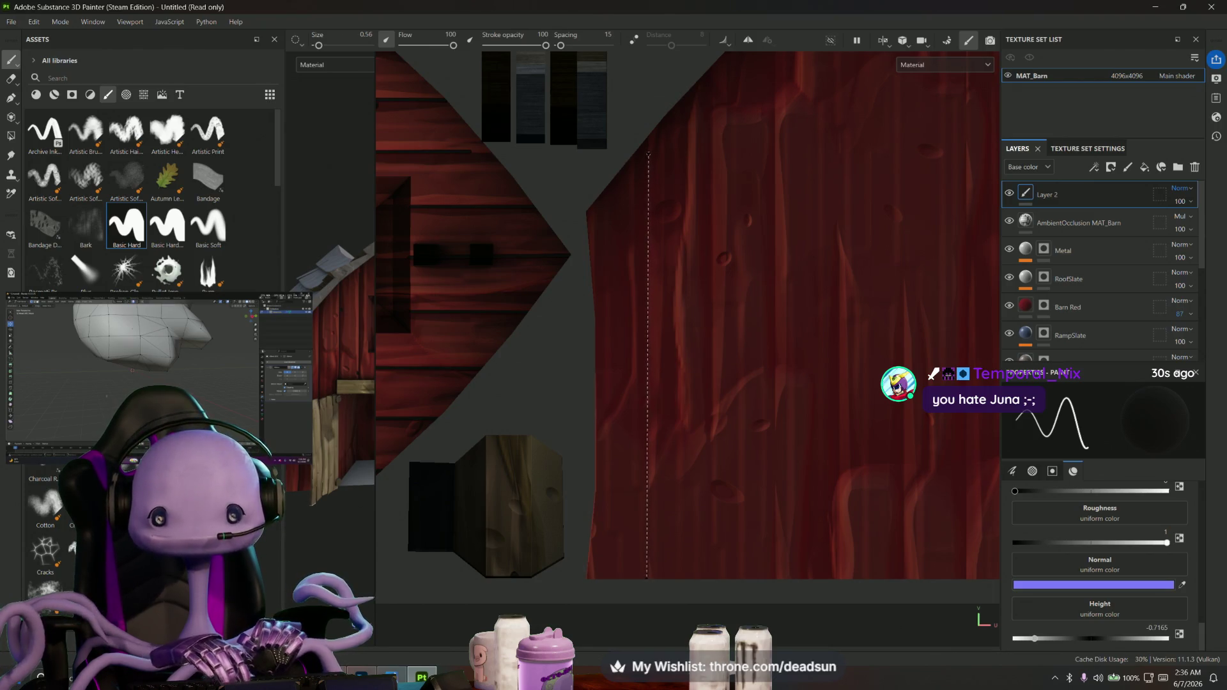
left_click(647, 135, "shift")
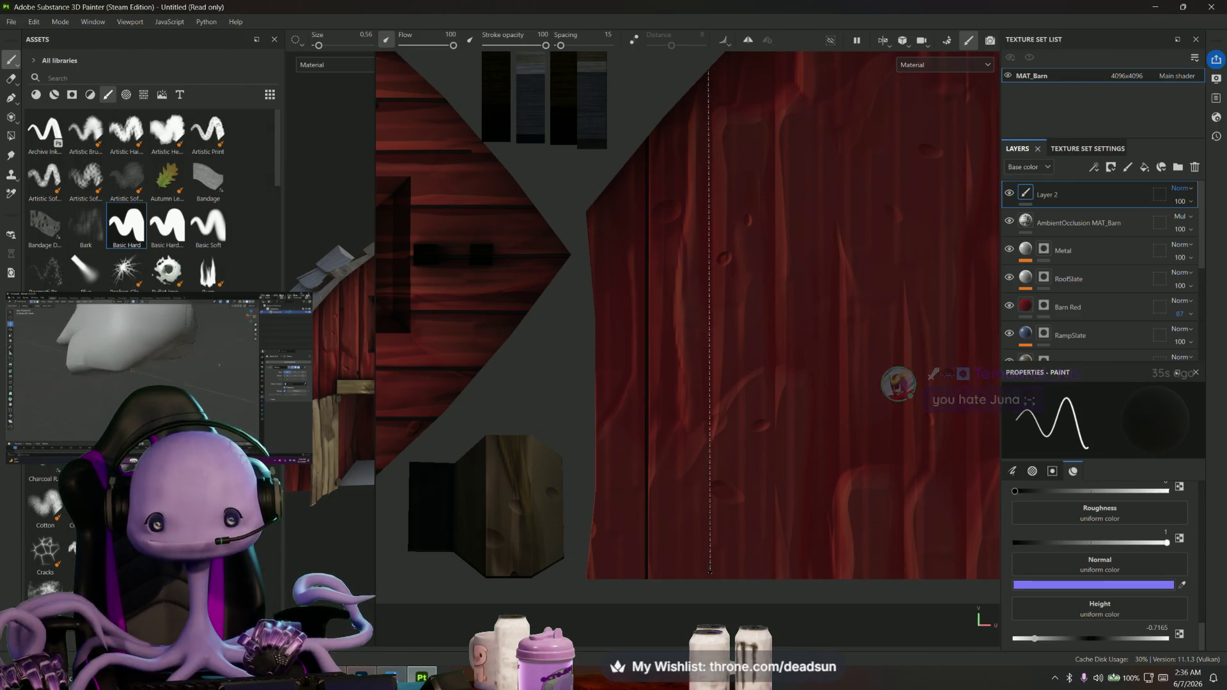
left_click_drag(707, 72, 674, 395, "alt")
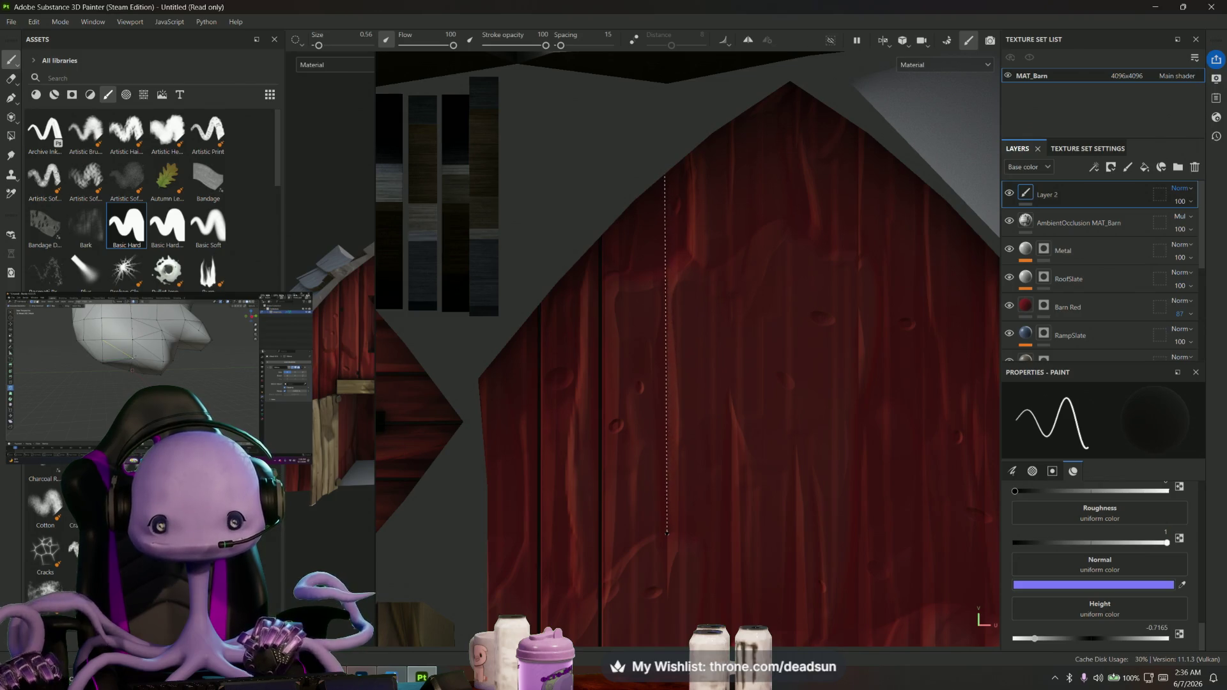
left_click(664, 177, "shift")
mouse_move(665, 177)
left_mouse_down("alt")
mouse_move(670, 296)
mouse_move(639, 382)
left_mouse_up("alt")
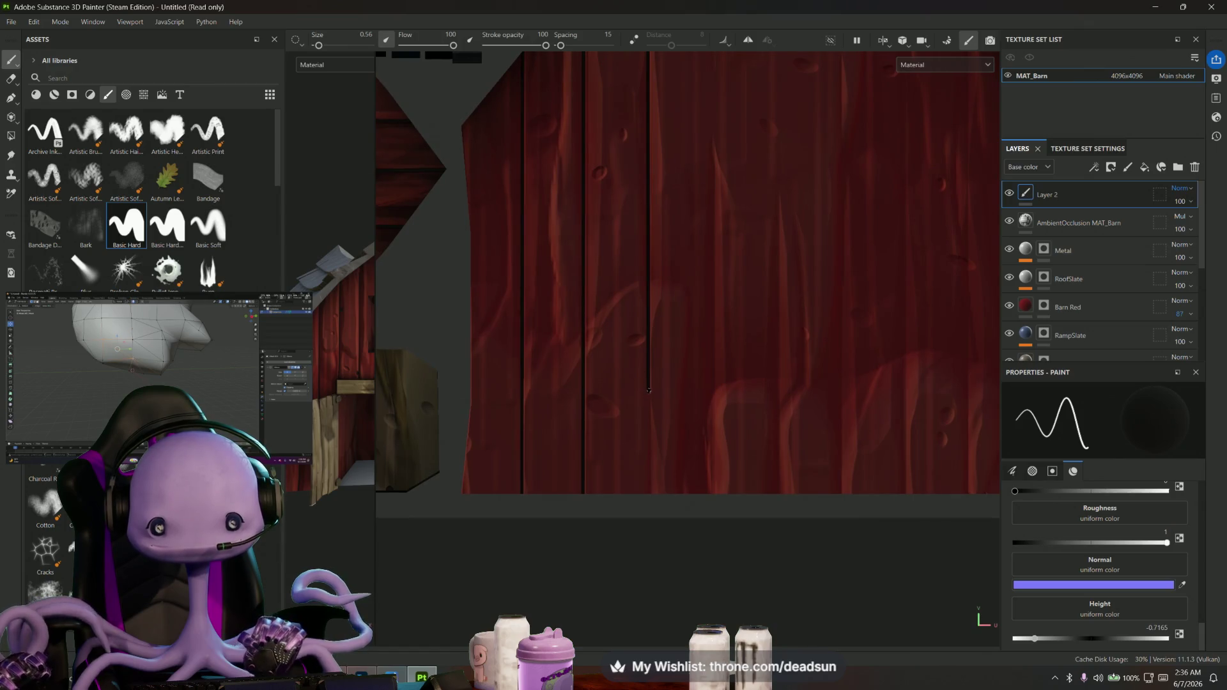
scroll(650, 403, "up", 3)
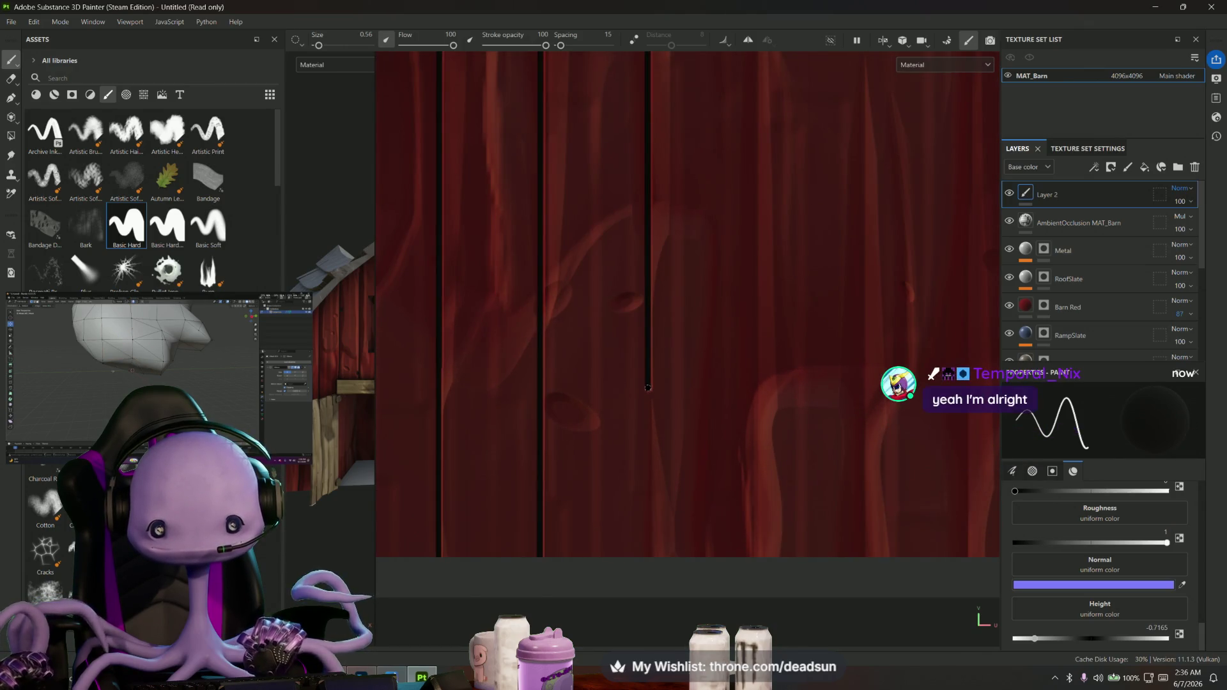
key("ctrl+z")
scroll(650, 566, "down", 3)
scroll(651, 566, "down", 1)
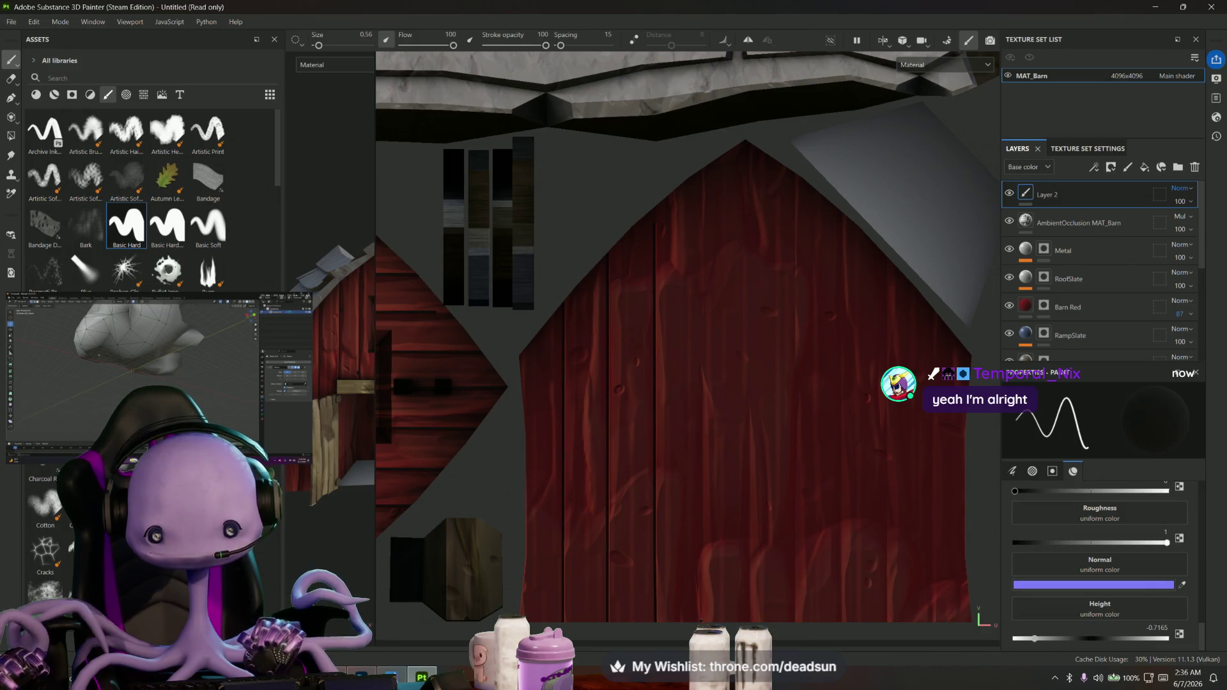
Draw a straight dark plank line segment up the barn door
key("shift")
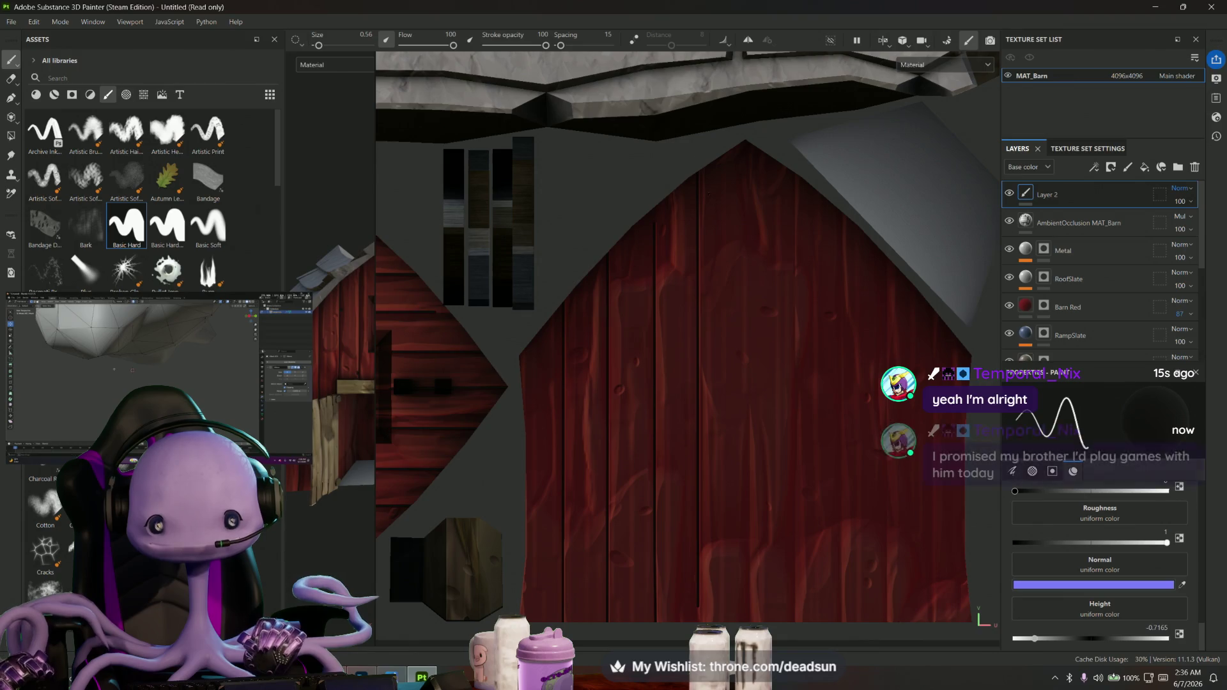
middle_click_drag(743, 300, 641, 266)
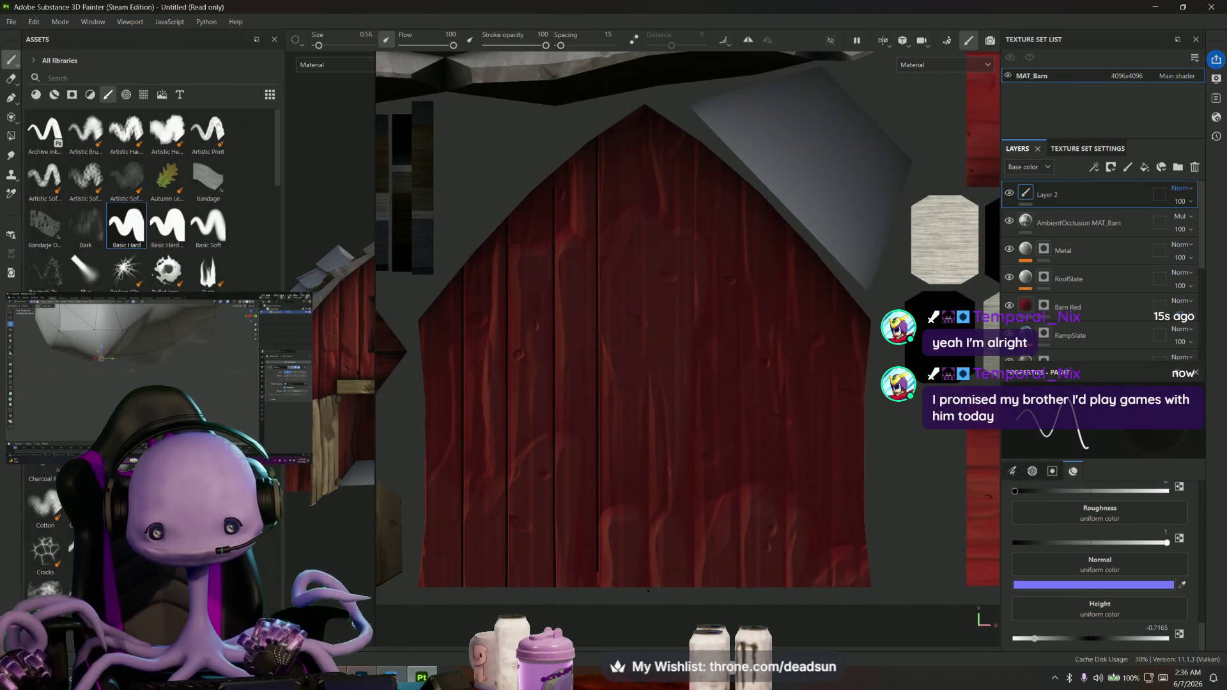
scroll(624, 570, "up", 3)
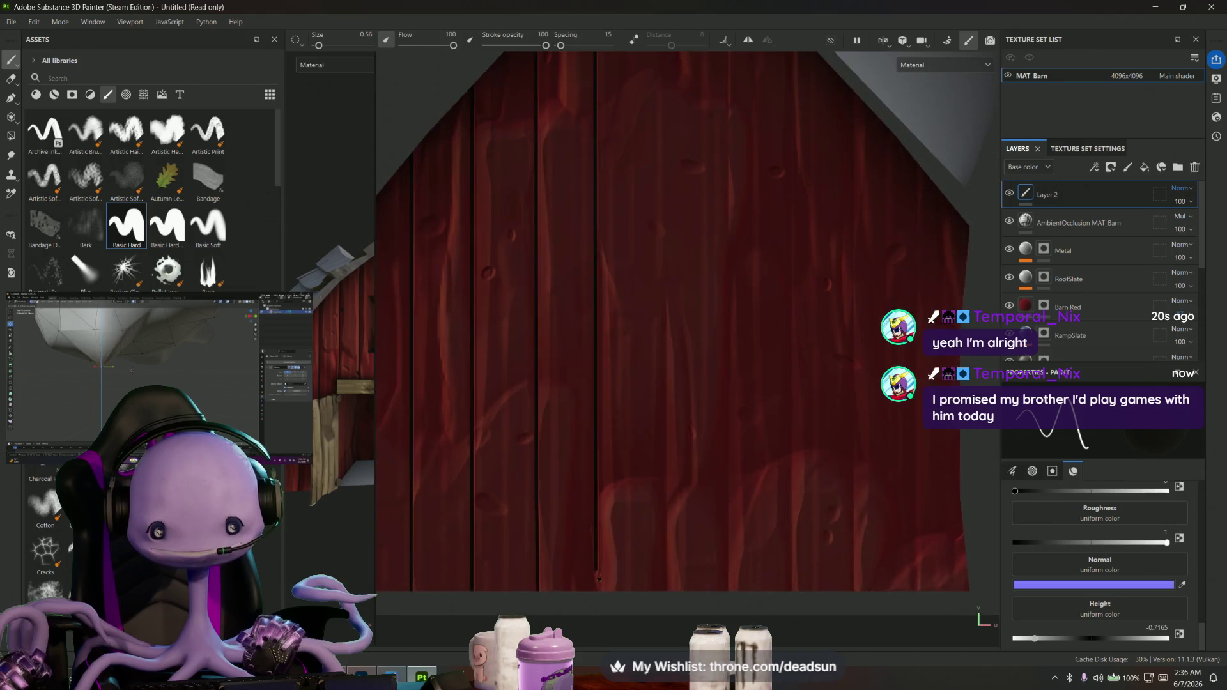
scroll(596, 557, "up", 2)
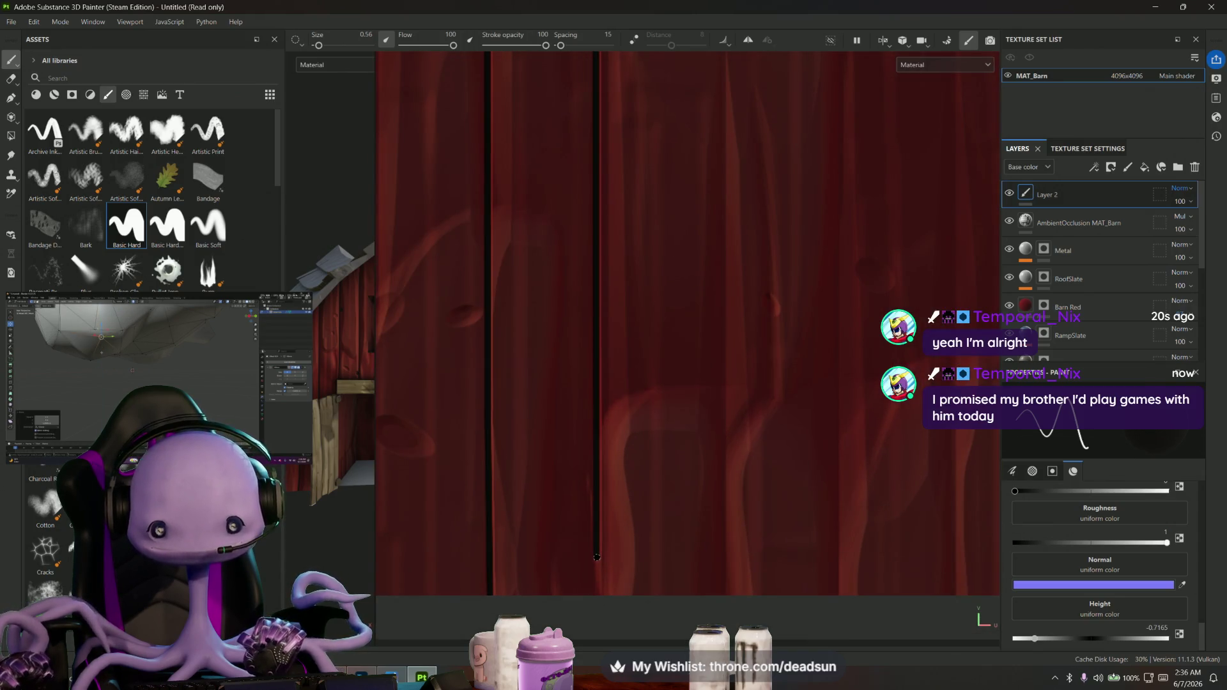
scroll(628, 586, "down", 1)
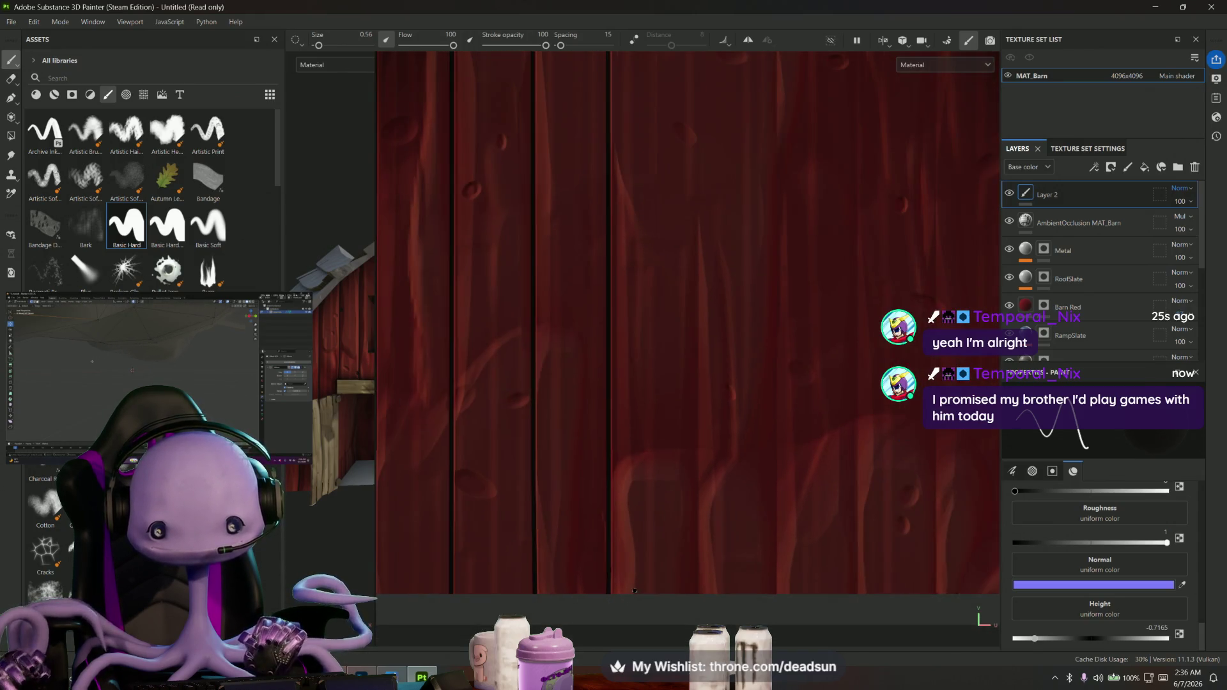
scroll(633, 590, "down", 4)
scroll(633, 590, "down", 1)
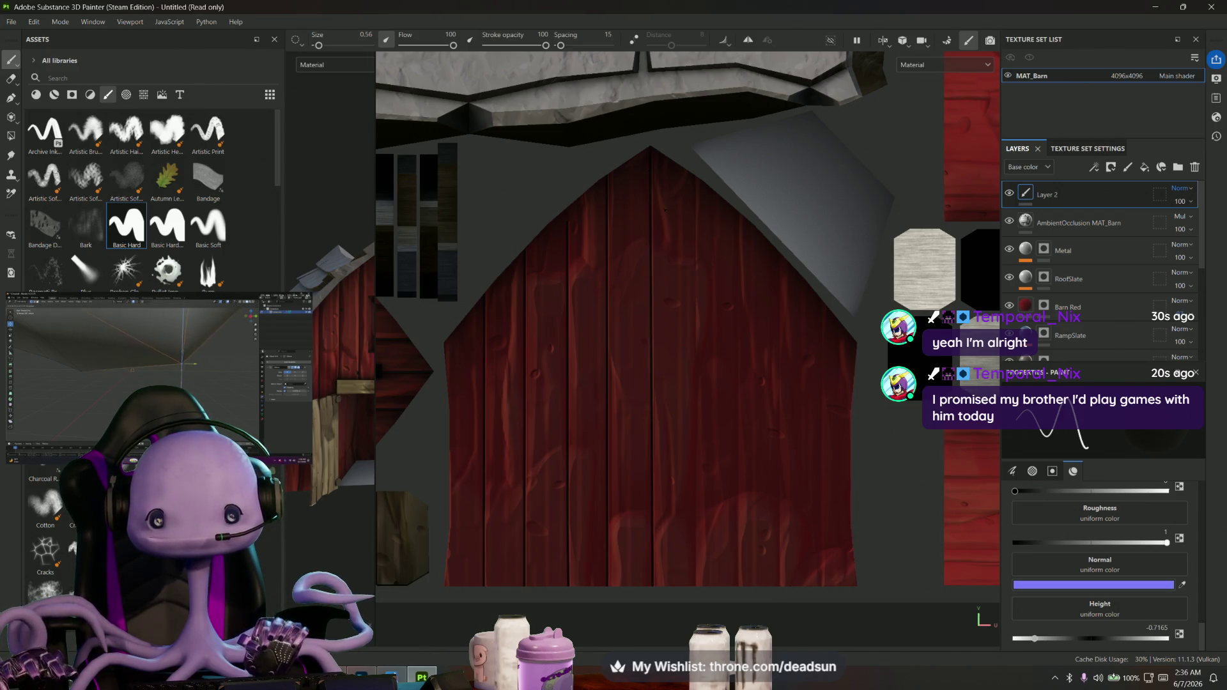
left_click_drag(613, 365, 634, 364, "alt")
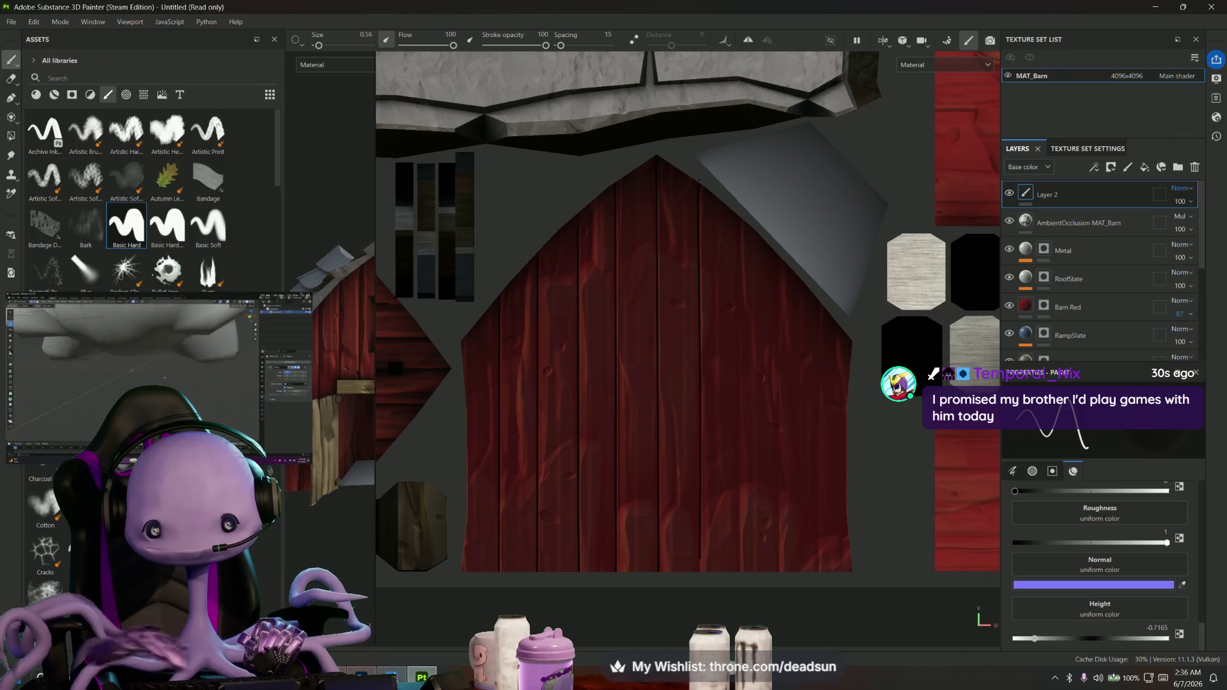
middle_click_drag(658, 455, 657, 384)
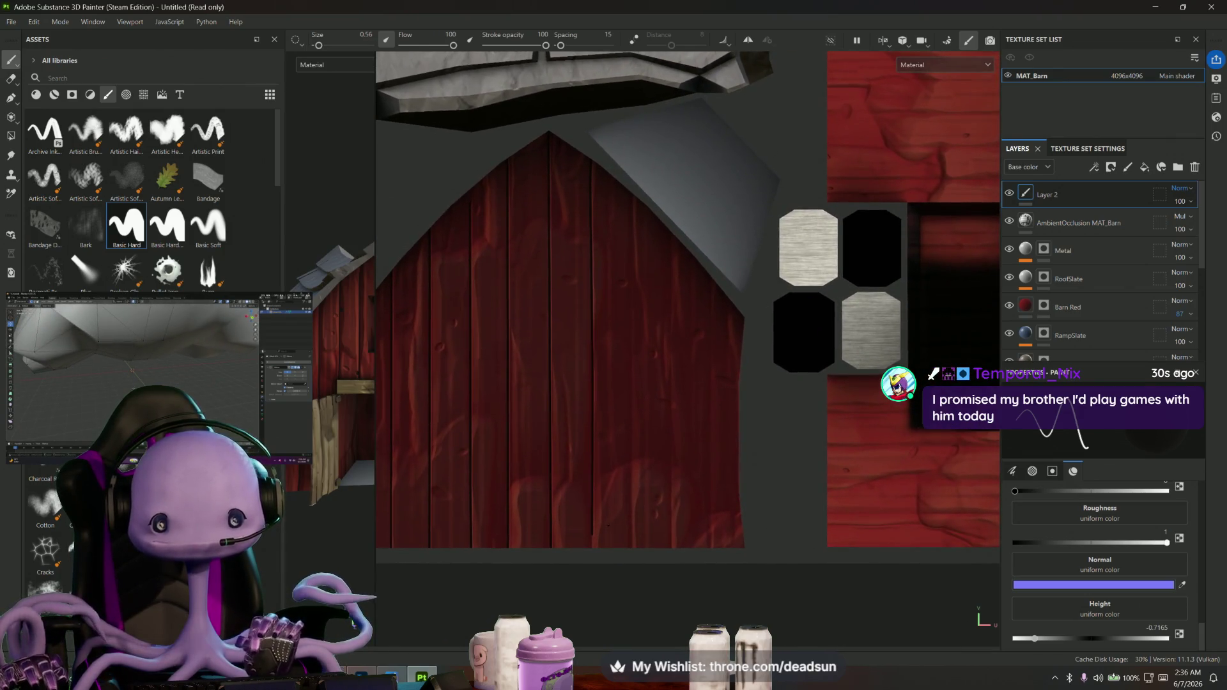
scroll(643, 402, "up", 5)
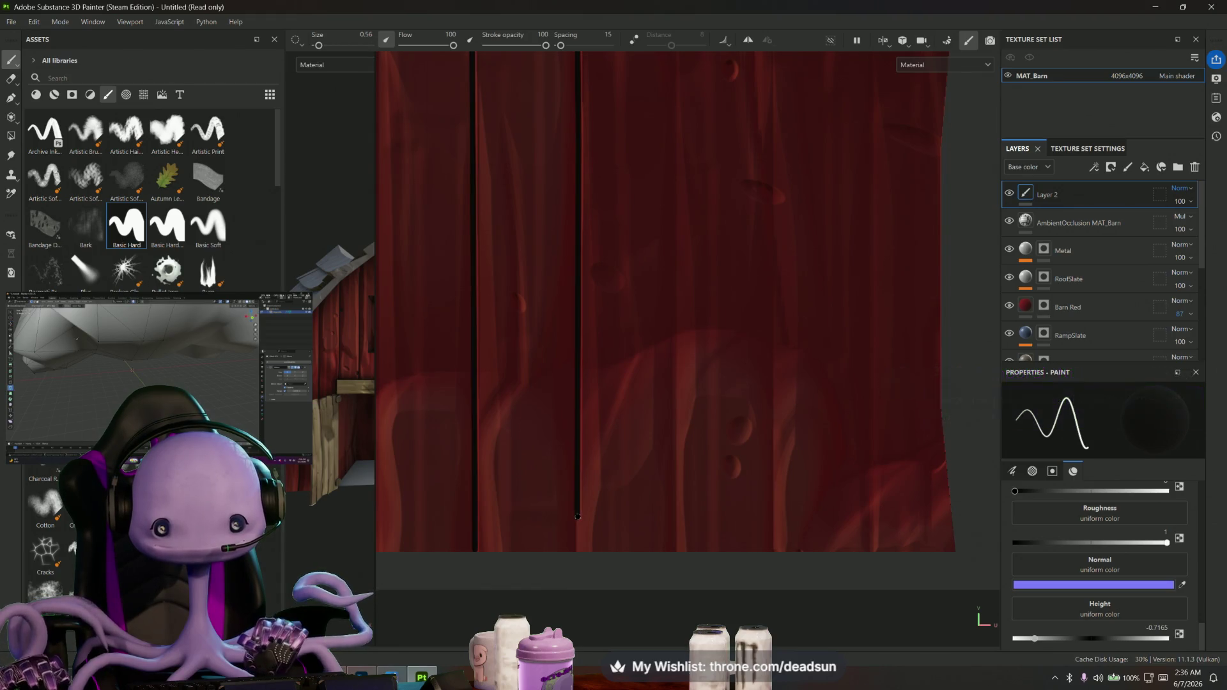
key("shift")
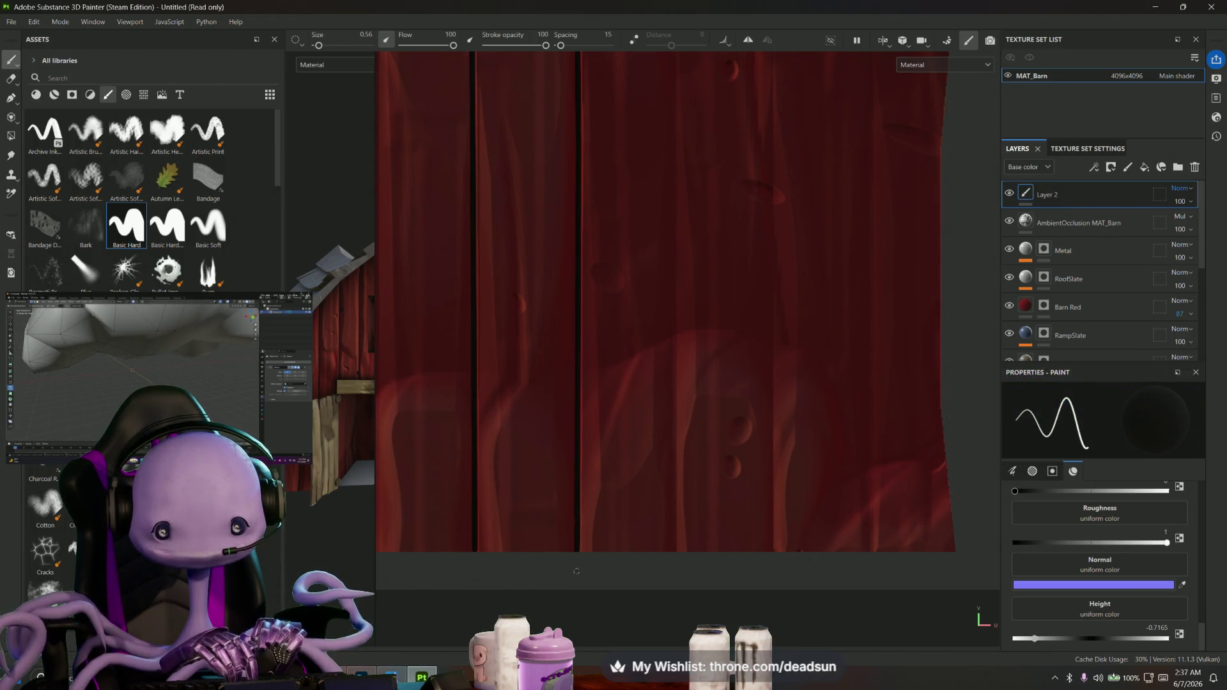
mouse_move(576, 571)
left_mouse_down("alt")
mouse_move(619, 487)
mouse_move(624, 561)
left_mouse_up("alt")
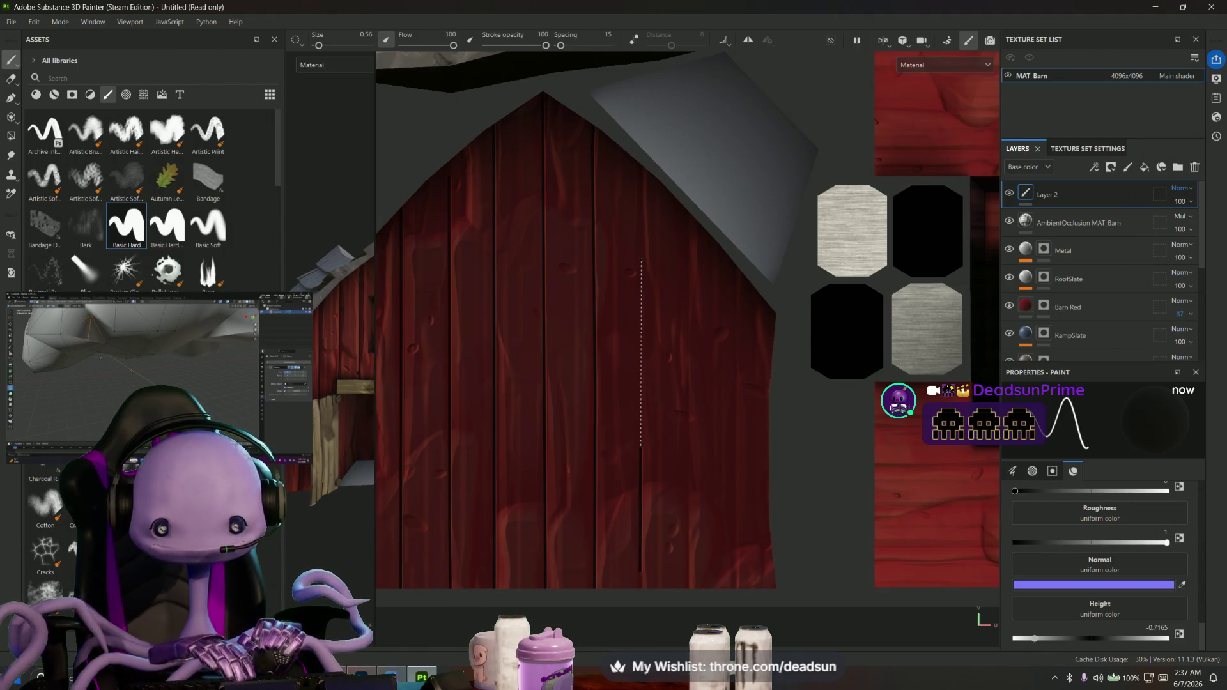
left_click(641, 258, "shift")
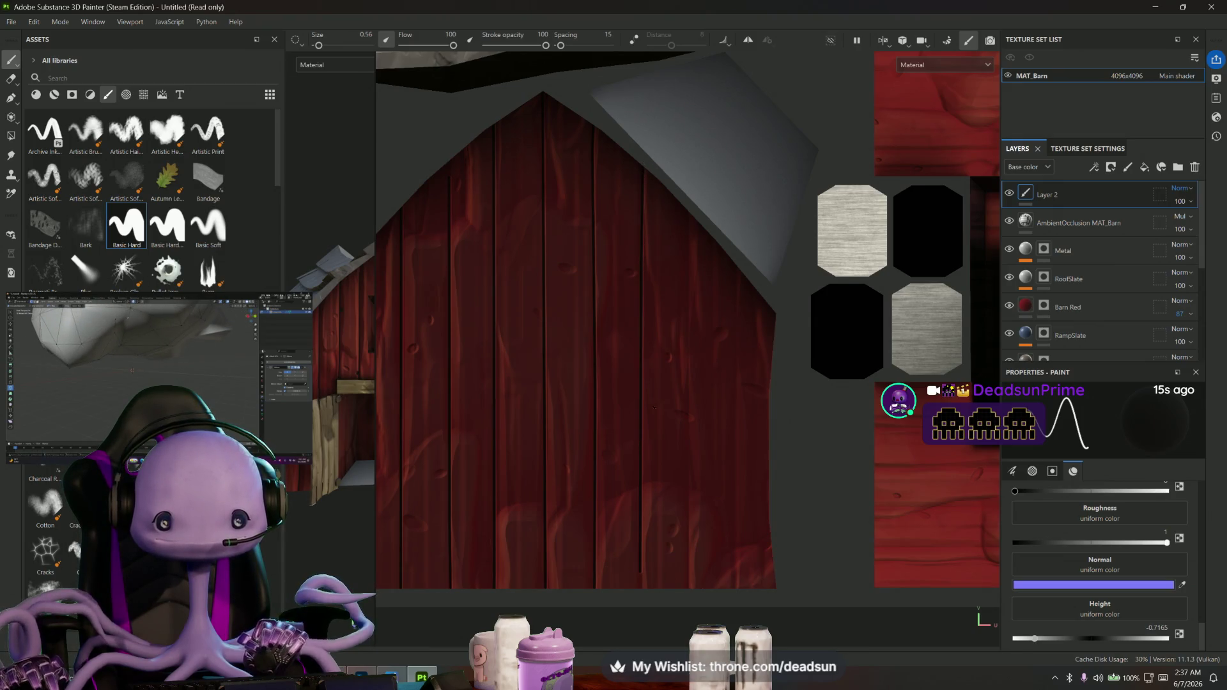
scroll(657, 555, "up", 3)
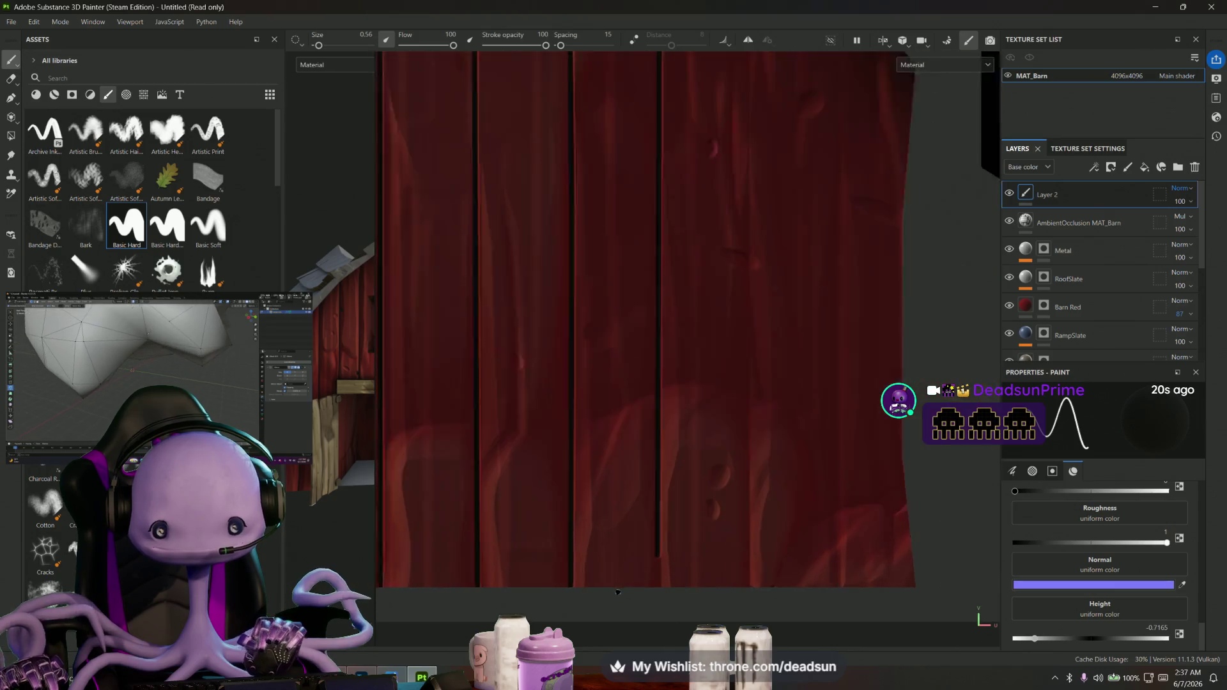
scroll(656, 555, "up", 2)
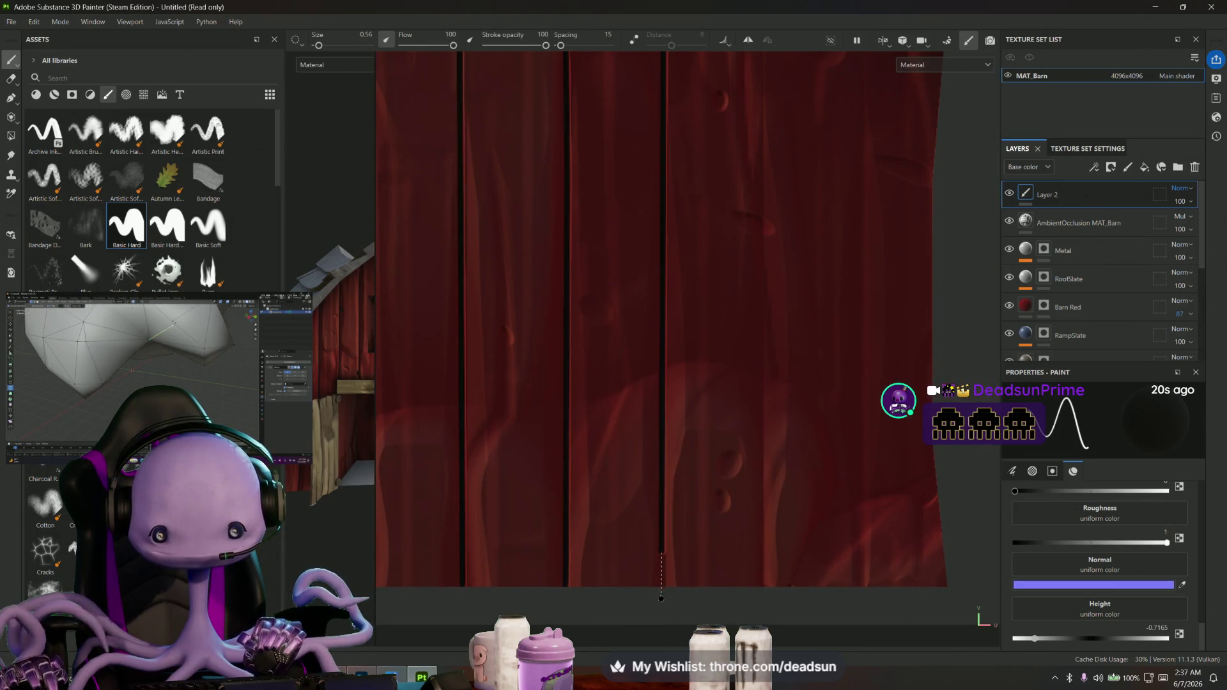
scroll(672, 618, "down", 2)
scroll(673, 617, "down", 2)
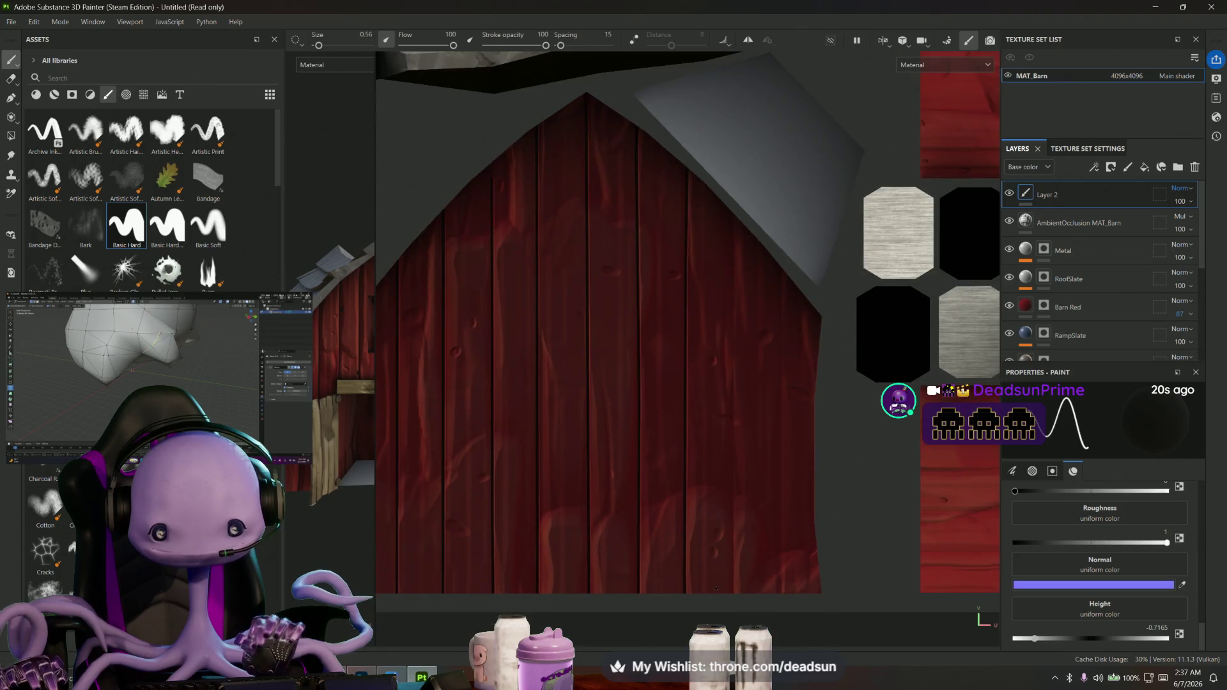
scroll(714, 570, "up", 1)
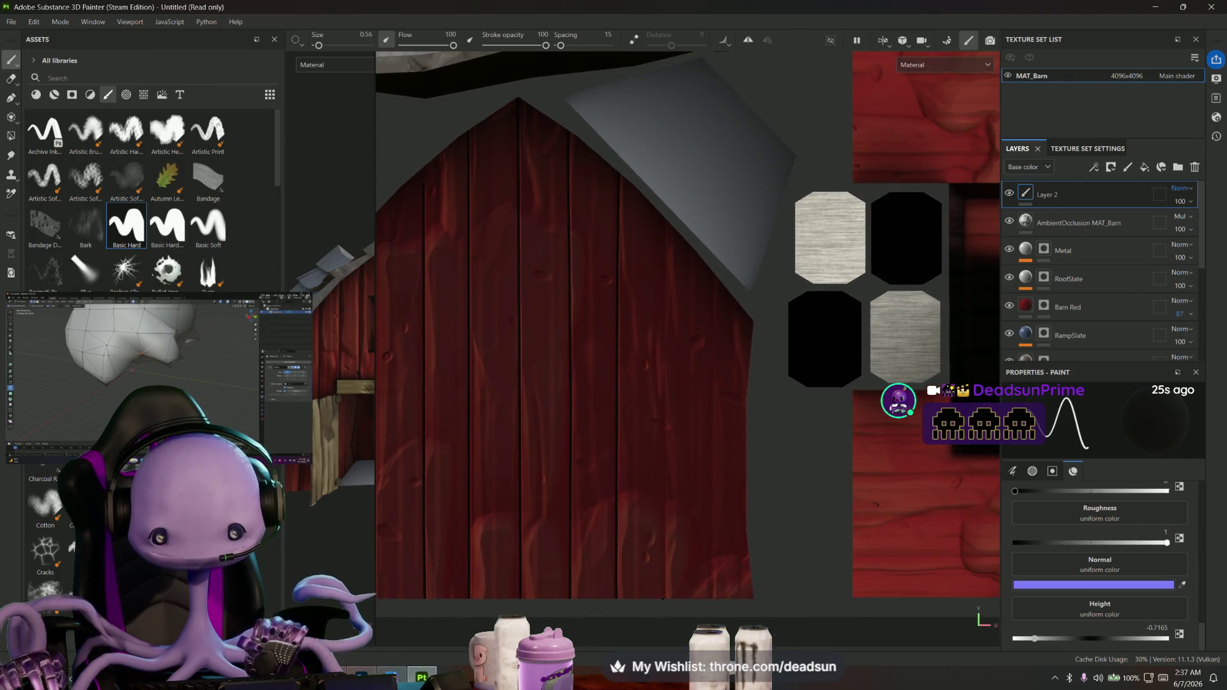
Complete a thin straight dark vertical plank line up the wall
left_click_drag(664, 576, 665, 419)
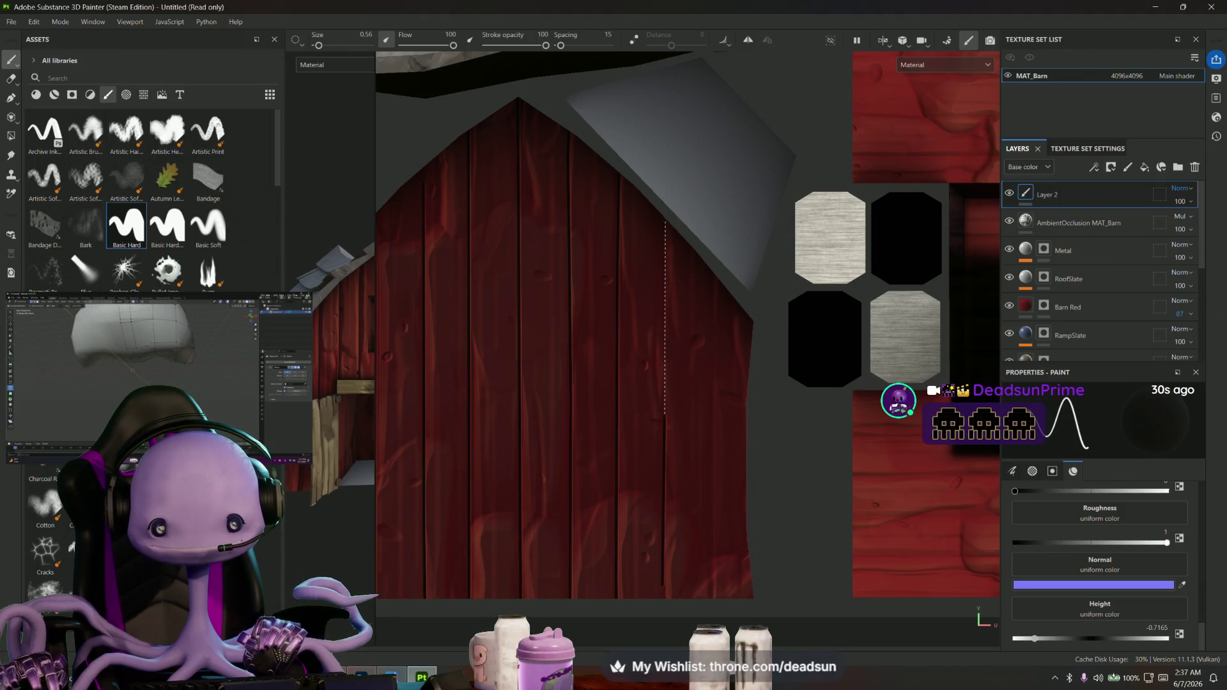
left_click(664, 221, "shift")
middle_click_drag(699, 439, 608, 365, "alt")
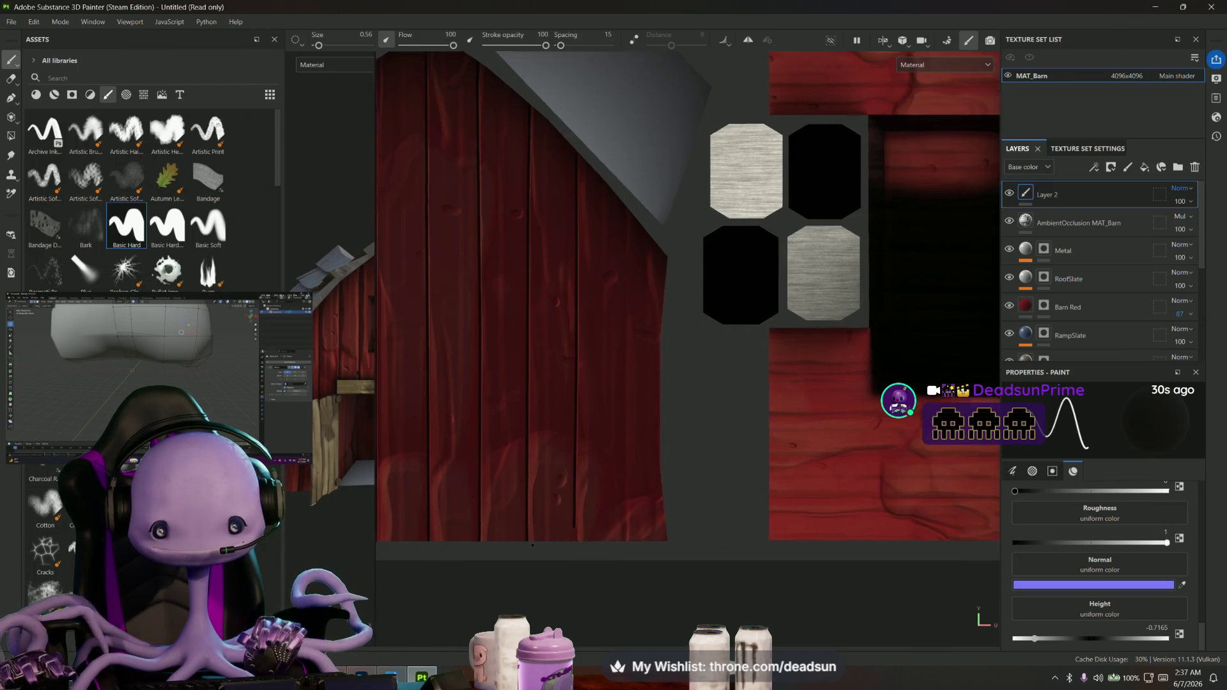
scroll(590, 522, "up", 3)
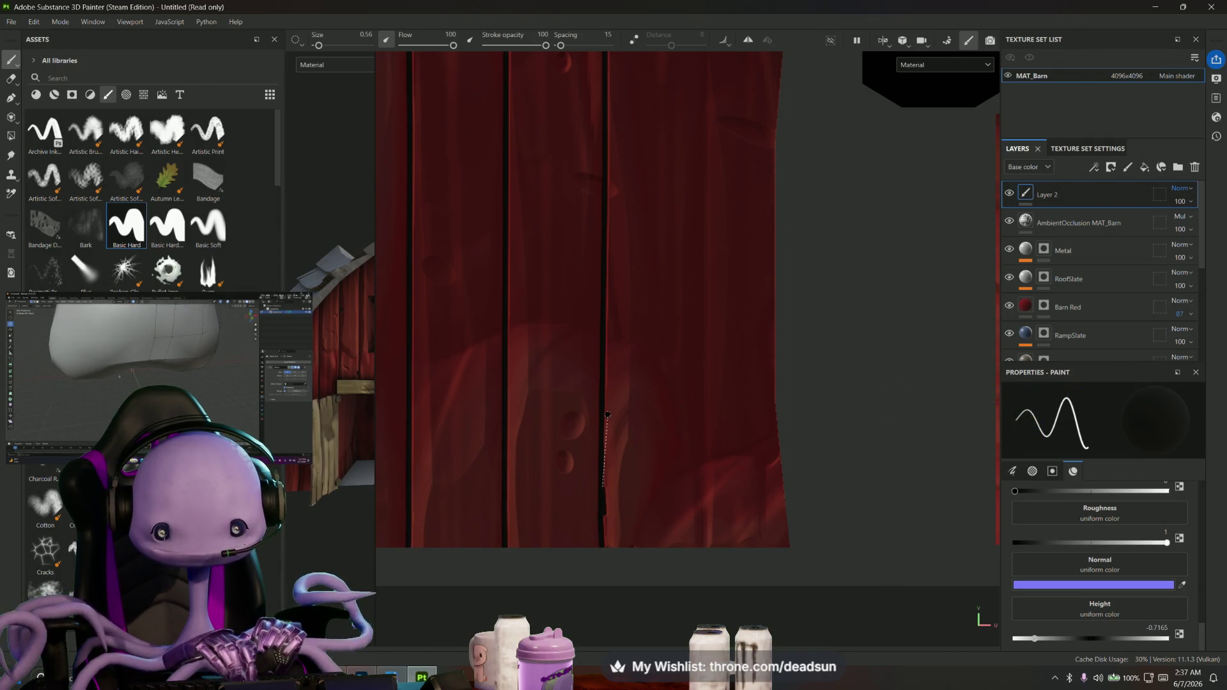
scroll(605, 520, "up", 2)
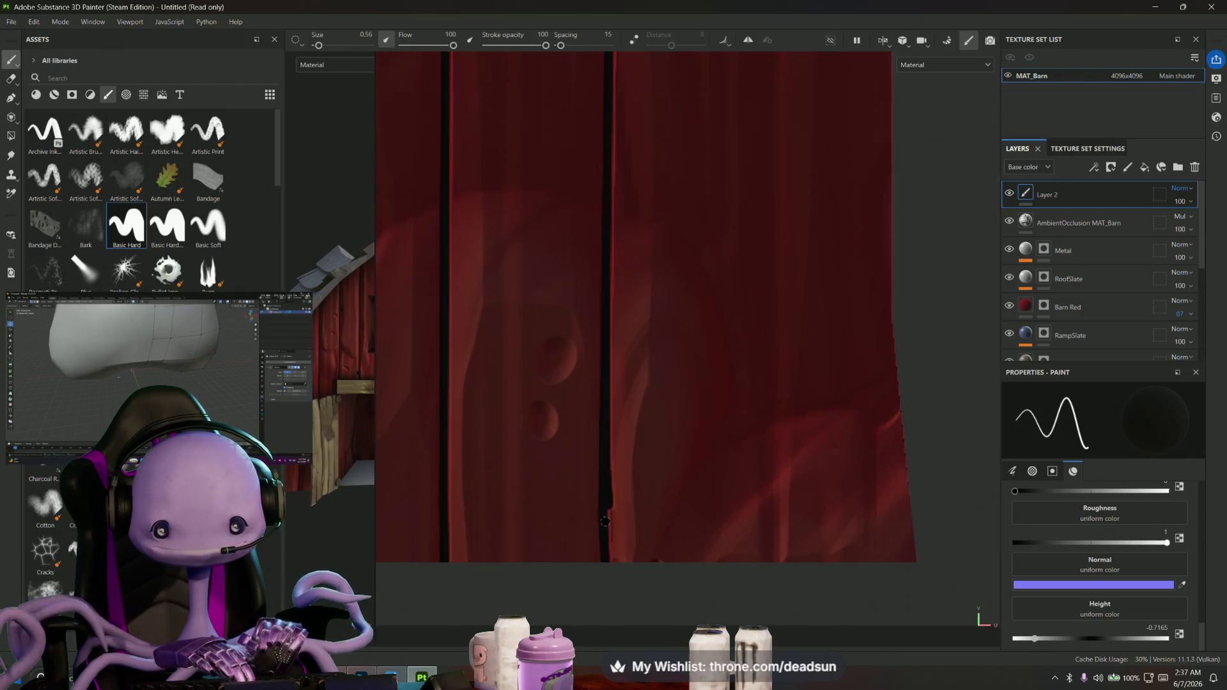
scroll(605, 521, "up", 1)
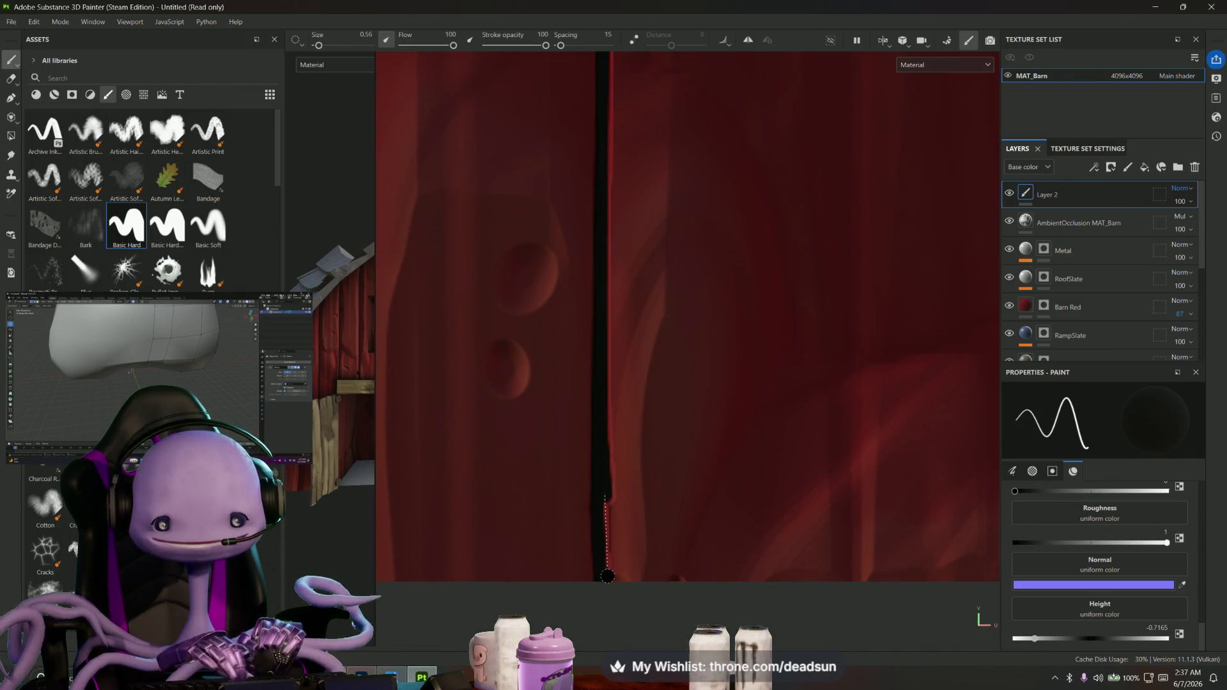
scroll(606, 576, "down", 1)
scroll(614, 585, "down", 1)
scroll(531, 574, "down", 1)
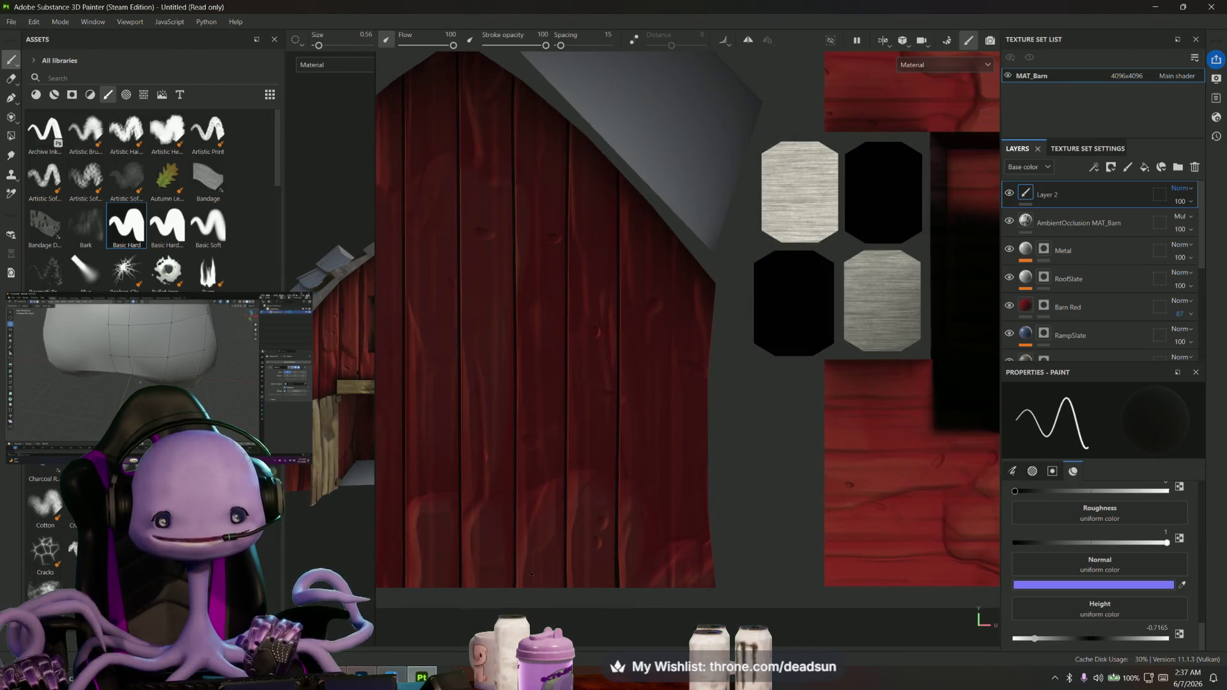
scroll(531, 573, "down", 2)
scroll(582, 145, "up", 1)
scroll(575, 365, "up", 1)
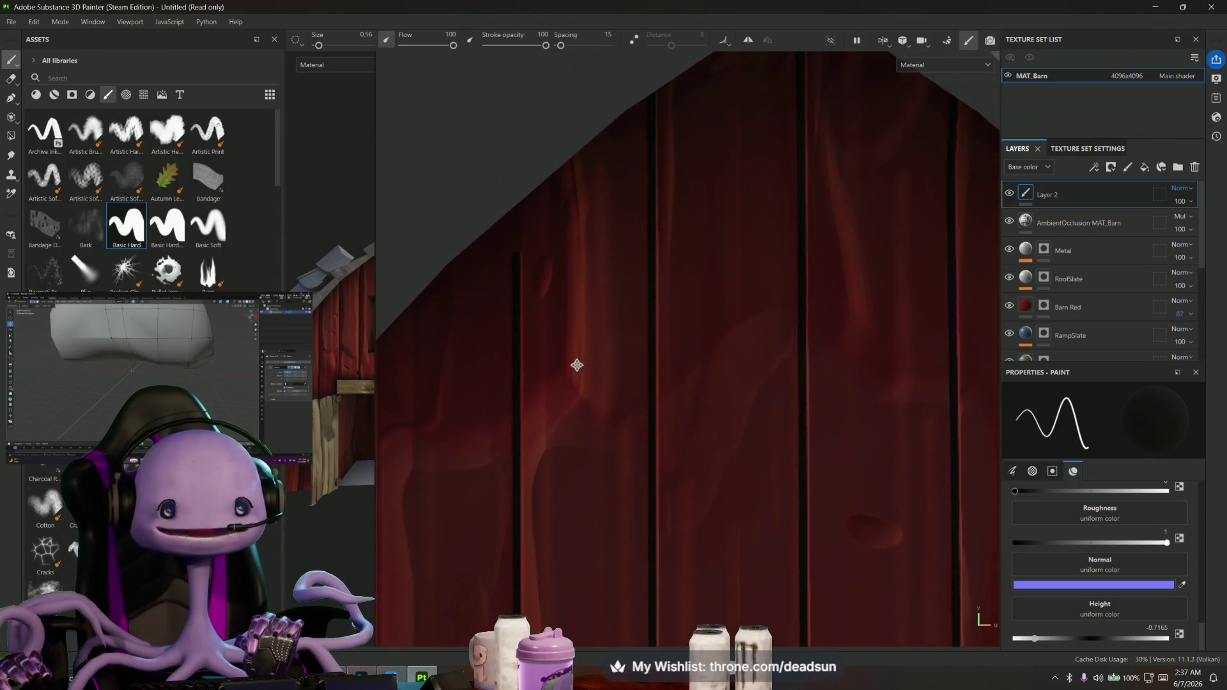
scroll(547, 335, "up", 1)
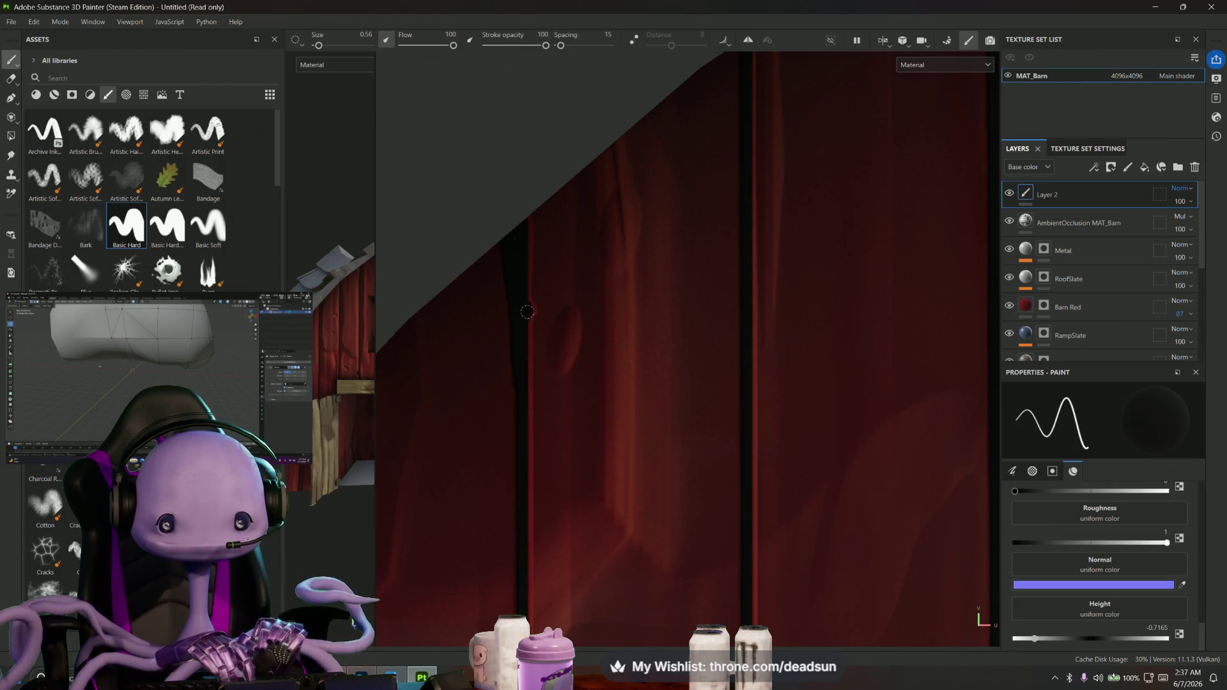
scroll(528, 327, "down", 2)
scroll(528, 327, "down", 2)
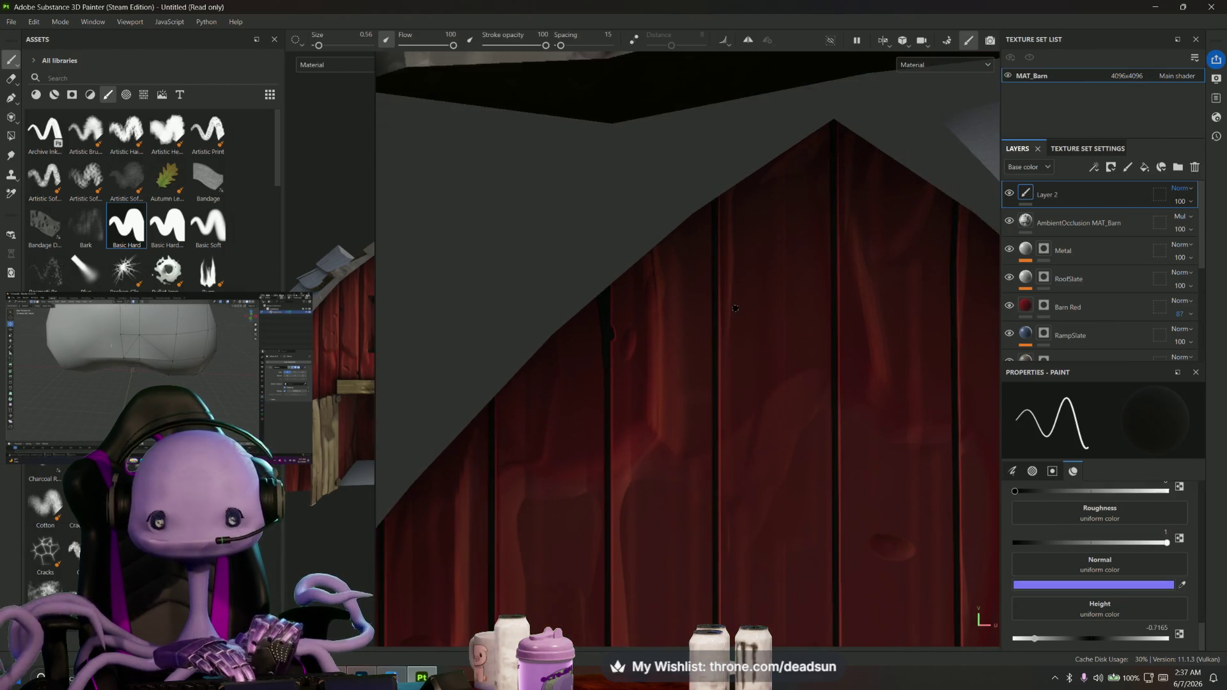
scroll(527, 326, "down", 2)
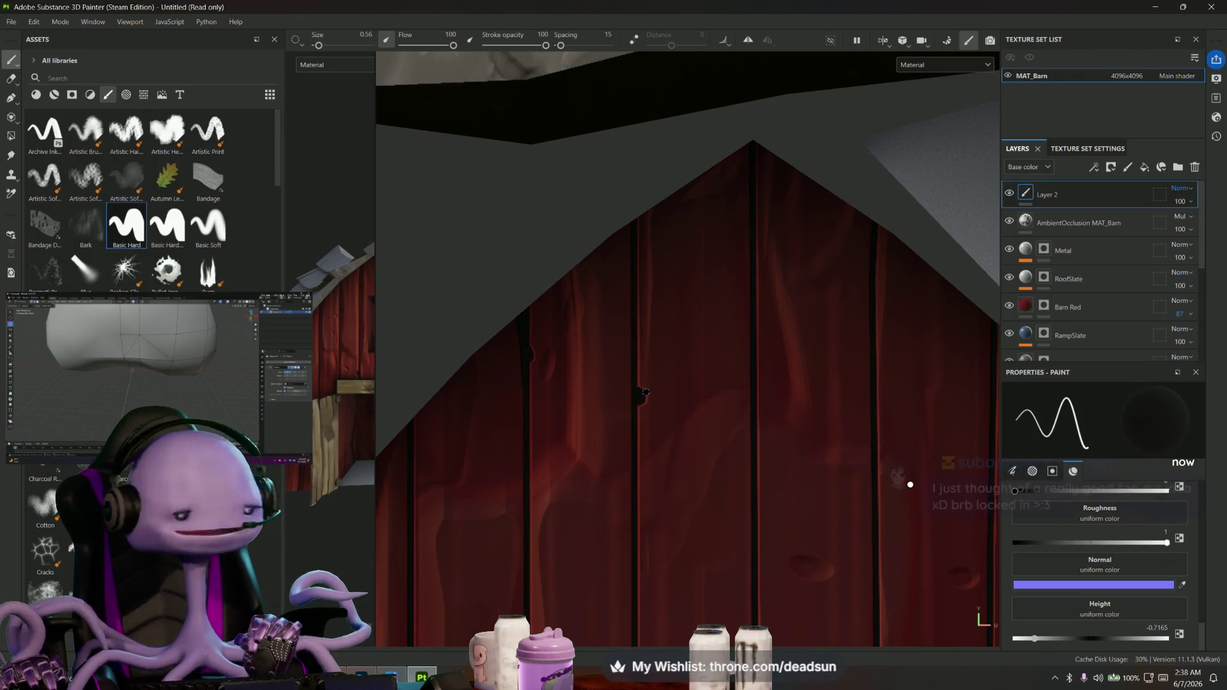
left_click_drag(895, 406, 648, 231, "alt")
scroll(649, 232, "down", 2)
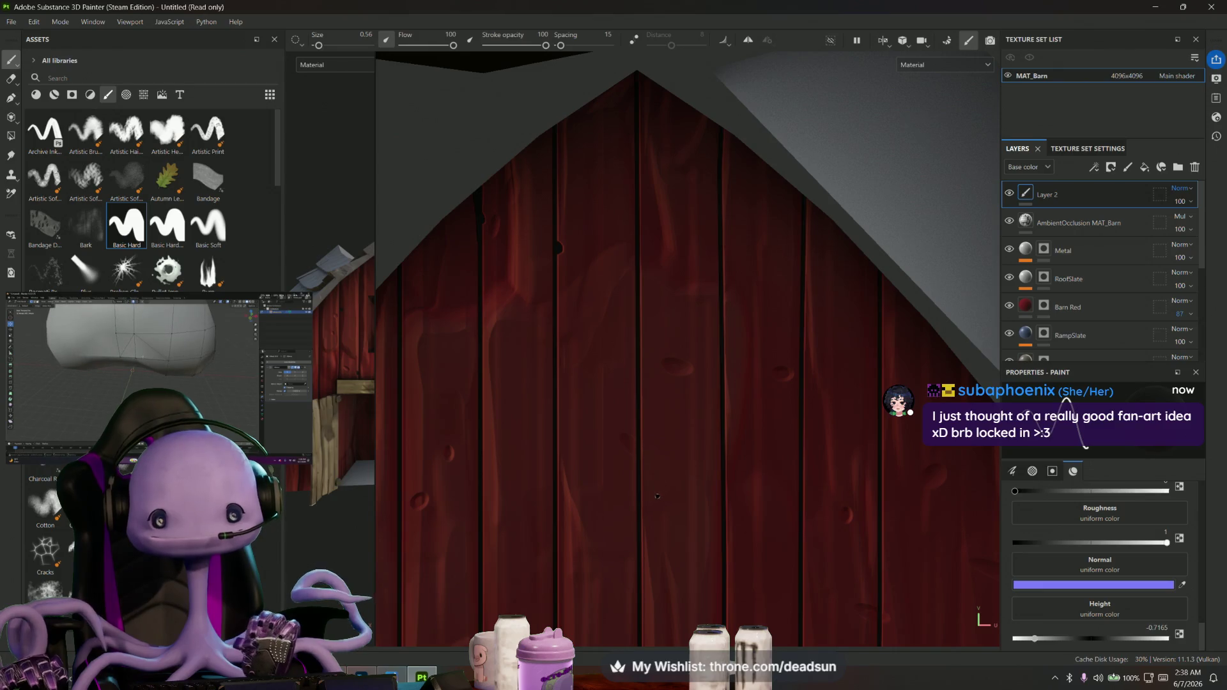
scroll(622, 476, "up", 2)
scroll(621, 477, "up", 1)
scroll(614, 402, "up", 1)
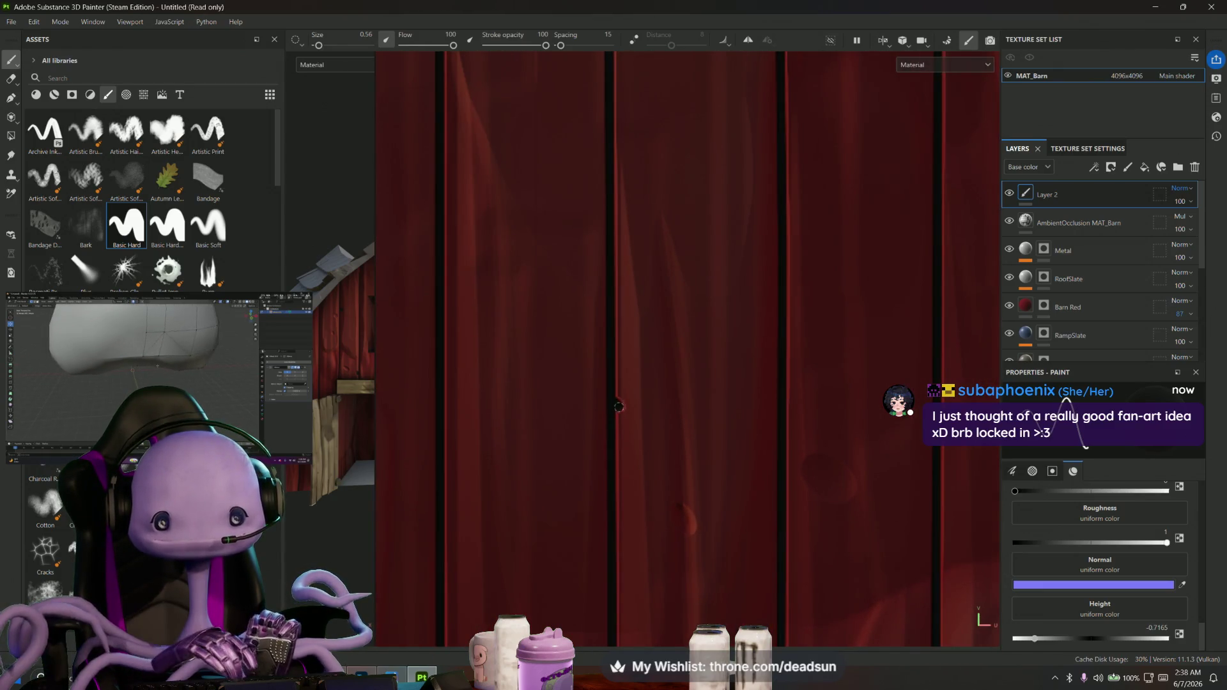
scroll(624, 428, "down", 1)
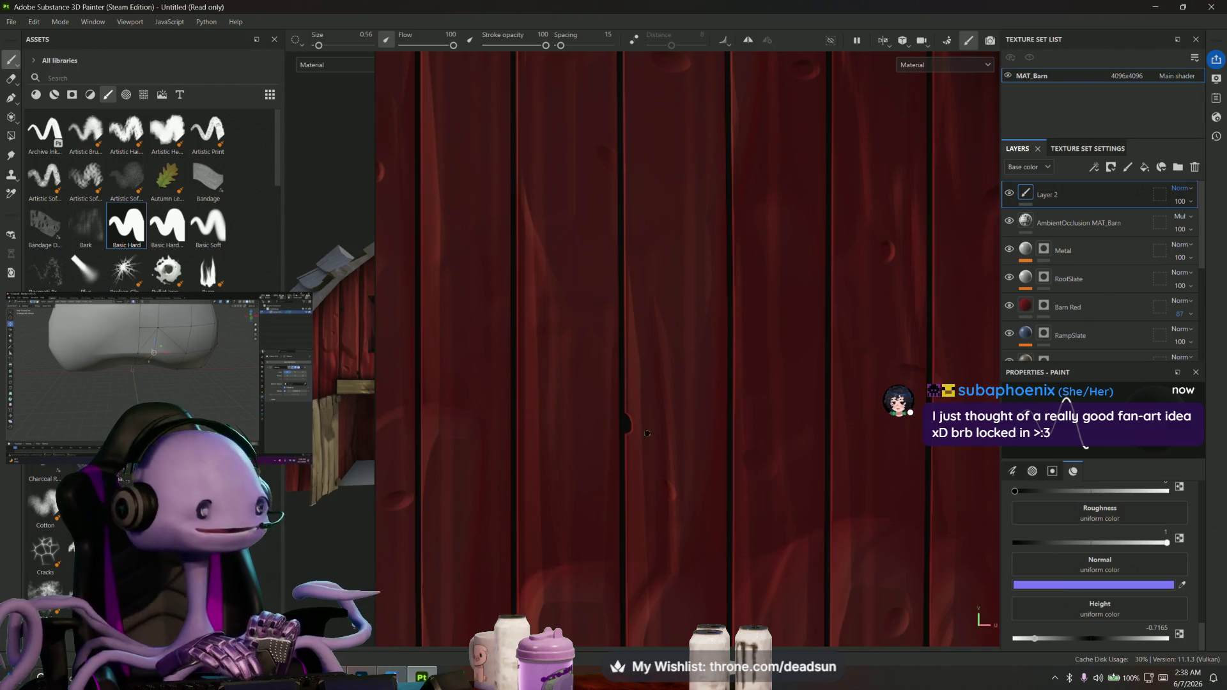
scroll(644, 438, "down", 1)
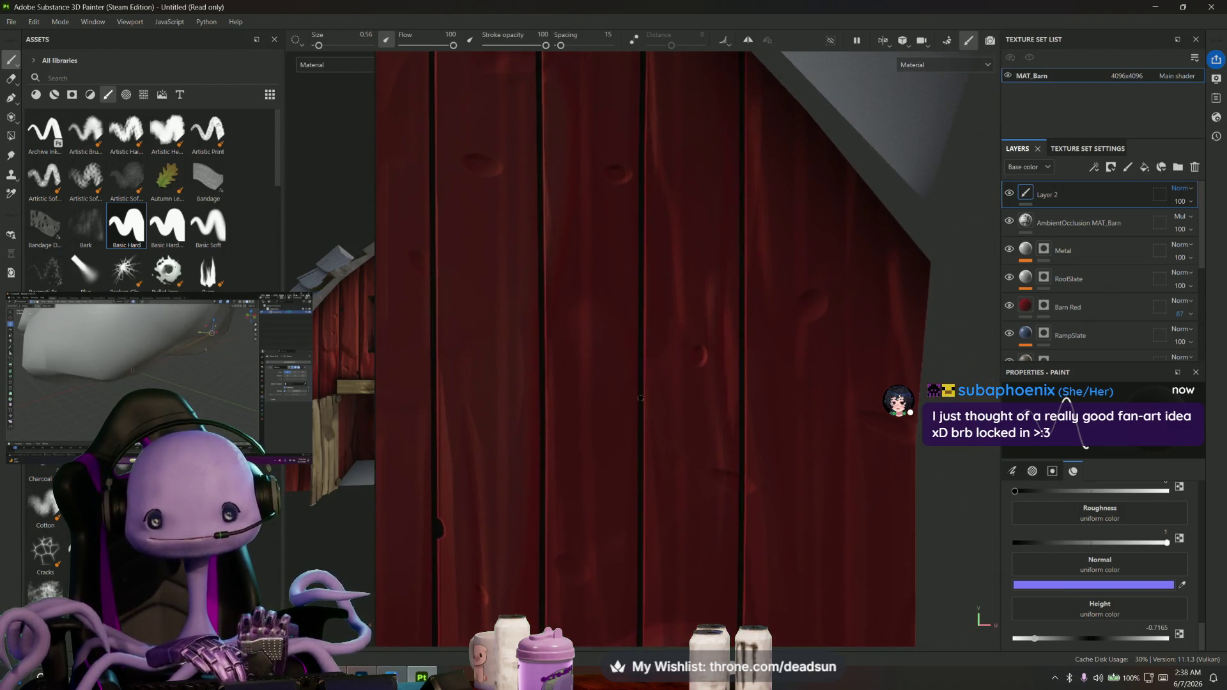
scroll(637, 234, "up", 2)
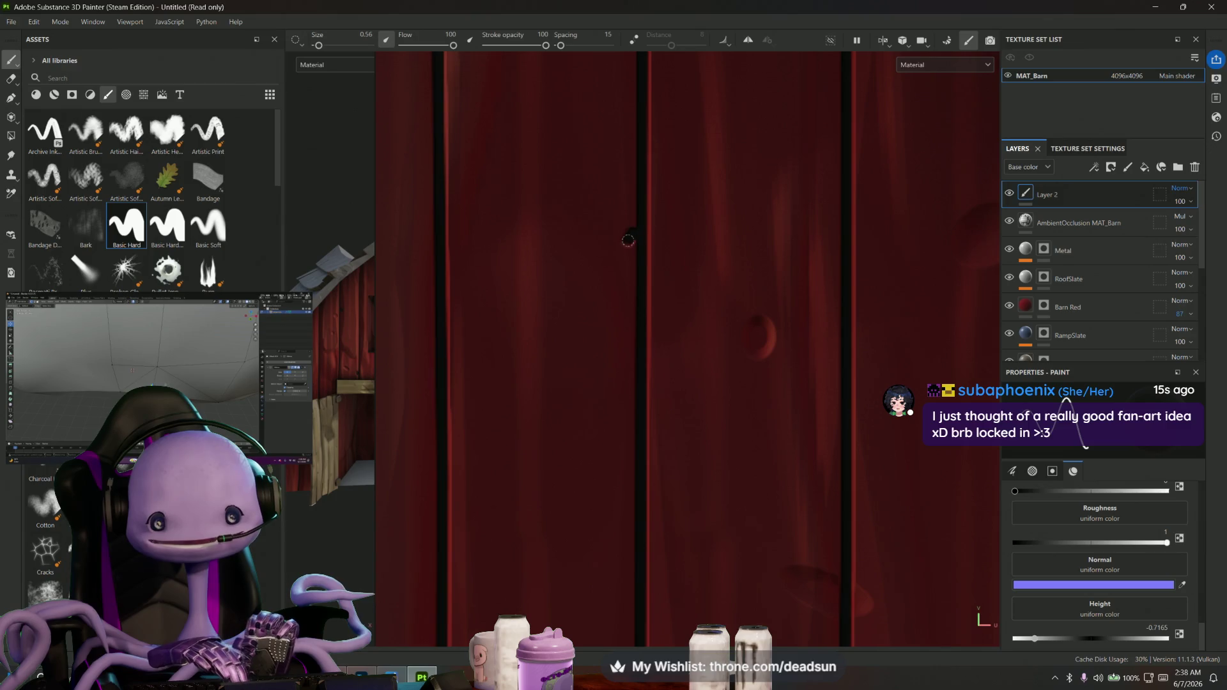
scroll(634, 241, "down", 1)
scroll(633, 242, "down", 1)
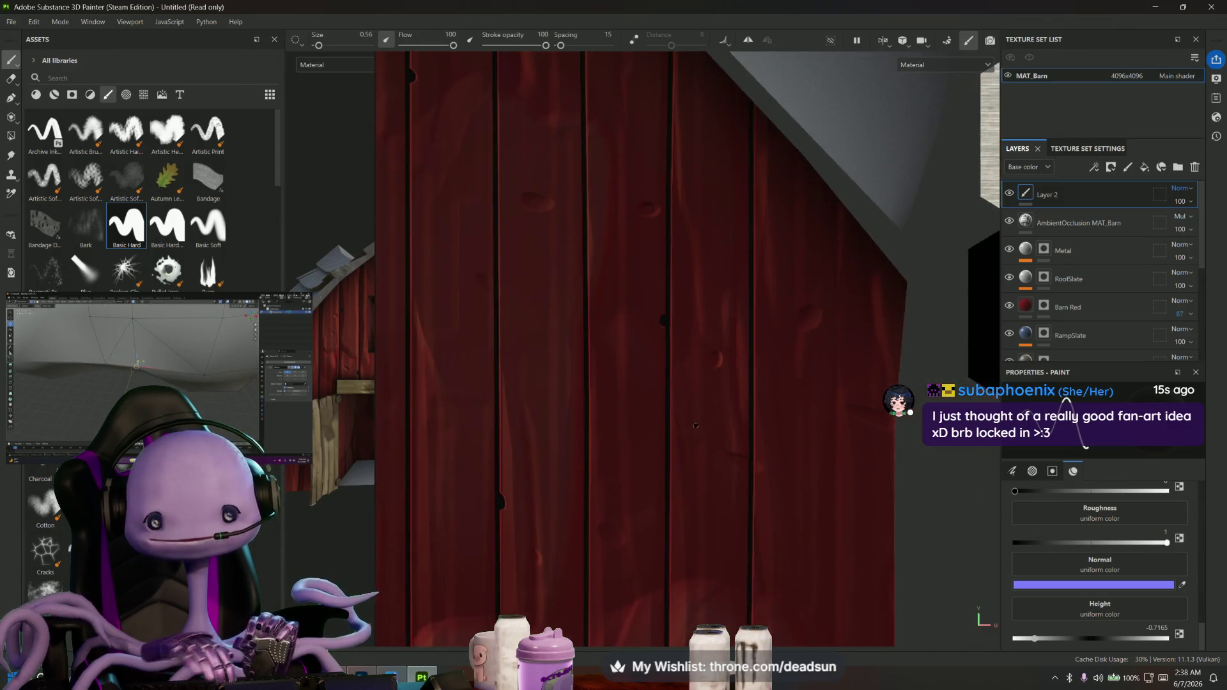
scroll(633, 242, "down", 1)
mouse_move(634, 463)
left_mouse_down("alt")
mouse_move(780, 340)
mouse_move(754, 370)
left_mouse_up("alt")
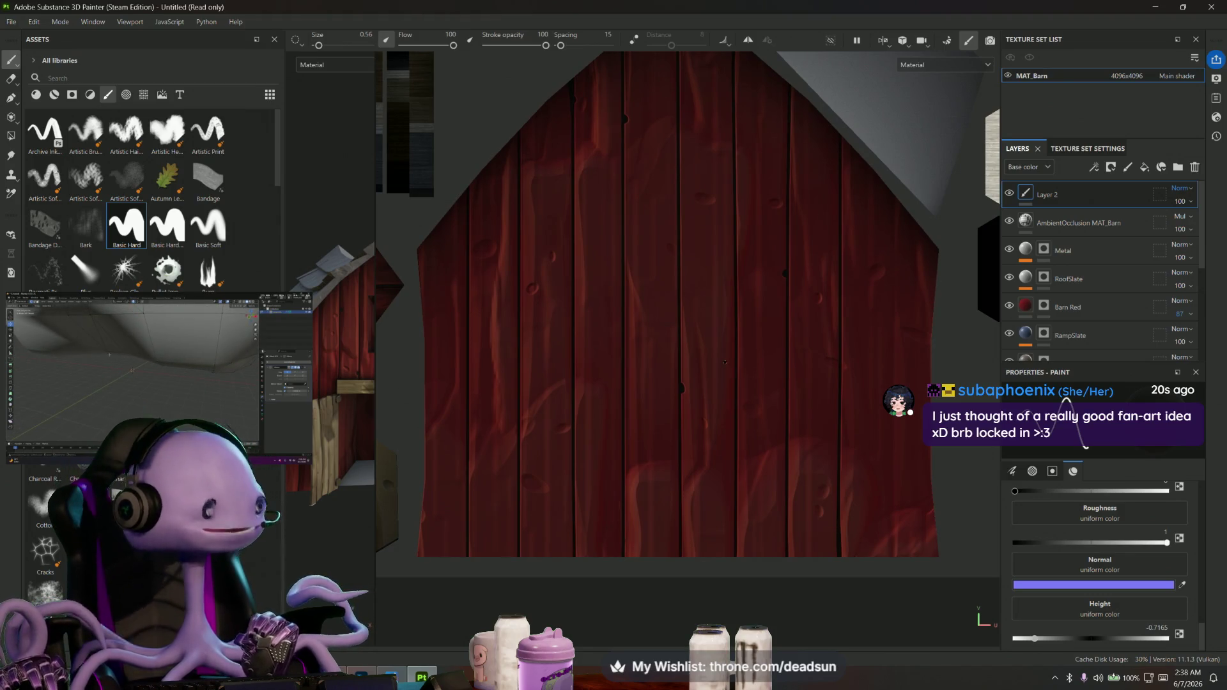
scroll(667, 375, "up", 2)
scroll(667, 375, "up", 1)
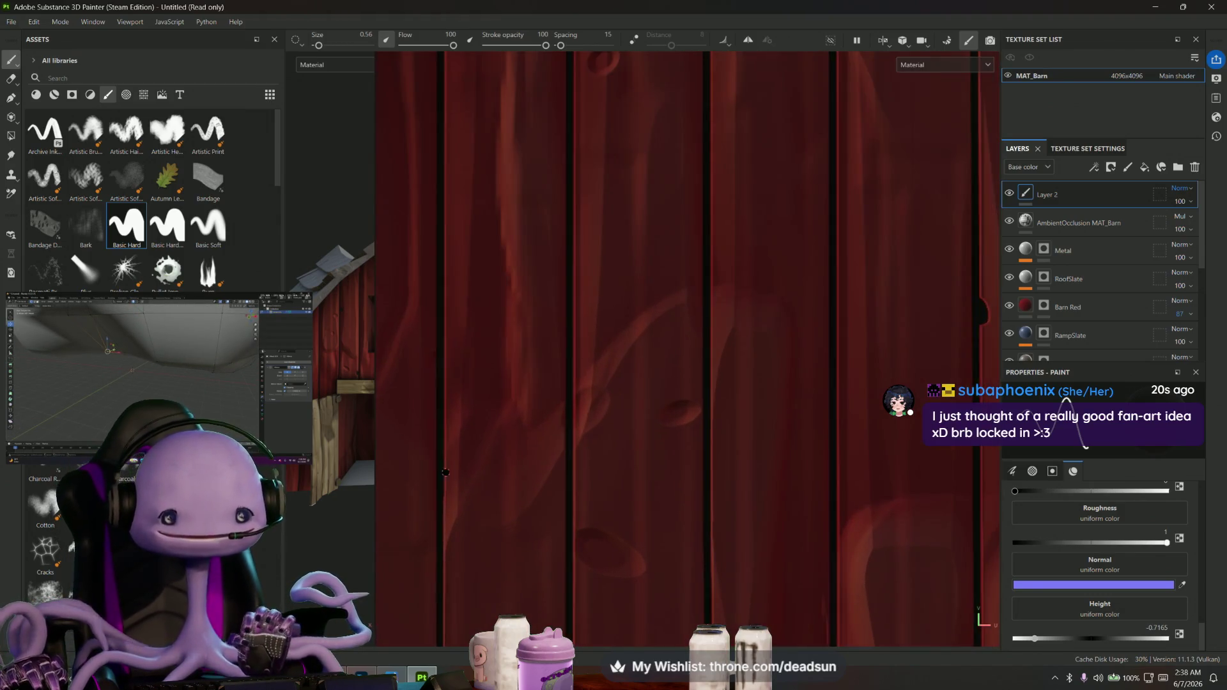
scroll(451, 498, "up", 1)
middle_click_drag(438, 498, 575, 444)
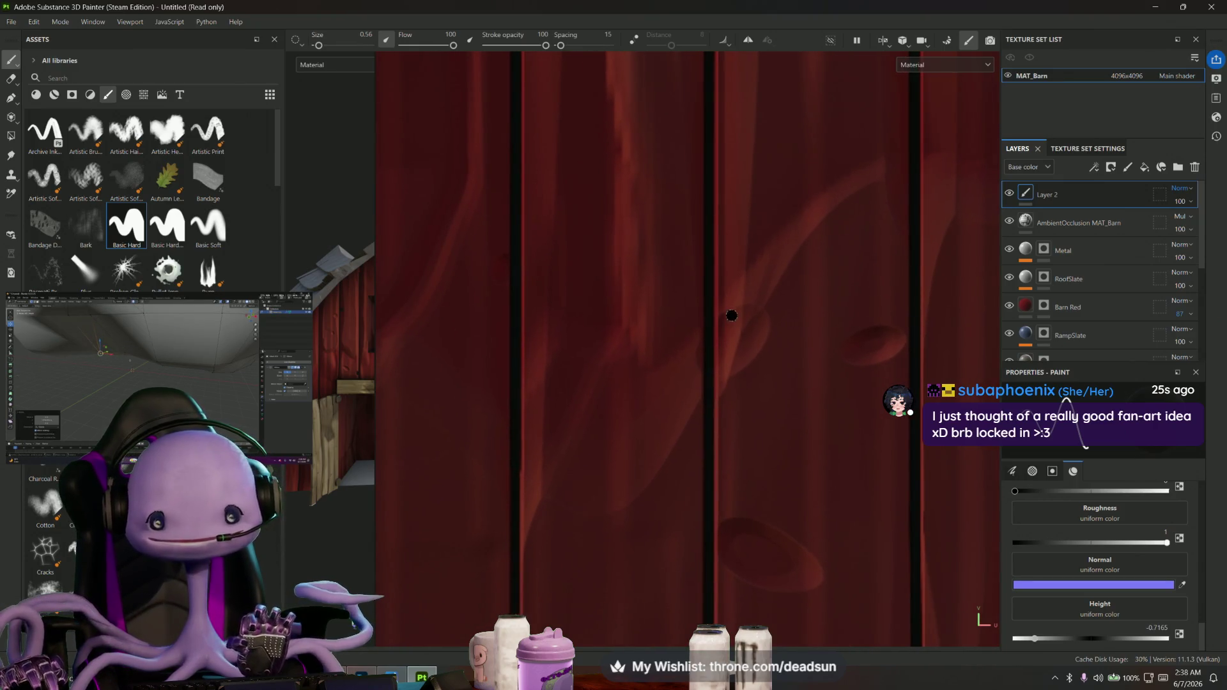
Dab a dark knot hole on a plank and draw a straight dark line partway down another plank seam
left_click_drag(714, 323, 738, 313)
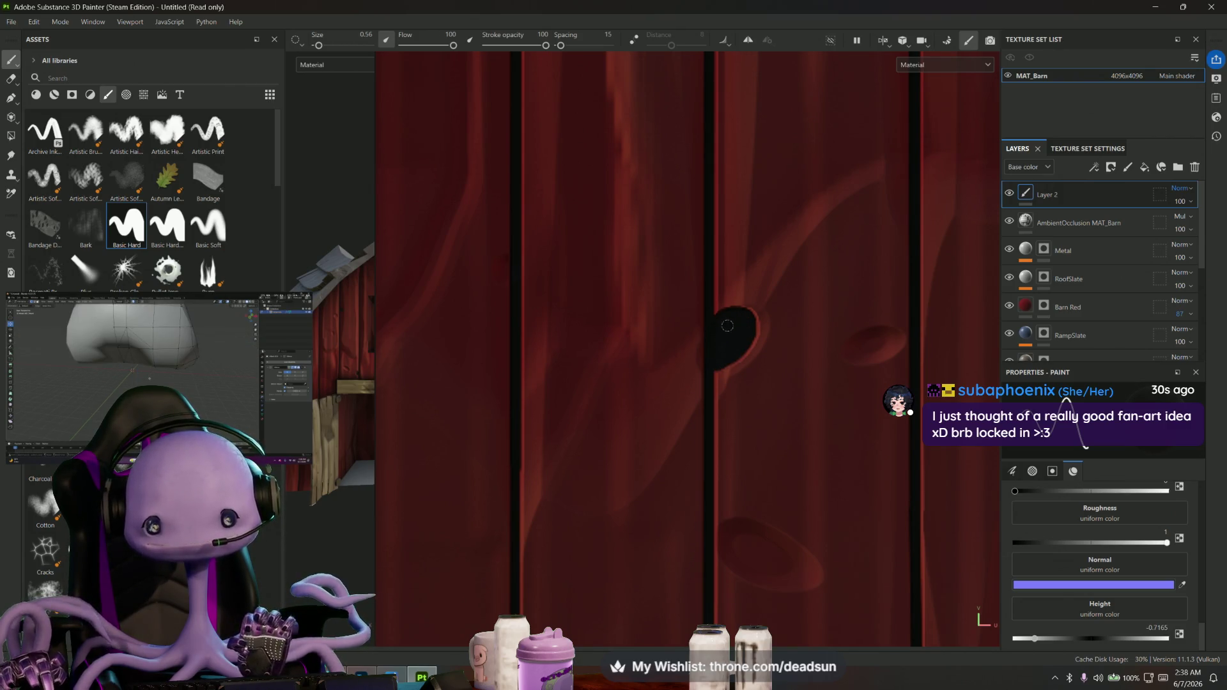
scroll(733, 346, "down", 3)
scroll(732, 346, "down", 2)
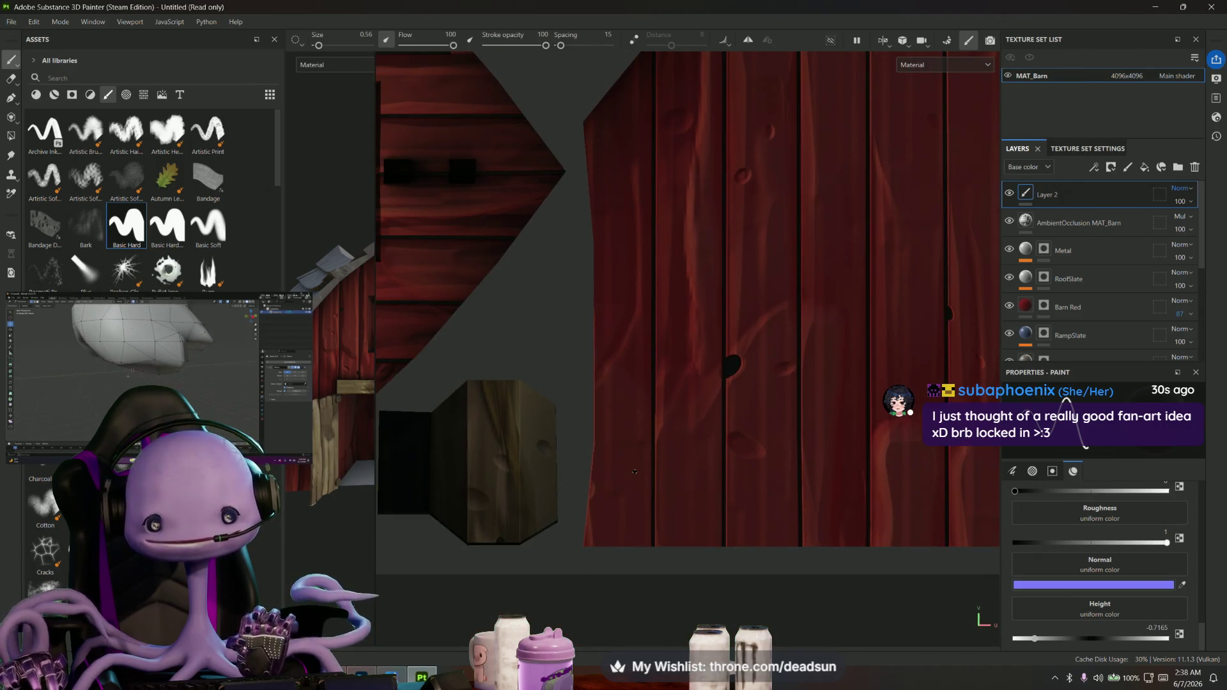
mouse_move(744, 445)
middle_mouse_down()
mouse_move(548, 446)
mouse_move(797, 266)
middle_mouse_up()
scroll(786, 199, "up", 1)
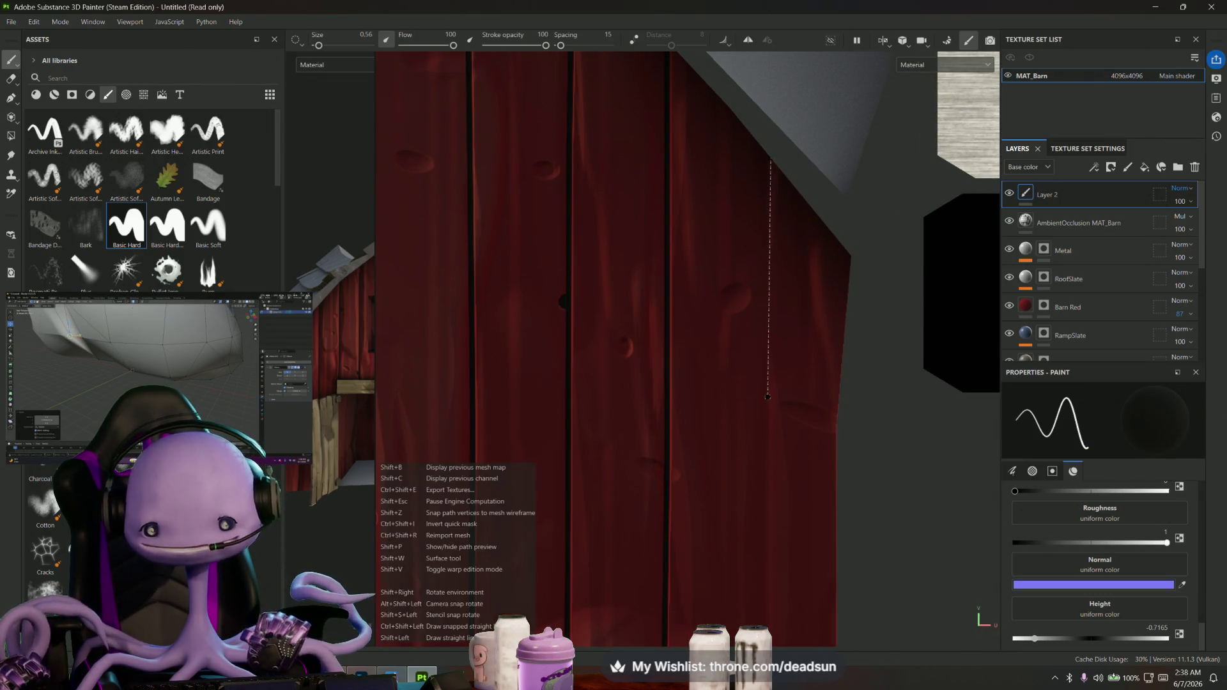
left_click(764, 410, "shift")
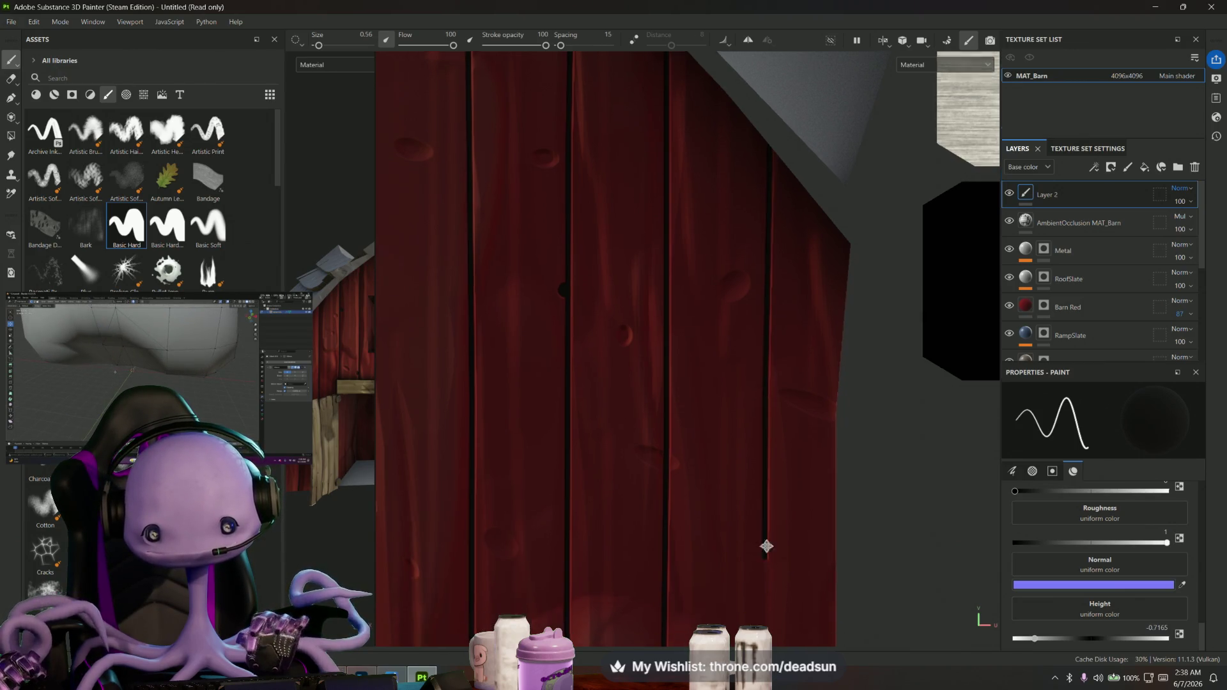
left_click_drag(766, 545, 748, 335, "alt")
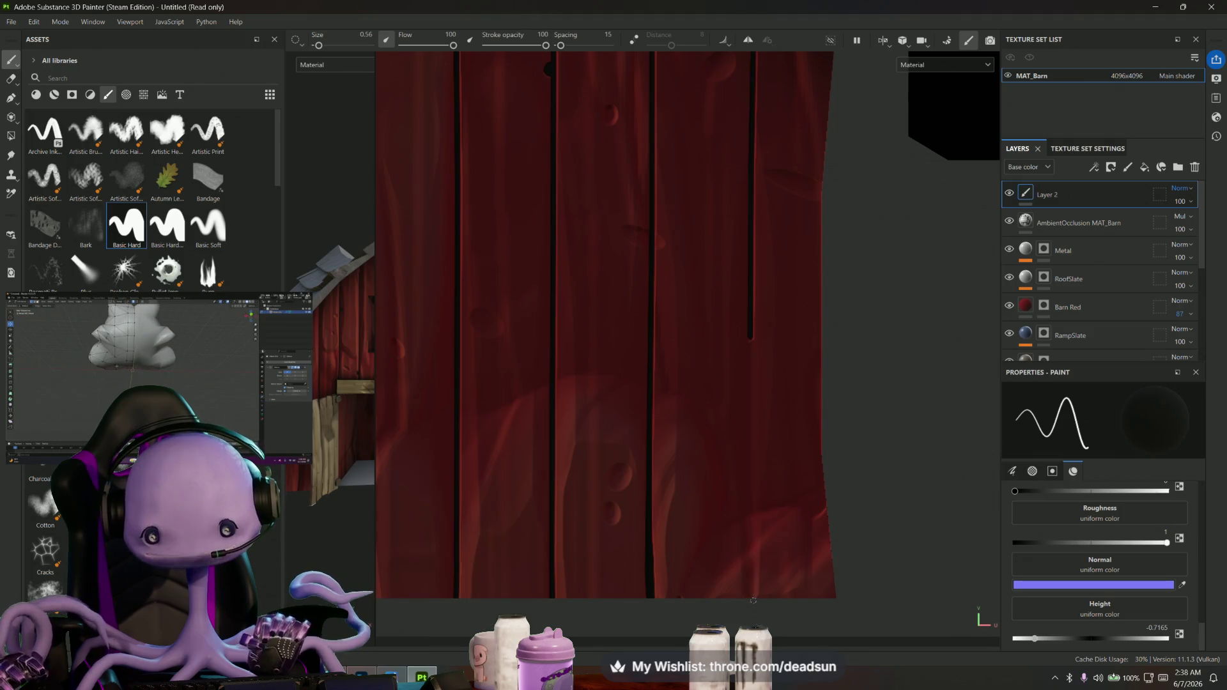
scroll(753, 585, "down", 3)
scroll(689, 330, "down", 2)
middle_click_drag(824, 325, 594, 316)
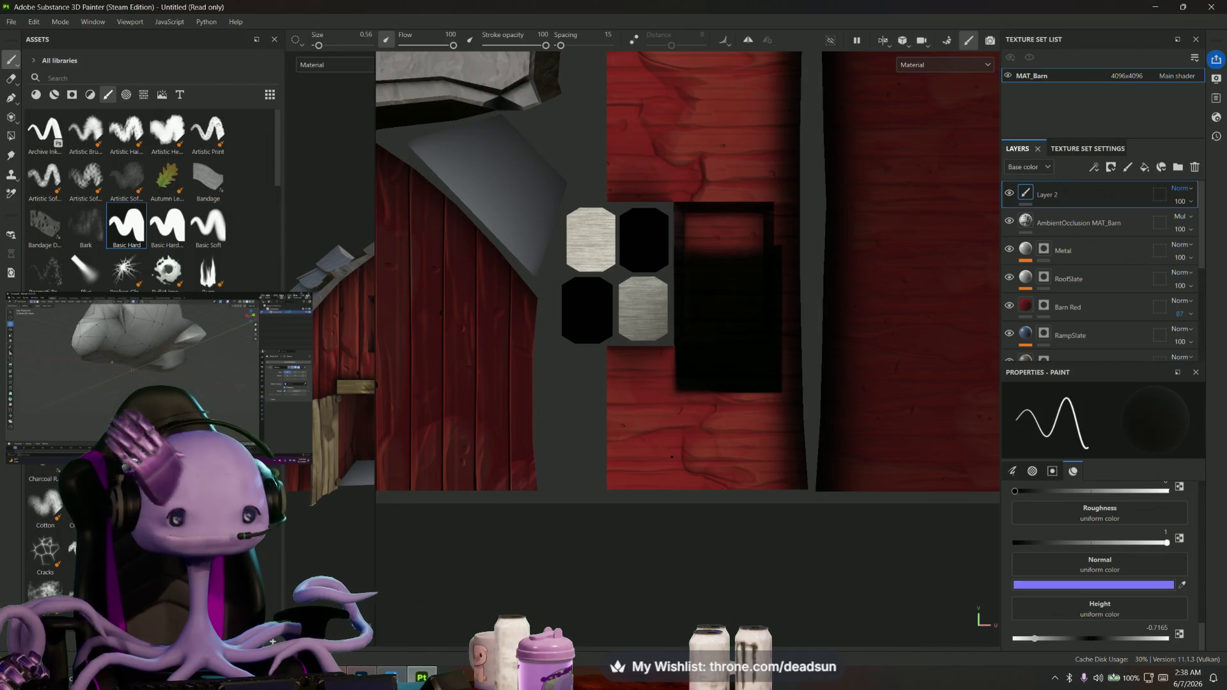
scroll(719, 444, "down", 2)
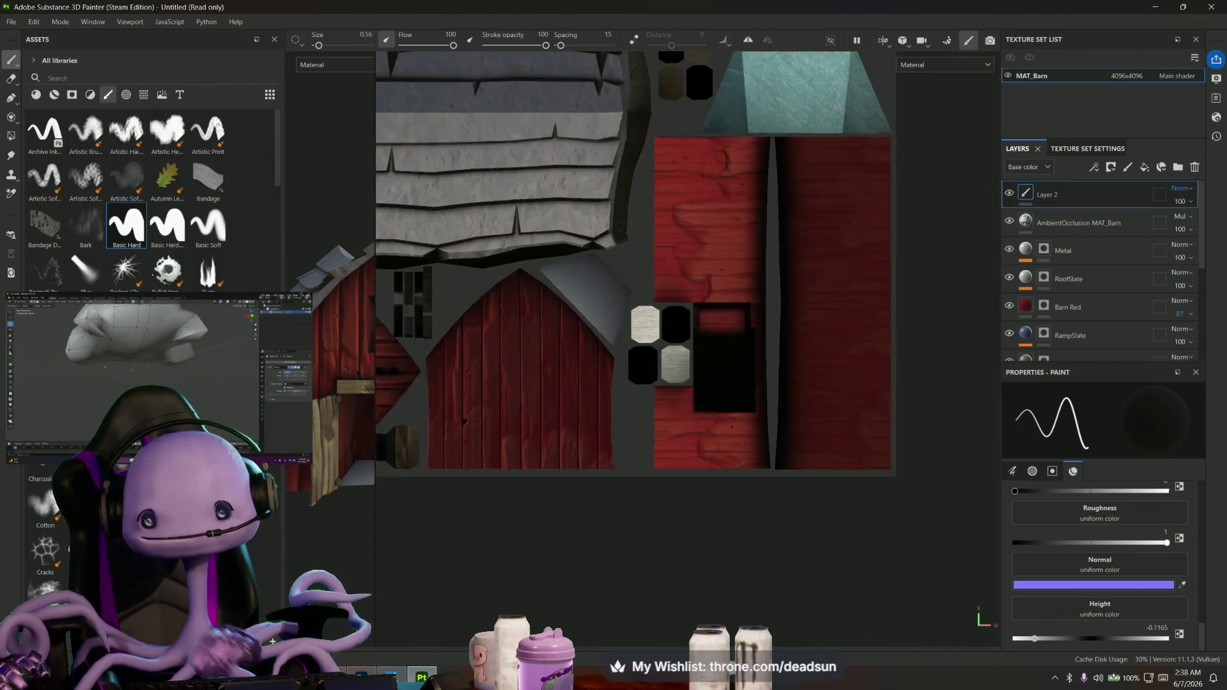
scroll(719, 444, "down", 1)
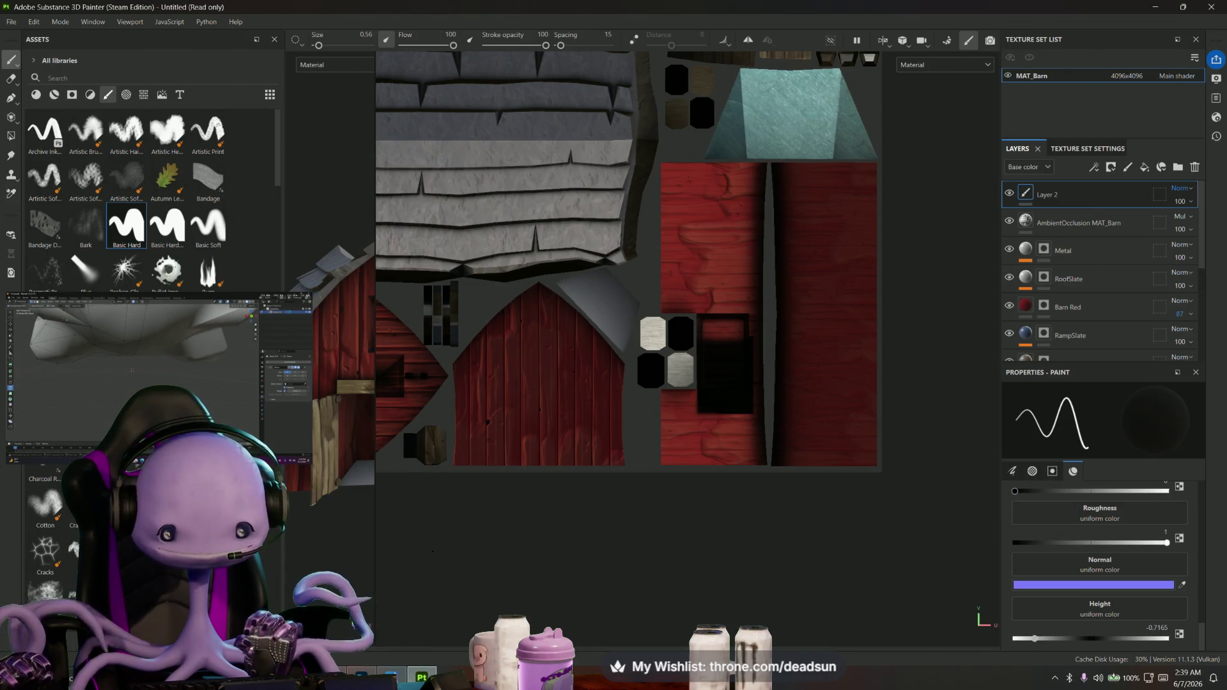
Widen the 3D view beside the texture layout and orbit to look into the barn's open doorway
left_click_drag(375, 556, 768, 540)
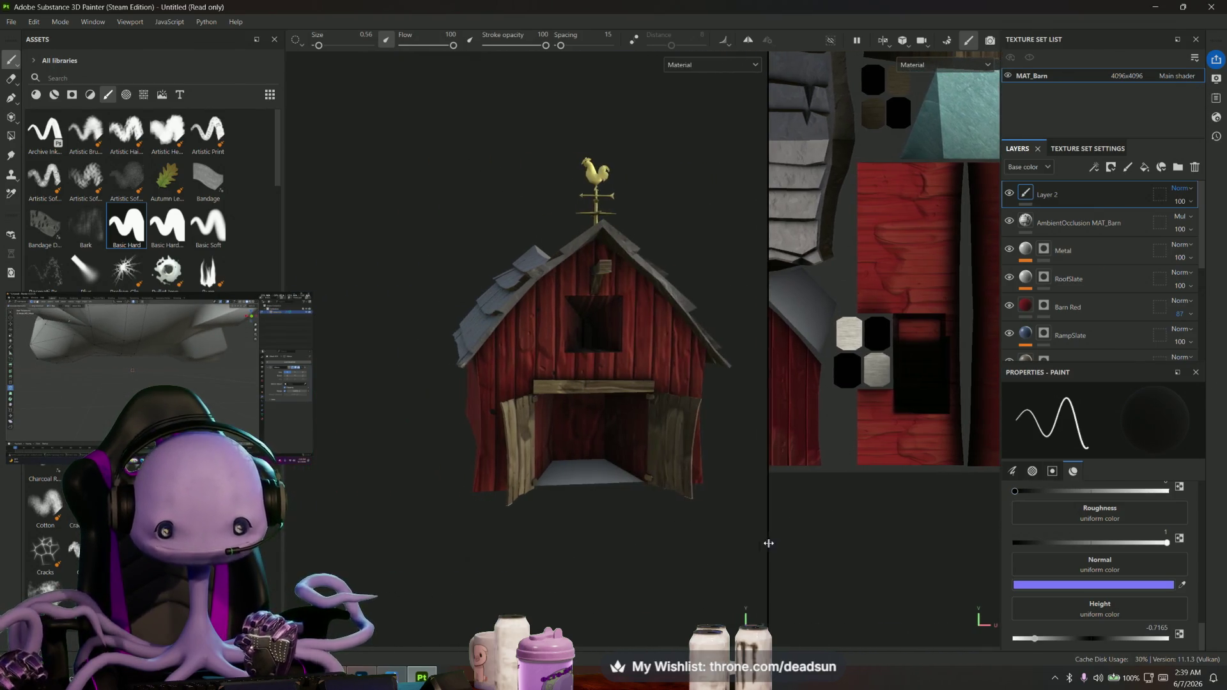
left_click_drag(608, 549, 534, 540, "alt")
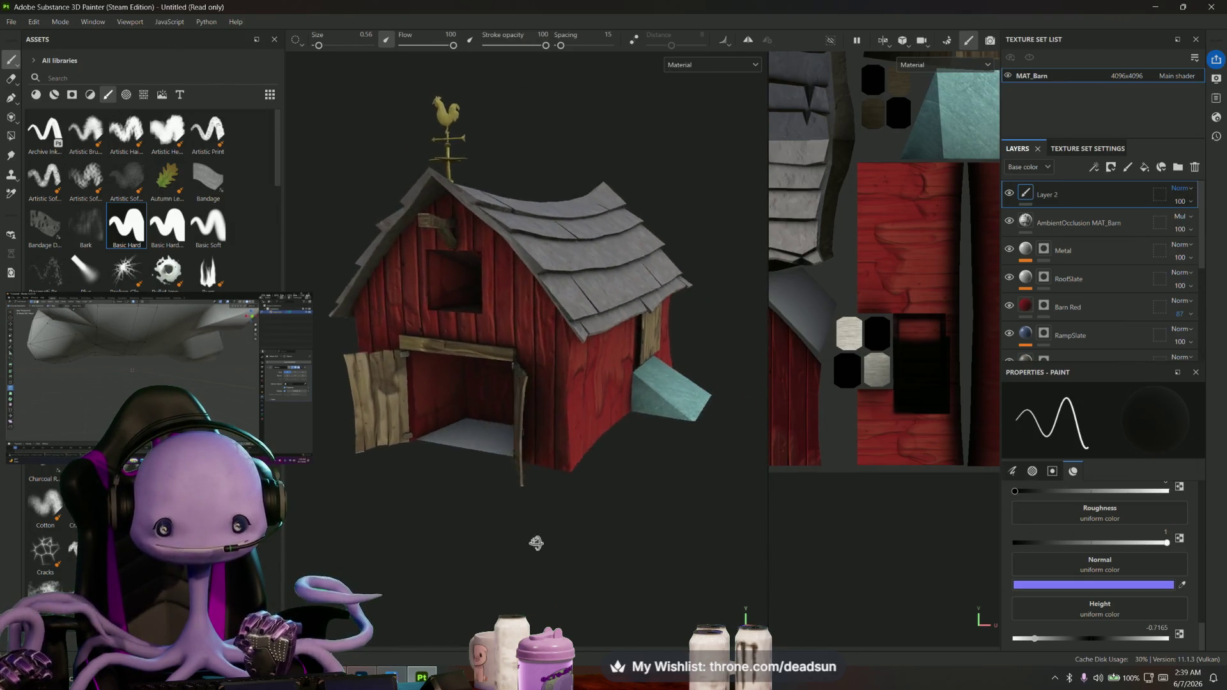
scroll(504, 443, "up", 5)
mouse_move(503, 443)
left_mouse_down("alt")
mouse_move(629, 441)
mouse_move(496, 434)
left_mouse_up("alt")
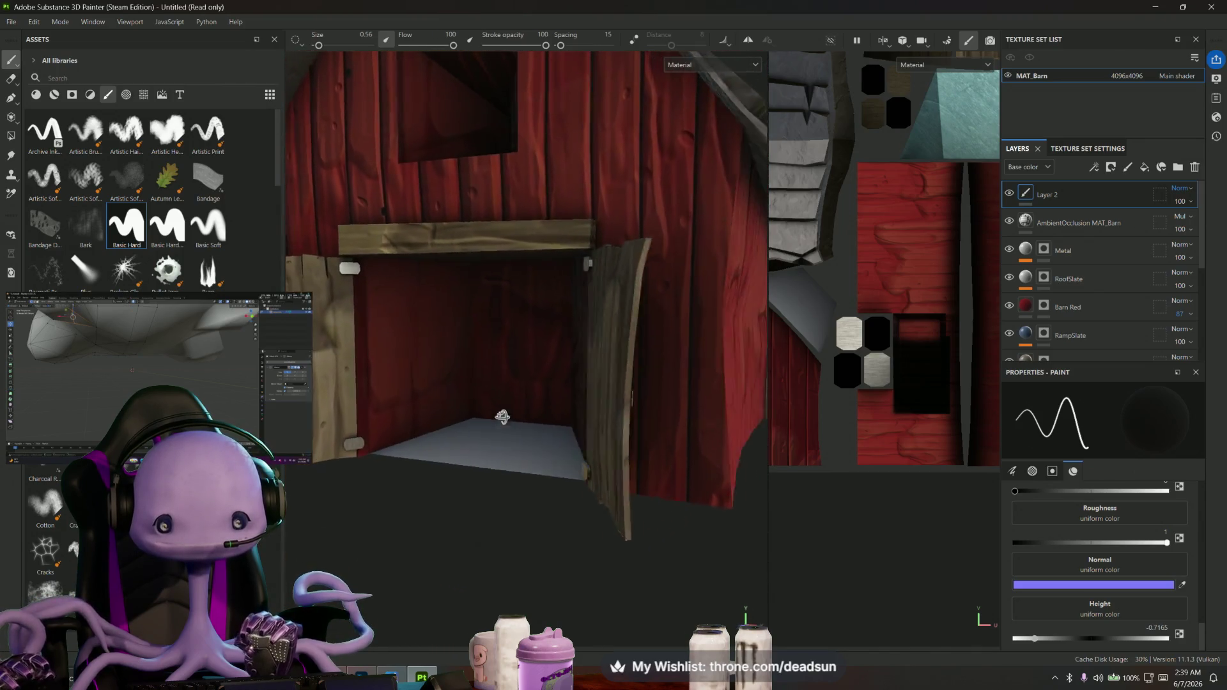
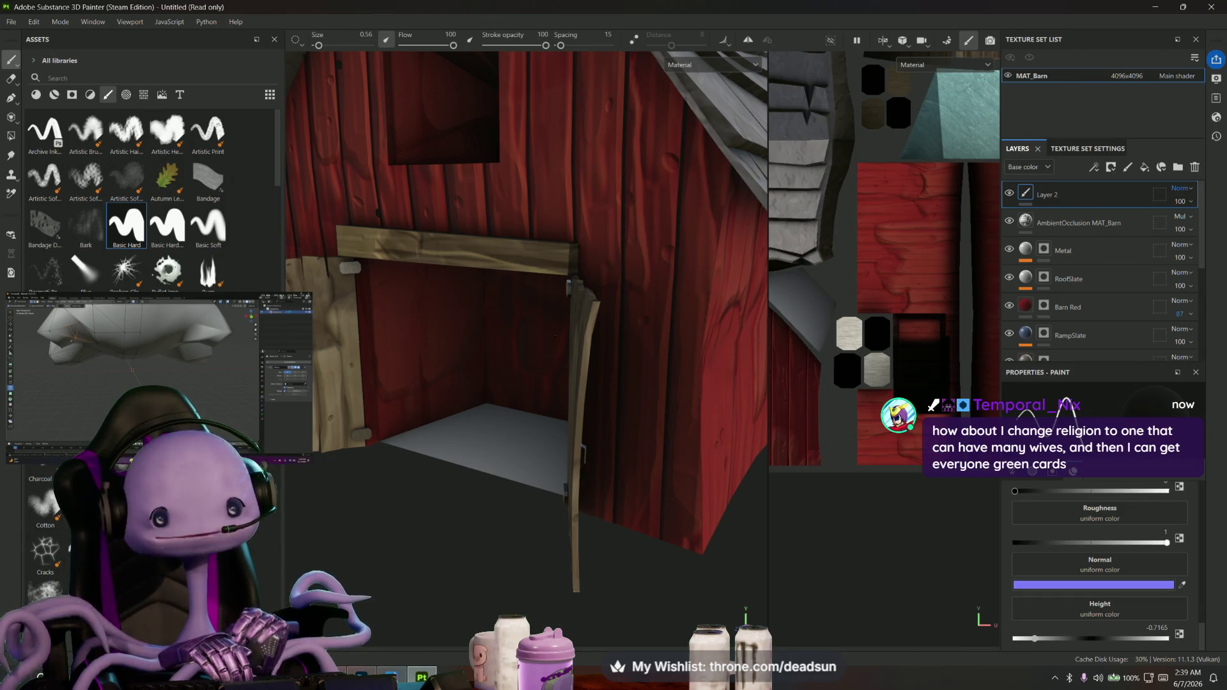
Widen the 2D UV view with the splitter and frame the red plank wall island close up
mouse_move(522, 372)
left_mouse_down("alt")
mouse_move(504, 466)
mouse_move(503, 392)
mouse_move(422, 395)
left_mouse_up("alt")
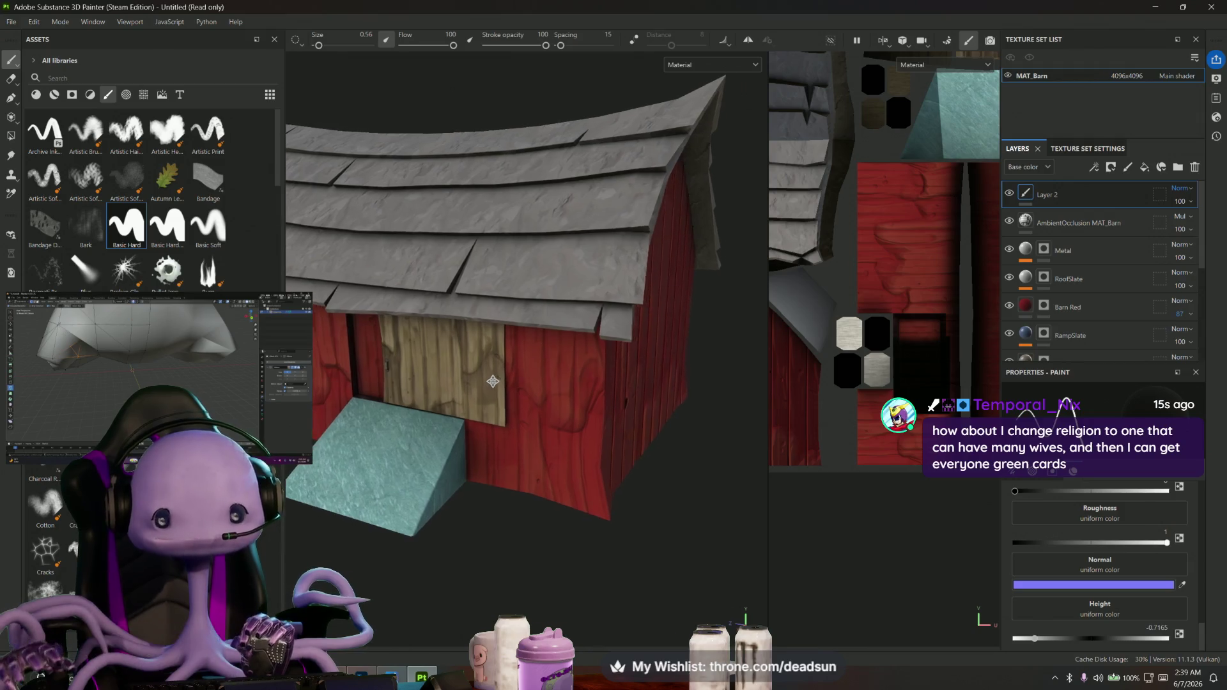
scroll(885, 259, "down", 2)
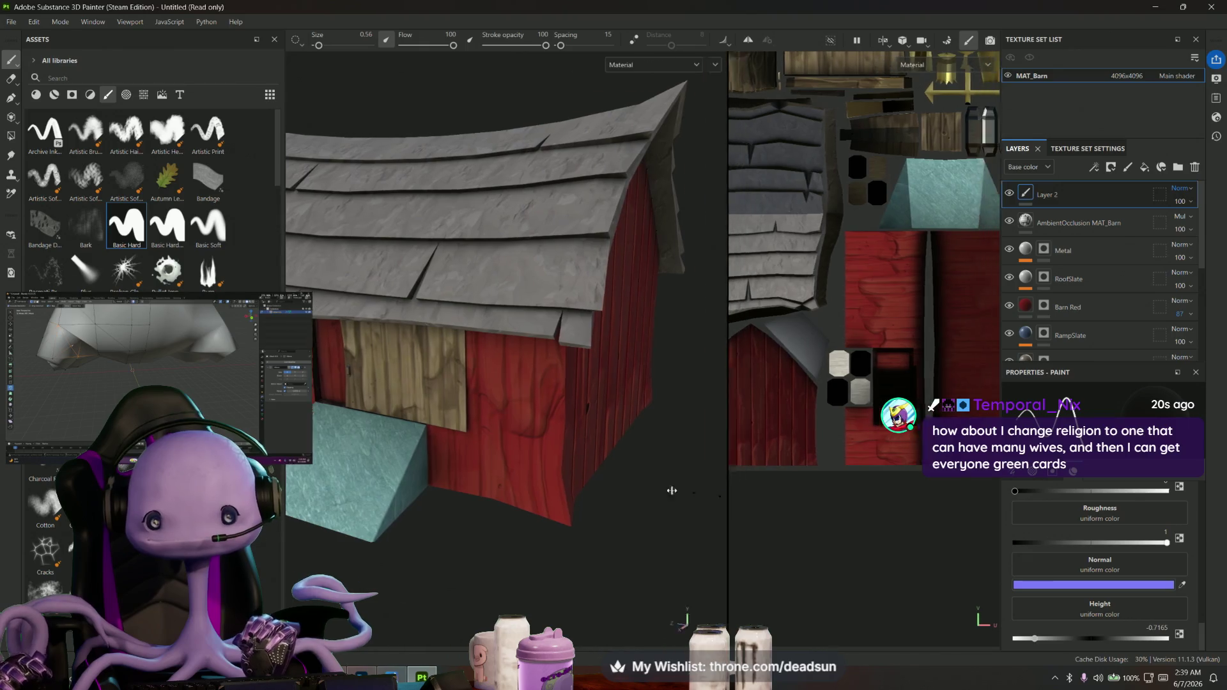
left_click_drag(768, 501, 458, 483)
mouse_move(622, 482)
middle_mouse_down()
mouse_move(696, 567)
mouse_move(676, 442)
middle_mouse_up()
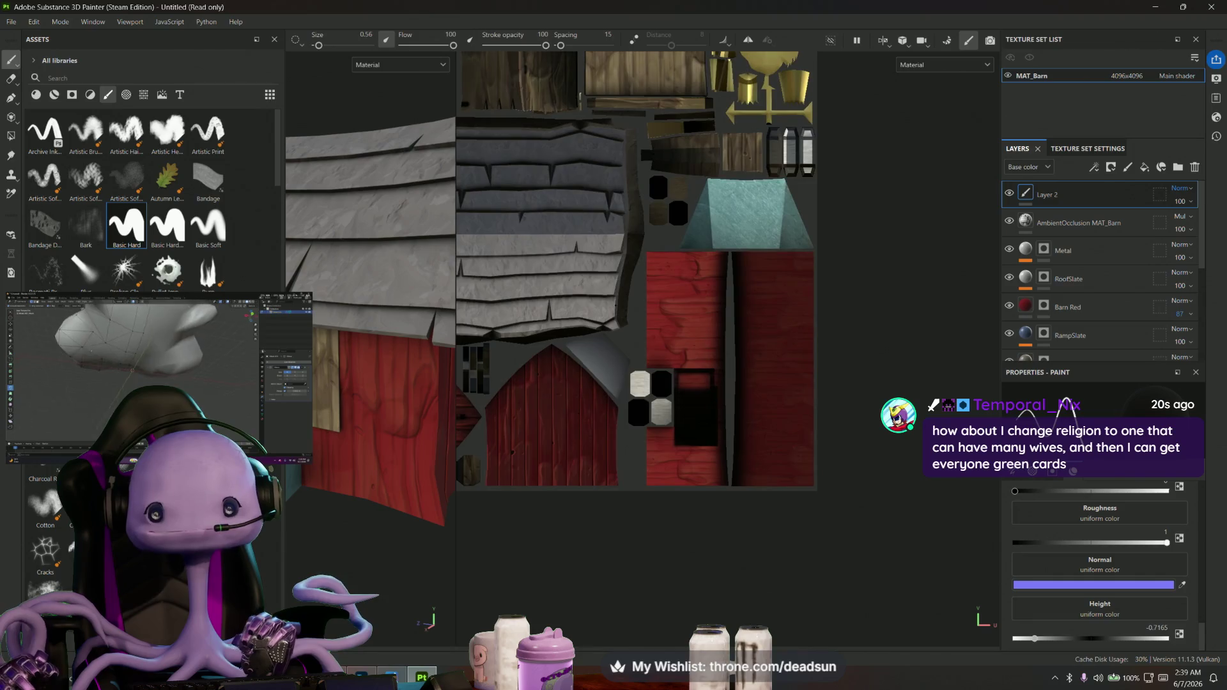
scroll(863, 378, "up", 2)
scroll(863, 378, "up", 2)
scroll(677, 267, "up", 1)
scroll(761, 240, "up", 1)
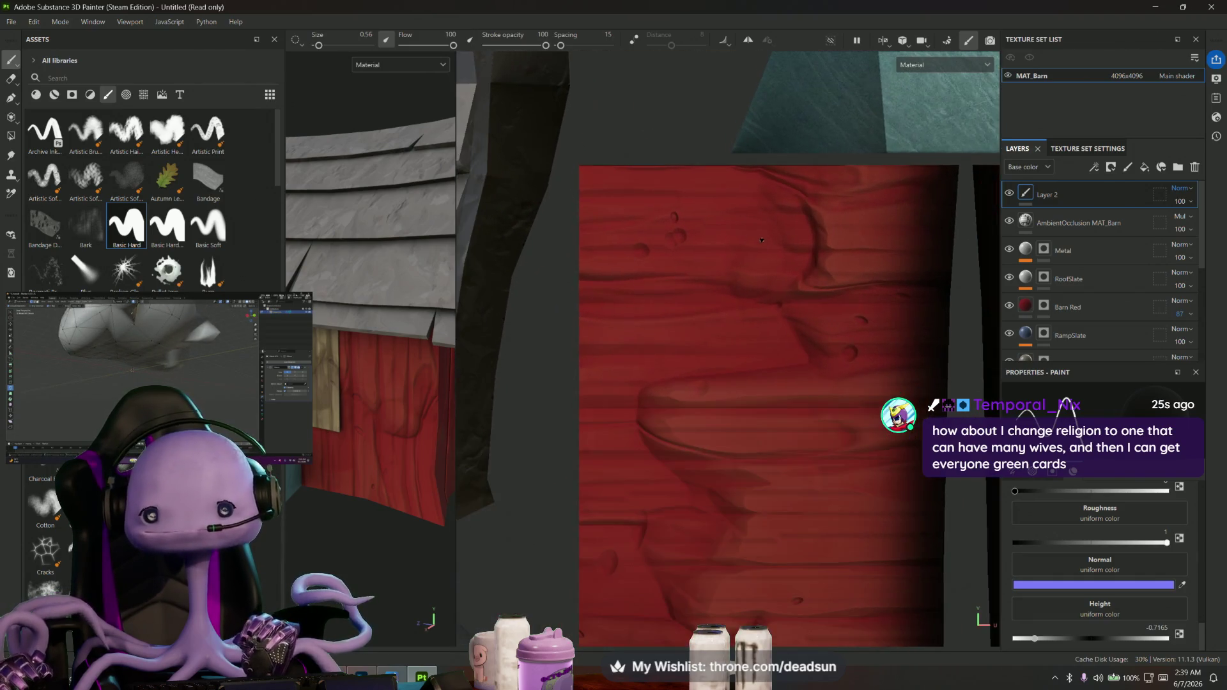
scroll(803, 264, "up", 1)
middle_click_drag(833, 243, 848, 253)
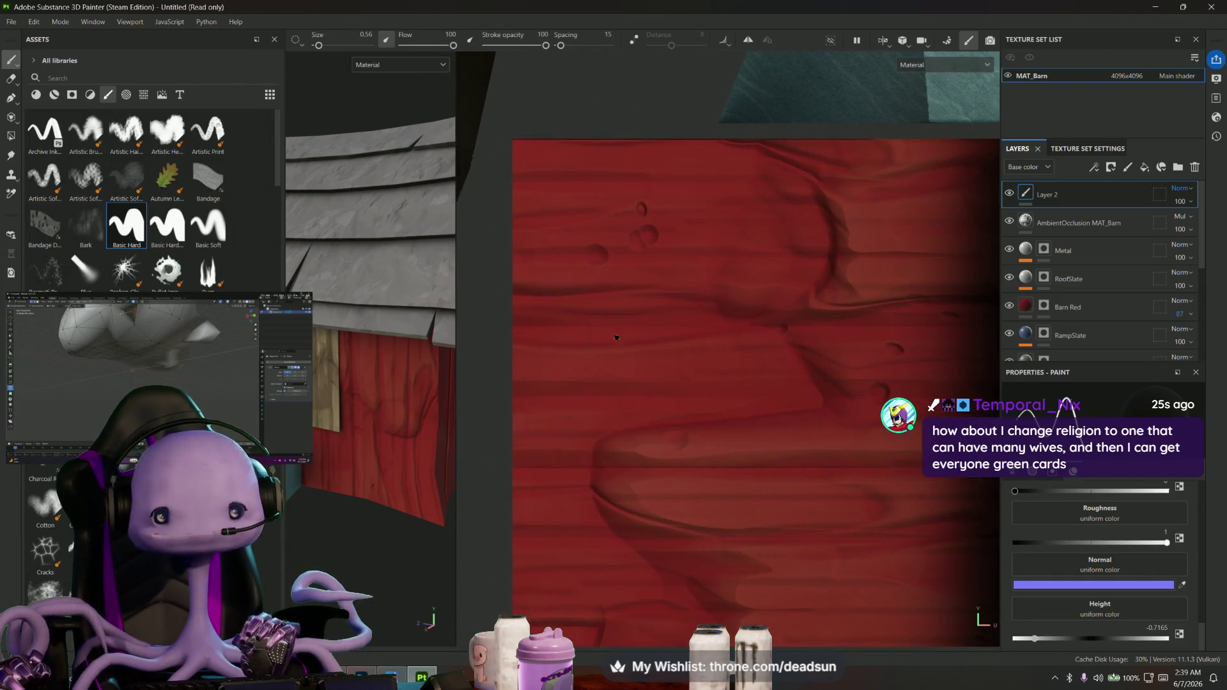
mouse_move(381, 516)
left_mouse_down("alt")
mouse_move(397, 519)
mouse_move(460, 412)
left_mouse_up("alt")
middle_click_drag(744, 272, 674, 293)
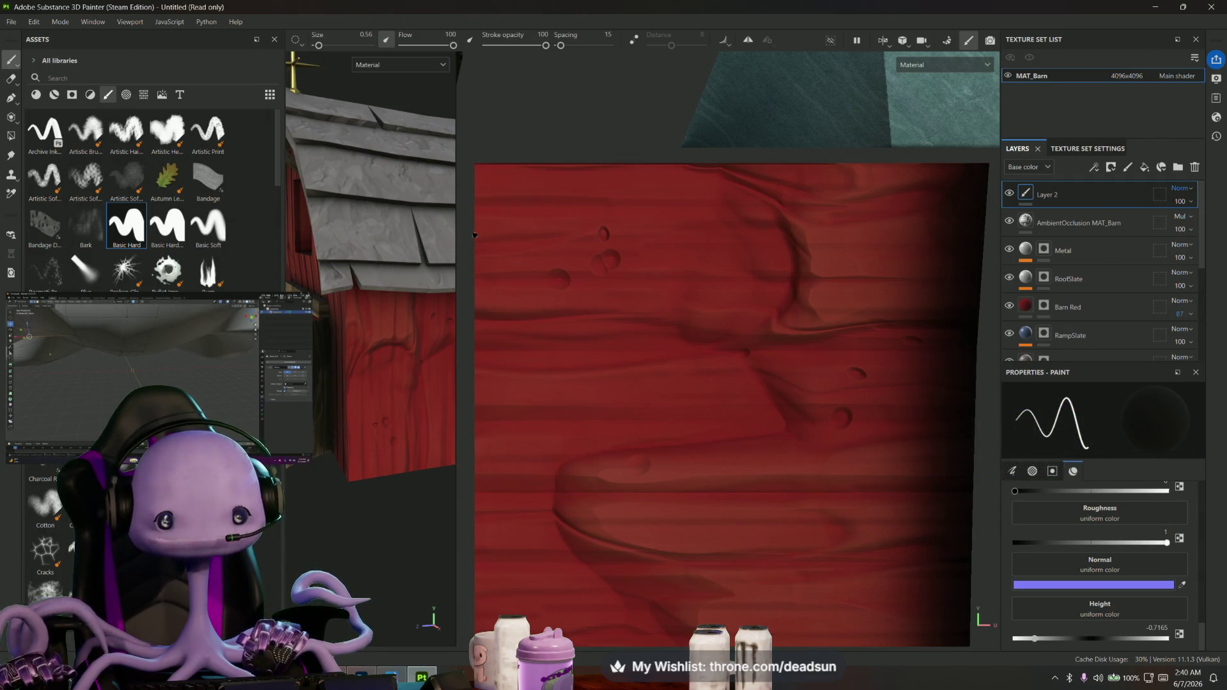
Paint two straight dark gaps across the top planks using Shift-click straight lines on Layer 2
left_click(603, 234, "shift")
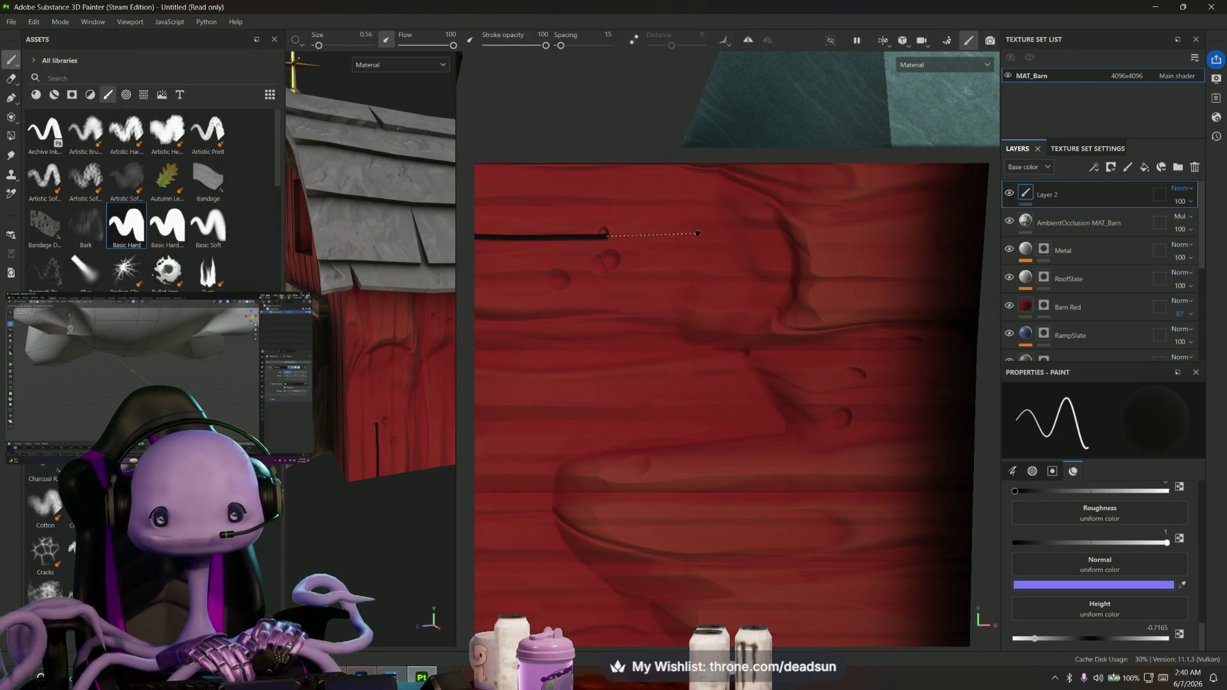
left_click(794, 235, "shift")
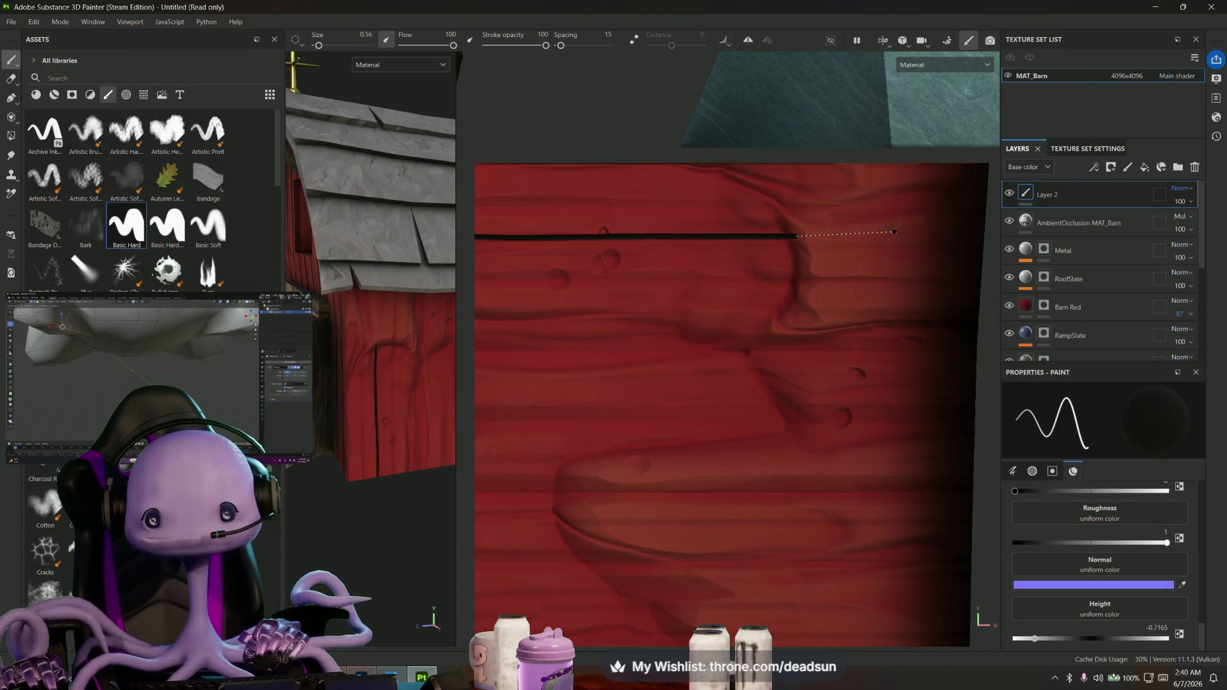
left_click(982, 235, "shift")
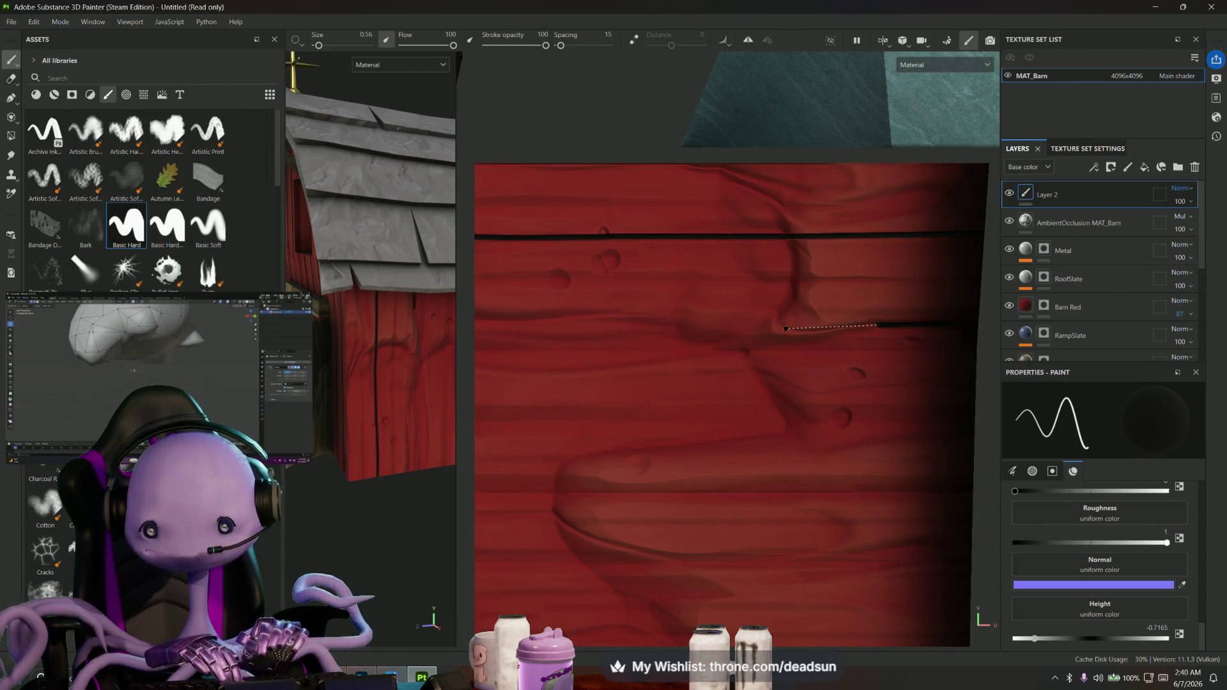
left_click(731, 328, "shift")
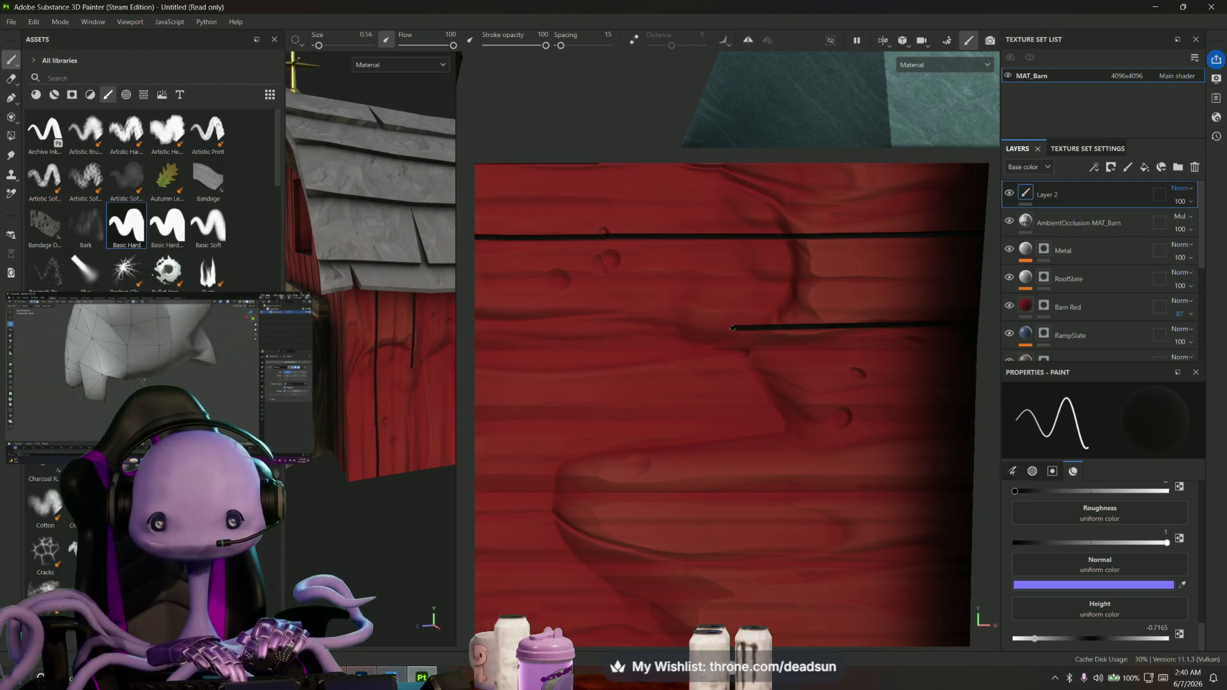
left_click(474, 328, "shift")
Paint two more straight dark plank gaps lower down the red wall island
left_click_drag(598, 348, 618, 297, "alt")
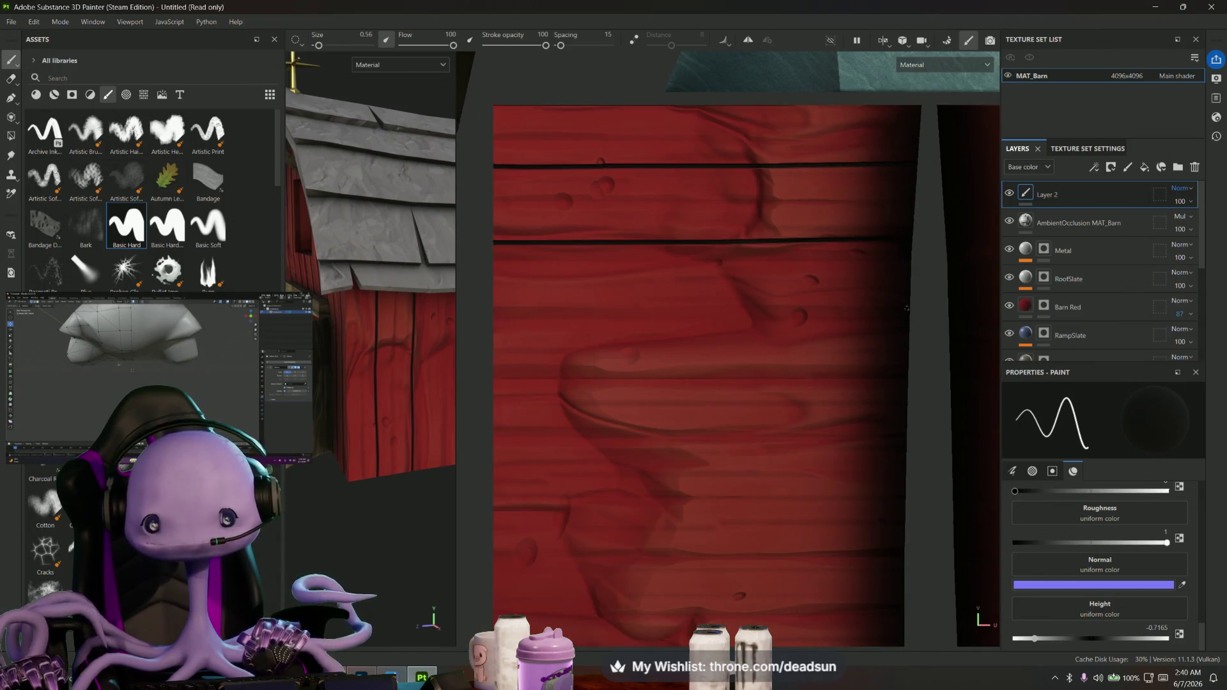
left_click(491, 313, "shift")
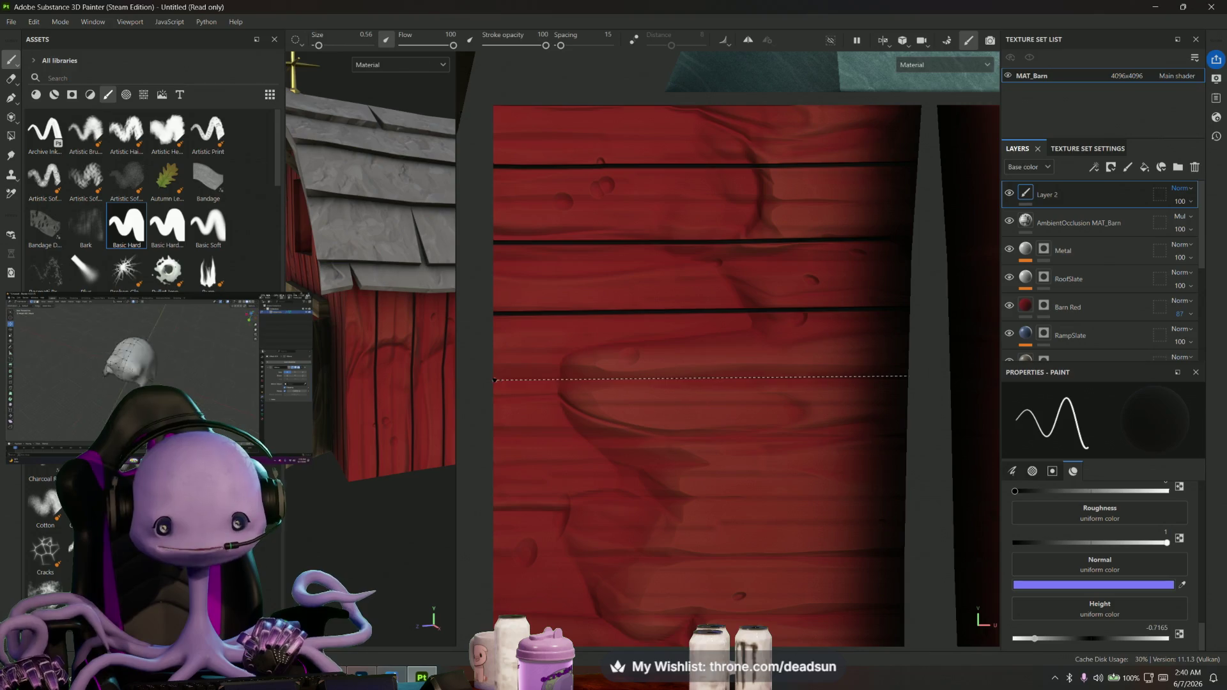
left_click(494, 379, "shift")
scroll(517, 433, "up", 1)
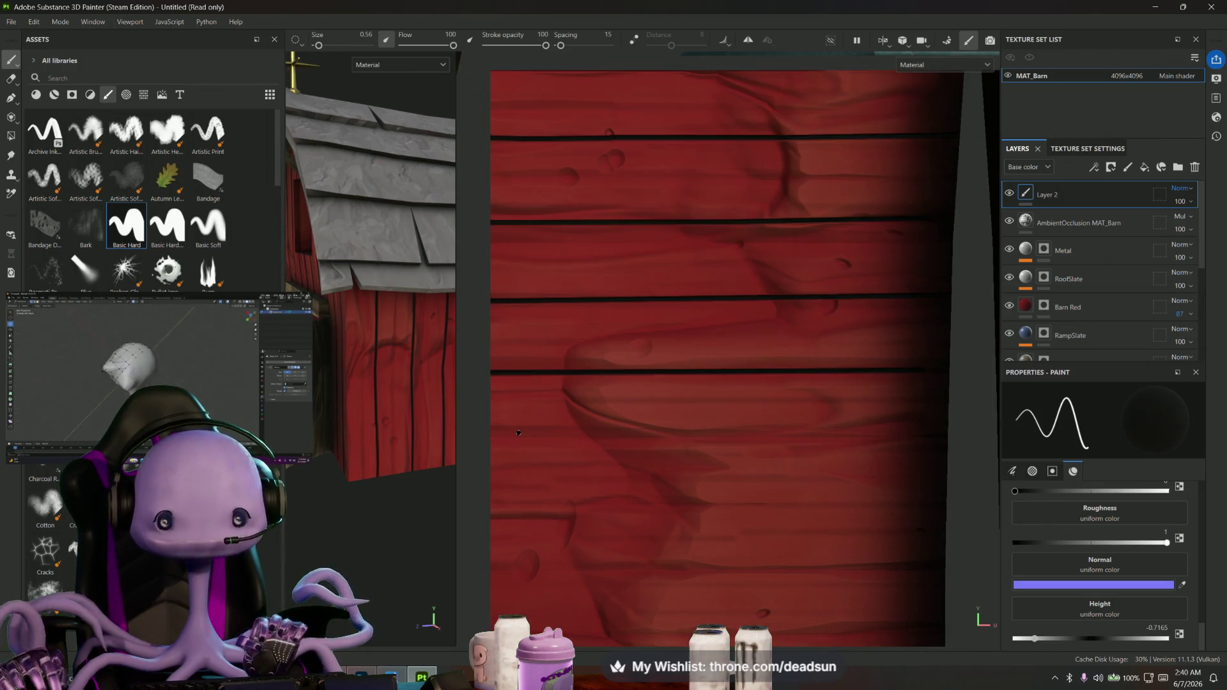
scroll(921, 372, "up", 2)
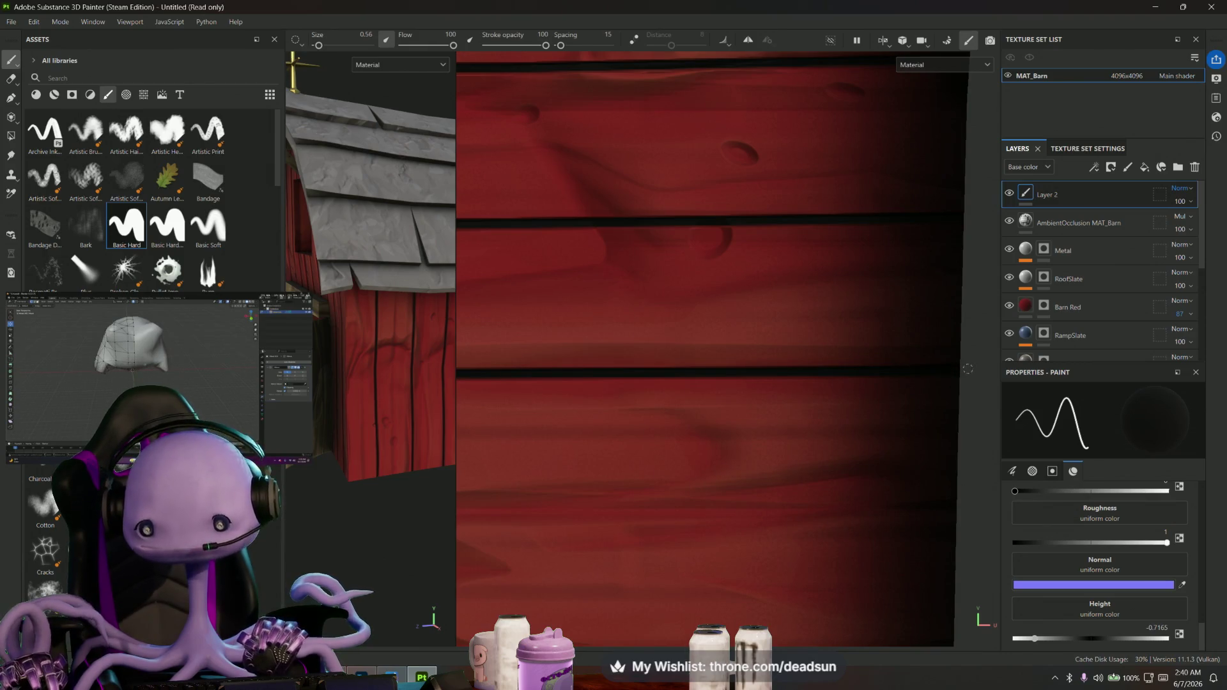
scroll(968, 368, "down", 2)
scroll(720, 329, "up", 1)
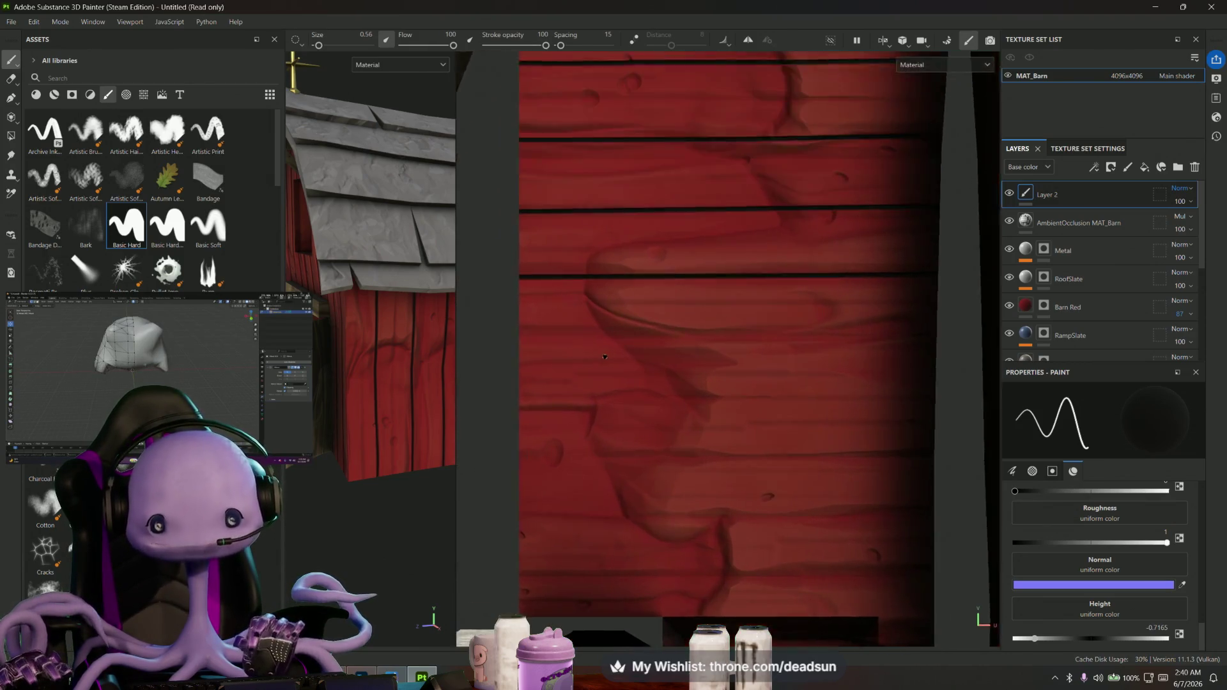
scroll(604, 356, "up", 1)
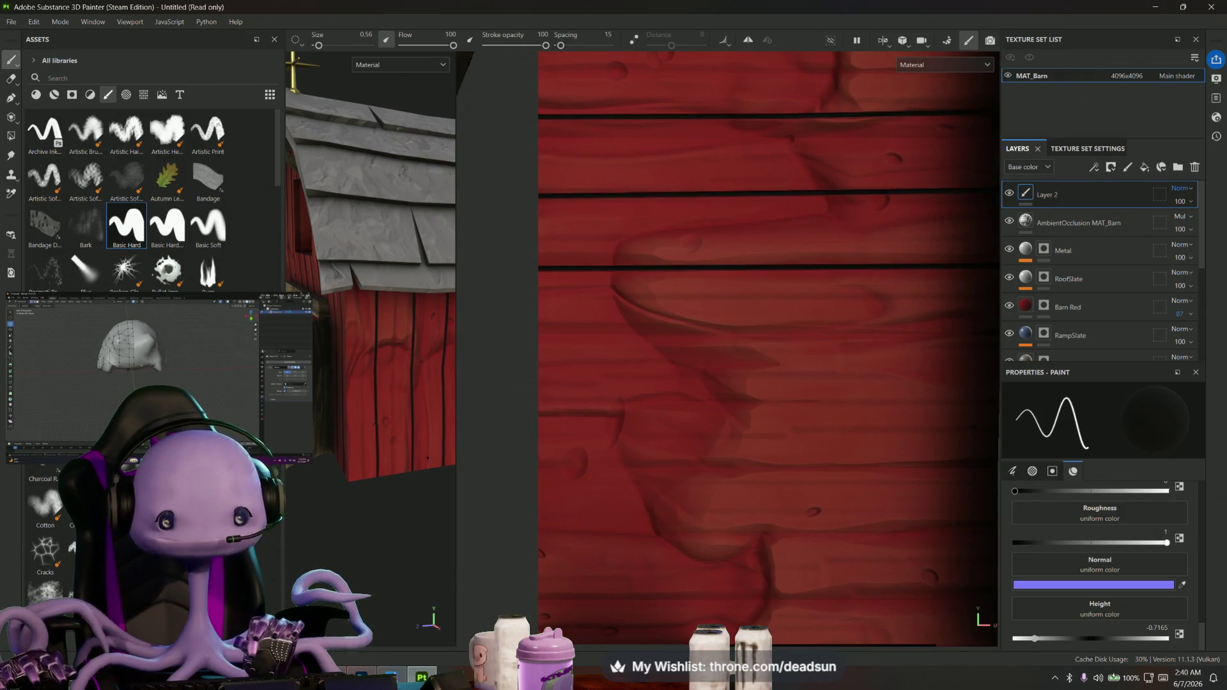
Paint the next two dark horizontal plank gaps lower on the red wall
left_click_drag(522, 395, 353, 457, "alt")
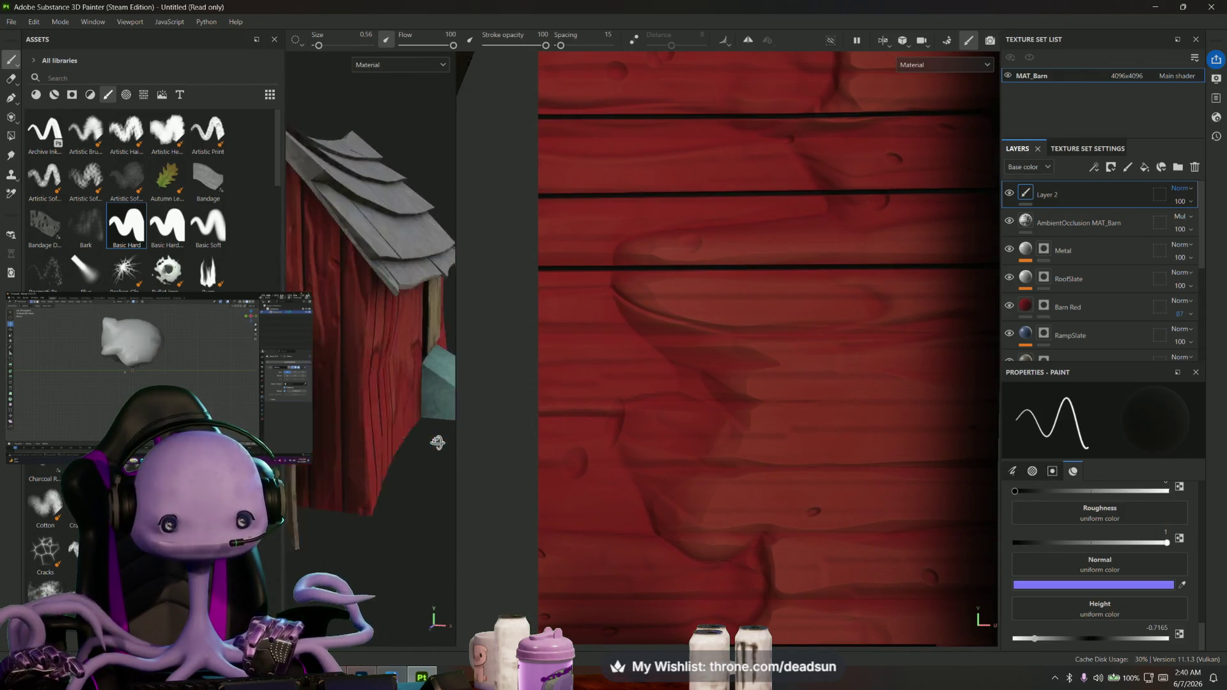
mouse_move(354, 457)
left_mouse_down("alt")
mouse_move(371, 443)
mouse_move(483, 432)
left_mouse_up("alt")
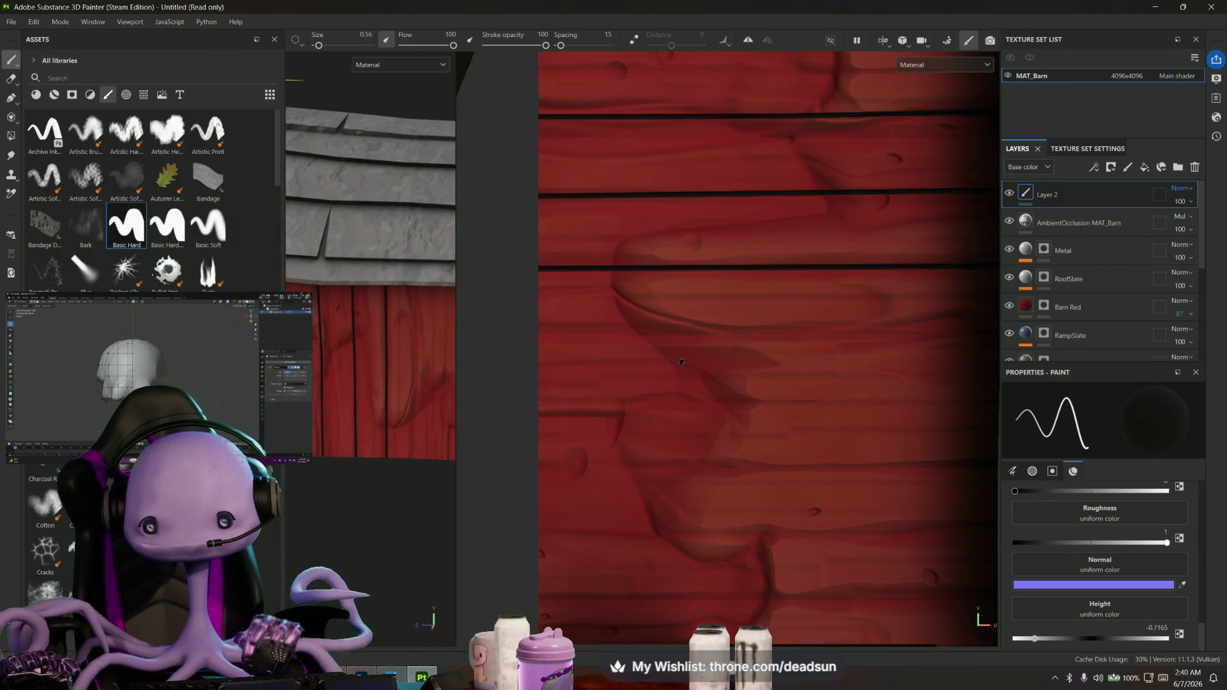
middle_click_drag(681, 361, 585, 363, "alt")
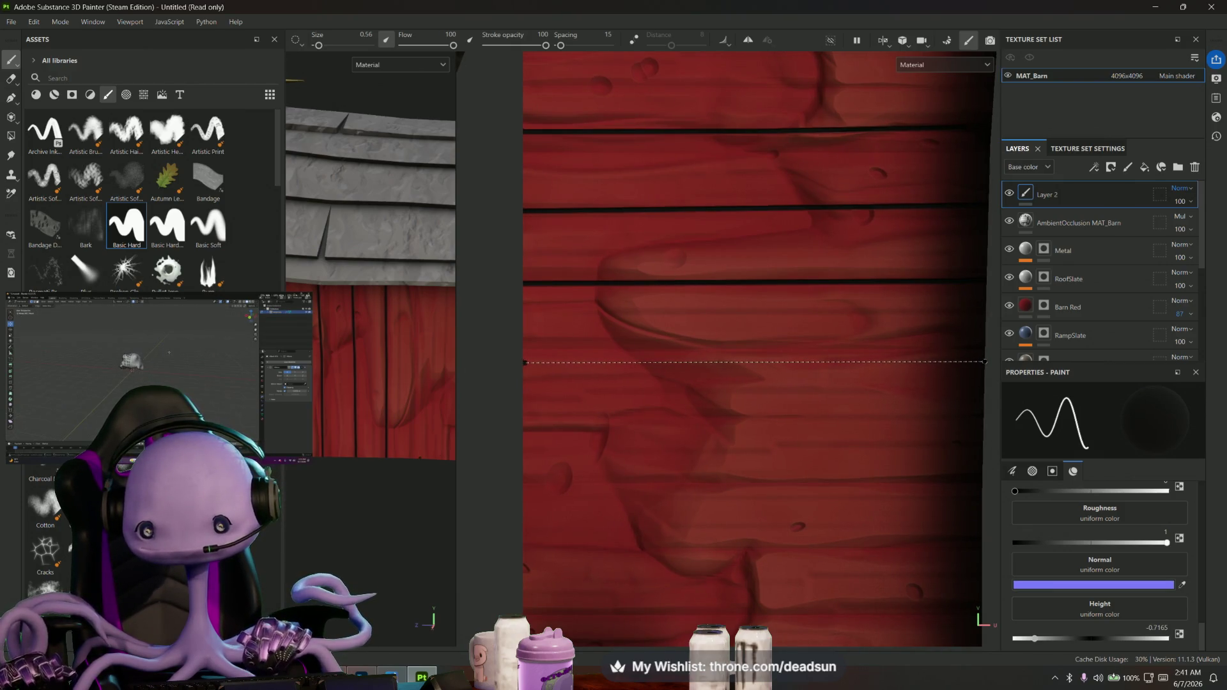
left_click(525, 362, "shift")
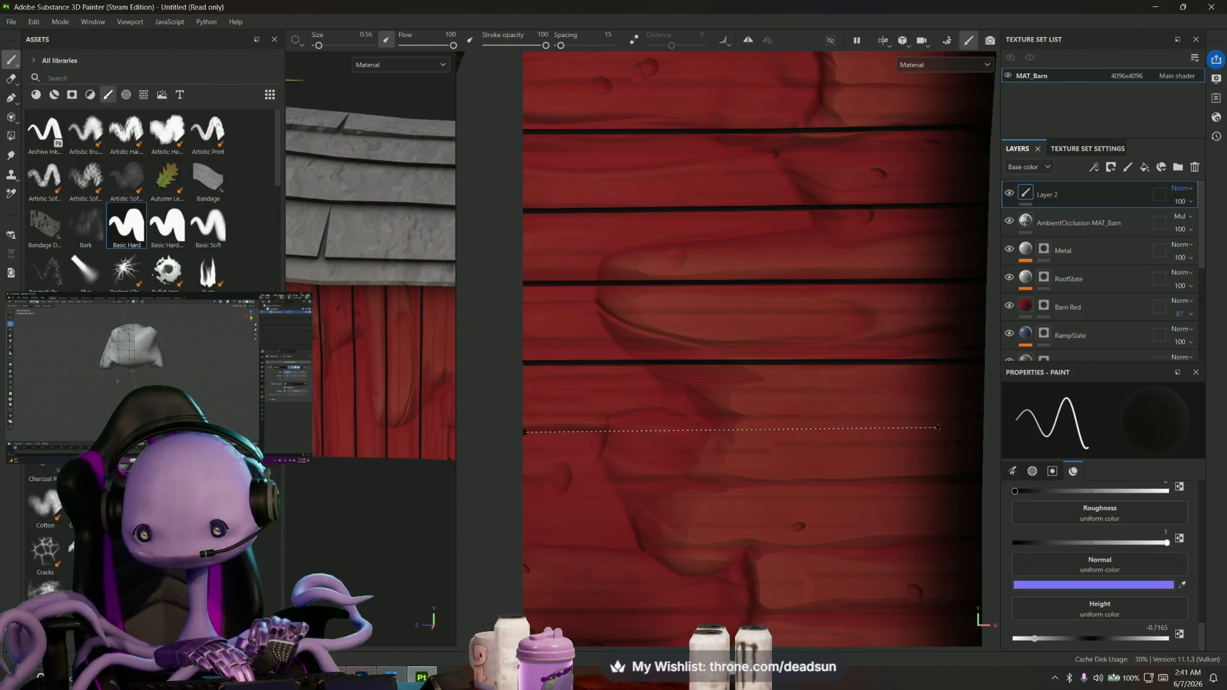
left_click(526, 431, "shift")
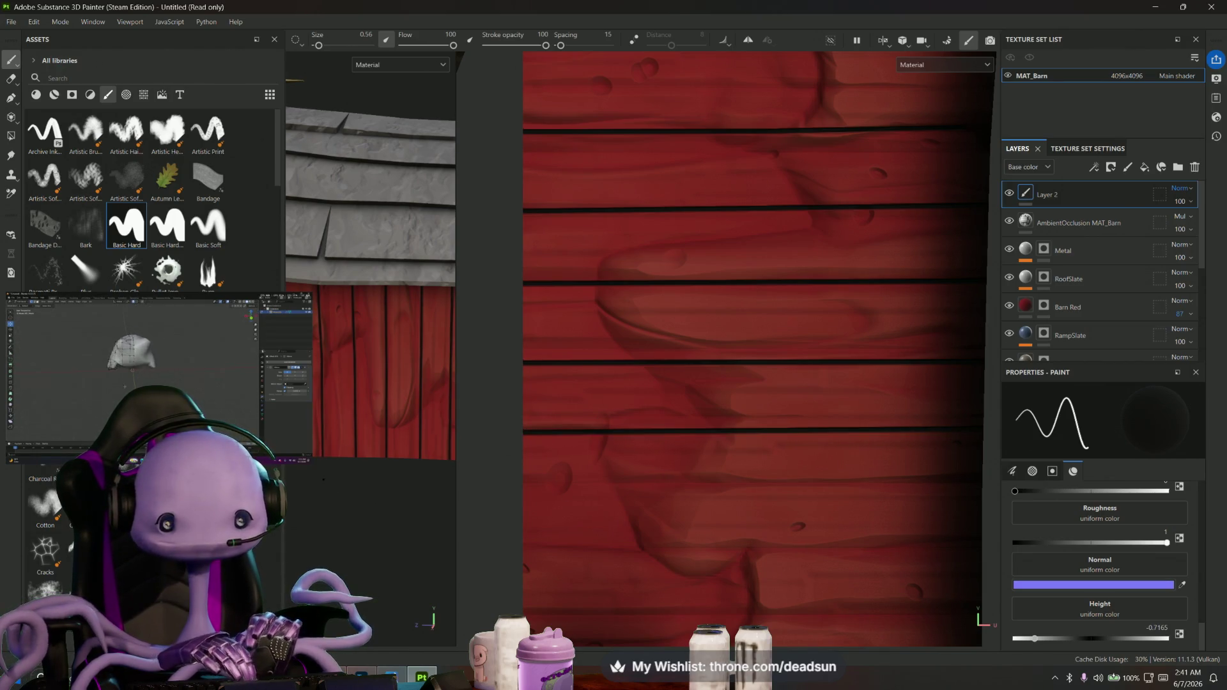
Shift-click straight dark gaps across the lower planks down to the wall's bottom
mouse_move(299, 489)
left_mouse_down("alt")
mouse_move(492, 488)
mouse_move(391, 475)
mouse_move(538, 489)
mouse_move(551, 454)
left_mouse_up("alt")
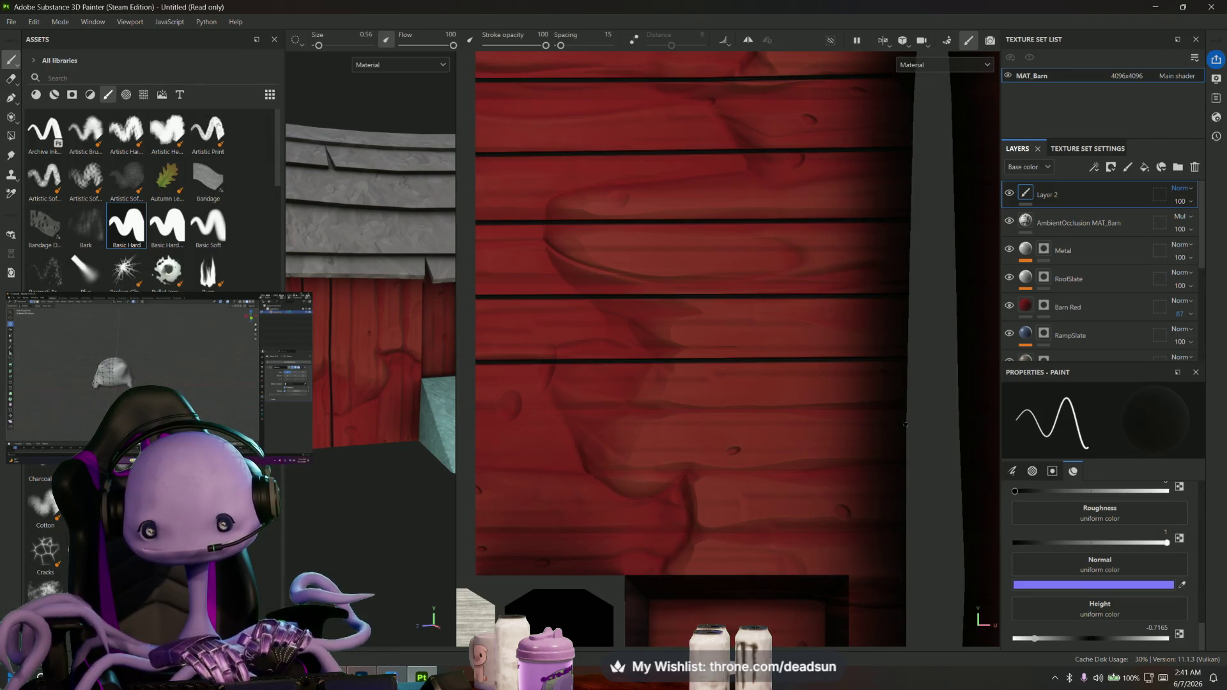
left_click_drag(904, 418, 752, 429, "alt")
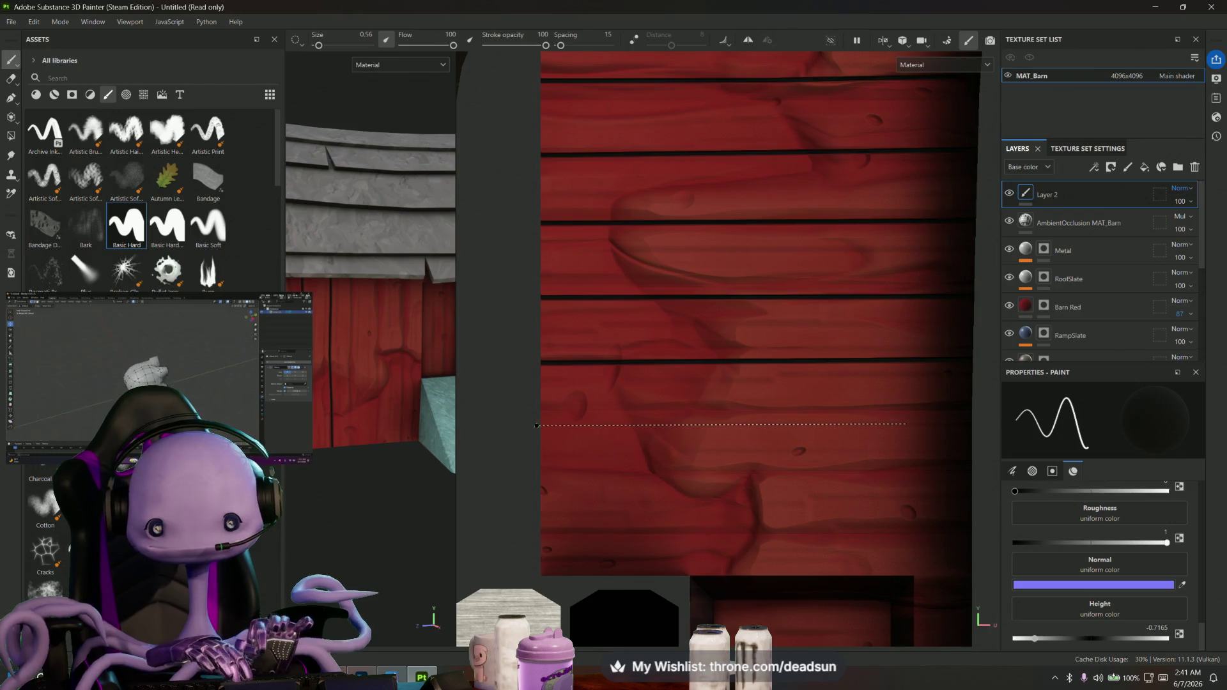
key("shift")
left_click(540, 423, "shift")
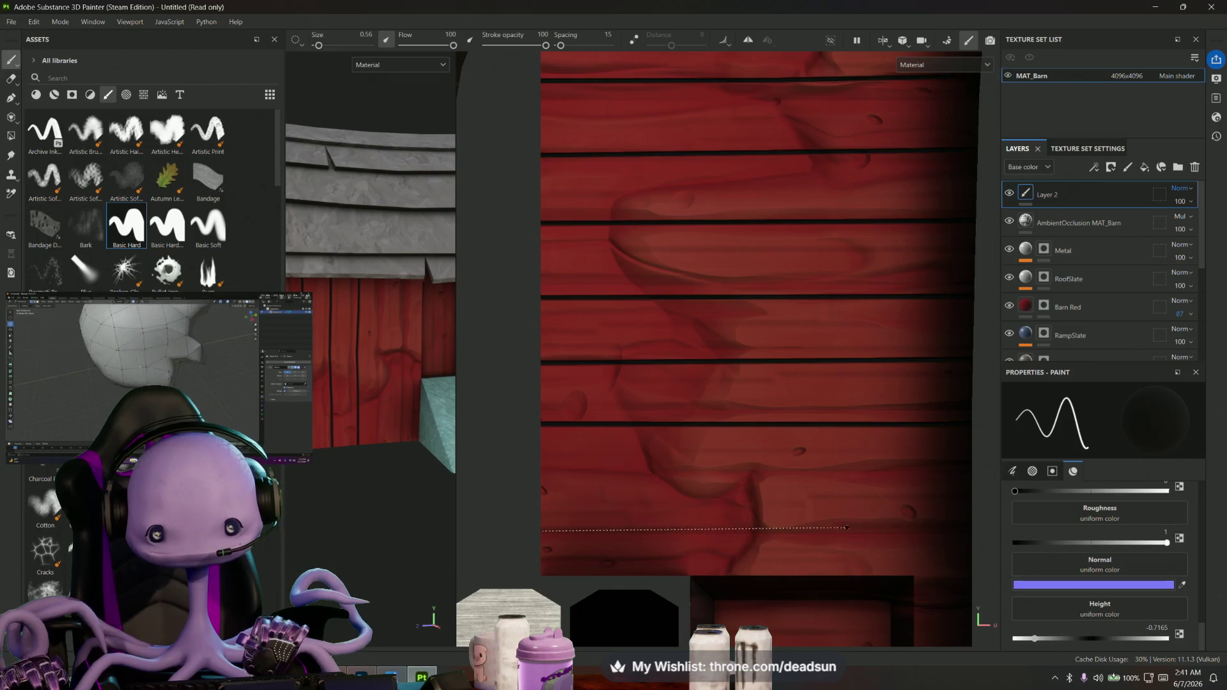
key("shift")
left_click(974, 525, "shift")
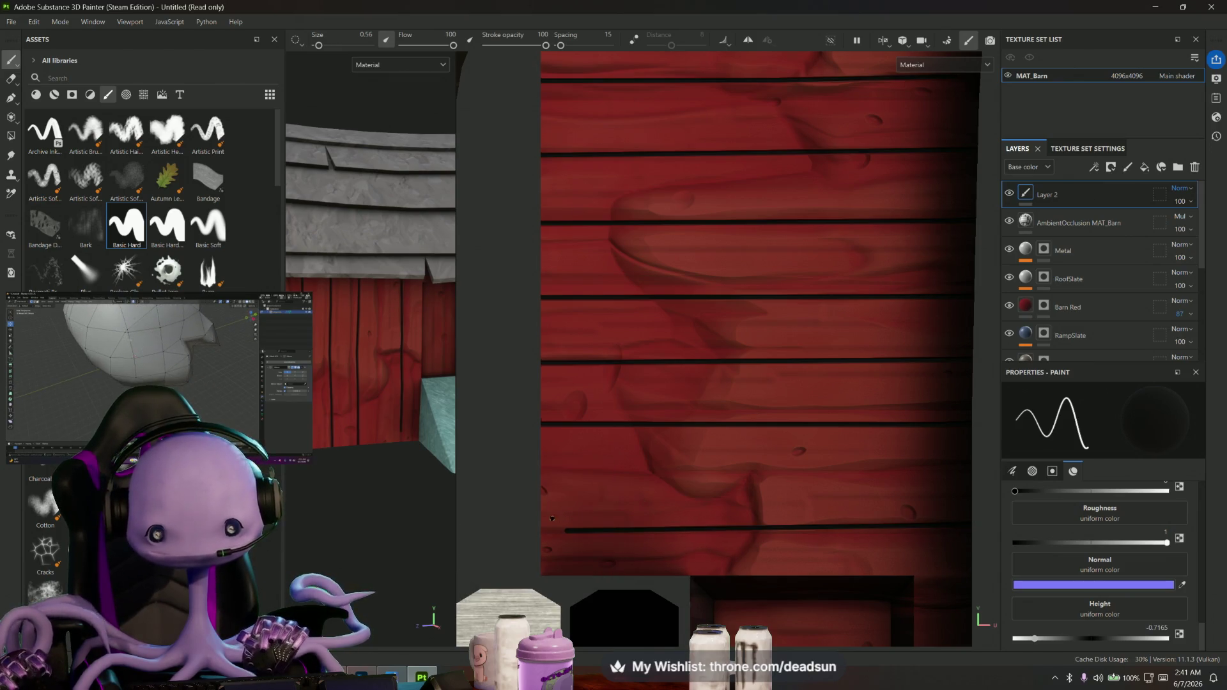
key("shift")
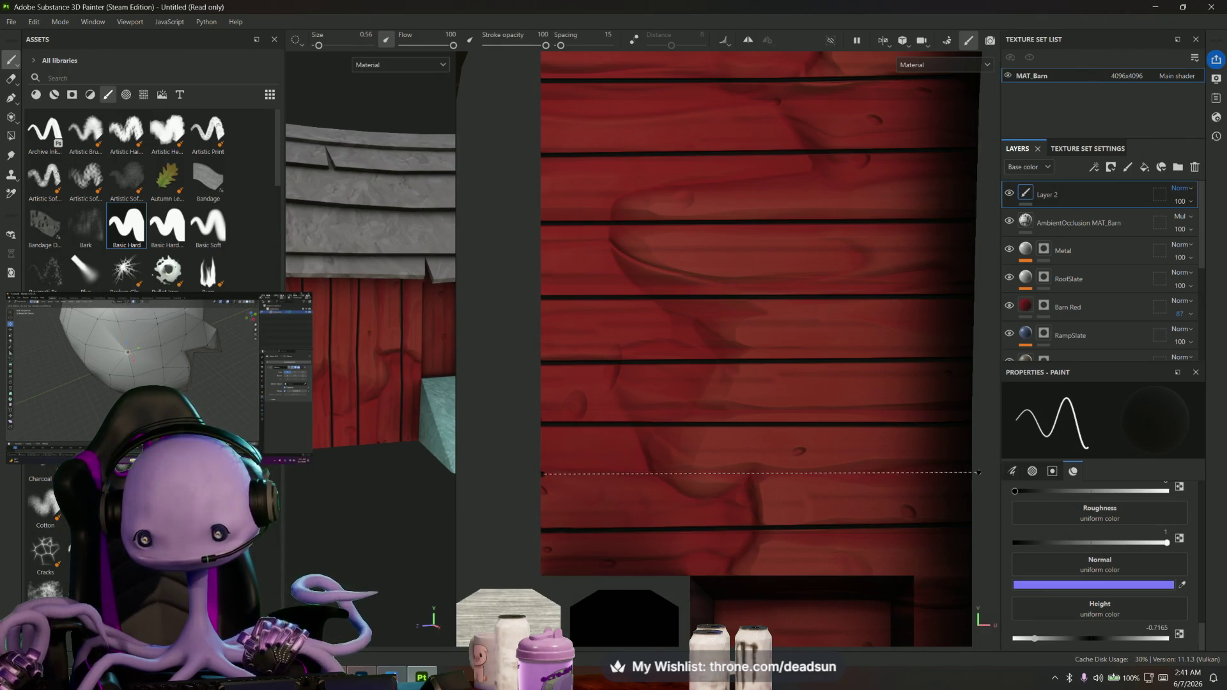
scroll(728, 350, "down", 2)
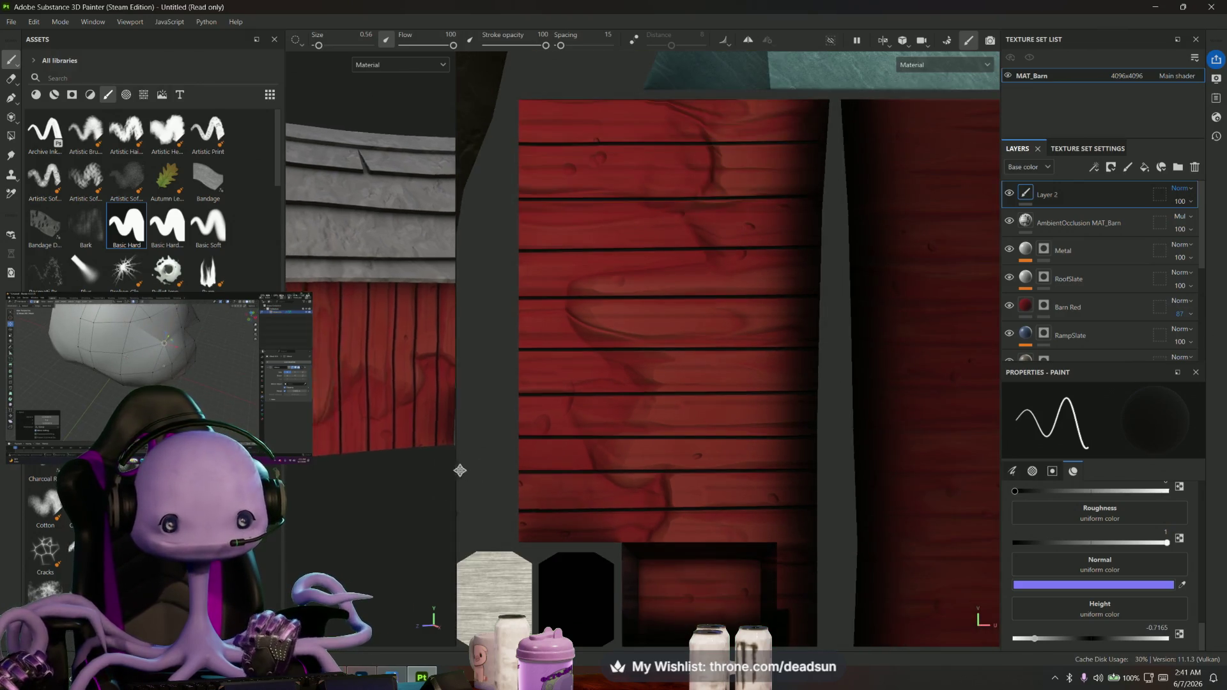
Pan the 2D view to show the lower UV layout with the gapped red planks
mouse_move(326, 505)
left_mouse_down("alt")
mouse_move(357, 505)
mouse_move(380, 553)
mouse_move(386, 480)
left_mouse_up("alt")
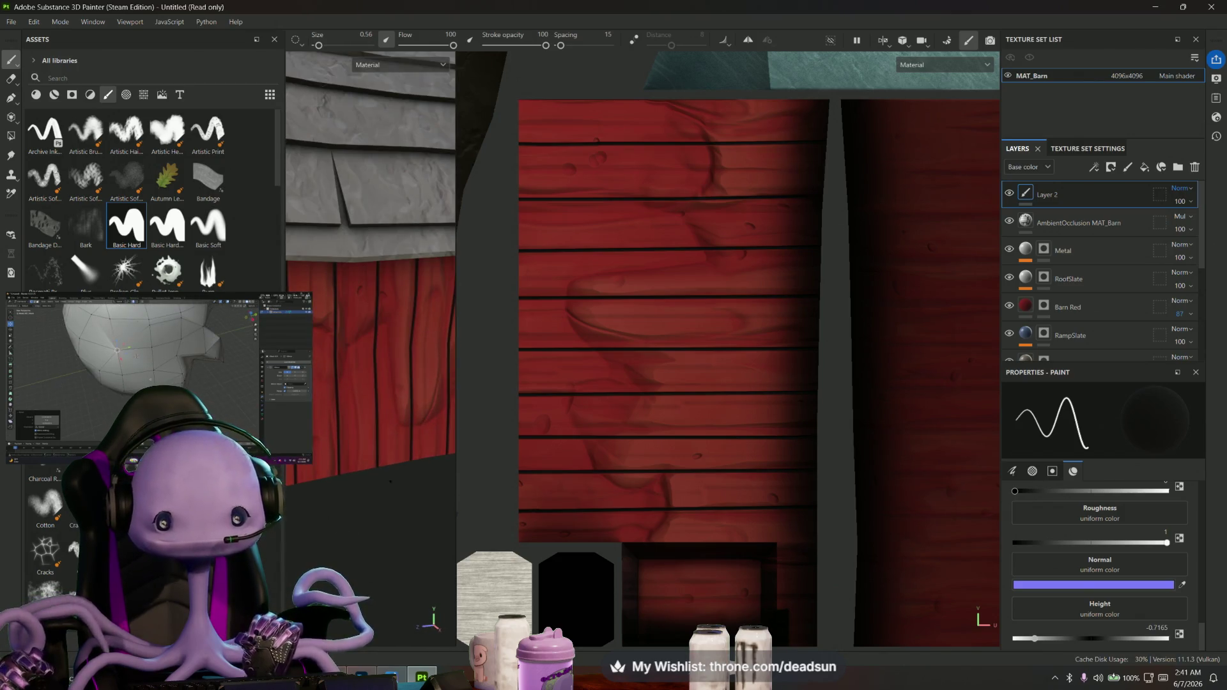
middle_click_drag(621, 458, 612, 391)
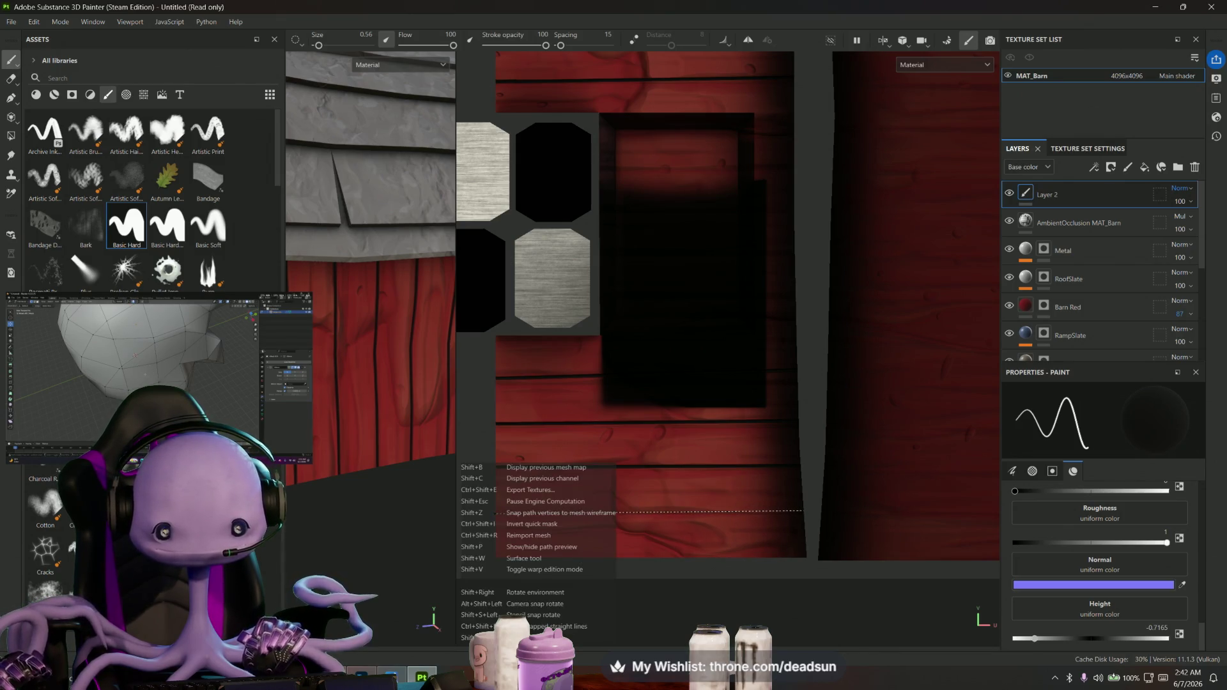
scroll(535, 504, "down", 5)
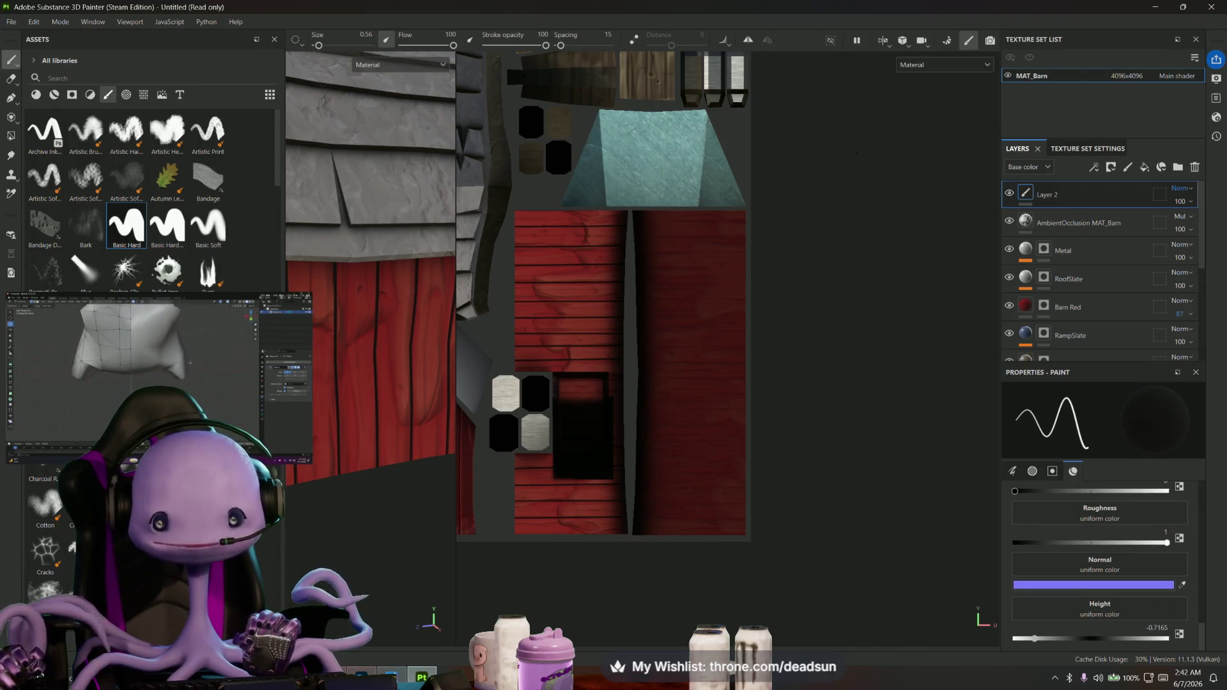
middle_click_drag(625, 257, 710, 393)
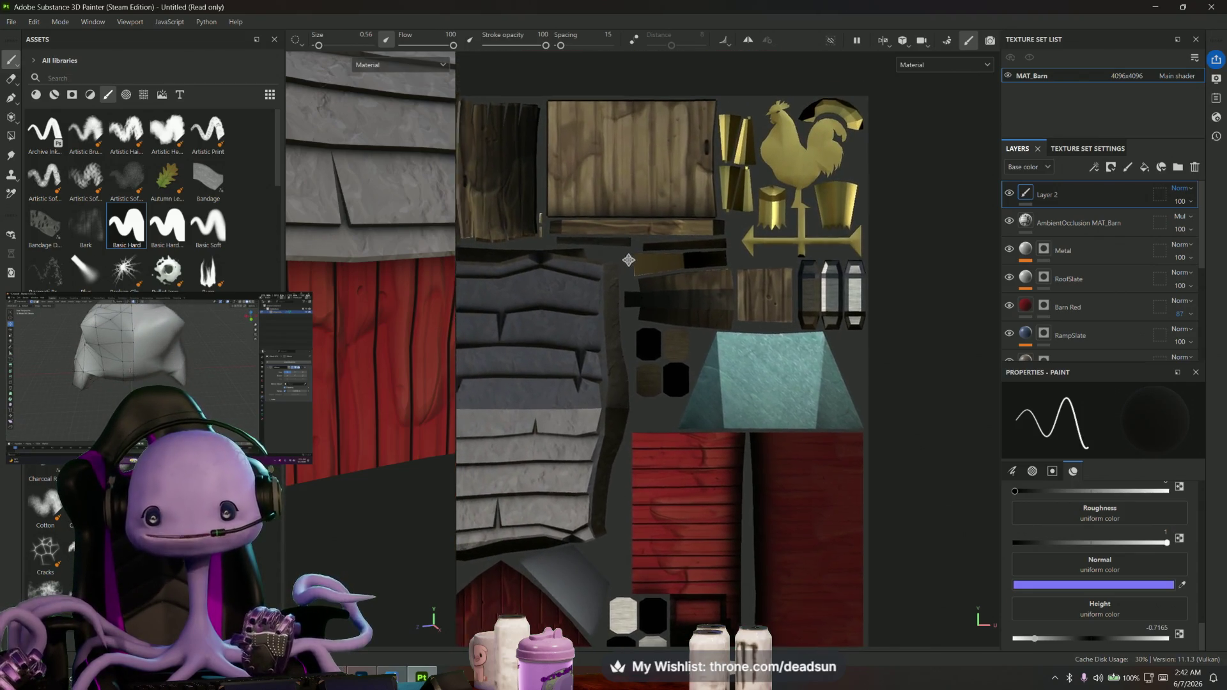
scroll(697, 269, "up", 5)
scroll(586, 339, "up", 2)
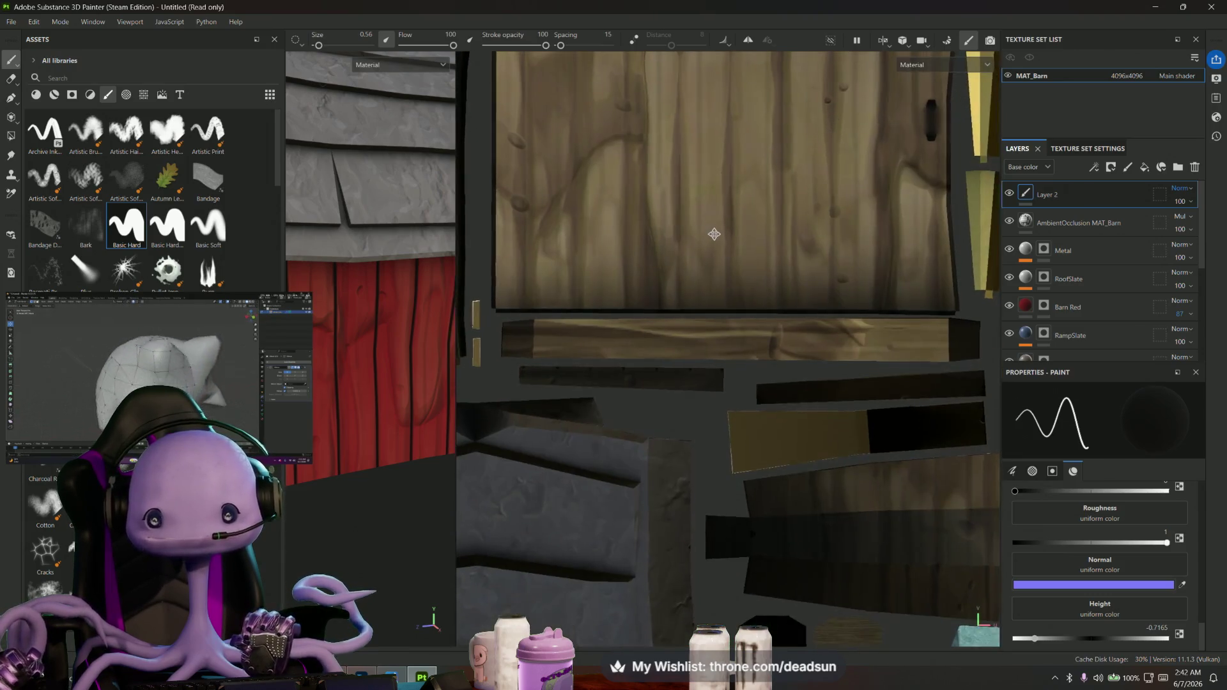
middle_click_drag(585, 338, 805, 333)
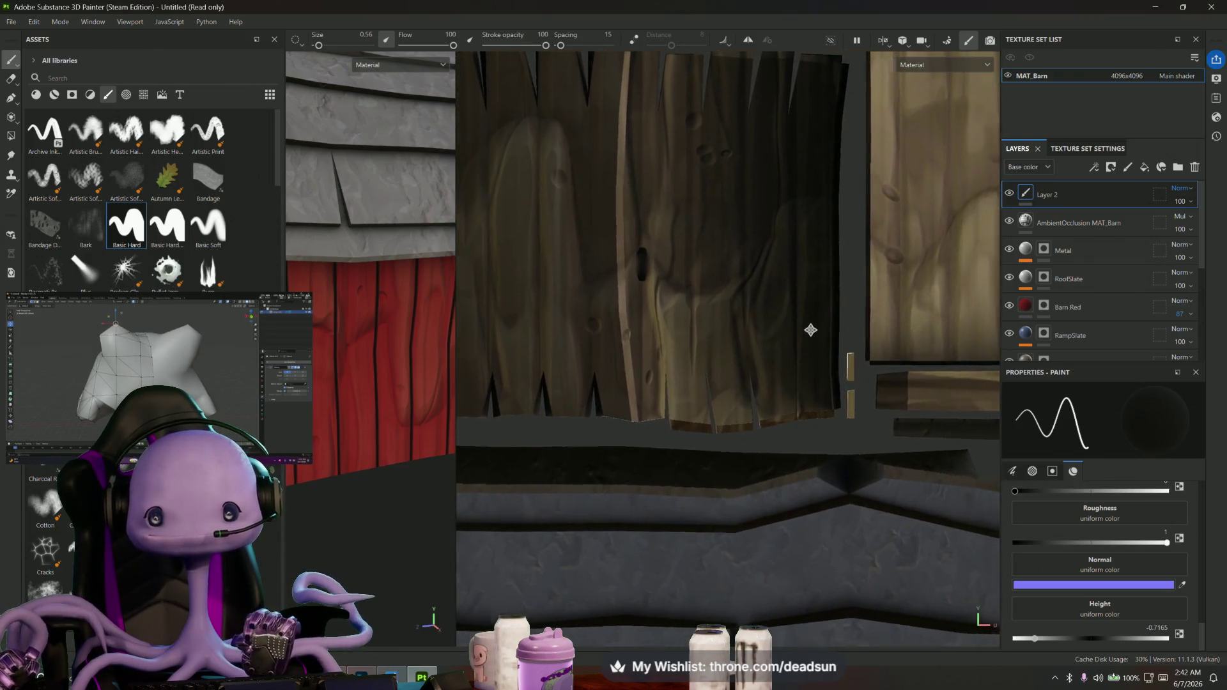
mouse_move(805, 333)
middle_mouse_down()
mouse_move(773, 342)
mouse_move(831, 342)
mouse_move(761, 356)
mouse_move(710, 351)
mouse_move(743, 331)
mouse_move(688, 337)
middle_mouse_up()
scroll(743, 331, "down", 2)
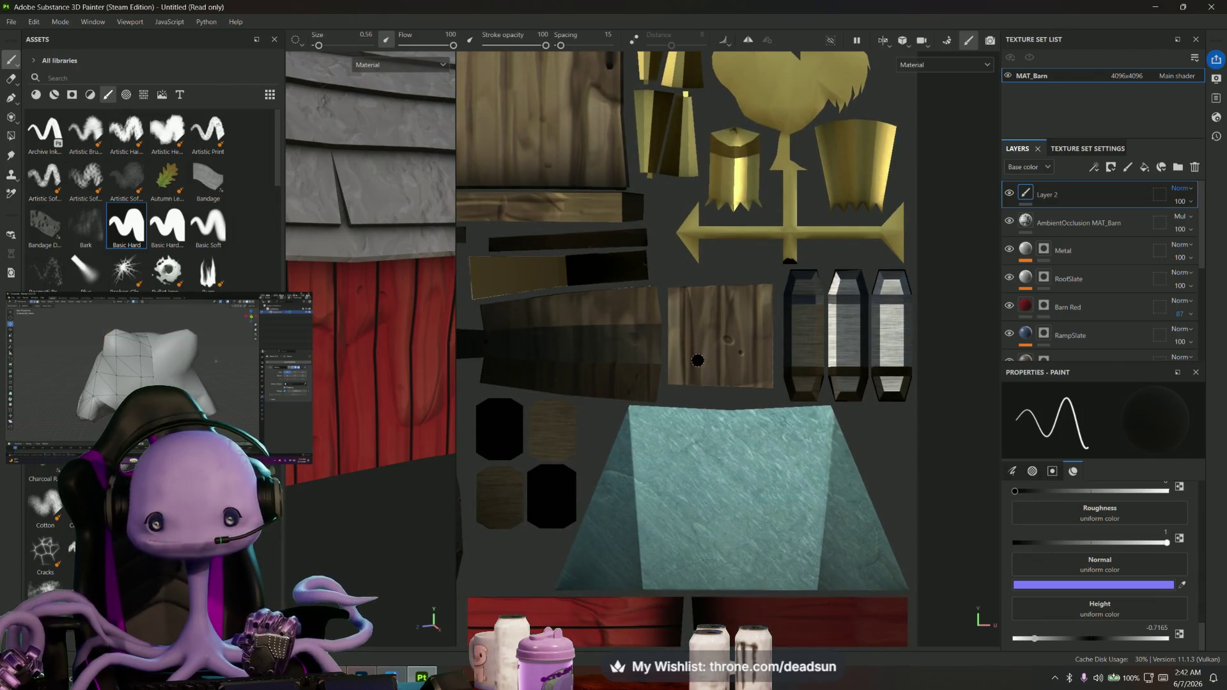
scroll(737, 341, "up", 2)
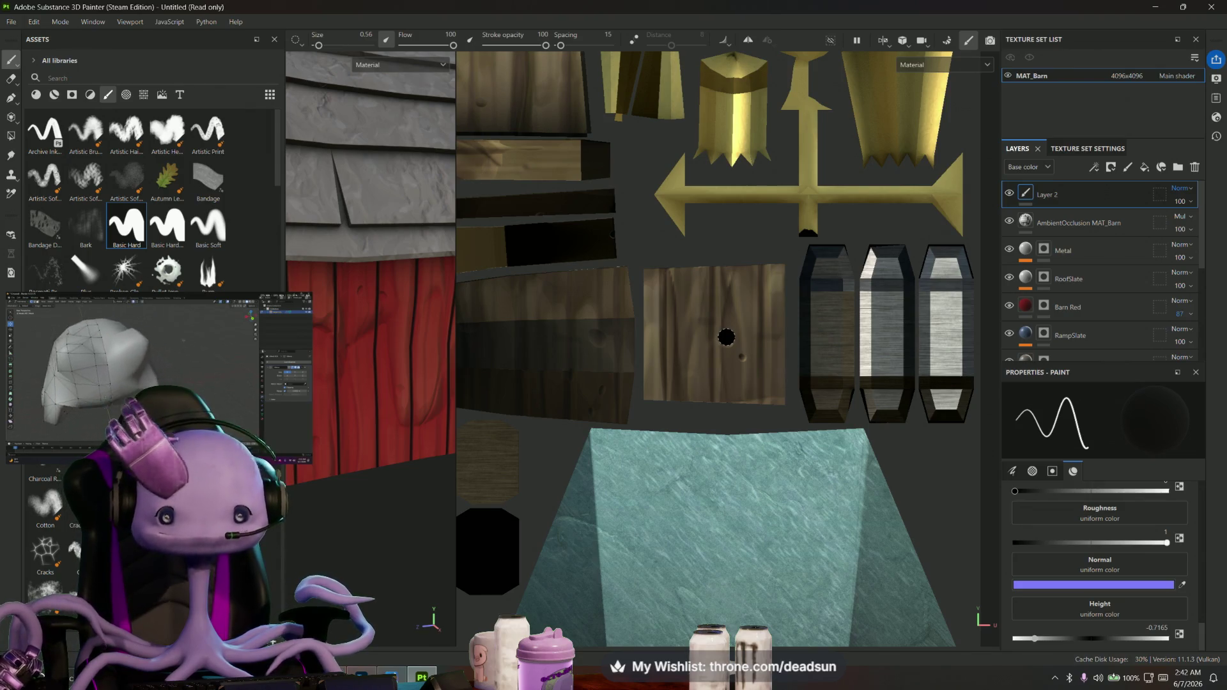
scroll(726, 337, "down", 2)
mouse_move(786, 479)
middle_mouse_down()
mouse_move(642, 191)
mouse_move(674, 262)
middle_mouse_up()
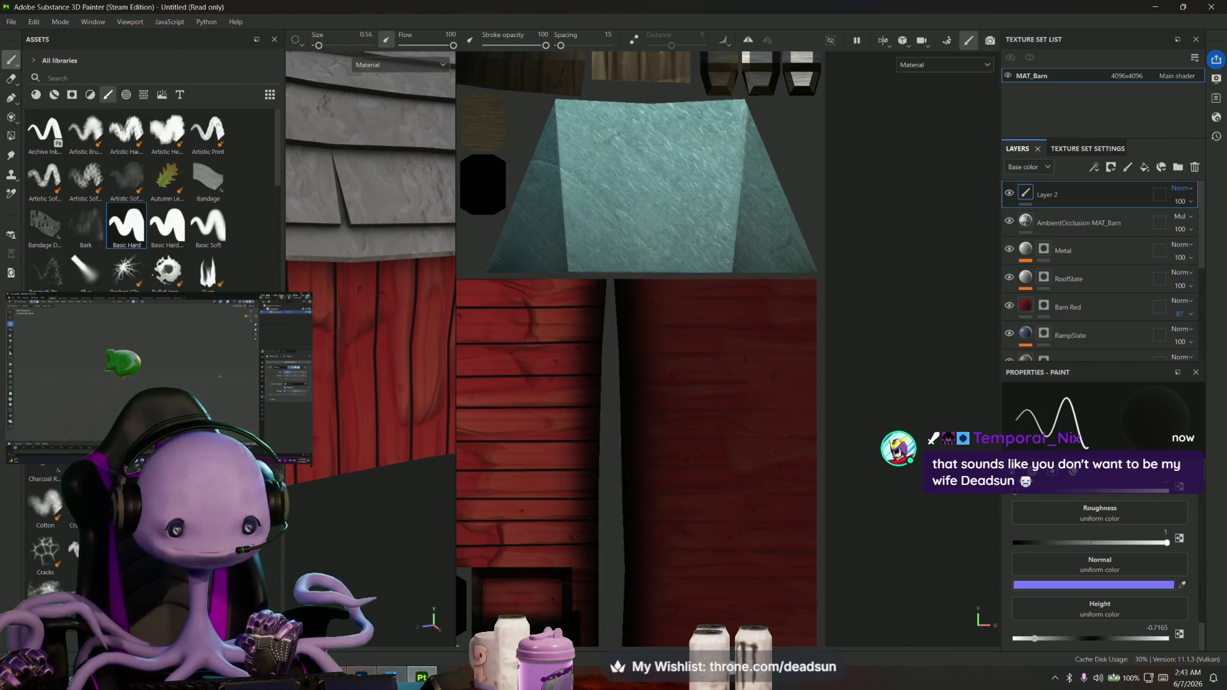
left_click_drag(309, 462, 439, 548)
mouse_move(253, 462)
left_mouse_down()
mouse_move(543, 341)
mouse_move(633, 322)
left_mouse_up()
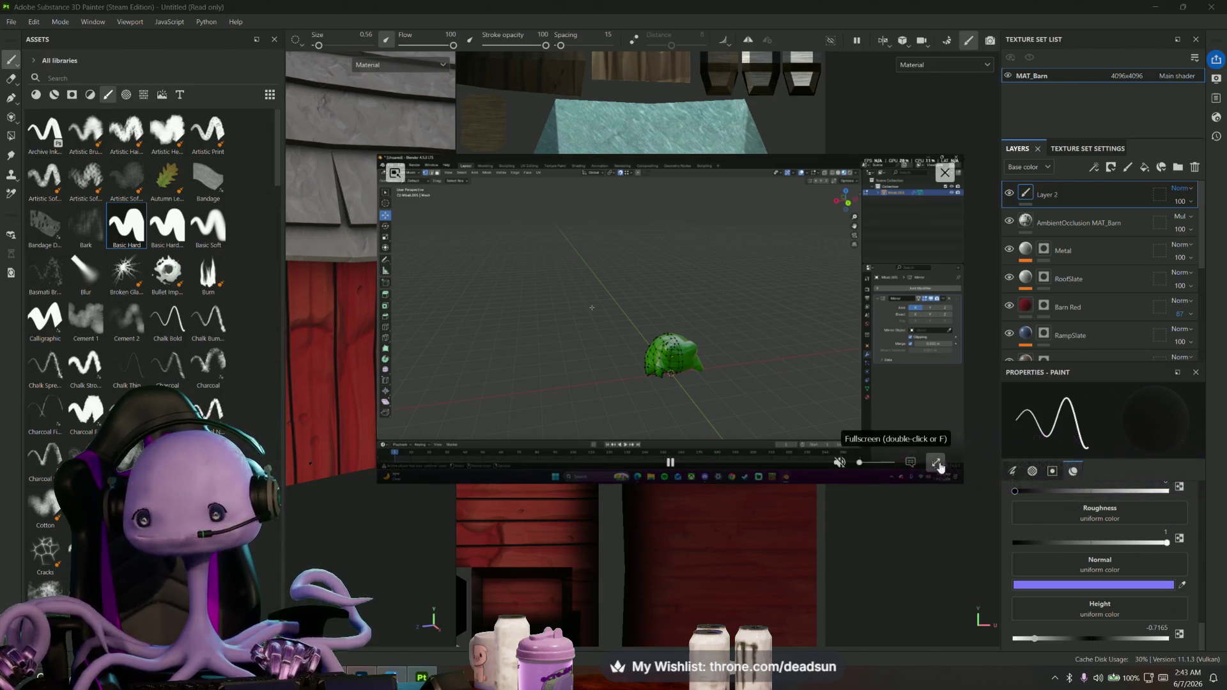
Frame the red wall in the 3D viewport and paint two dark straight gap lines across its planks
left_click_drag(954, 477, 712, 344)
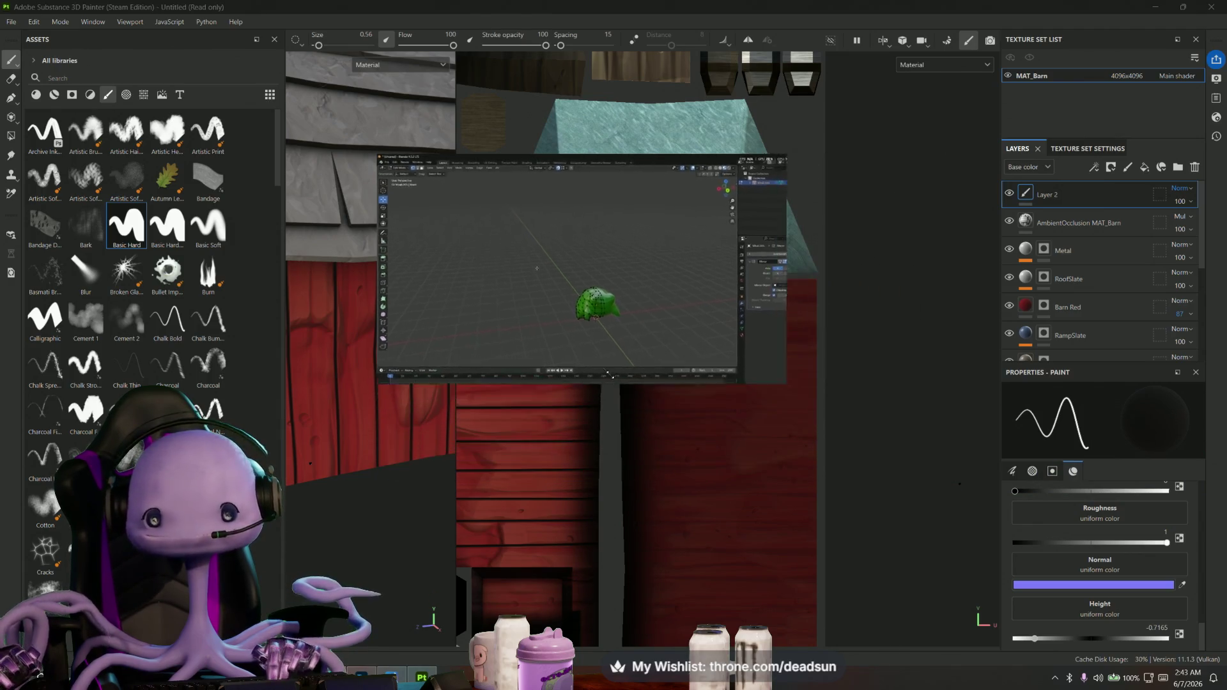
left_click_drag(601, 251, 227, 304)
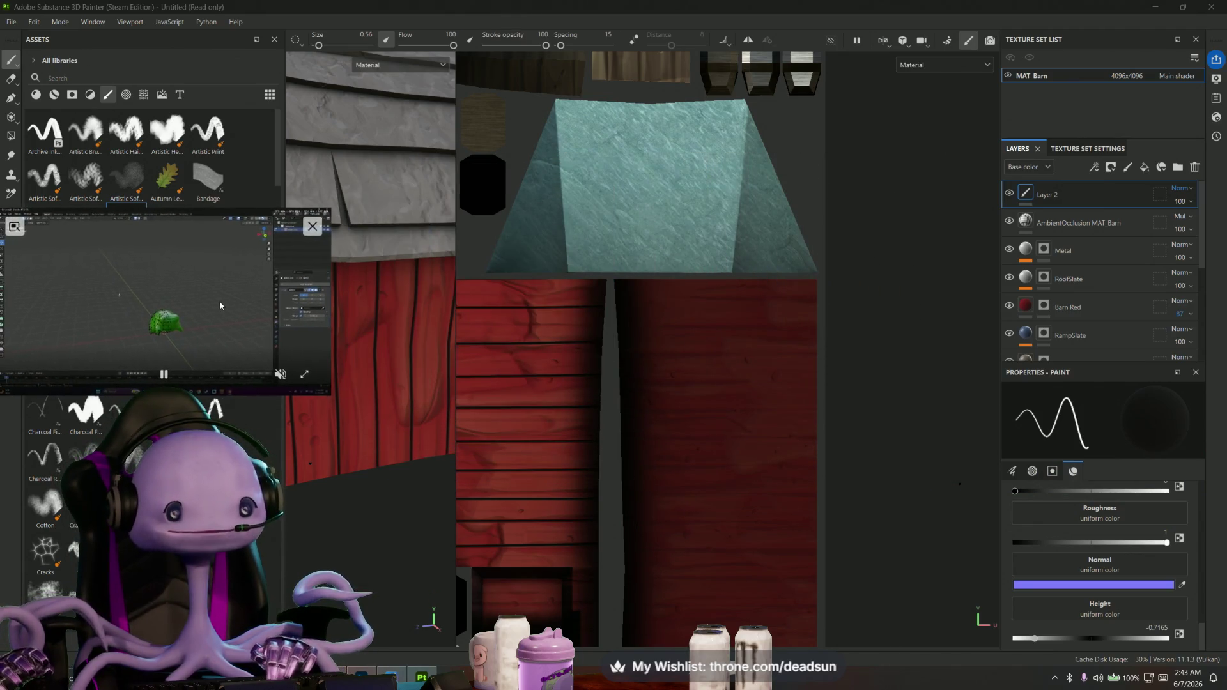
scroll(613, 338, "up", 3)
scroll(614, 338, "down", 3)
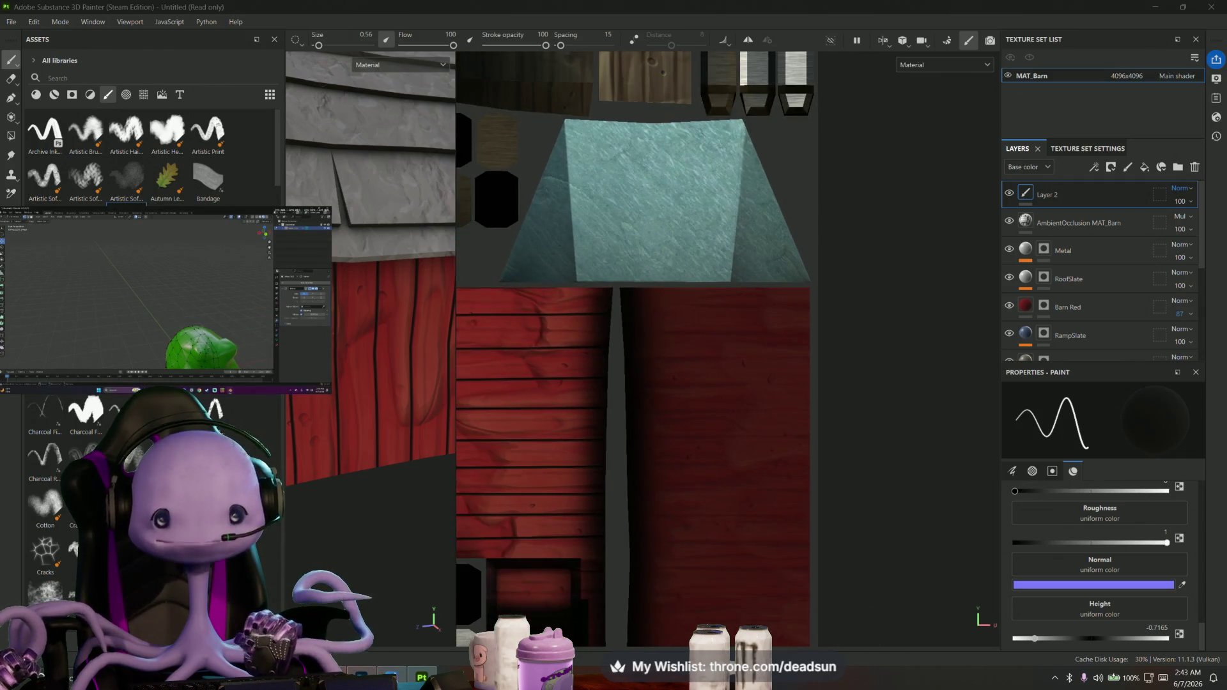
scroll(613, 339, "up", 1)
scroll(614, 338, "up", 2)
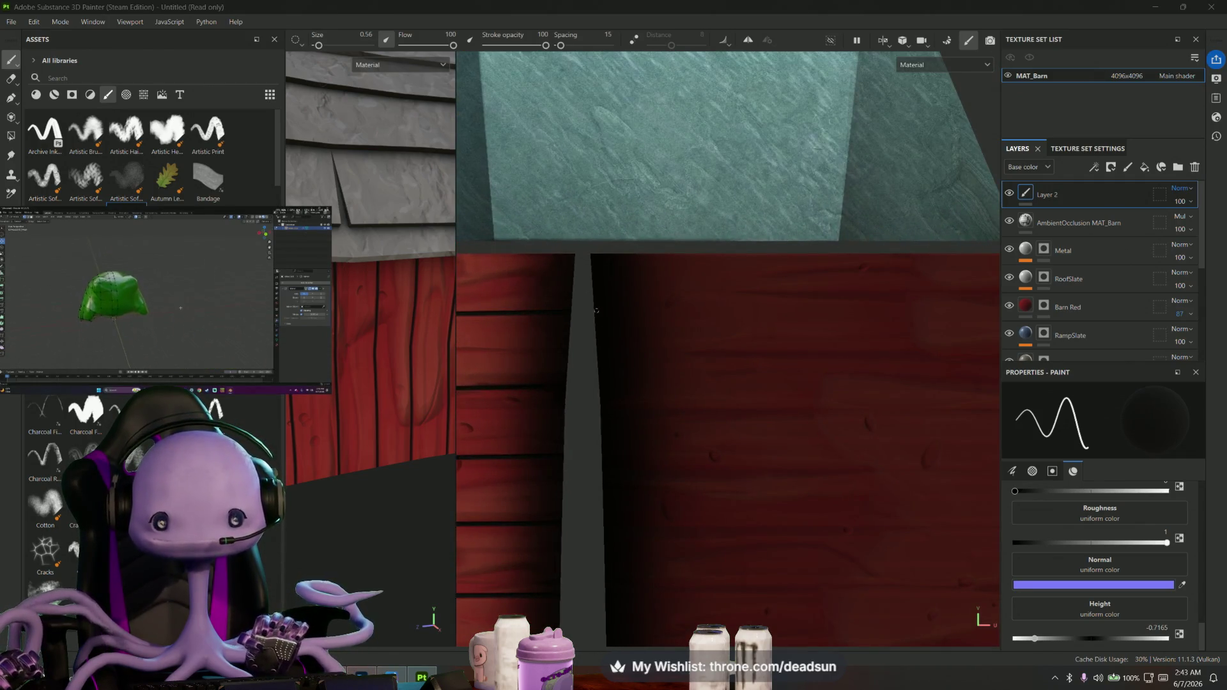
middle_click_drag(613, 339, 560, 346)
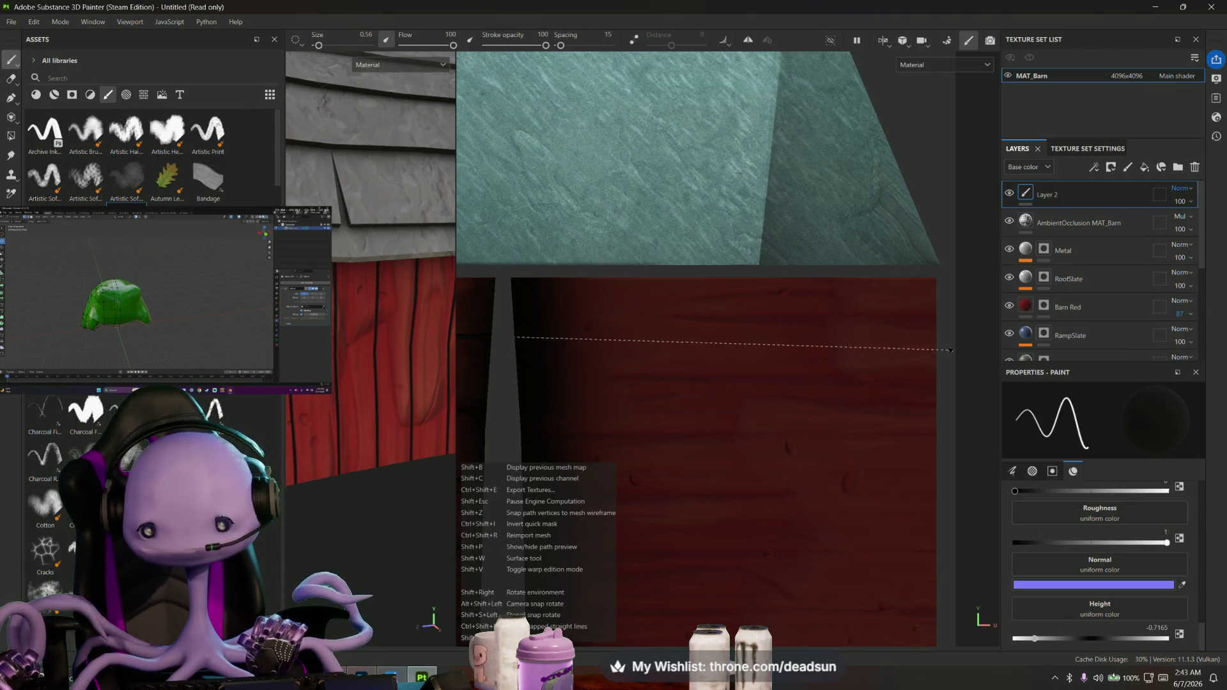
left_click(938, 339, "shift")
mouse_move(649, 423)
left_mouse_down("alt")
mouse_move(706, 405)
mouse_move(589, 395)
left_mouse_up("alt")
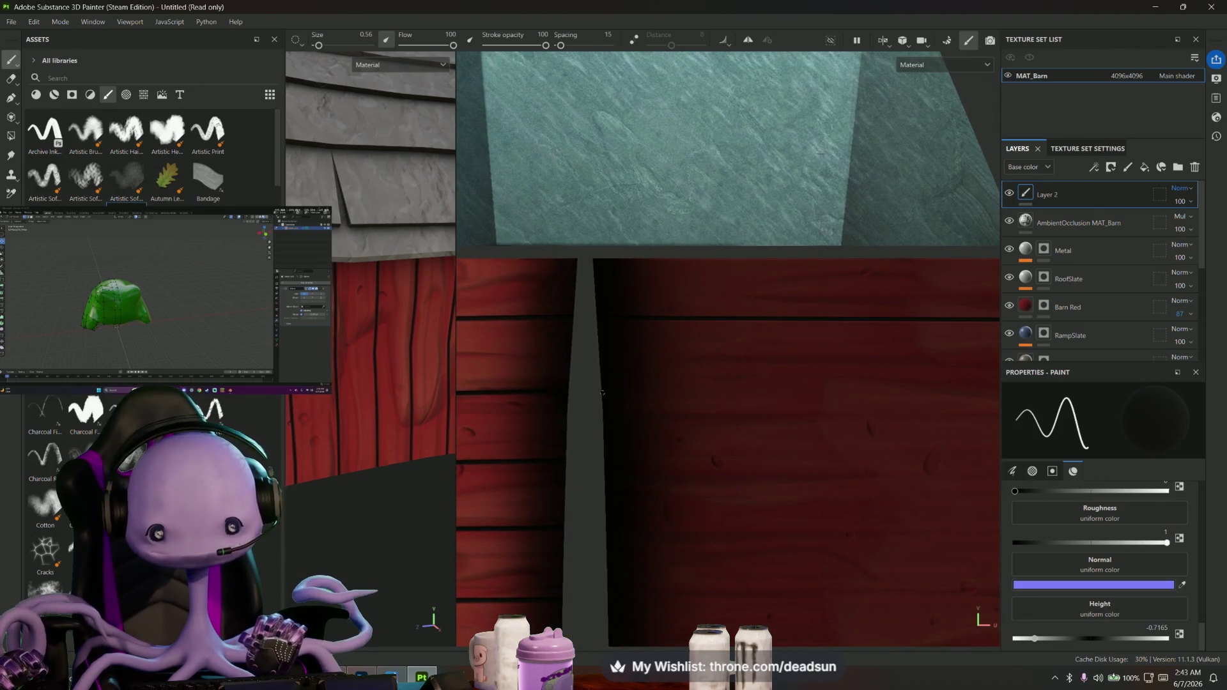
left_click(966, 392, "shift")
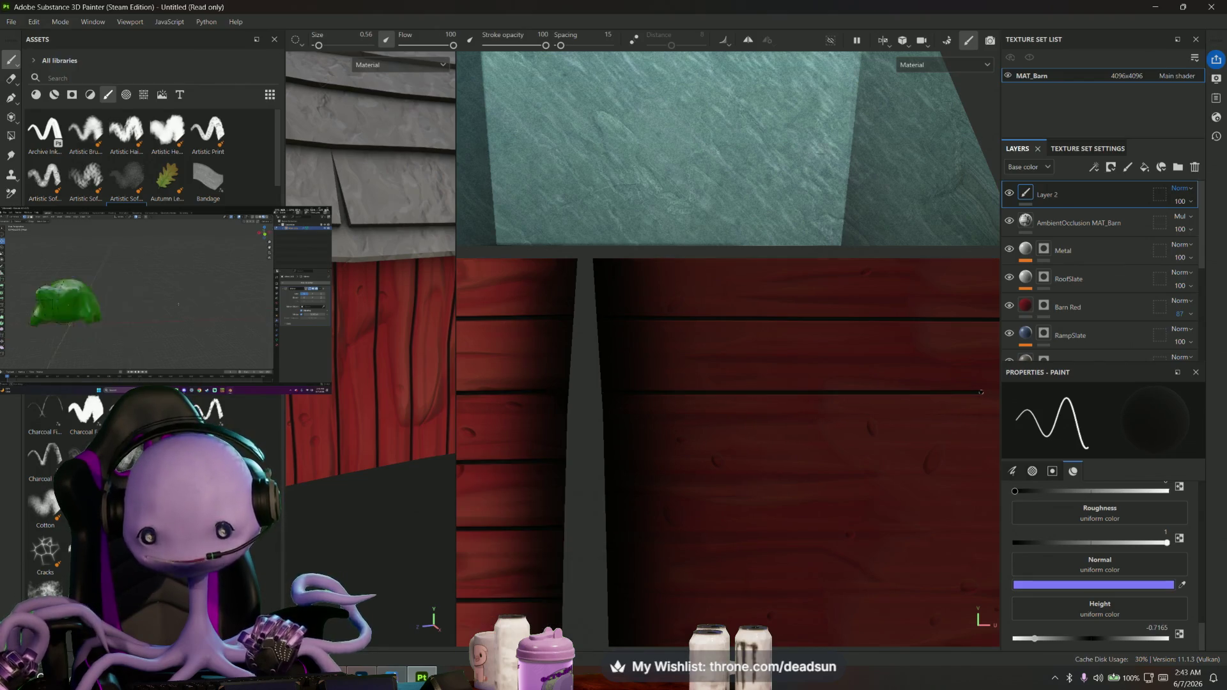
Face the two red wall panels to camera, paint dark gaps on both, and save with Ctrl+S
middle_click_drag(966, 391, 736, 416, "alt")
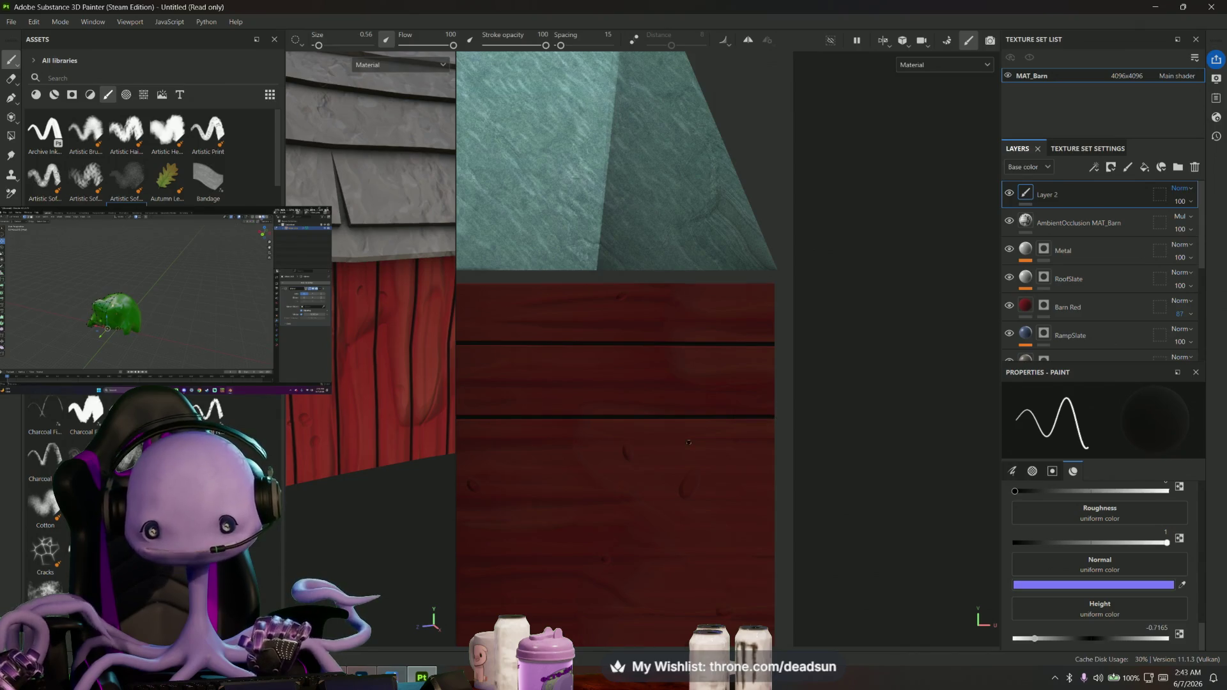
left_click_drag(688, 442, 616, 391, "alt")
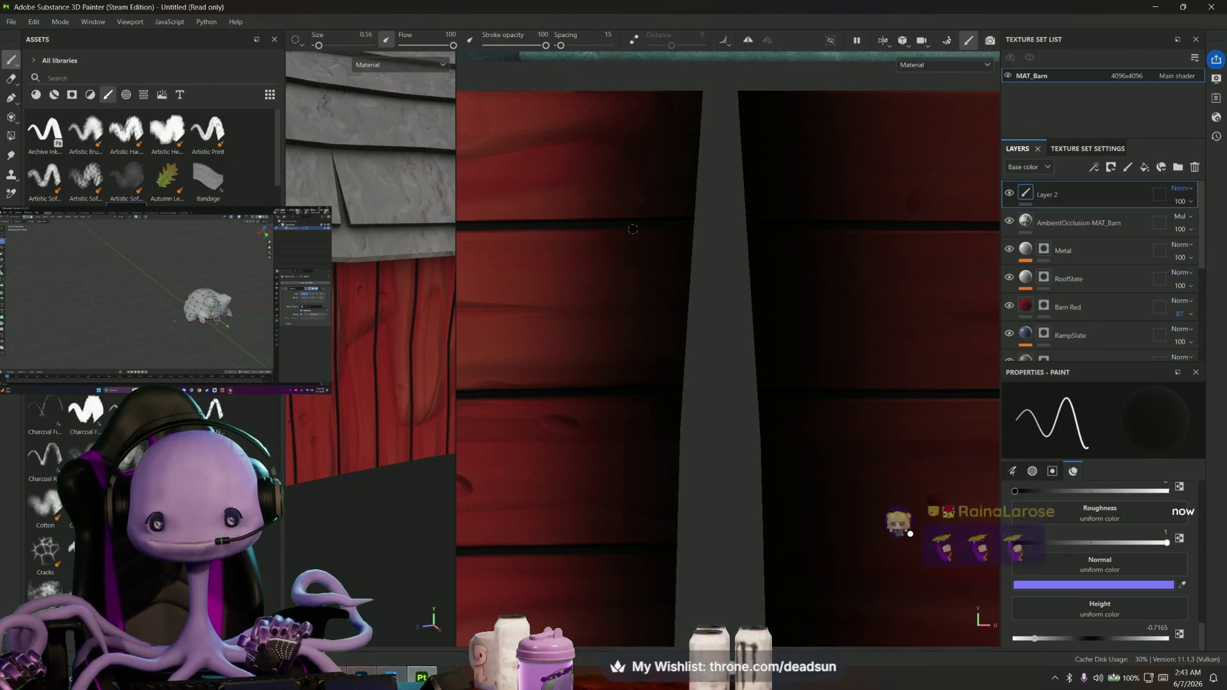
mouse_move(688, 526)
left_mouse_down("alt")
mouse_move(602, 426)
mouse_move(585, 430)
mouse_move(677, 430)
left_mouse_up("alt")
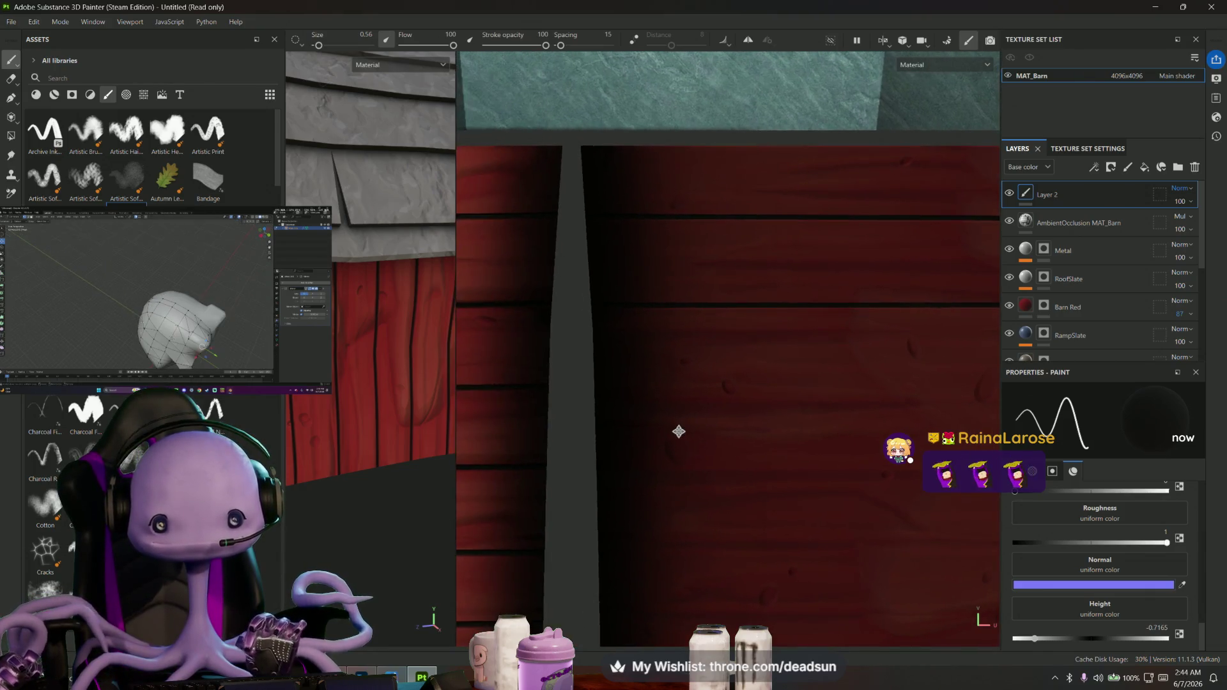
scroll(677, 430, "down", 3)
scroll(679, 432, "down", 3)
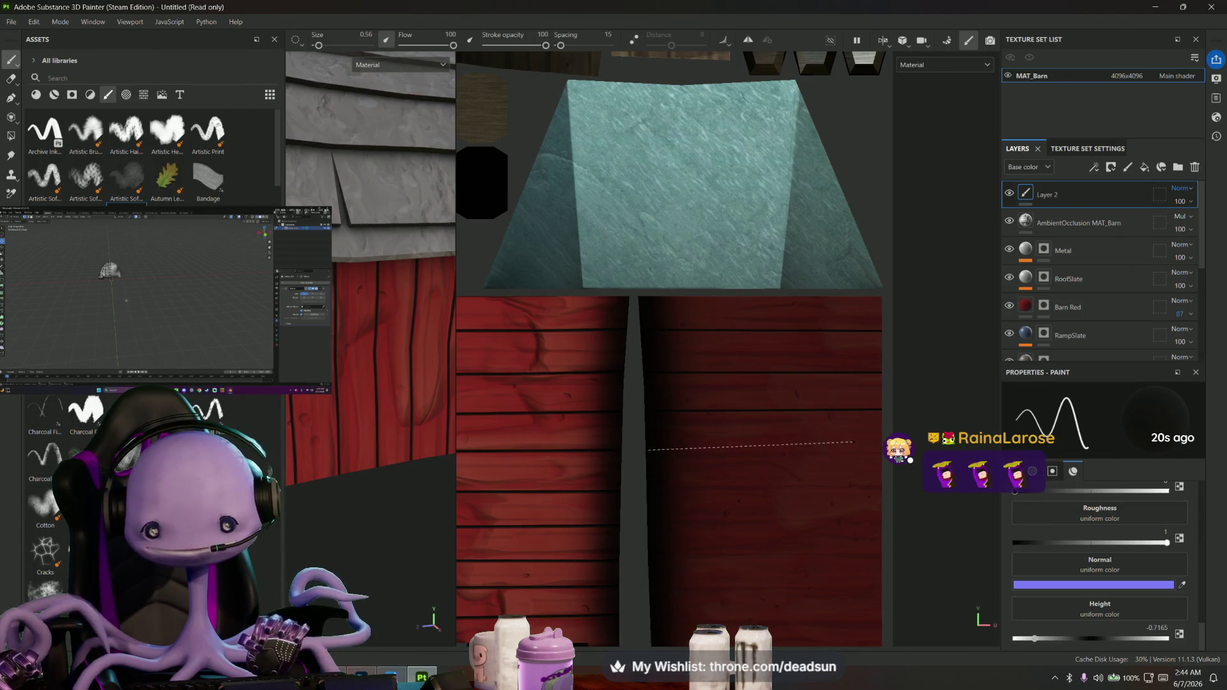
scroll(653, 501, "up", 2)
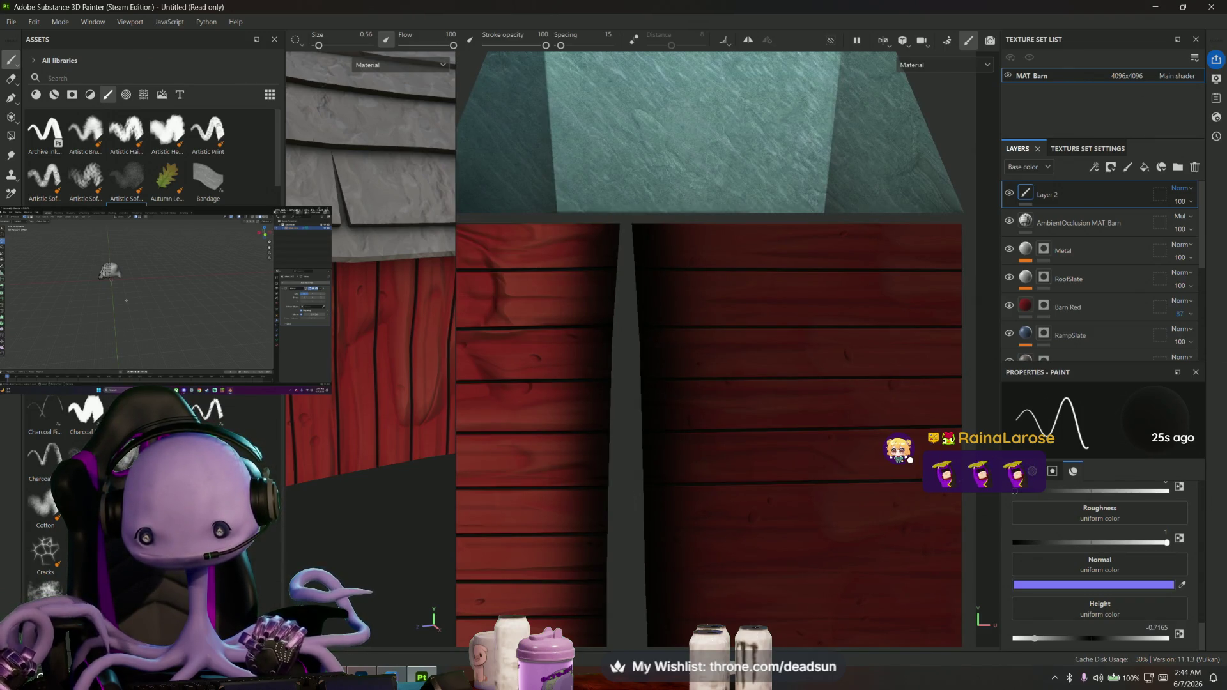
scroll(713, 480, "up", 1)
scroll(645, 432, "up", 1)
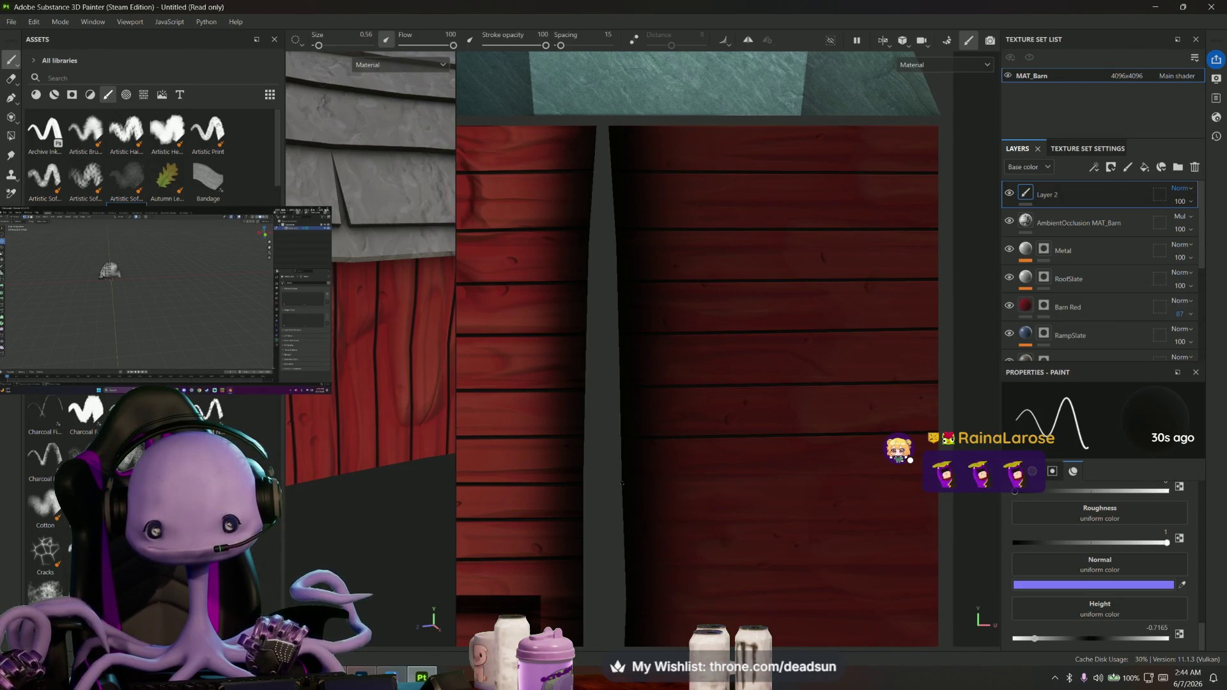
left_click(938, 482, "shift")
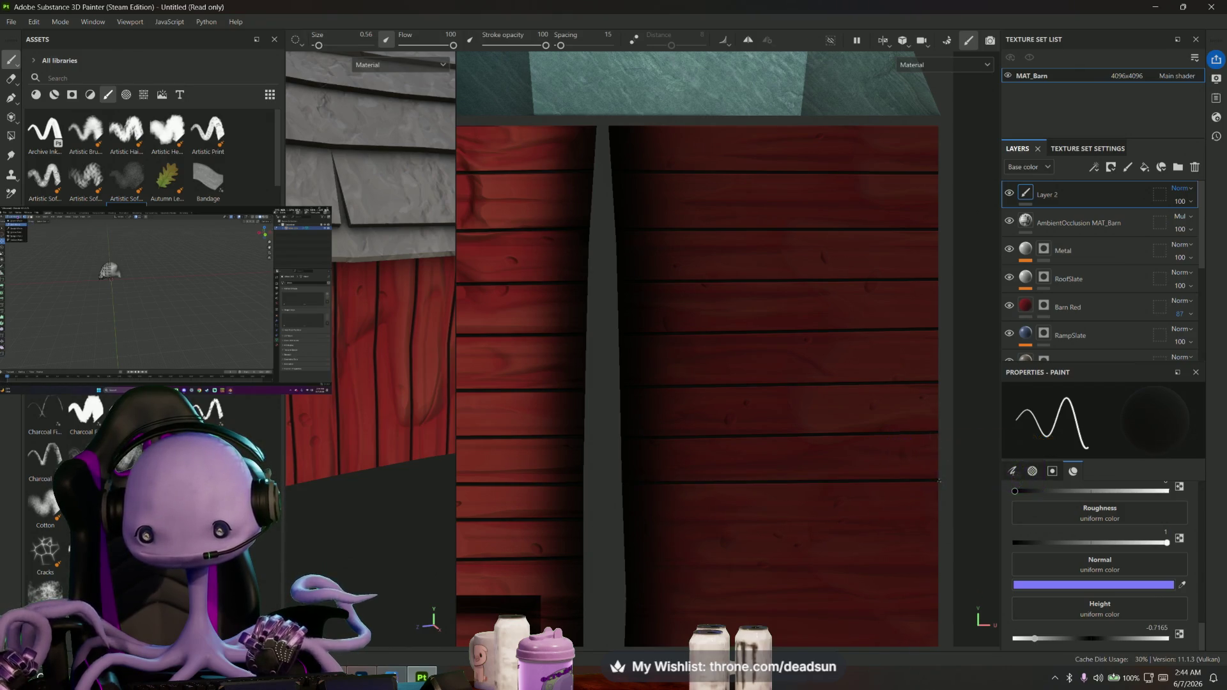
scroll(731, 542, "up", 2)
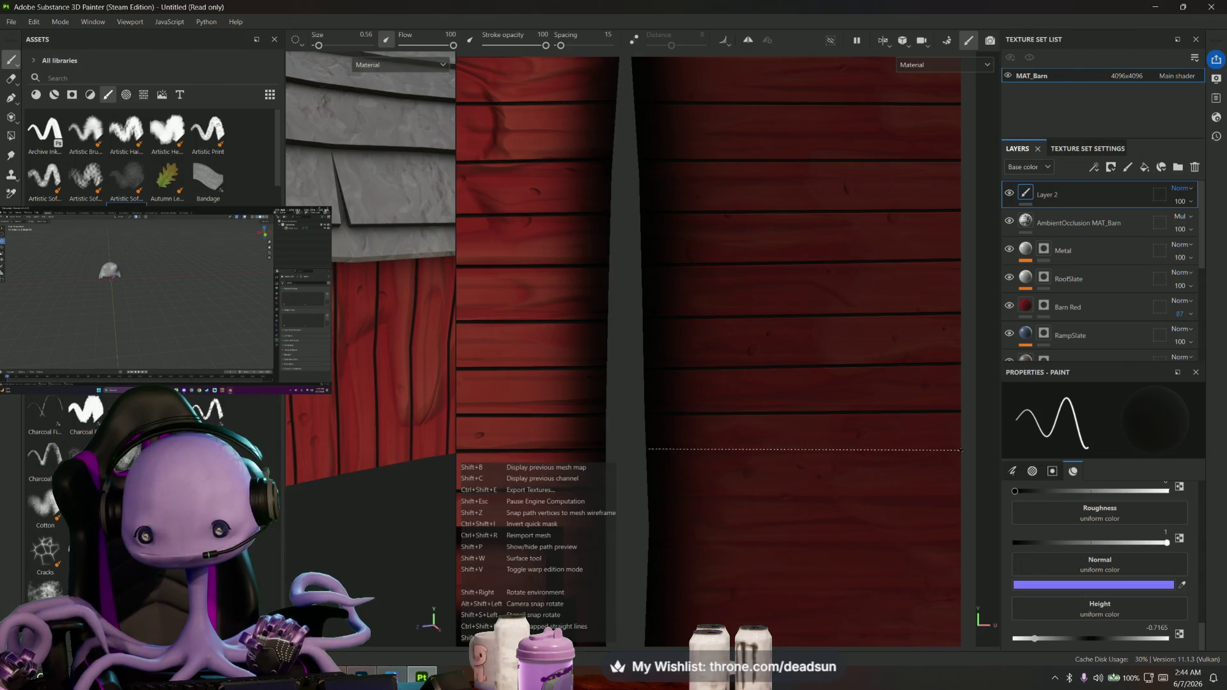
left_click(961, 448, "shift")
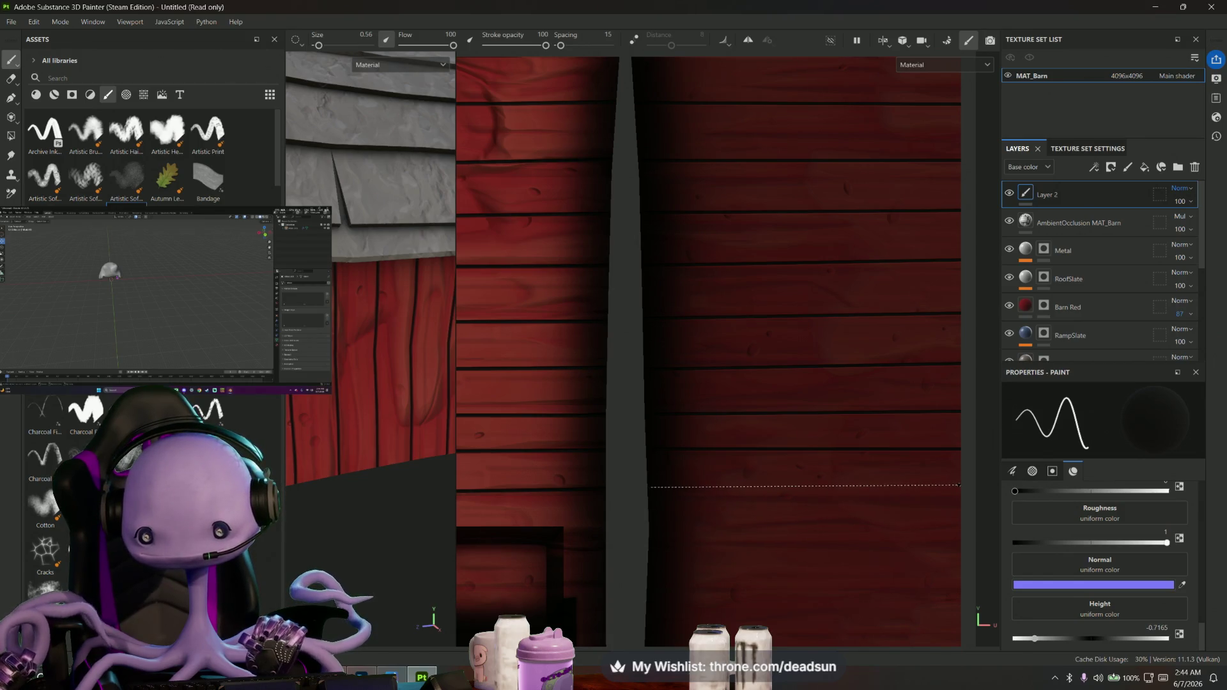
middle_click_drag(927, 517, 649, 353)
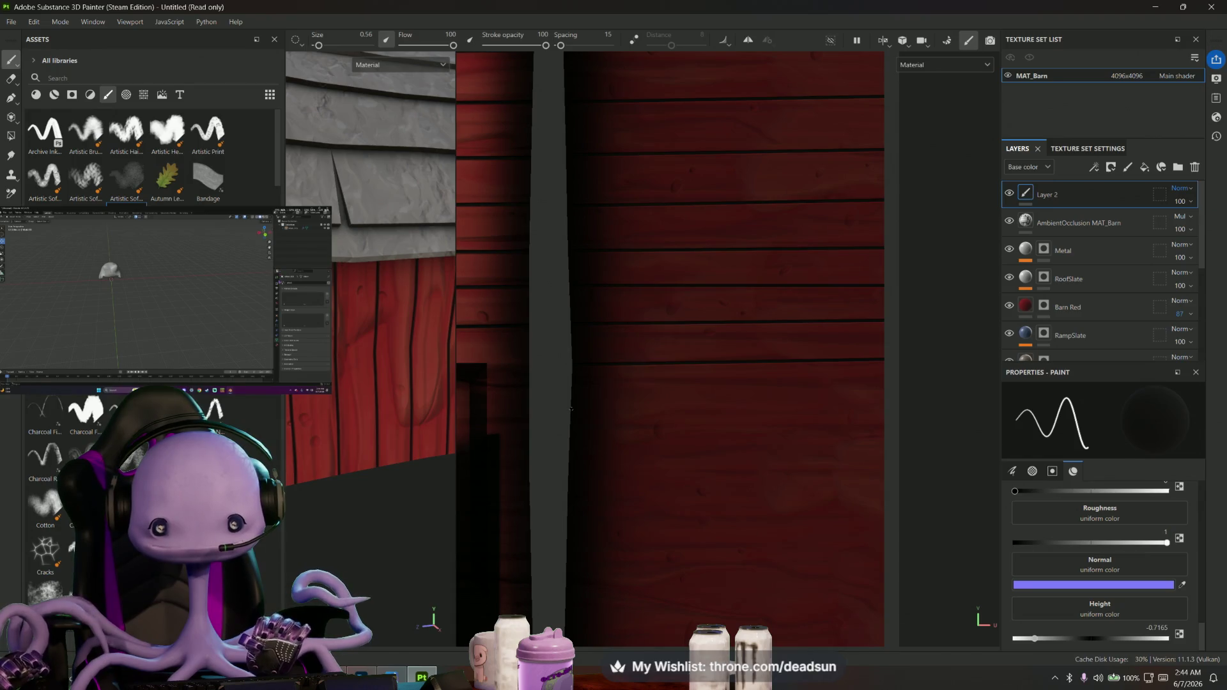
key("shift")
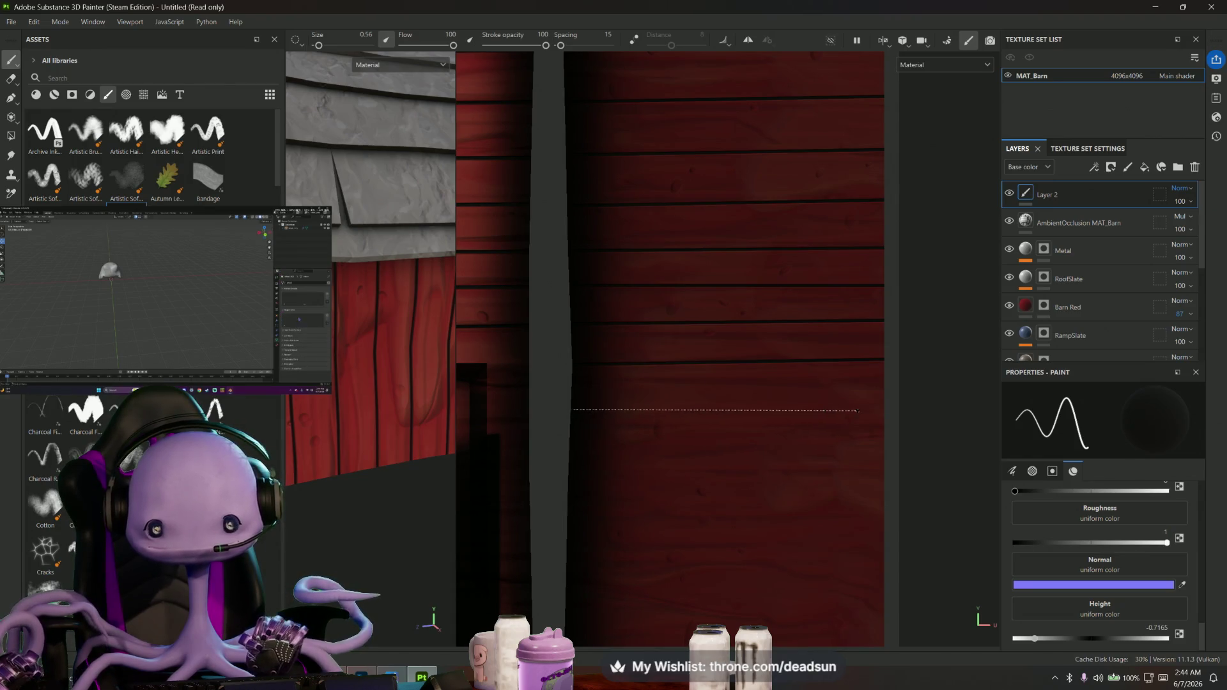
key("ctrl+s")
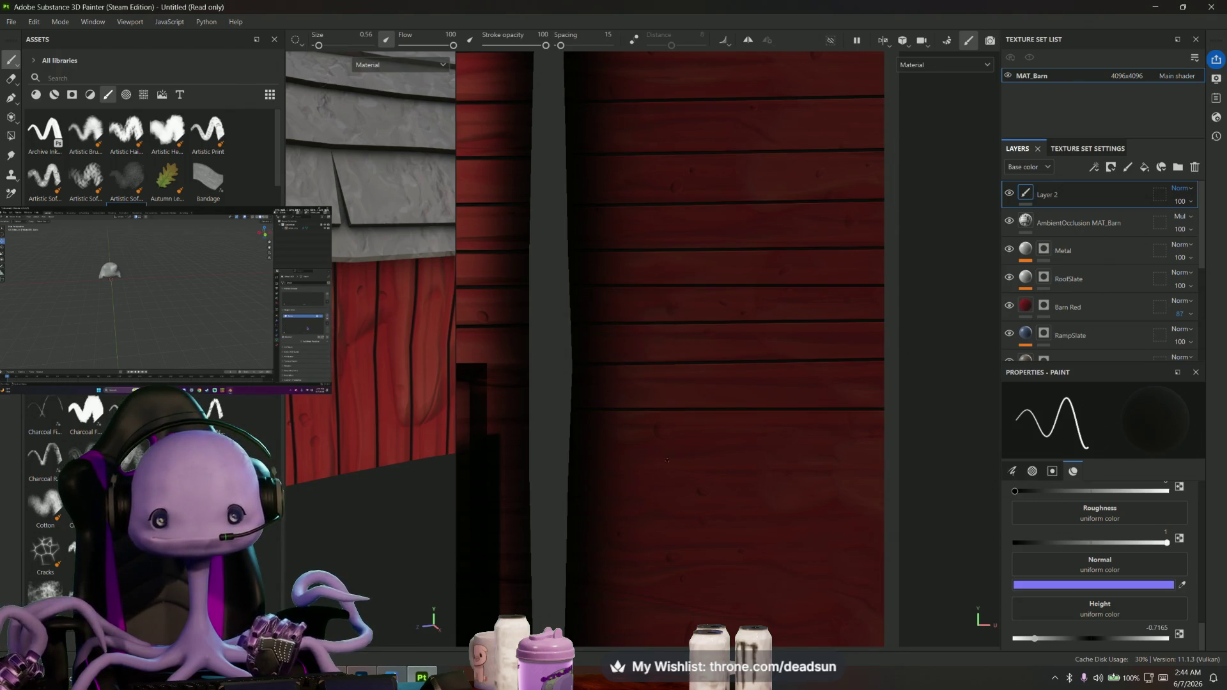
Save the project under the new name 'barn' via Save as
left_click(12, 23)
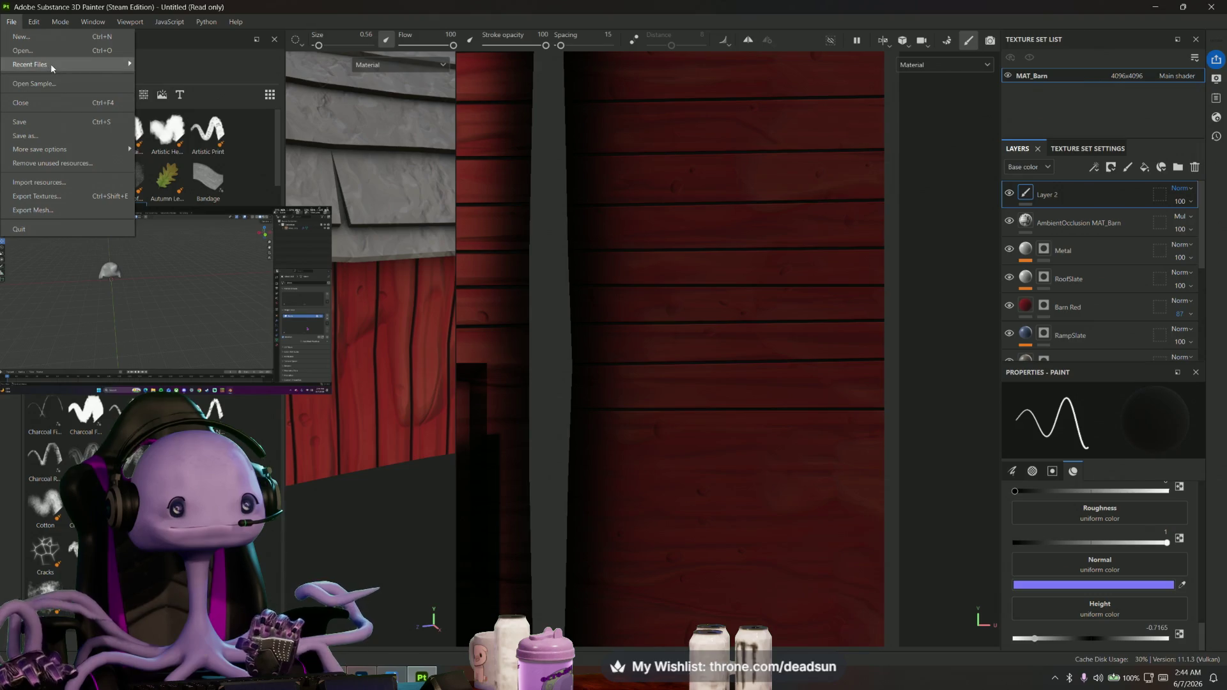
left_click(41, 138)
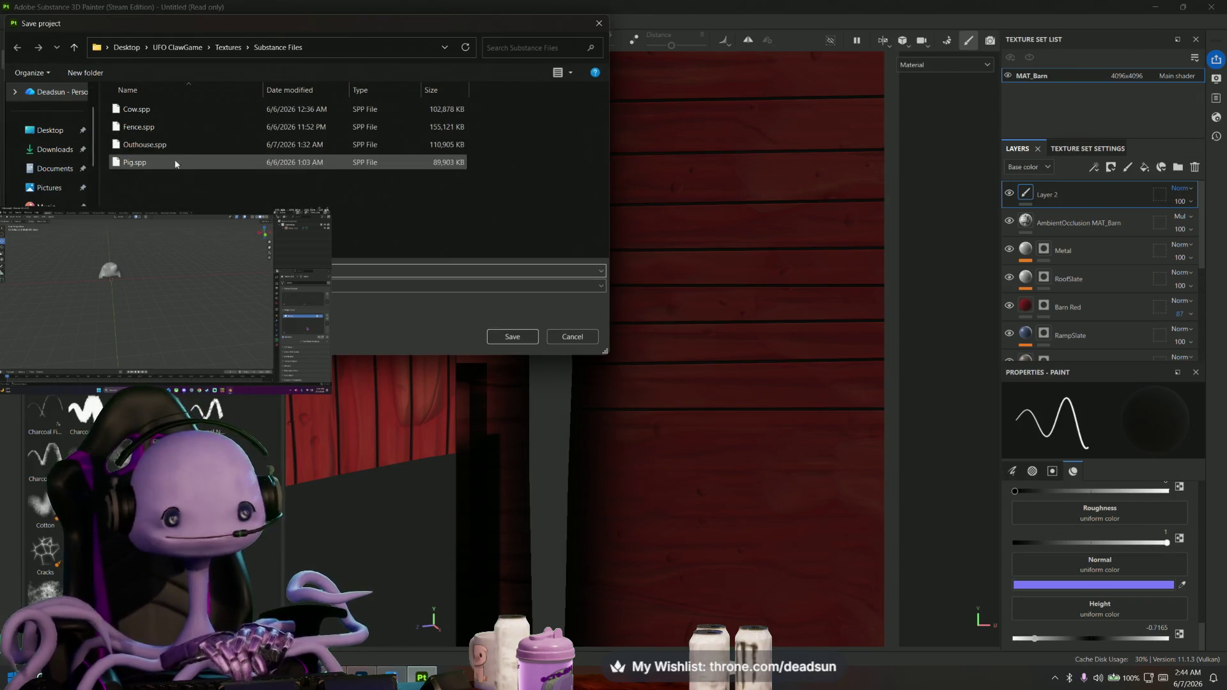
mouse_move(204, 213)
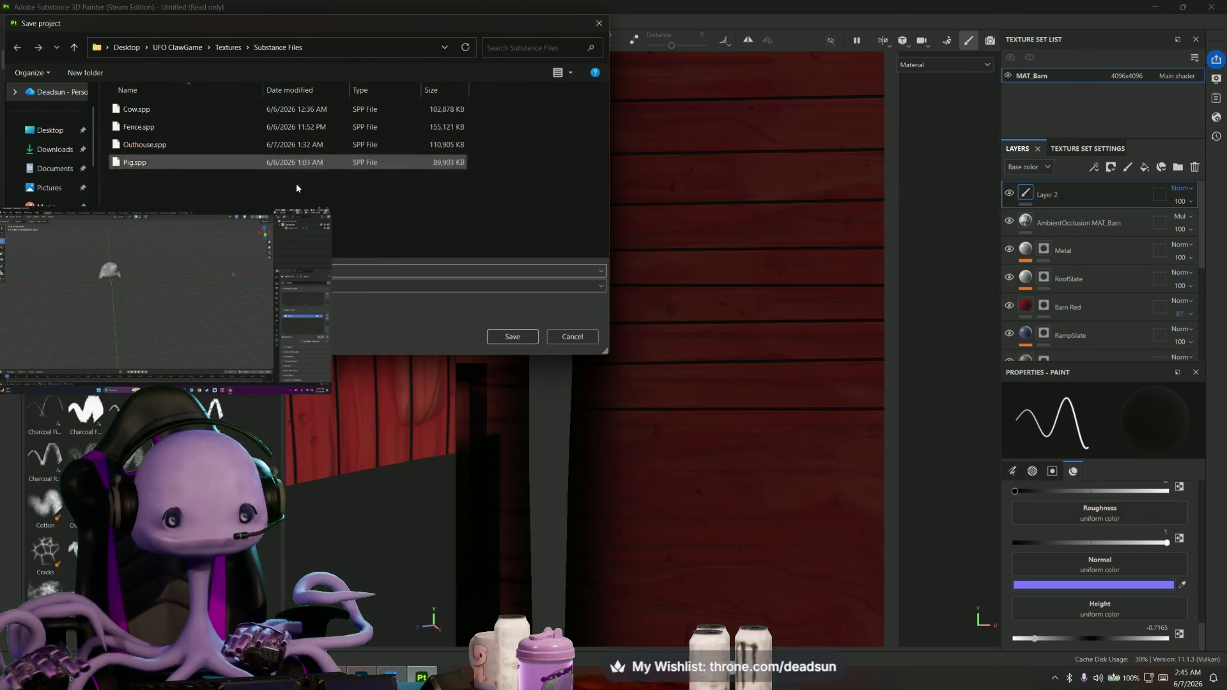
left_click(512, 337)
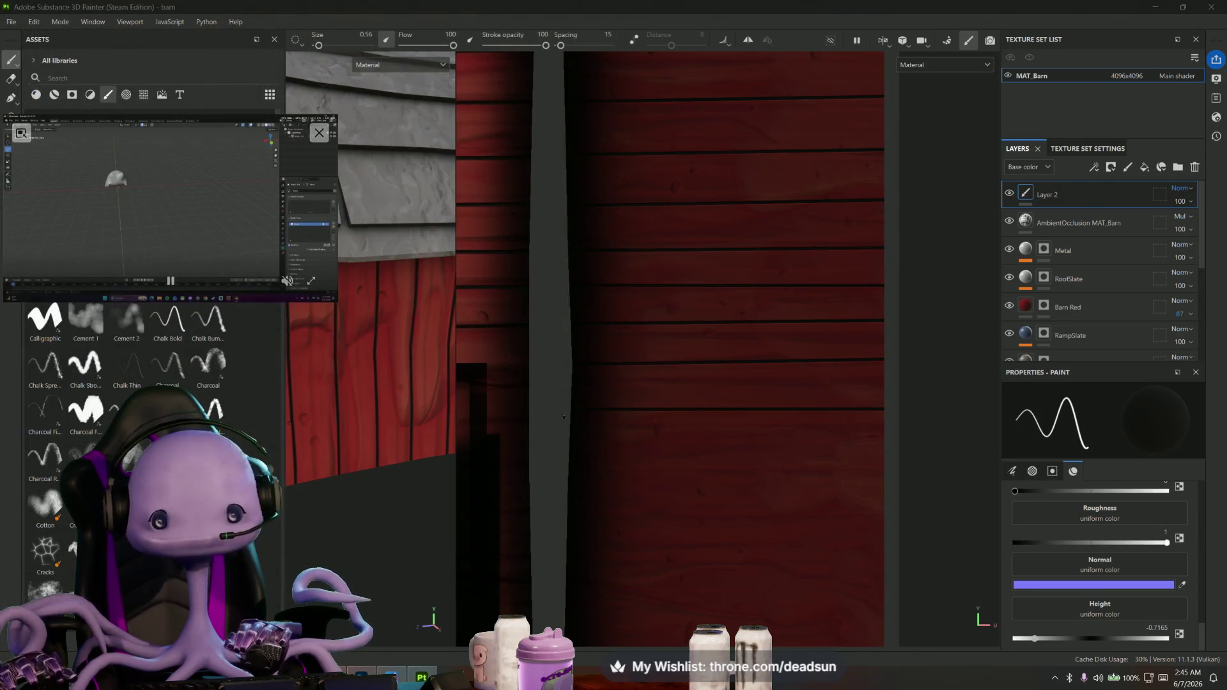
Square up the plank island in the 2D view and paint a straight dark gap between planks
left_click_drag(647, 466, 606, 471, "alt")
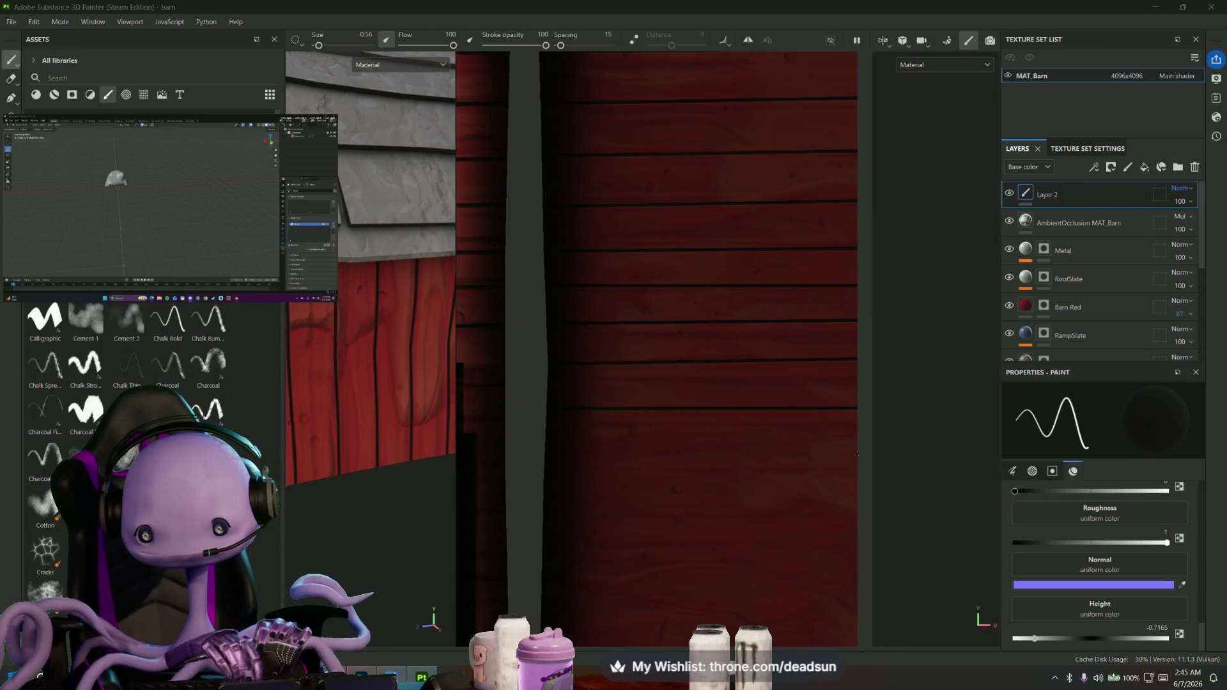
key("shift")
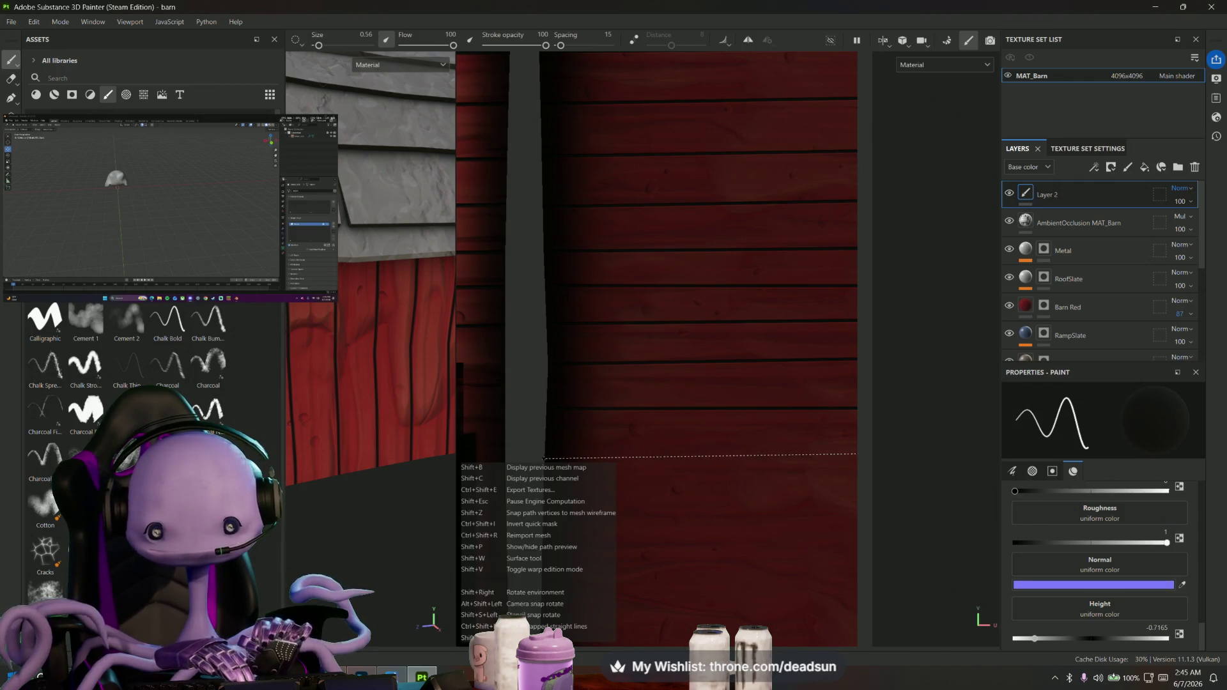
left_click_drag(545, 457, 813, 439, "alt+shift")
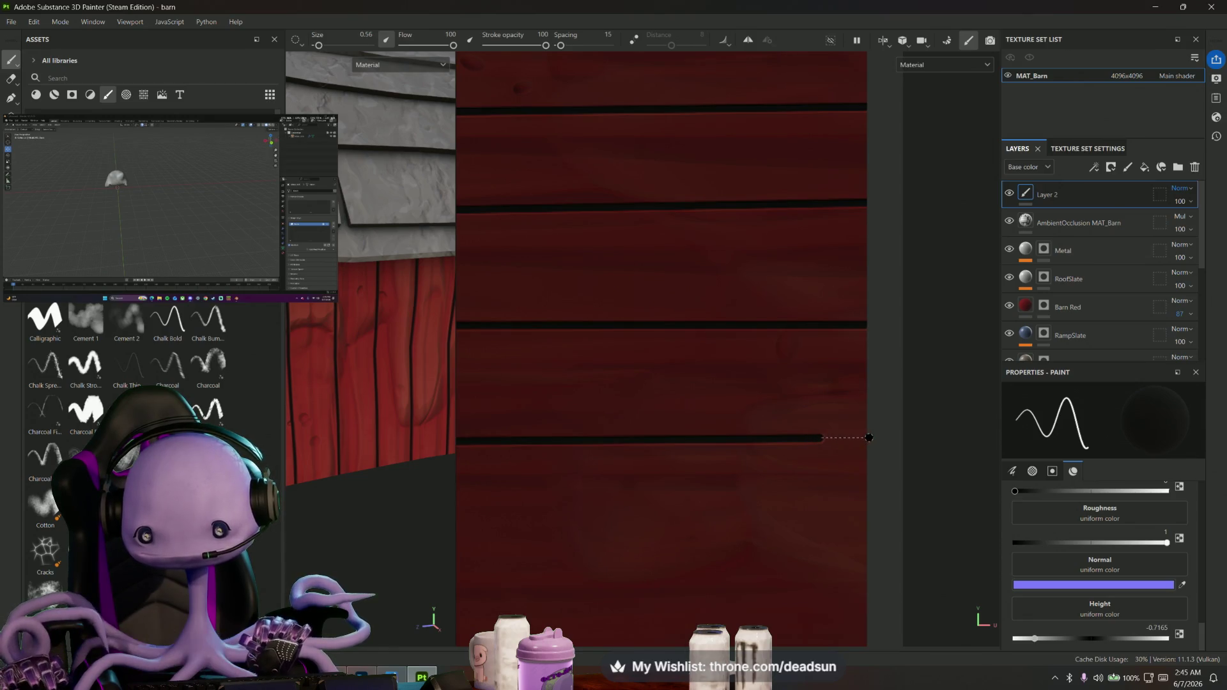
scroll(732, 502, "down", 5)
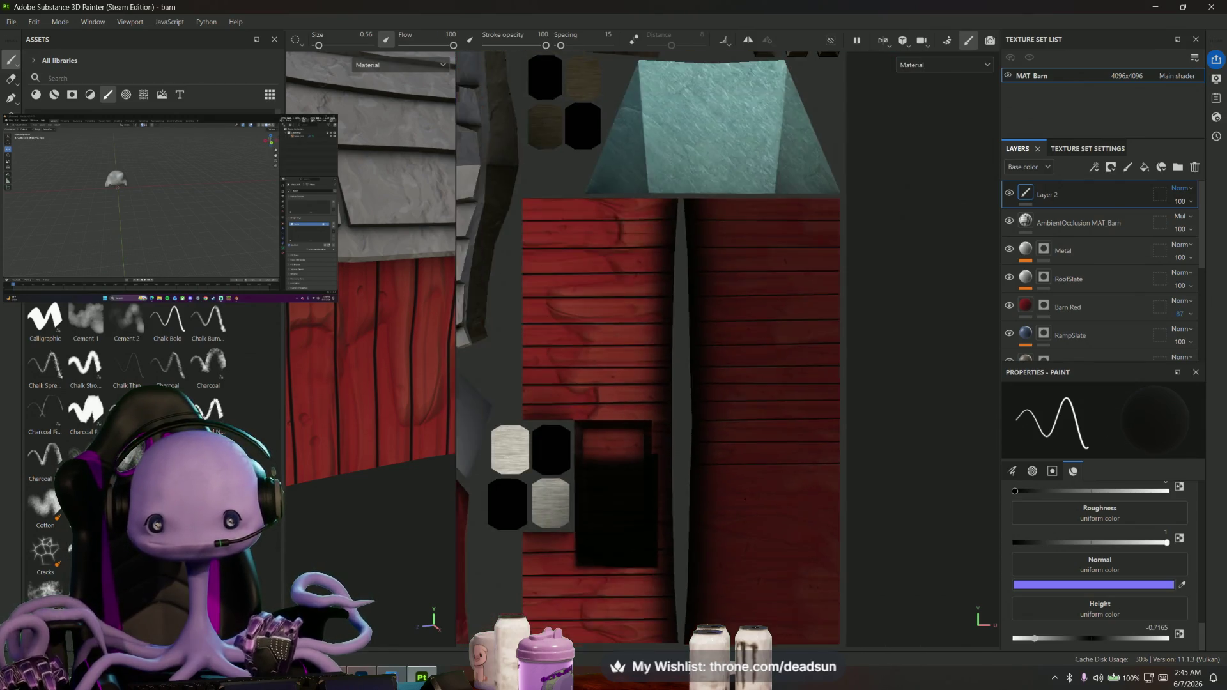
scroll(733, 419, "down", 2)
scroll(733, 419, "up", 2)
scroll(734, 419, "up", 3)
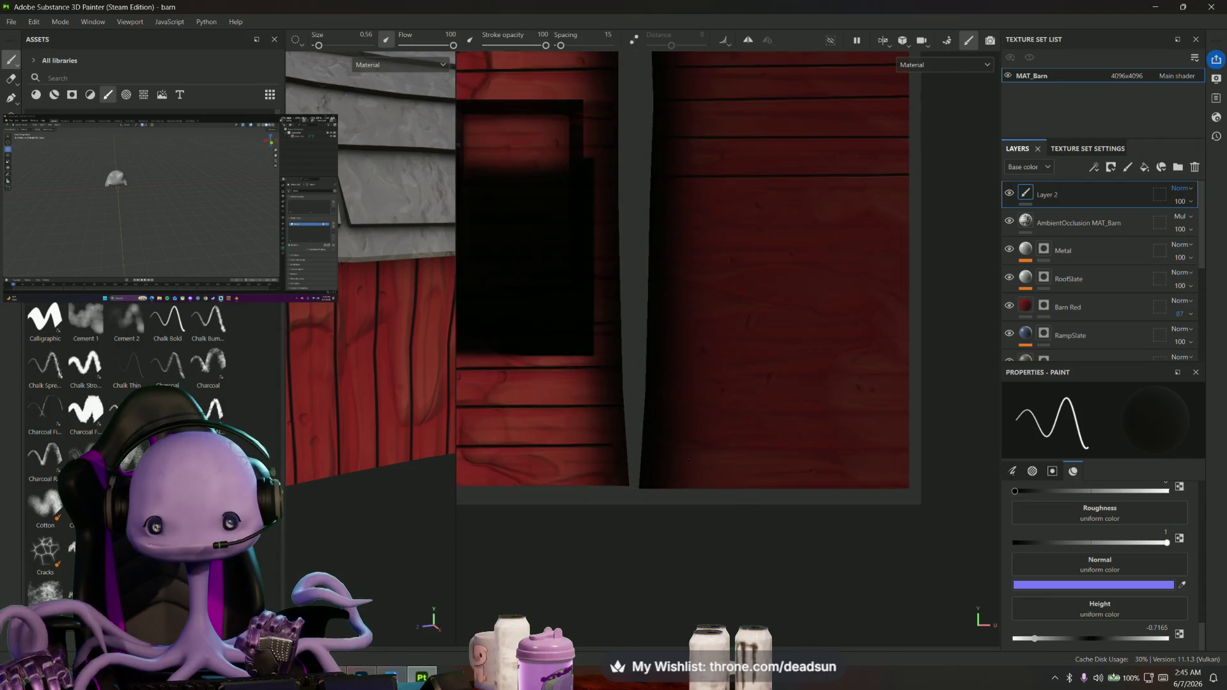
scroll(820, 452, "up", 1)
middle_click_drag(929, 441, 875, 451)
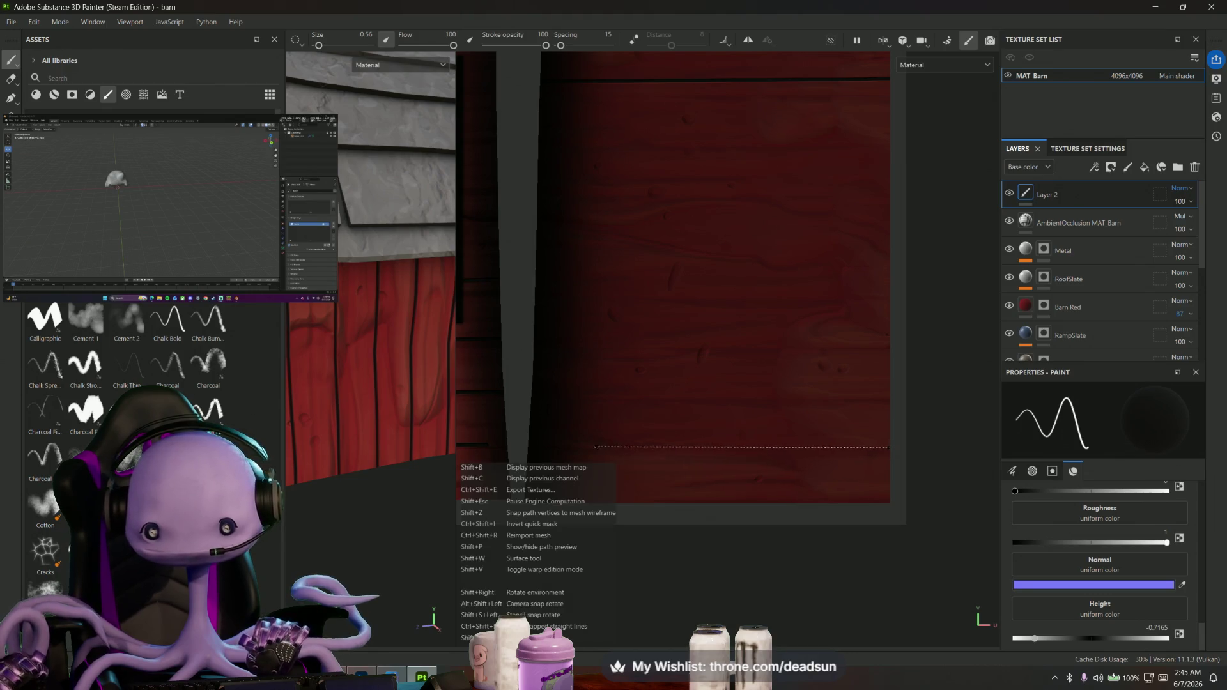
left_click(529, 446, "shift")
scroll(486, 446, "up", 1)
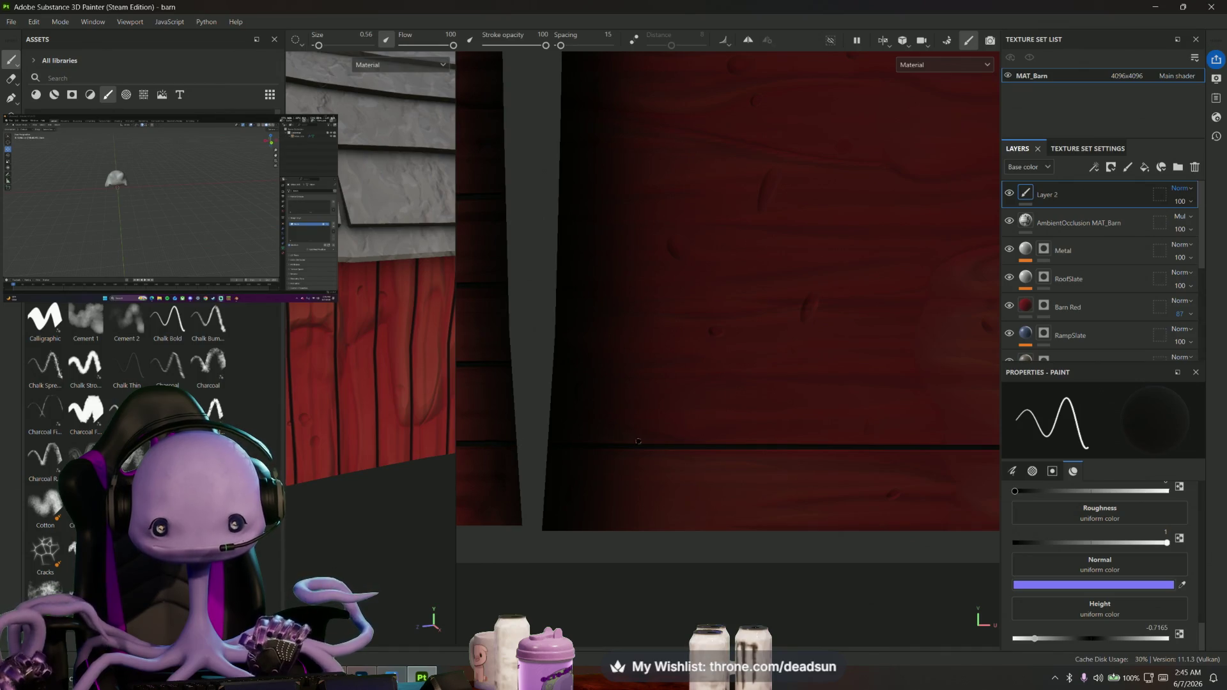
scroll(892, 391, "down", 1)
scroll(893, 392, "down", 1)
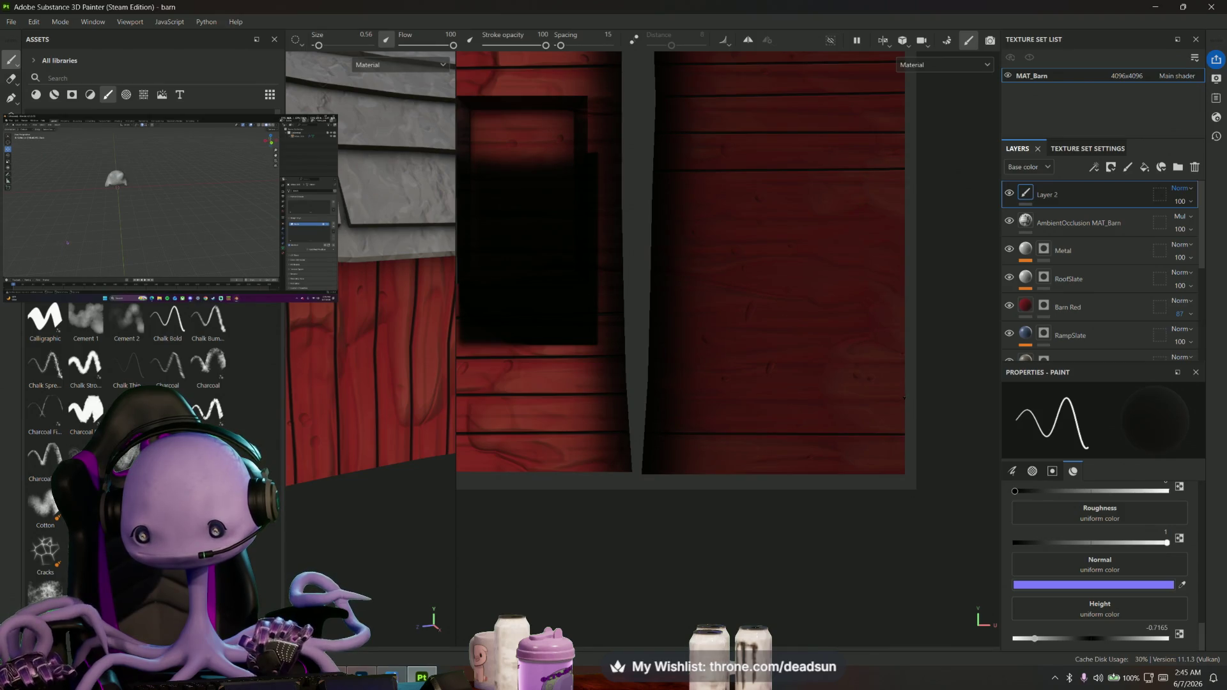
Paint another straight dark plank gap and start a new gap line with Shift previews
key("shift")
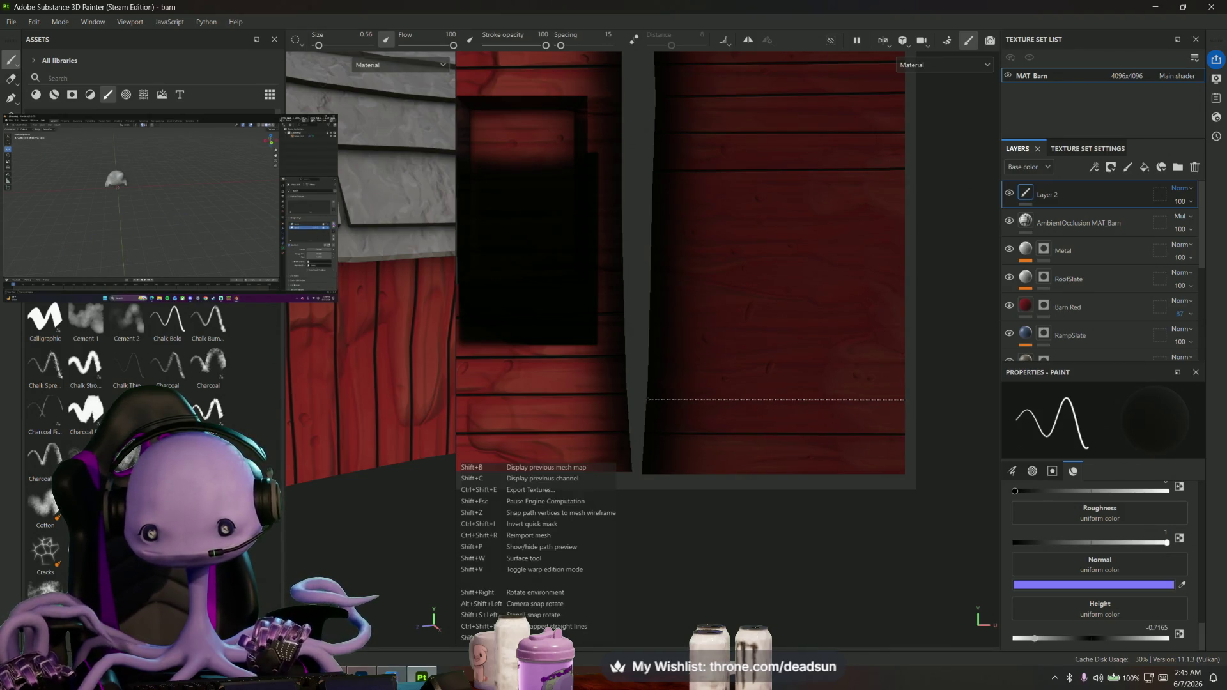
left_click(649, 398, "shift")
scroll(908, 402, "up", 1)
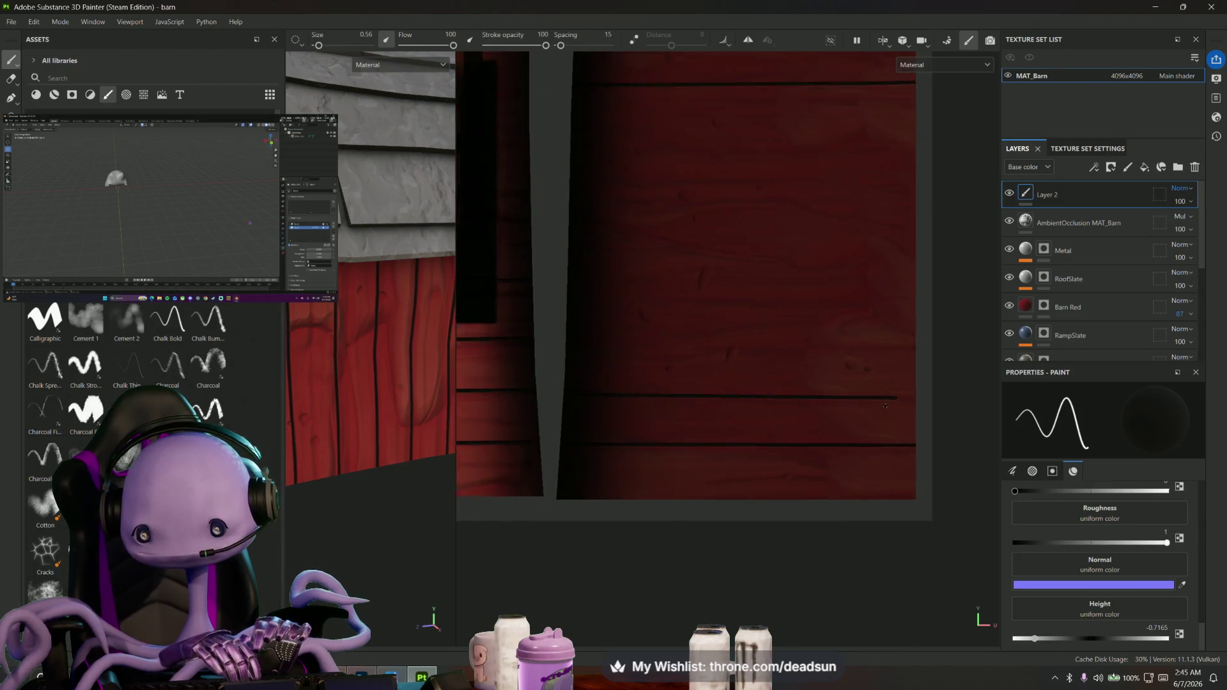
scroll(907, 401, "up", 1)
scroll(908, 402, "up", 1)
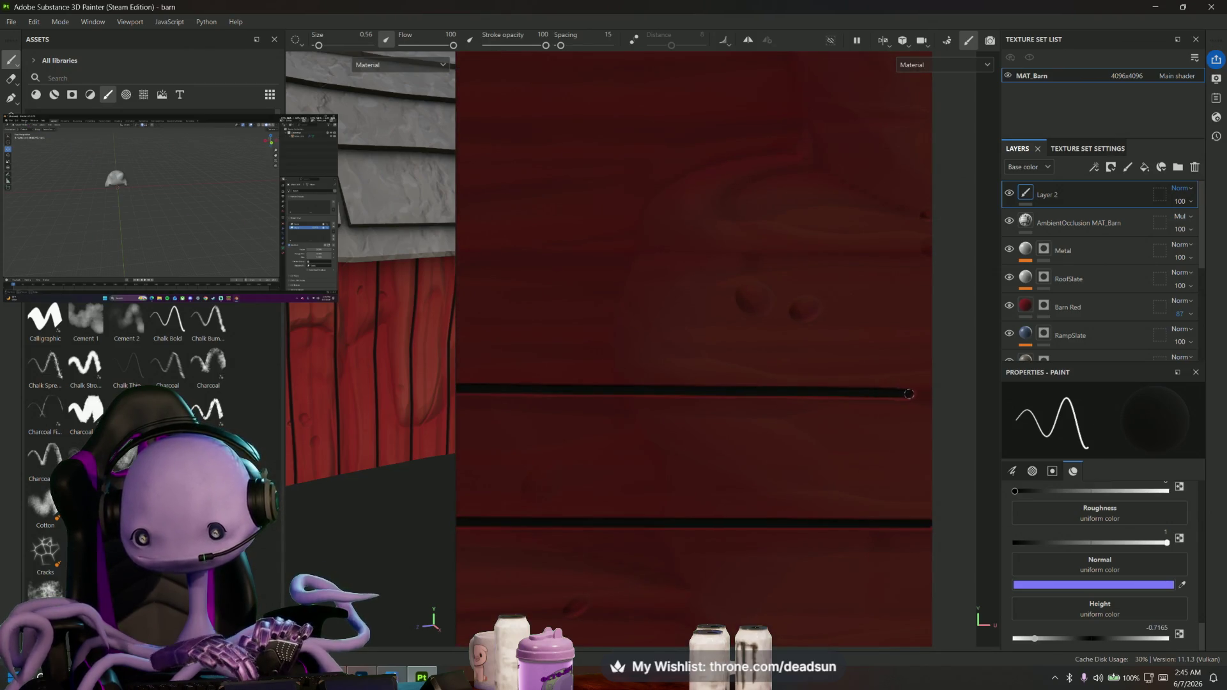
scroll(936, 394, "down", 1)
scroll(921, 412, "down", 1)
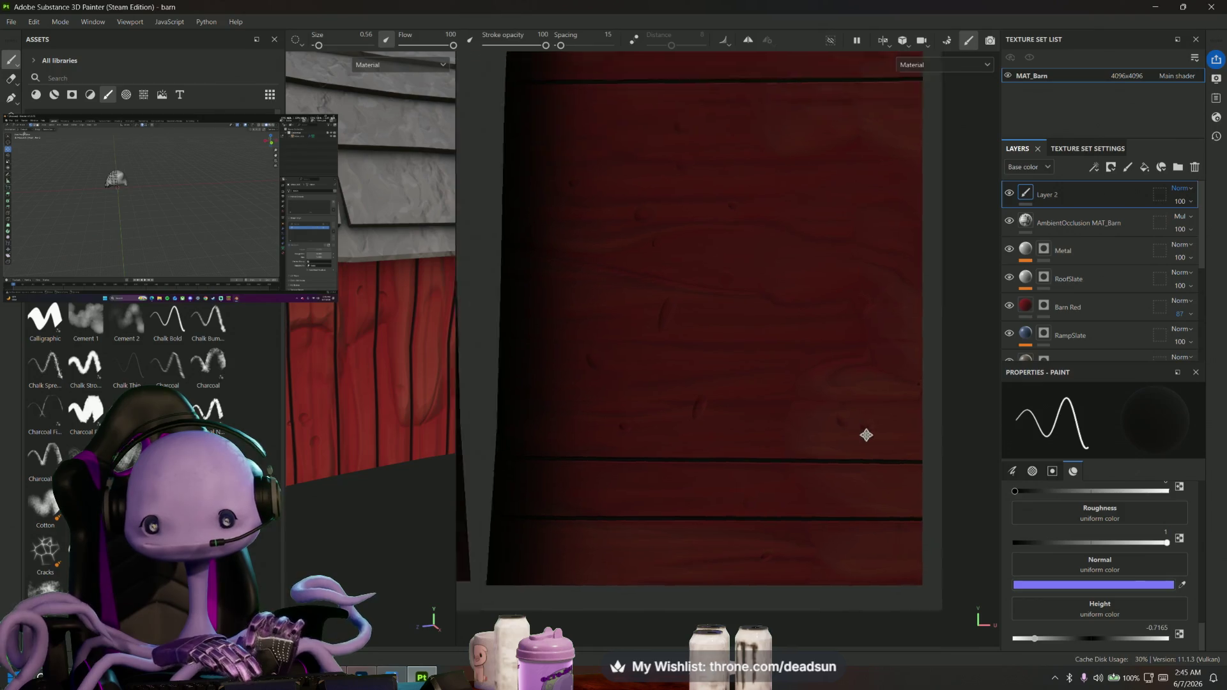
scroll(865, 432, "down", 1)
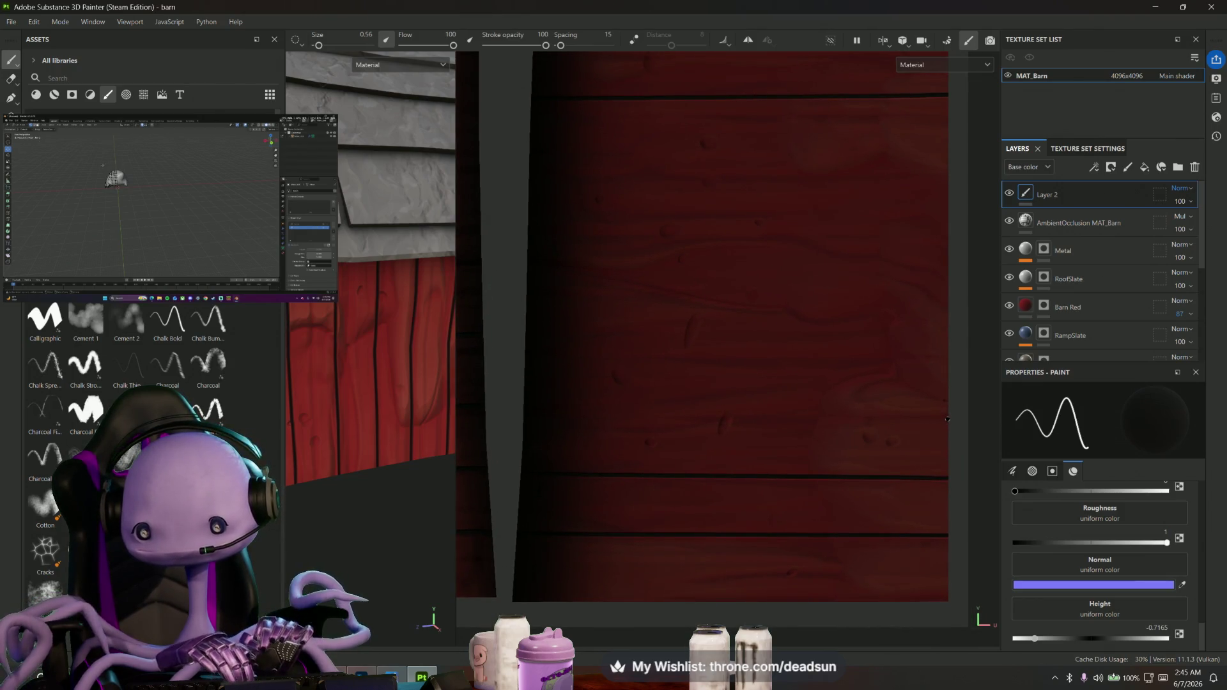
left_click(524, 416)
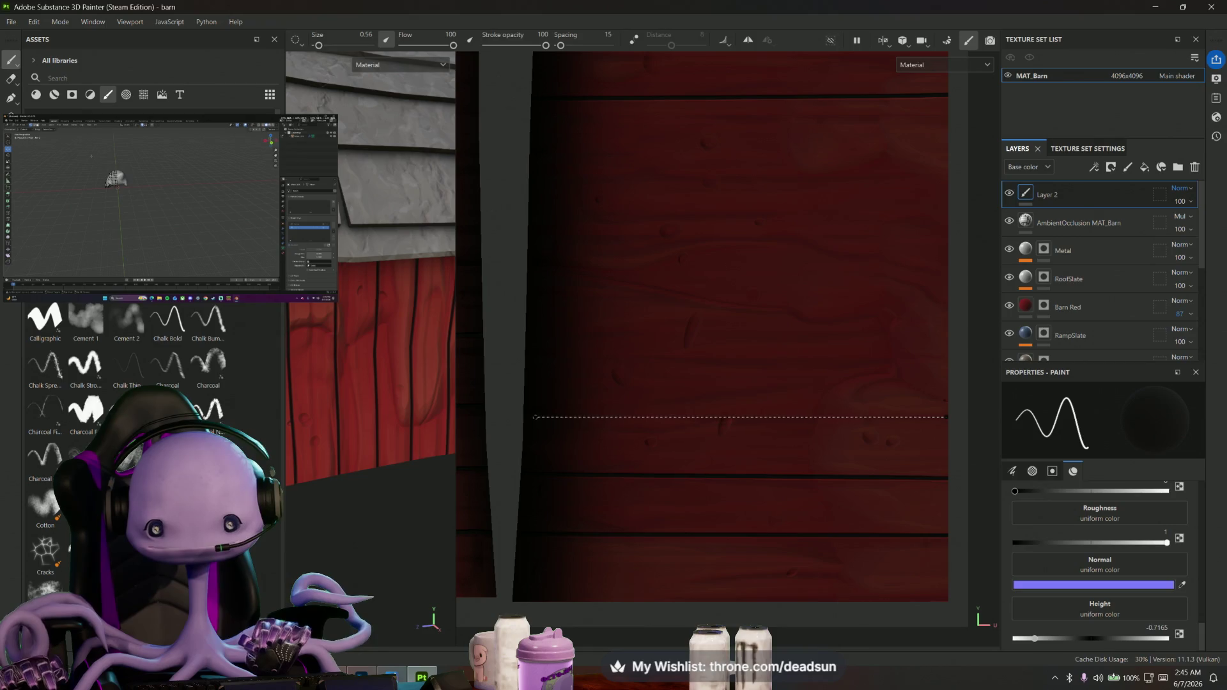
scroll(941, 417, "up", 1)
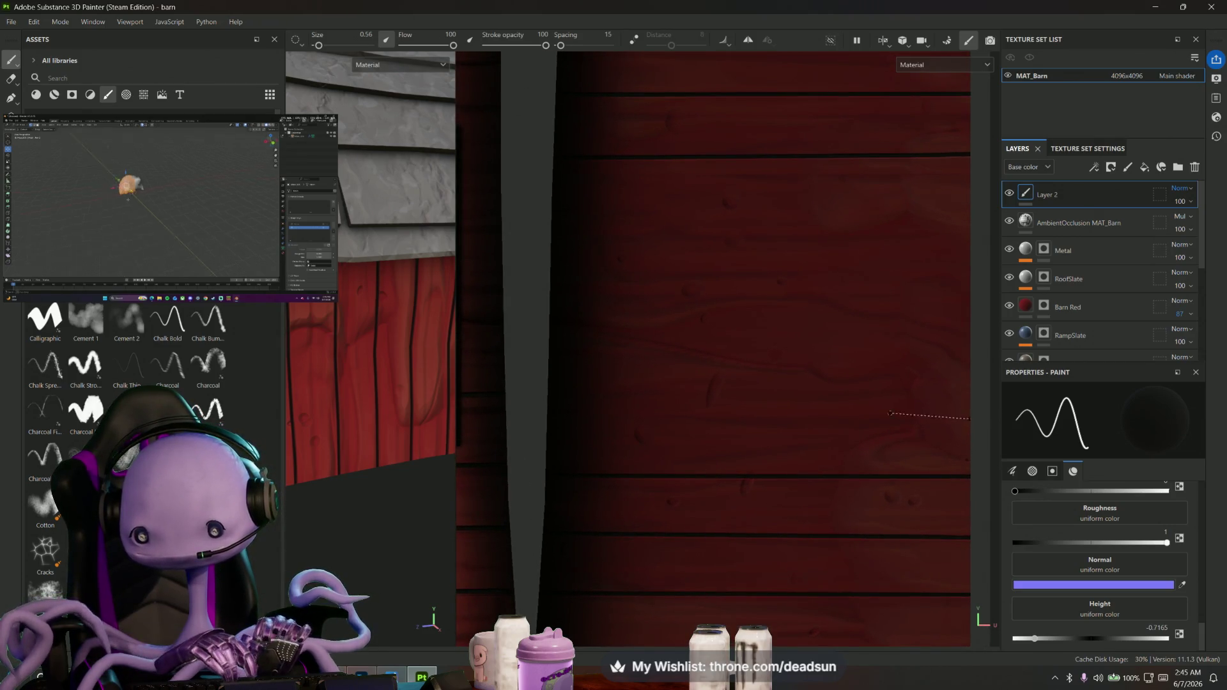
key("shift")
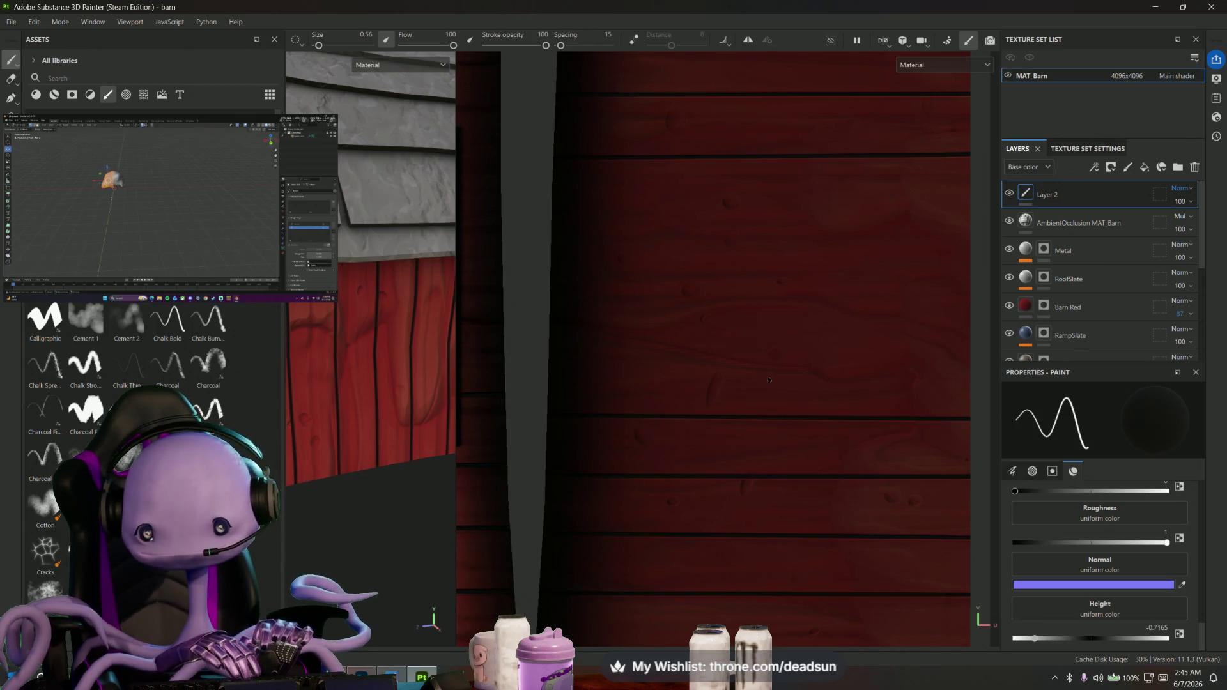
key("shift")
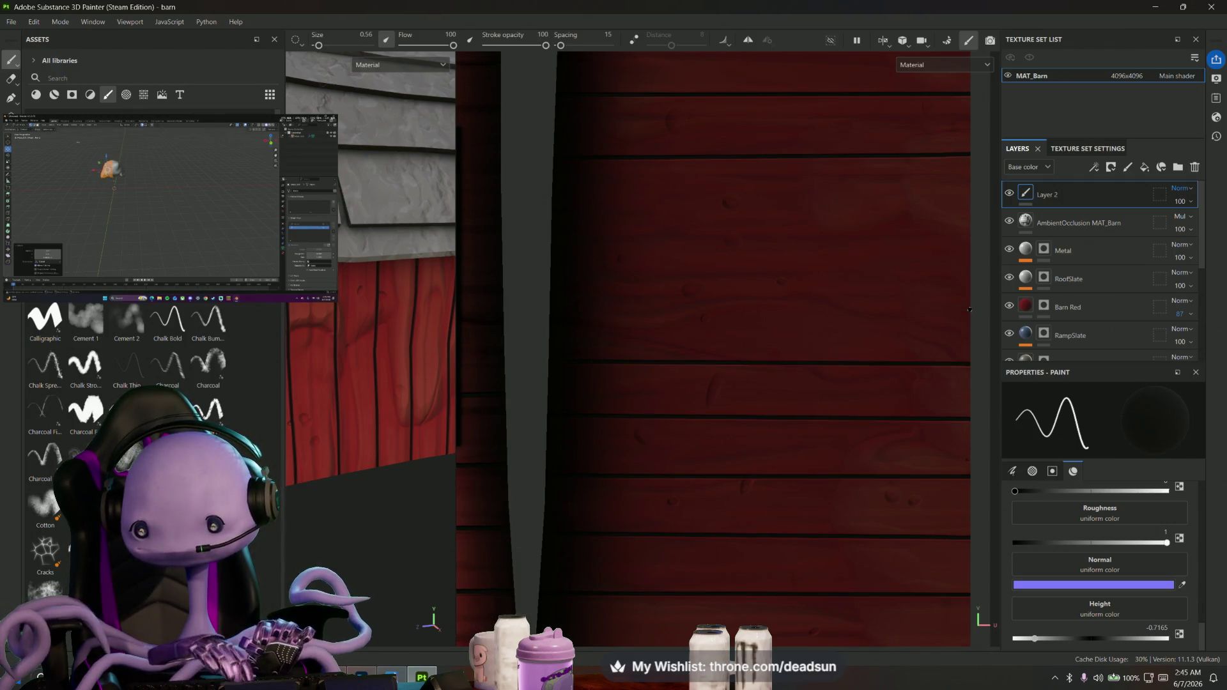
key("shift")
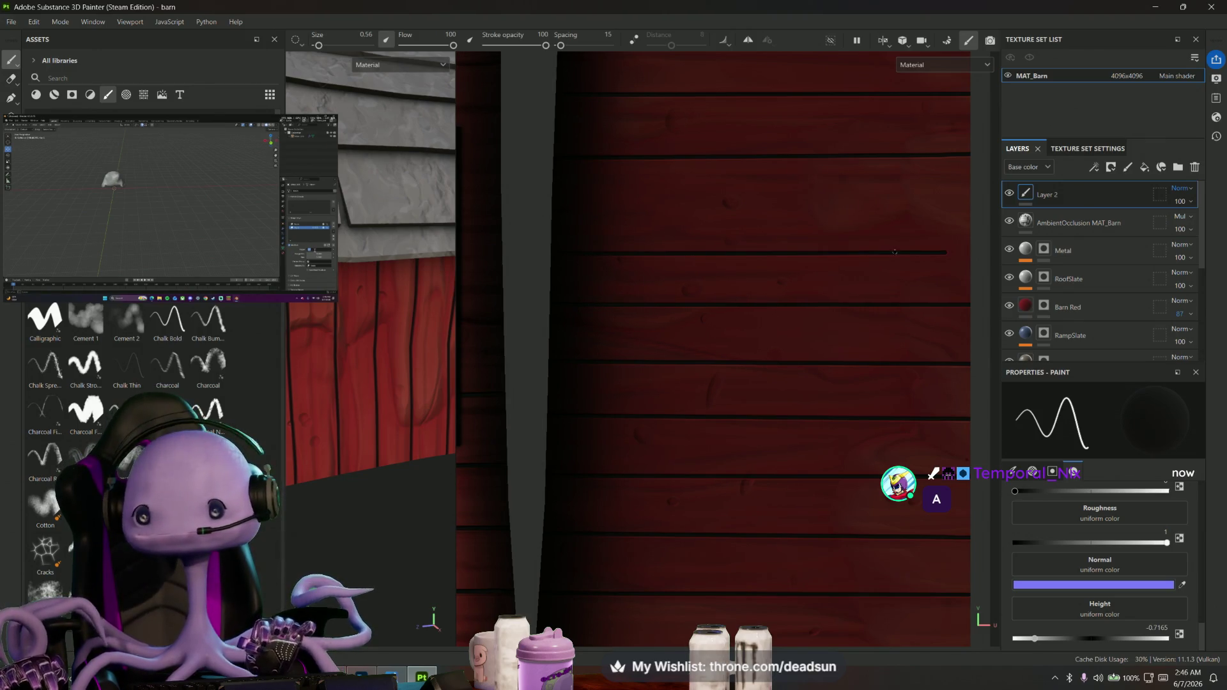
Paint two straight dark gaps spanning the wall and dab dark paint on a plank edge
left_click(555, 256, "shift")
scroll(956, 249, "up", 1)
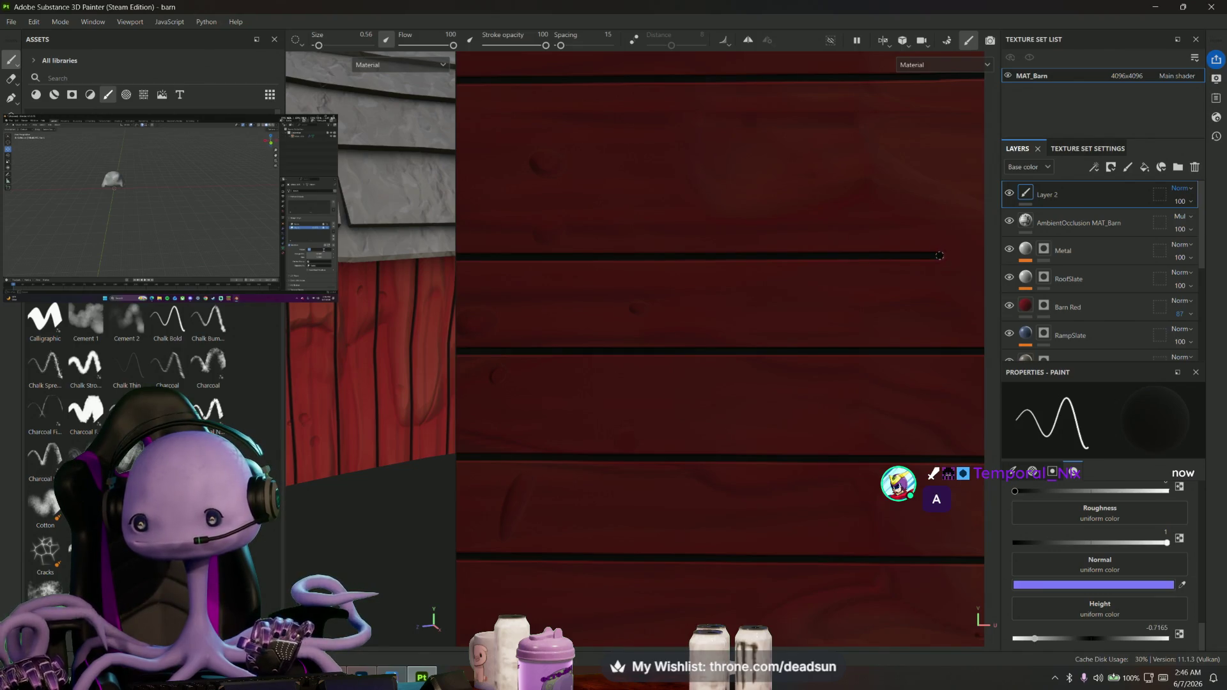
middle_click_drag(824, 234, 947, 272)
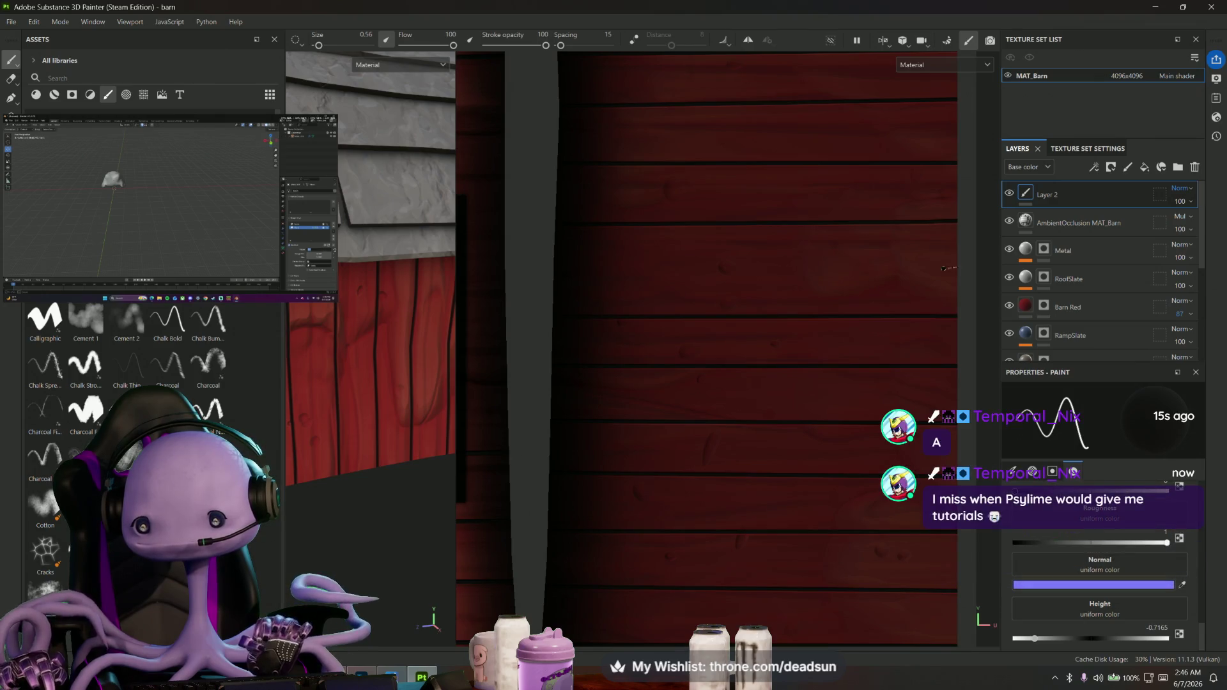
key("shift")
left_click(956, 267, "shift")
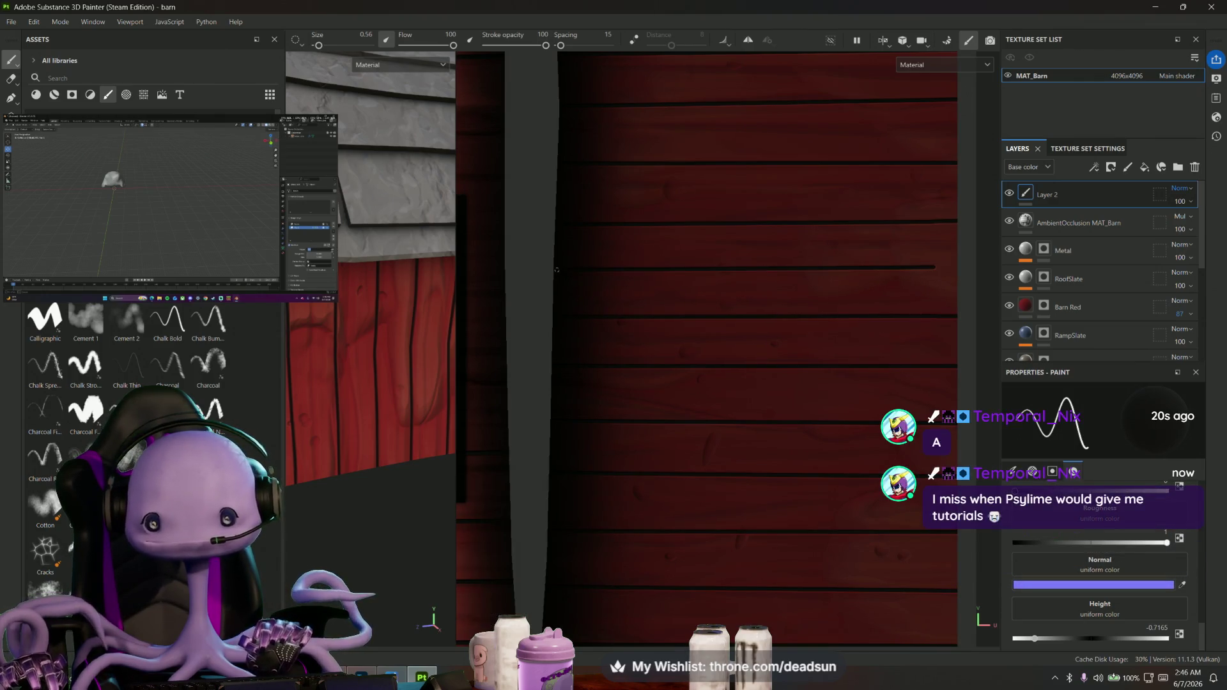
scroll(949, 267, "up", 3)
middle_click_drag(945, 268, 718, 322, "alt")
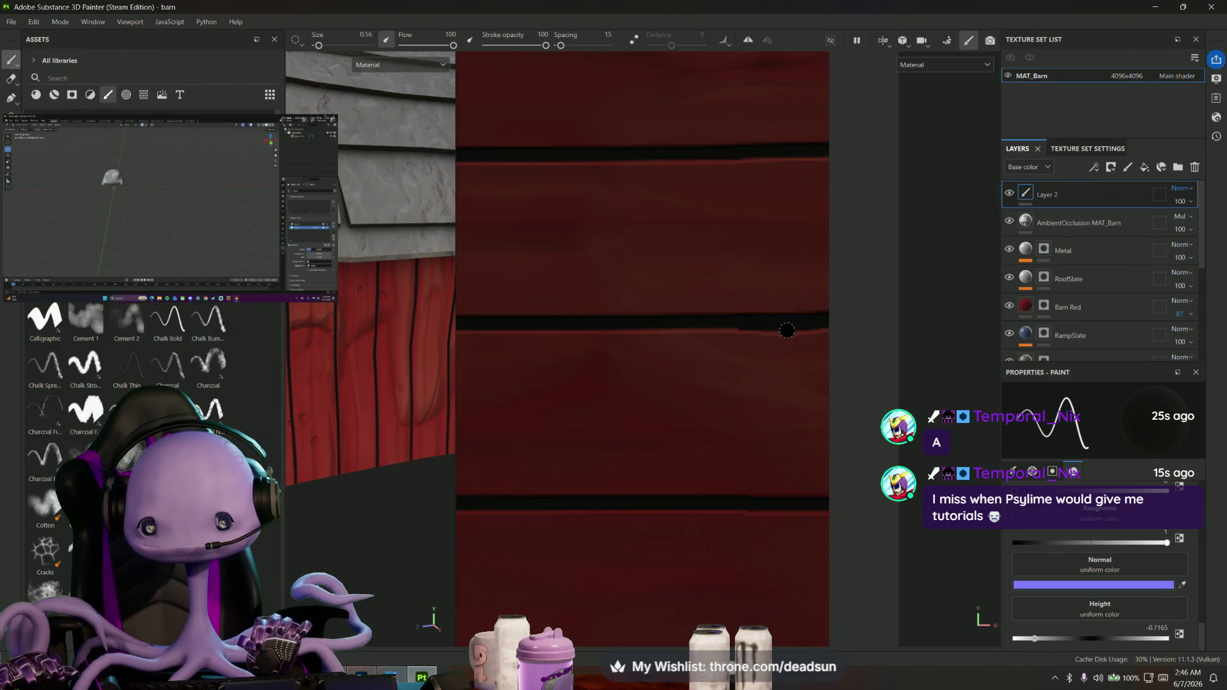
left_click(819, 367)
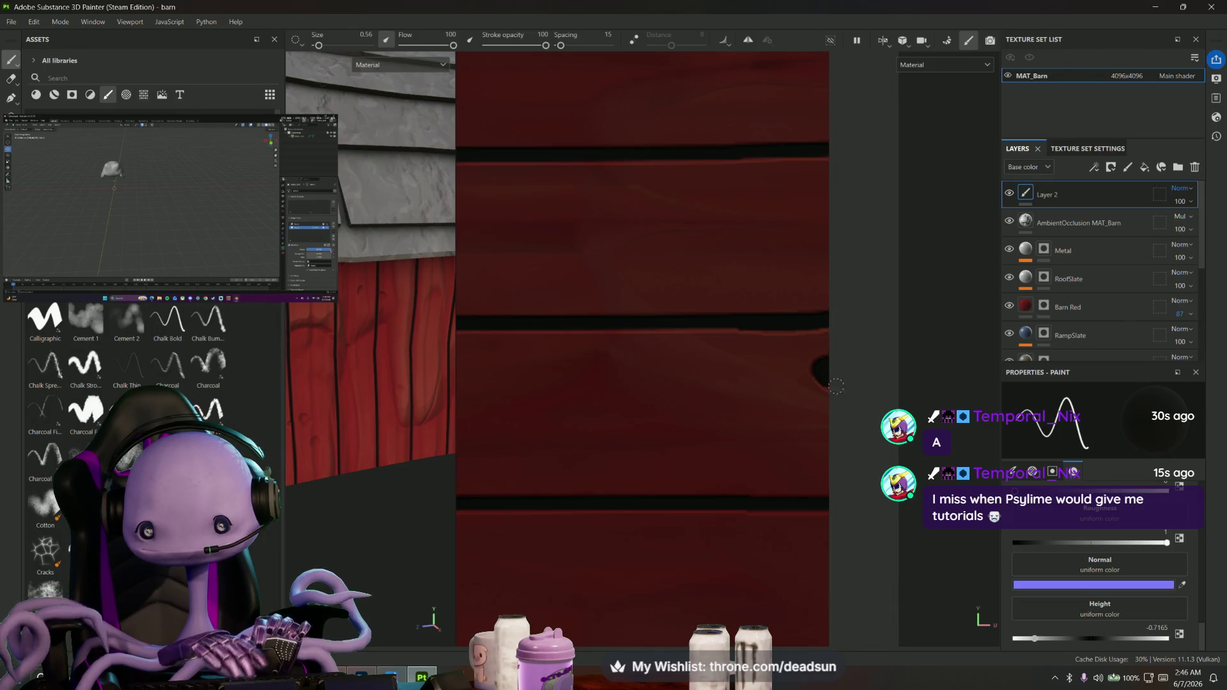
scroll(819, 377, "down", 2)
scroll(776, 431, "down", 1)
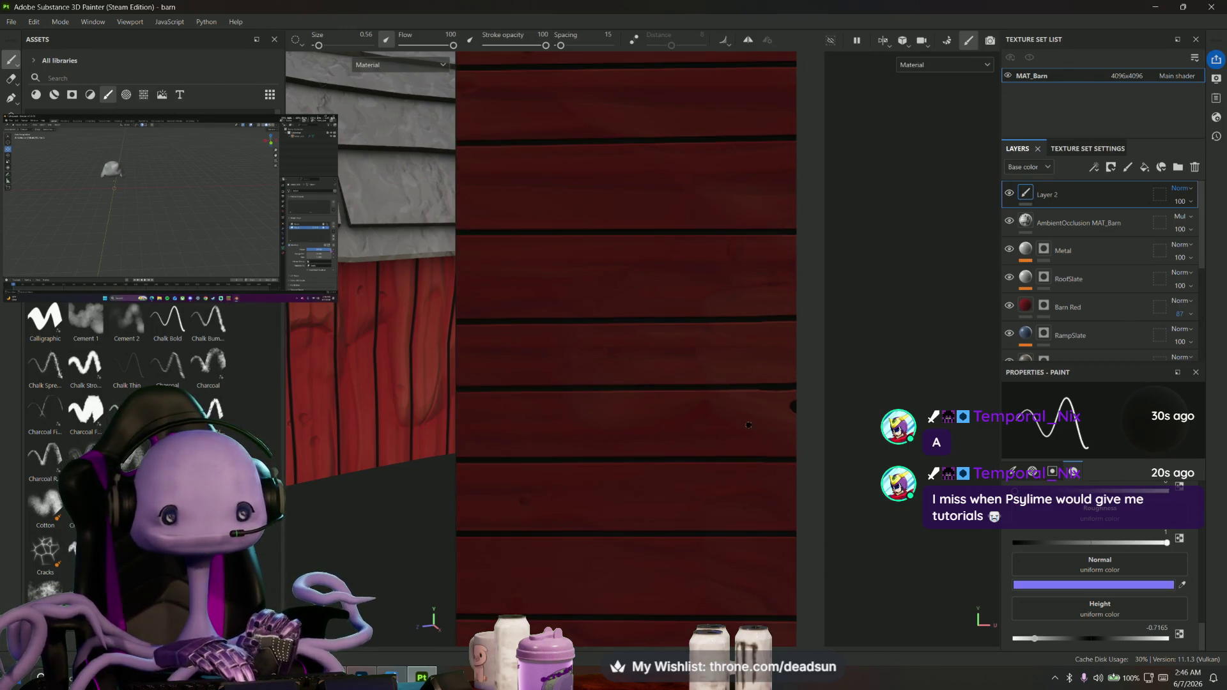
scroll(794, 405, "down", 1)
scroll(777, 425, "down", 1)
scroll(757, 429, "down", 1)
scroll(758, 422, "down", 2)
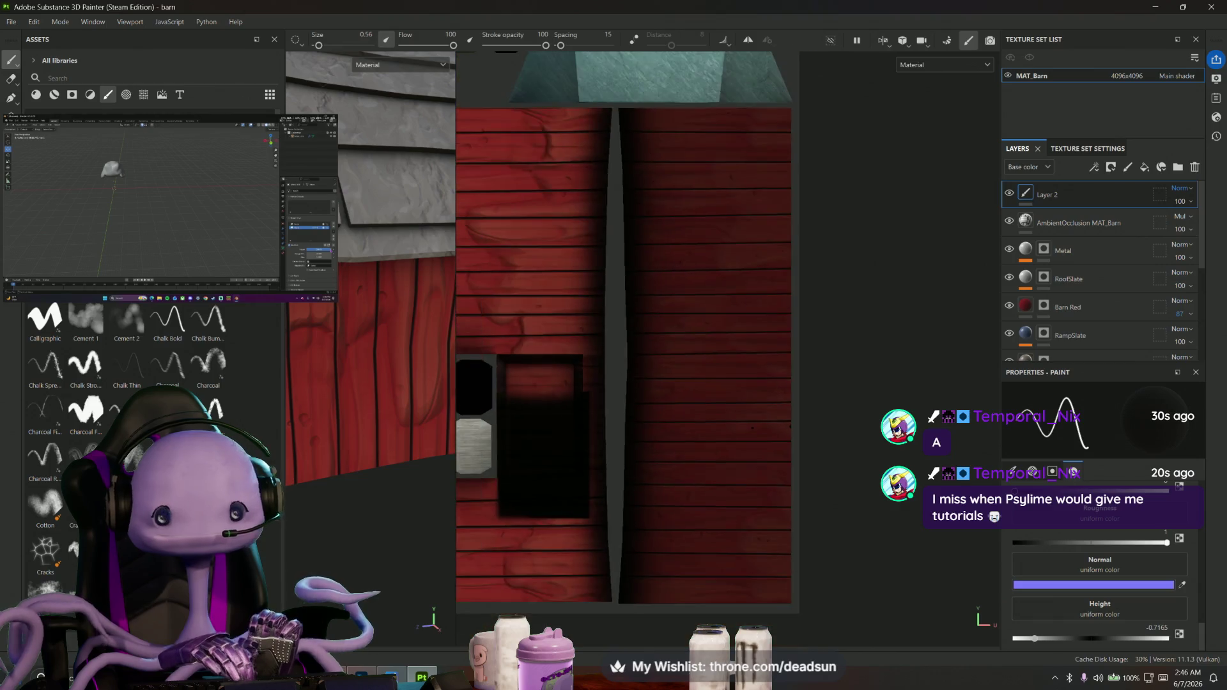
scroll(758, 412, "down", 1)
scroll(758, 404, "down", 2)
Pan over the UV layout, then widen the 3D view to frame the whole barn with its planked red walls
middle_click_drag(758, 404, 1081, 415)
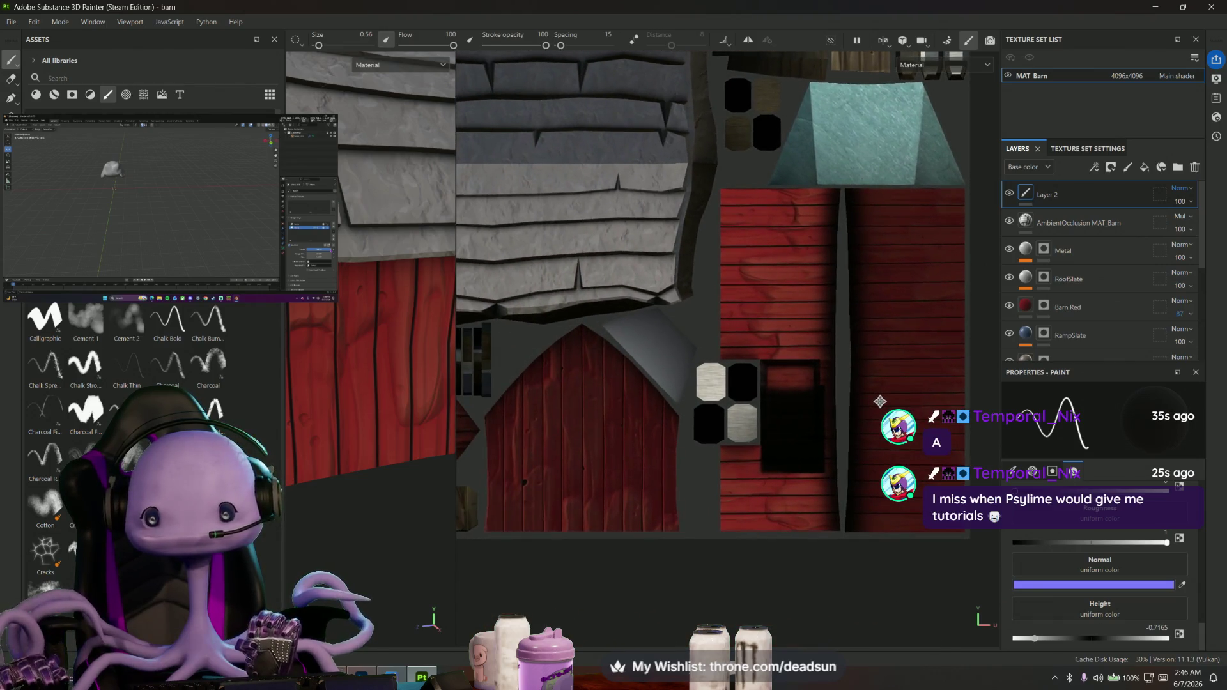
middle_click_drag(728, 288, 685, 259)
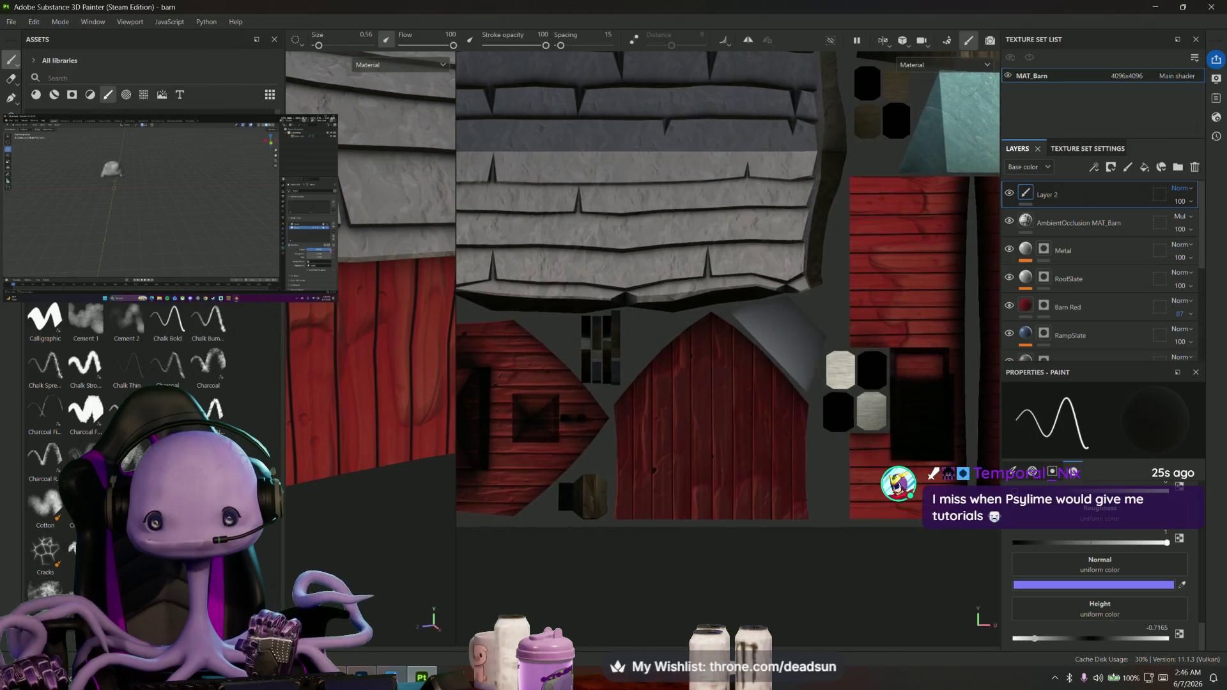
scroll(685, 259, "down", 1)
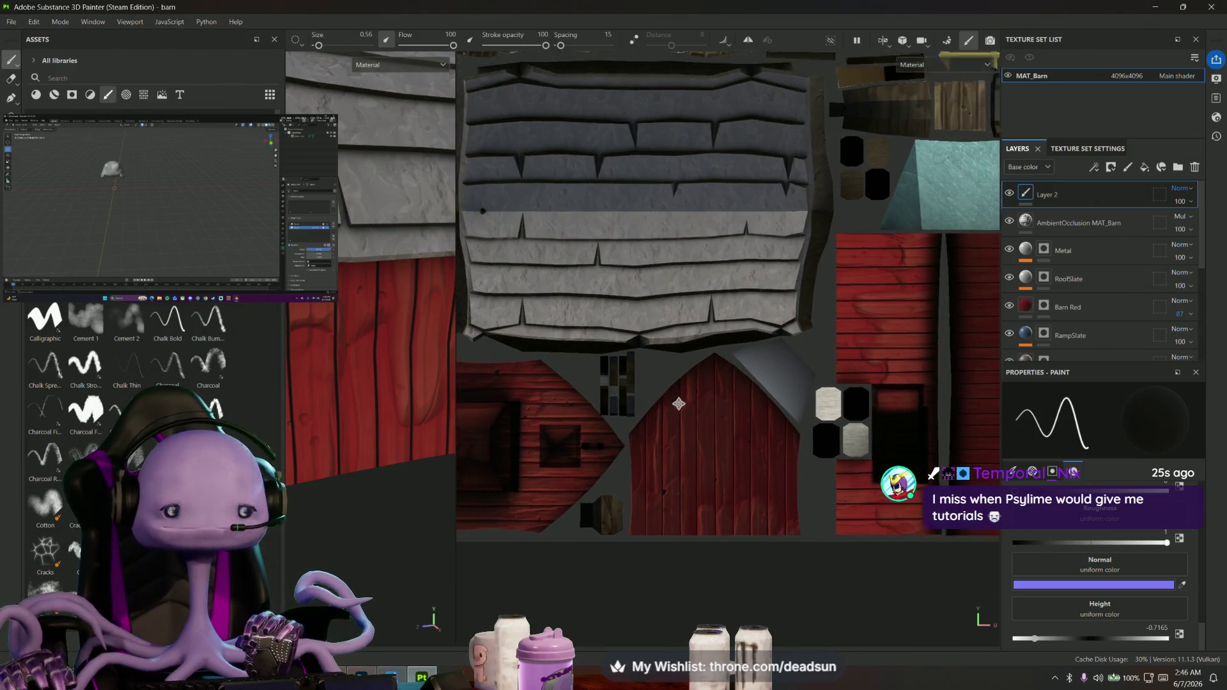
middle_click_drag(677, 405, 713, 487)
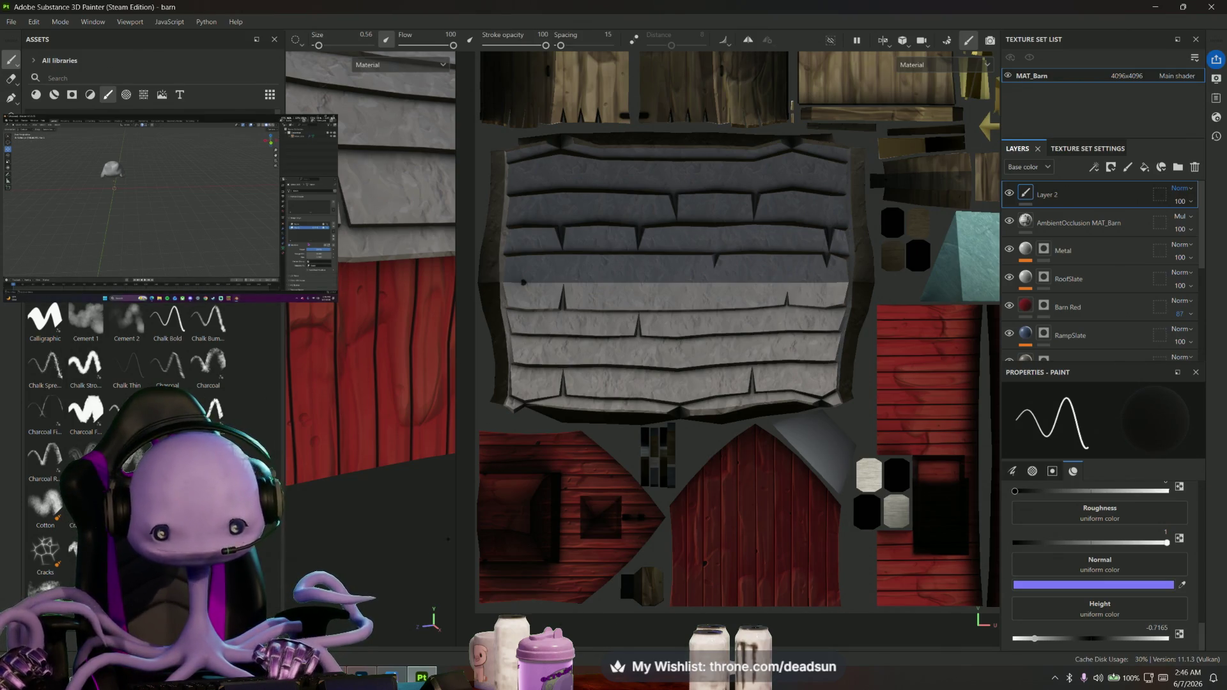
left_click_drag(455, 533, 935, 534)
scroll(699, 345, "down", 3)
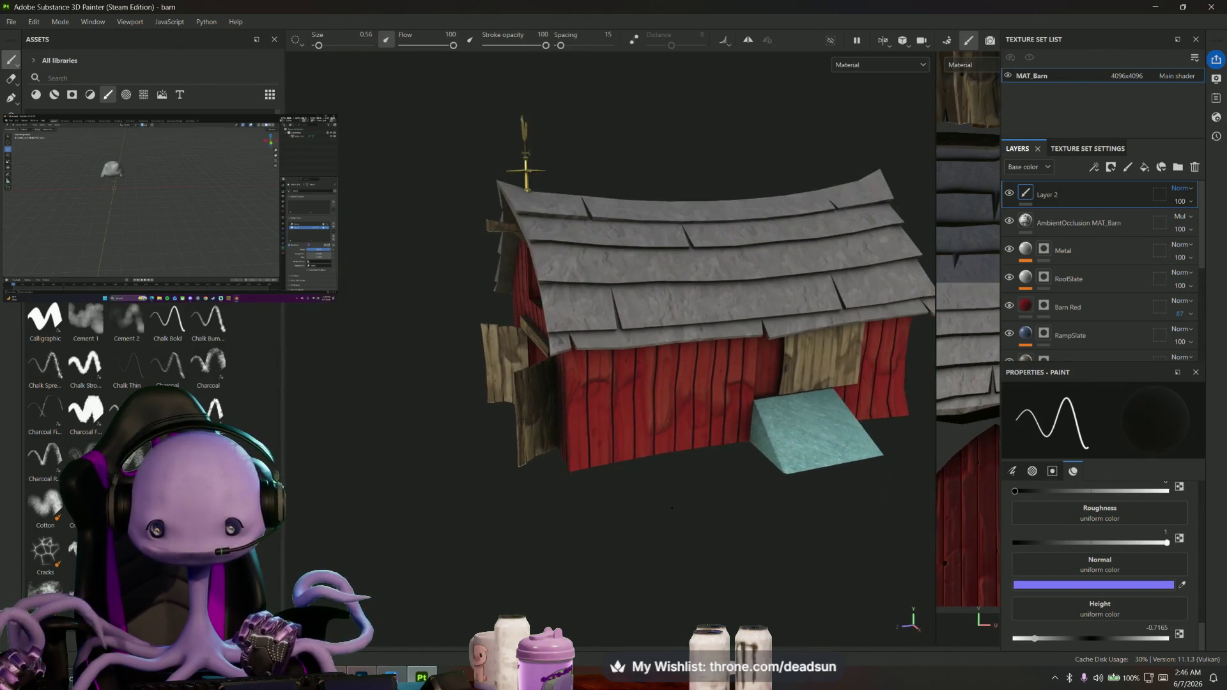